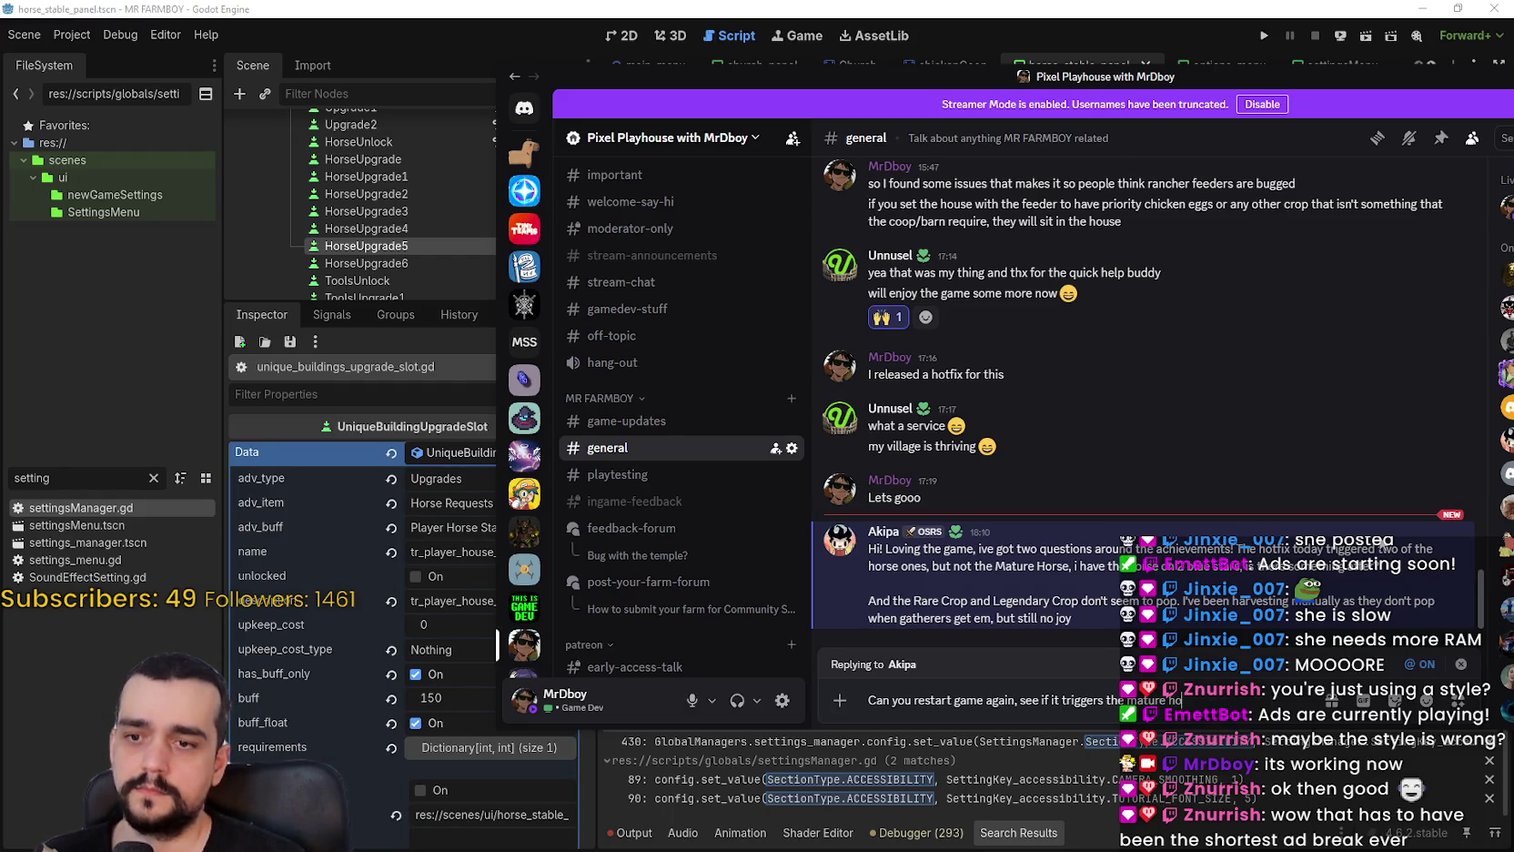
# Send the restart suggestion reply in #general, glance at the player's profile, then return to Godot.
pyautogui.press('Return')
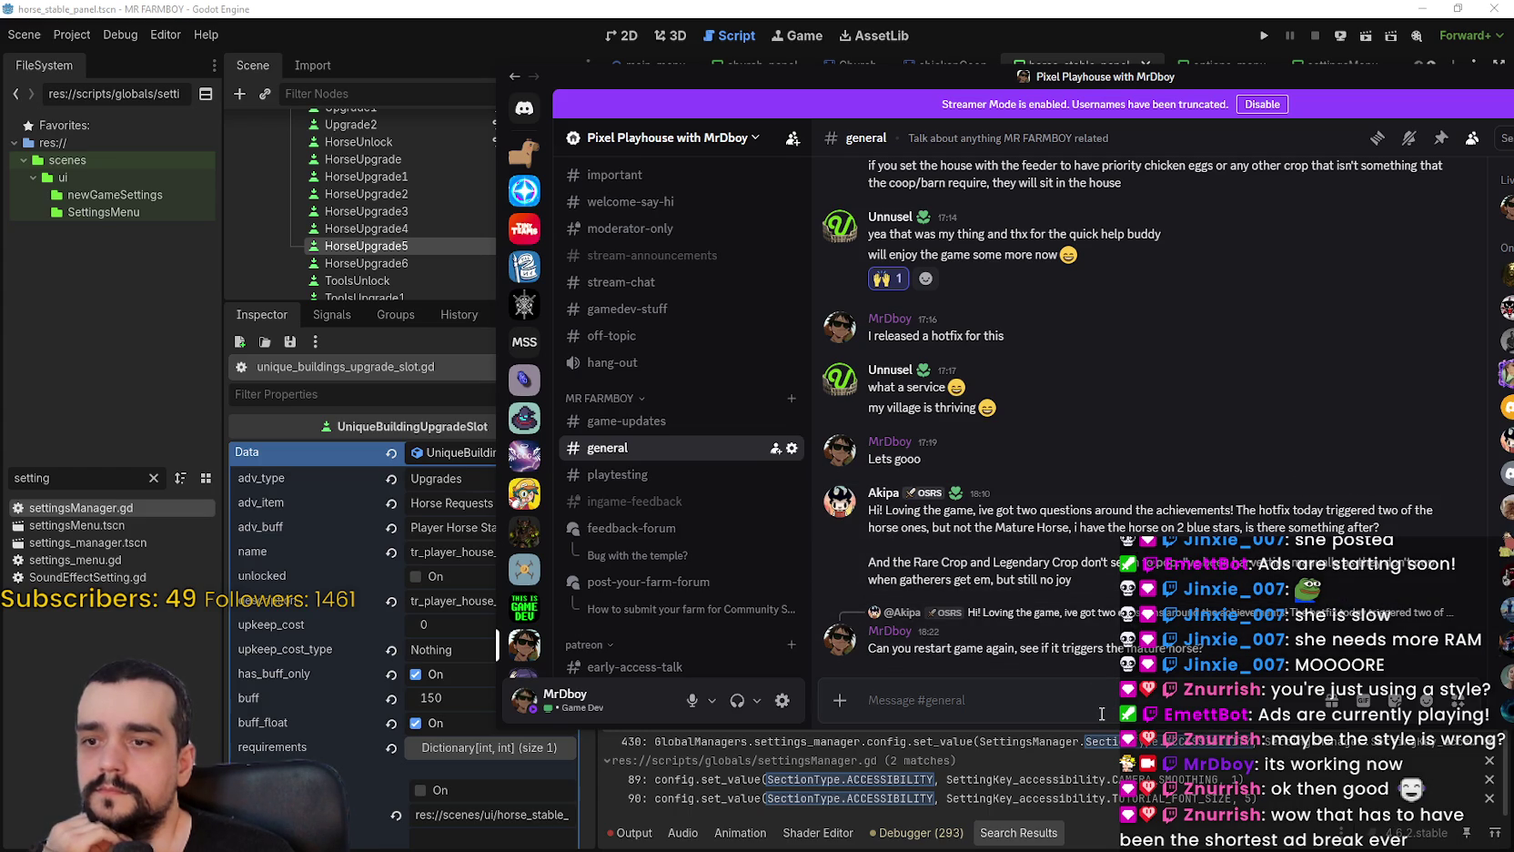
pyautogui.click(882, 494)
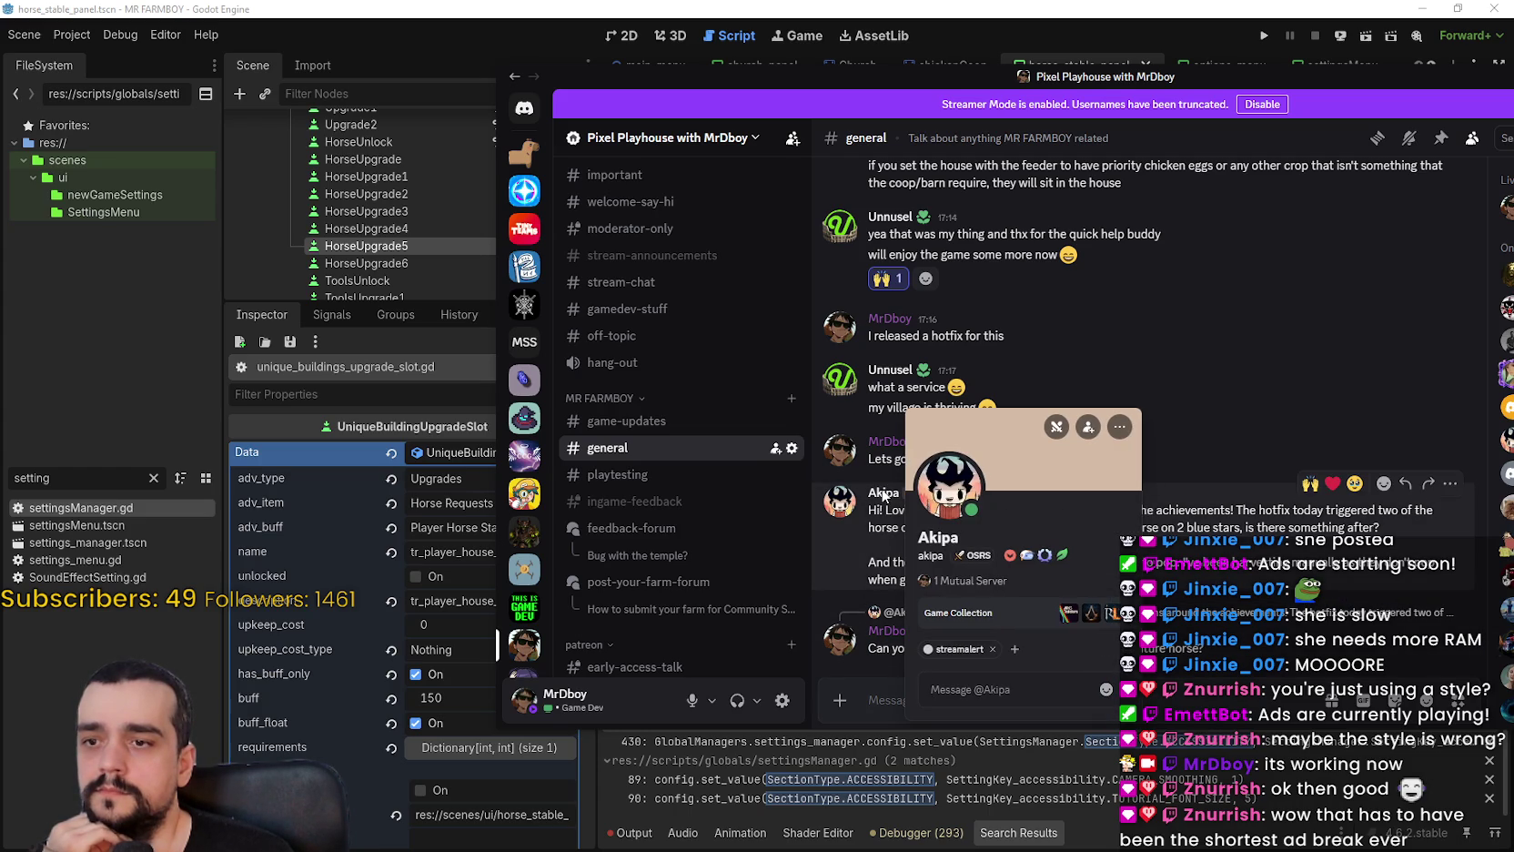
pyautogui.click(1250, 443)
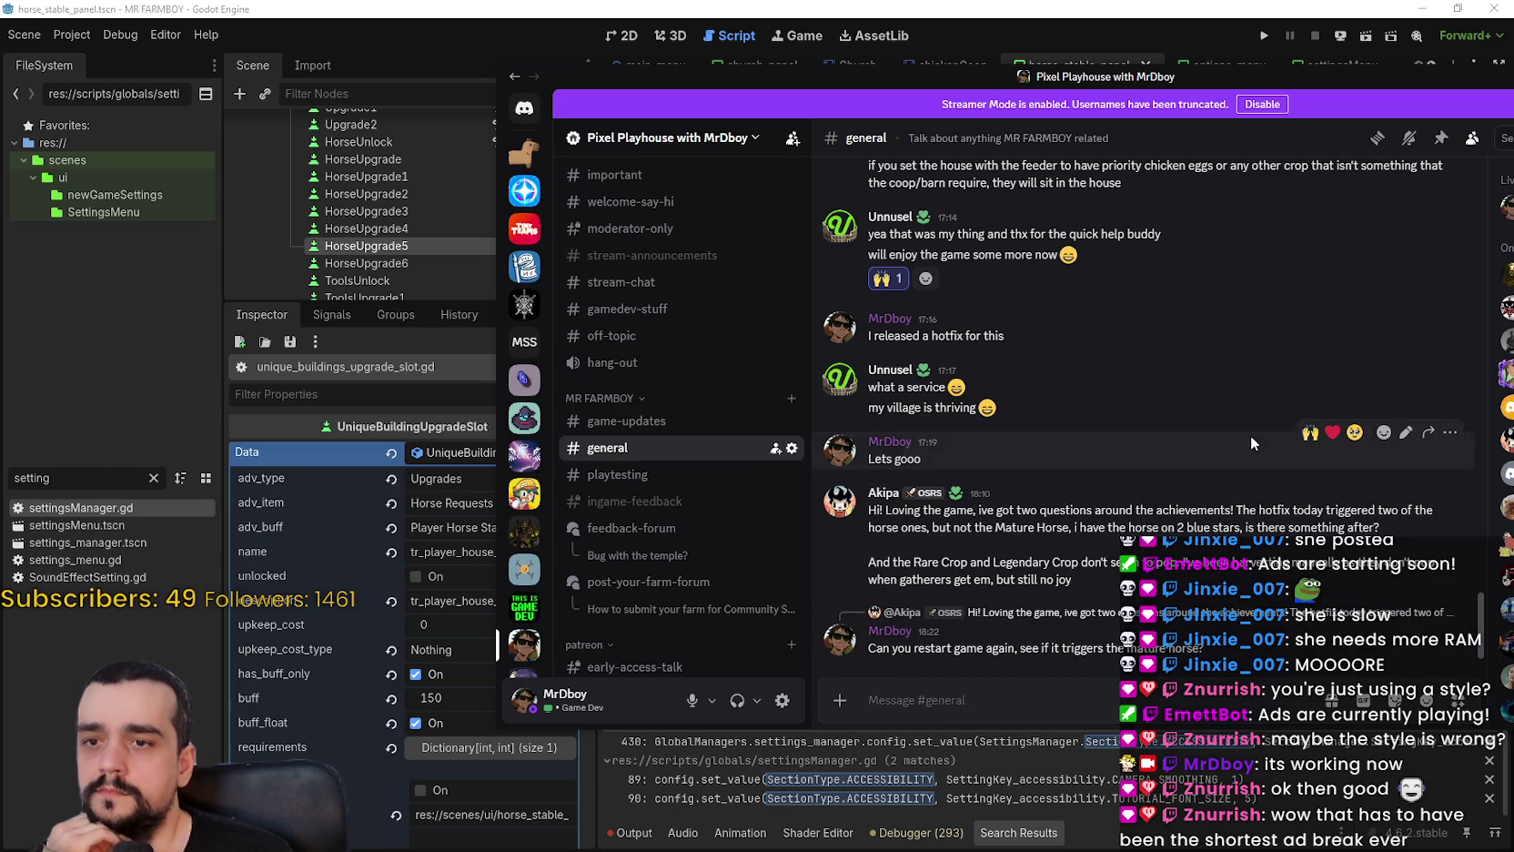
pyautogui.click(943, 77)
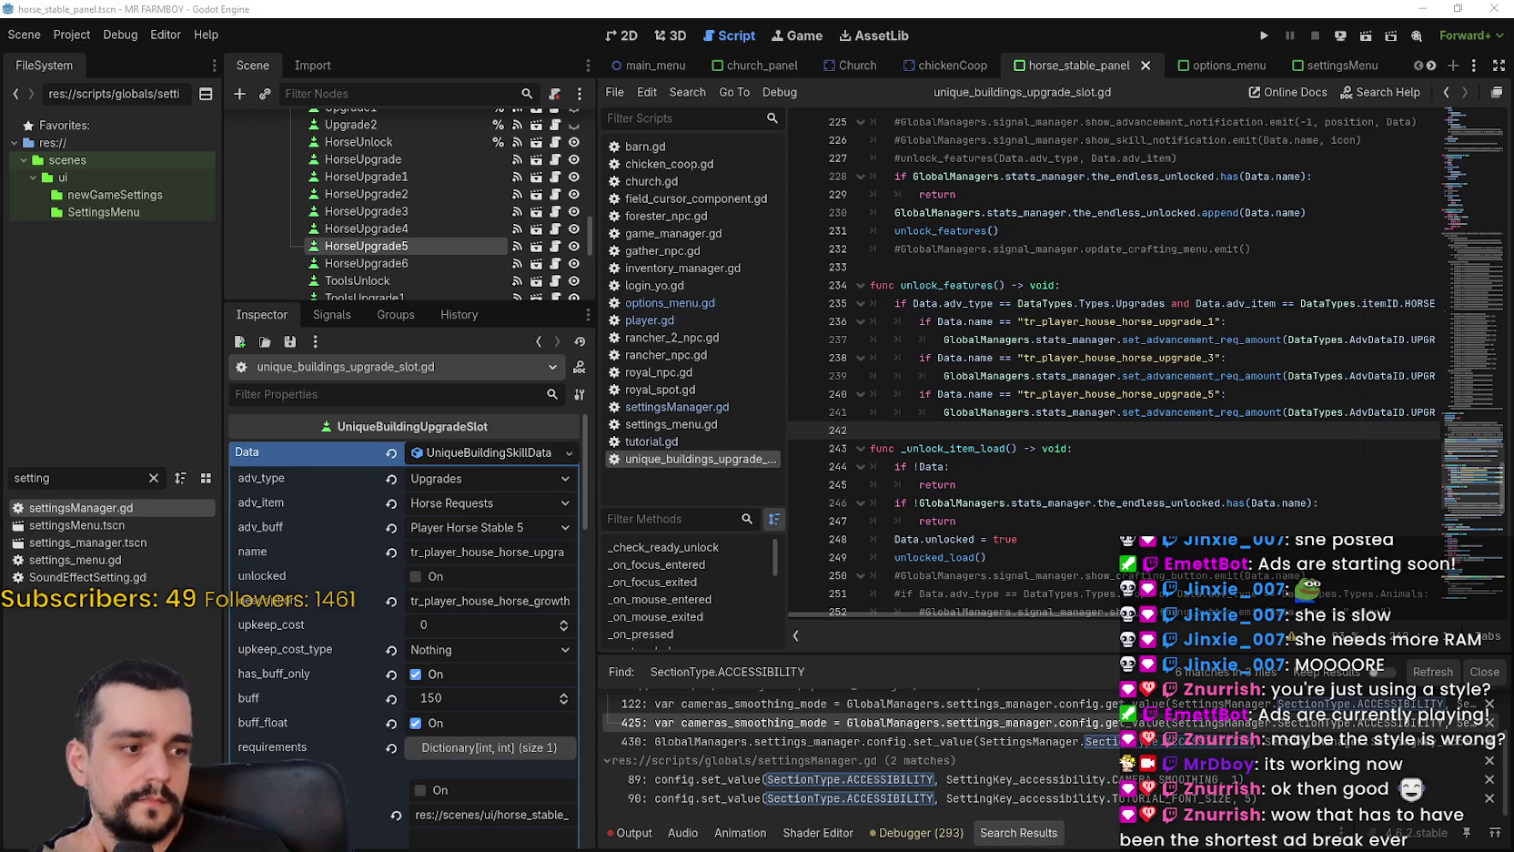
# Browse the MR FARMBOY community hub's discussions and latest update post in Steam, then return to Godot.
pyautogui.hotkey('alt', 'Tab')
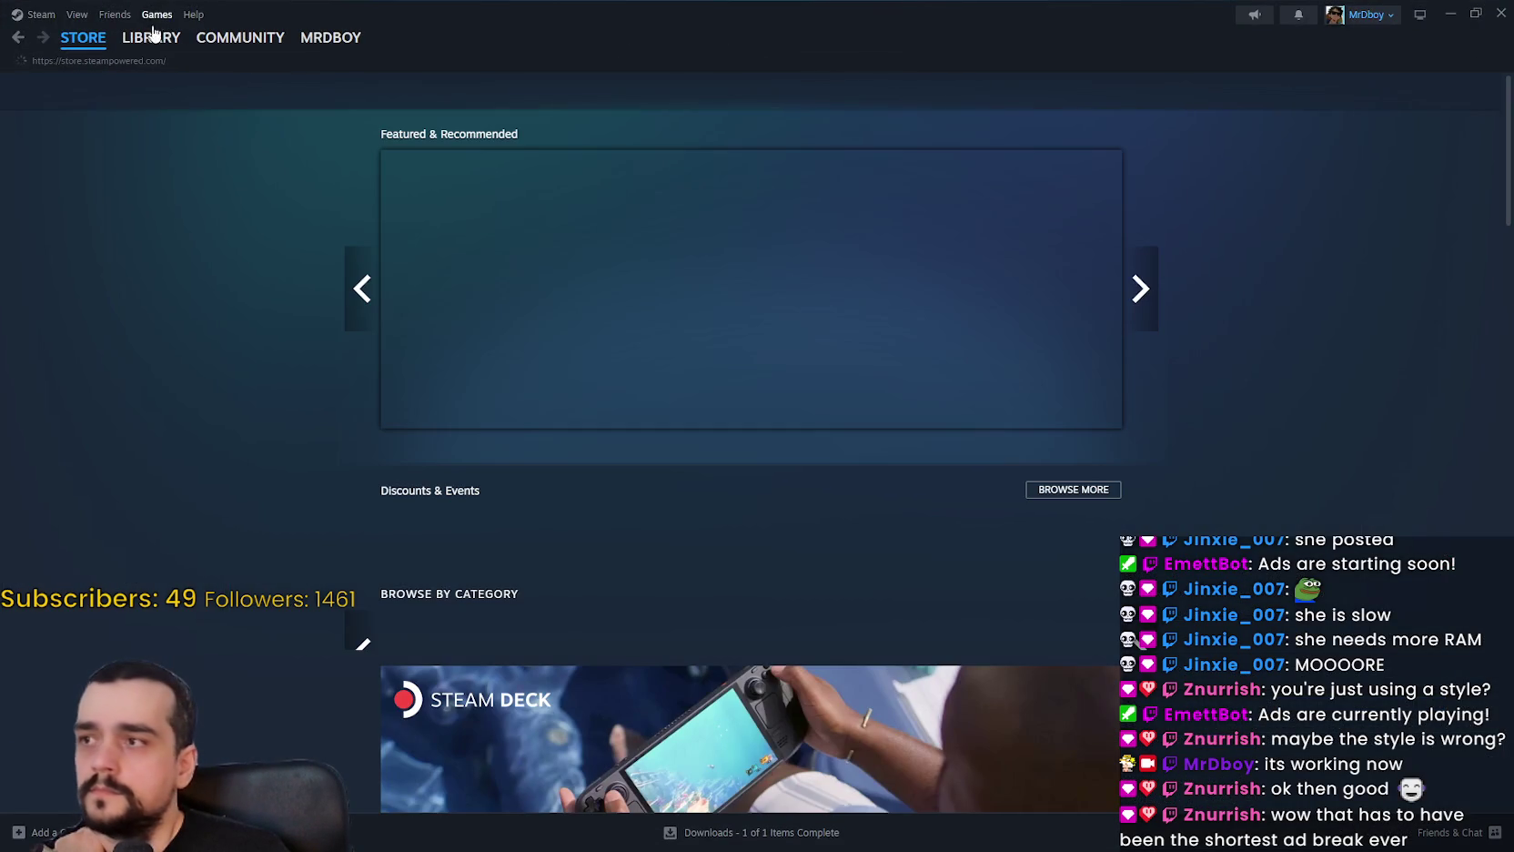
pyautogui.click(150, 36)
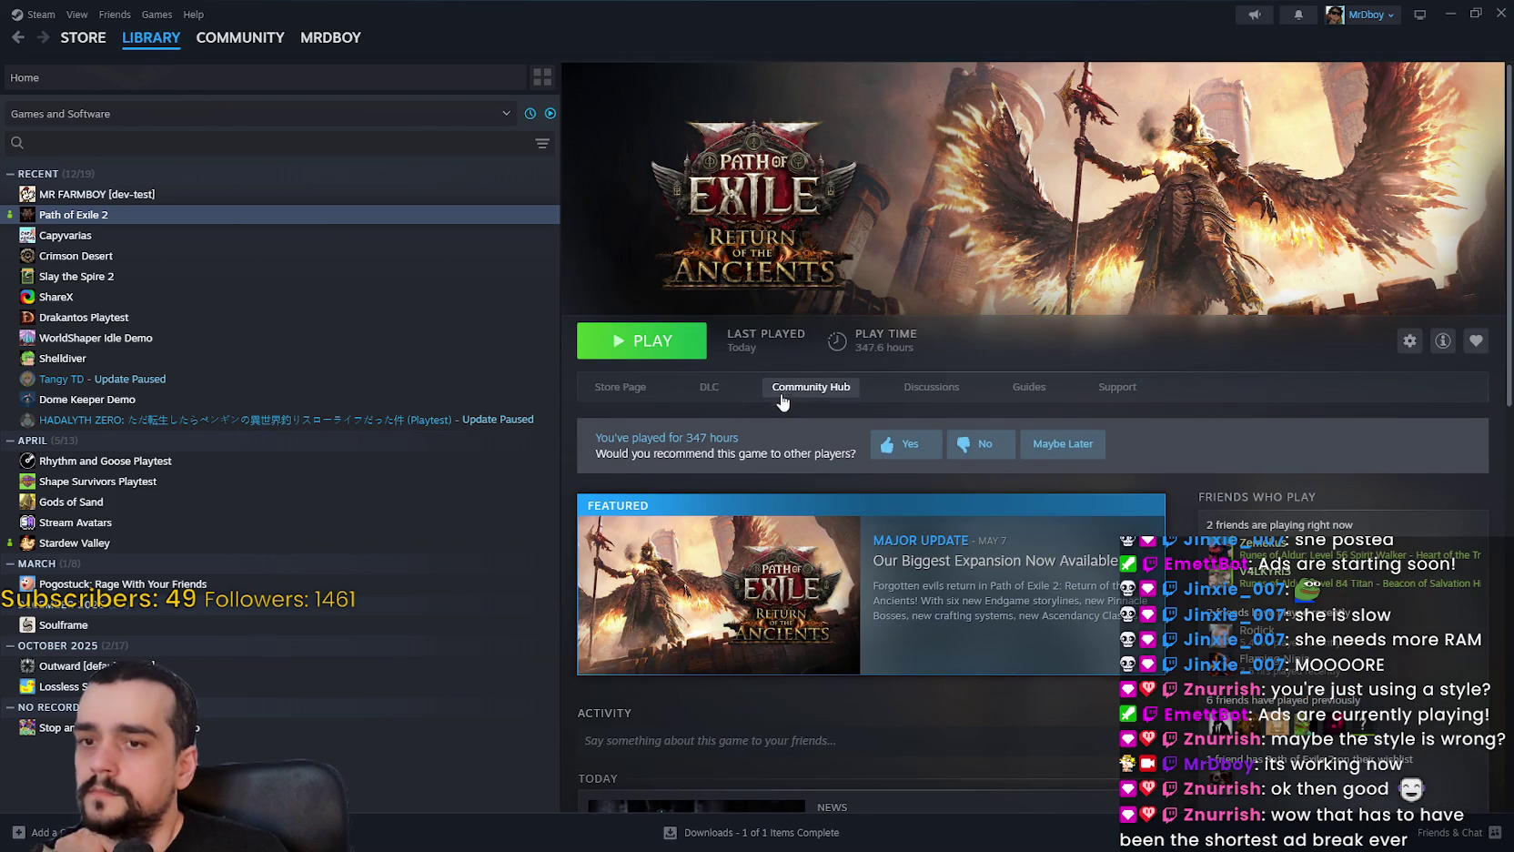
pyautogui.click(137, 194)
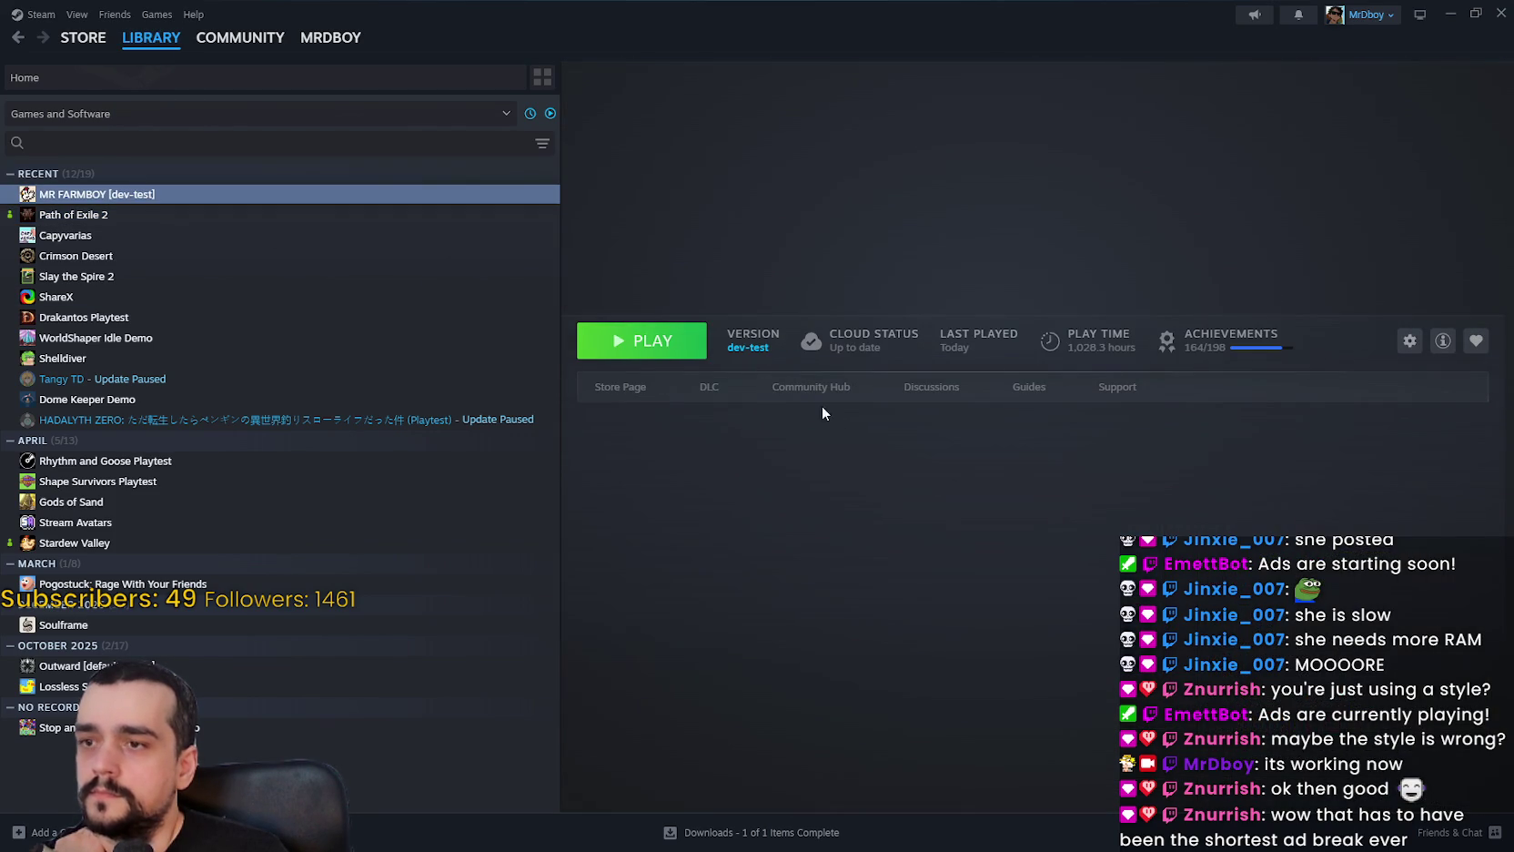
pyautogui.click(799, 386)
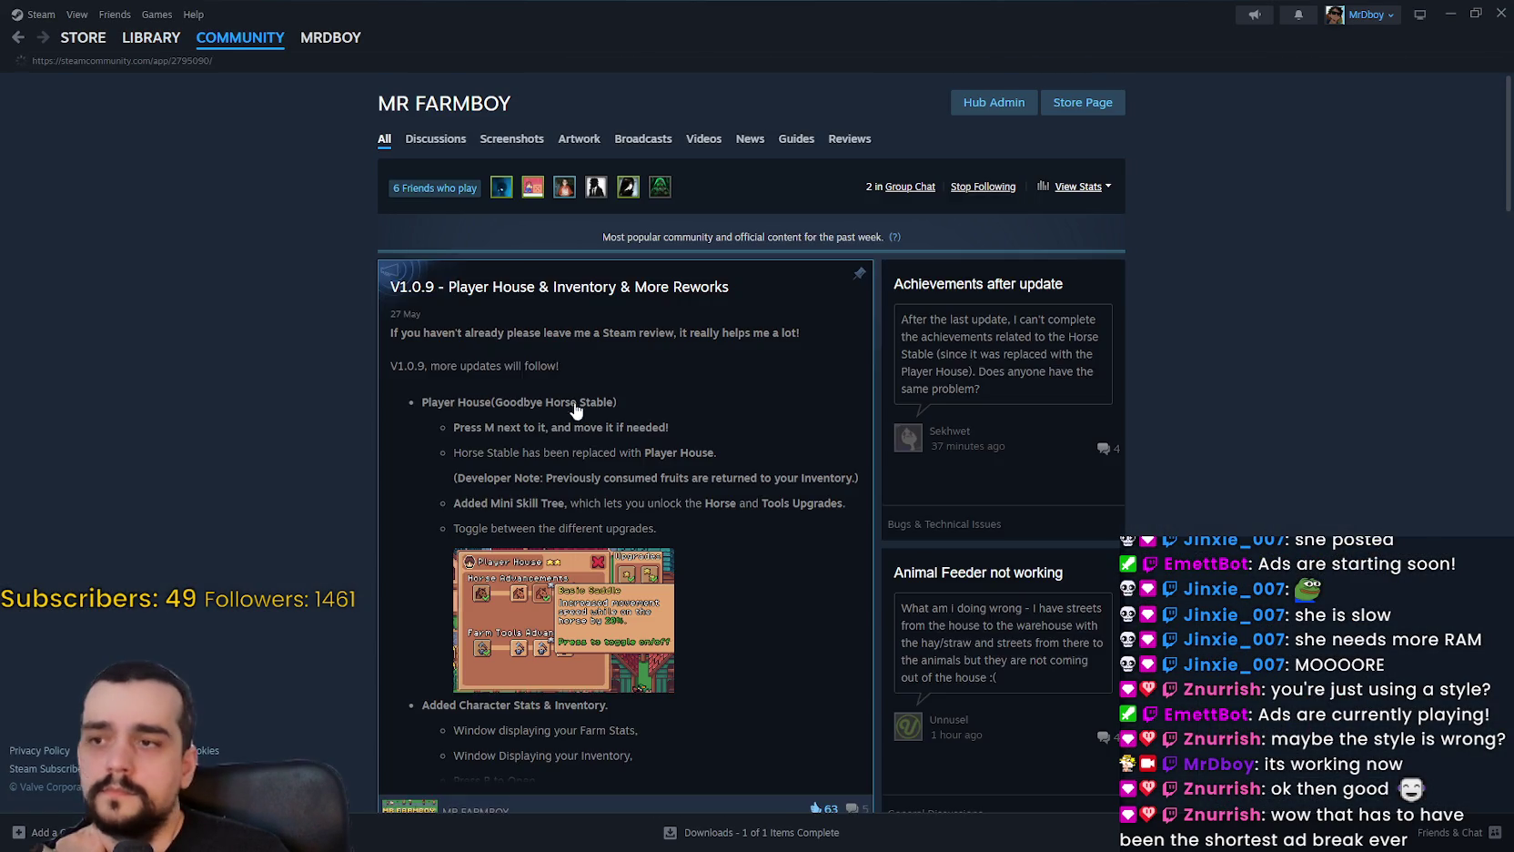
pyautogui.click(432, 140)
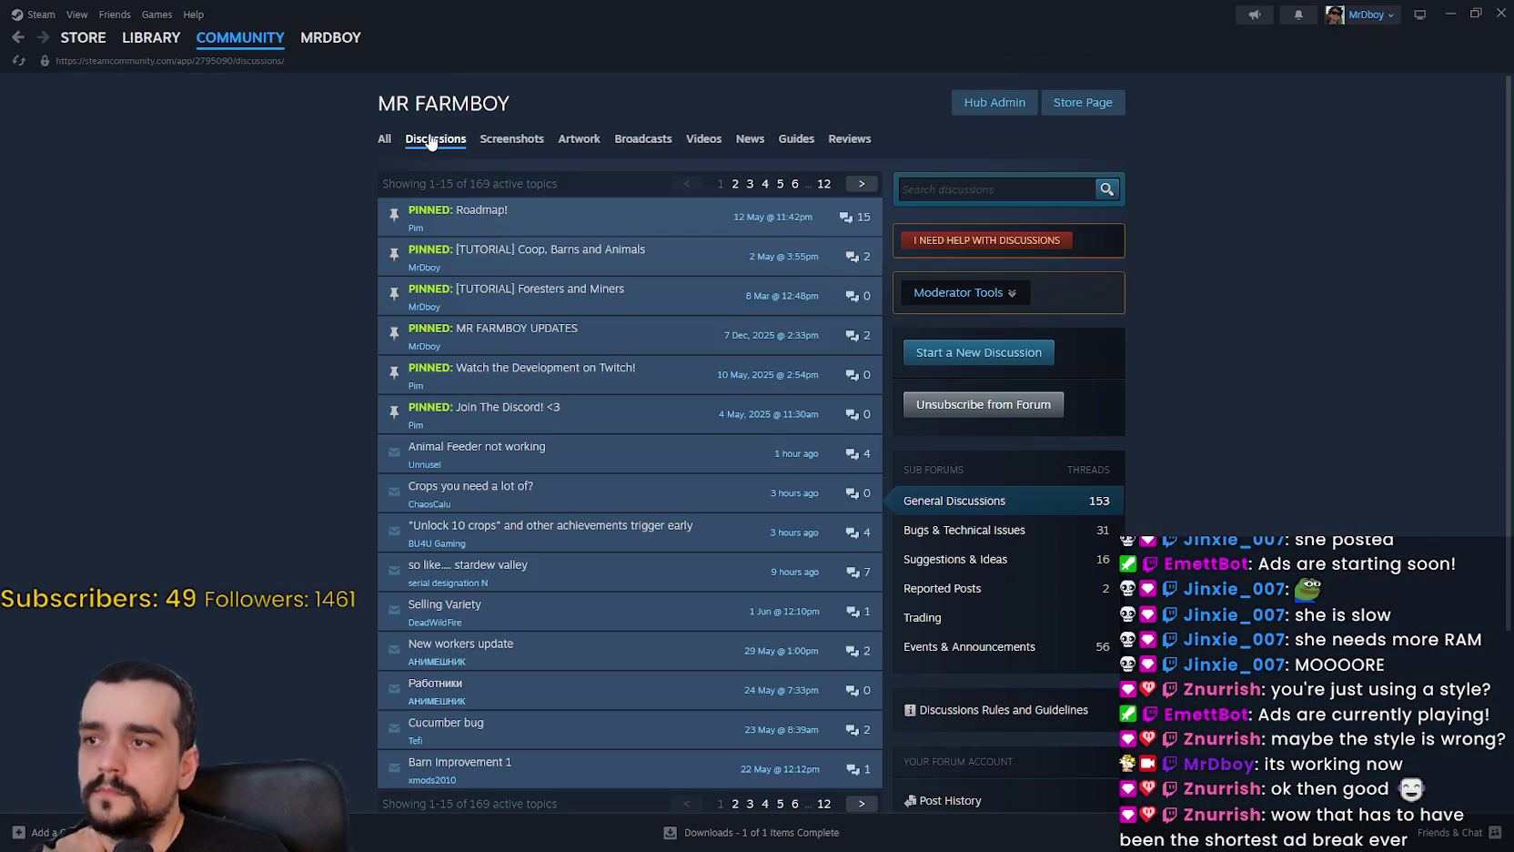
pyautogui.click(385, 139)
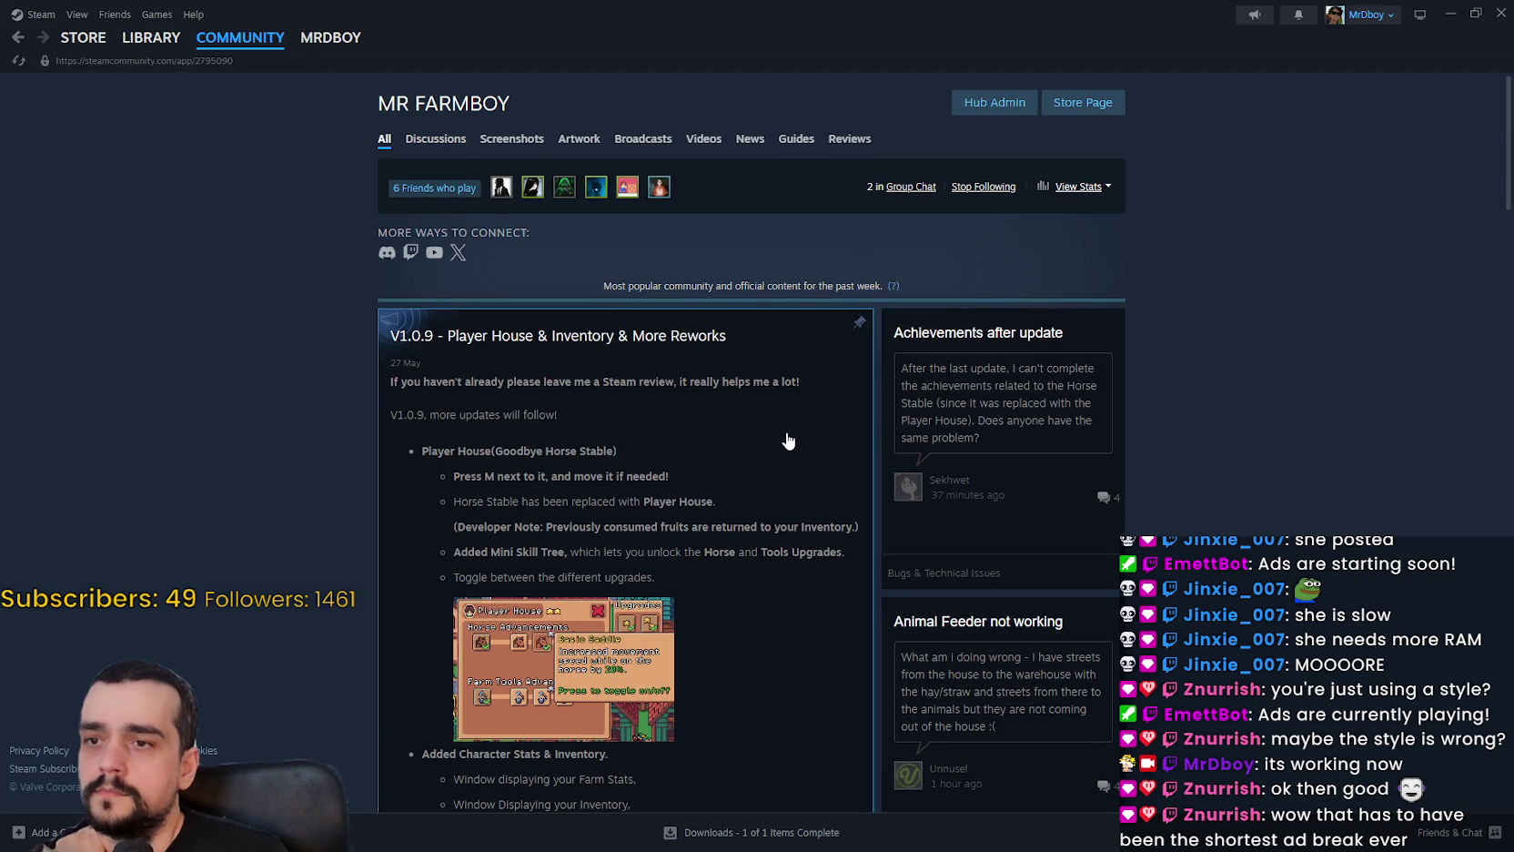
pyautogui.scroll(-3, 781, 439)
pyautogui.scroll(-1, 778, 436)
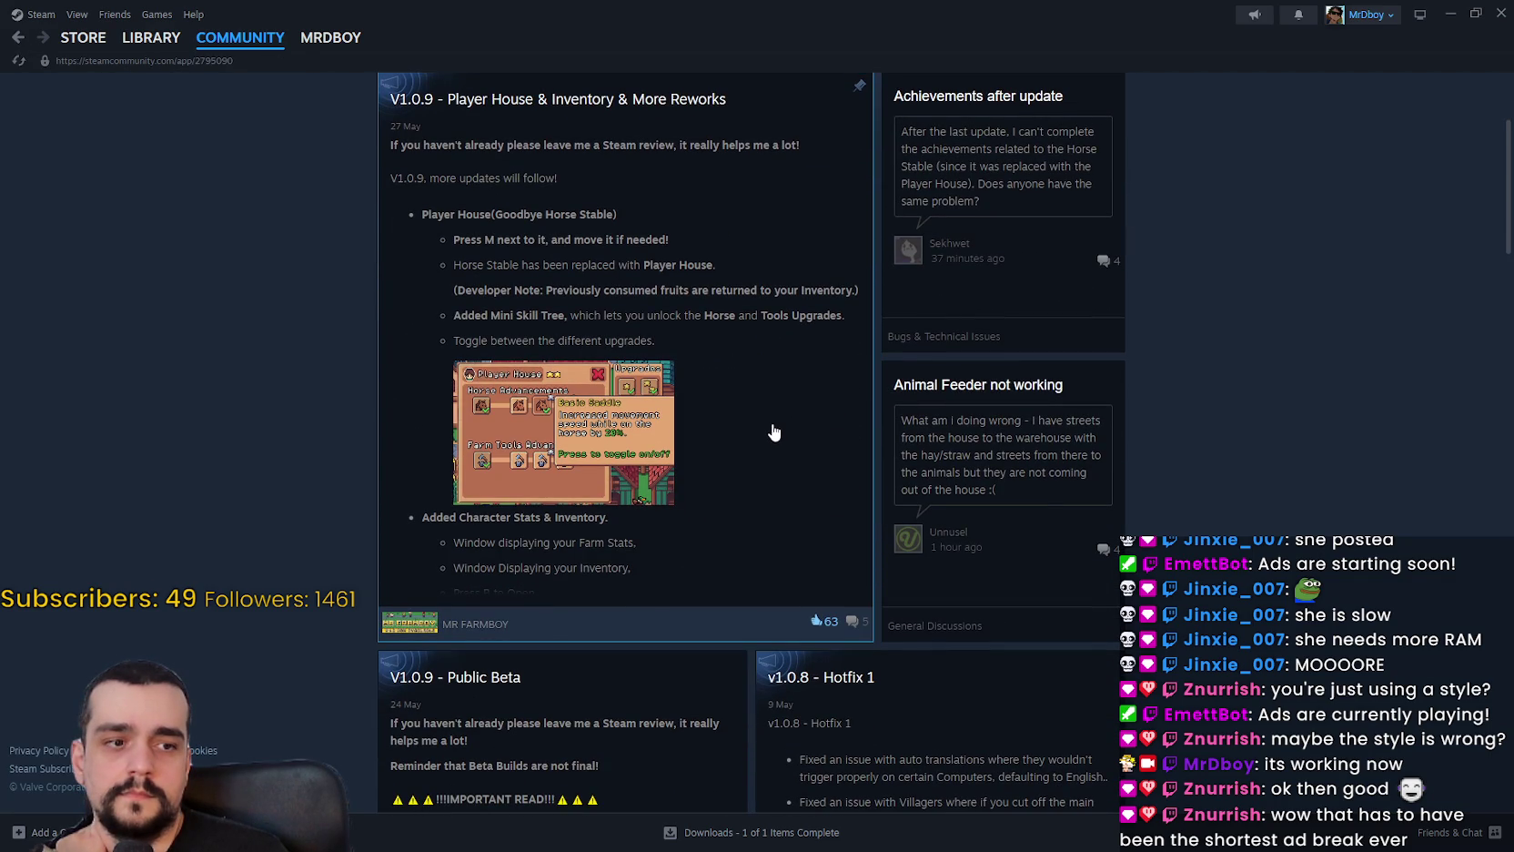
pyautogui.scroll(2, 771, 428)
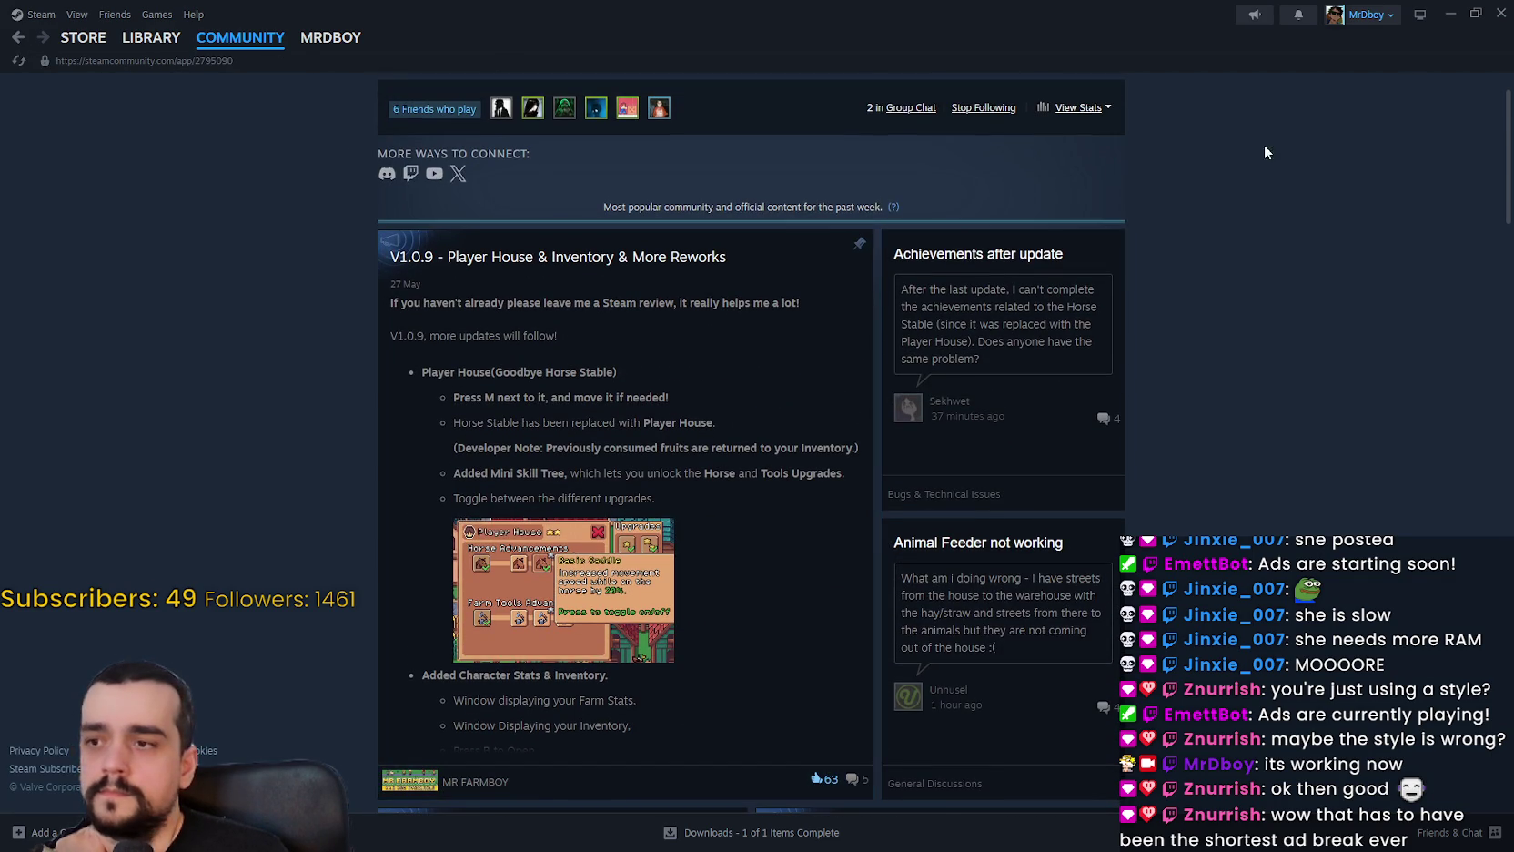
pyautogui.click(1449, 14)
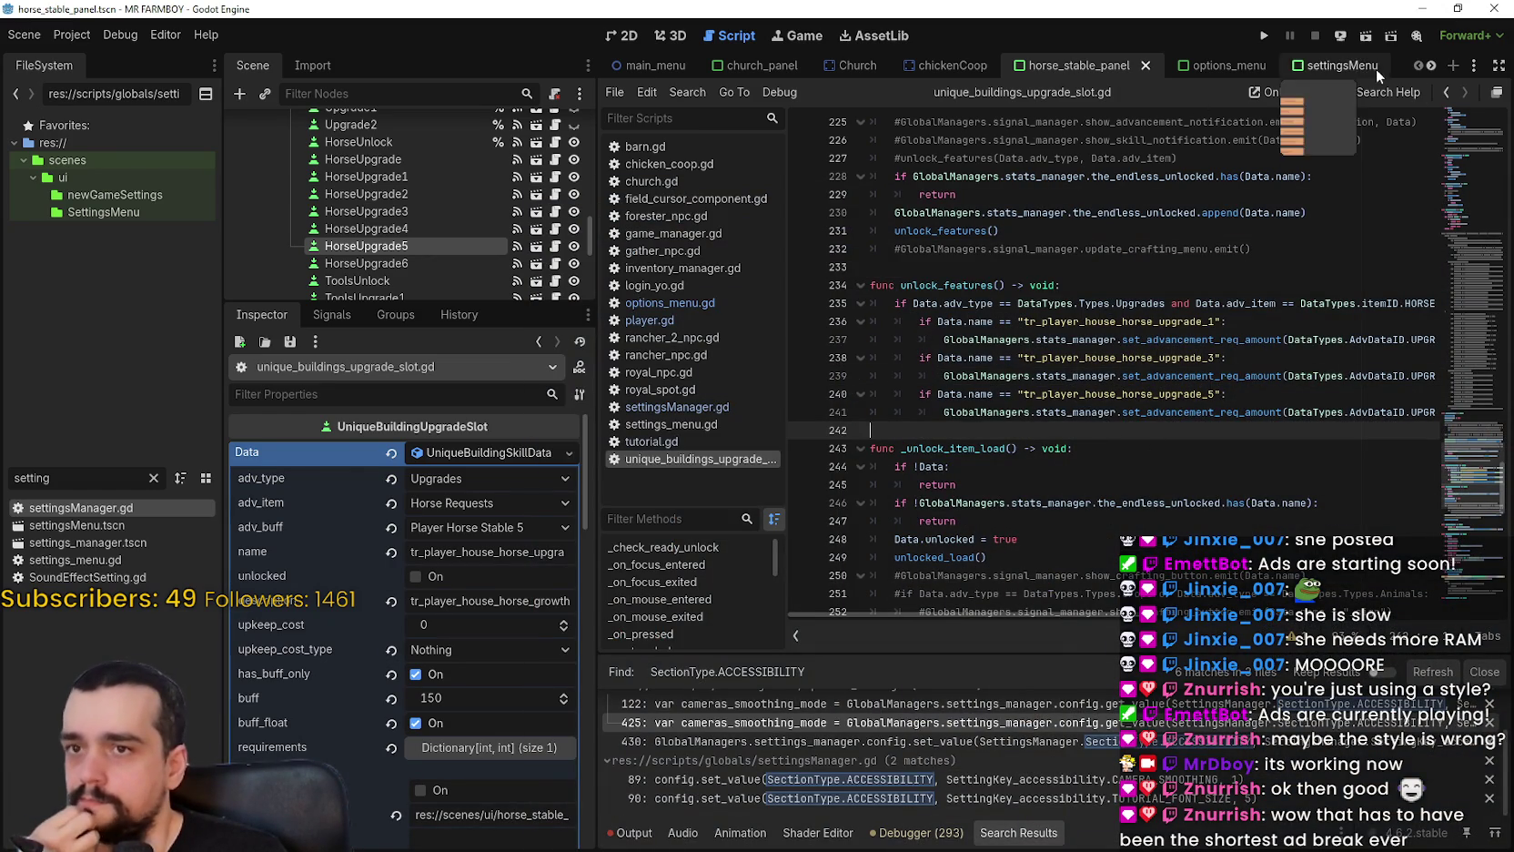
# Open the options_menu scene and view its layout on the canvas.
pyautogui.click(1431, 65)
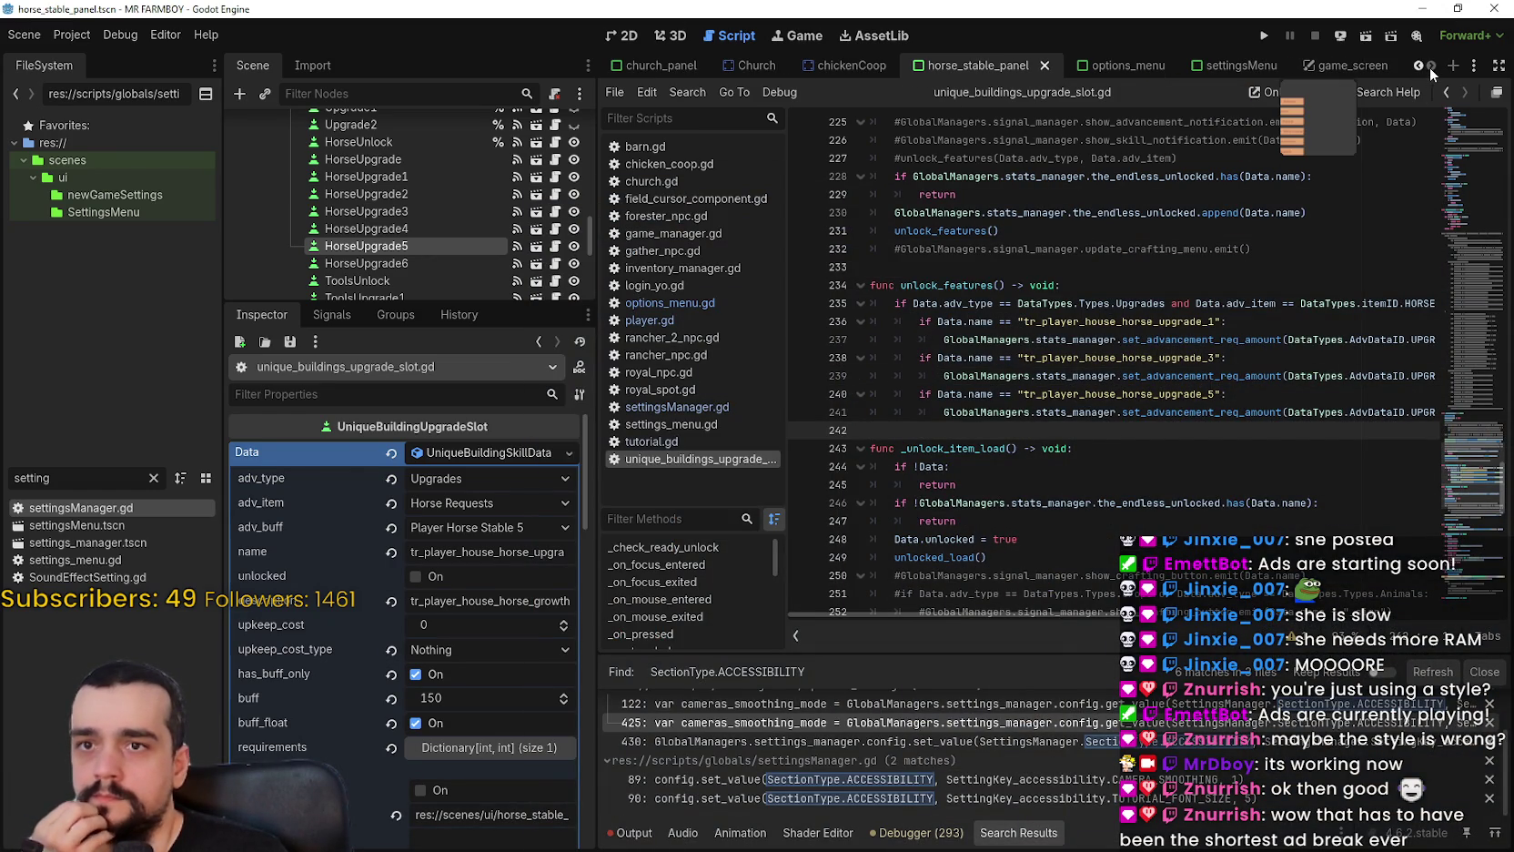
pyautogui.click(1228, 66)
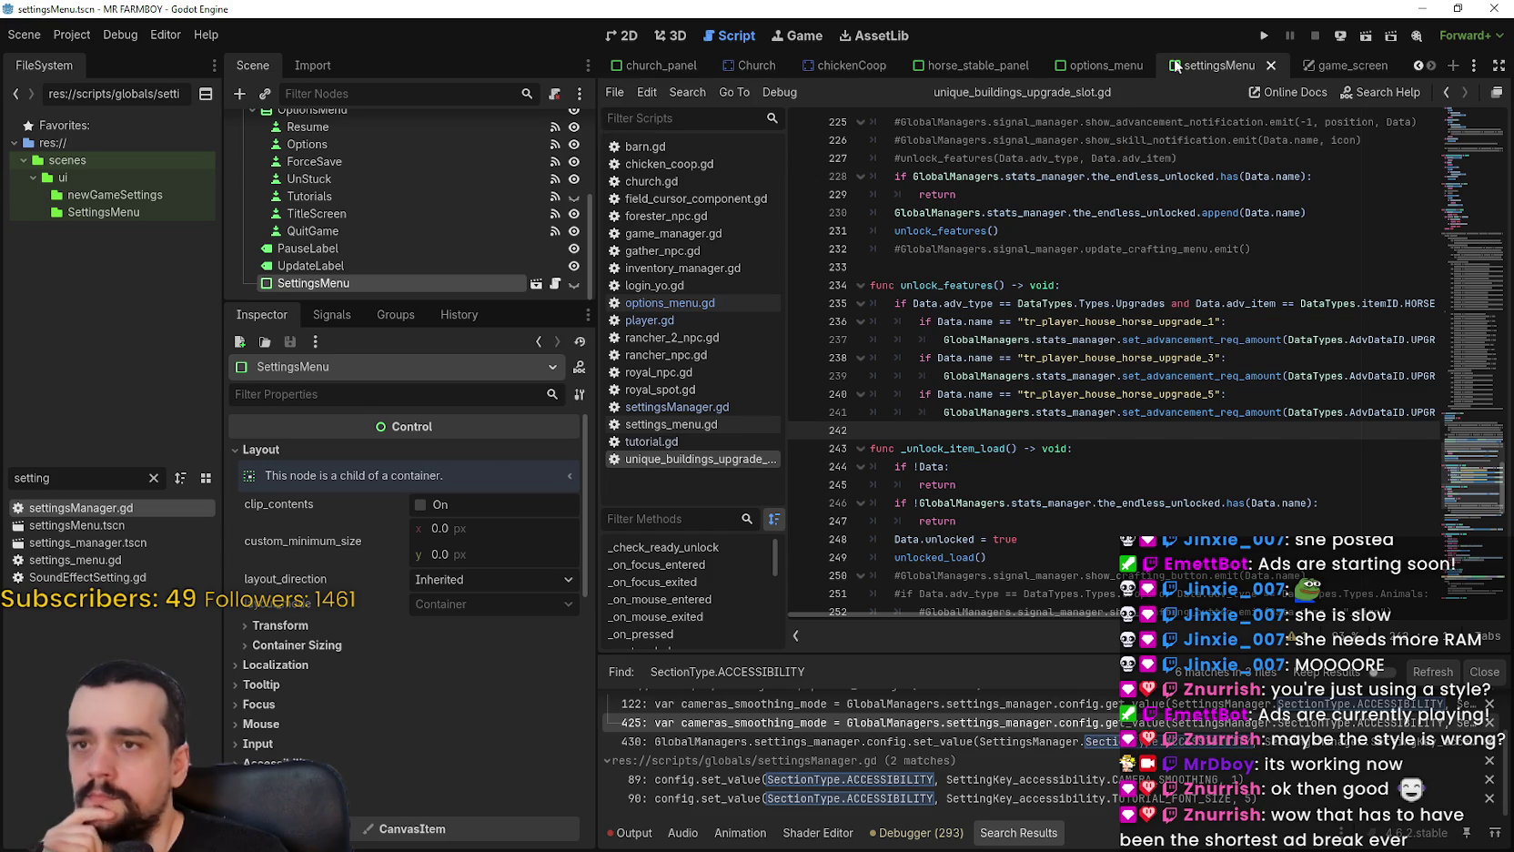
pyautogui.click(1106, 65)
pyautogui.click(622, 36)
pyautogui.scroll(-1, 1008, 441)
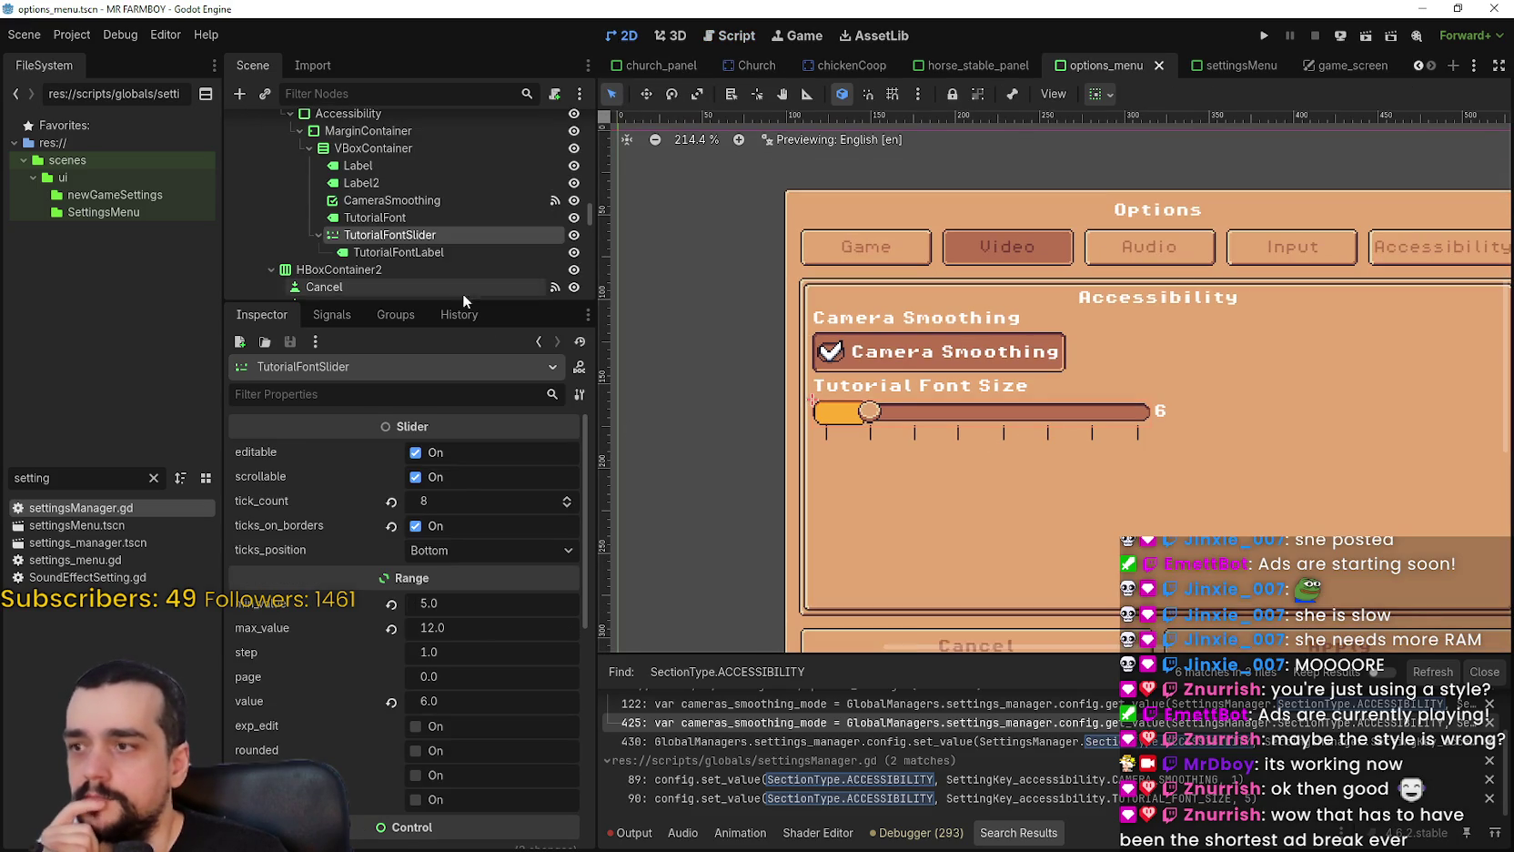
pyautogui.moveTo(455, 302); pyautogui.dragTo(459, 546)
pyautogui.scroll(3, 482, 391)
pyautogui.scroll(5, 486, 411)
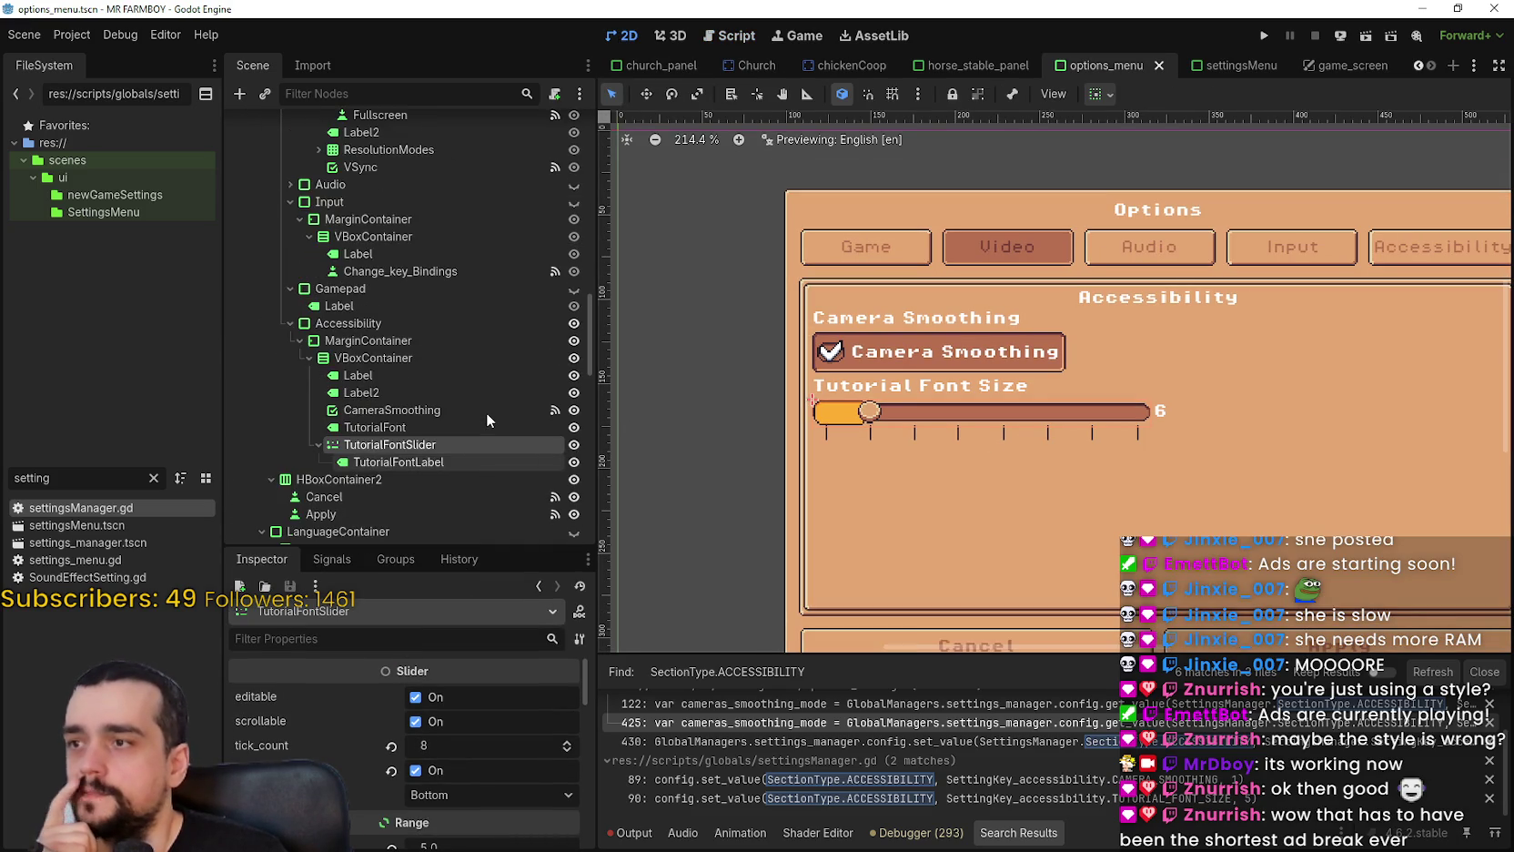
pyautogui.scroll(-5, 486, 412)
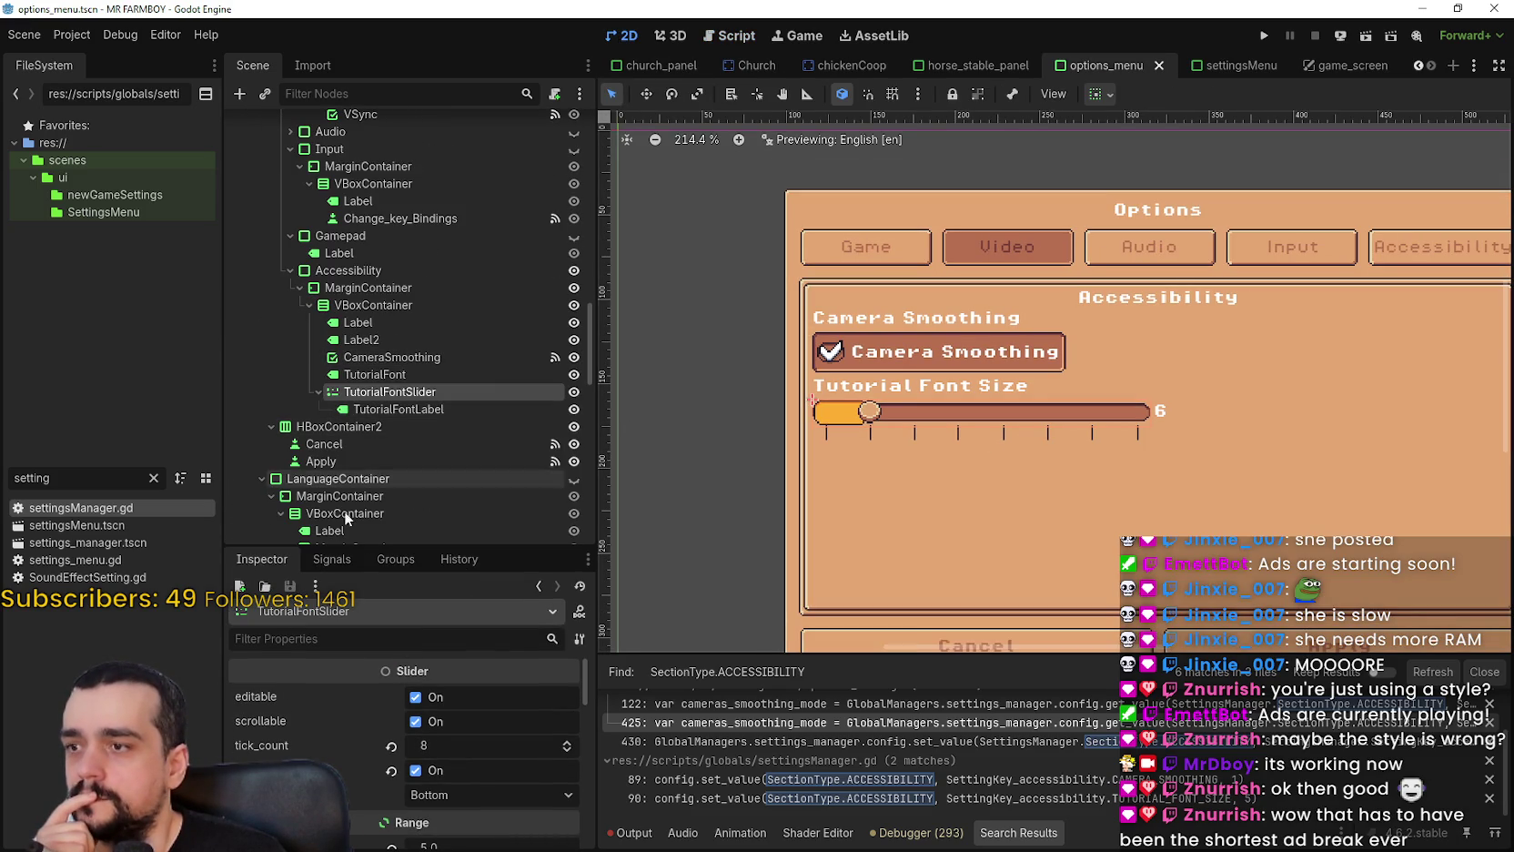
# In the Signals dock, check how the Audio Master volume slider is wired.
pyautogui.click(338, 560)
pyautogui.scroll(5, 460, 418)
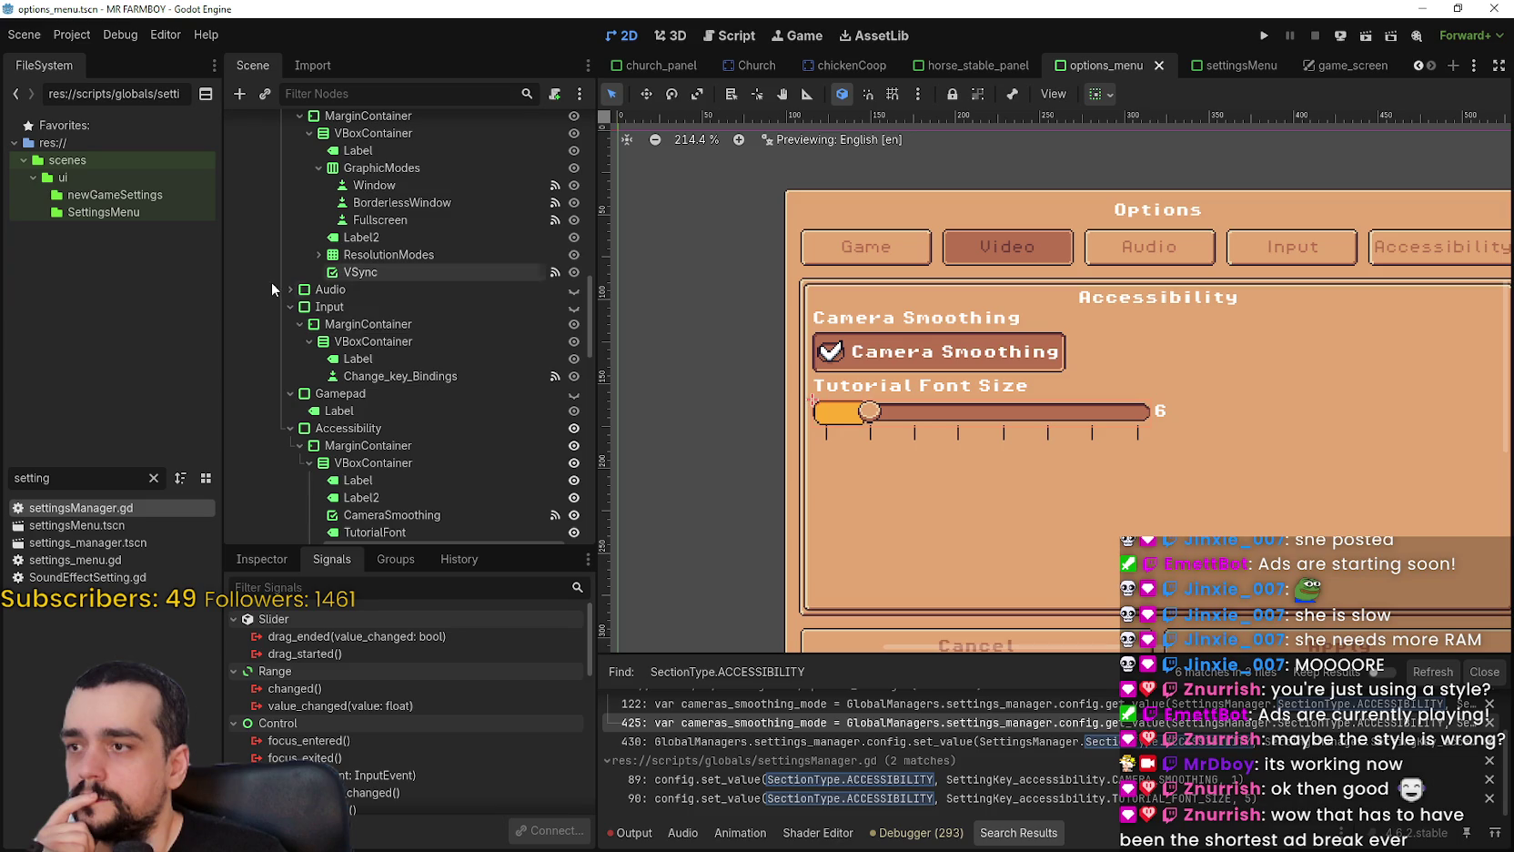
pyautogui.click(290, 289)
pyautogui.scroll(-2, 335, 302)
pyautogui.click(428, 323)
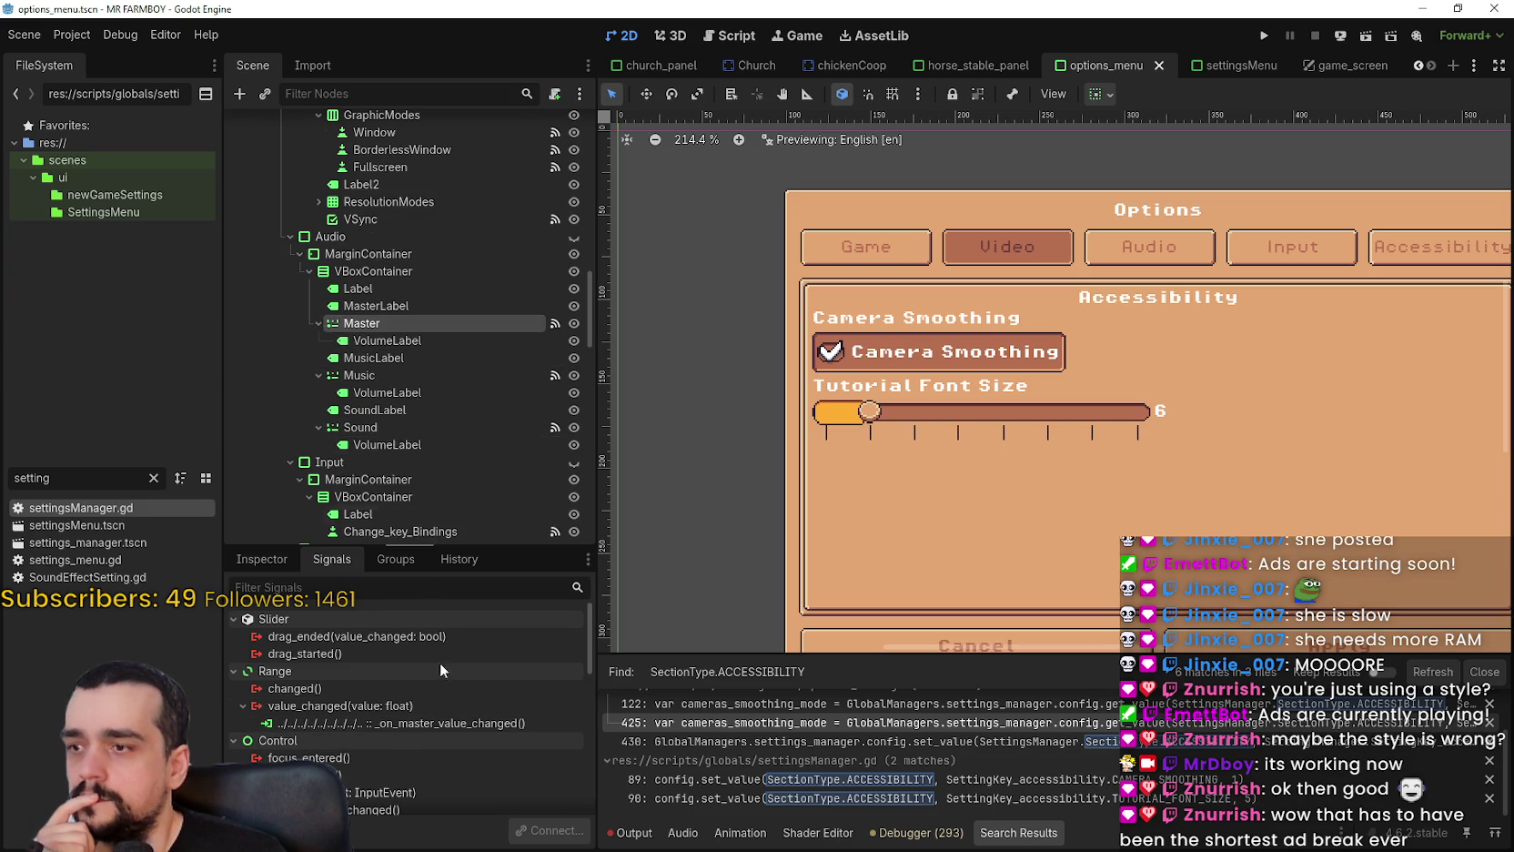
pyautogui.scroll(-5, 405, 343)
# Connect TutorialFontSlider's value_changed signal to the suggested _on_tutorial_font_slider_value_changed method.
pyautogui.click(426, 390)
pyautogui.doubleClick(414, 704)
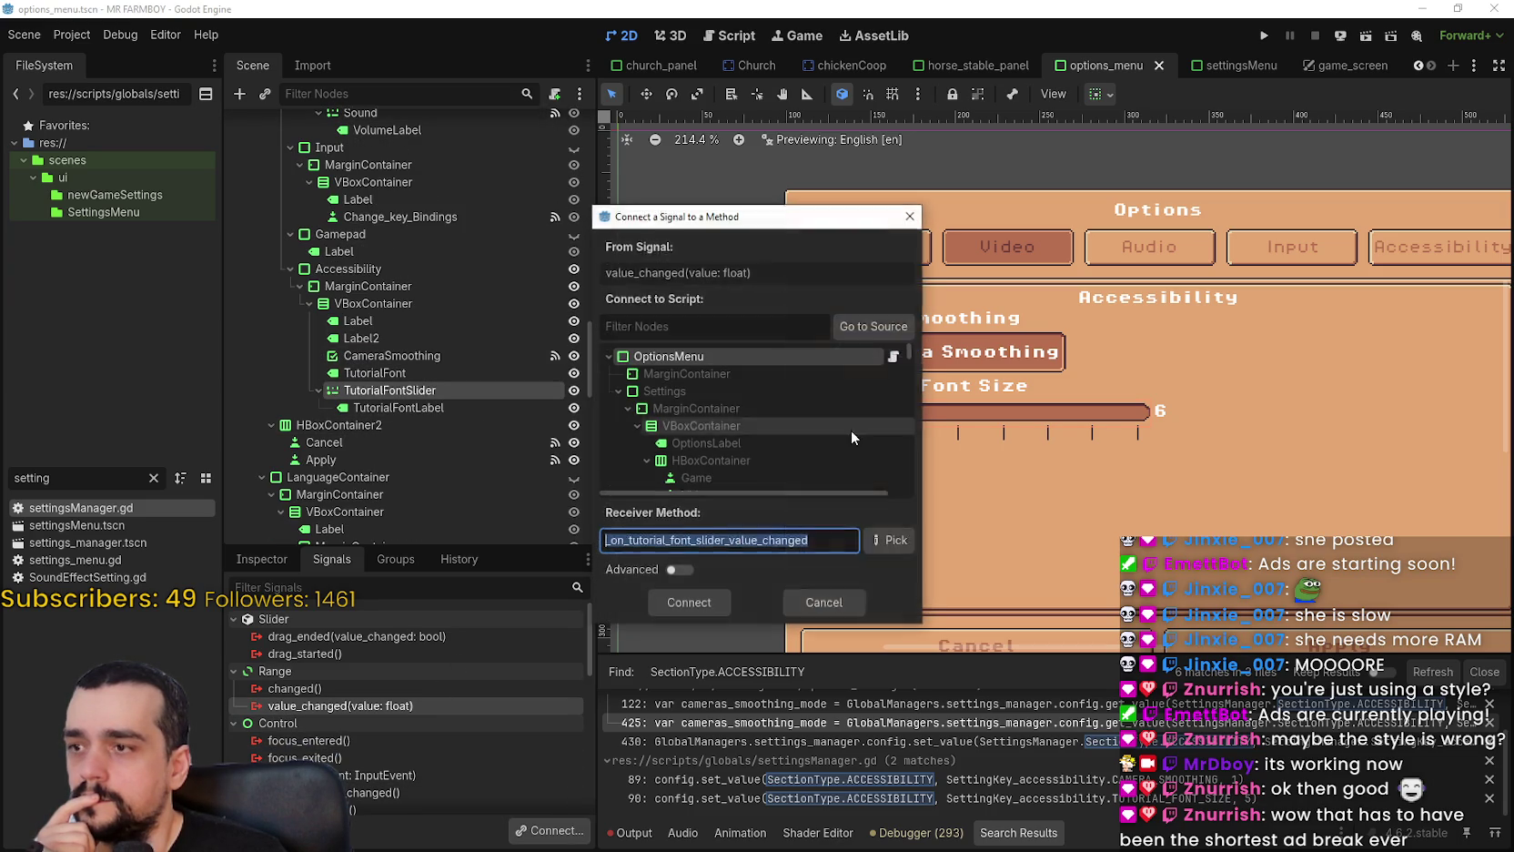
pyautogui.click(897, 362)
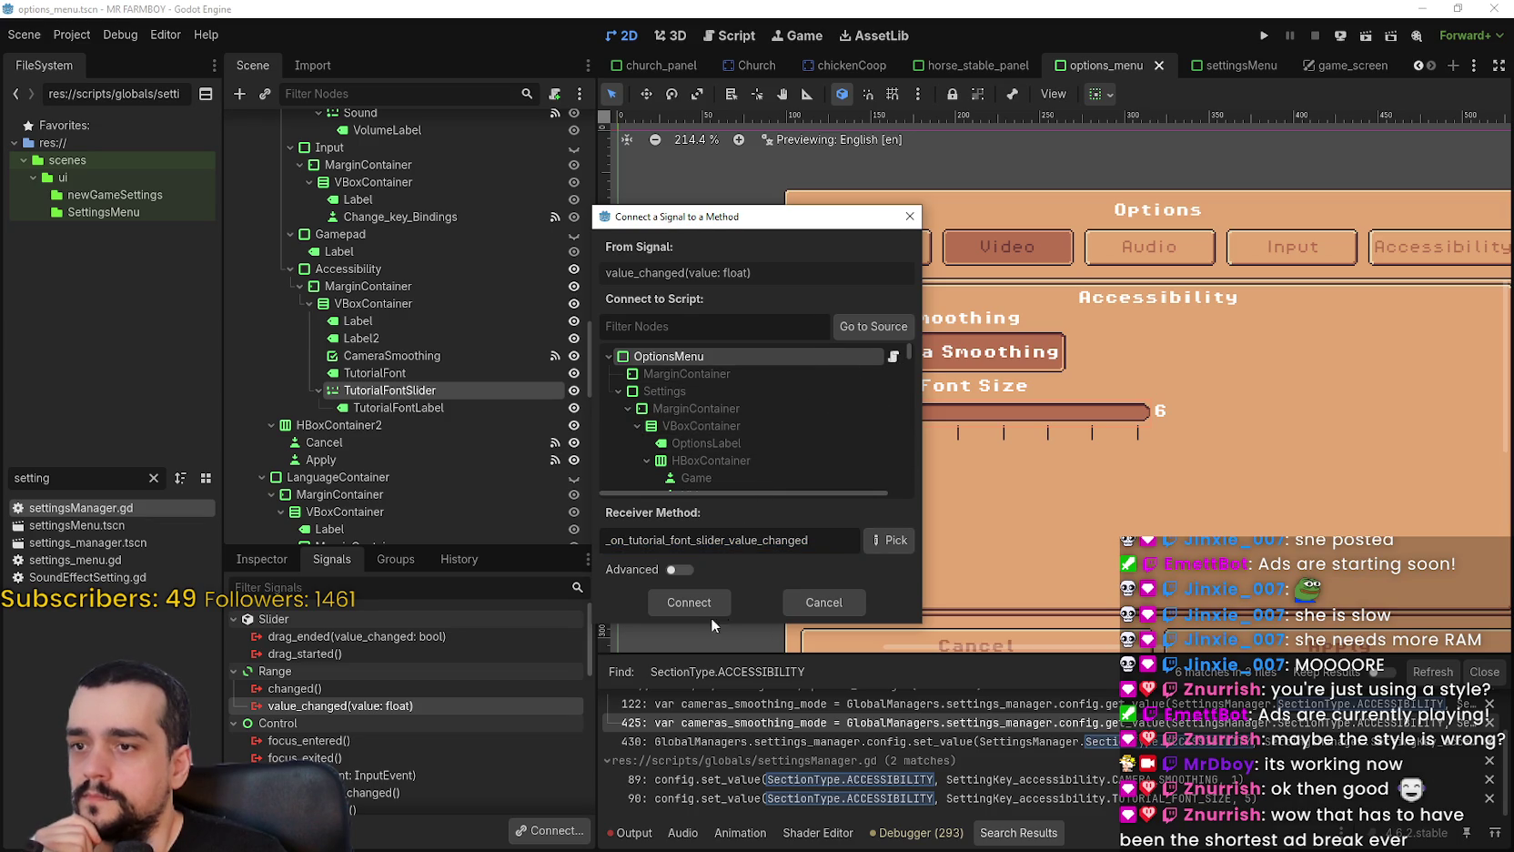
pyautogui.press('Return')
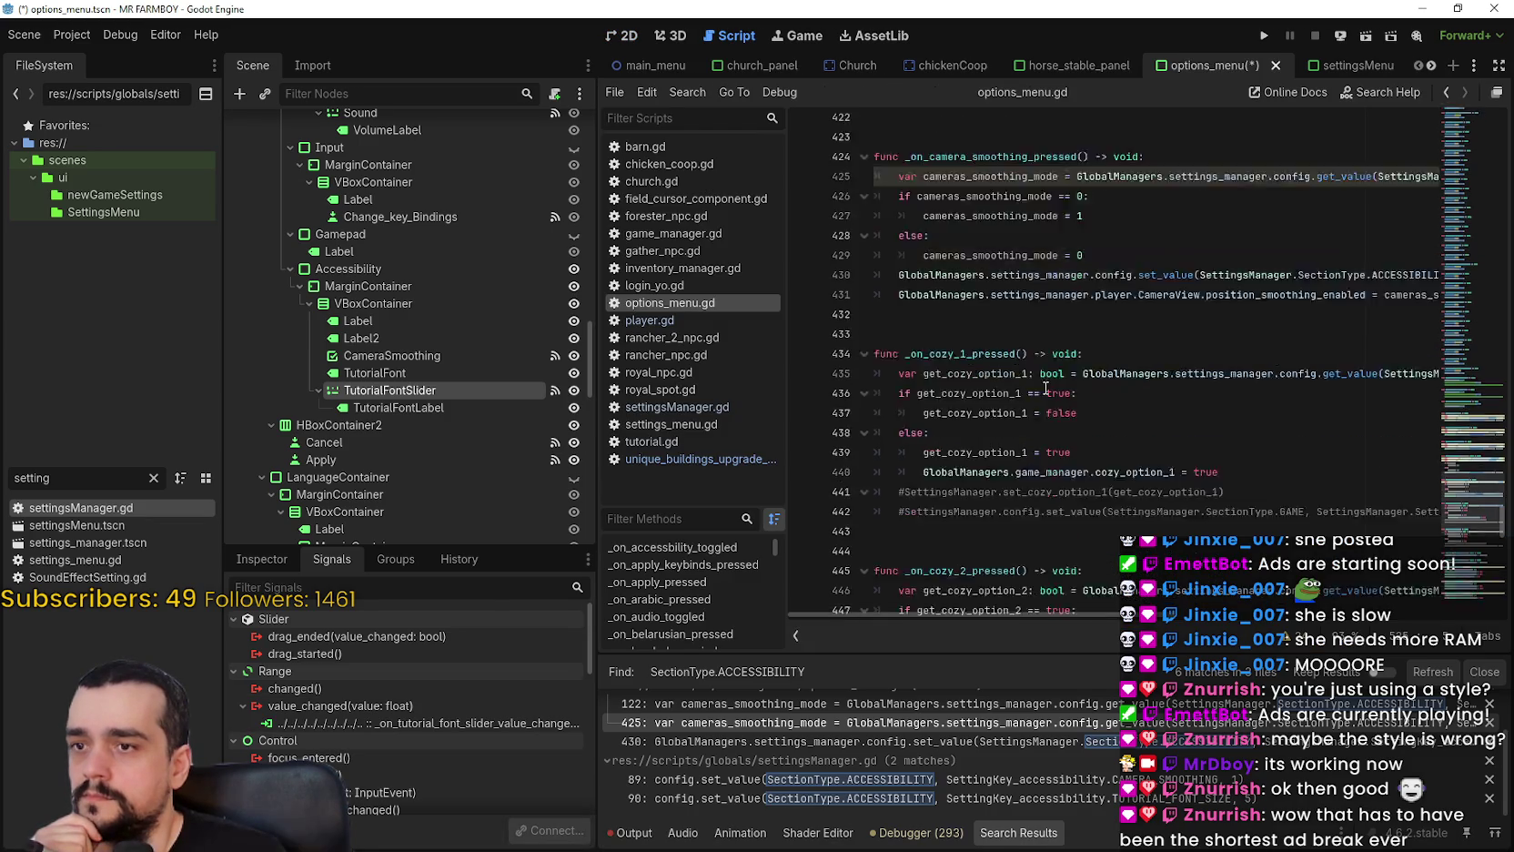
# Review the new handler's placeholder pass line, then save the options_menu scene.
pyautogui.moveTo(1108, 577); pyautogui.dragTo(898, 578)
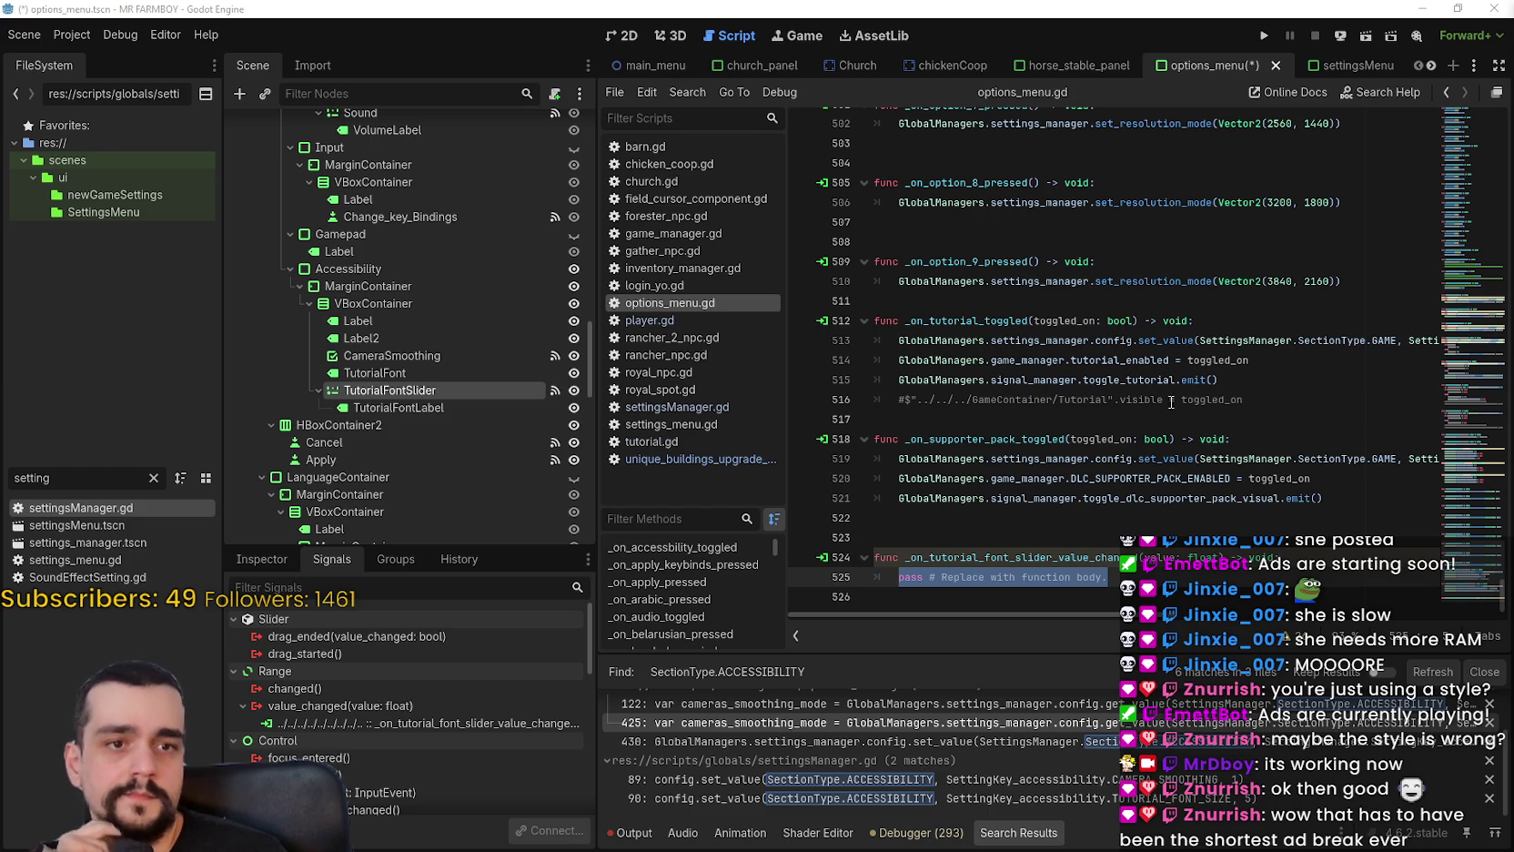
pyautogui.click(1151, 421)
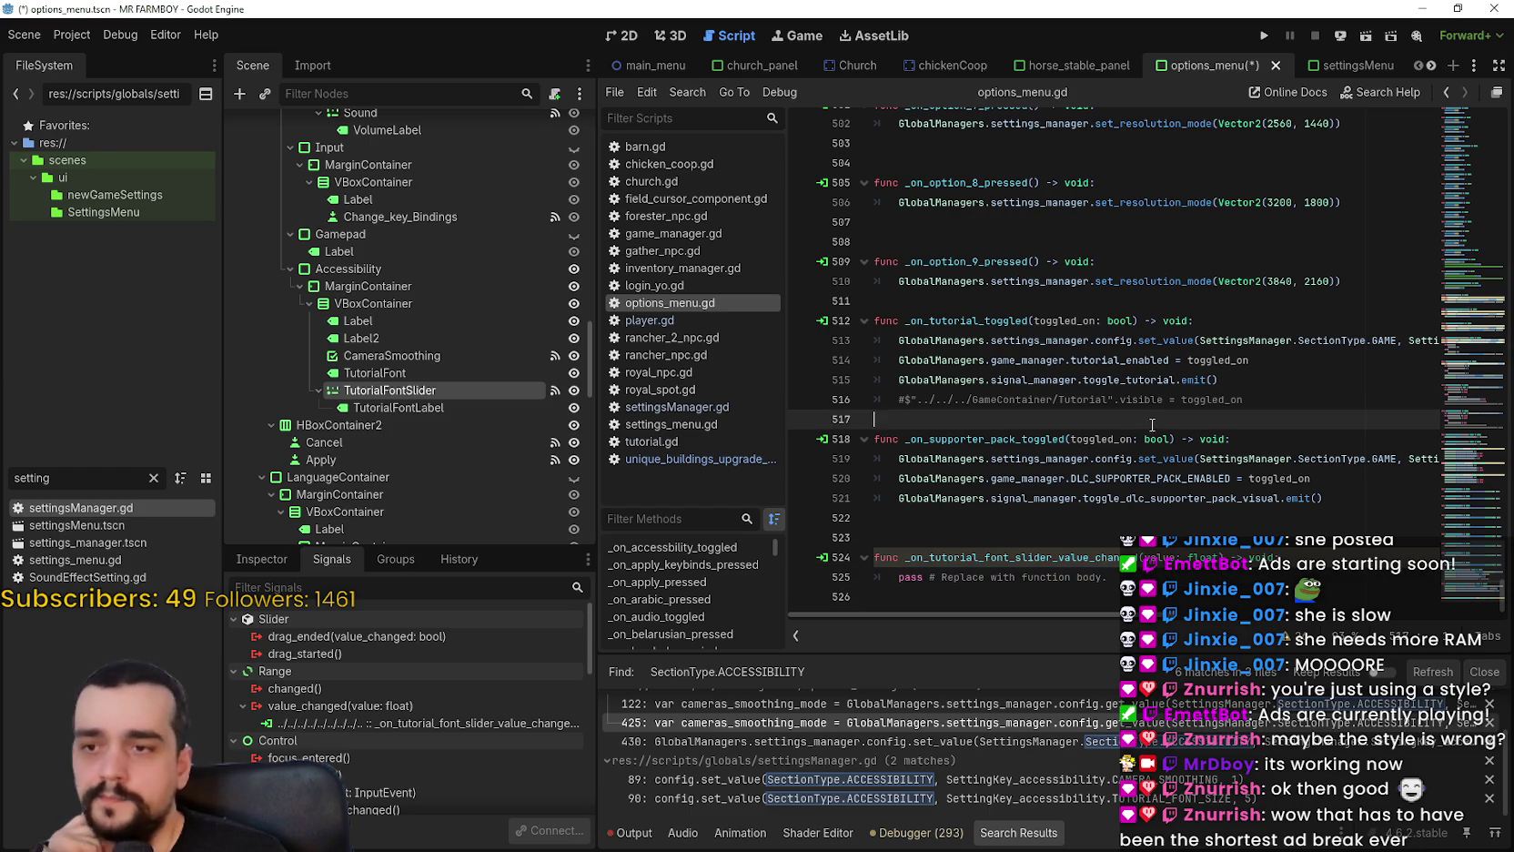
pyautogui.click(1065, 523)
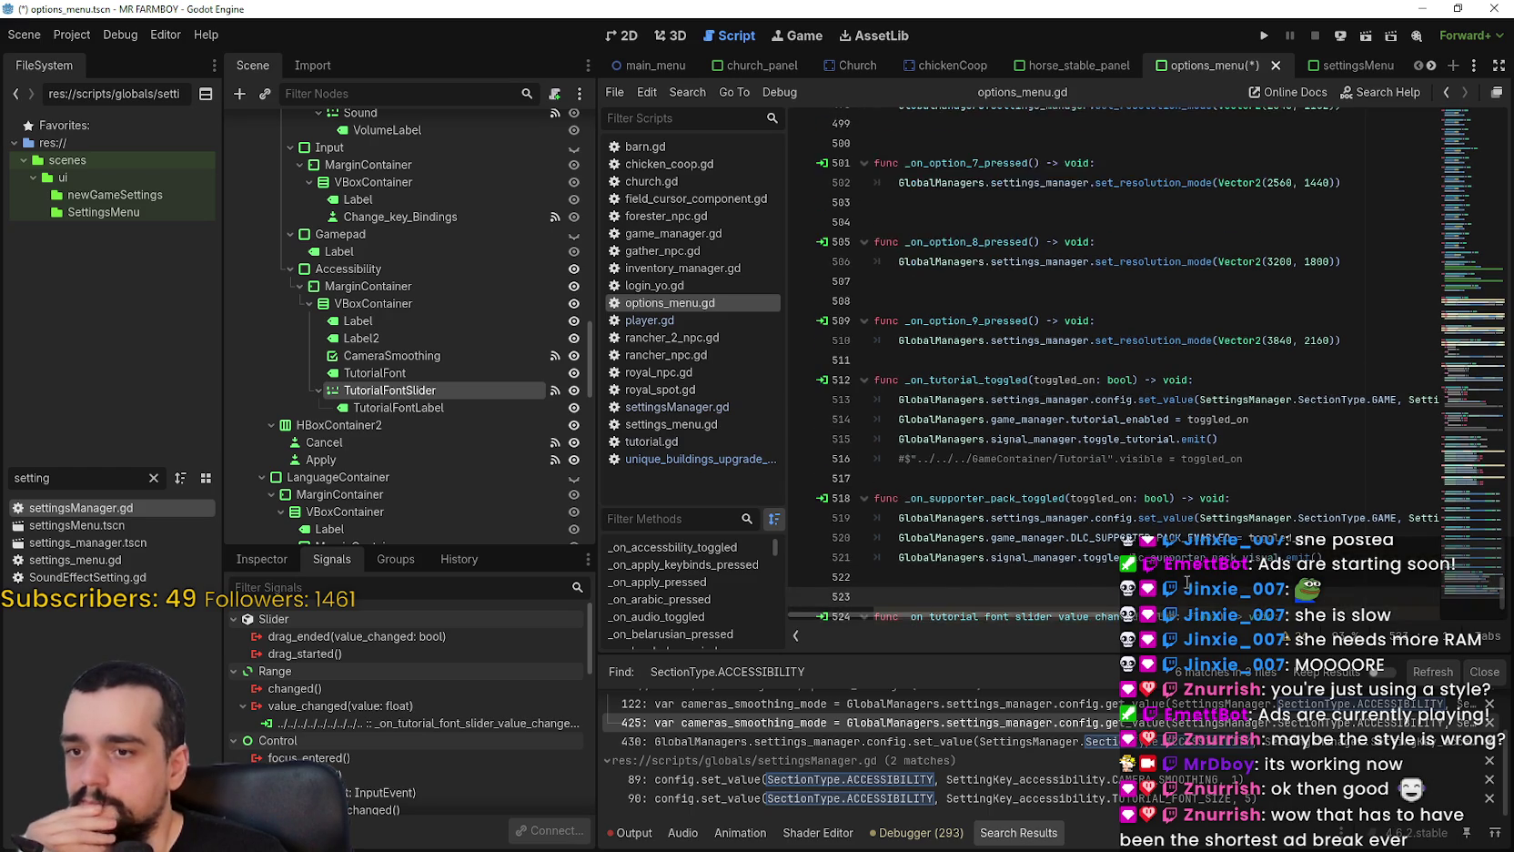
pyautogui.click(933, 597)
pyautogui.moveTo(933, 597); pyautogui.dragTo(896, 580)
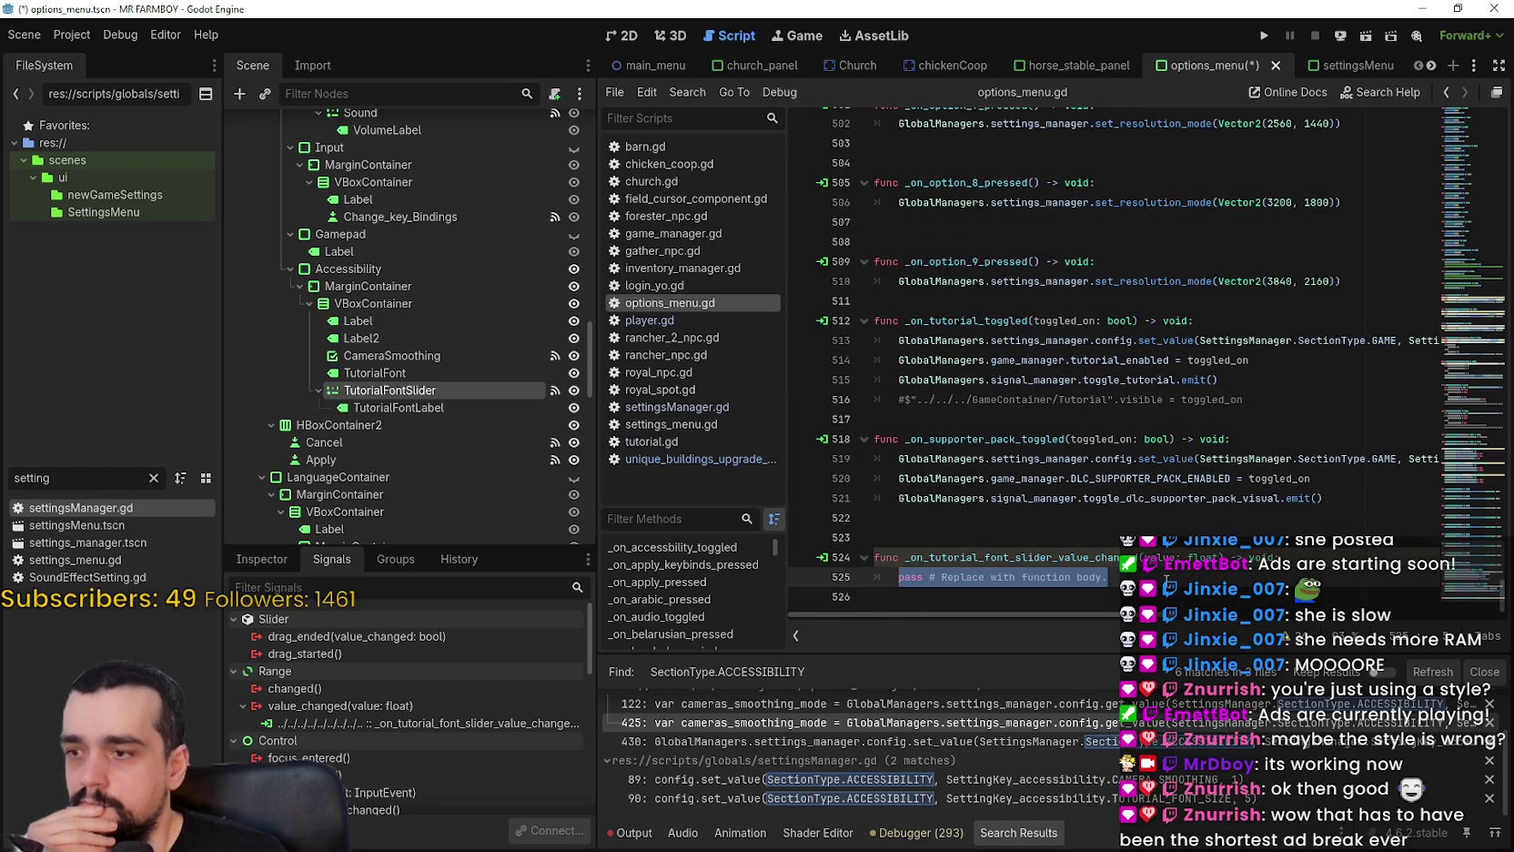
pyautogui.click(386, 562)
pyautogui.click(331, 561)
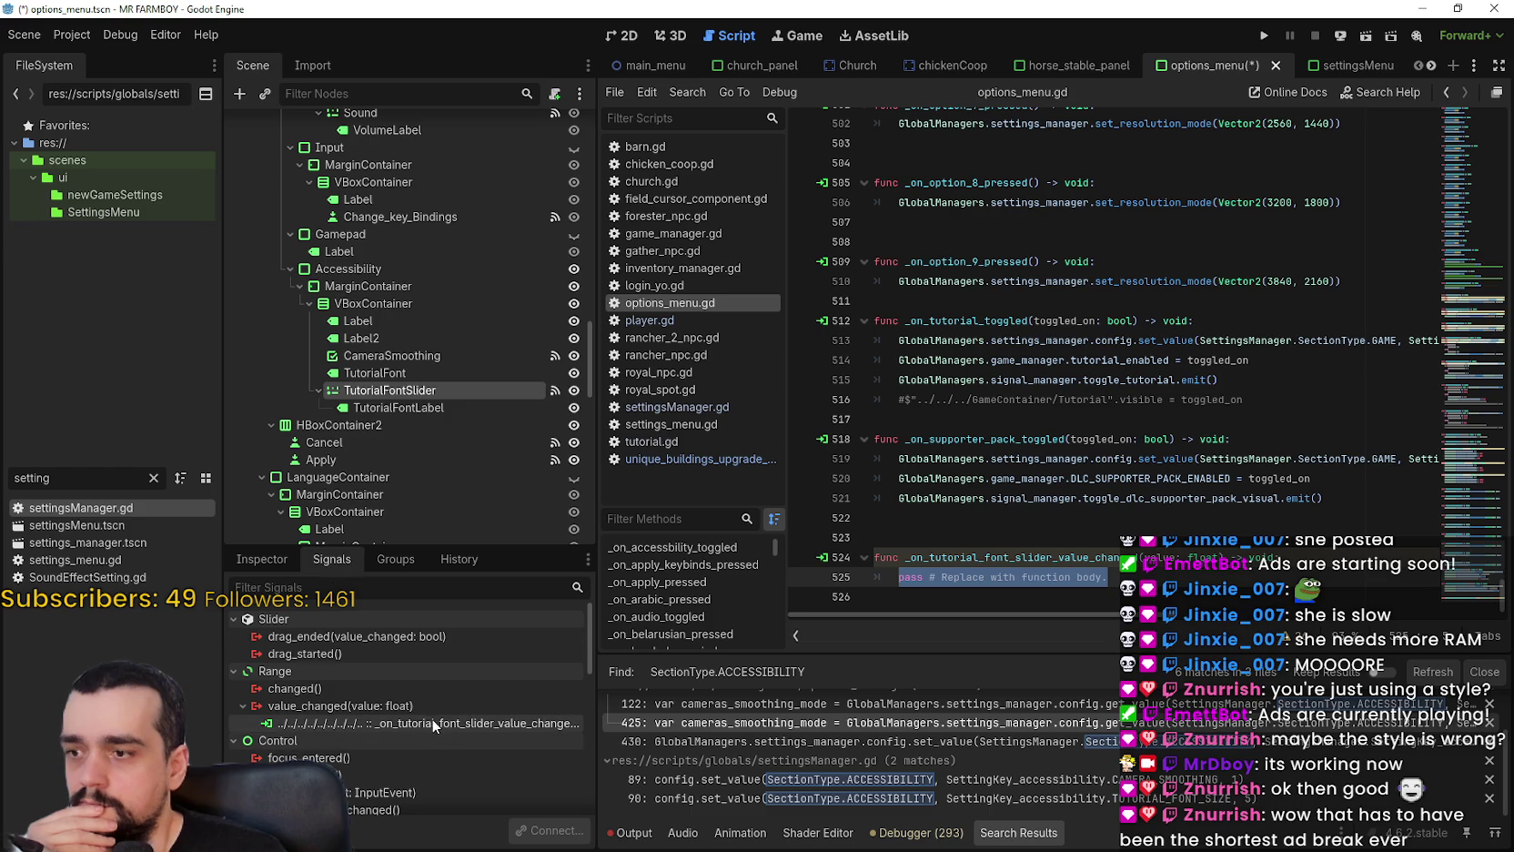
pyautogui.scroll(5, 540, 478)
pyautogui.moveTo(590, 273); pyautogui.dragTo(592, 127)
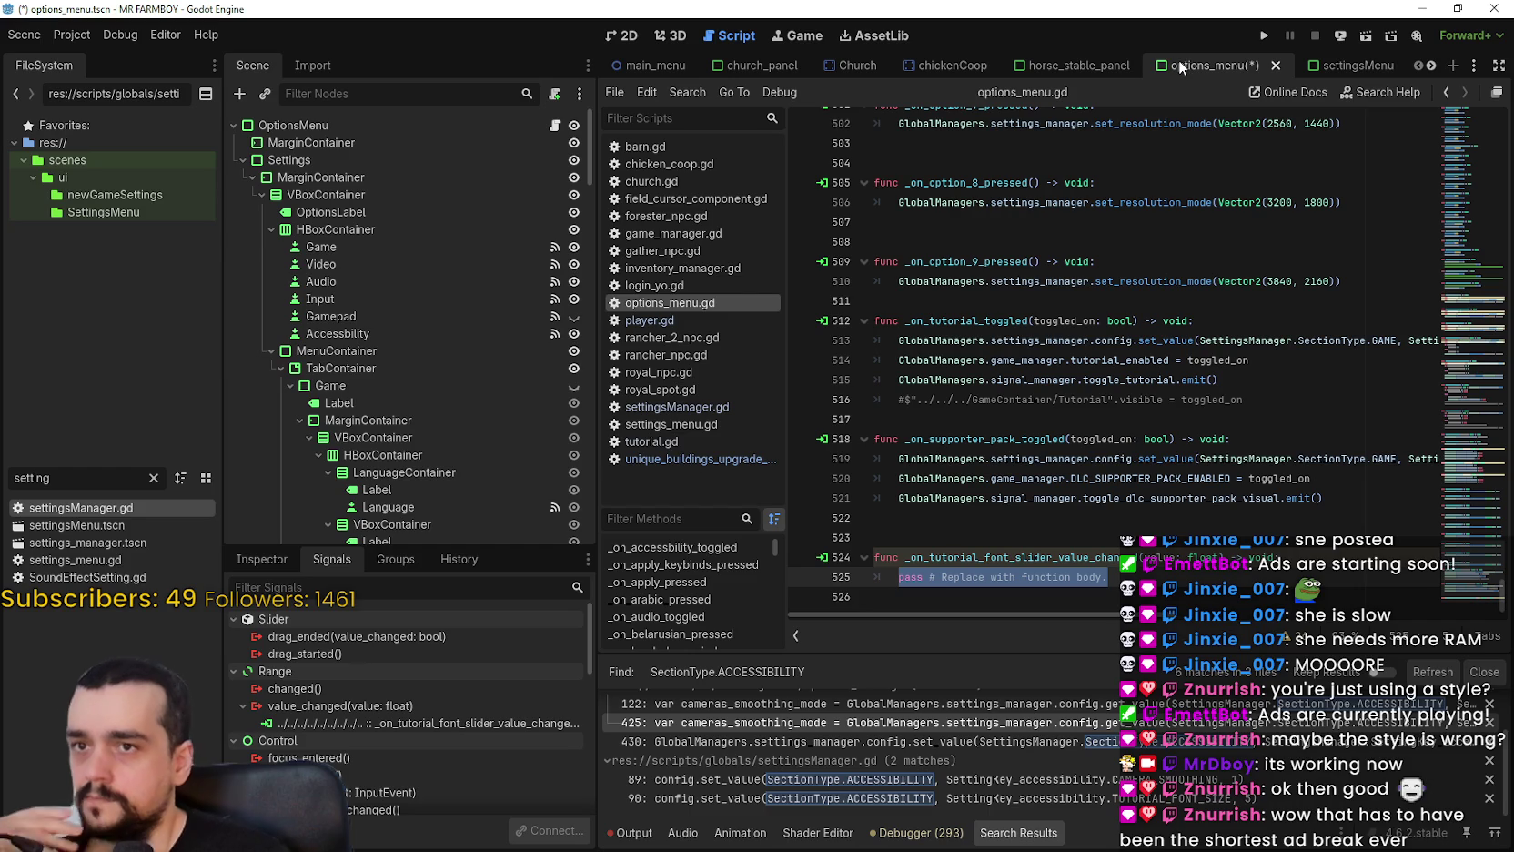
pyautogui.hotkey('ctrl', 's')
# Cycle through the open scene tabs, settling back on options_menu.
pyautogui.click(1109, 577)
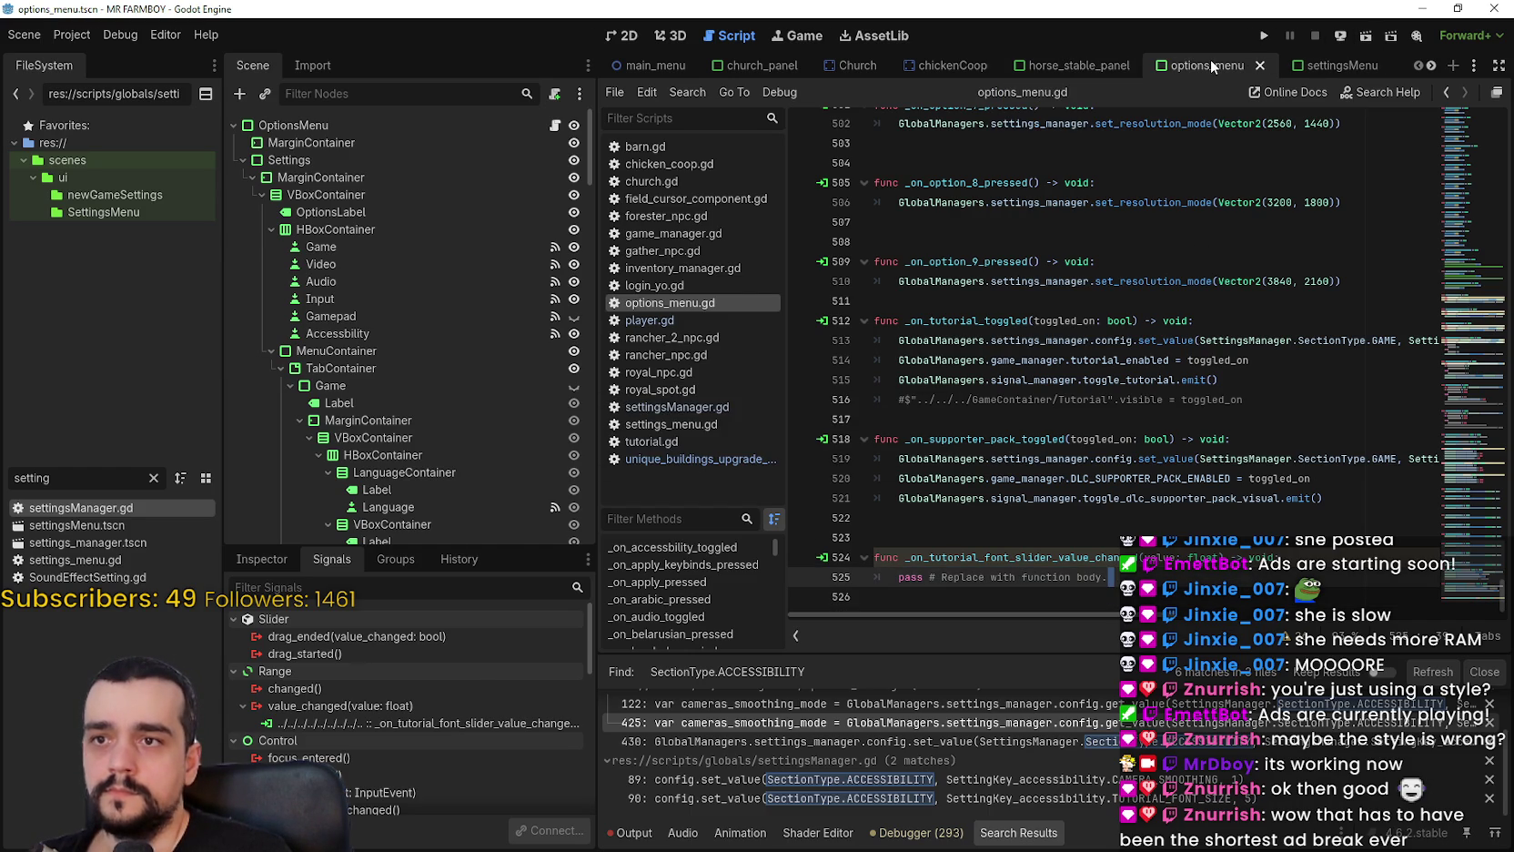
pyautogui.click(1431, 66)
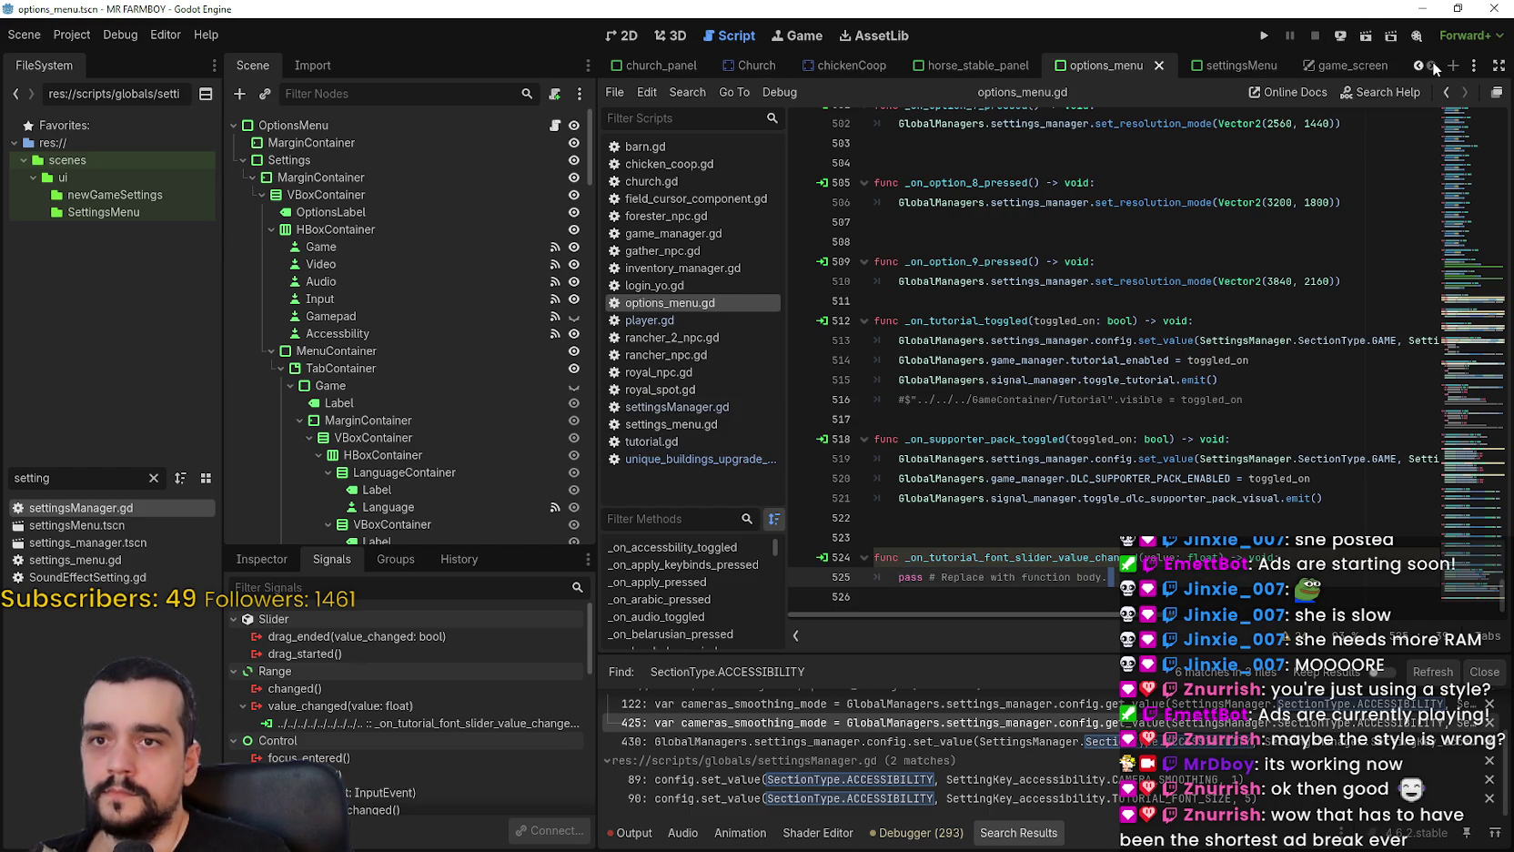
pyautogui.click(1230, 66)
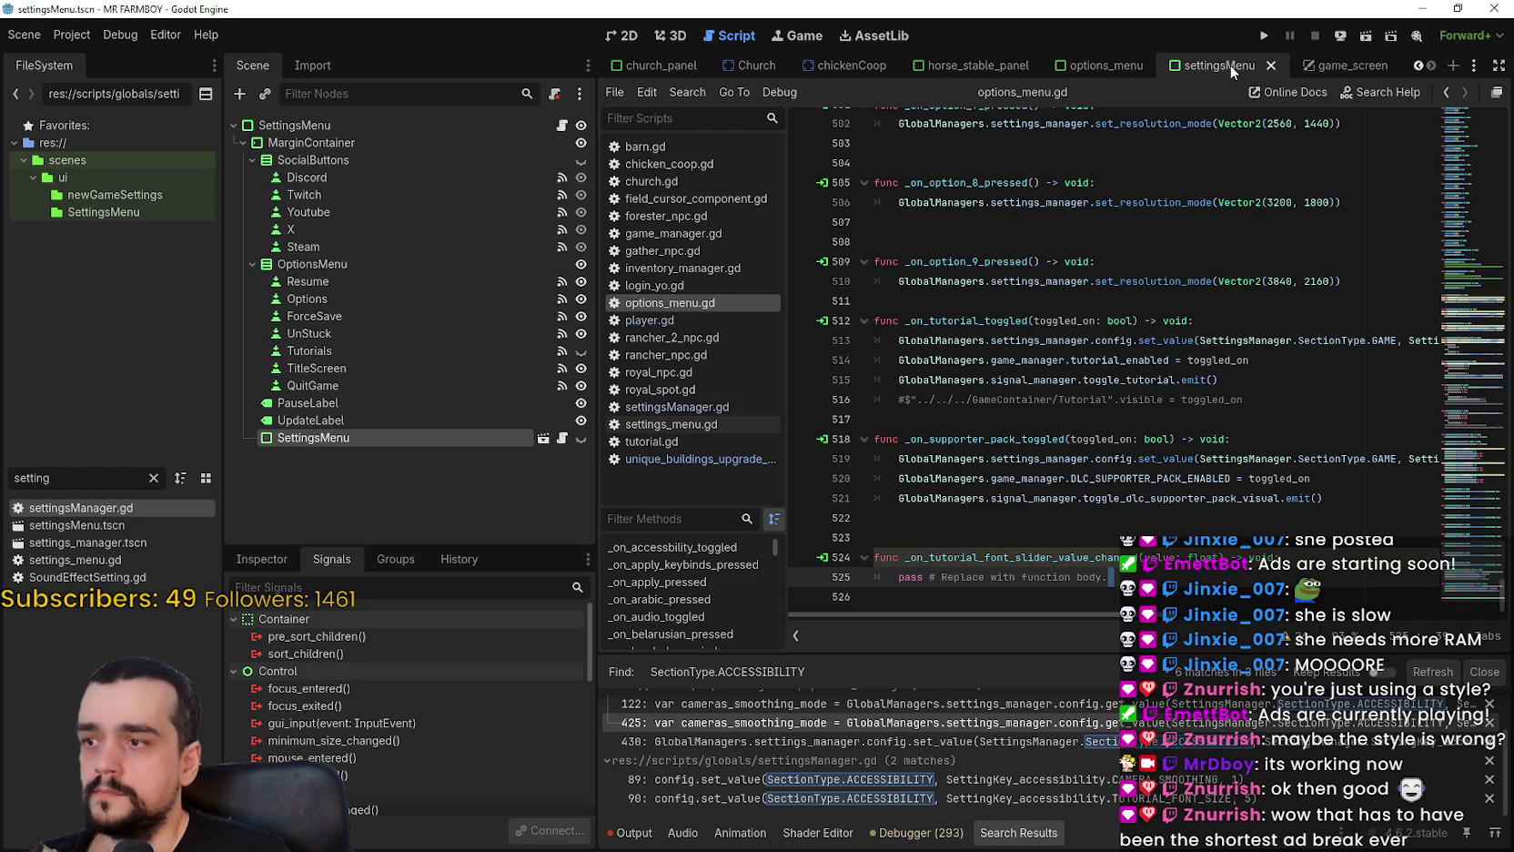
pyautogui.click(1115, 64)
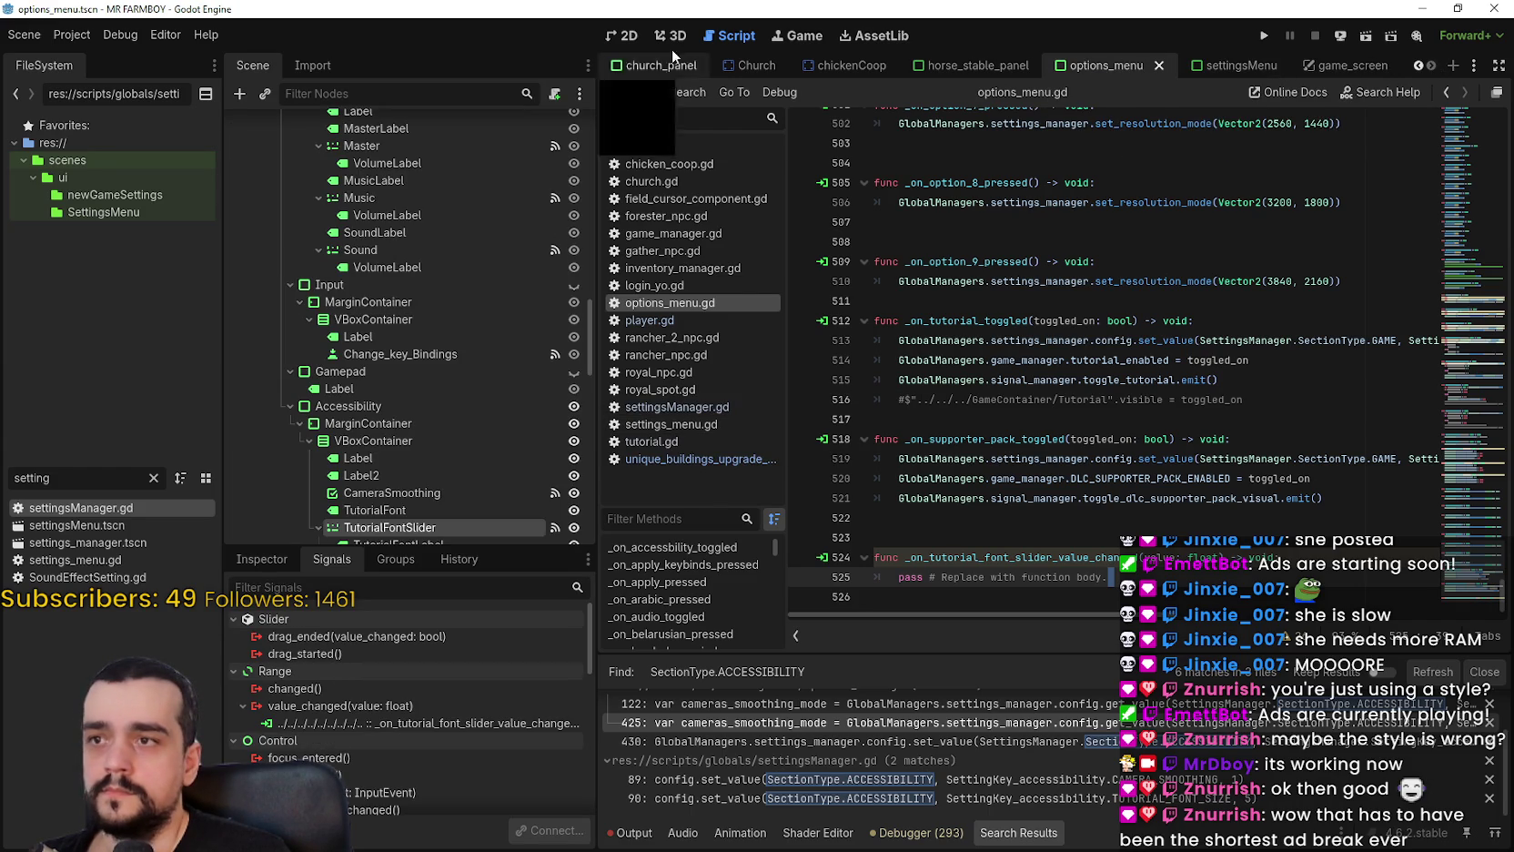
# Filter the FileSystem dock by 'game_s' and open game_screen.tscn.
pyautogui.moveTo(103, 487); pyautogui.dragTo(2, 447)
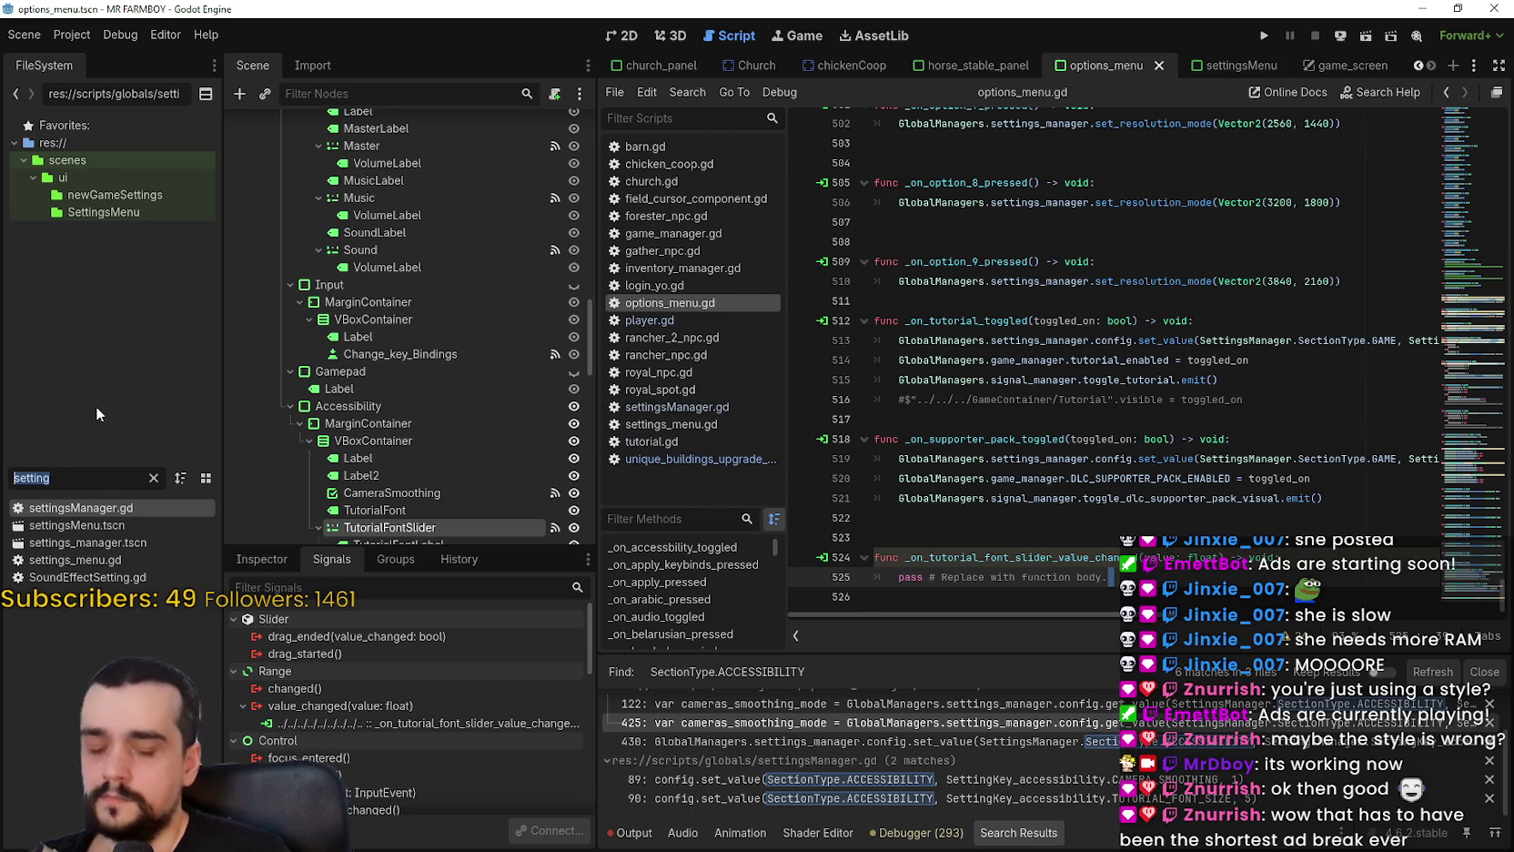
pyautogui.write('game_s')
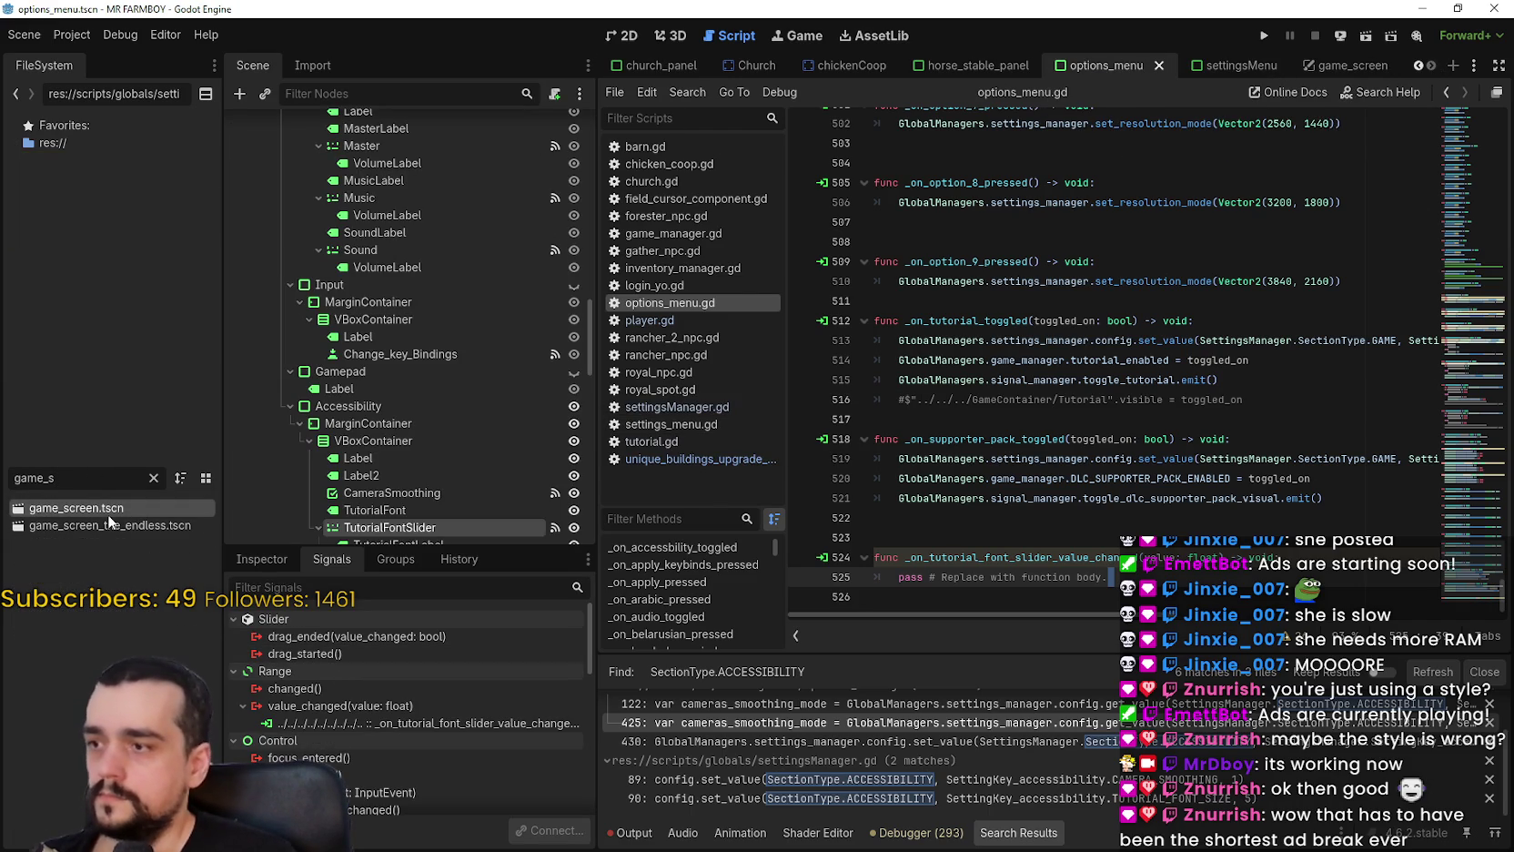
pyautogui.press('Return')
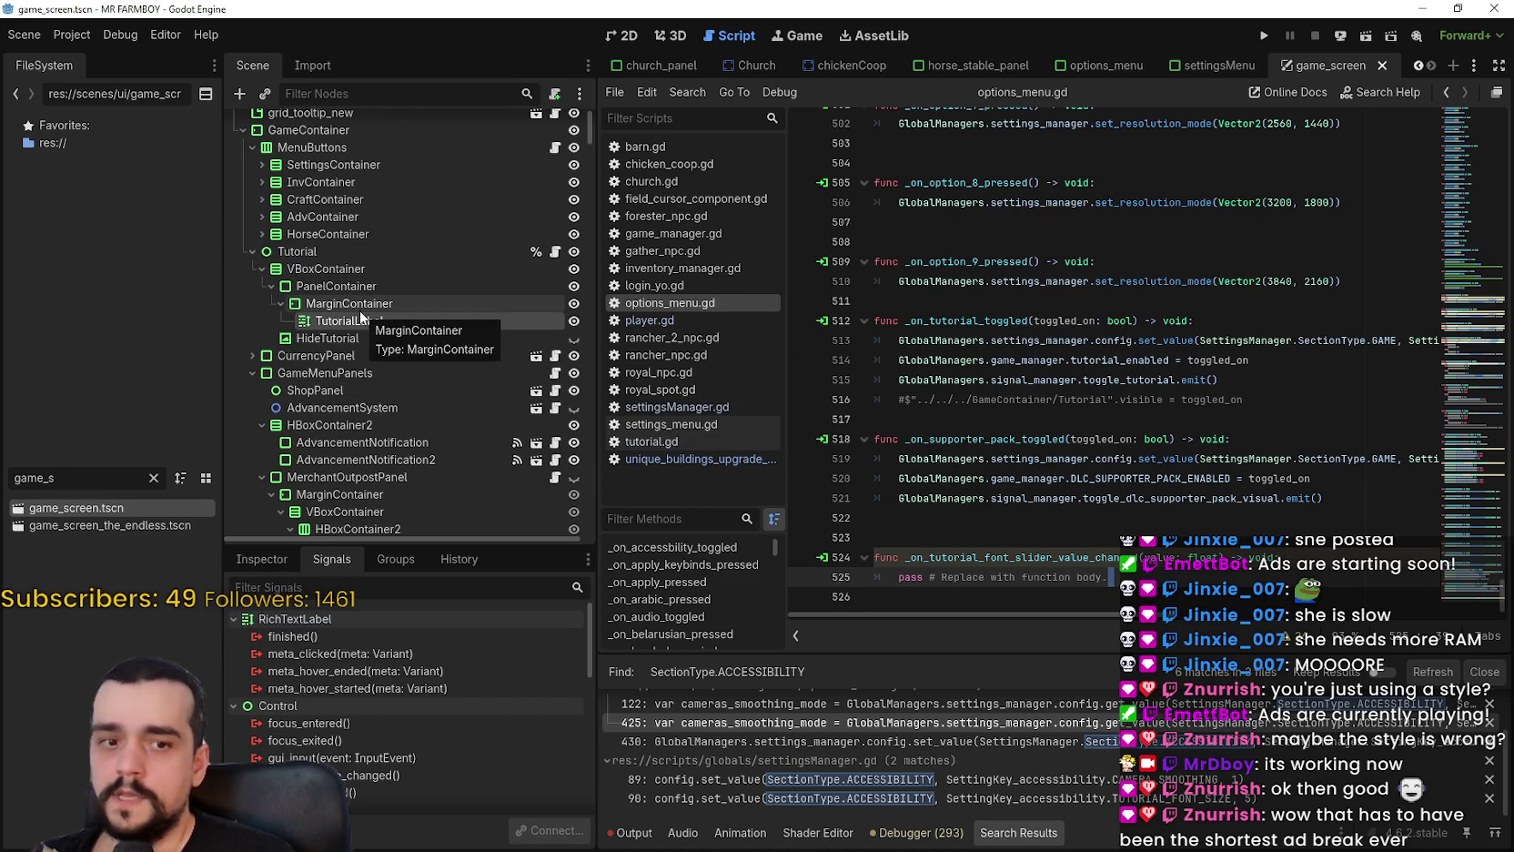
pyautogui.click(1110, 566)
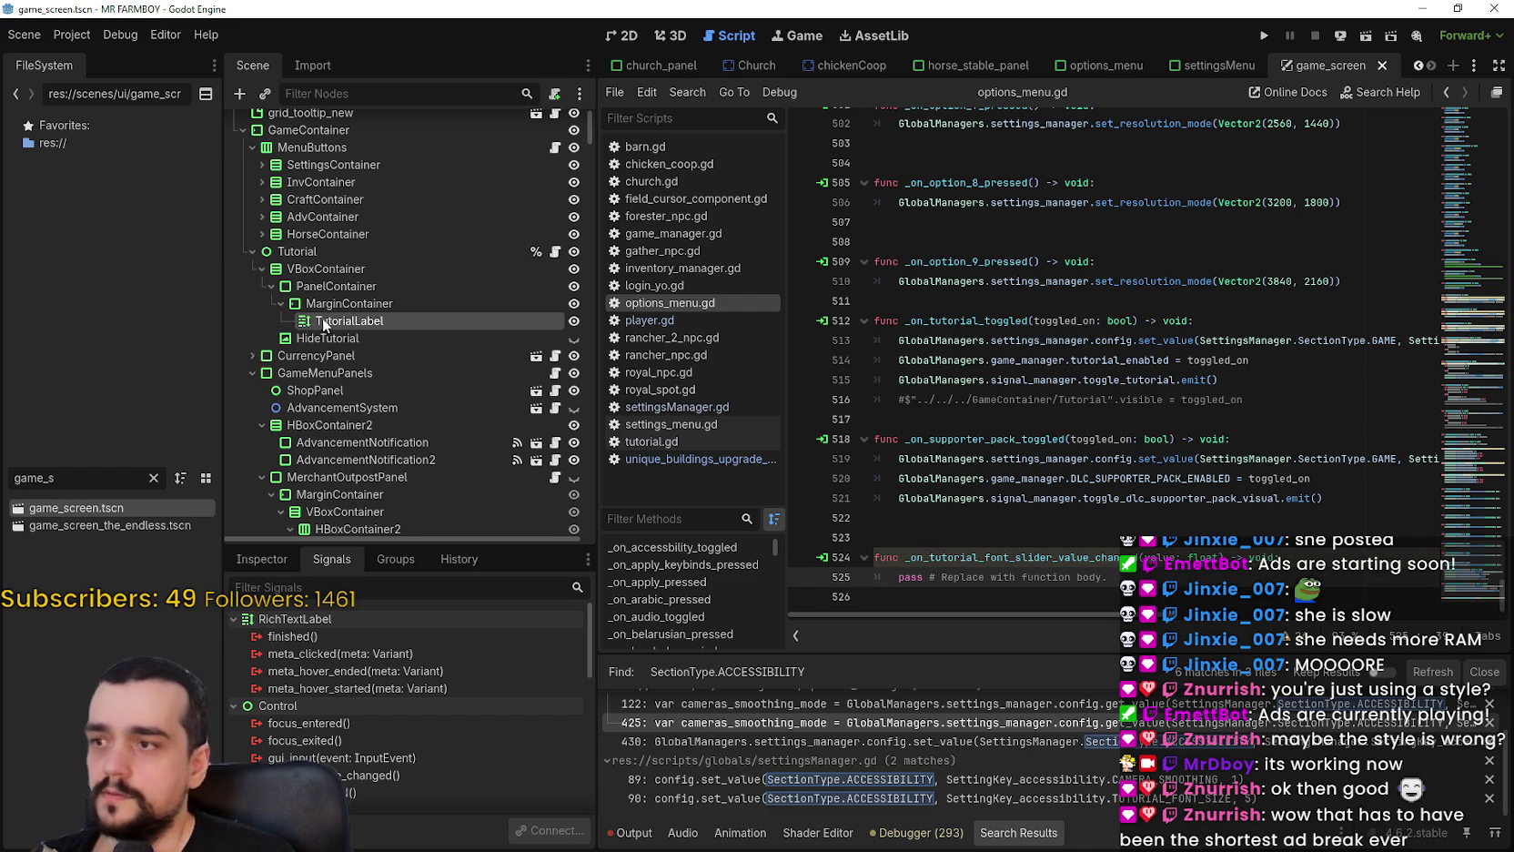
# Try dropping the TutorialLabel path into the handler, undo it, and give TutorialLabel a unique scene name.
pyautogui.moveTo(349, 320); pyautogui.dragTo(1192, 607)
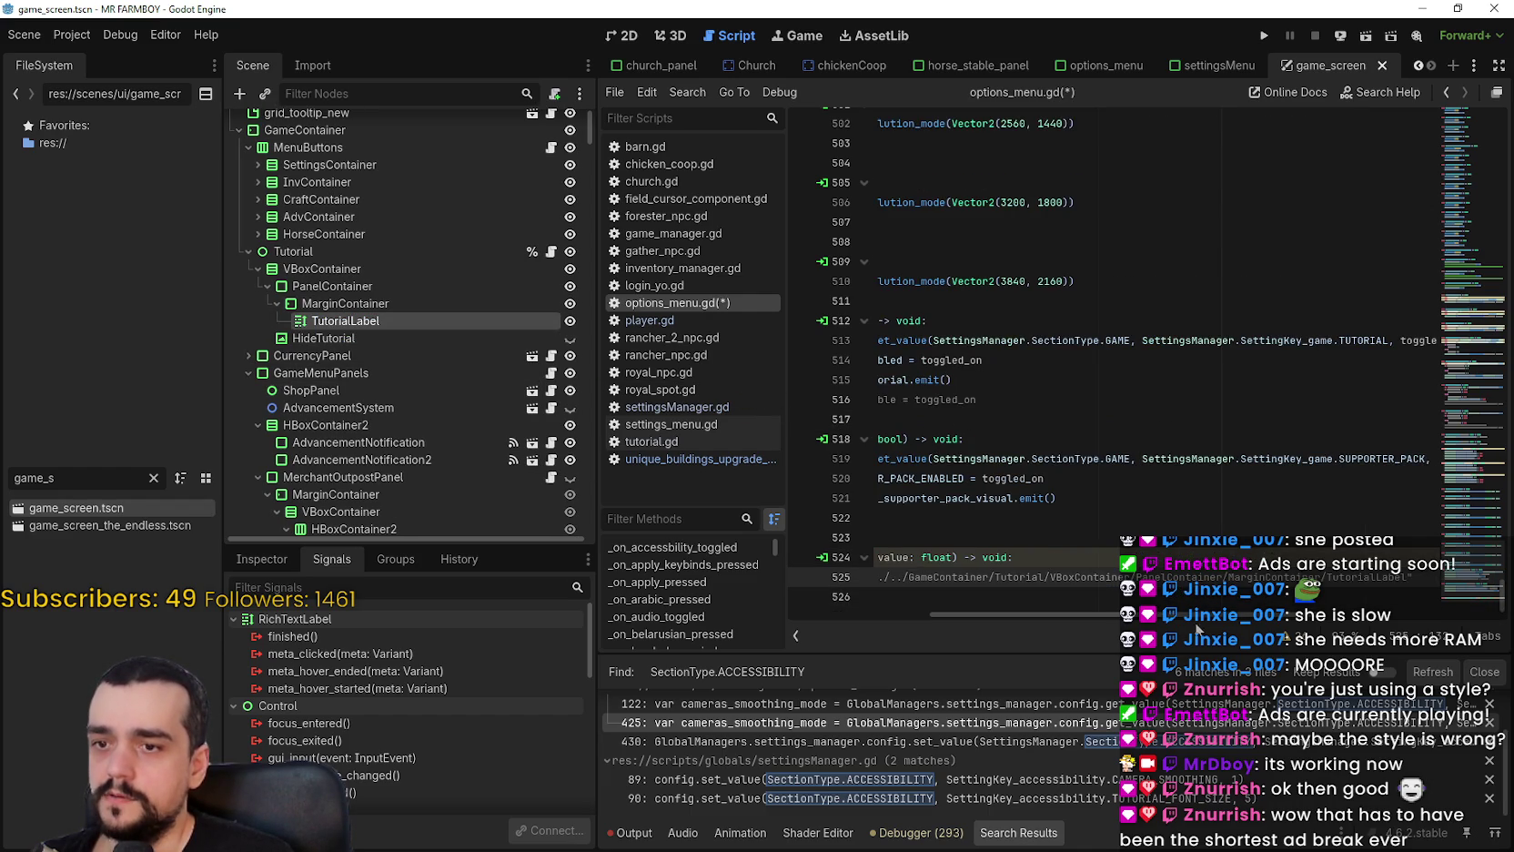
pyautogui.hotkey('ctrl', 'z')
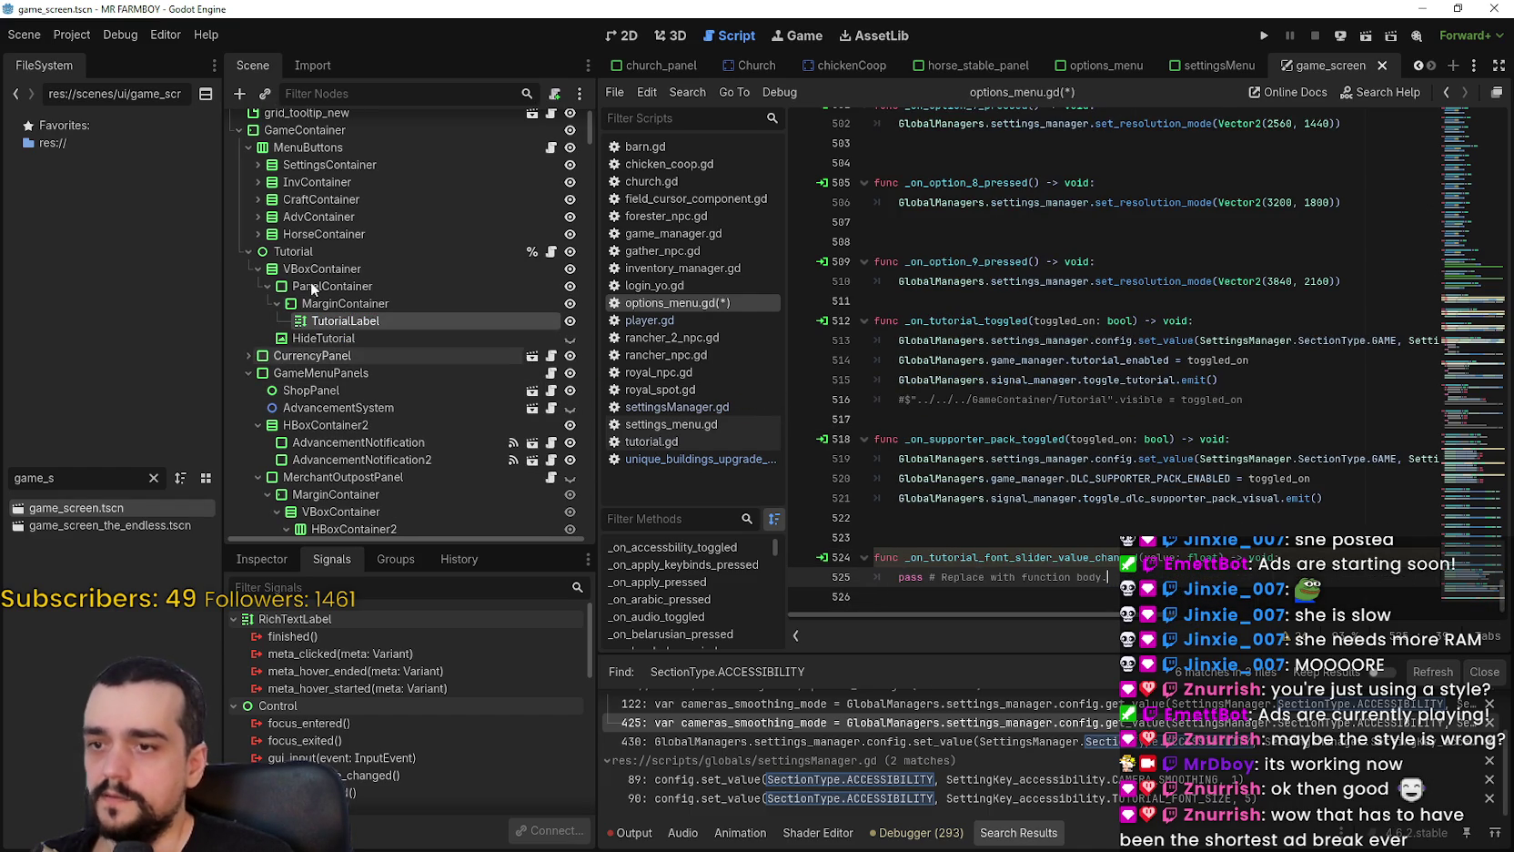
pyautogui.rightClick(346, 319)
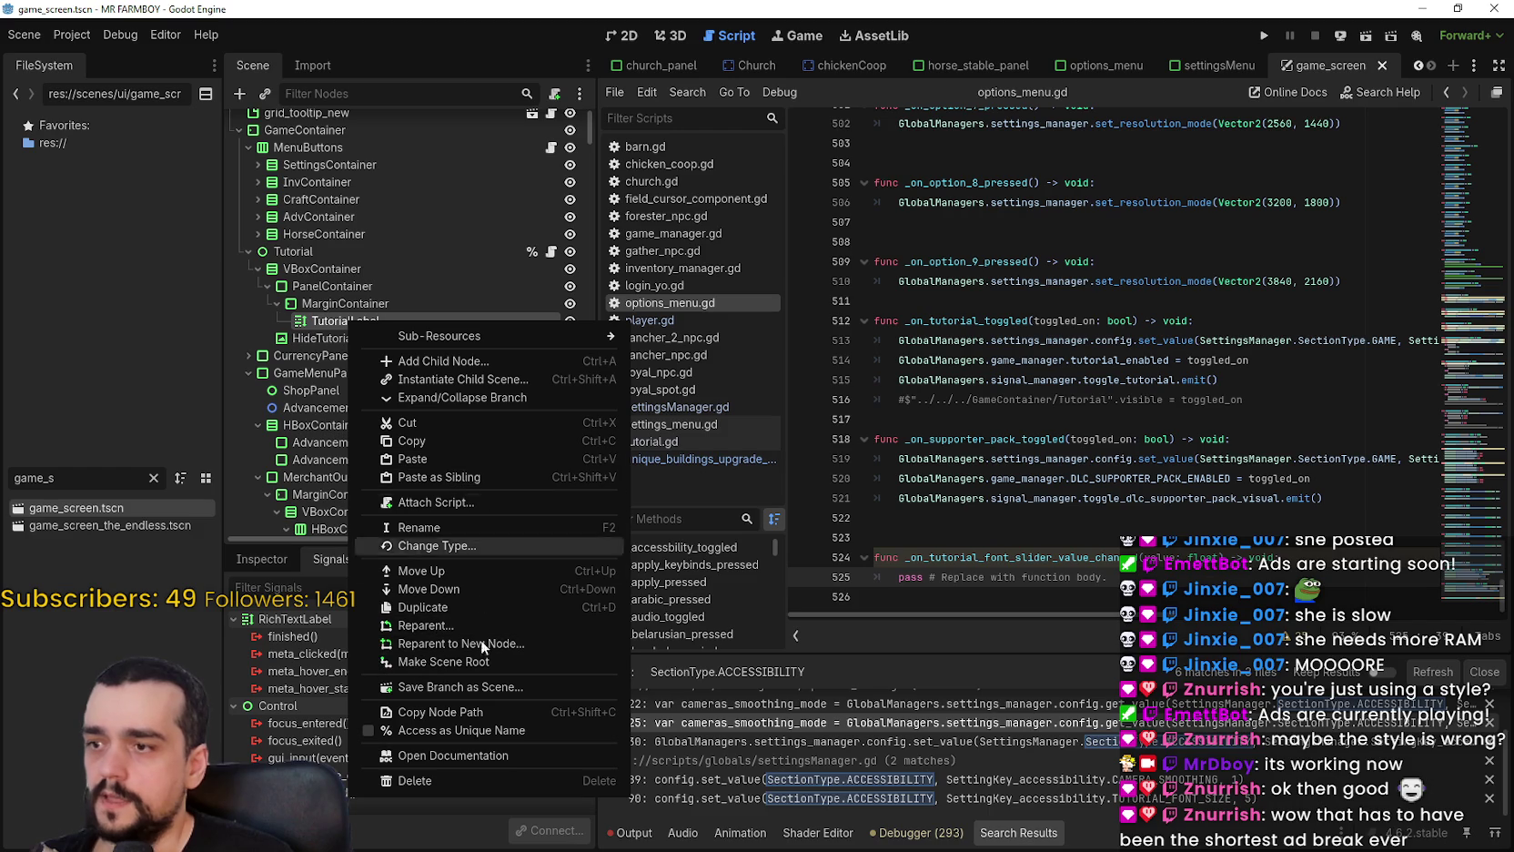
pyautogui.click(480, 728)
# Add a new line after pass and test dropping TutorialLabel there, undoing the path and onready reference.
pyautogui.click(1165, 578)
pyautogui.press('Return')
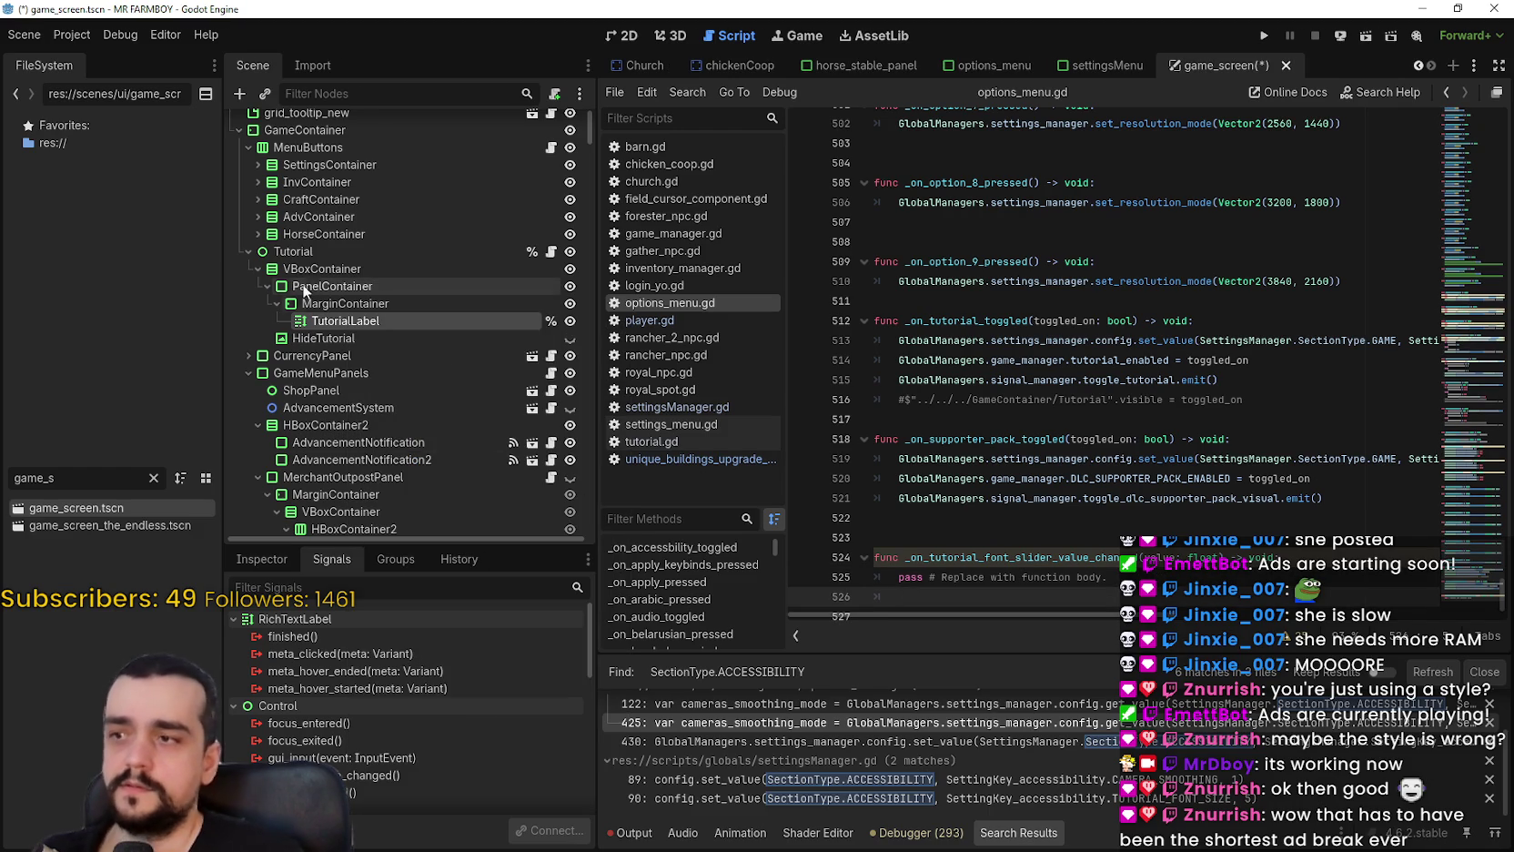
pyautogui.moveTo(414, 327)
pyautogui.mouseDown()
pyautogui.moveTo(998, 604)
pyautogui.moveTo(969, 576)
pyautogui.moveTo(894, 611)
pyautogui.mouseUp()
pyautogui.click(928, 576)
pyautogui.hotkey('ctrl', 'z')
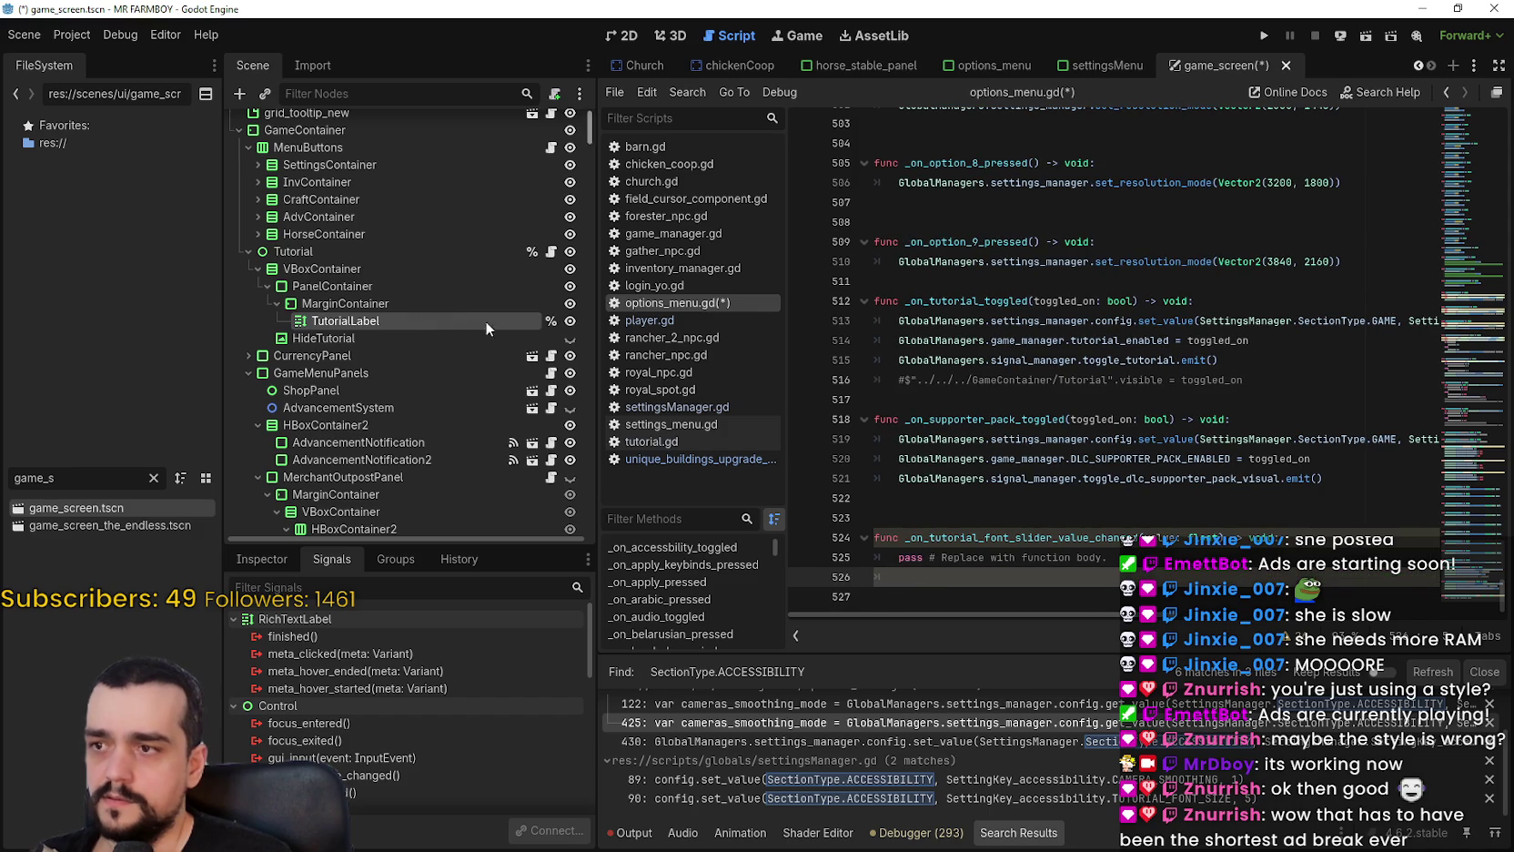
pyautogui.click(401, 316)
pyautogui.moveTo(400, 313)
pyautogui.mouseDown()
pyautogui.moveTo(937, 595)
pyautogui.moveTo(965, 577)
pyautogui.mouseUp()
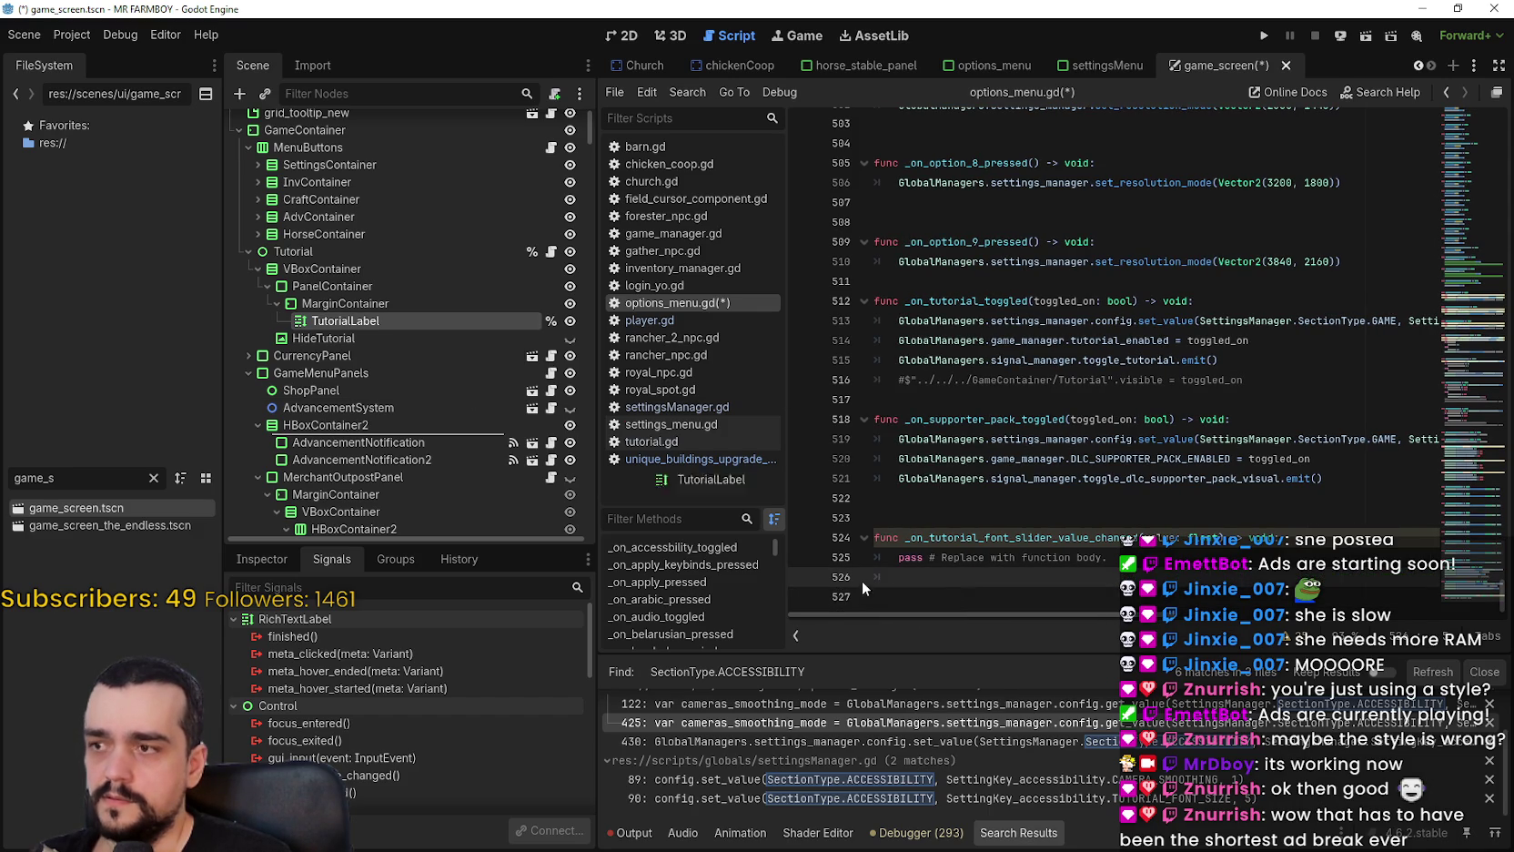
pyautogui.hscroll(1, 937, 587)
pyautogui.hscroll(-3, 1003, 606)
pyautogui.hotkey('ctrl', 'z')
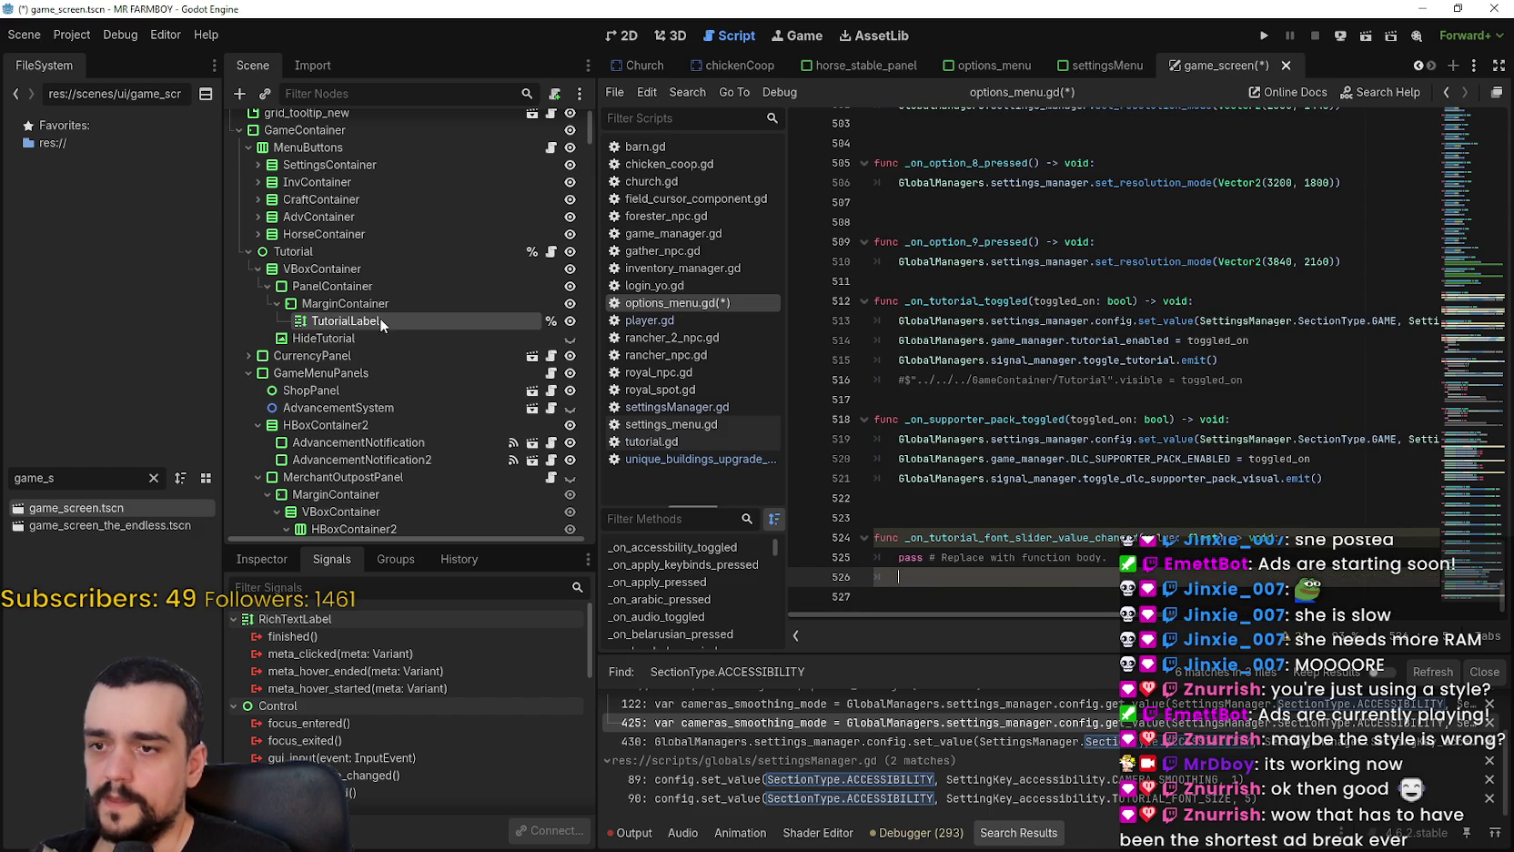
# Remove TutorialLabel's unique scene name and drop its node path onto line 526.
pyautogui.rightClick(340, 321)
pyautogui.click(486, 733)
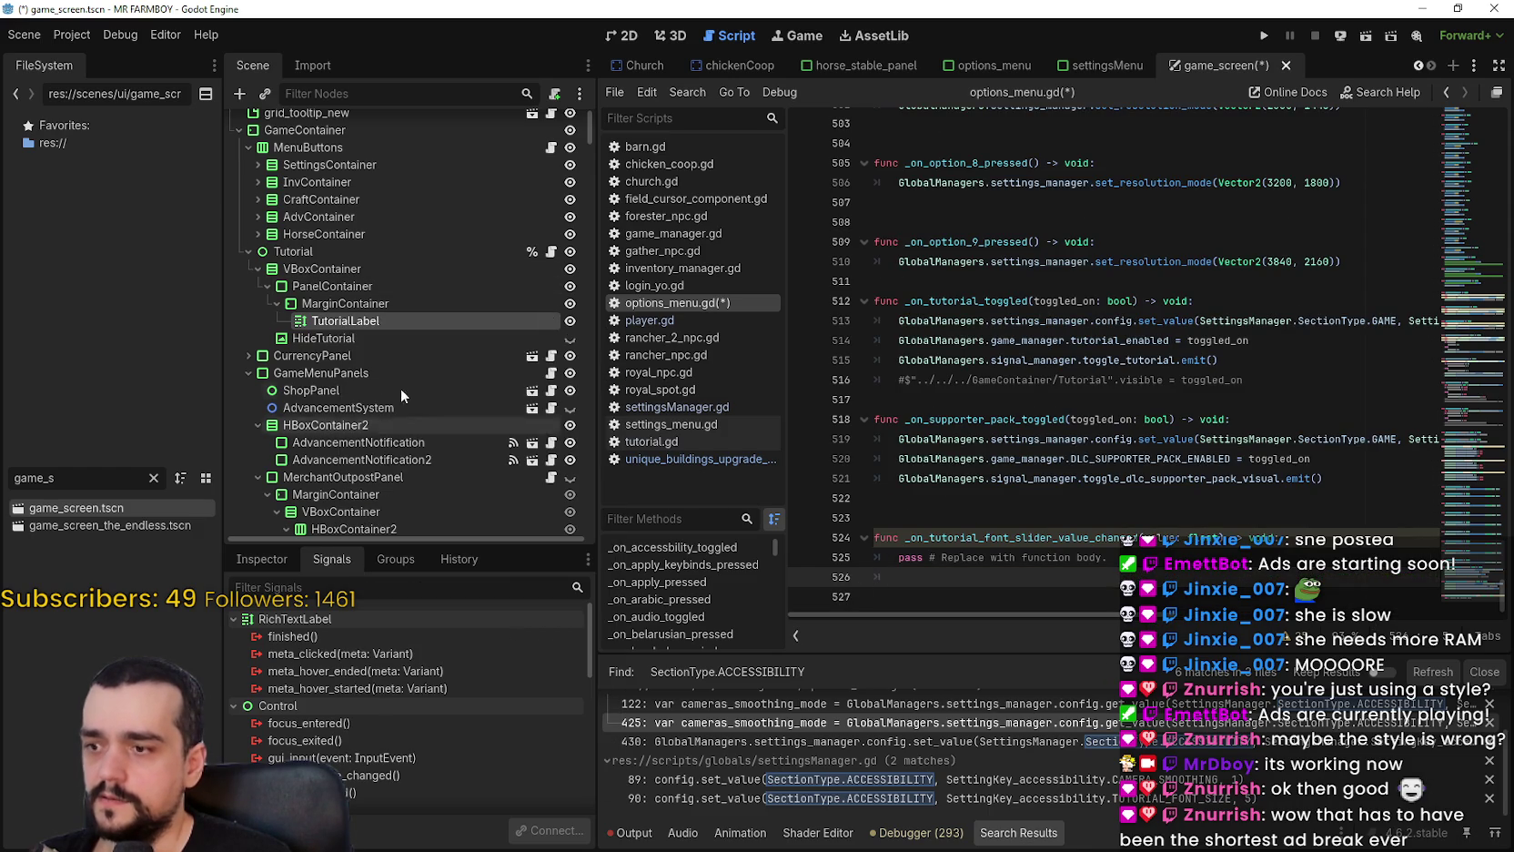
pyautogui.moveTo(364, 322)
pyautogui.mouseDown()
pyautogui.moveTo(910, 596)
pyautogui.moveTo(1028, 575)
pyautogui.mouseUp()
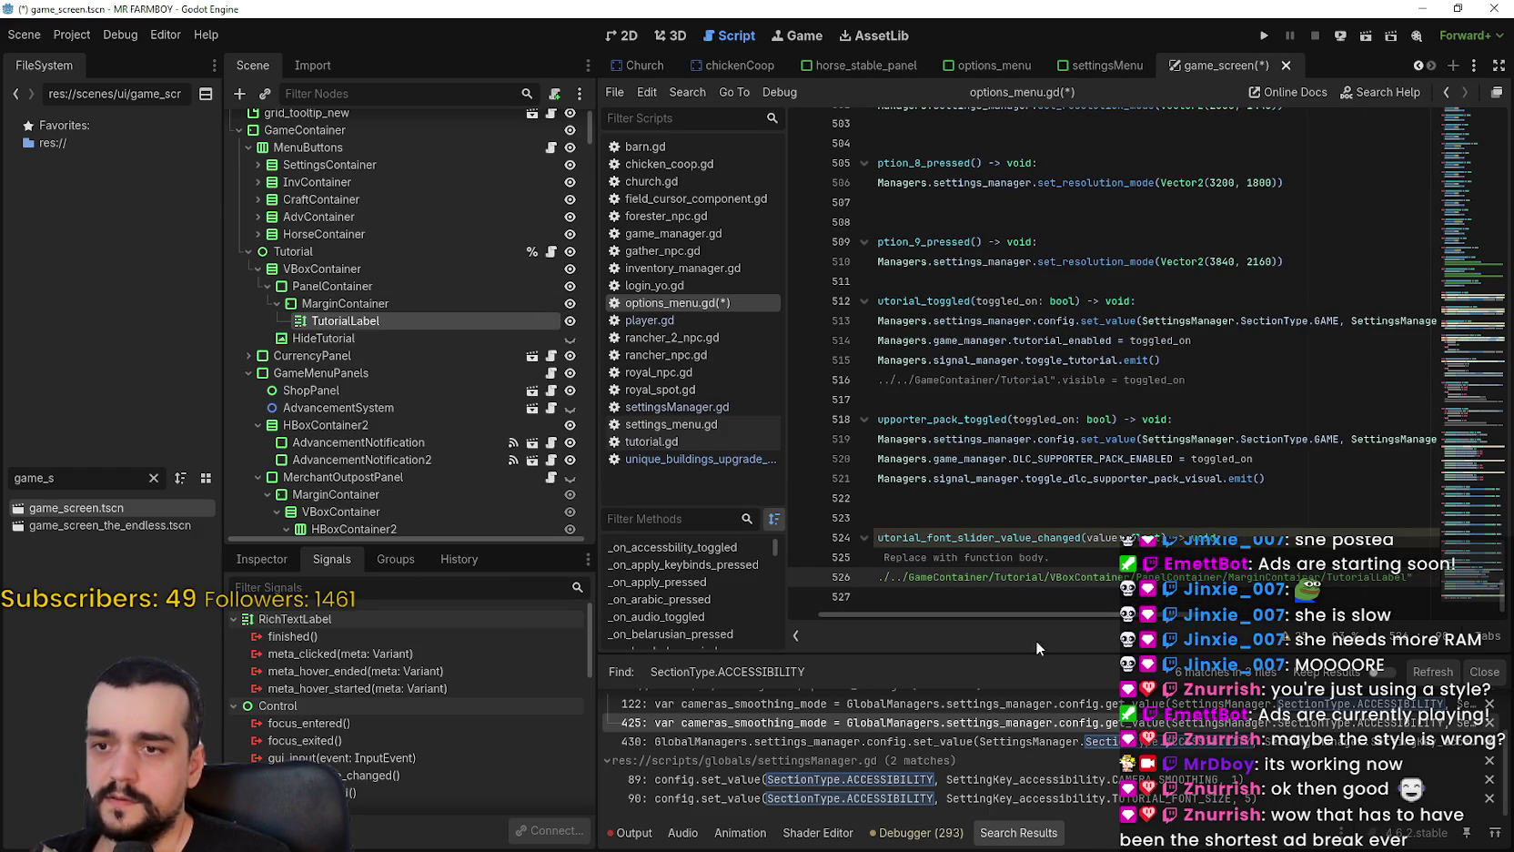
pyautogui.scroll(-4, 437, 359)
pyautogui.scroll(-8, 414, 512)
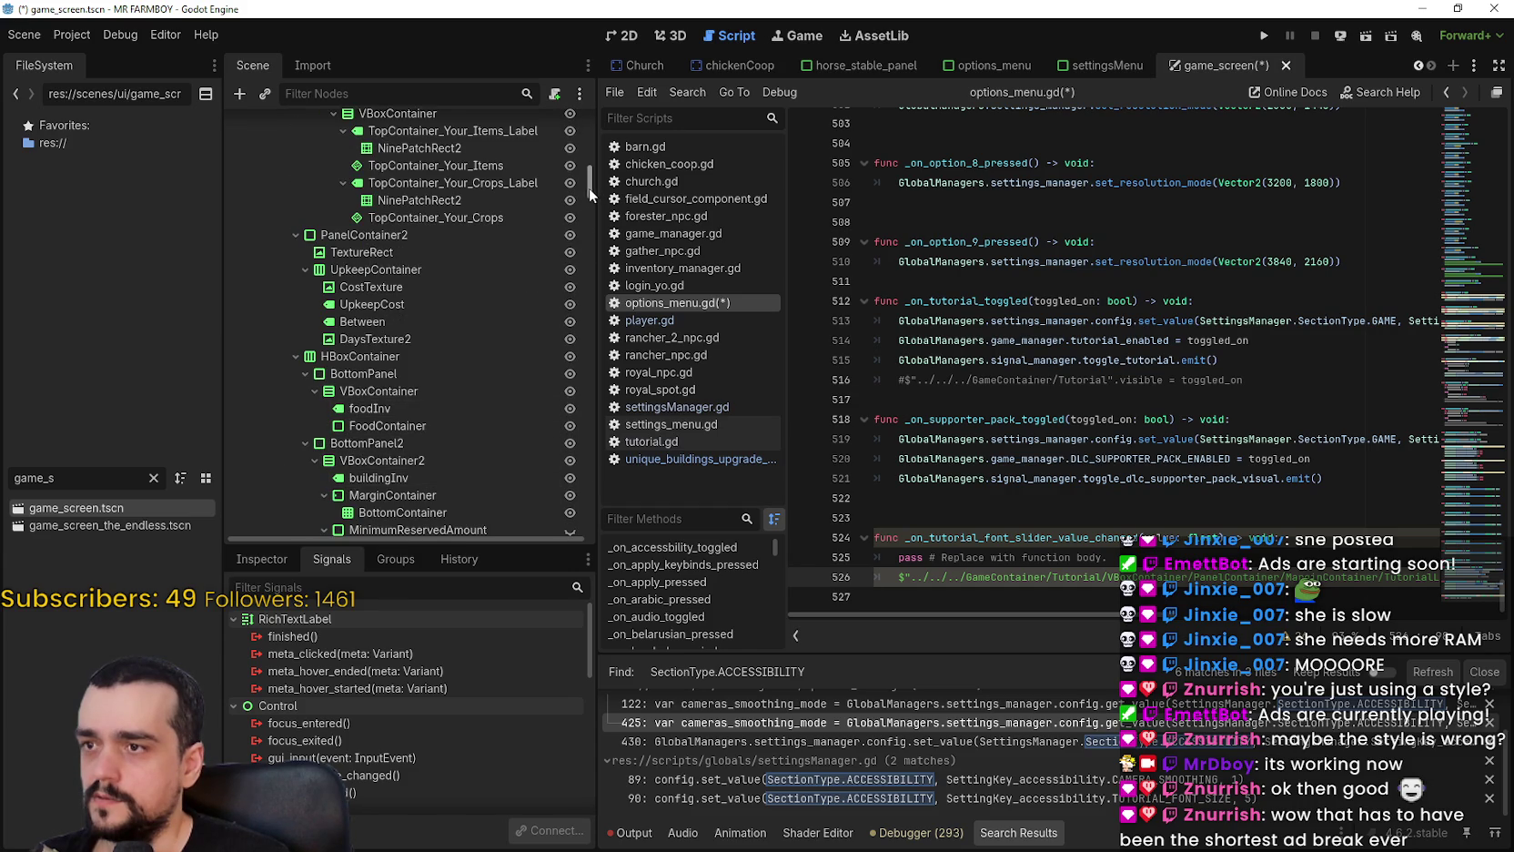
# Type a period after the TutorialLabel path on line 526 and show TutorialLabel's properties in the Inspector.
pyautogui.scroll(-10, 588, 220)
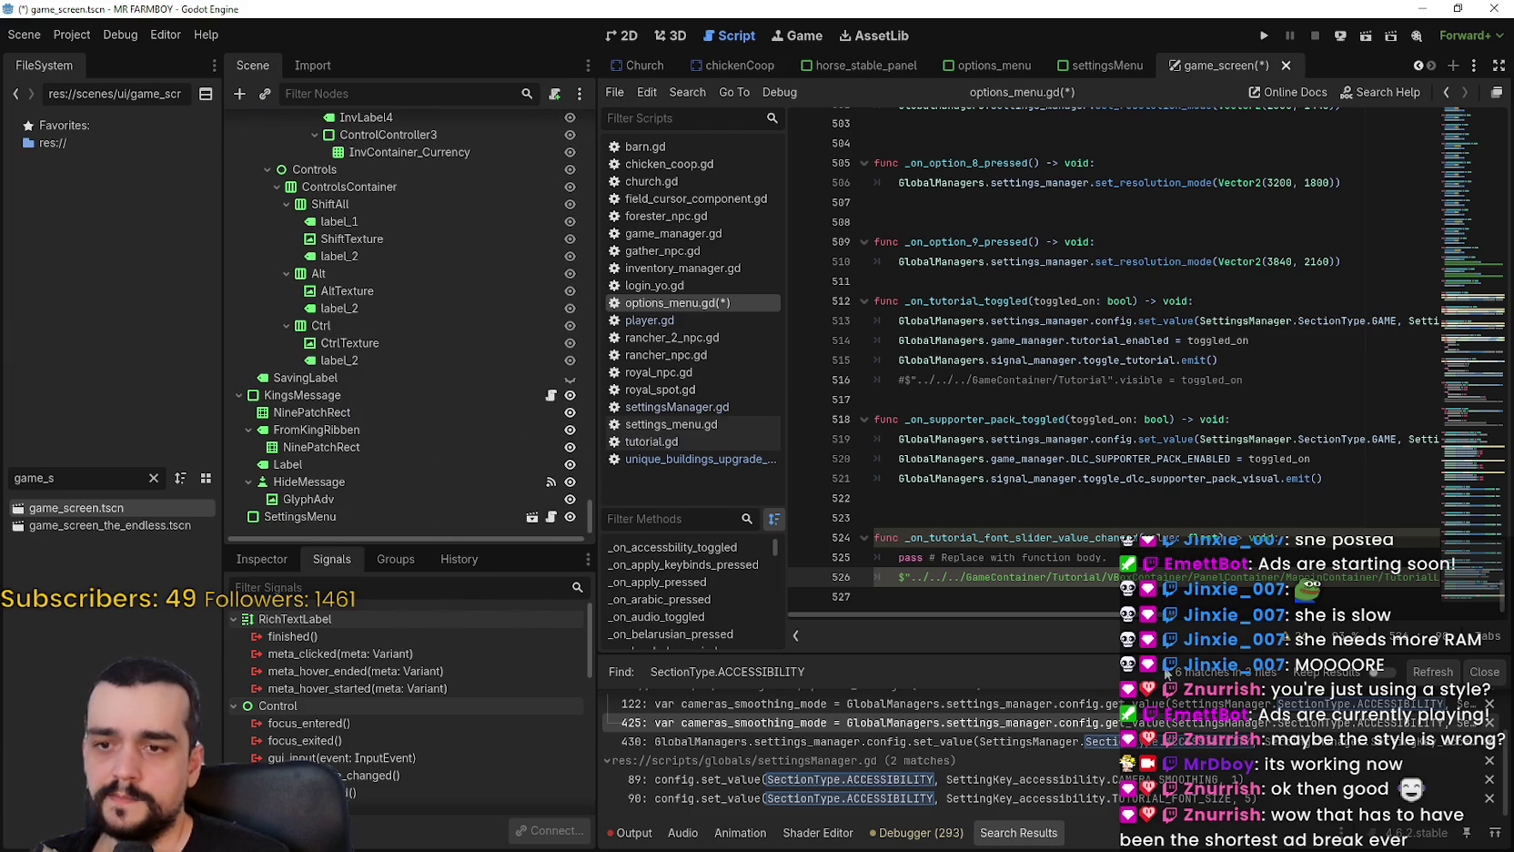
pyautogui.moveTo(1103, 615)
pyautogui.mouseDown()
pyautogui.moveTo(1333, 591)
pyautogui.moveTo(898, 616)
pyautogui.mouseUp()
pyautogui.moveTo(1061, 610); pyautogui.dragTo(1127, 611)
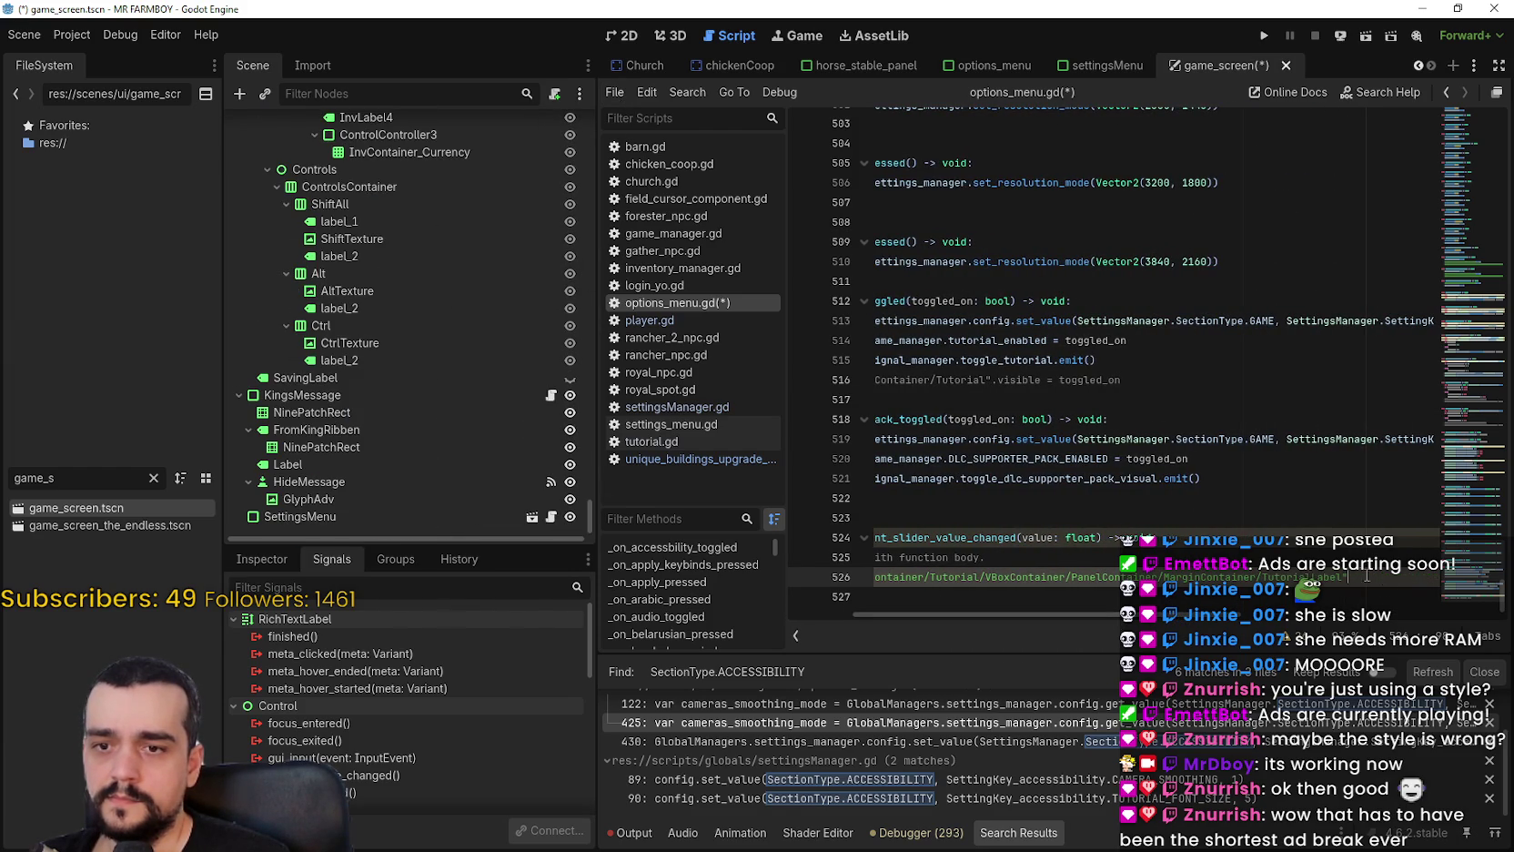
pyautogui.write('.')
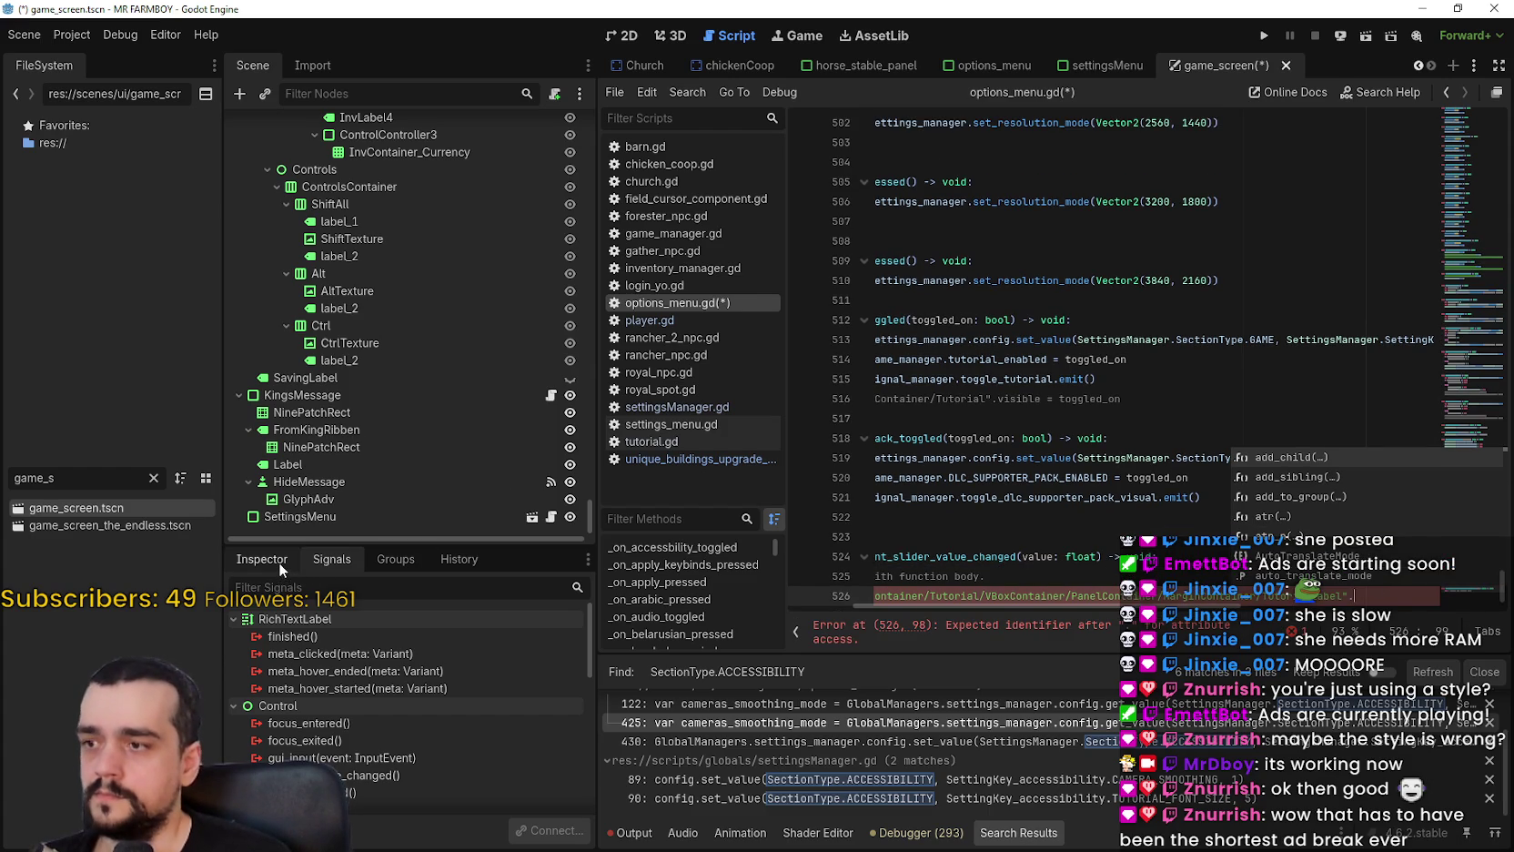
pyautogui.scroll(5, 562, 426)
pyautogui.scroll(10, 562, 426)
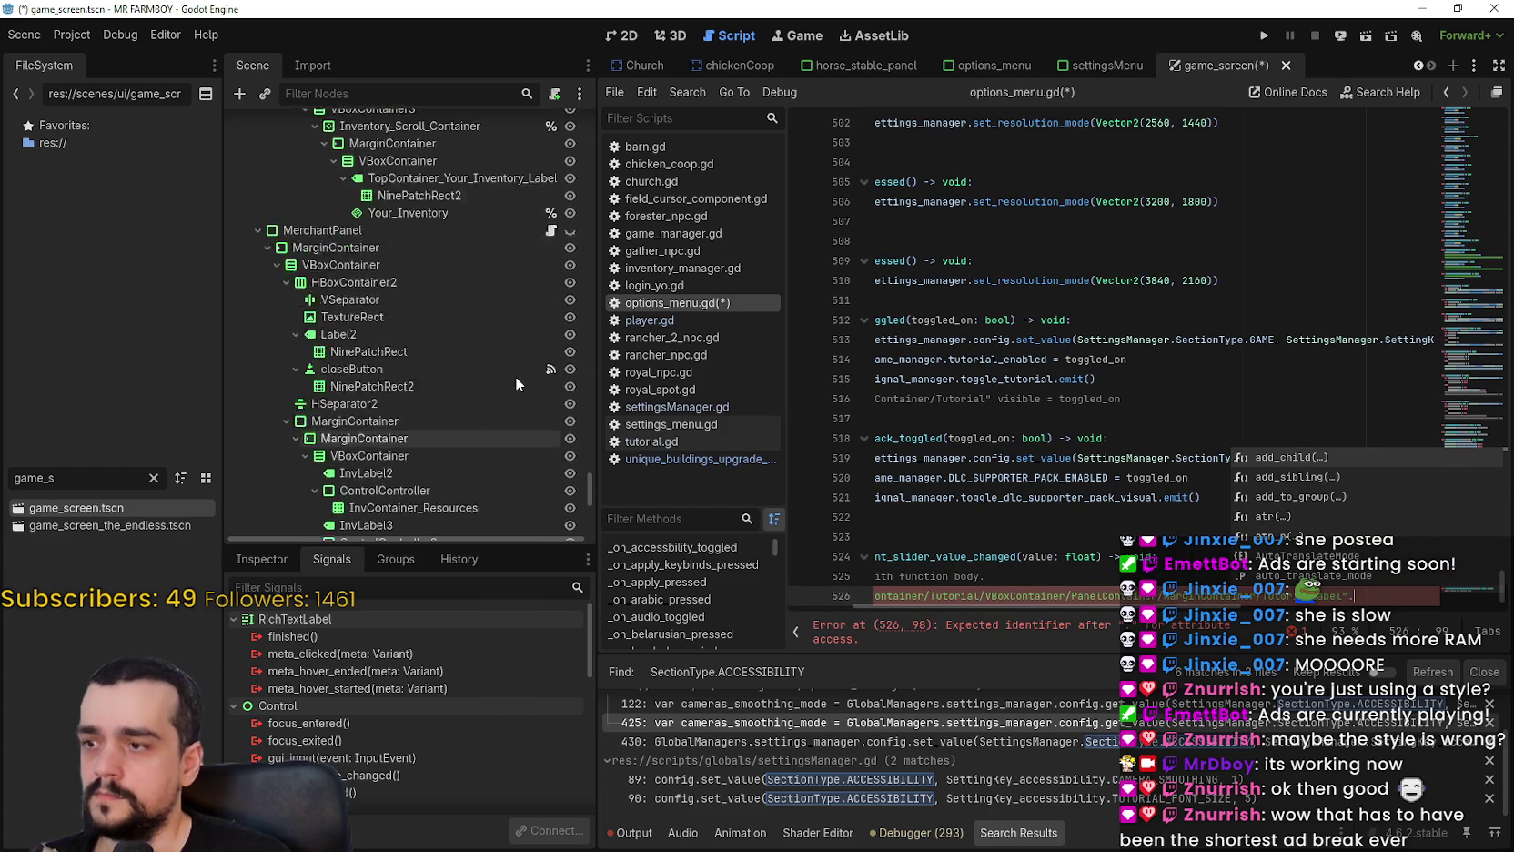
pyautogui.moveTo(582, 485); pyautogui.dragTo(609, 133)
pyautogui.click(235, 563)
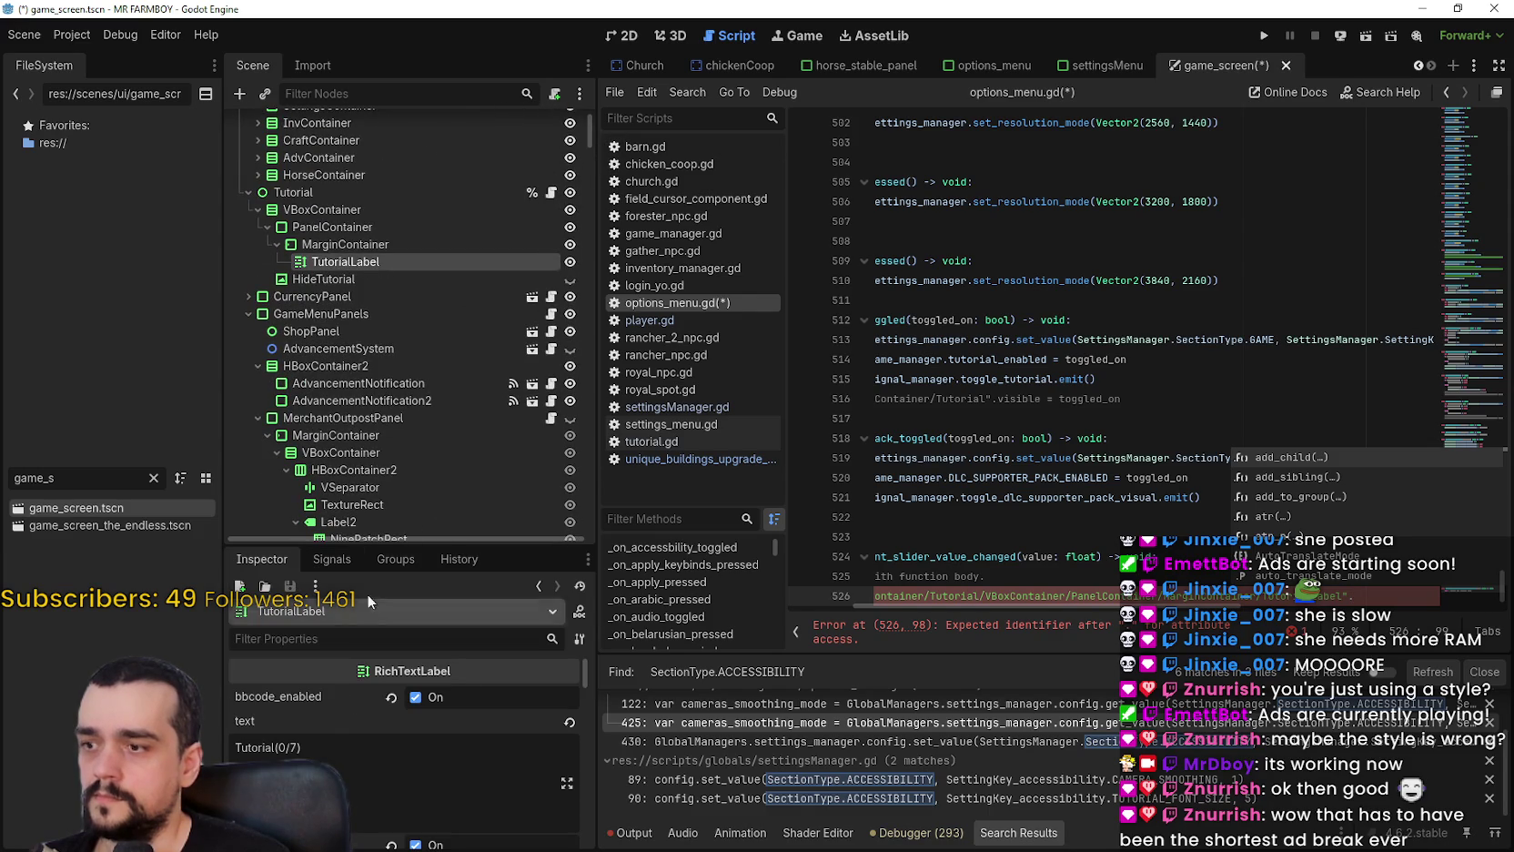
# Raise TutorialLabel's bold_font_size from 5 to 6 px and save the game_screen scene.
pyautogui.moveTo(396, 544); pyautogui.dragTo(396, 168)
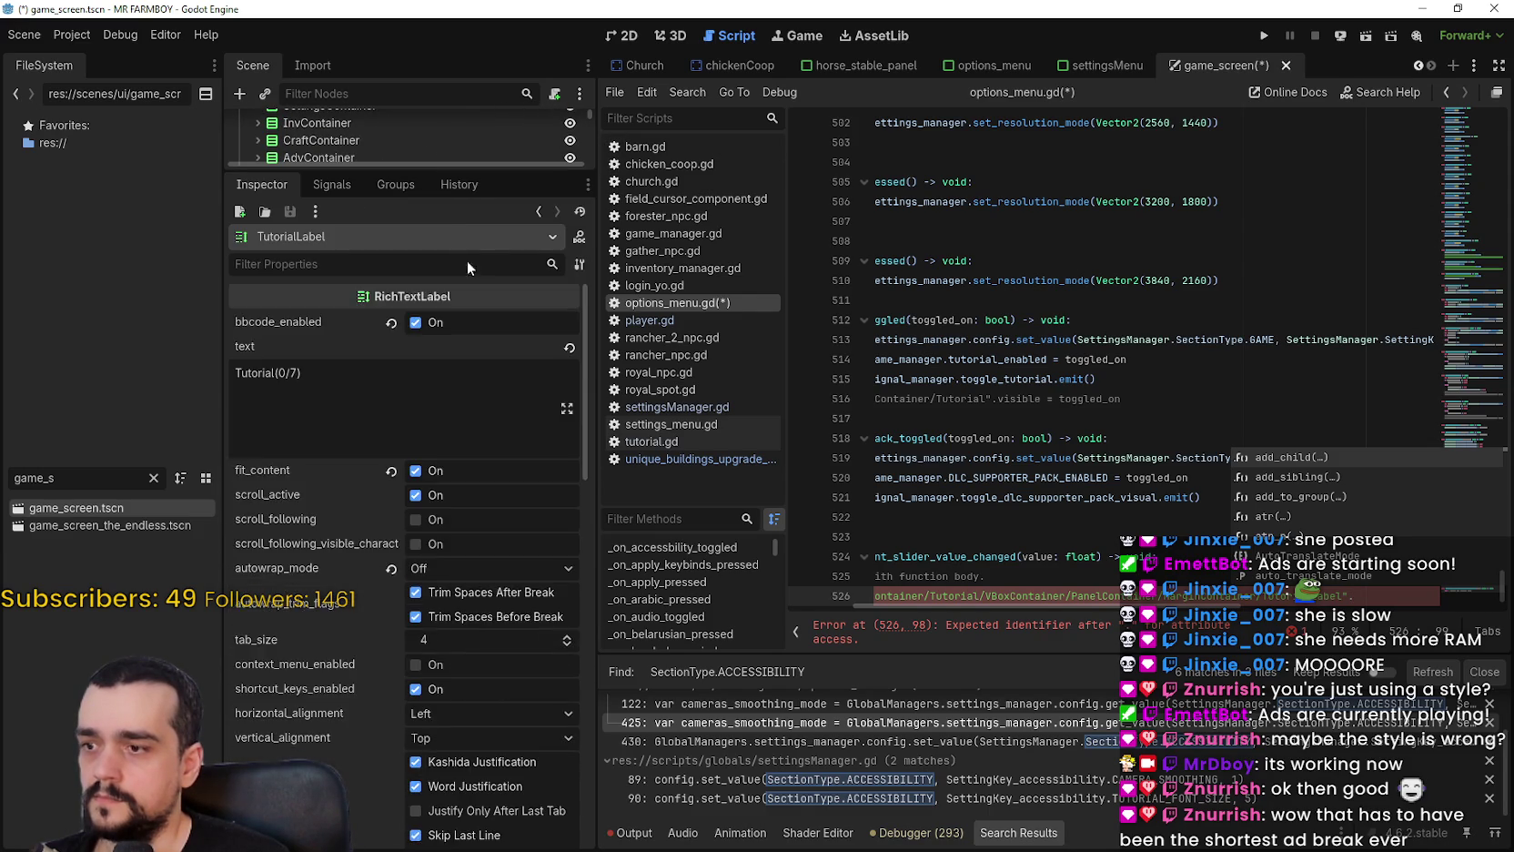
pyautogui.scroll(-10, 390, 706)
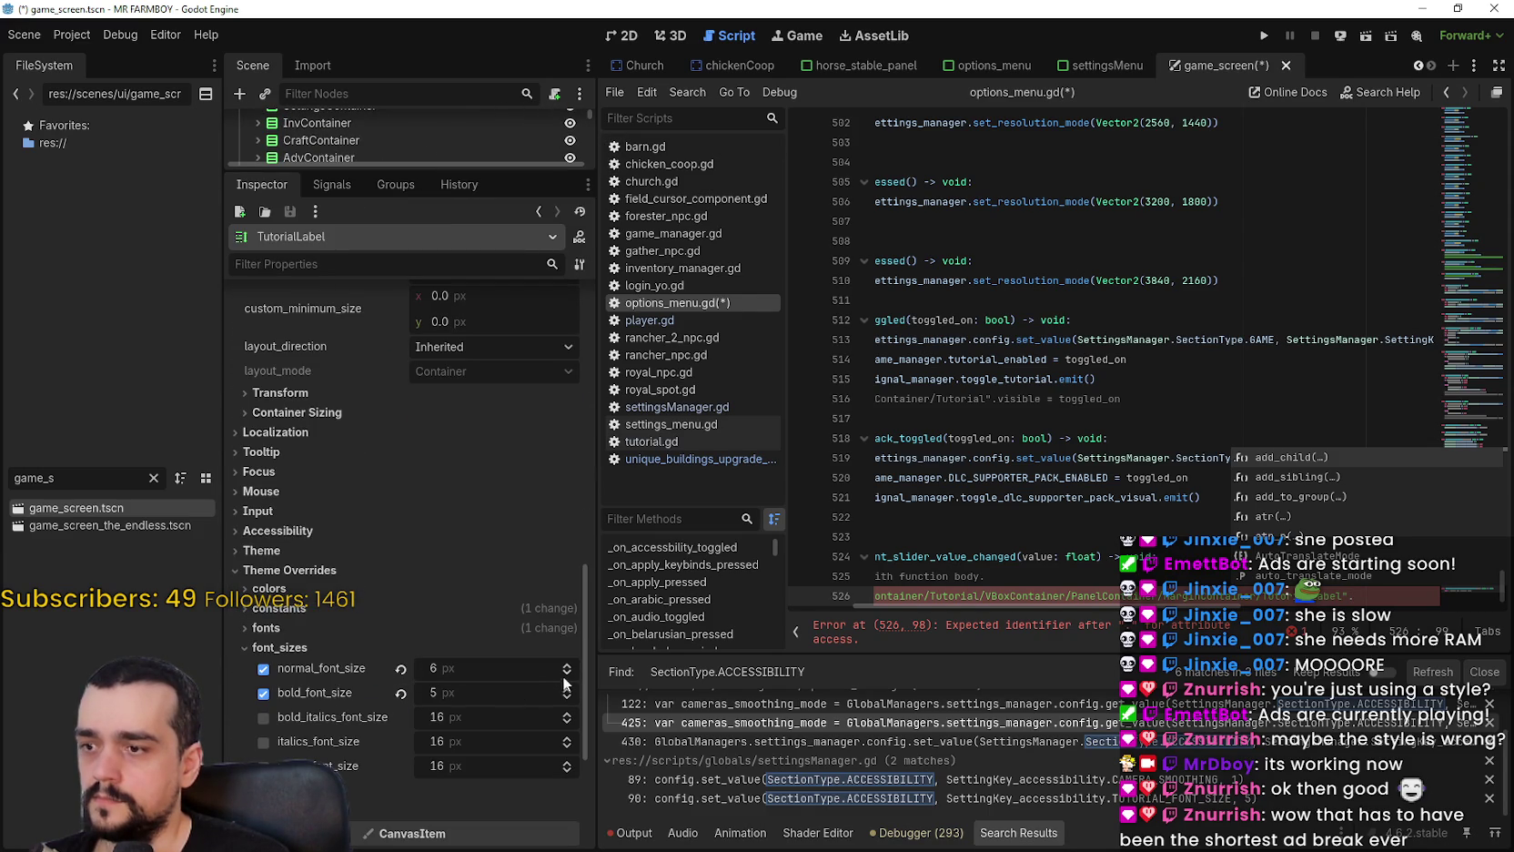
pyautogui.click(566, 688)
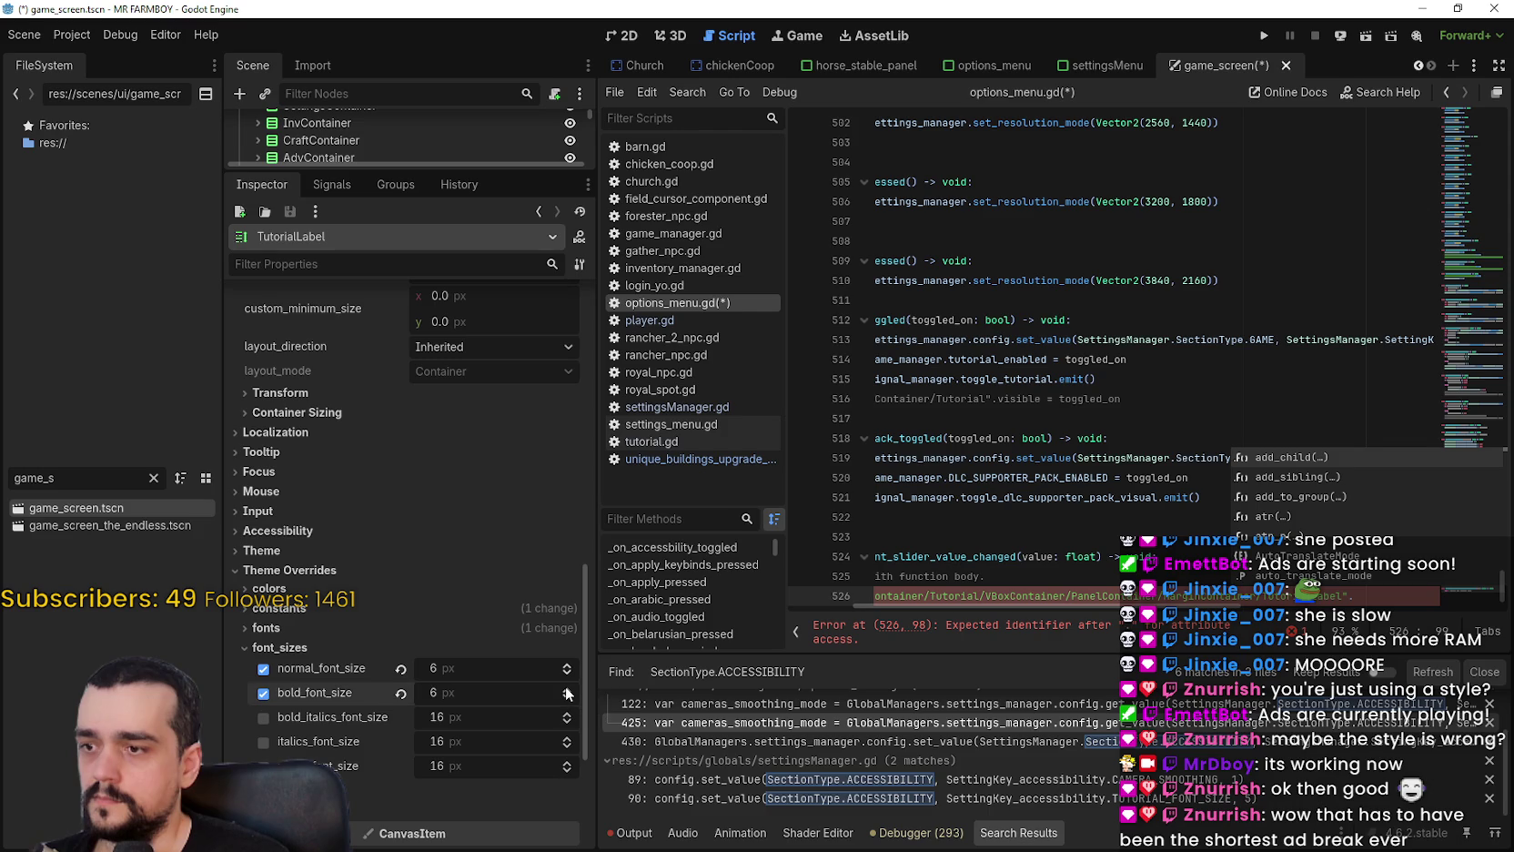
pyautogui.hotkey('ctrl', 's')
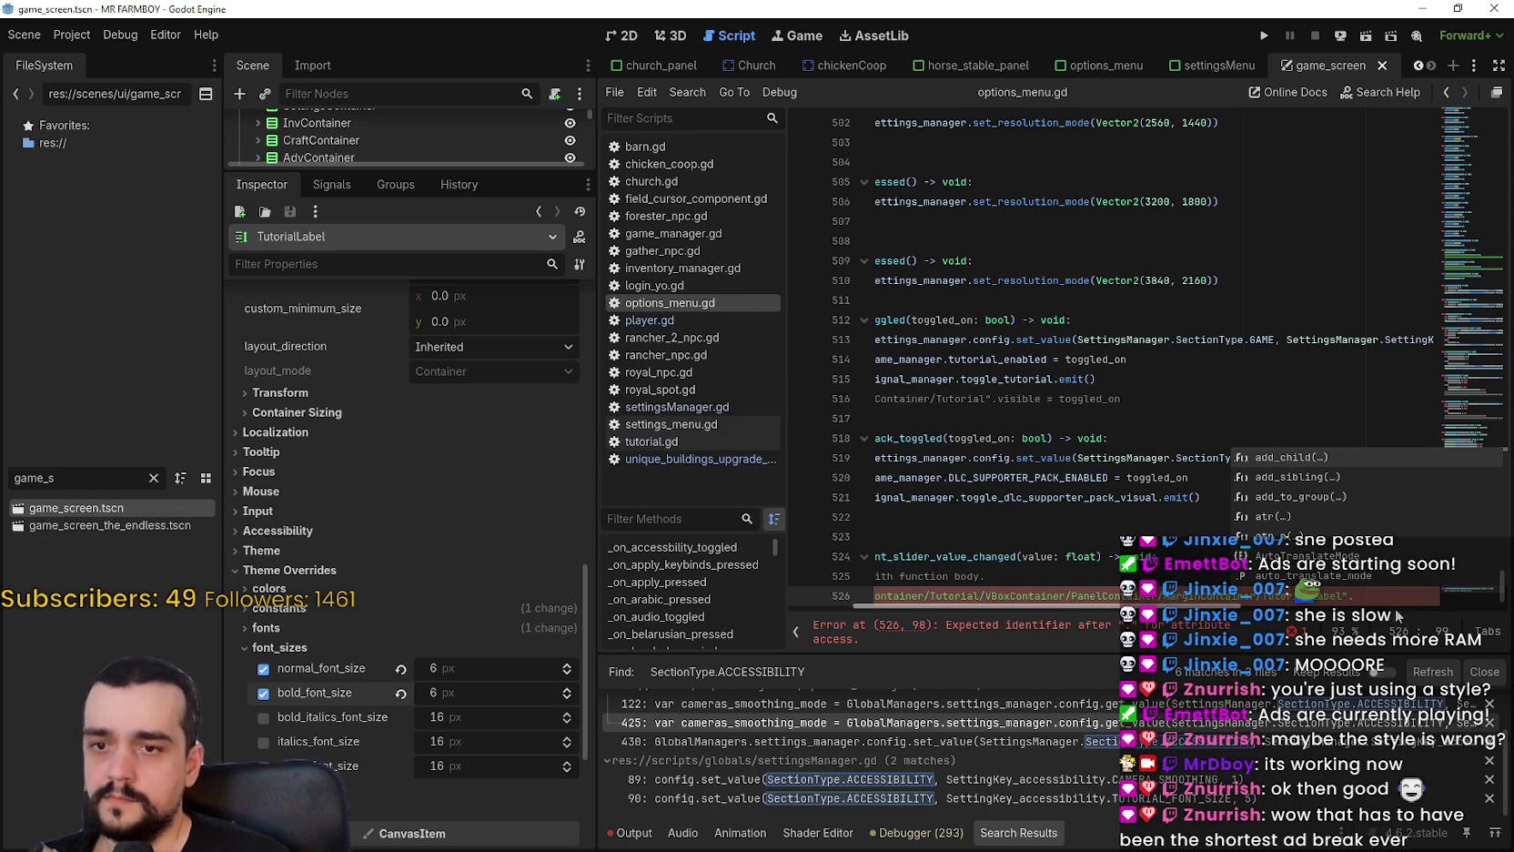
# Try autocomplete fragments 'font', 'ov' and 's' after the path on line 526, then enlarge the Scene dock.
pyautogui.write('f')
pyautogui.write('ont')
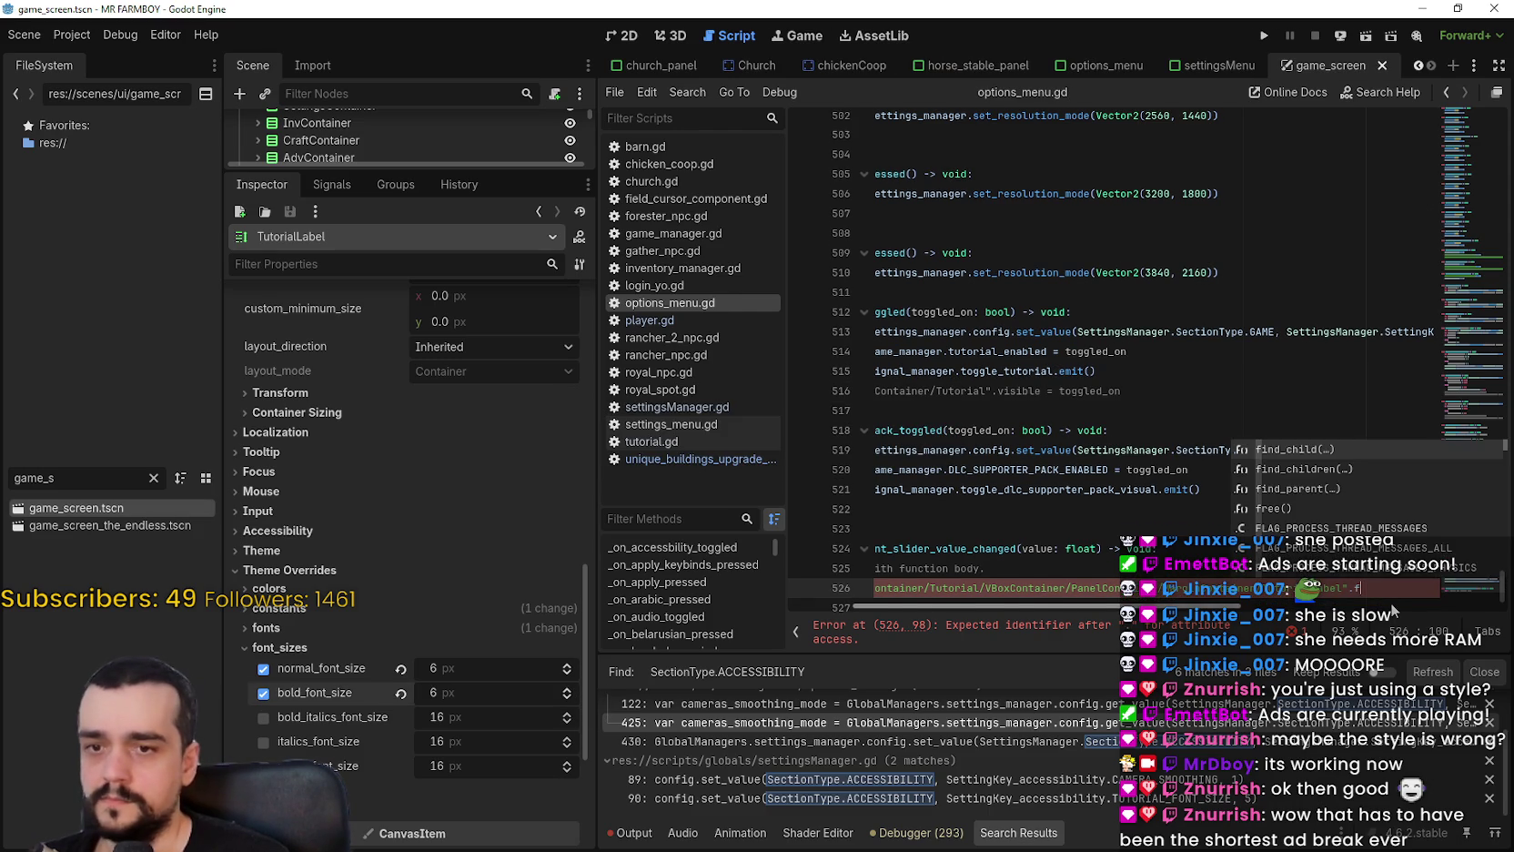
pyautogui.press('BackSpace')
pyautogui.press('BackSpace')
pyautogui.press('BackSpace')
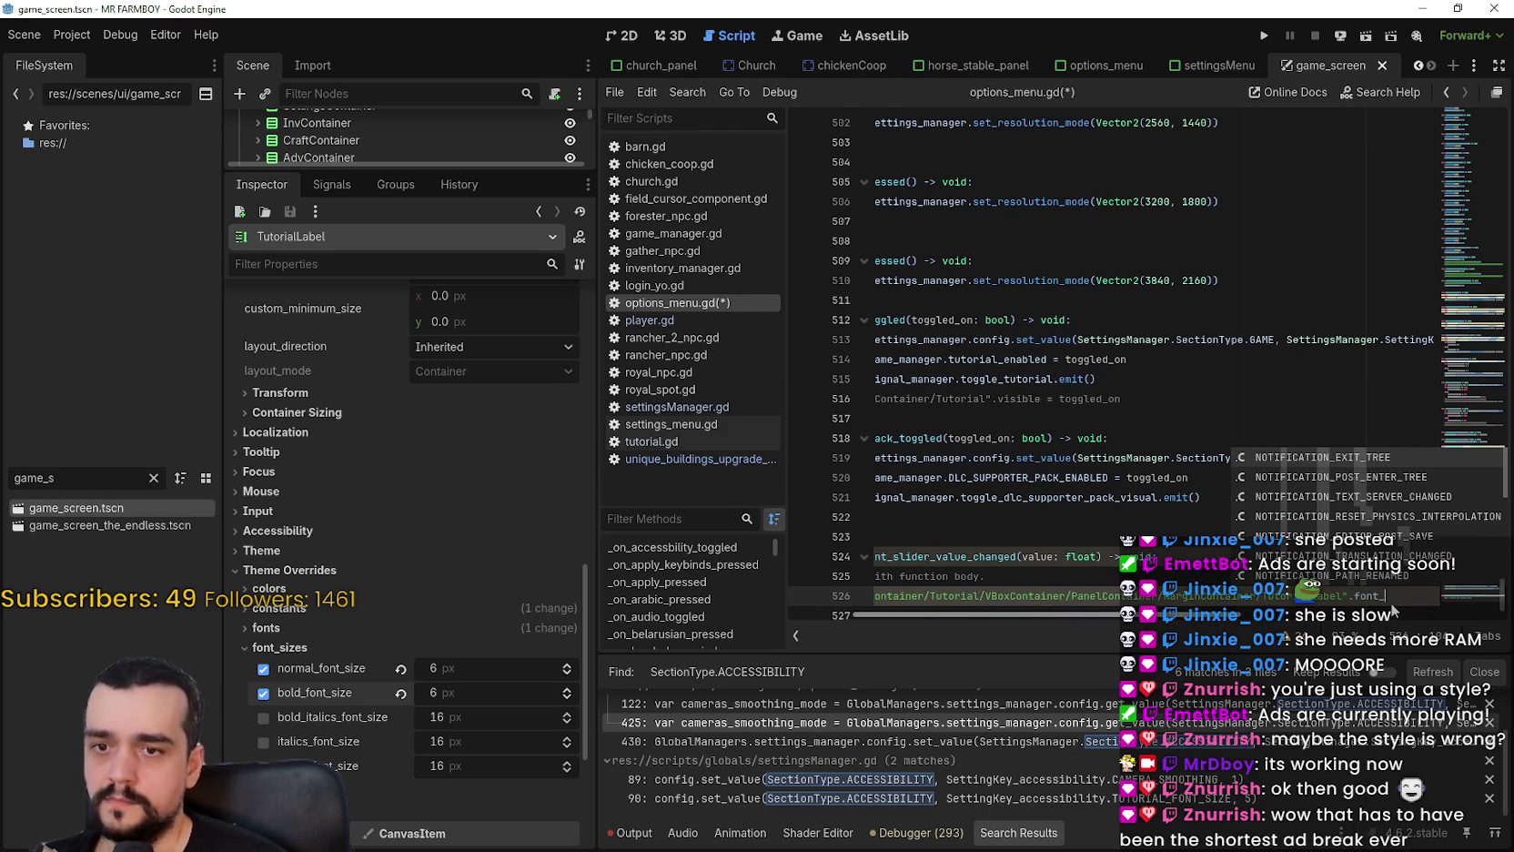
pyautogui.write('ov')
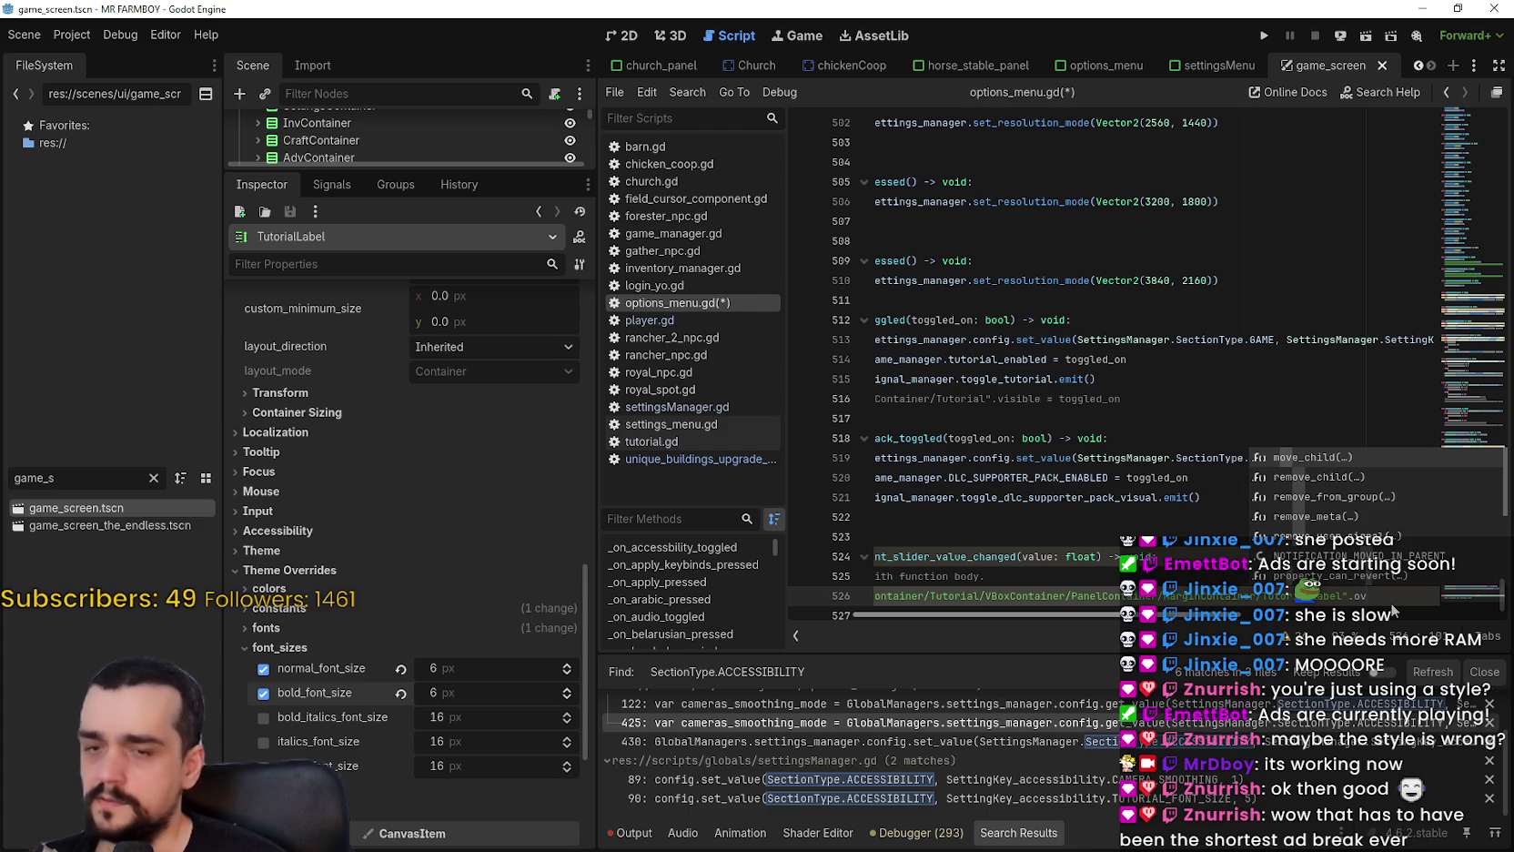
pyautogui.press('BackSpace')
pyautogui.press('BackSpace')
pyautogui.write('font')
pyautogui.press('BackSpace')
pyautogui.press('BackSpace')
pyautogui.press('BackSpace')
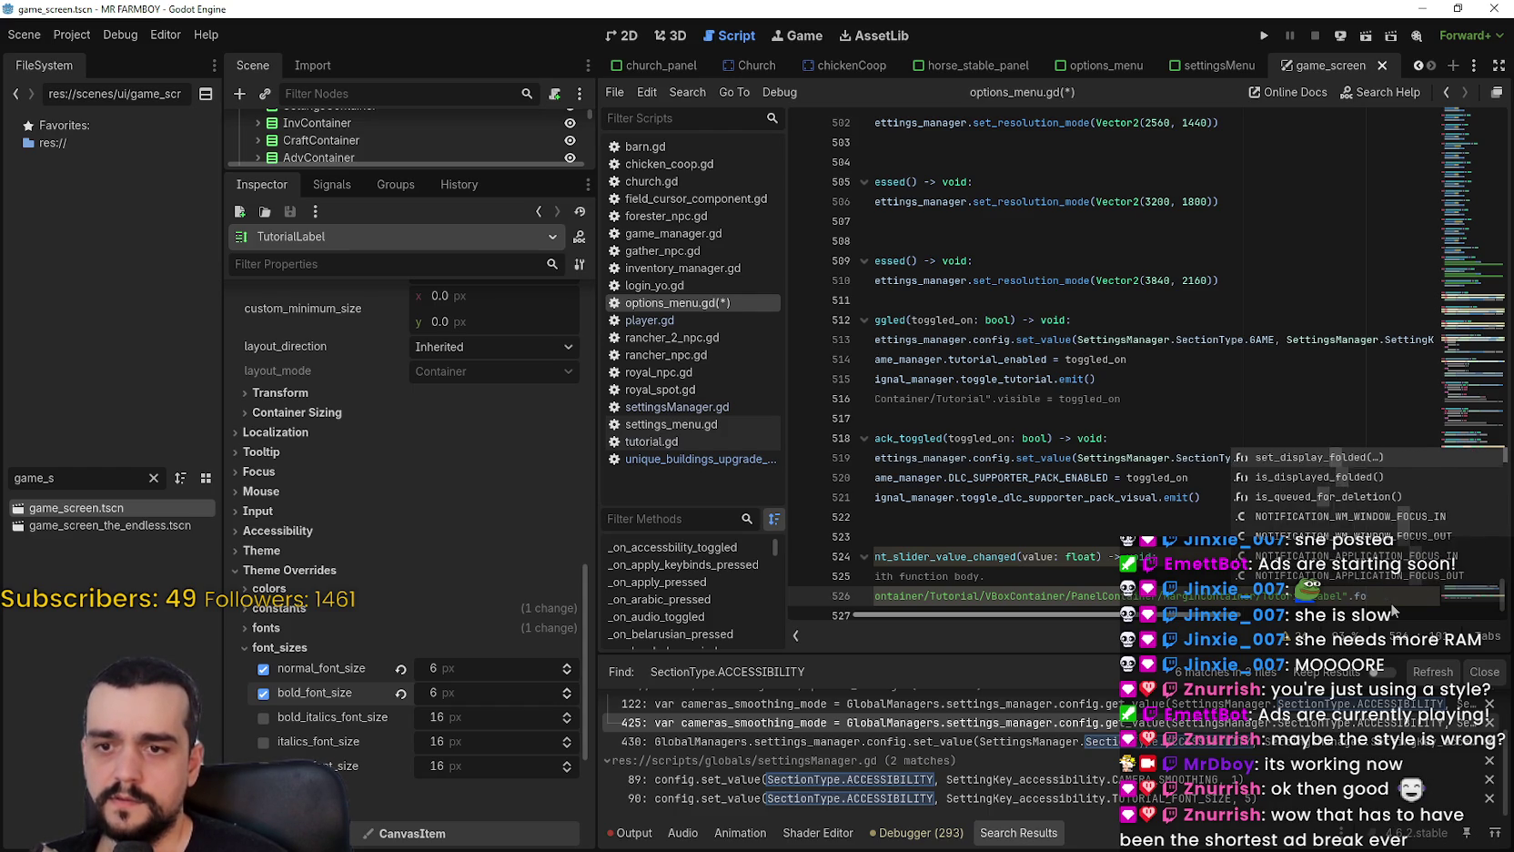
pyautogui.write('s')
pyautogui.click(1086, 588)
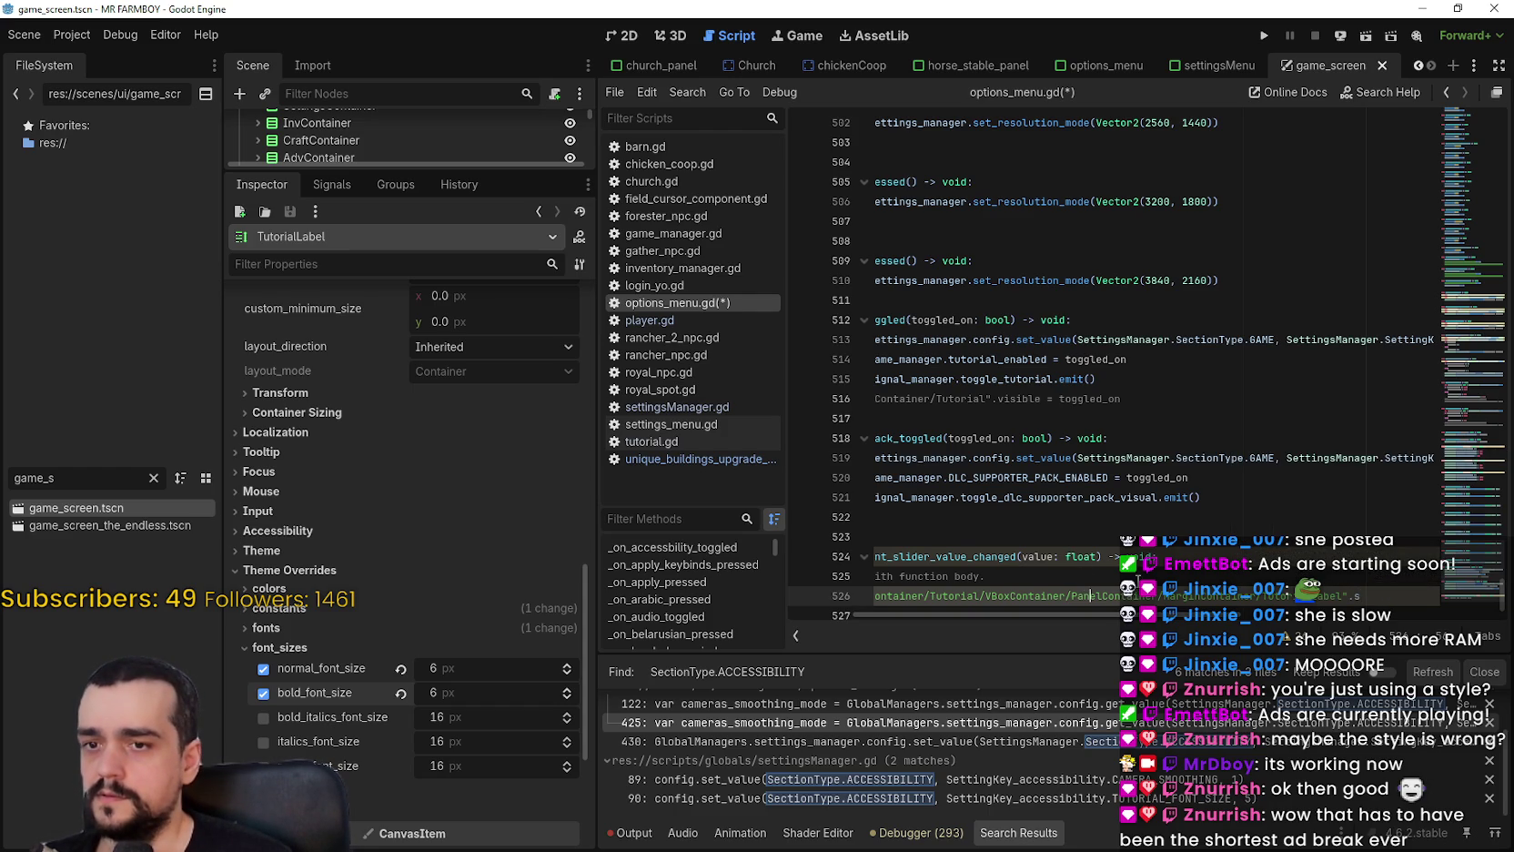
pyautogui.click(887, 573)
pyautogui.scroll(-1, 887, 573)
pyautogui.click(899, 573)
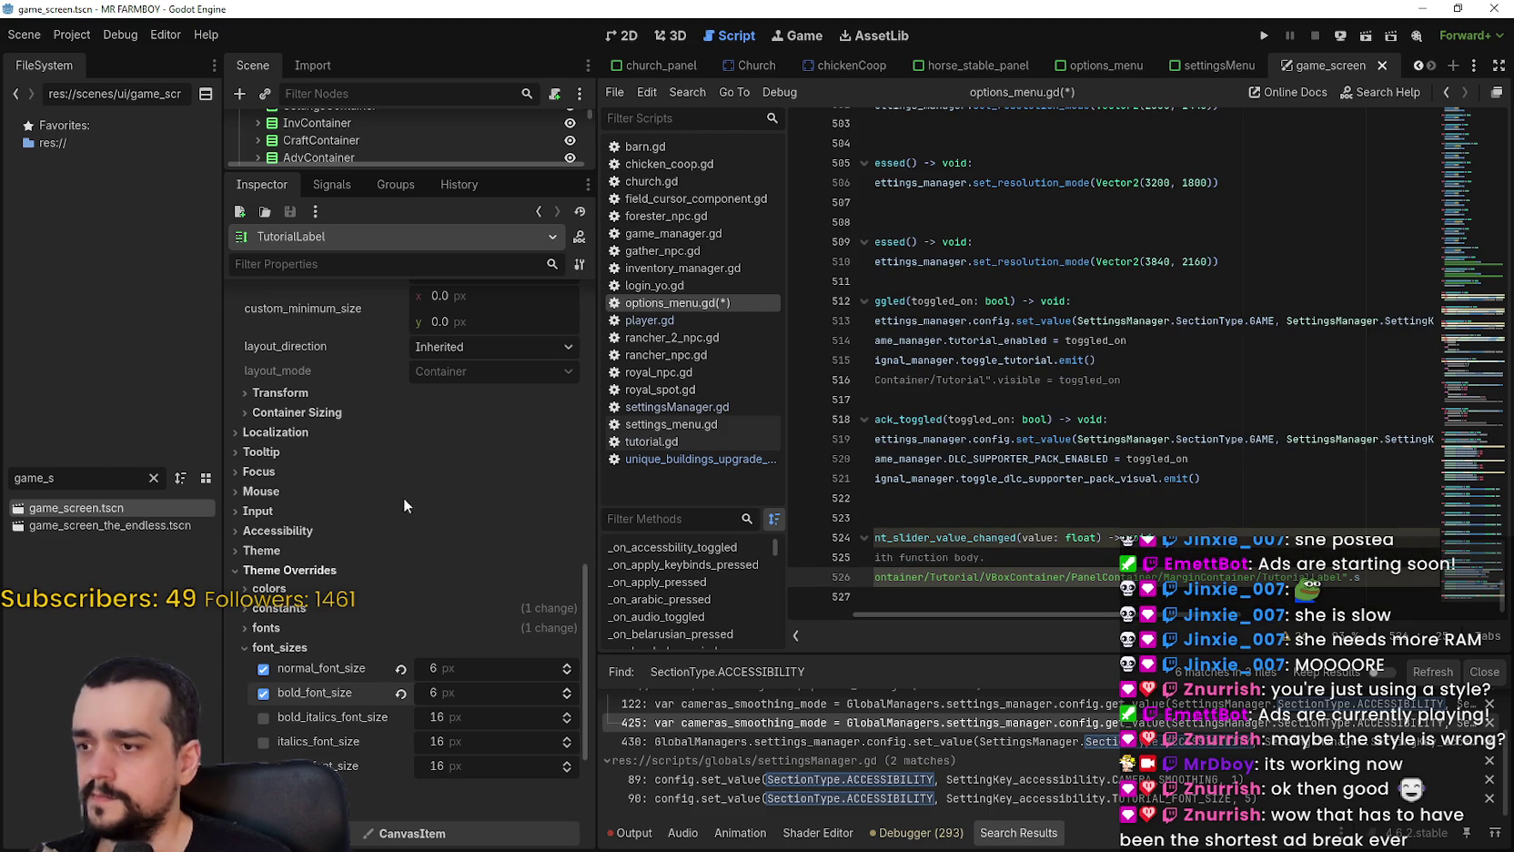
pyautogui.moveTo(500, 172); pyautogui.dragTo(505, 587)
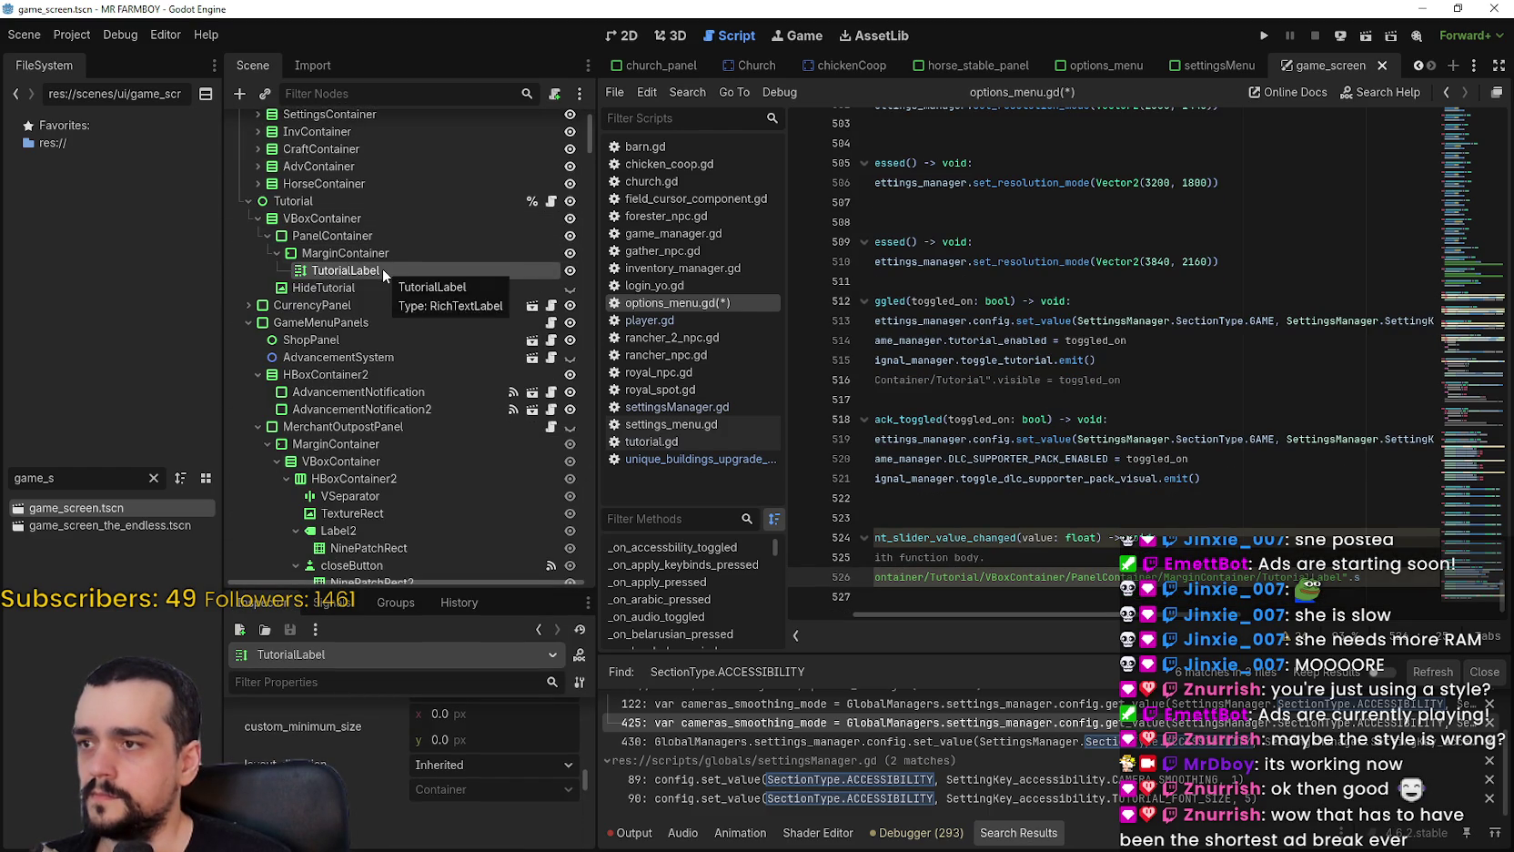
# Open tutorial.gd and add a blank line after line 144 in _ready.
pyautogui.click(550, 200)
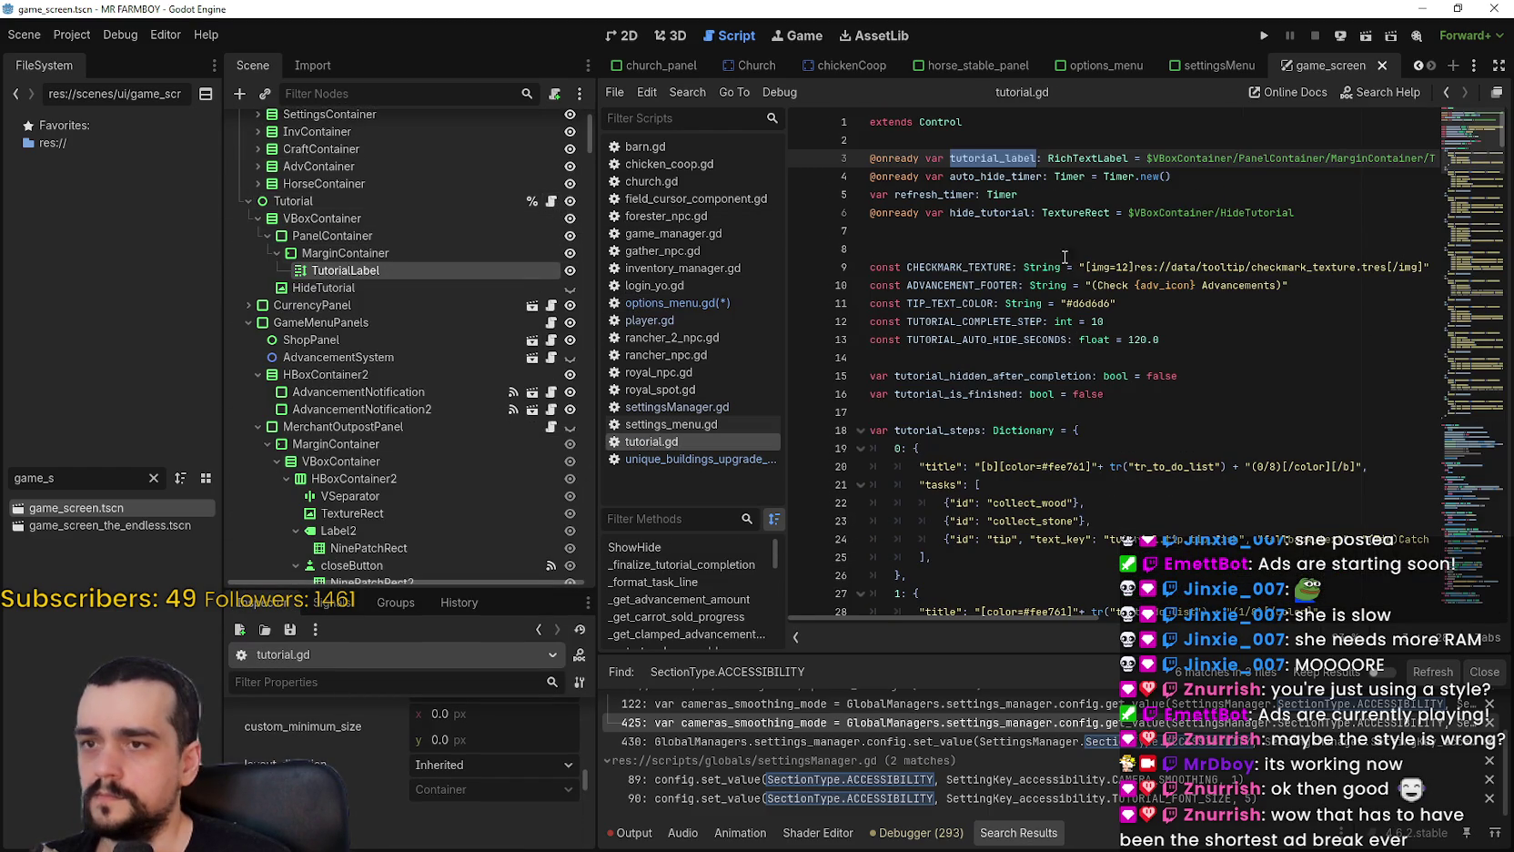
pyautogui.click(1049, 228)
pyautogui.scroll(-10, 1007, 451)
pyautogui.scroll(-20, 1028, 382)
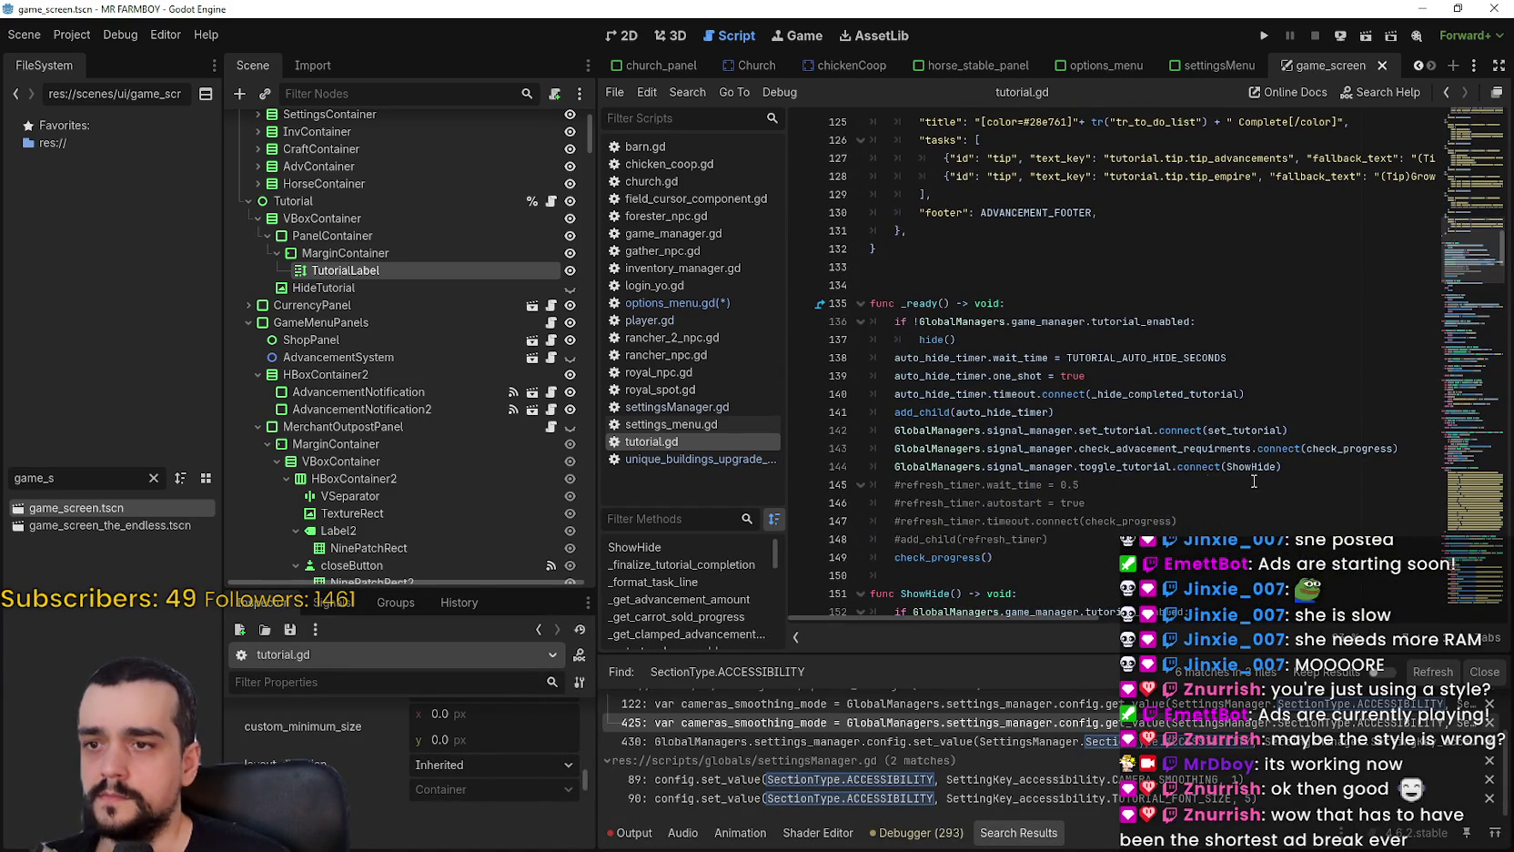
pyautogui.click(1335, 466)
pyautogui.press('Return')
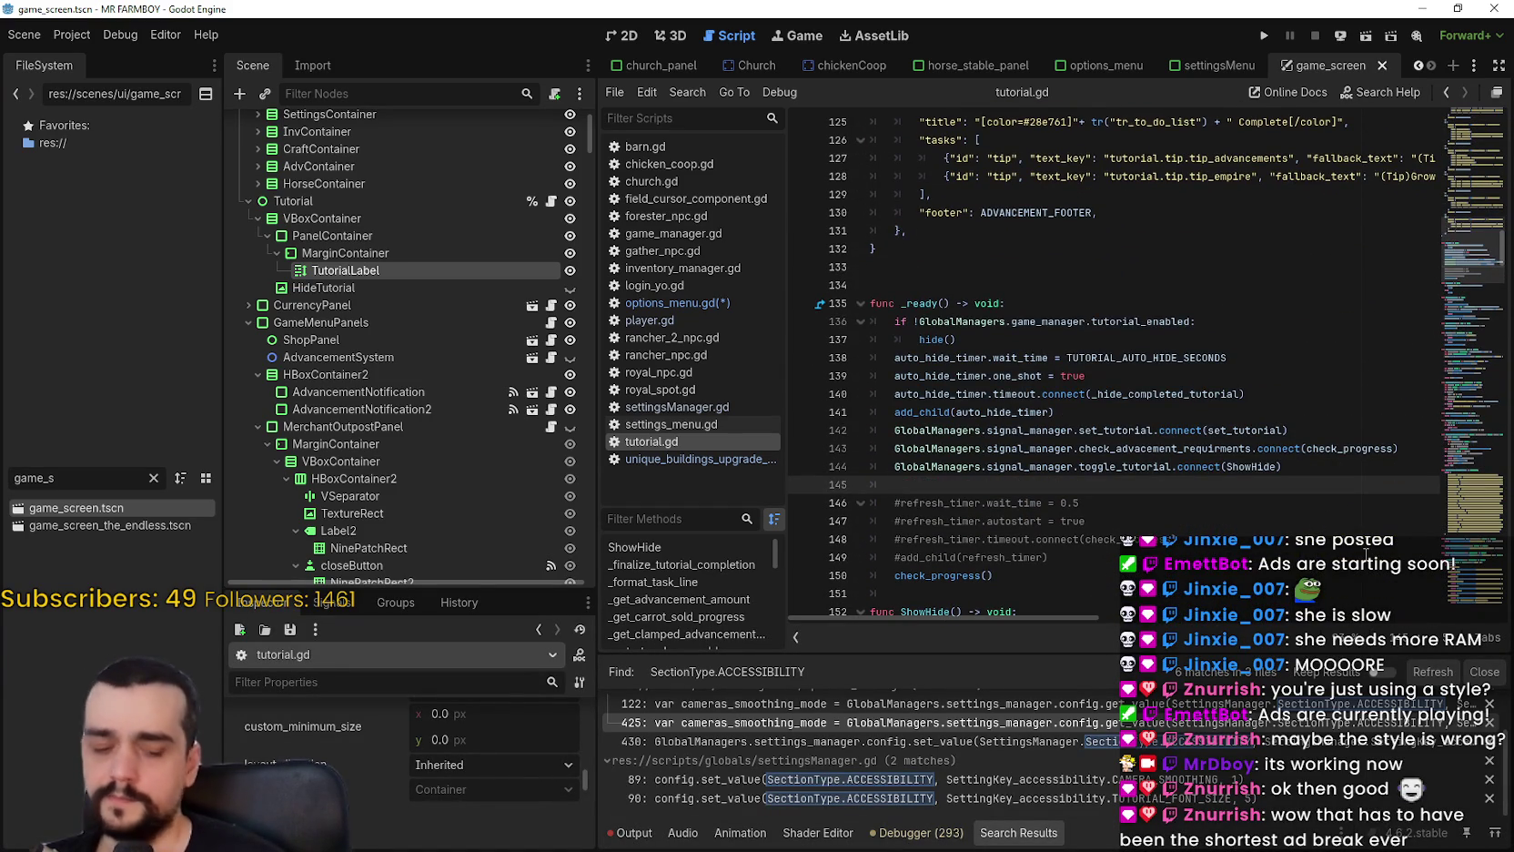
pyautogui.write('G')
pyautogui.press('BackSpace')
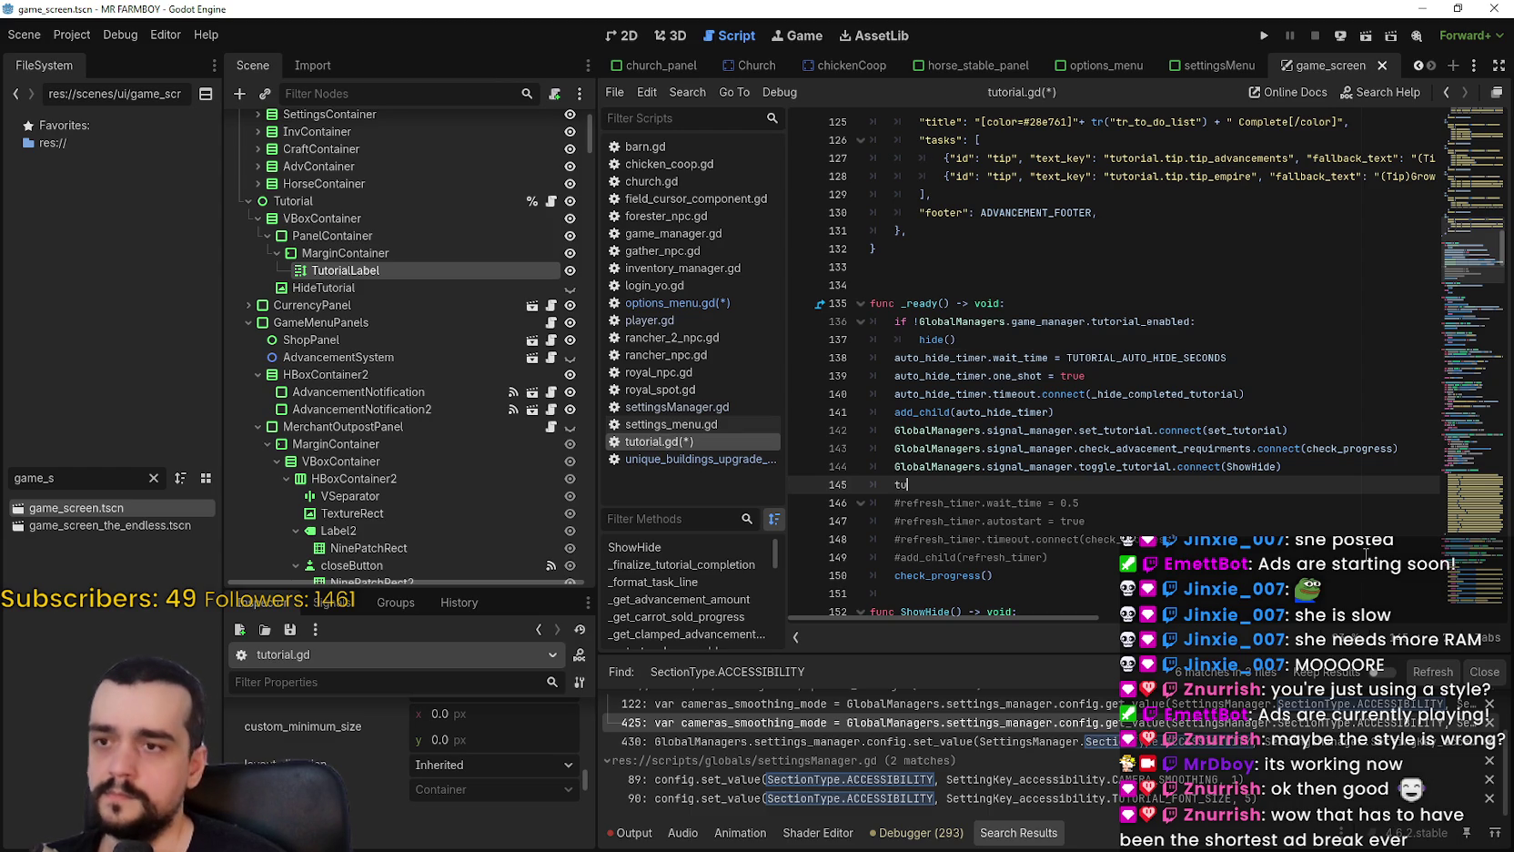
# Write tutorial_label.add_theme_font_size_override("normal_font_size", 6) on line 145 using autocomplete.
pyautogui.write('torial')
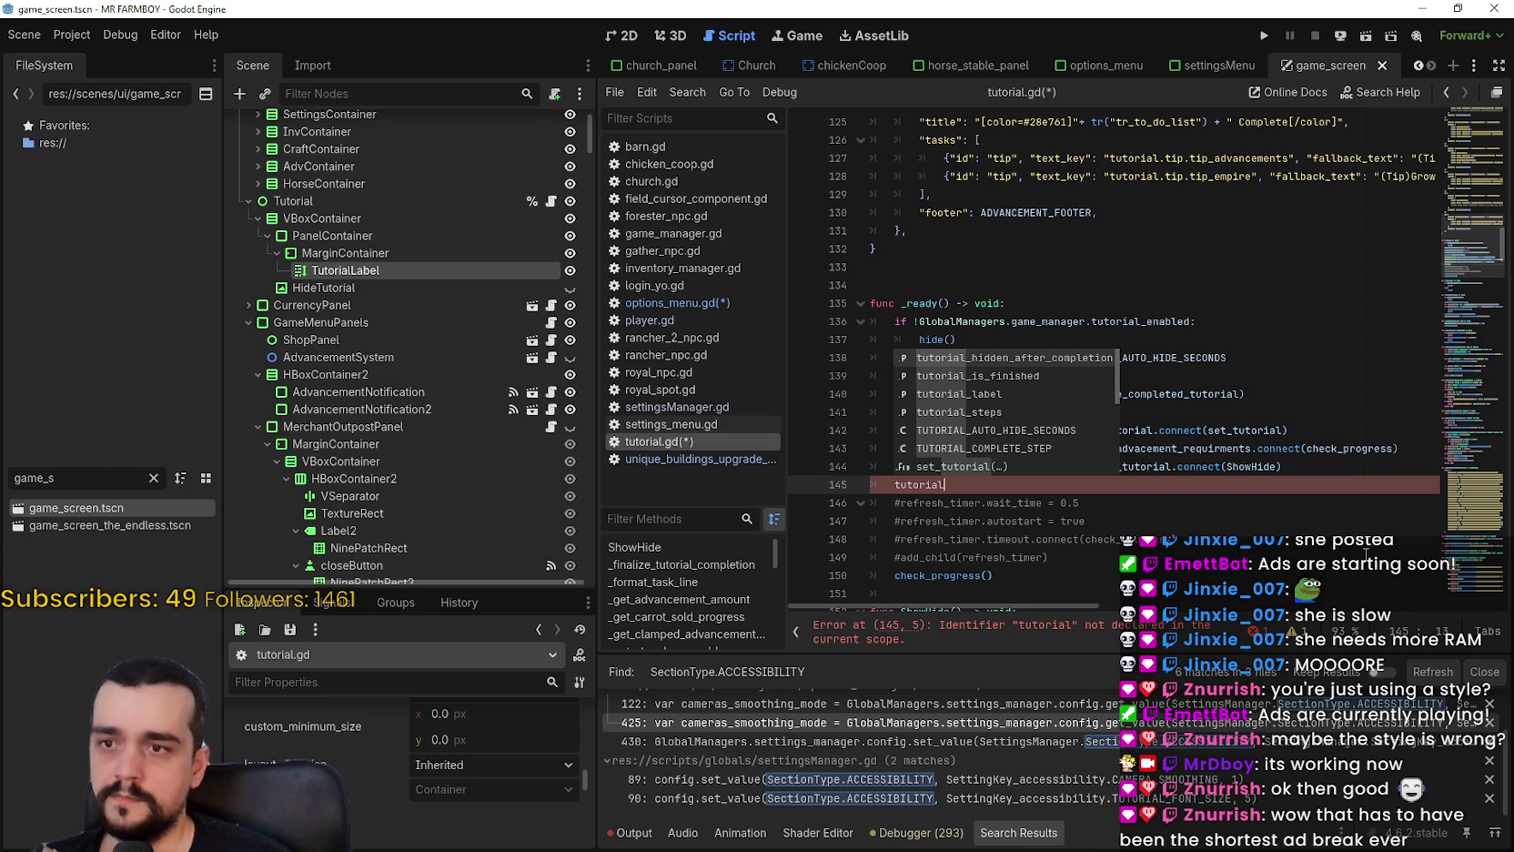
pyautogui.press('Down')
pyautogui.press('Down')
pyautogui.press('Return')
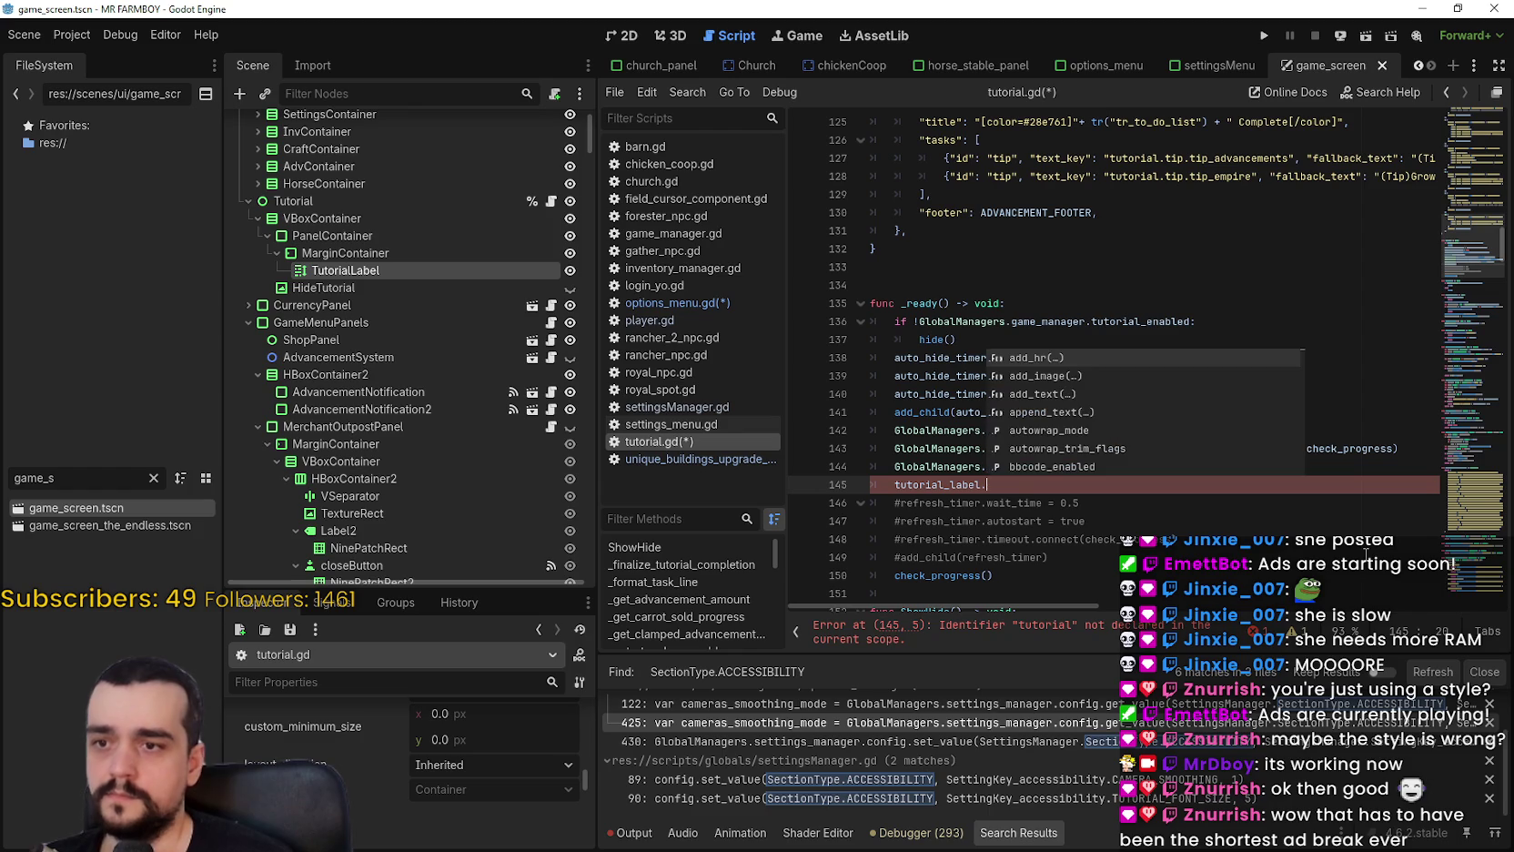
pyautogui.write('ove')
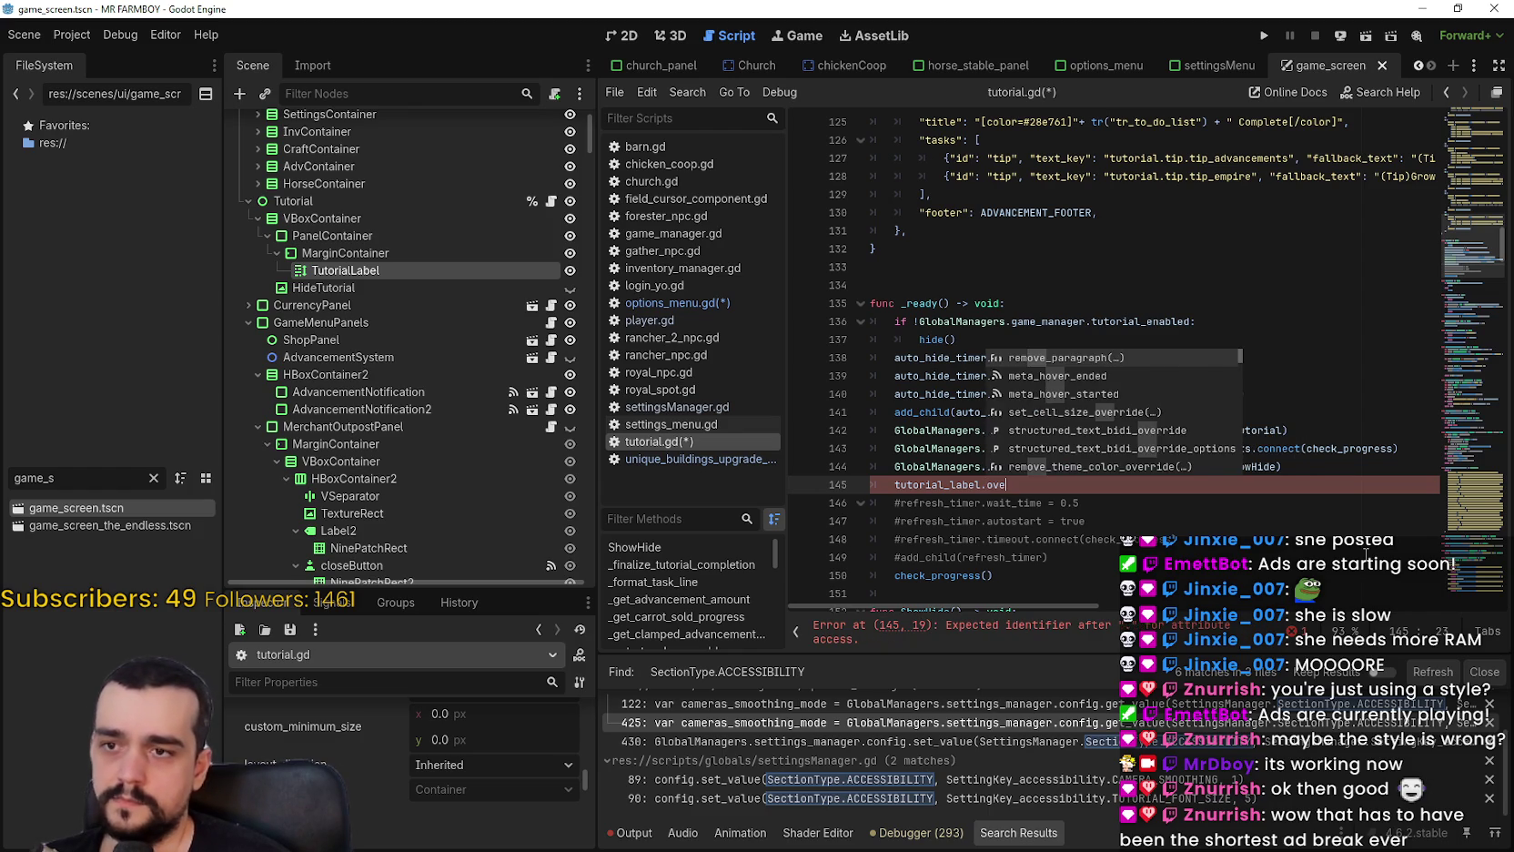
pyautogui.write('rride')
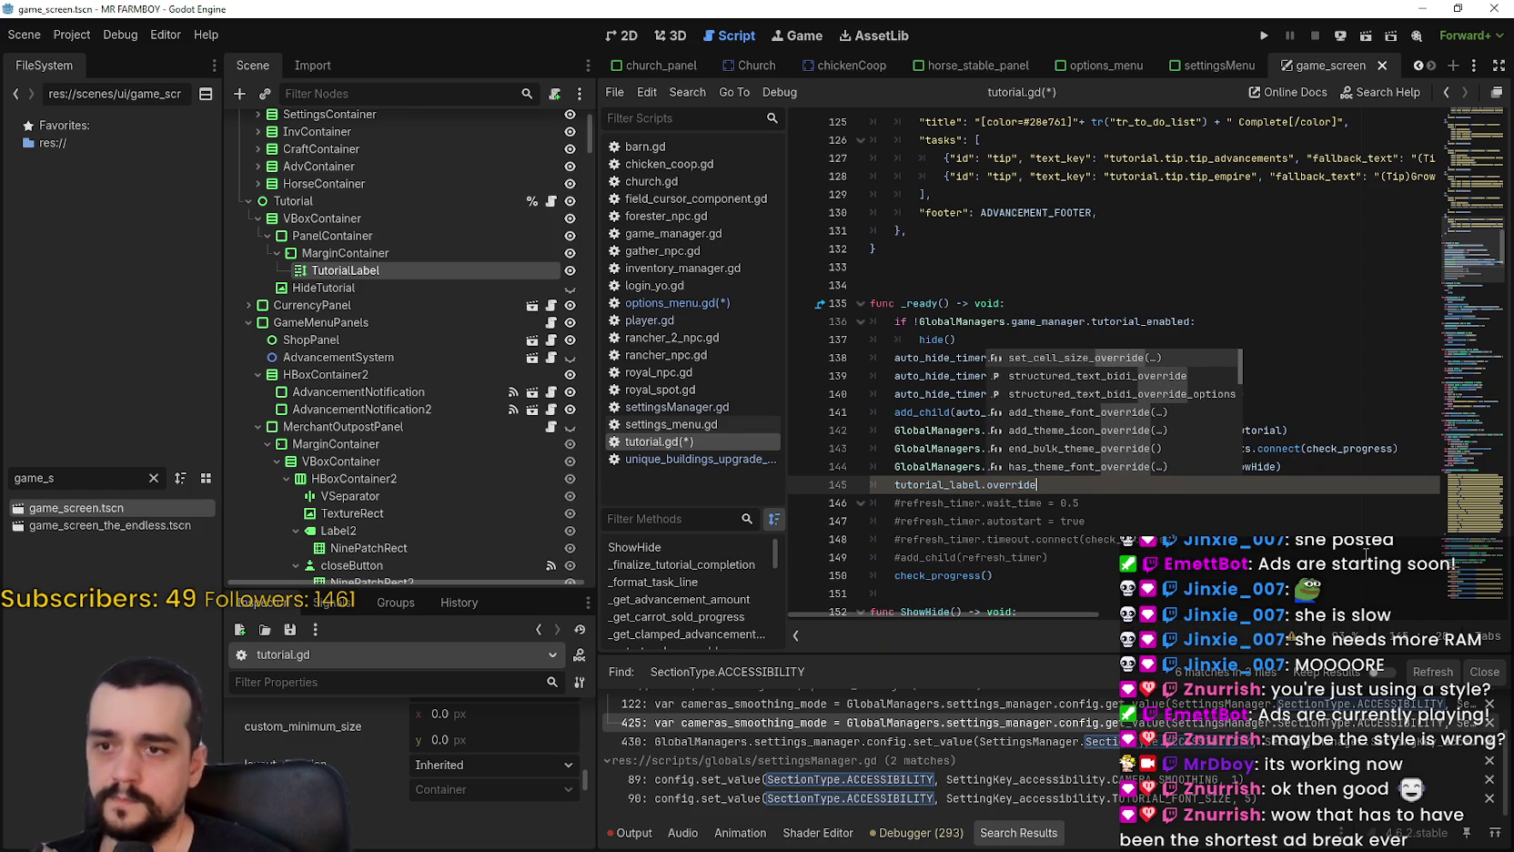
pyautogui.press('Down')
pyautogui.press('Down')
pyautogui.press('Down')
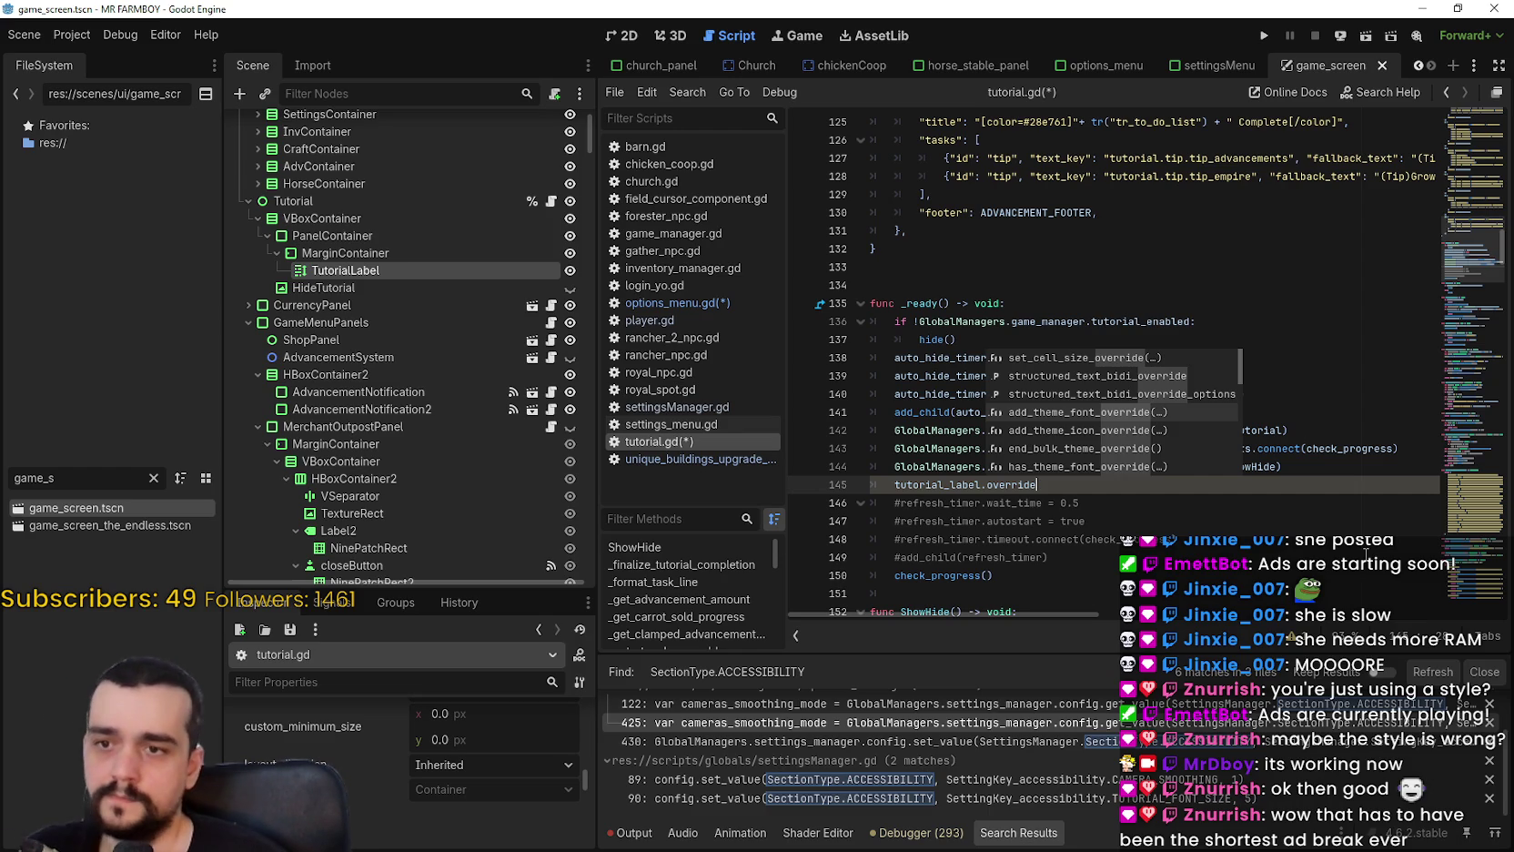
pyautogui.press('BackSpace')
pyautogui.press('BackSpace')
pyautogui.press('BackSpace')
pyautogui.write('font')
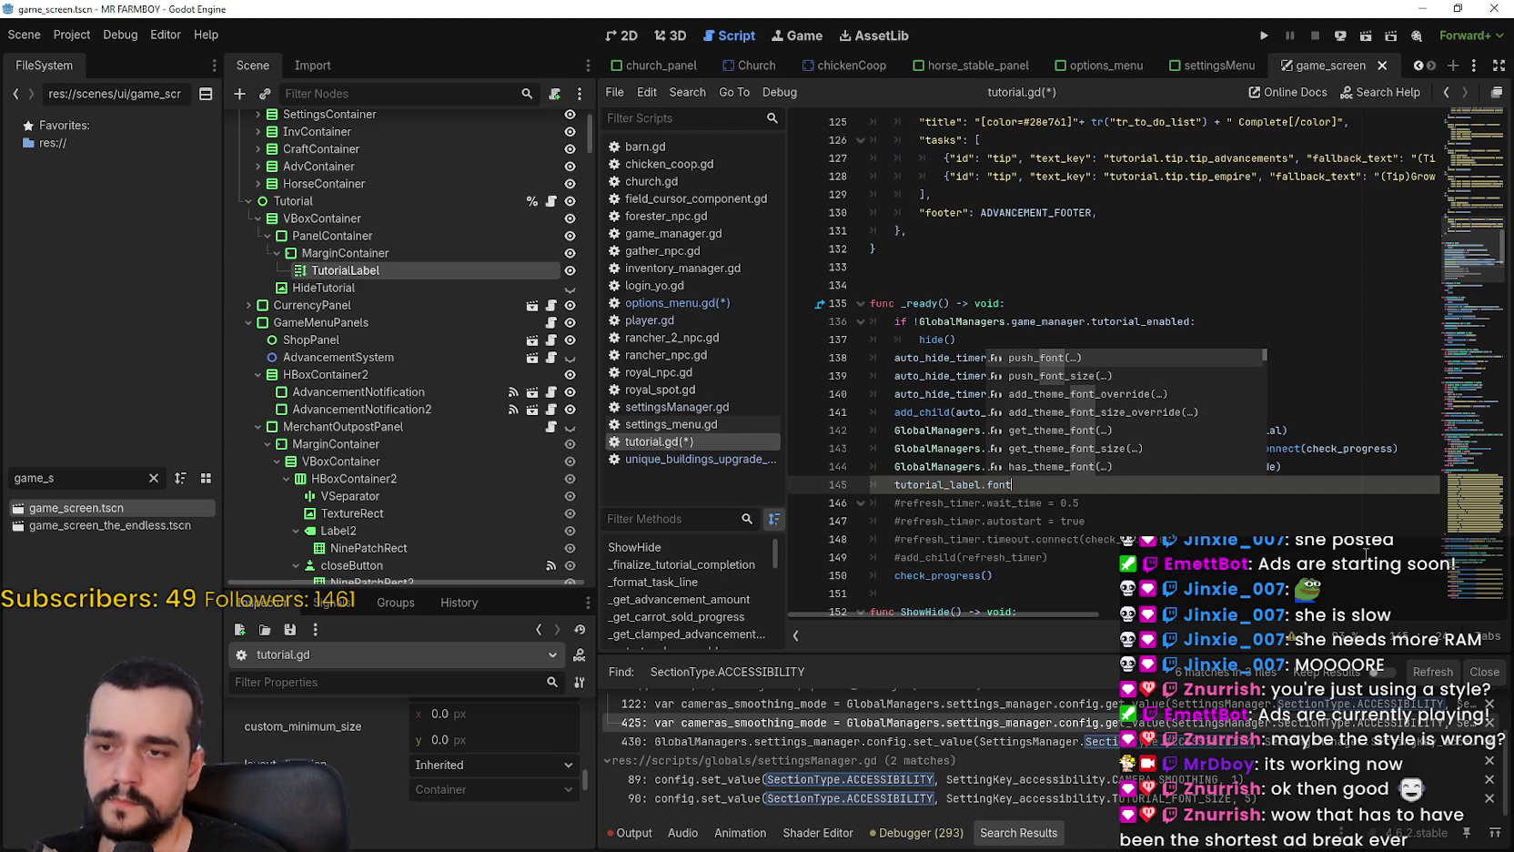
pyautogui.press('Down')
pyautogui.press('Down')
pyautogui.press('Down')
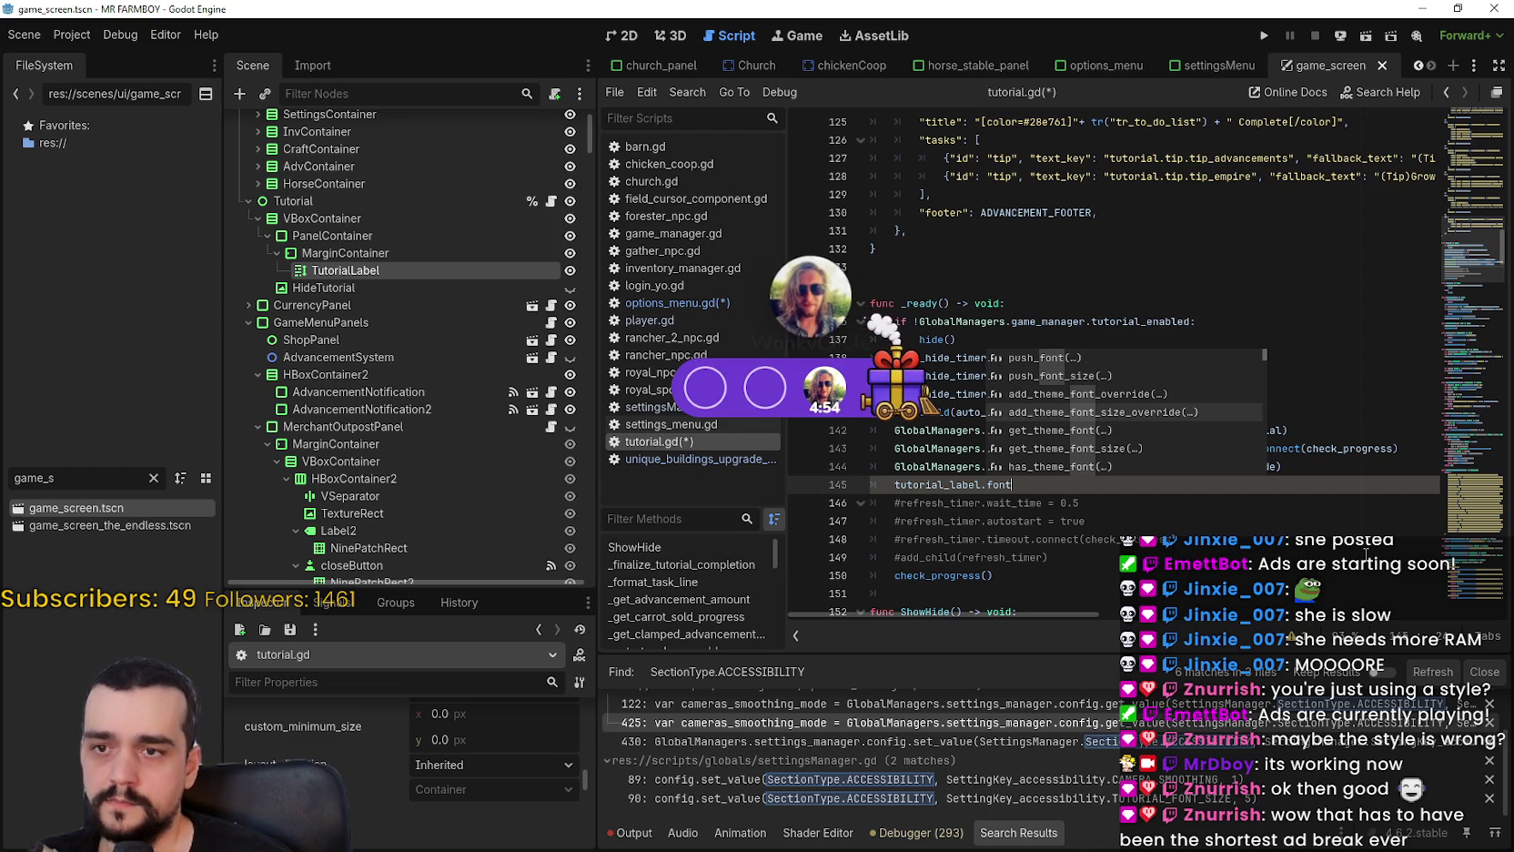
pyautogui.press('Return')
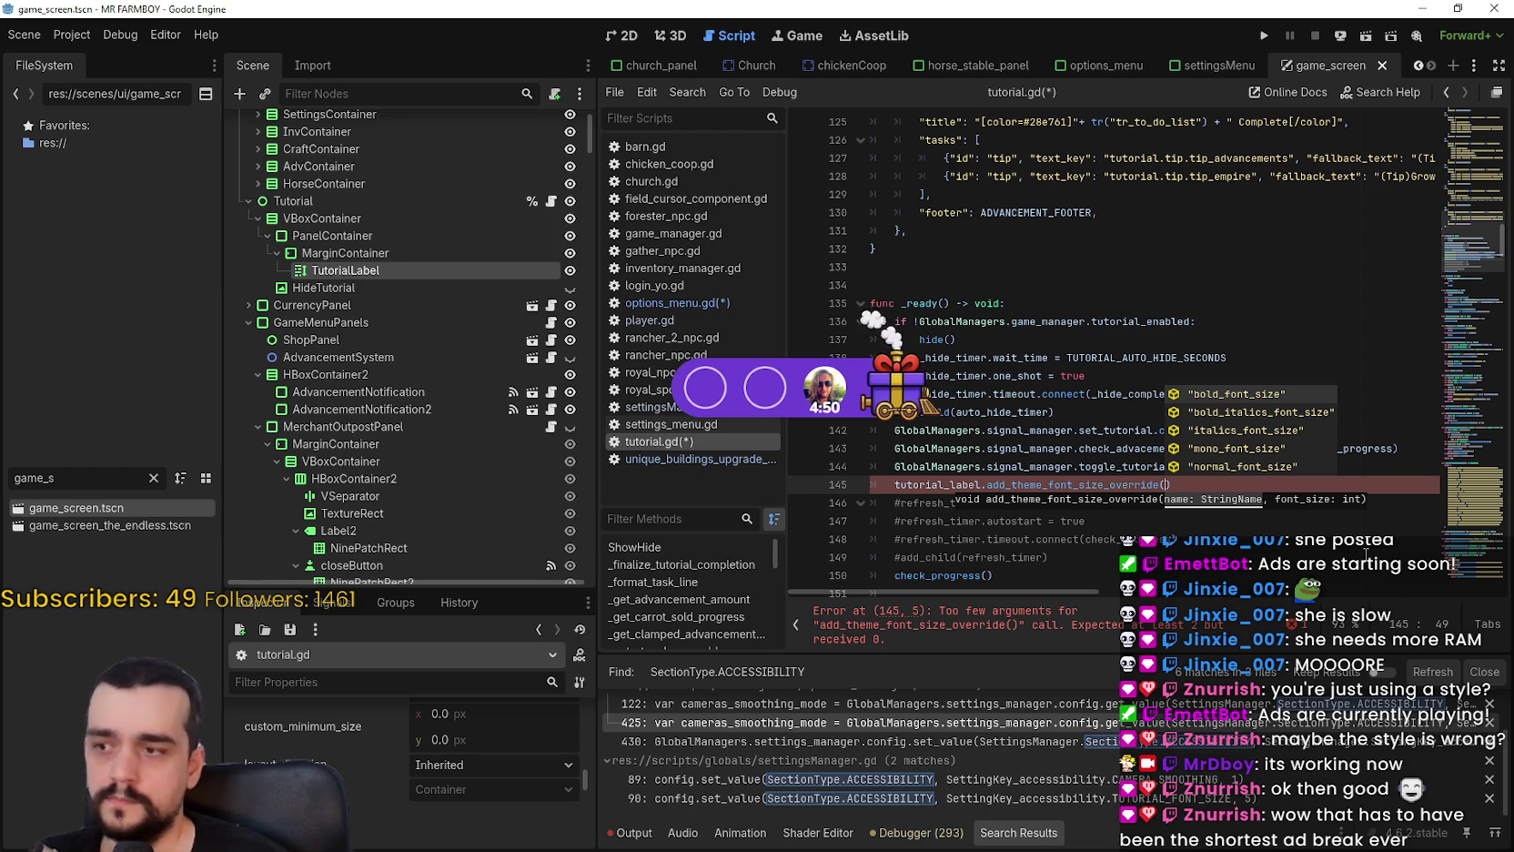
pyautogui.press('Down')
pyautogui.press('Down')
pyautogui.press('Down')
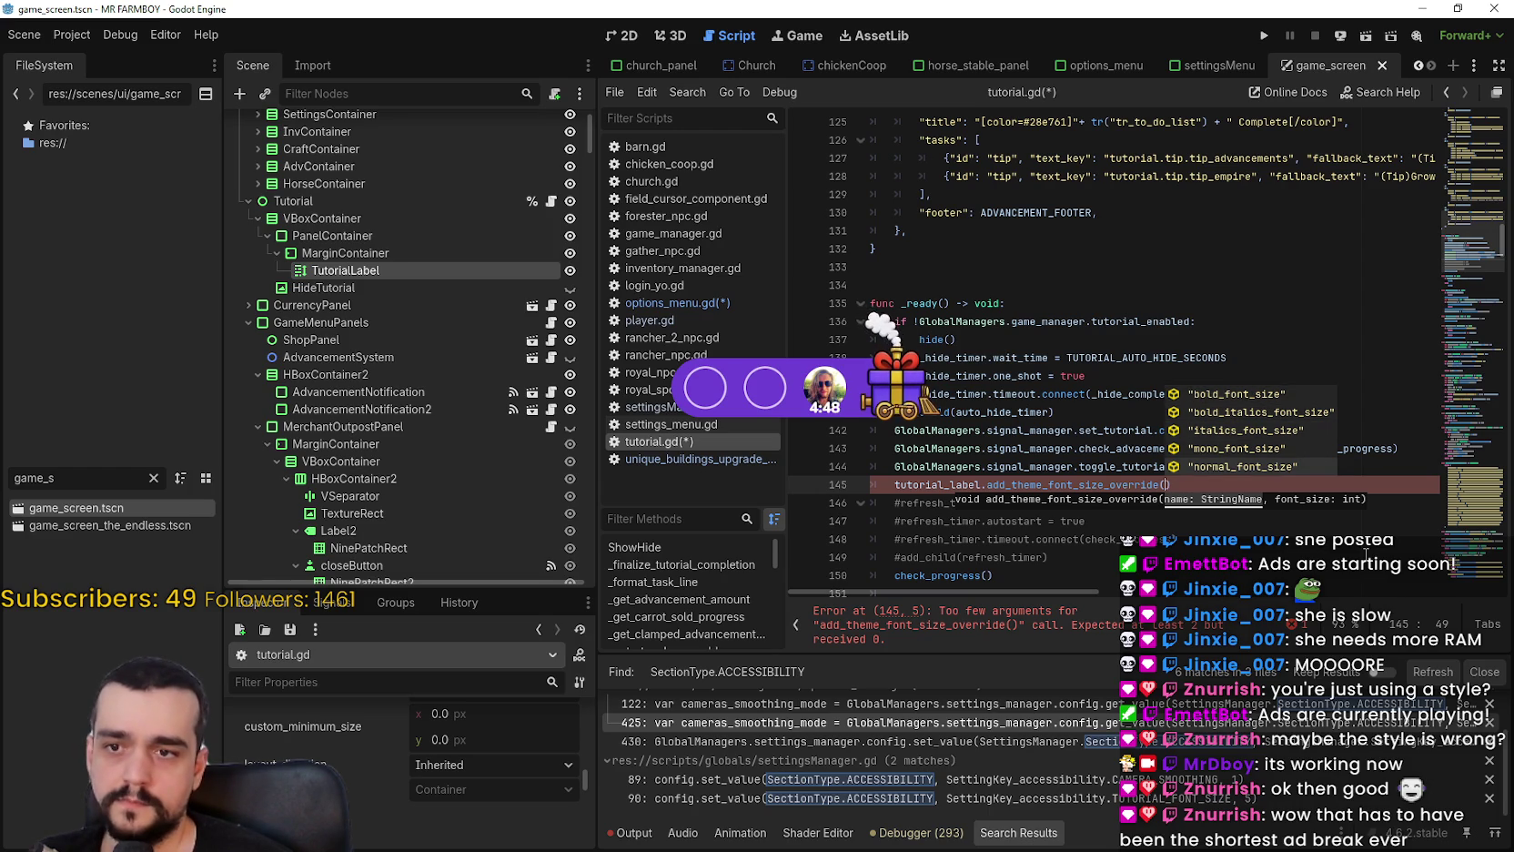
pyautogui.press('Return')
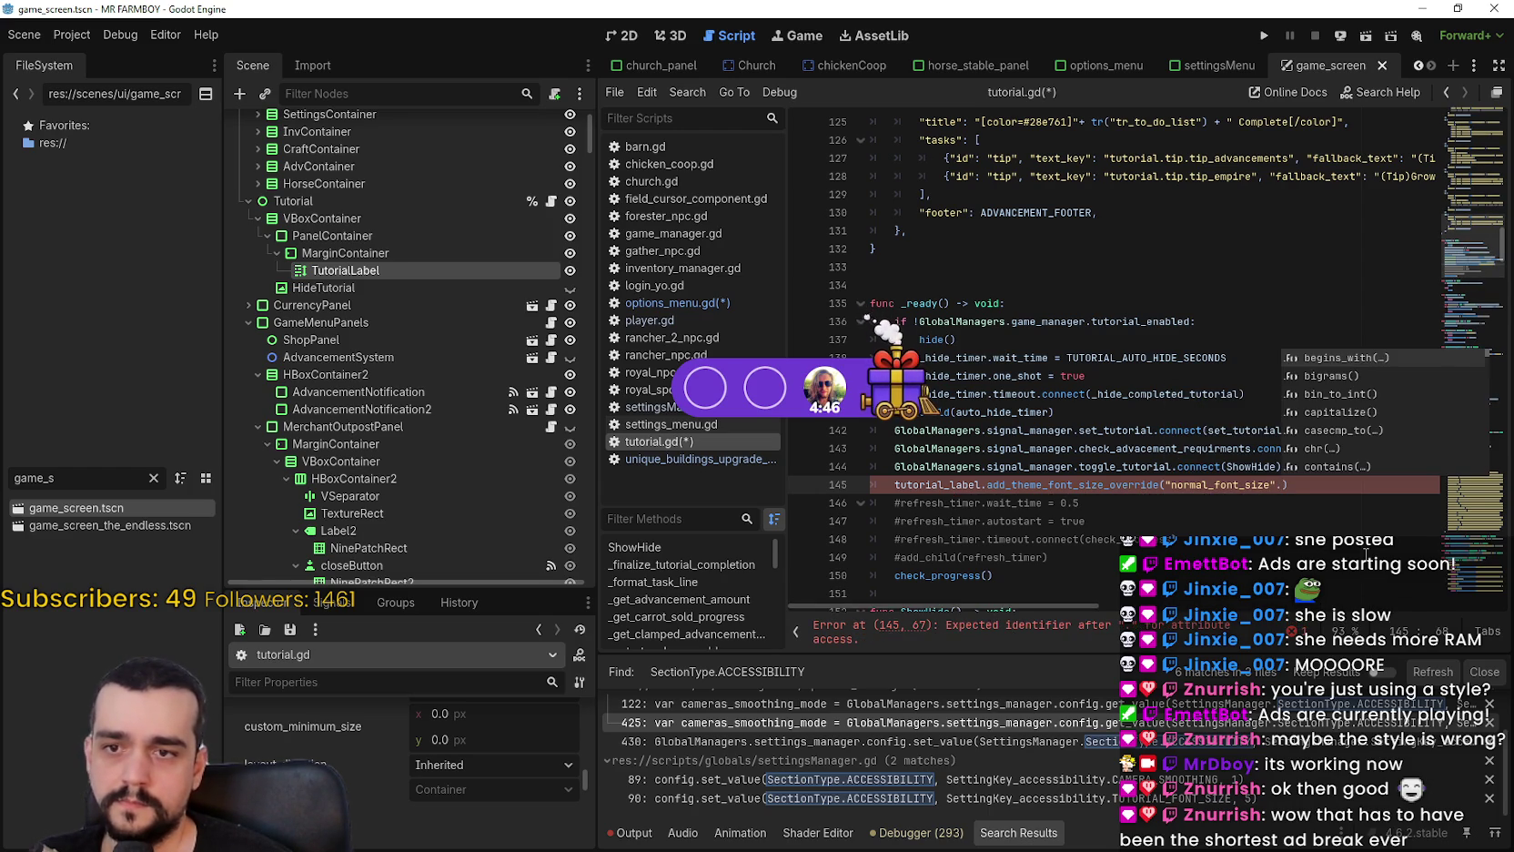
pyautogui.write('6')
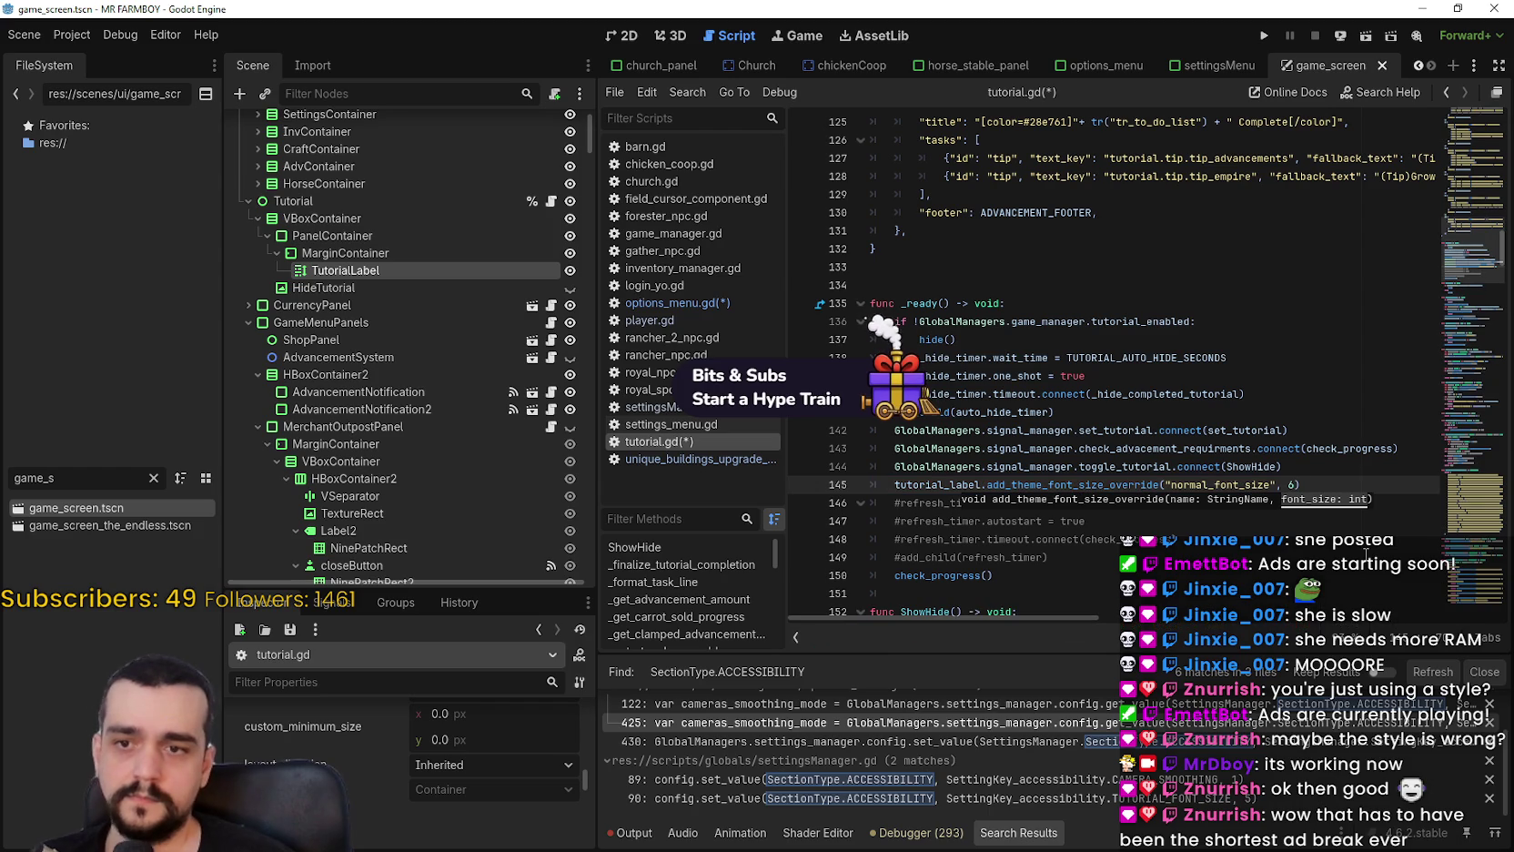
# Comment out line 145 with # and save the scripts.
pyautogui.moveTo(1304, 484); pyautogui.dragTo(861, 485)
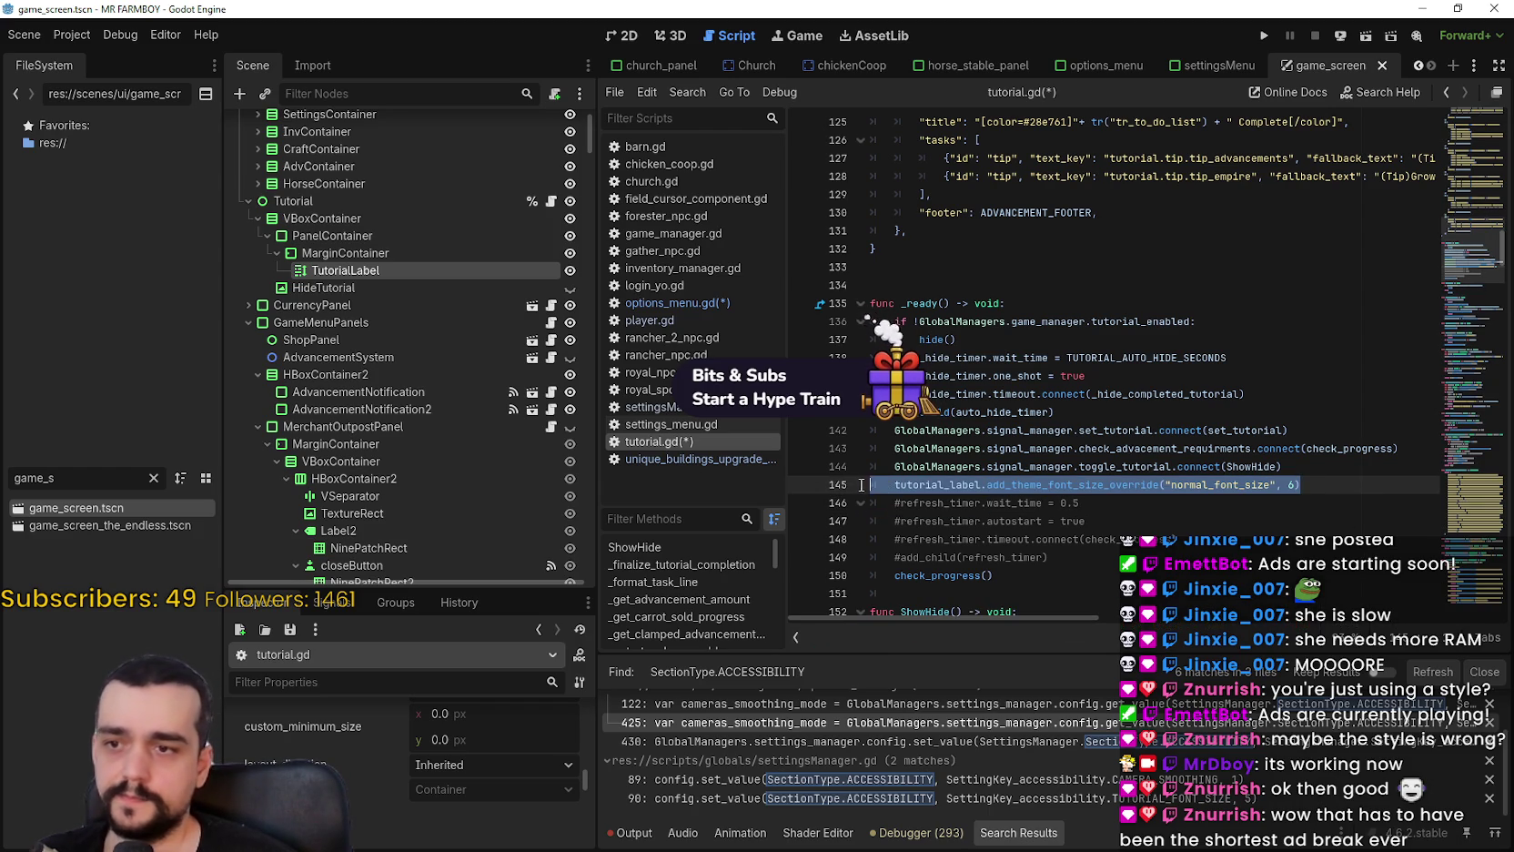
pyautogui.click(1309, 467)
pyautogui.click(1307, 484)
pyautogui.moveTo(1306, 484); pyautogui.dragTo(894, 485)
pyautogui.click(894, 485)
pyautogui.write('#')
pyautogui.hotkey('ctrl', 's')
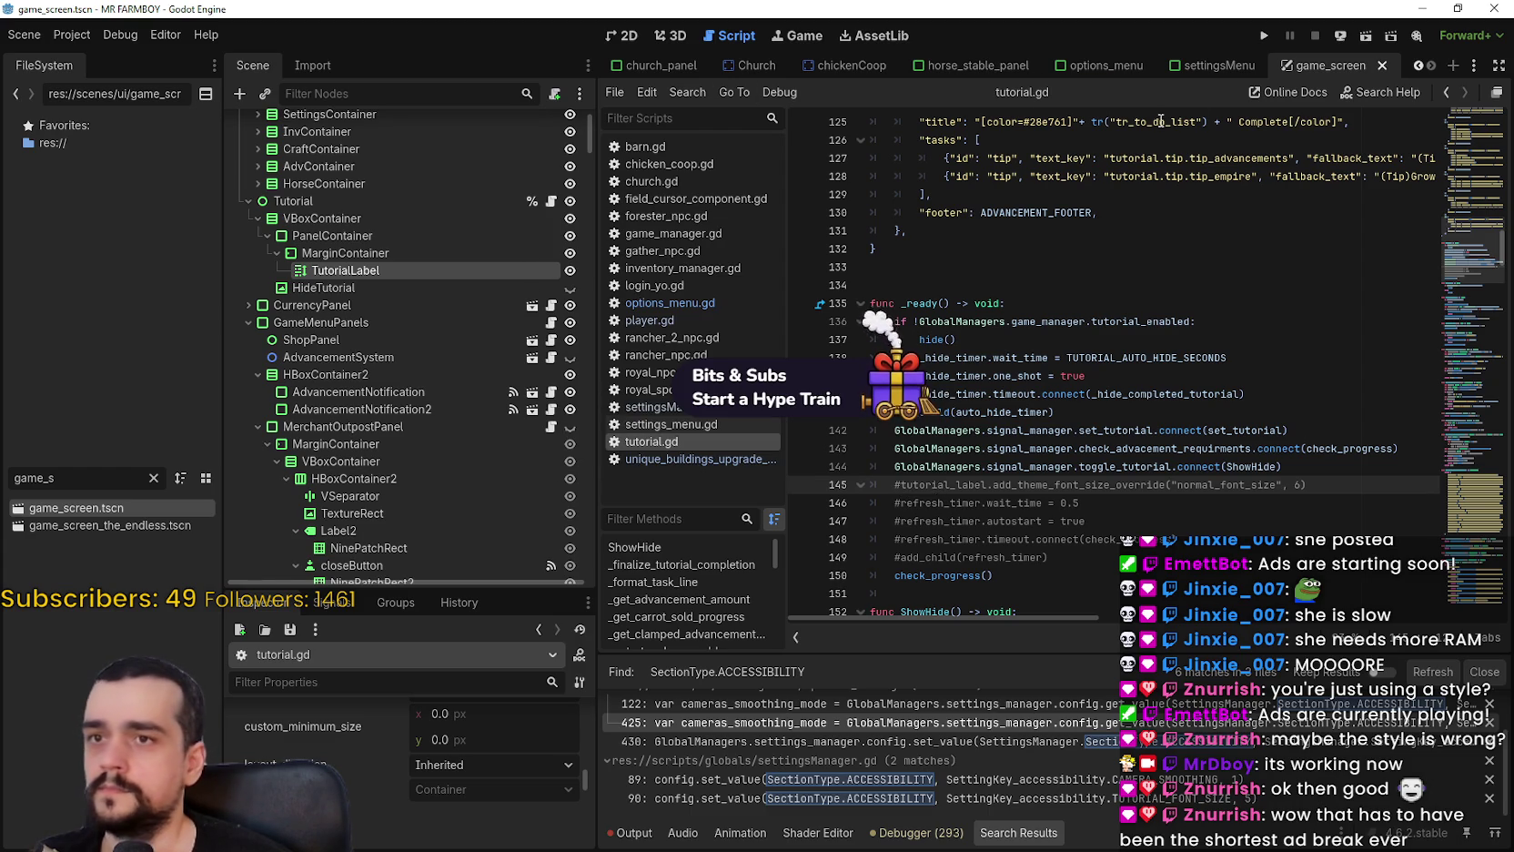
# Jump to the slider handler in options_menu.gd and paste a commented-out tutorial_label override below line 526.
pyautogui.click(1111, 66)
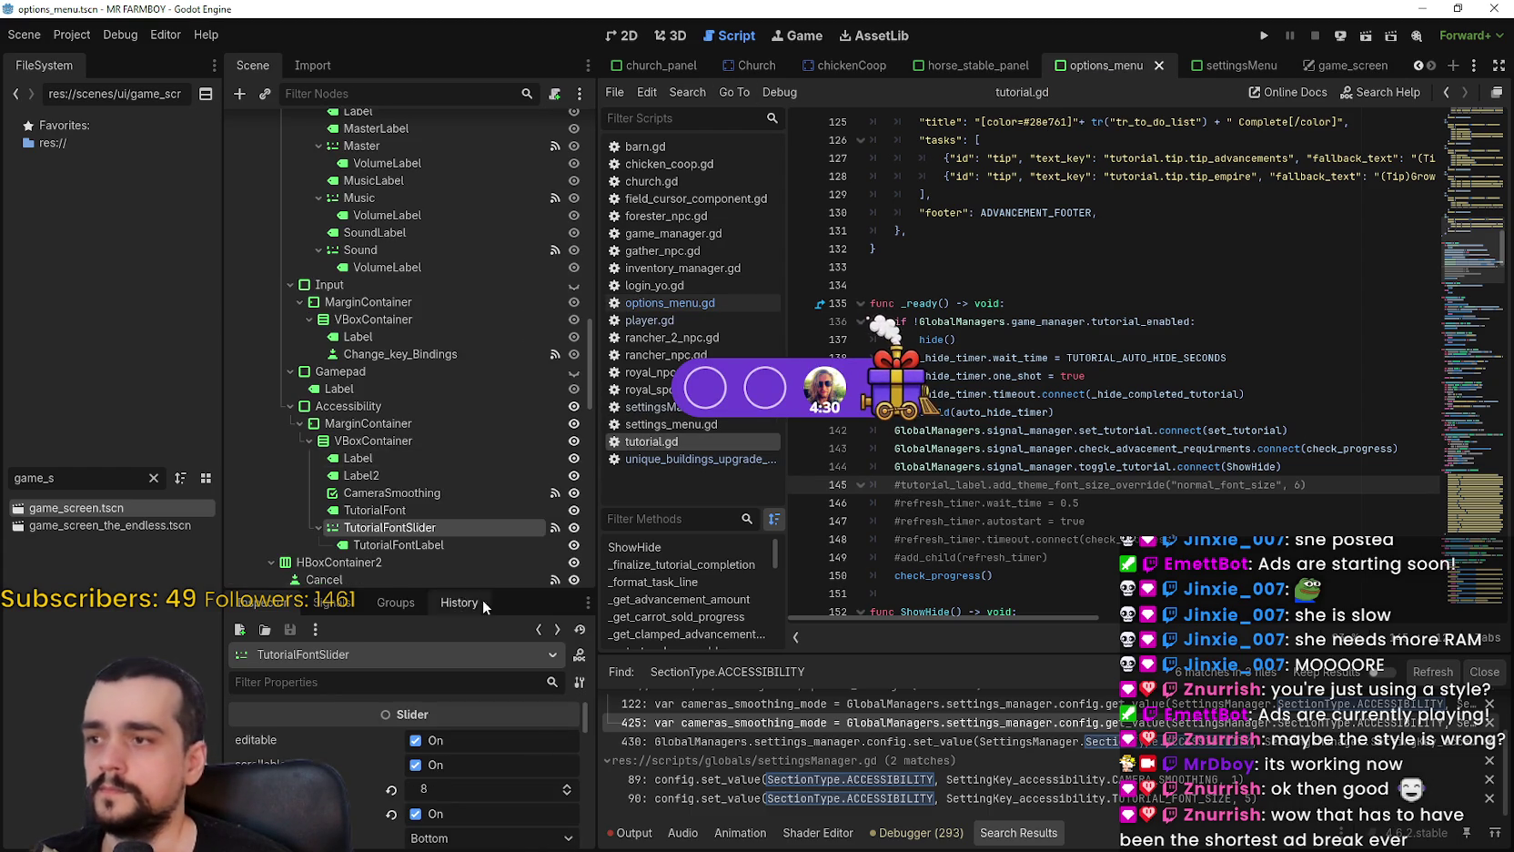
pyautogui.click(336, 602)
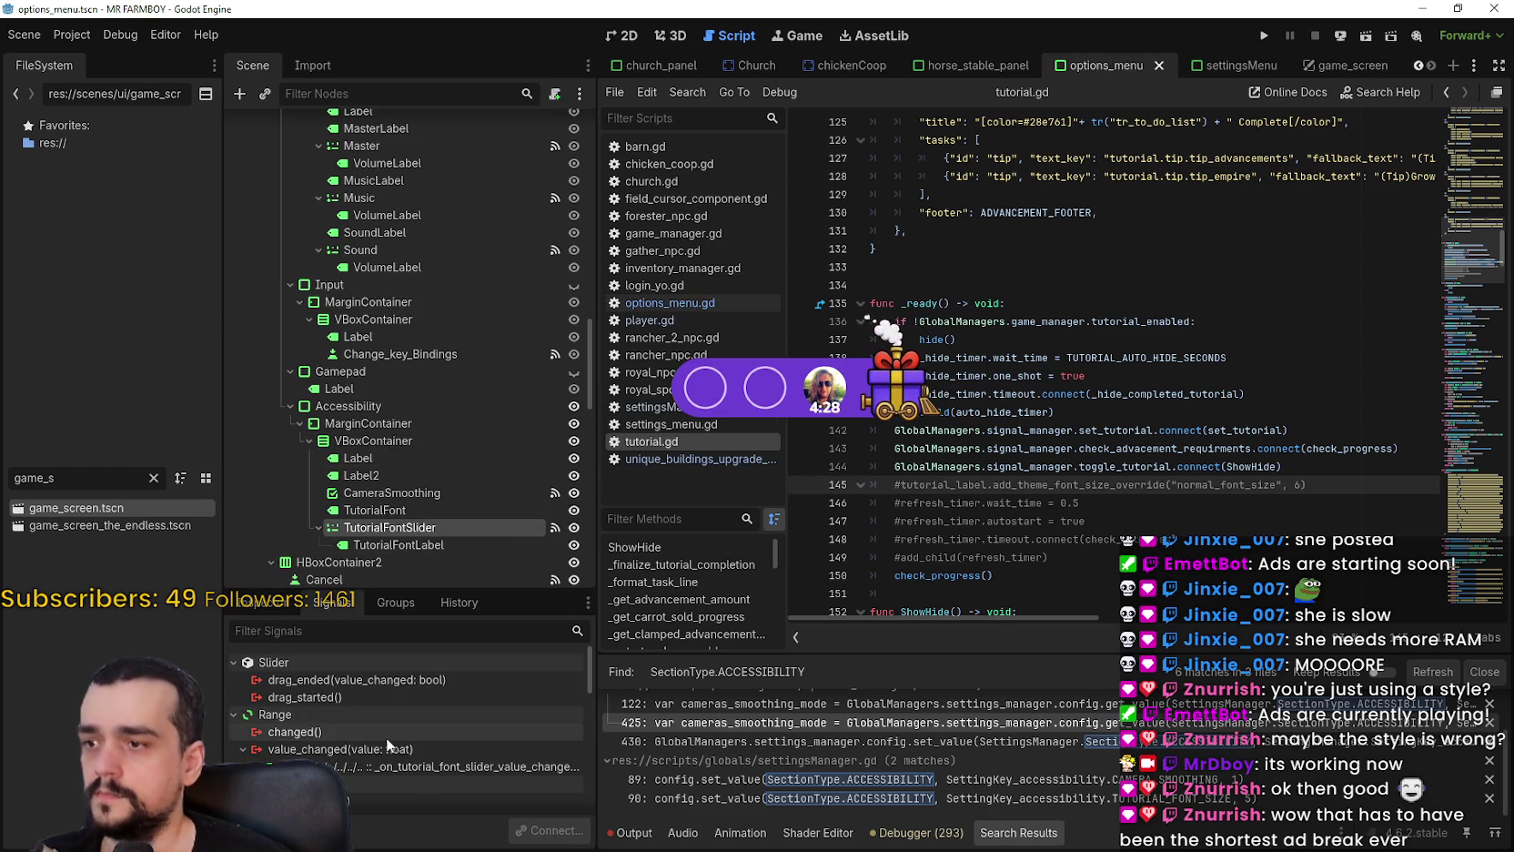
pyautogui.doubleClick(411, 767)
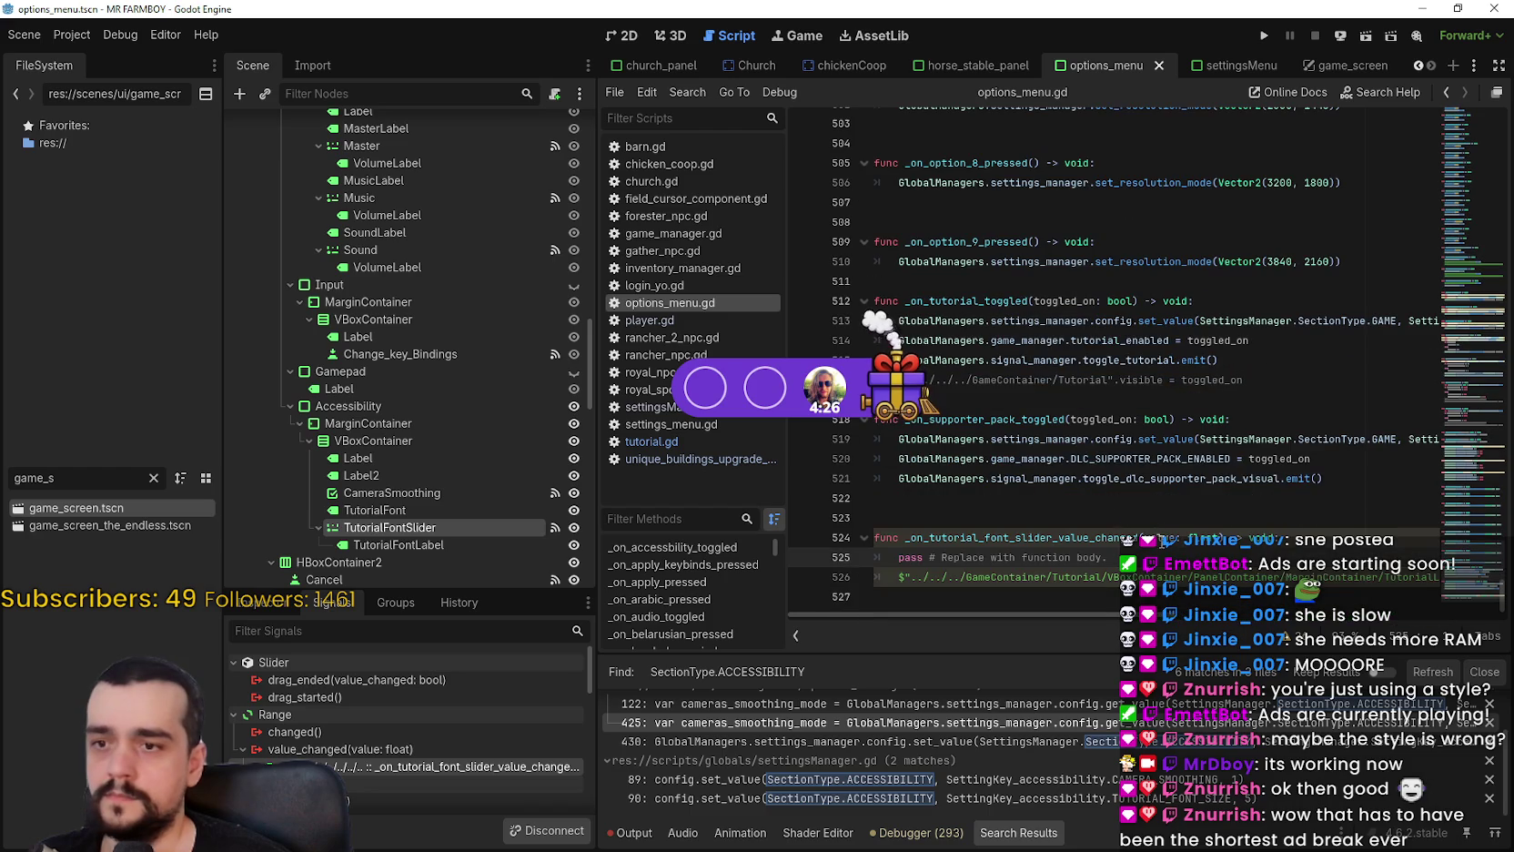
pyautogui.doubleClick(1426, 575)
pyautogui.click(1427, 576)
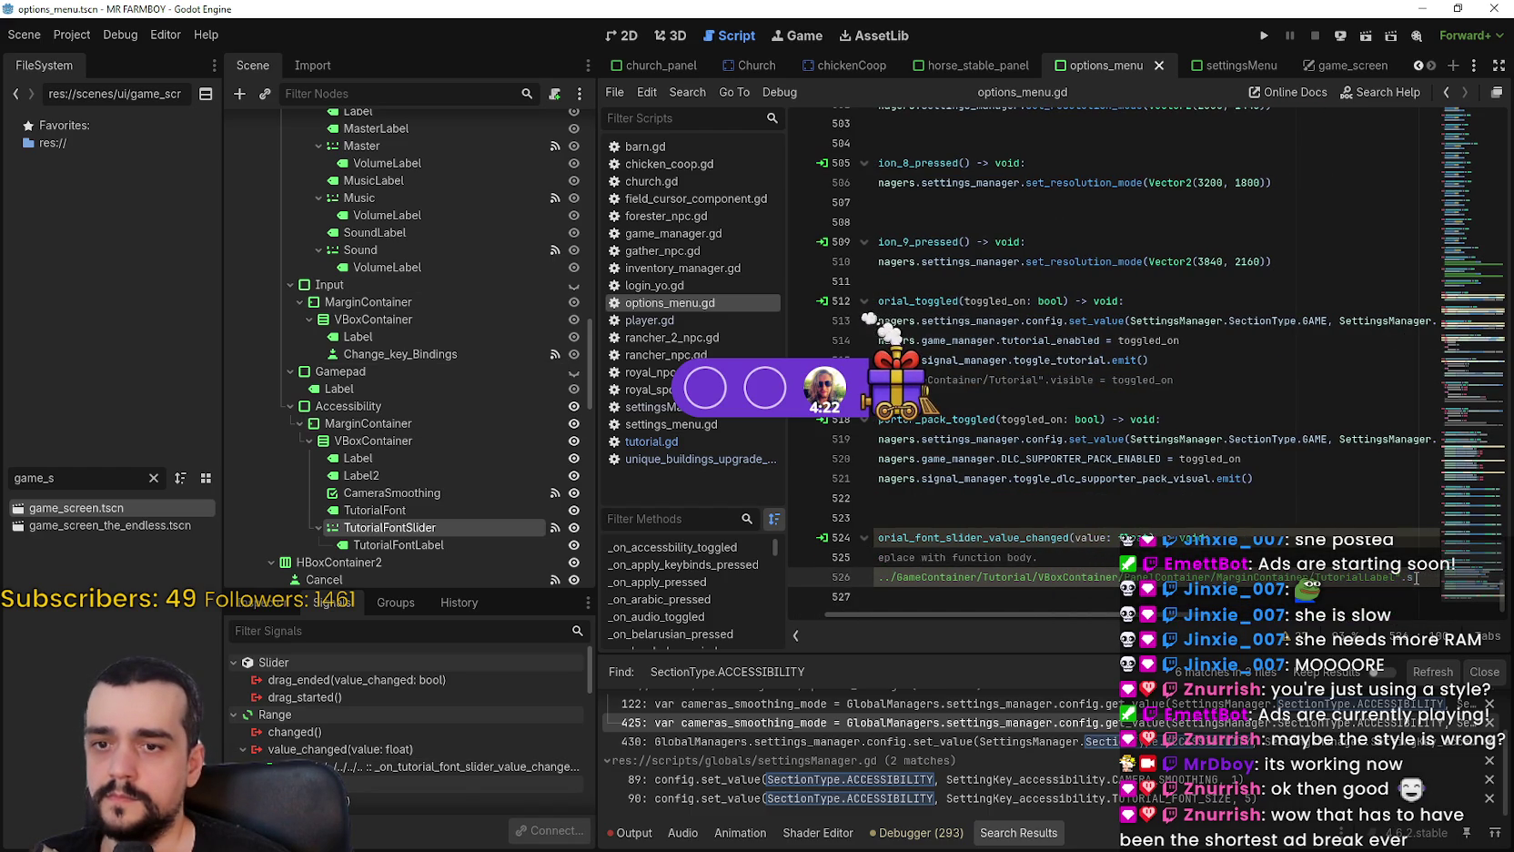
pyautogui.press('Return')
pyautogui.hotkey('ctrl', 'v')
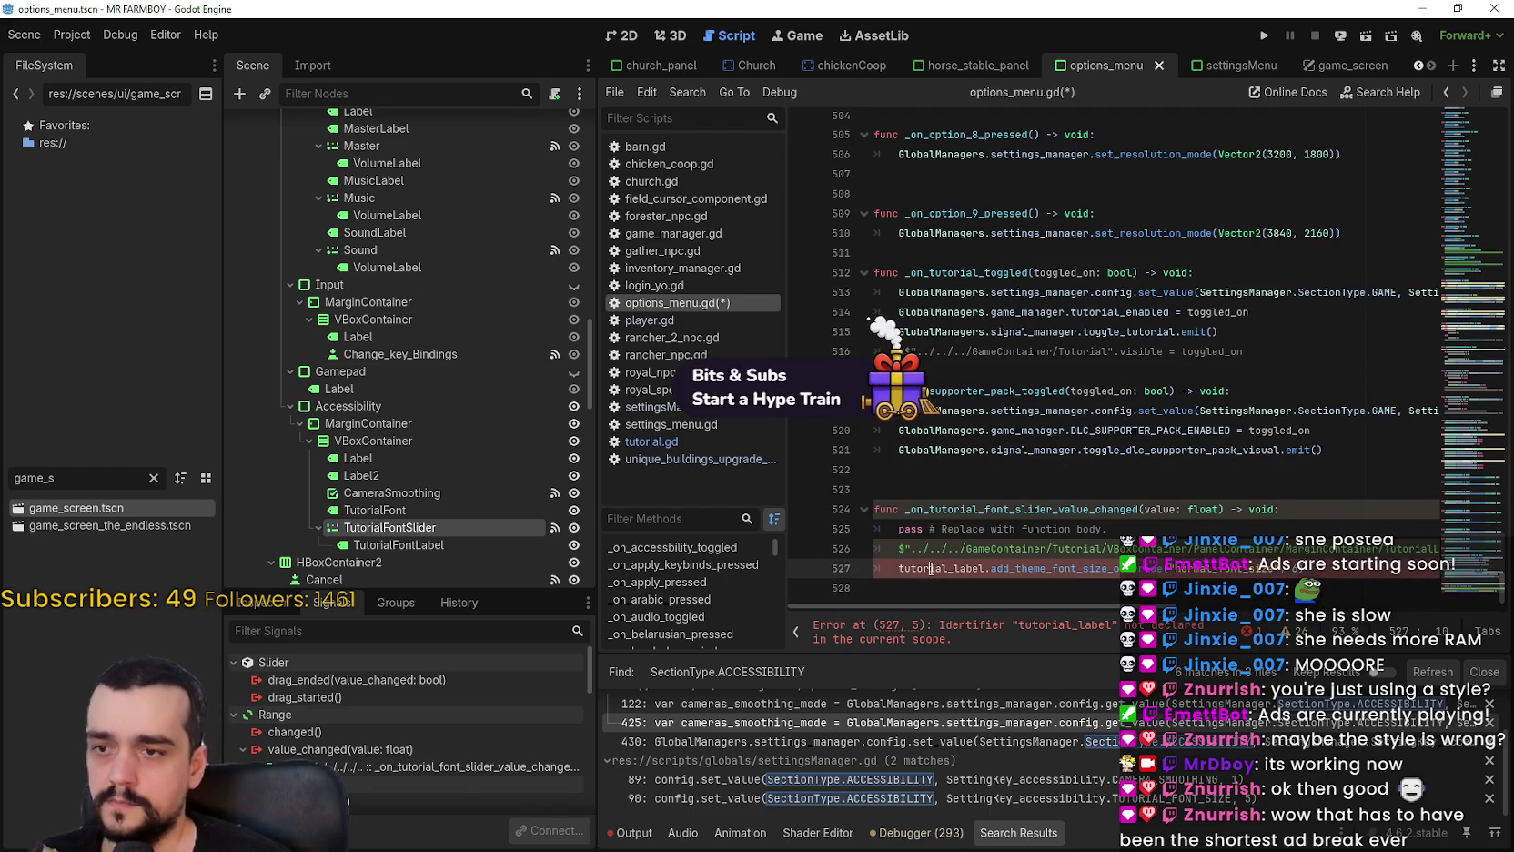
pyautogui.write('#')
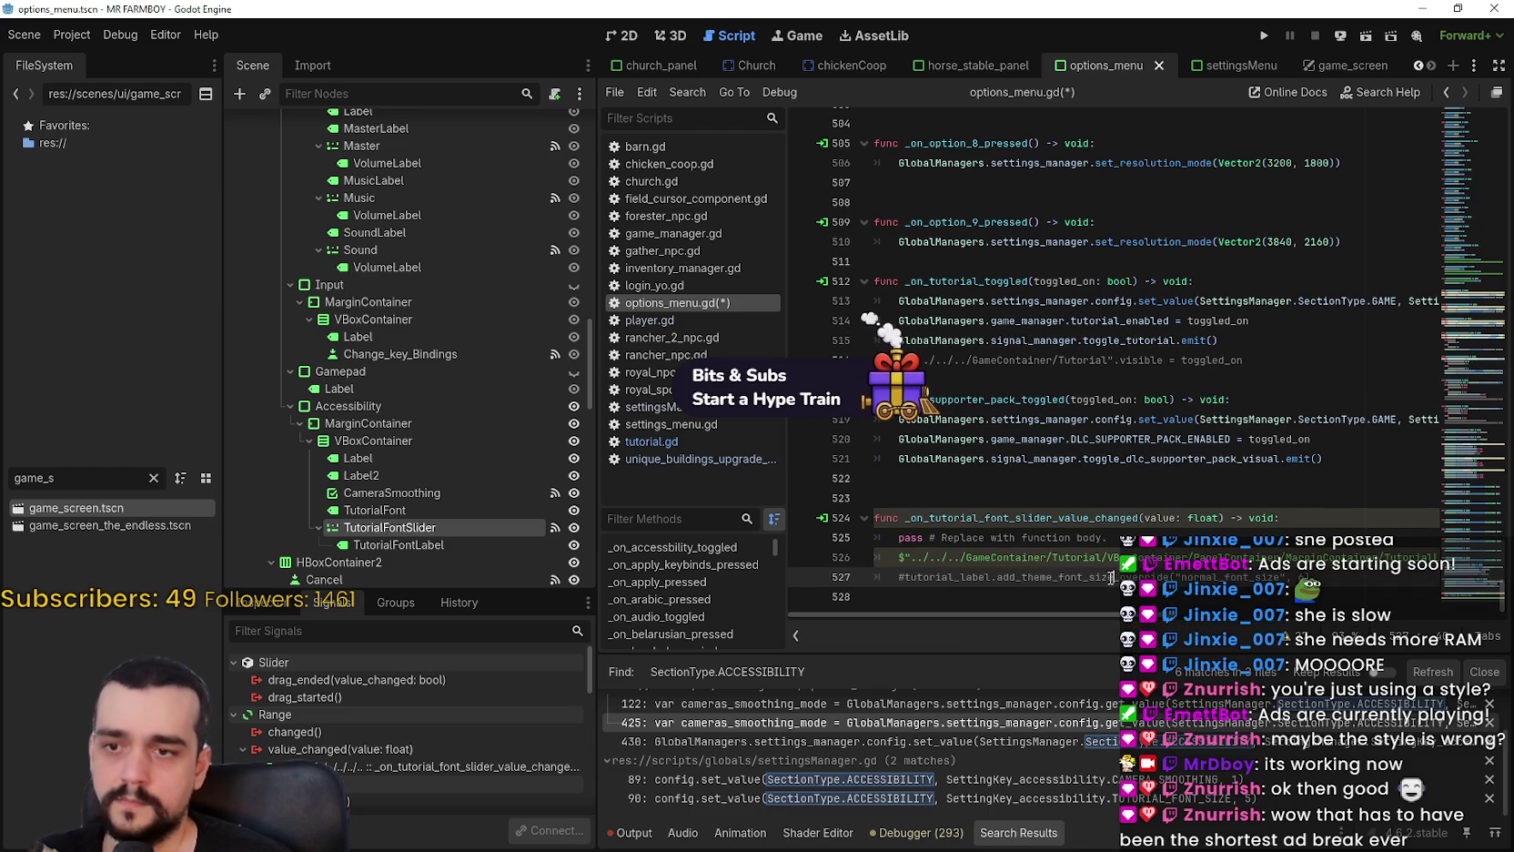
# Review the normal_font_size argument and handler header, ending at the end of line 526.
pyautogui.moveTo(1273, 557)
pyautogui.mouseDown()
pyautogui.moveTo(1468, 555)
pyautogui.moveTo(1416, 557)
pyautogui.moveTo(1396, 580)
pyautogui.mouseUp()
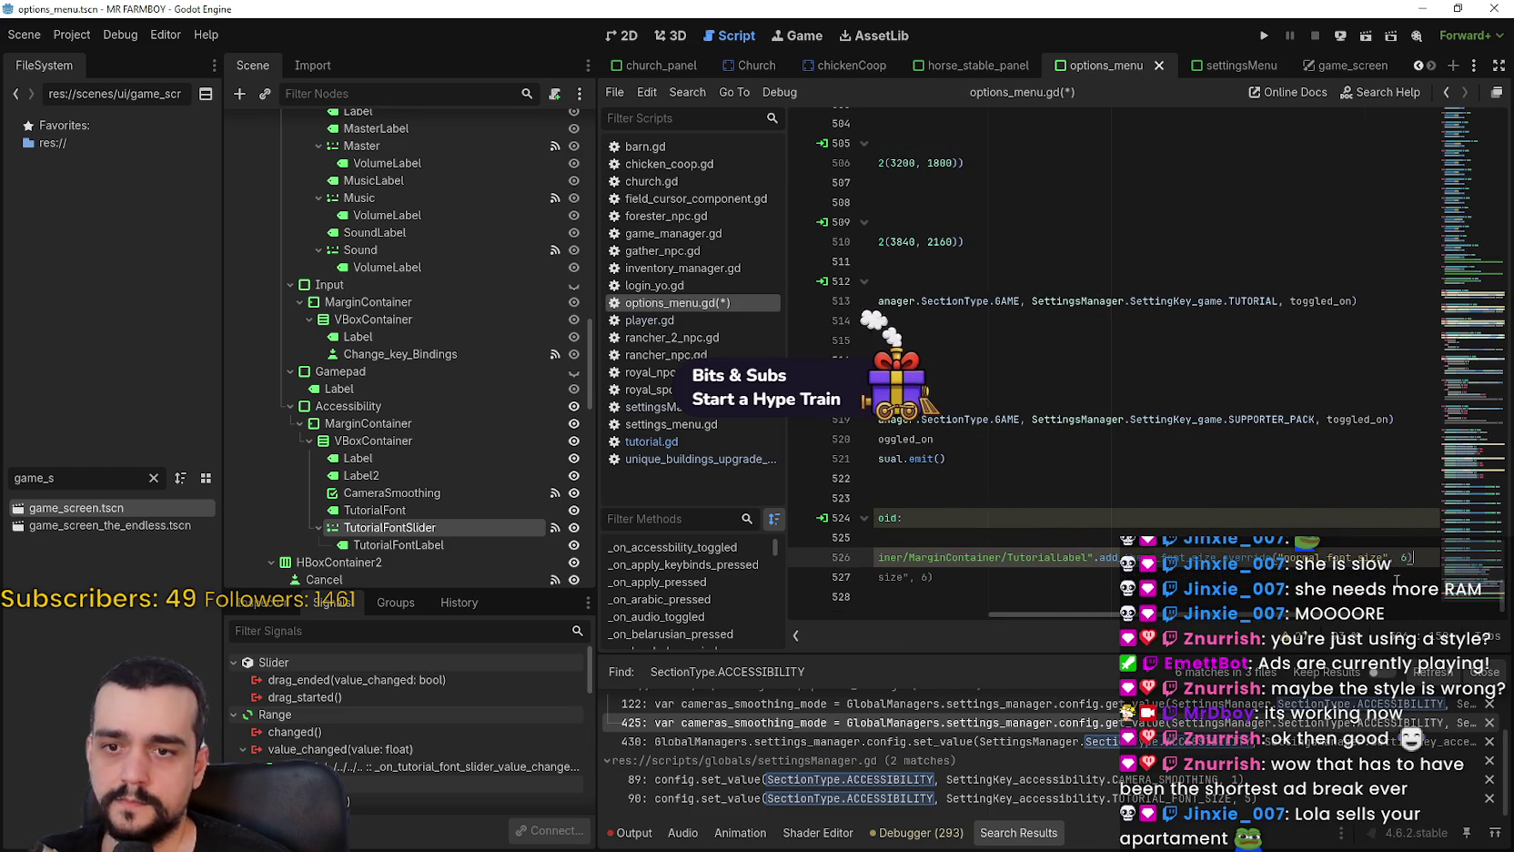
pyautogui.doubleClick(1354, 556)
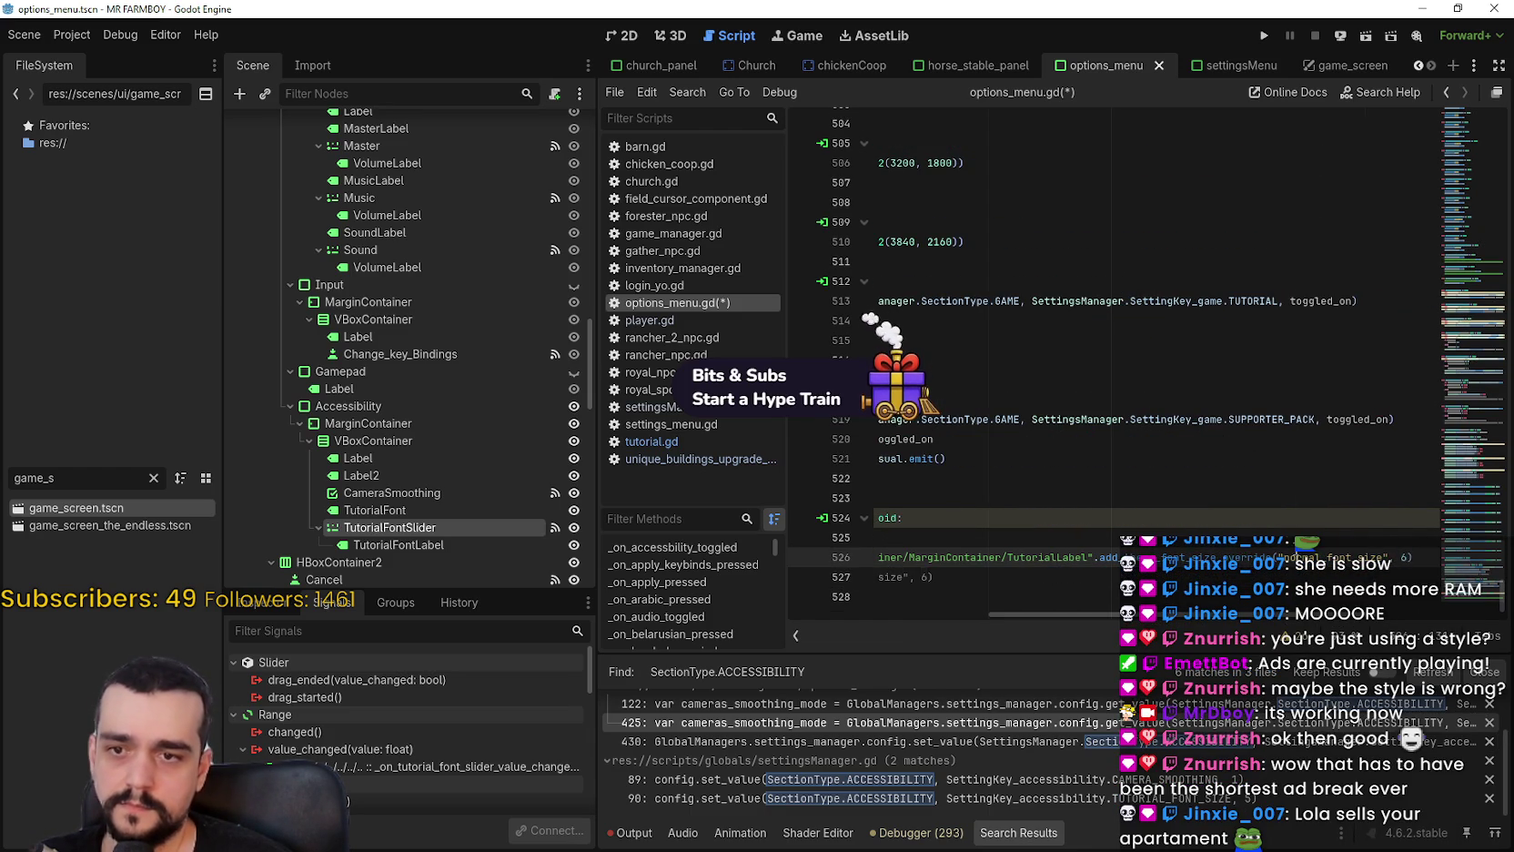
pyautogui.tripleClick(1166, 515)
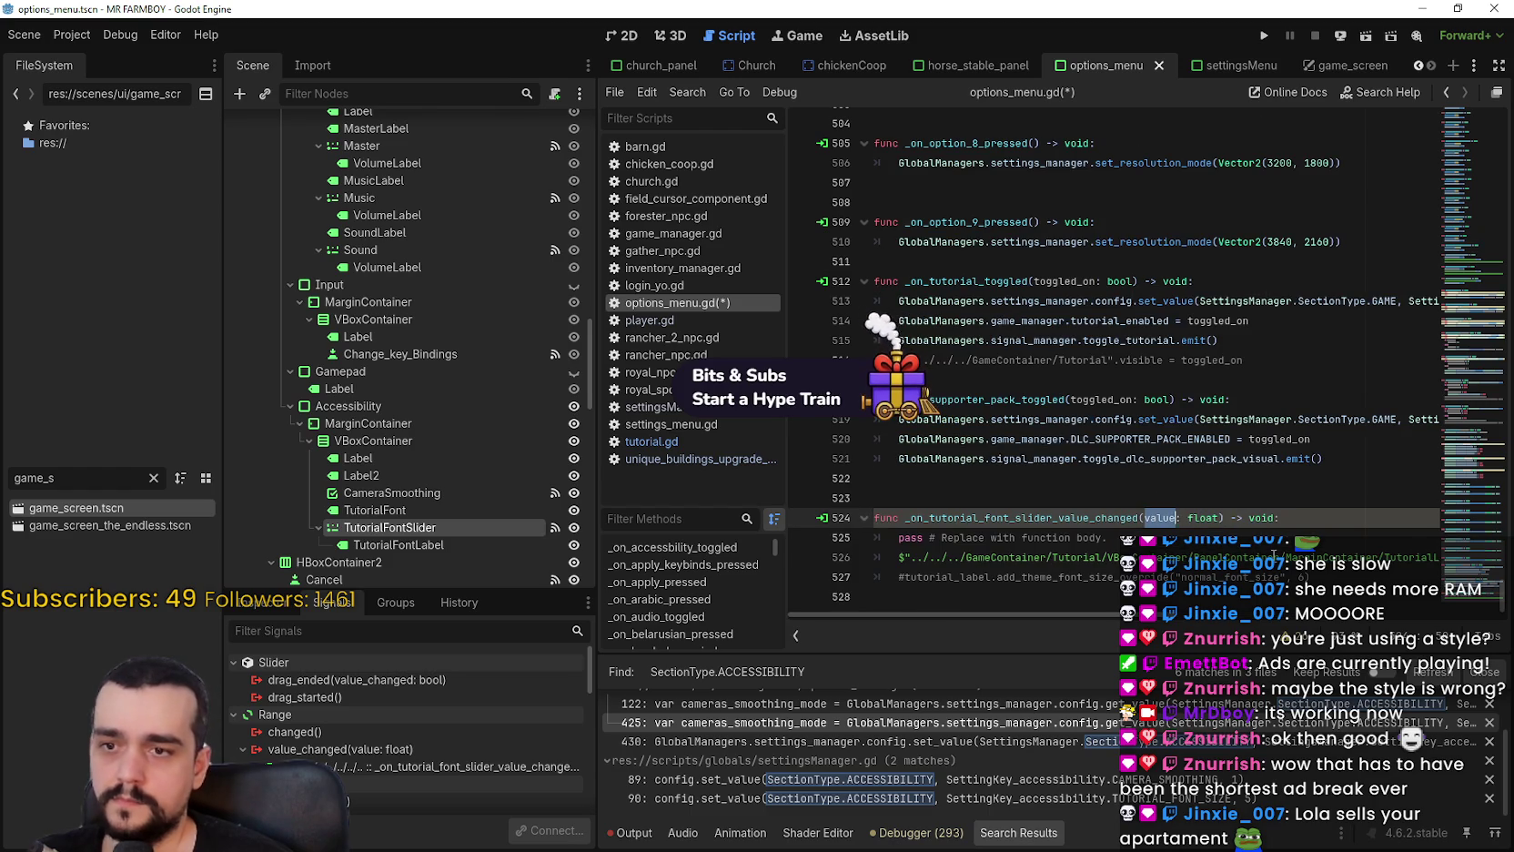
pyautogui.click(1274, 555)
pyautogui.press('End')
# Wrap the slider value in int(value) on the font-size line and save the script.
pyautogui.hscroll(1, 1407, 556)
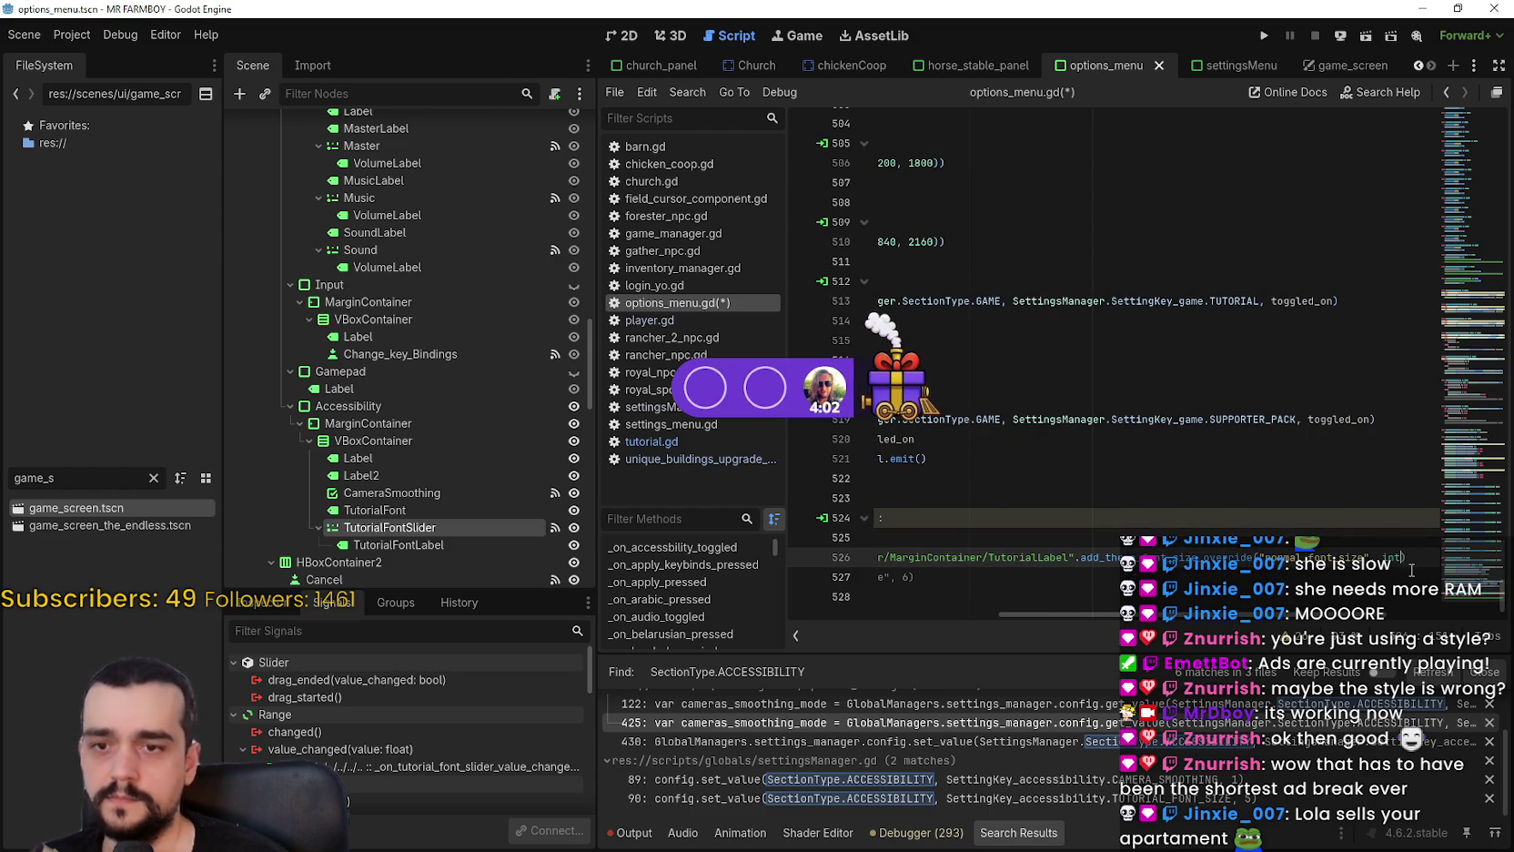
pyautogui.write('(value')
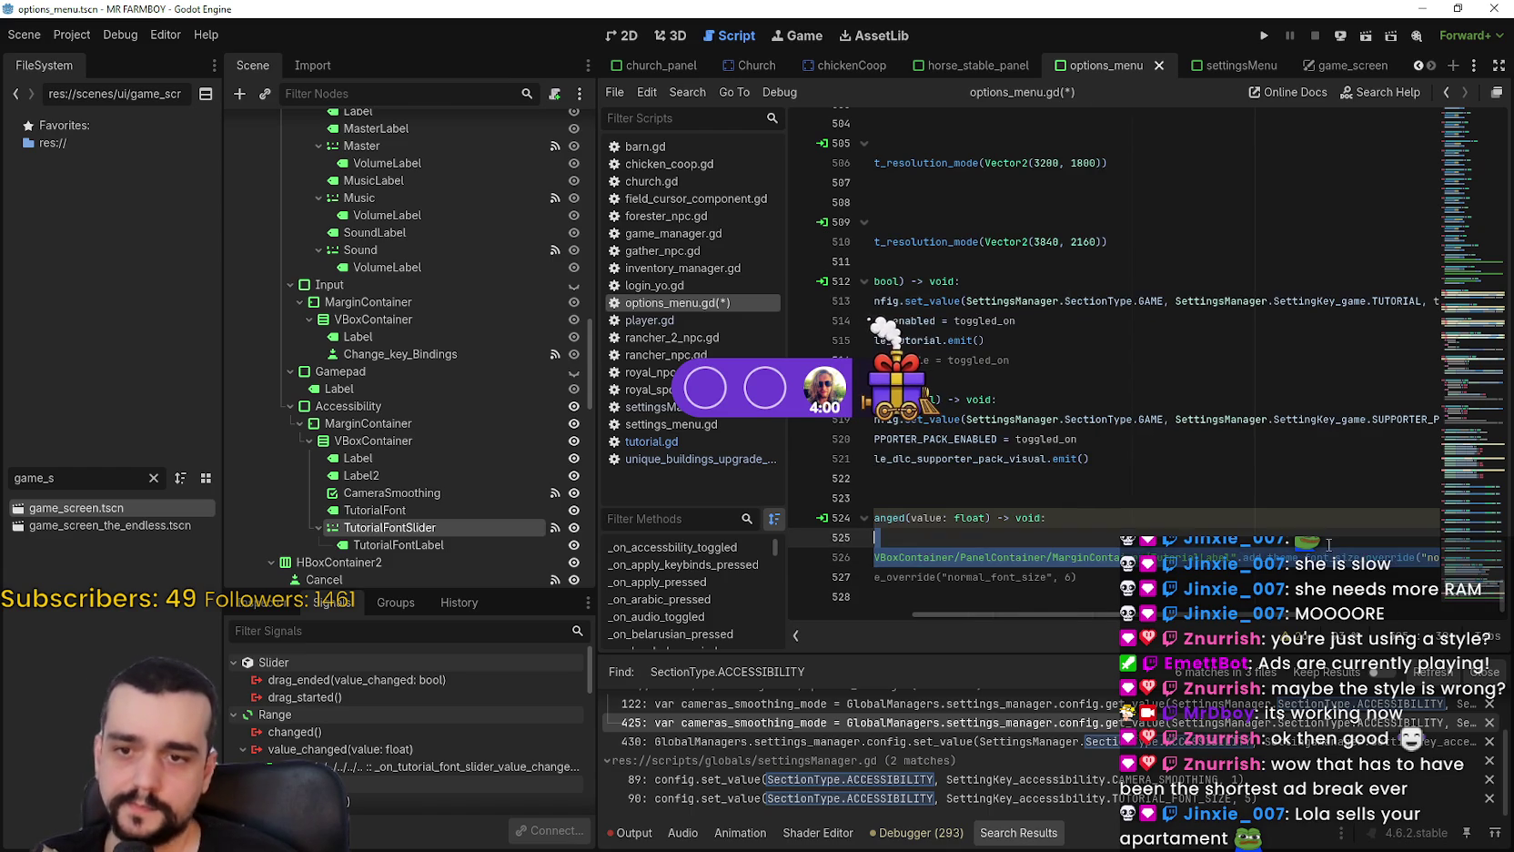
pyautogui.hscroll(3, 1458, 613)
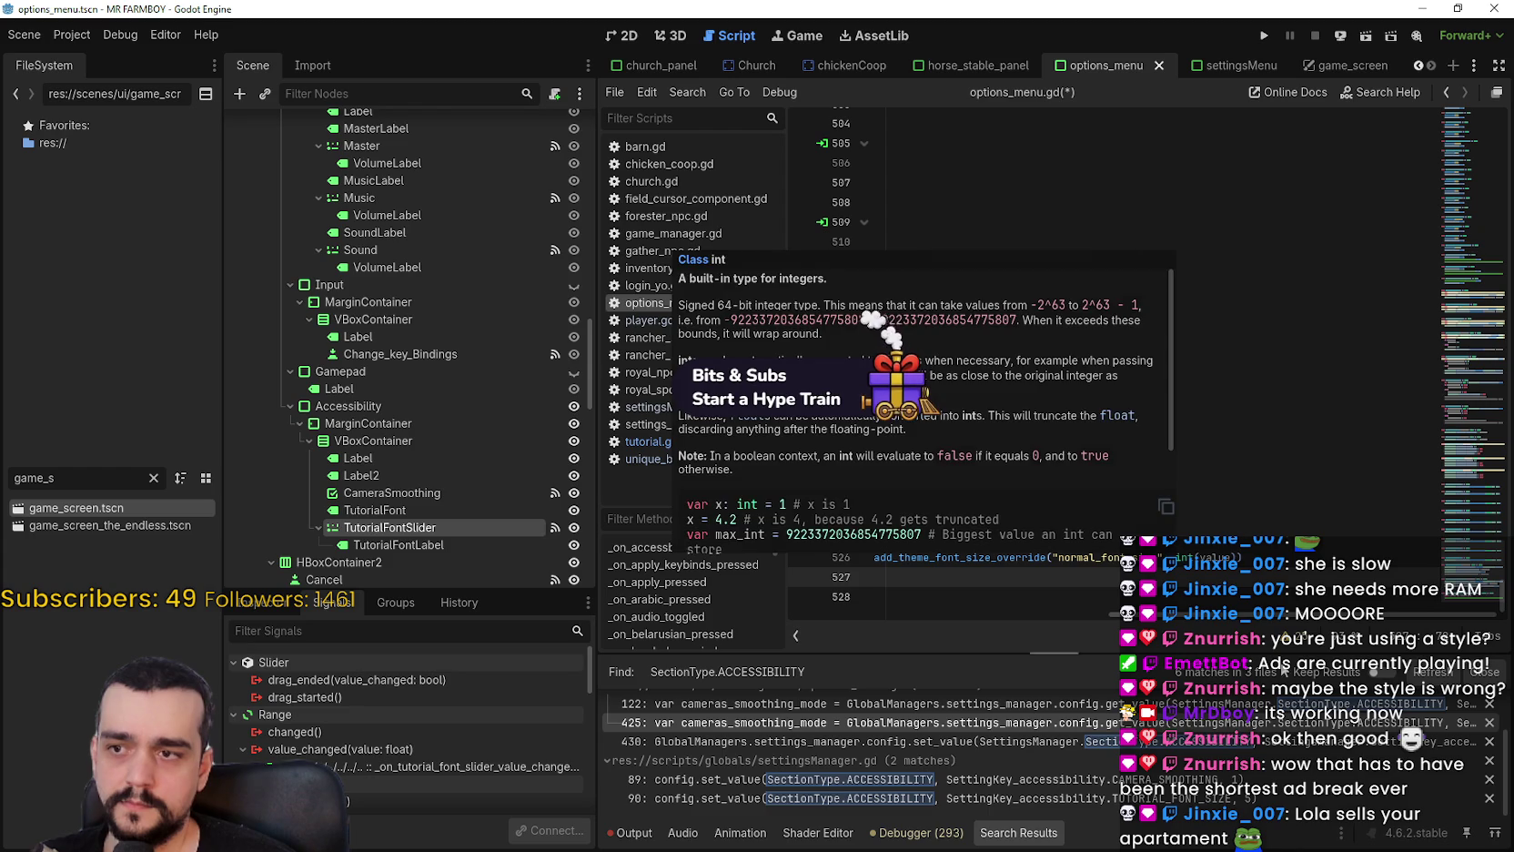
pyautogui.hscroll(-5, 878, 596)
pyautogui.click(878, 596)
pyautogui.hotkey('ctrl', 's')
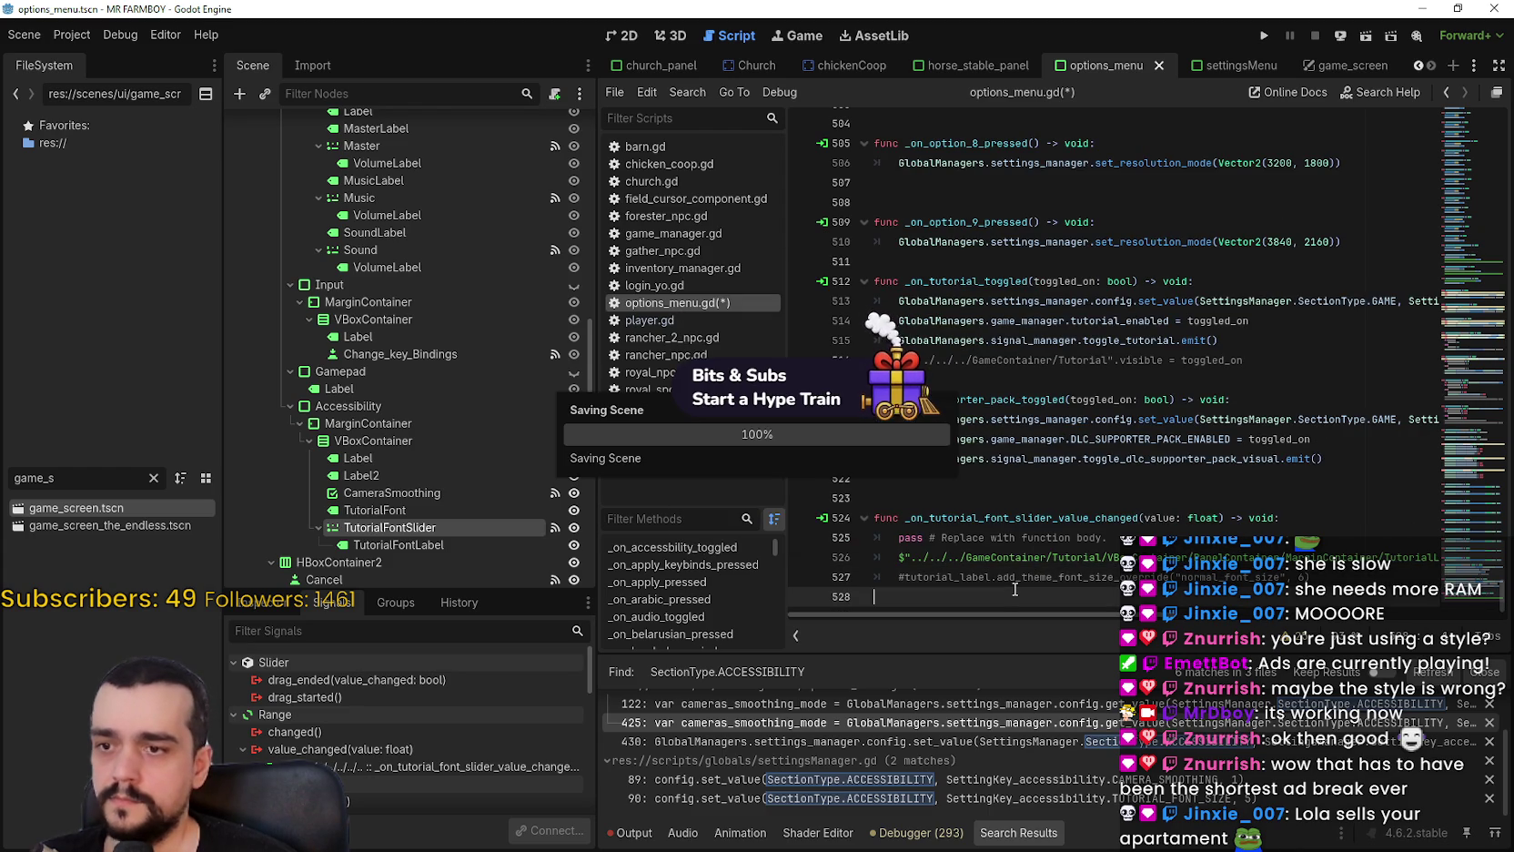
# Comment out the pass placeholder, save again, and run the game.
pyautogui.click(926, 538)
pyautogui.hotkey('ctrl', 'k')
pyautogui.hotkey('ctrl', 's')
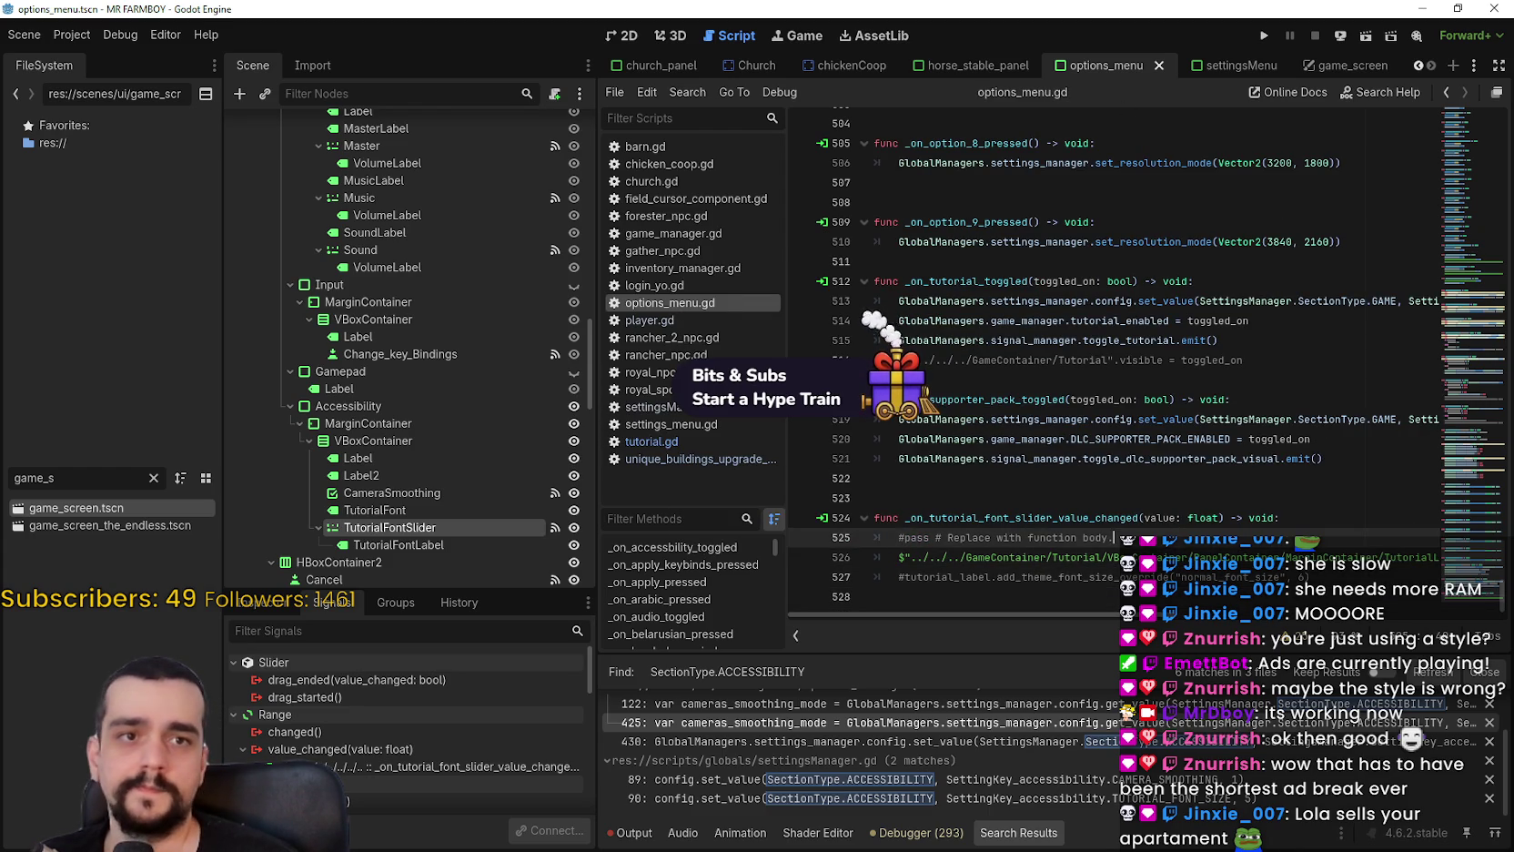
pyautogui.press('Down')
pyautogui.press('Down')
pyautogui.press('Down')
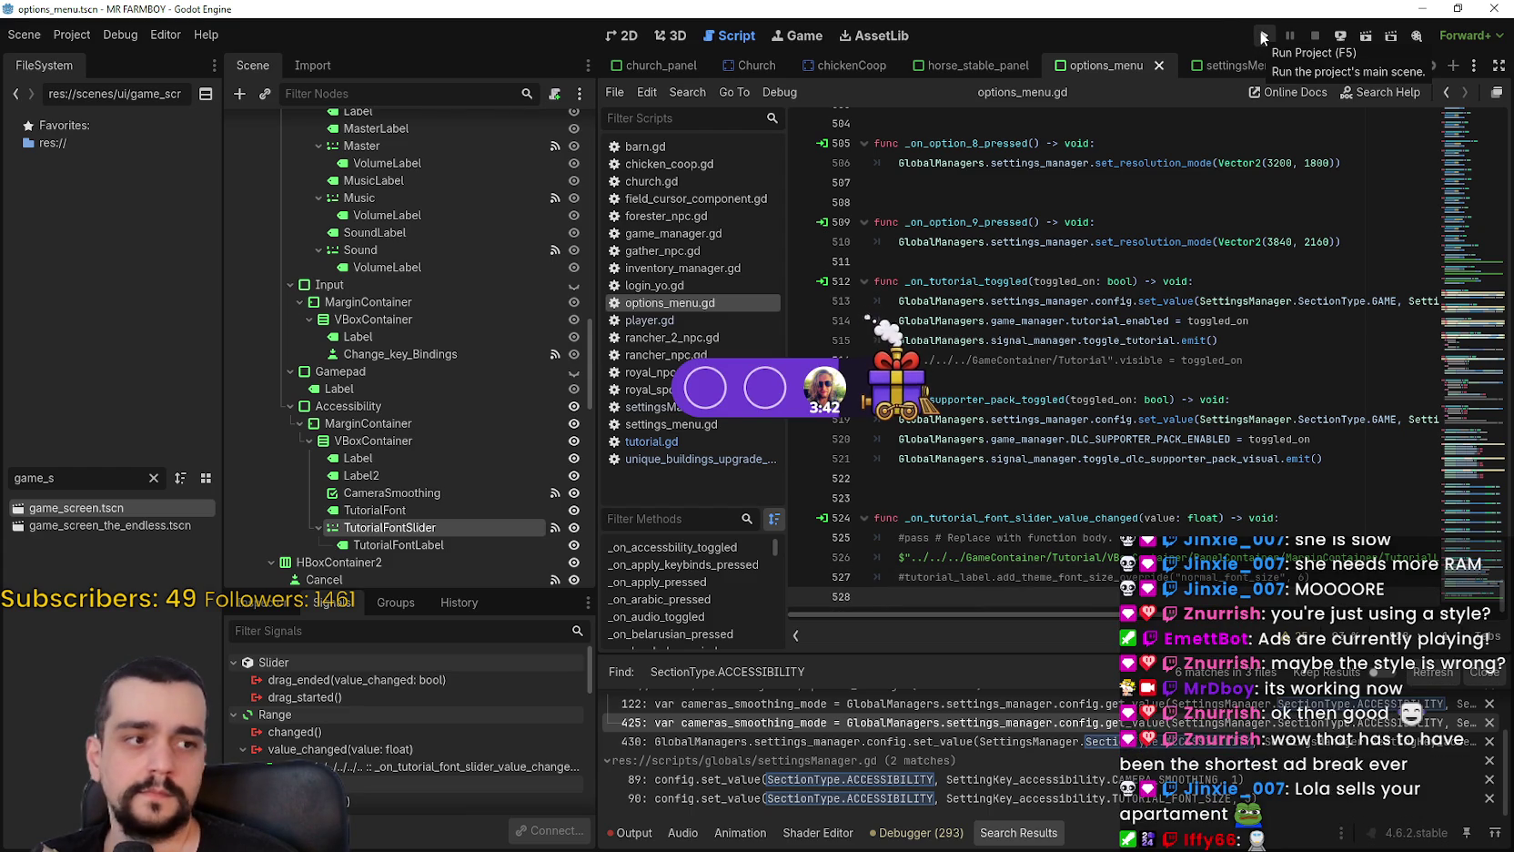
pyautogui.click(1263, 36)
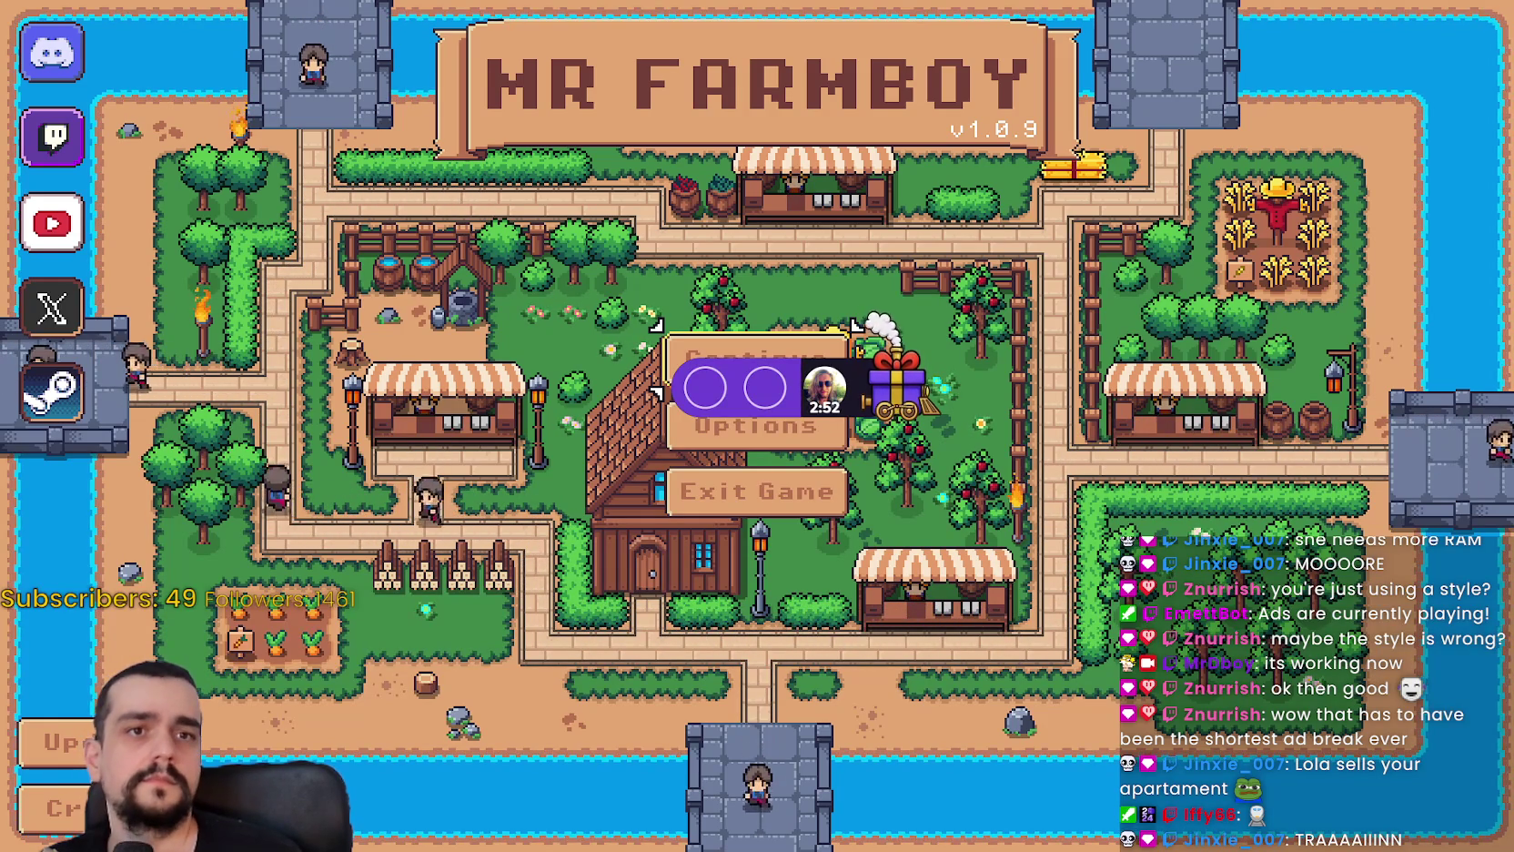
# Continue from a saved game on the Mr Farmboy title screen.
pyautogui.click(745, 356)
# Load Save 1, pan across the village, then pause and return to the title screen.
pyautogui.click(710, 299)
pyautogui.click(649, 325)
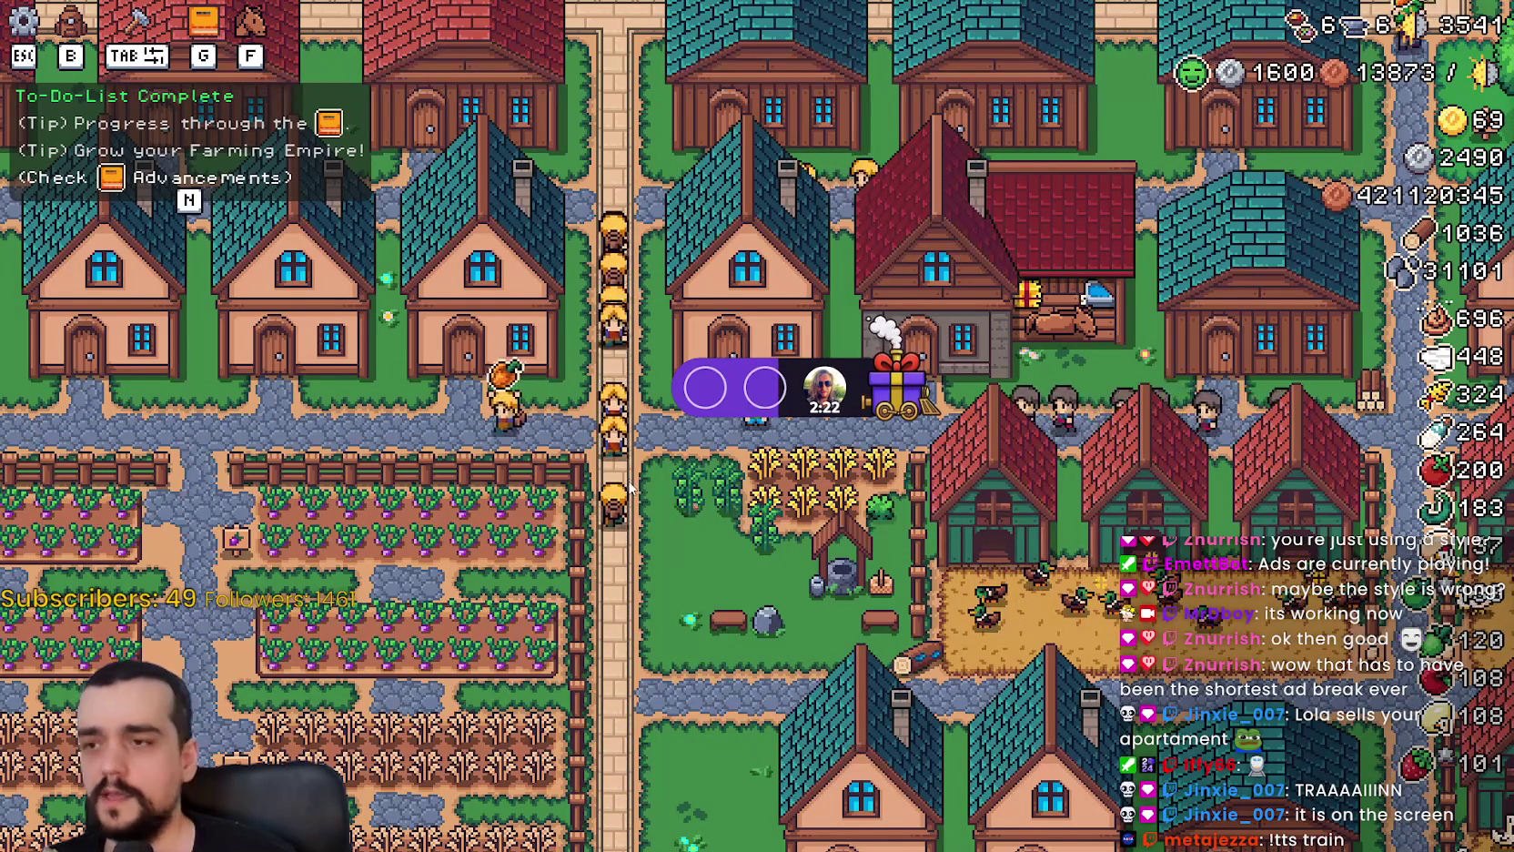
pyautogui.press('d')
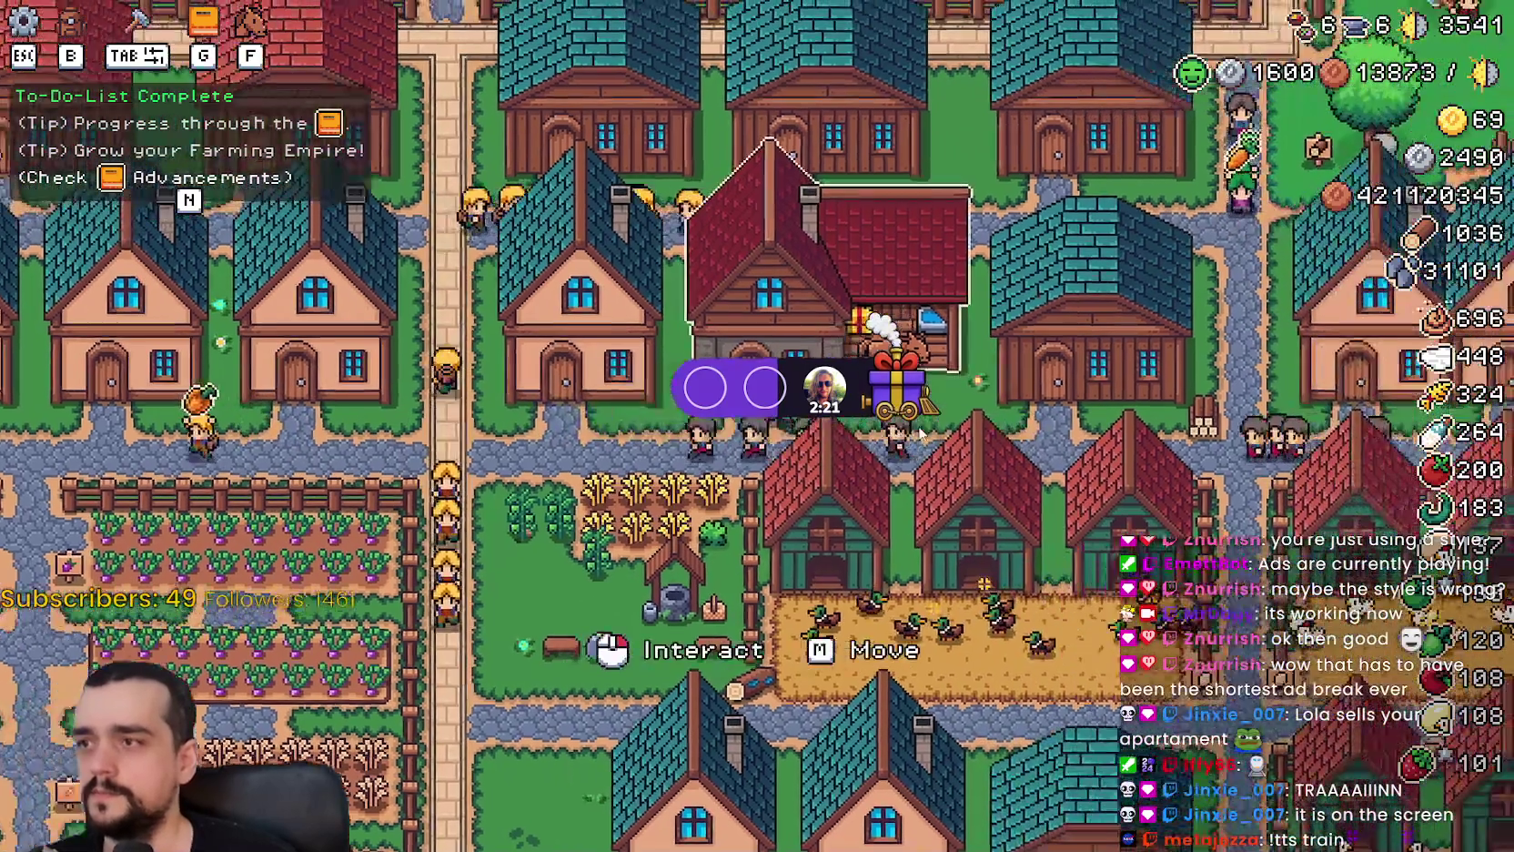
pyautogui.press('d')
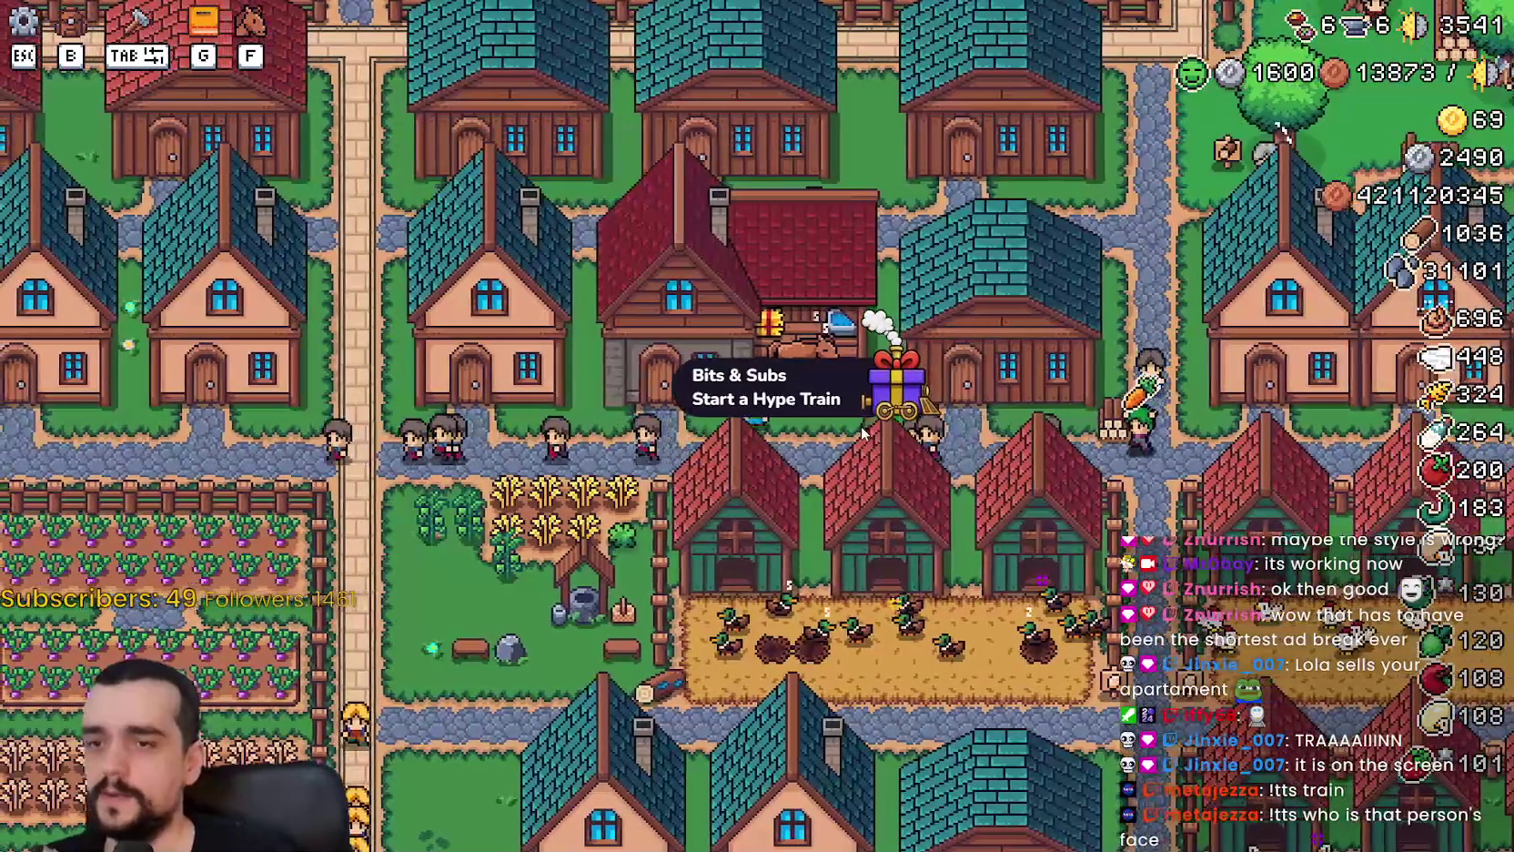
pyautogui.press('Escape')
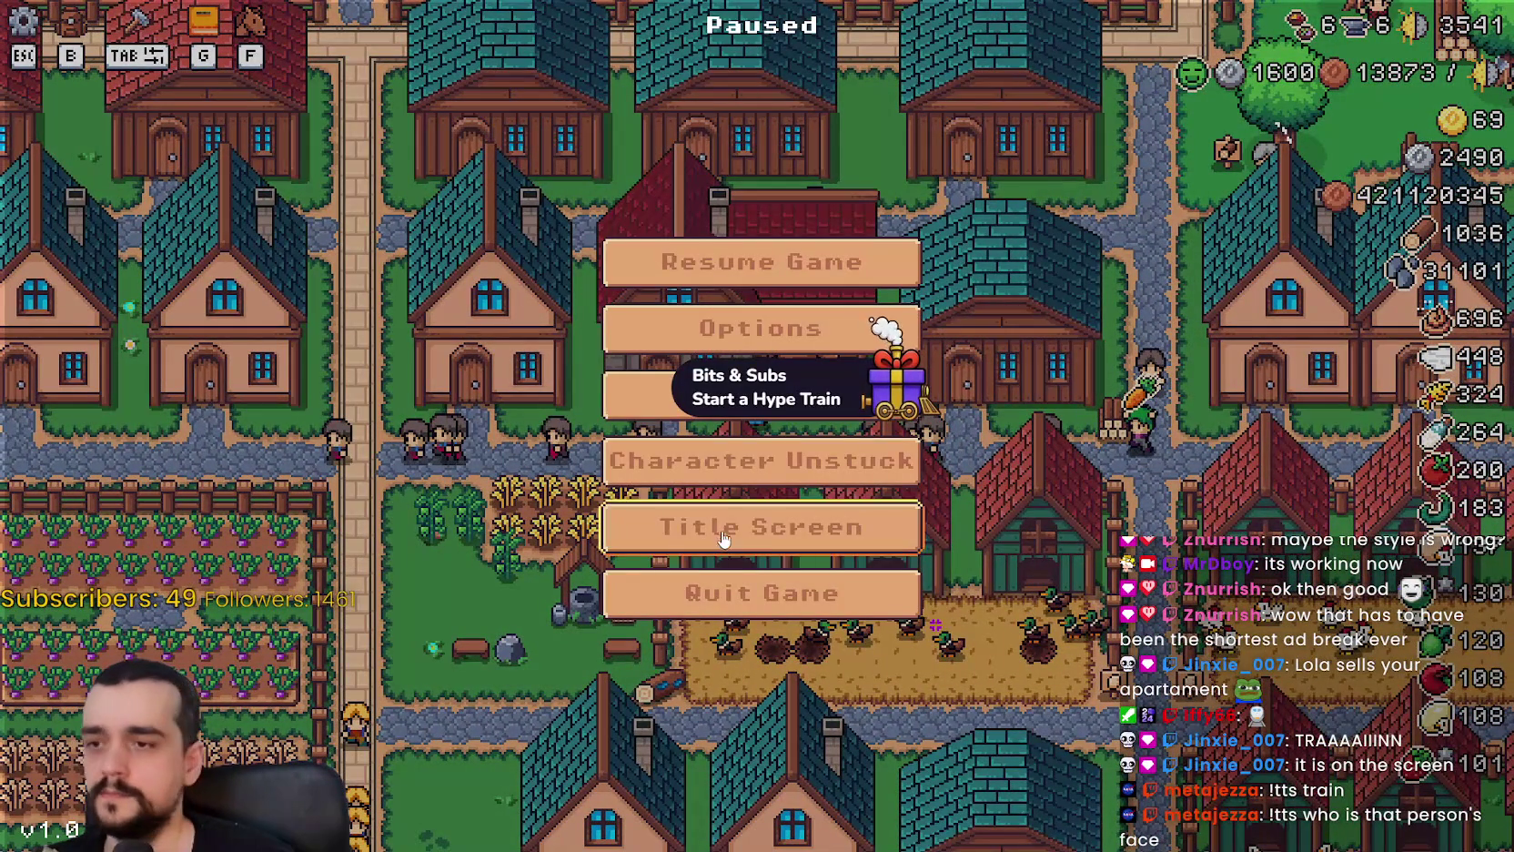
pyautogui.press('Return')
# Delete Save 5 and create a new Normal Mode game in that slot.
pyautogui.click(748, 302)
pyautogui.click(755, 439)
pyautogui.click(844, 471)
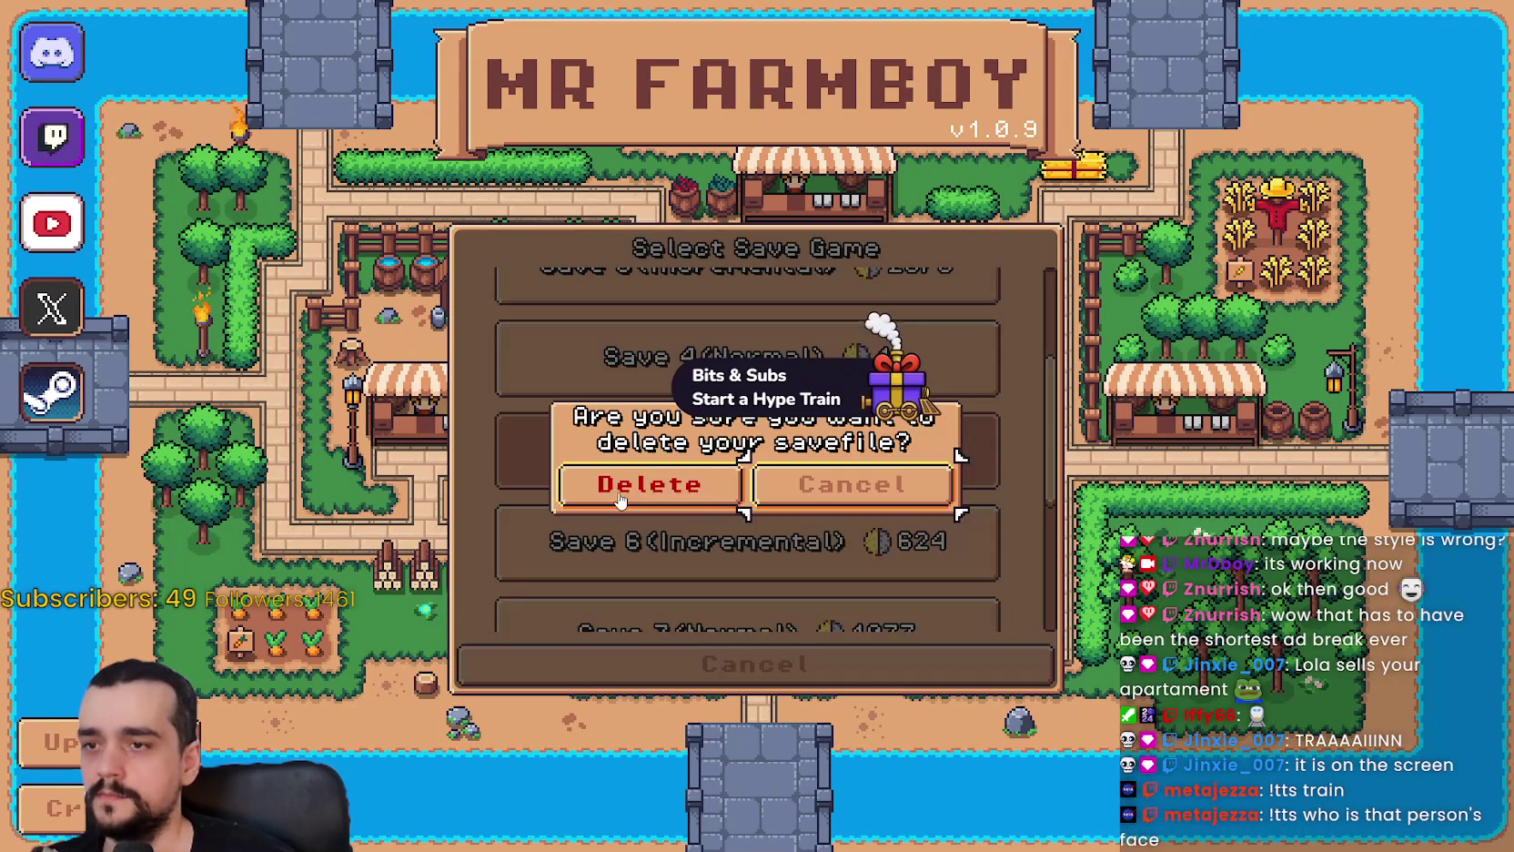
pyautogui.click(640, 486)
pyautogui.click(698, 444)
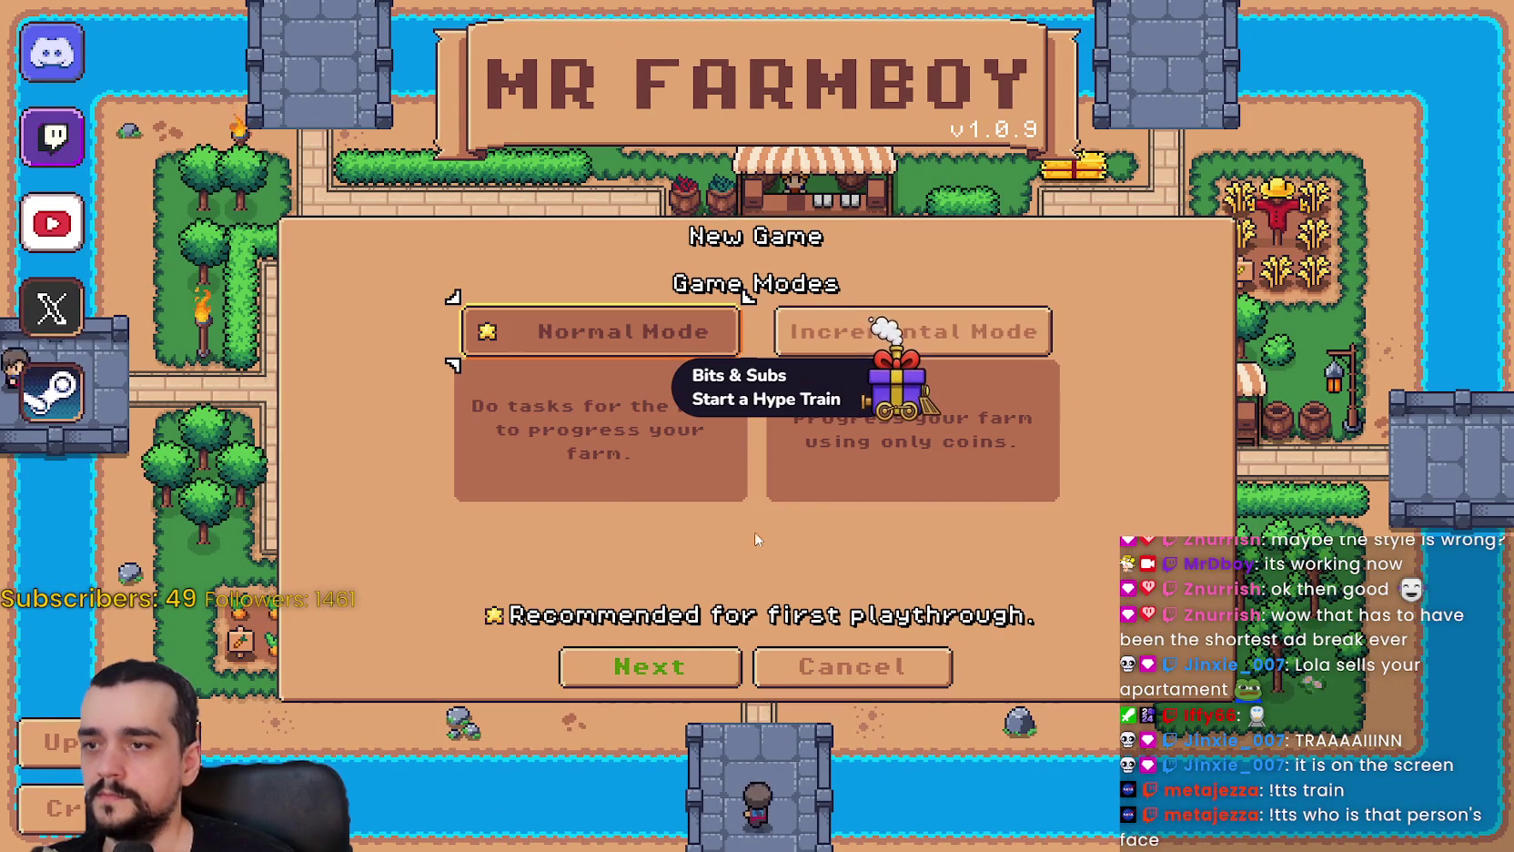
pyautogui.click(682, 673)
pyautogui.click(691, 675)
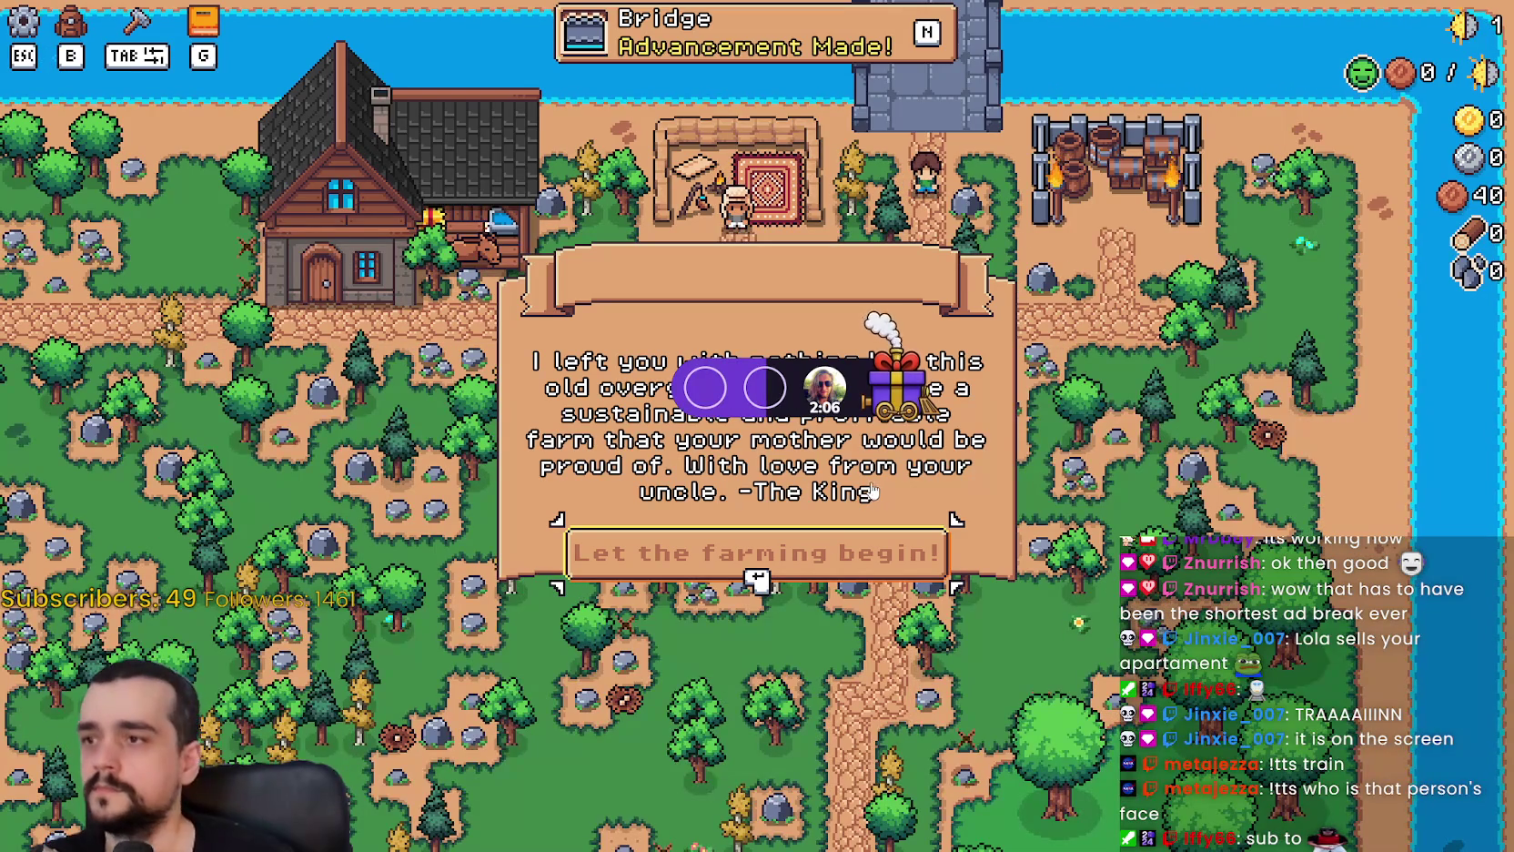
# Dismiss the uncle's letter, pause, and open Options.
pyautogui.click(847, 549)
pyautogui.press('Escape')
pyautogui.click(767, 321)
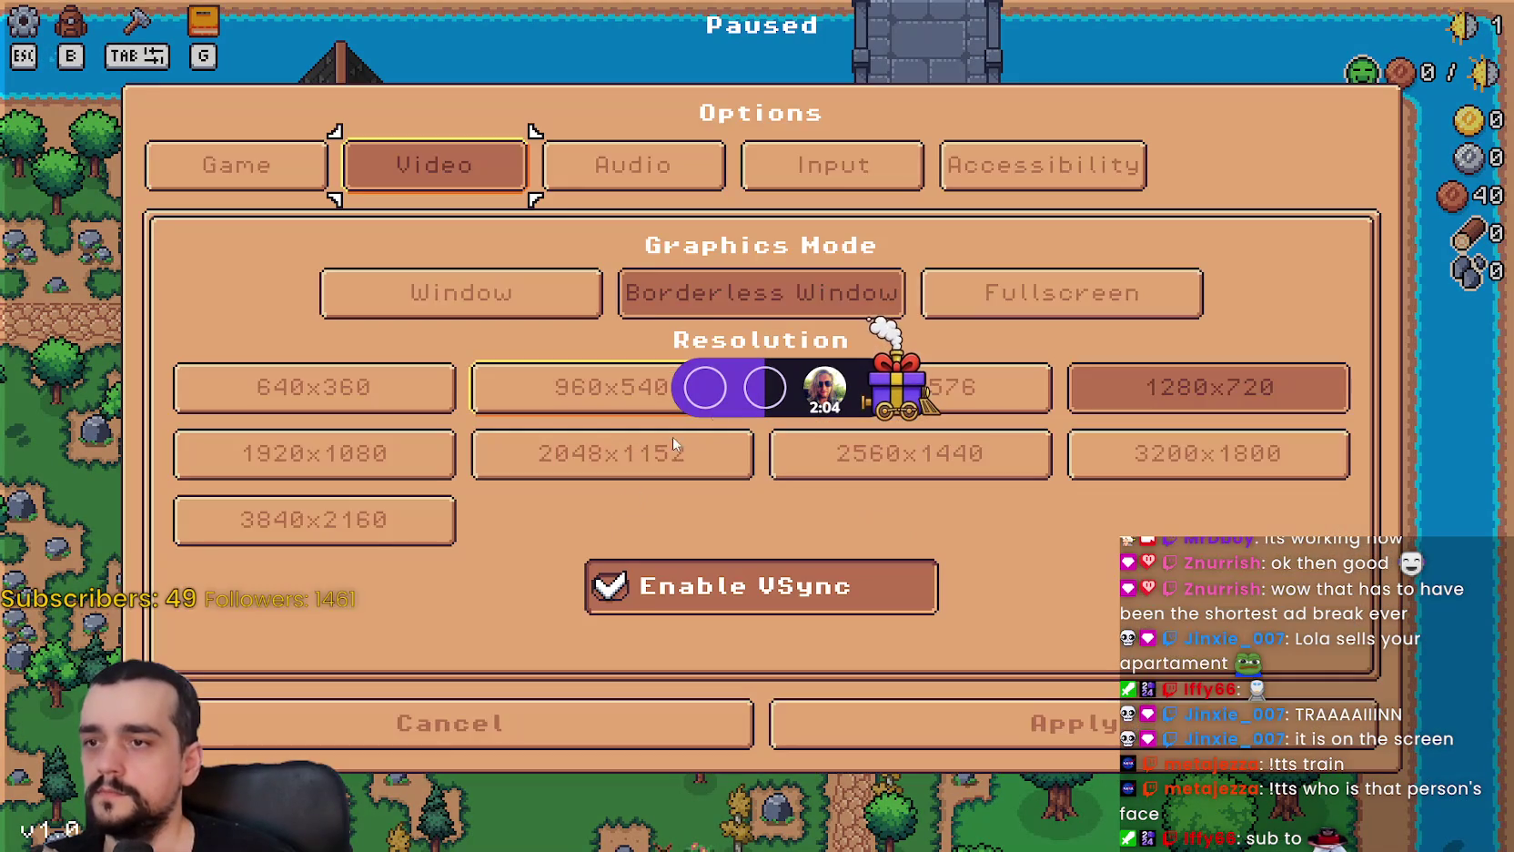
# Enable the To-Do-List on the Game tab, apply, and resume play.
pyautogui.click(297, 161)
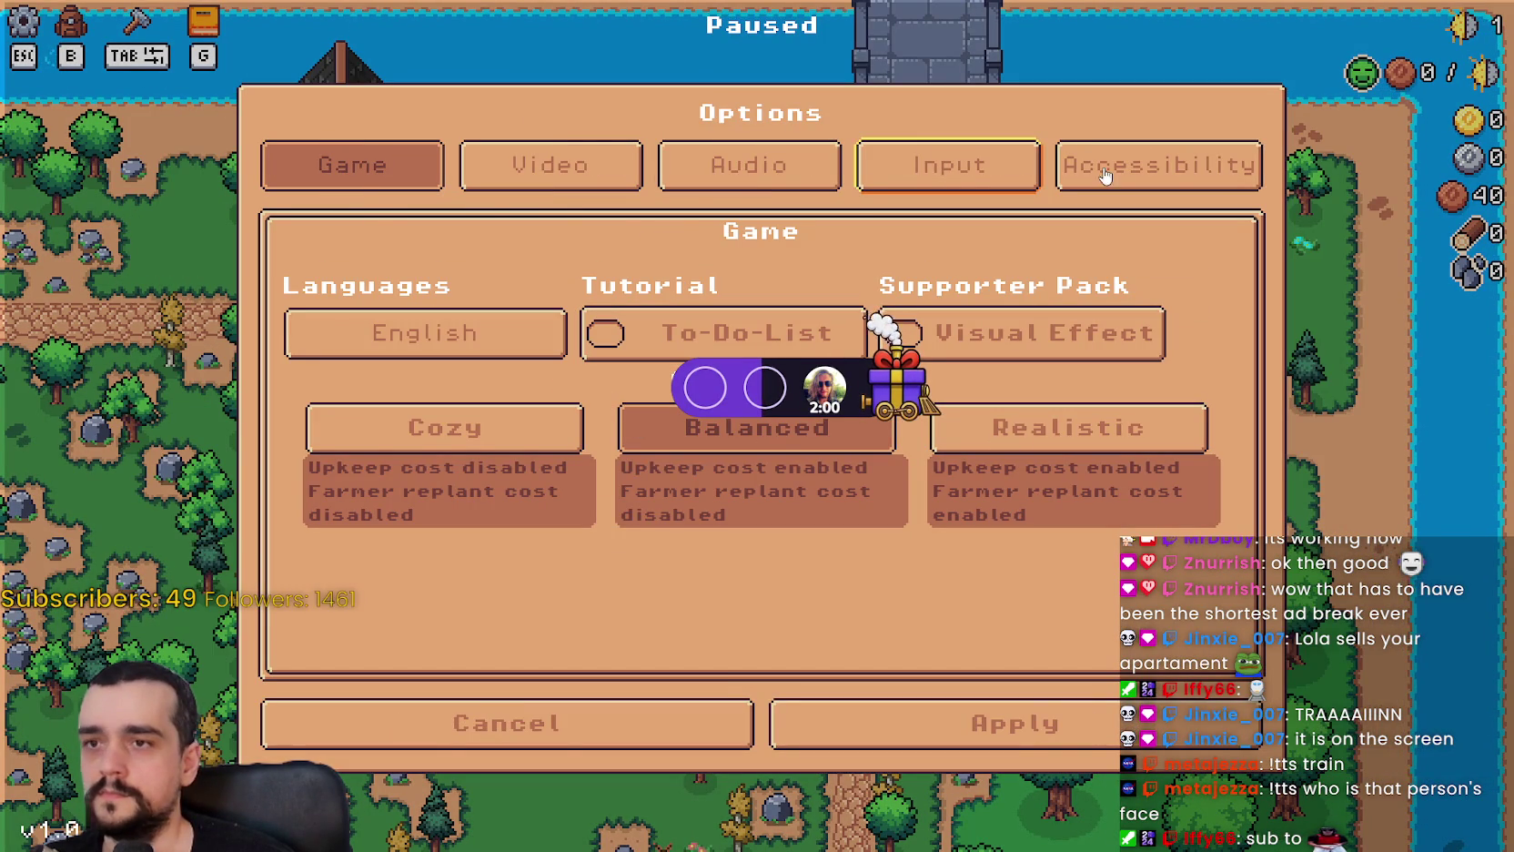
pyautogui.click(772, 335)
pyautogui.click(1076, 703)
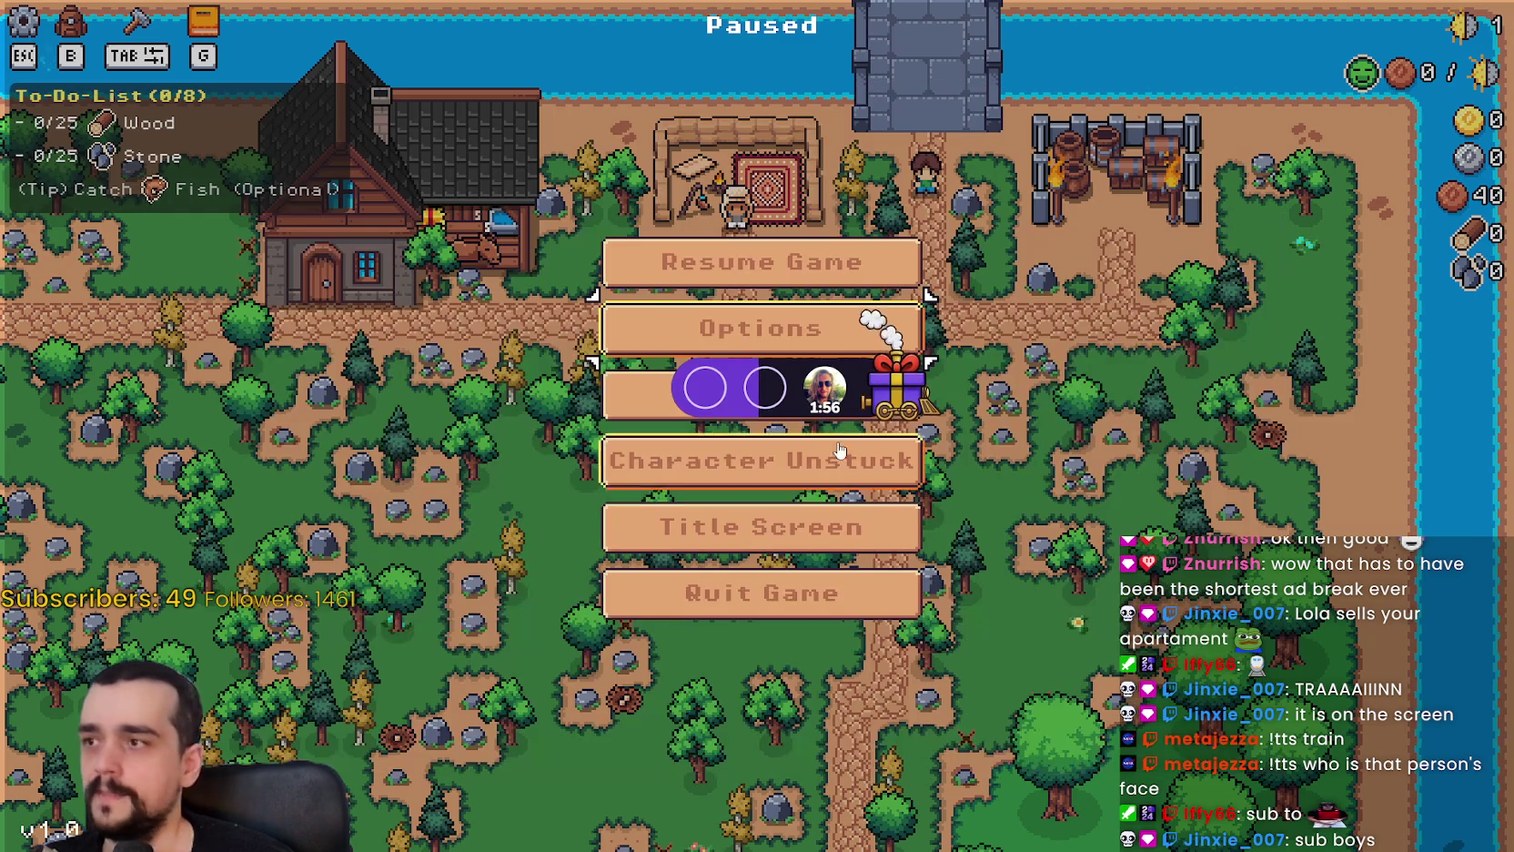
pyautogui.click(756, 276)
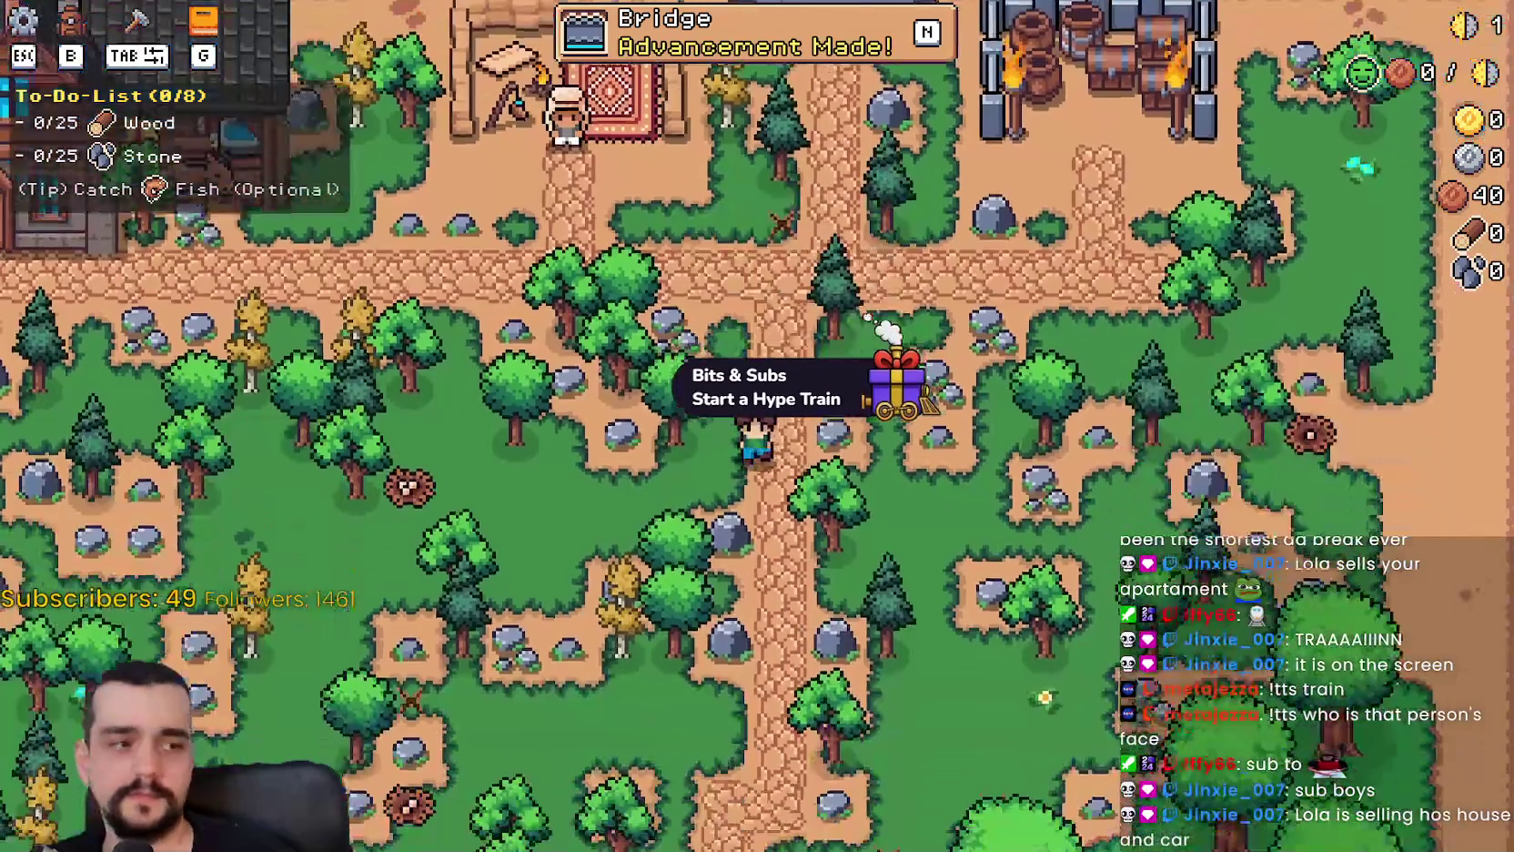
# Reopen Options on the Accessibility tab and drag the Tutorial Font Size slider up.
pyautogui.press('Escape')
pyautogui.click(804, 331)
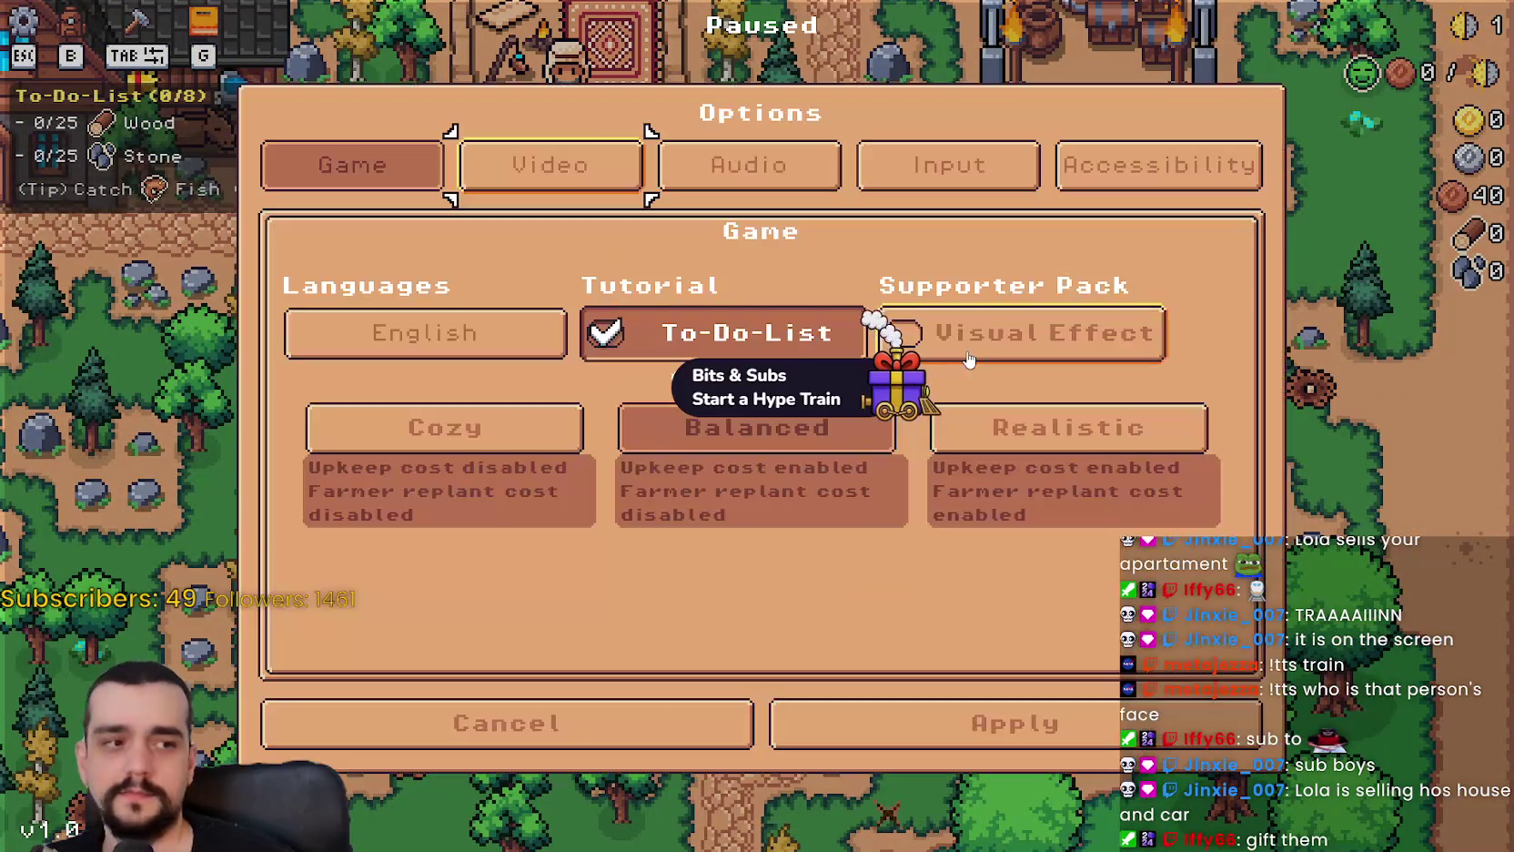
pyautogui.click(1131, 164)
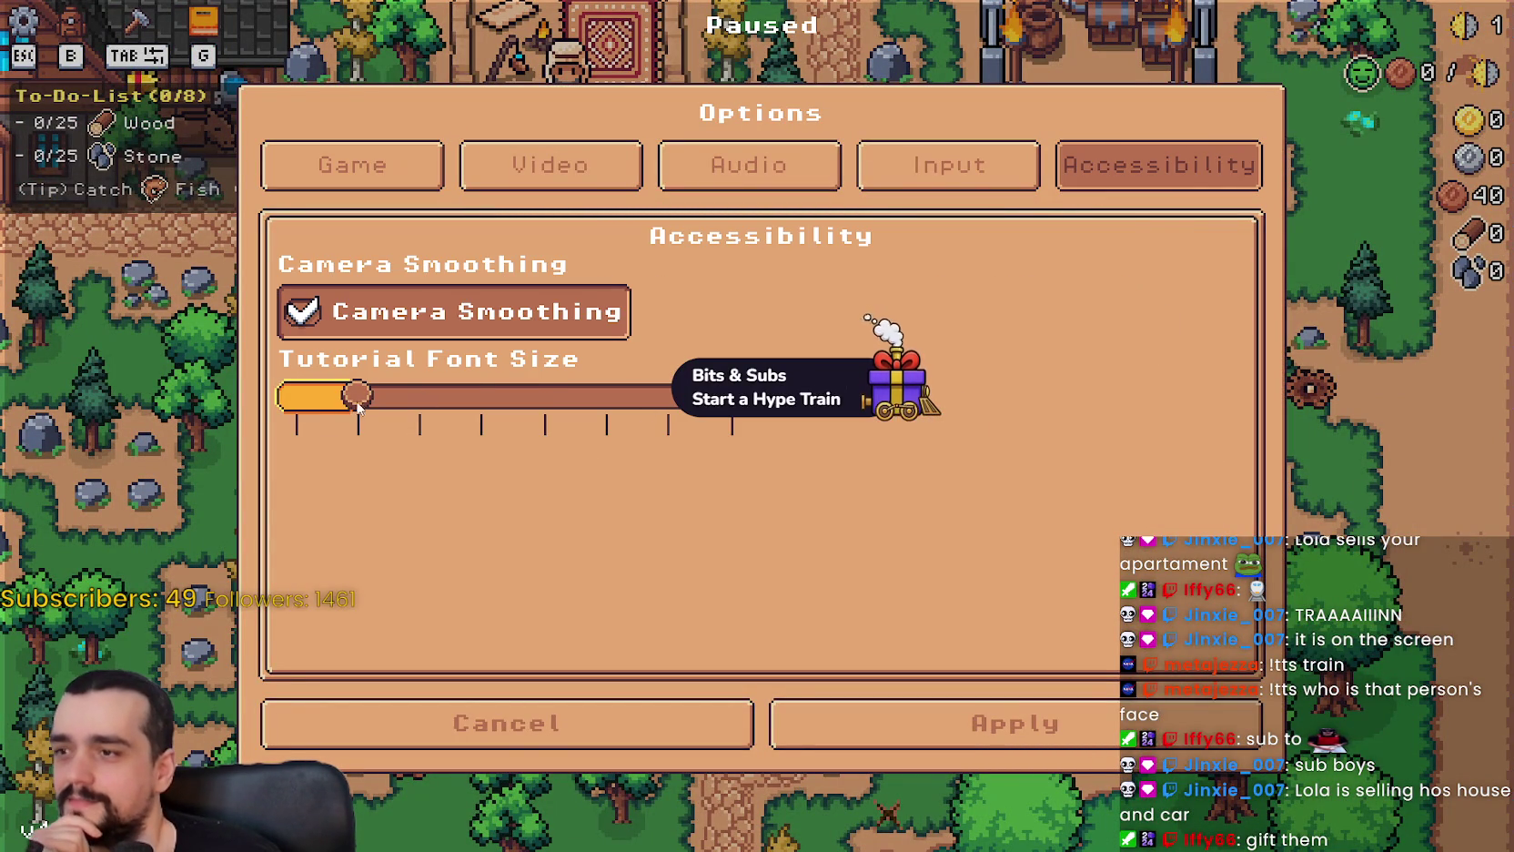
pyautogui.moveTo(363, 402); pyautogui.dragTo(724, 418)
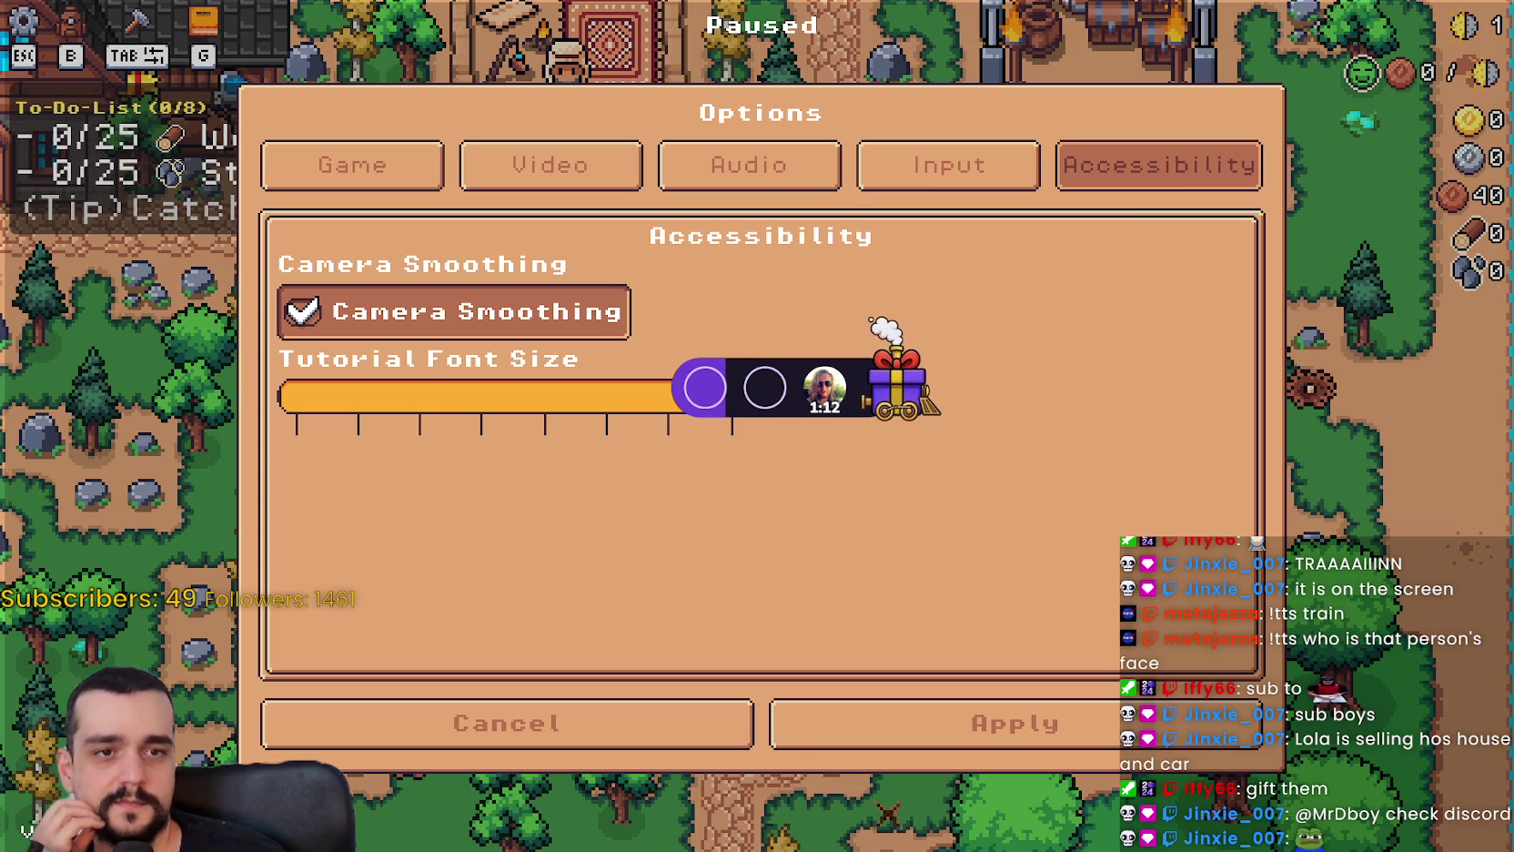
# Switch from the game to the Discord window.
pyautogui.hotkey('alt', 'Tab')
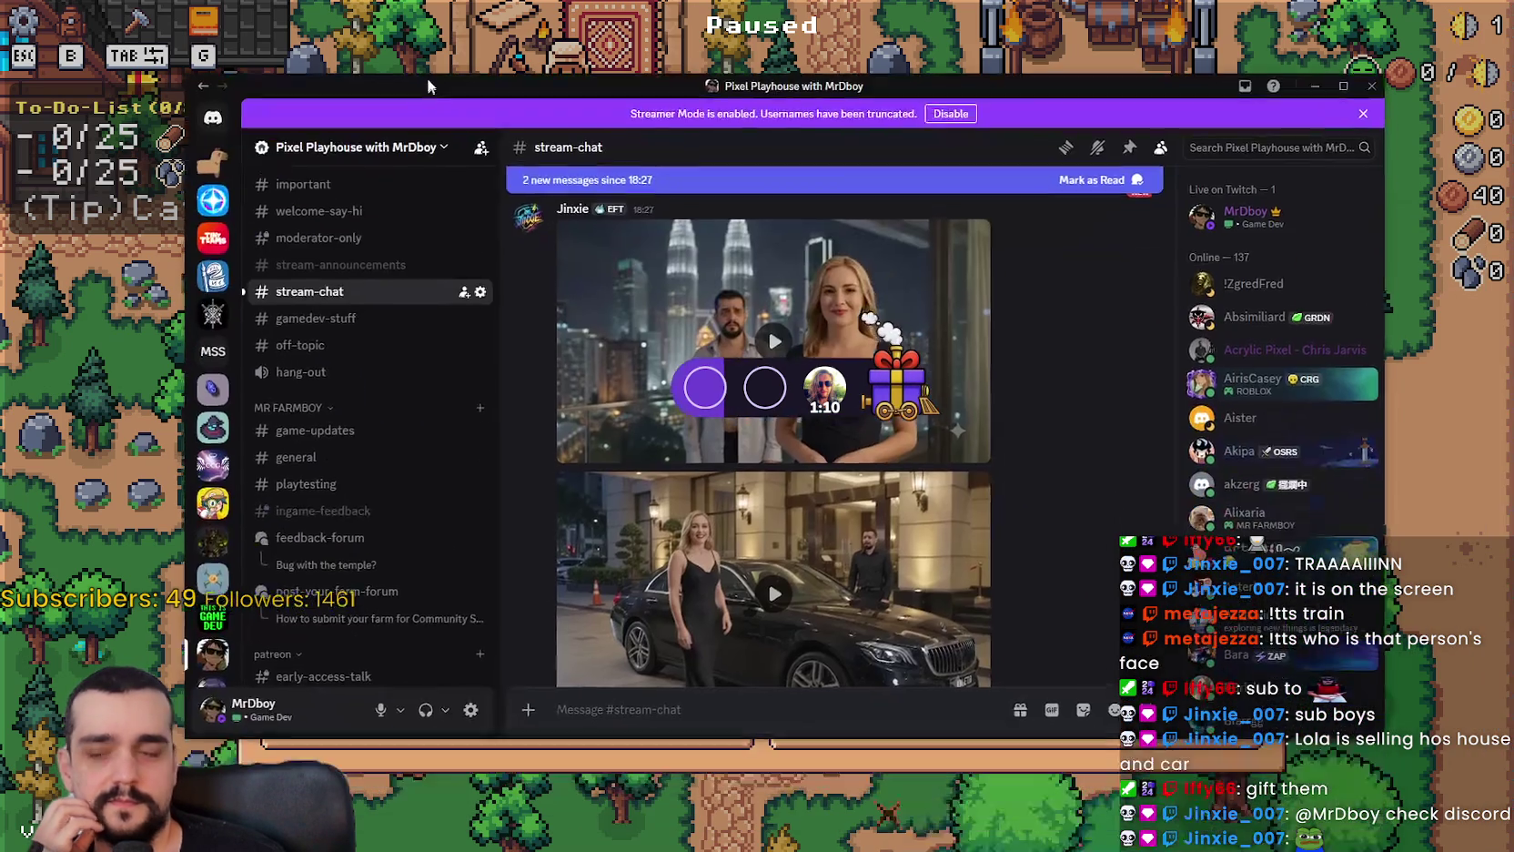
# Play the first stream-chat video clip fullscreen, pause it, and exit fullscreen.
pyautogui.scroll(2, 897, 487)
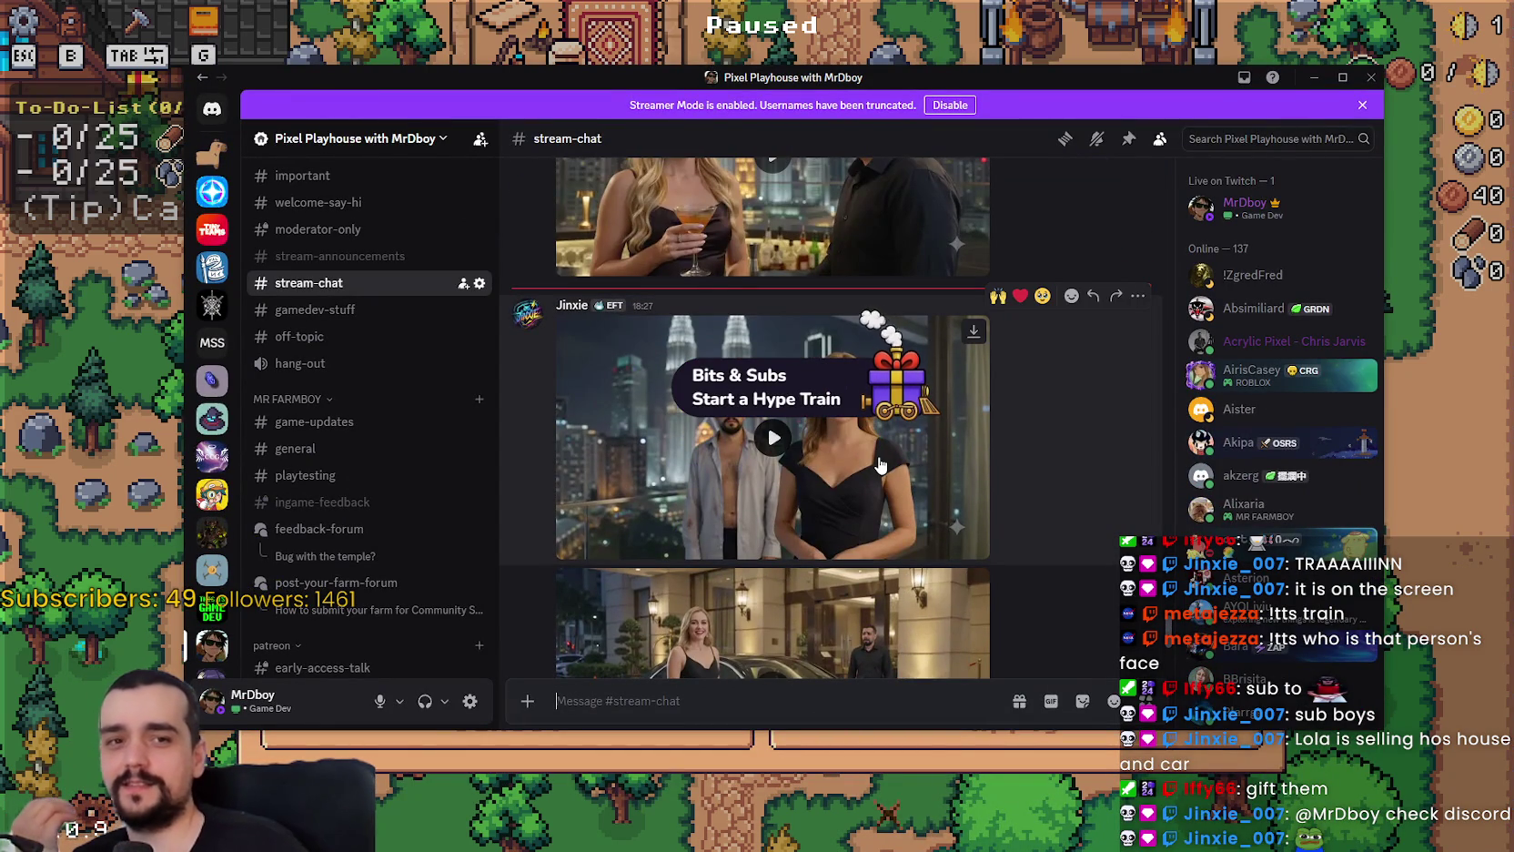
pyautogui.scroll(-2, 782, 491)
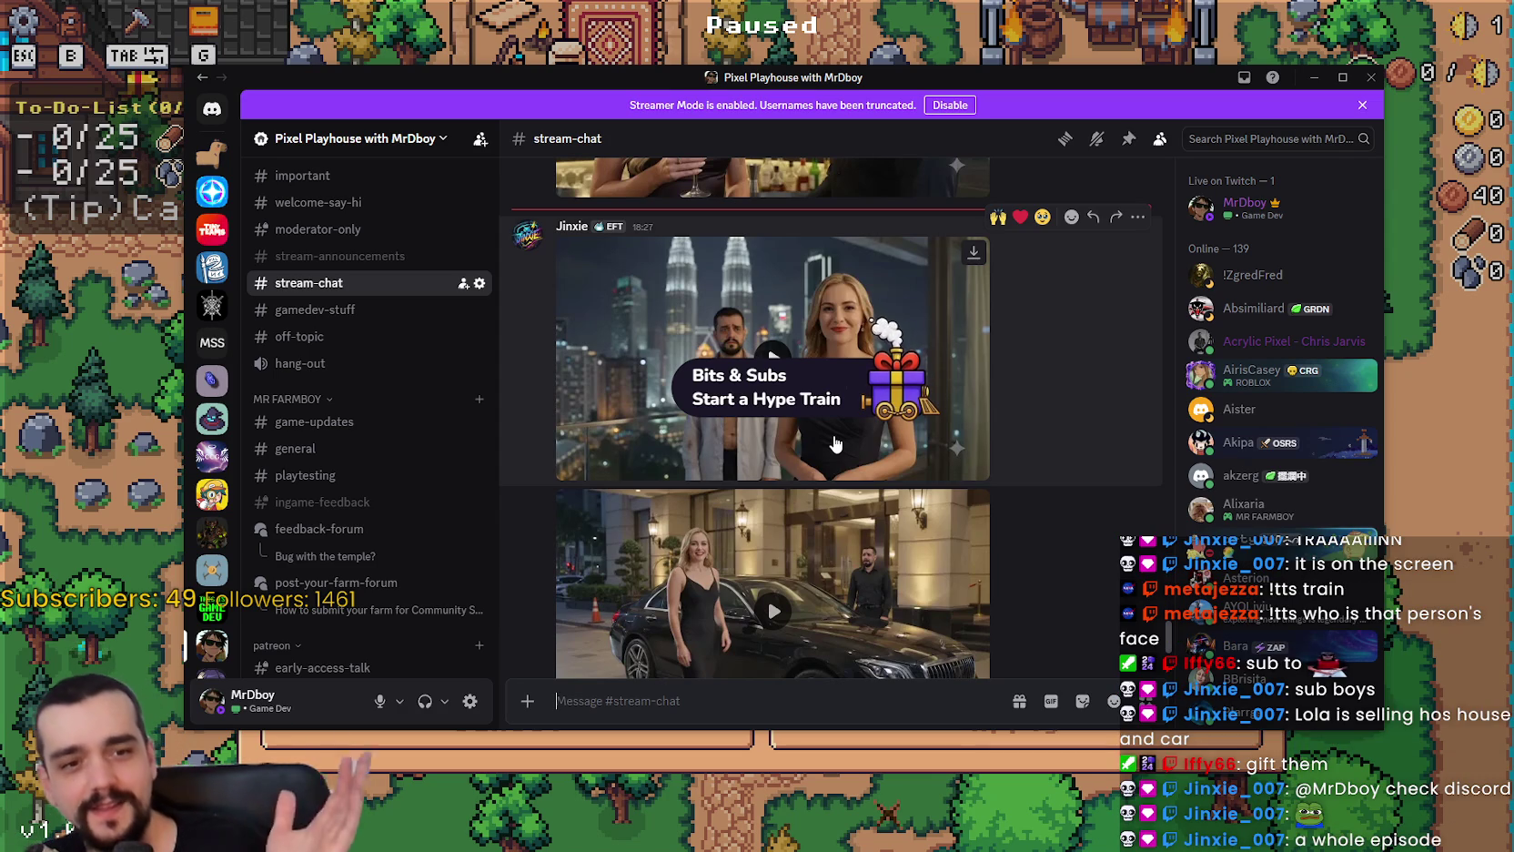
pyautogui.click(557, 701)
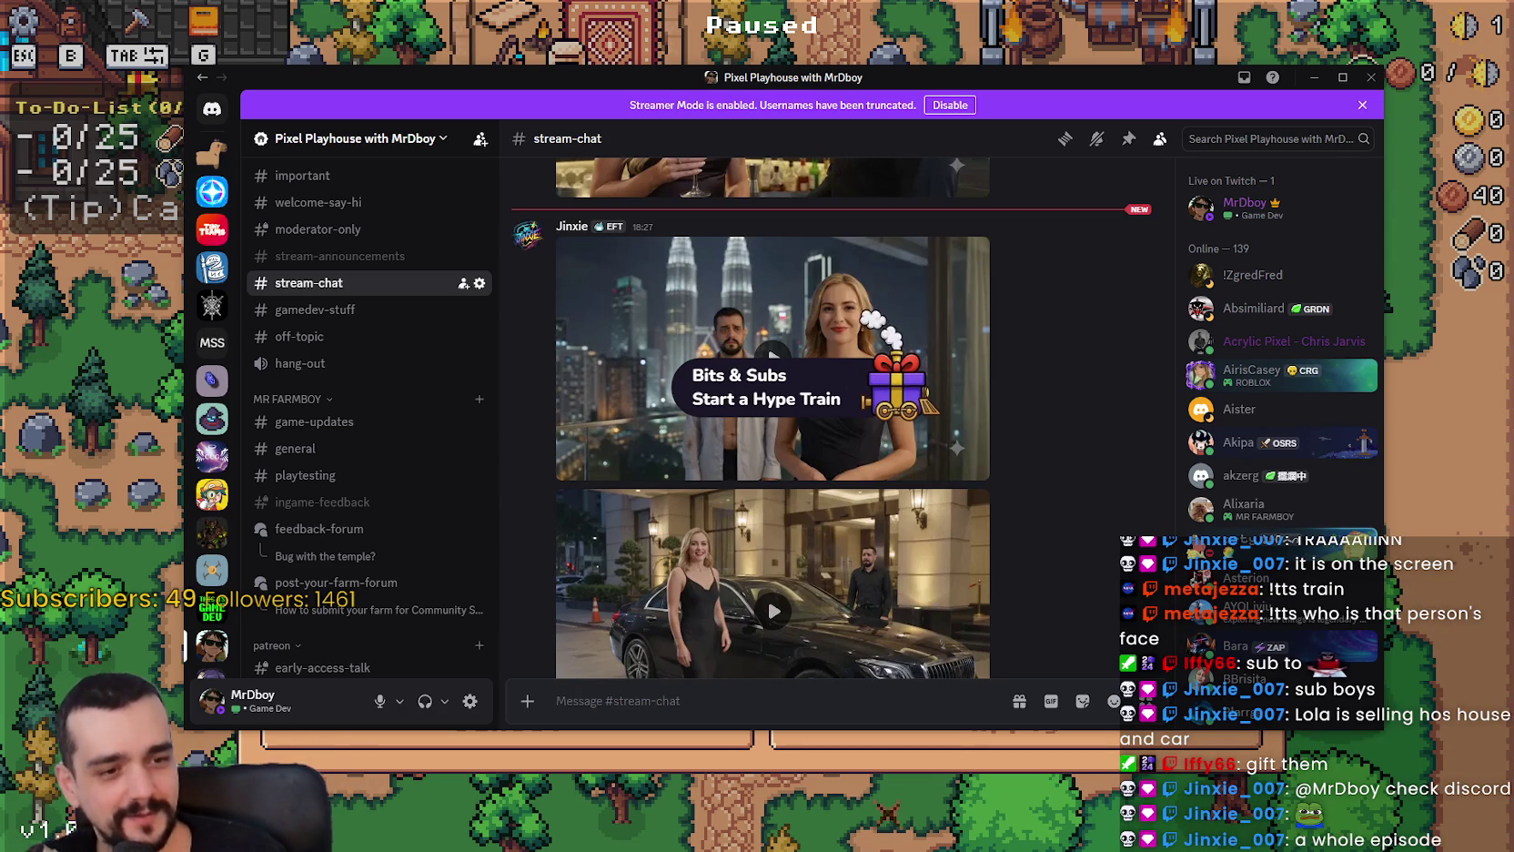
pyautogui.hotkey('alt', 'Tab')
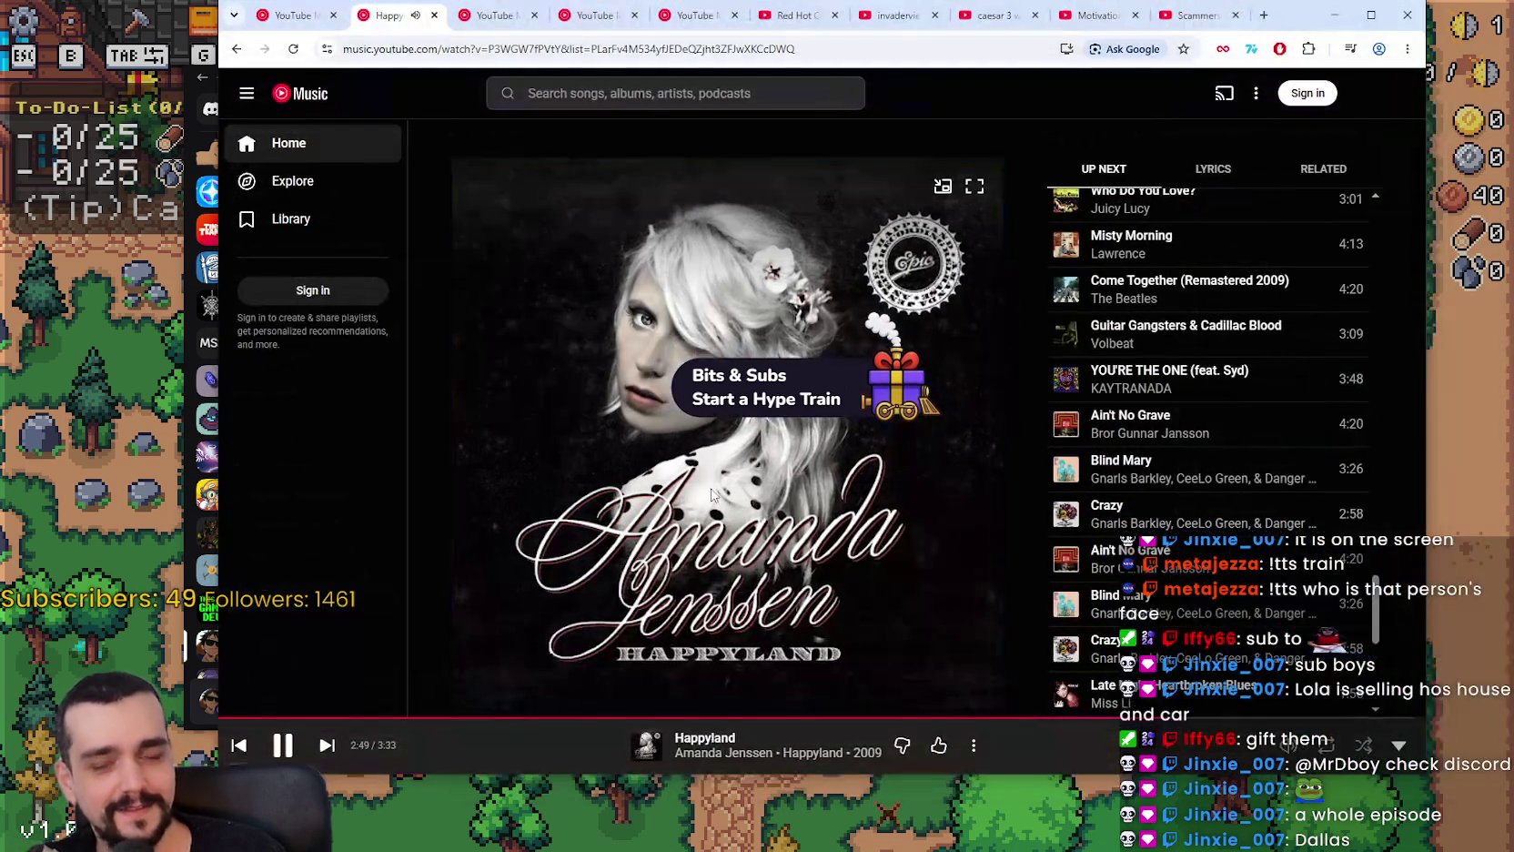
pyautogui.hotkey('alt', 'Tab')
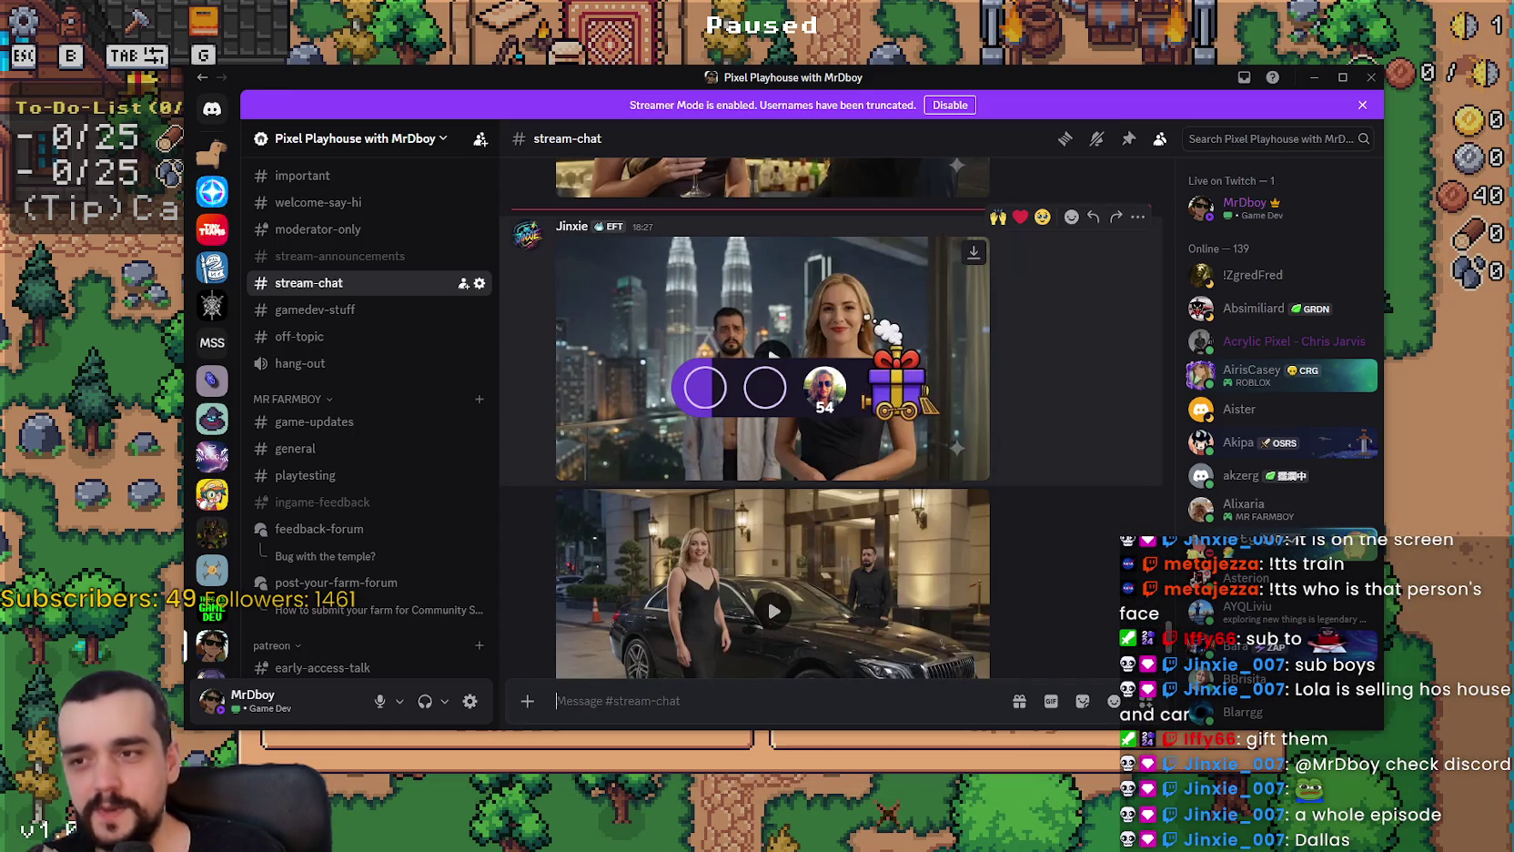
pyautogui.click(971, 467)
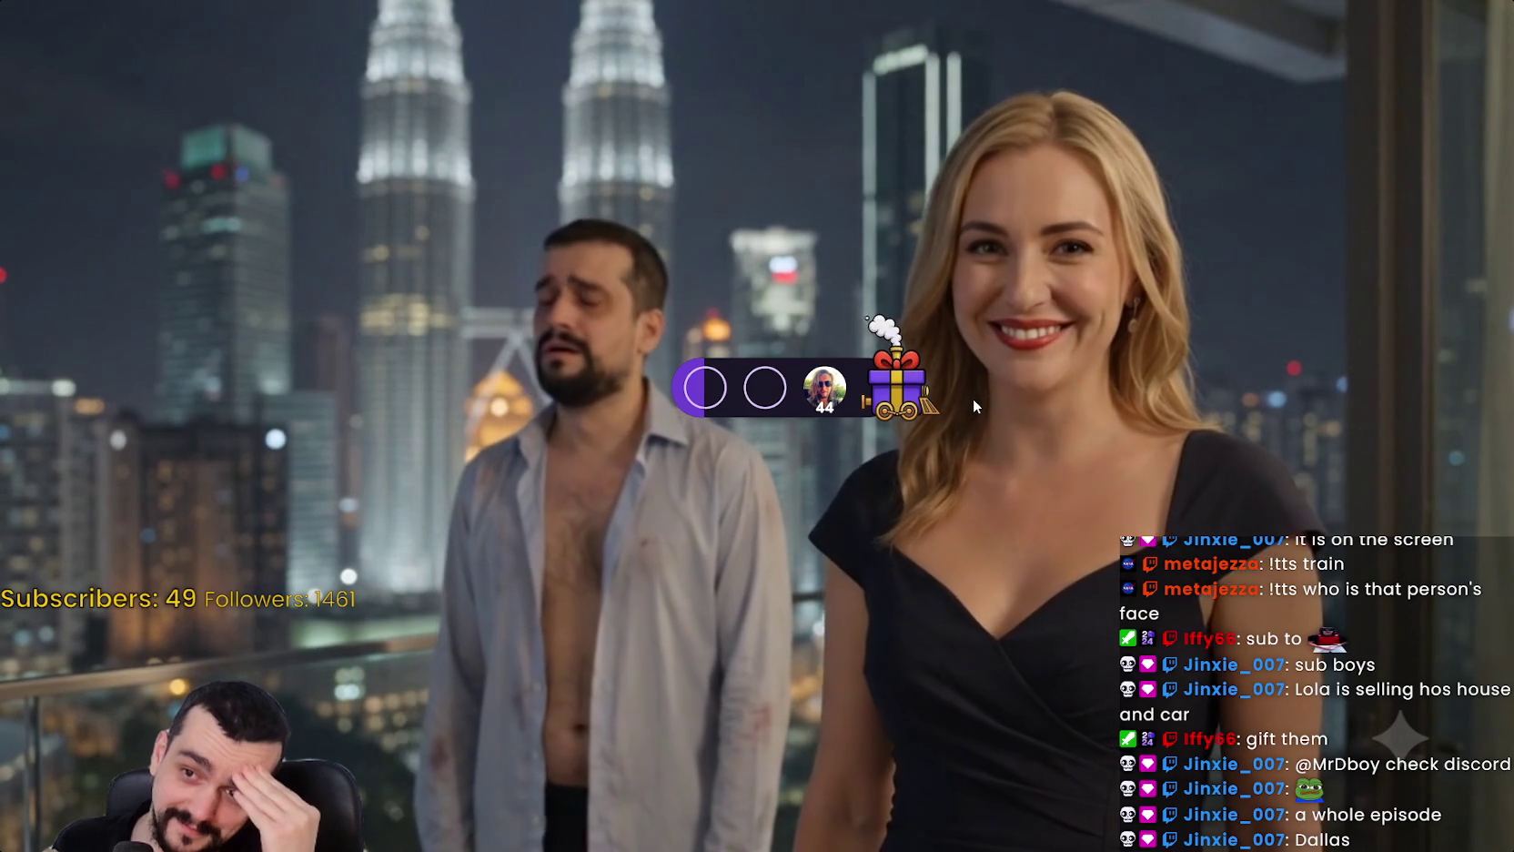
pyautogui.press('space')
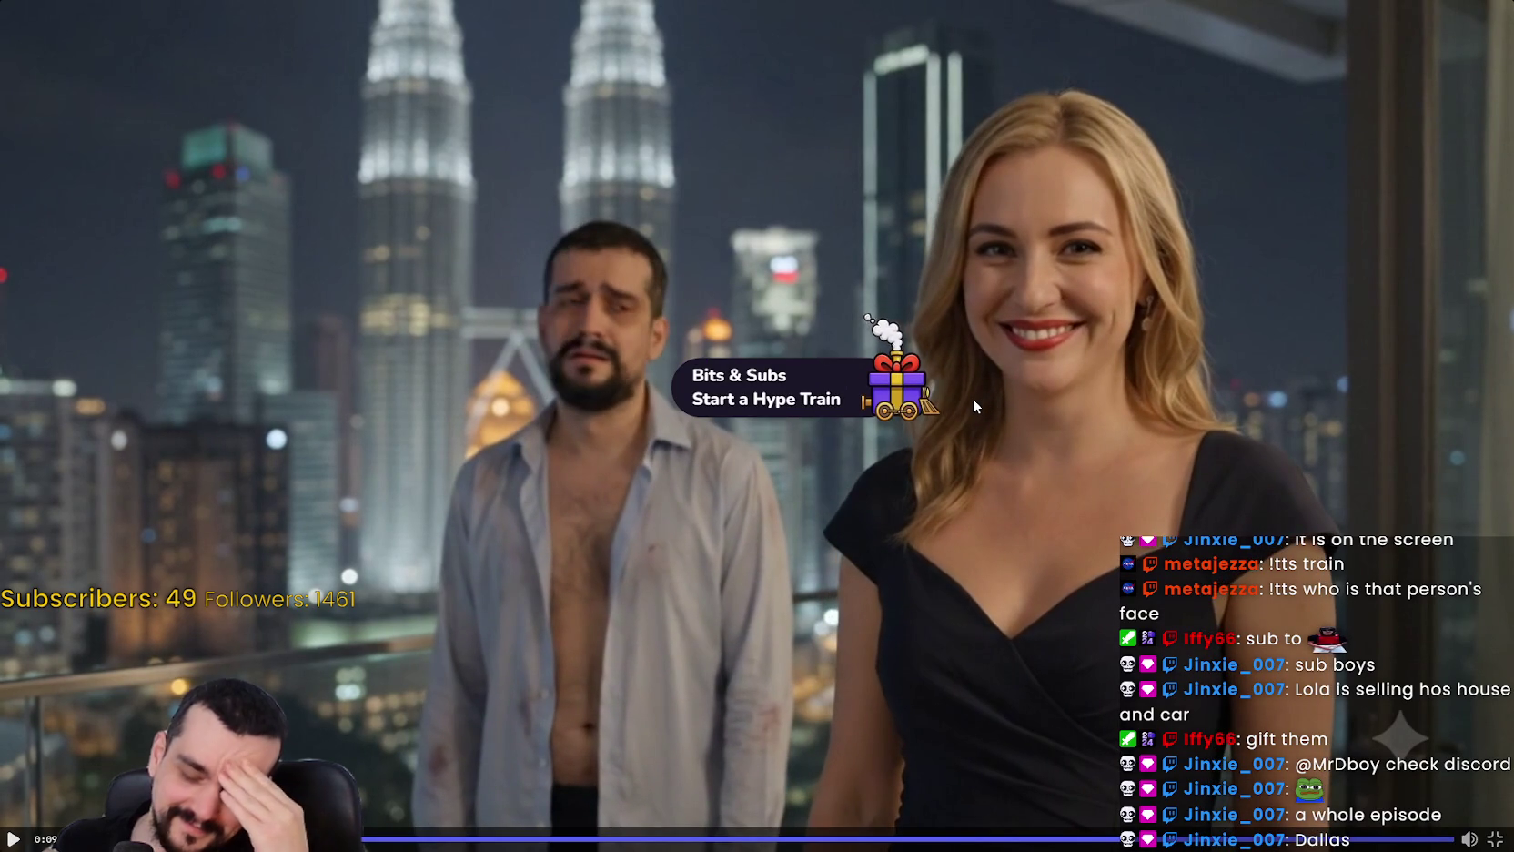
pyautogui.press('Escape')
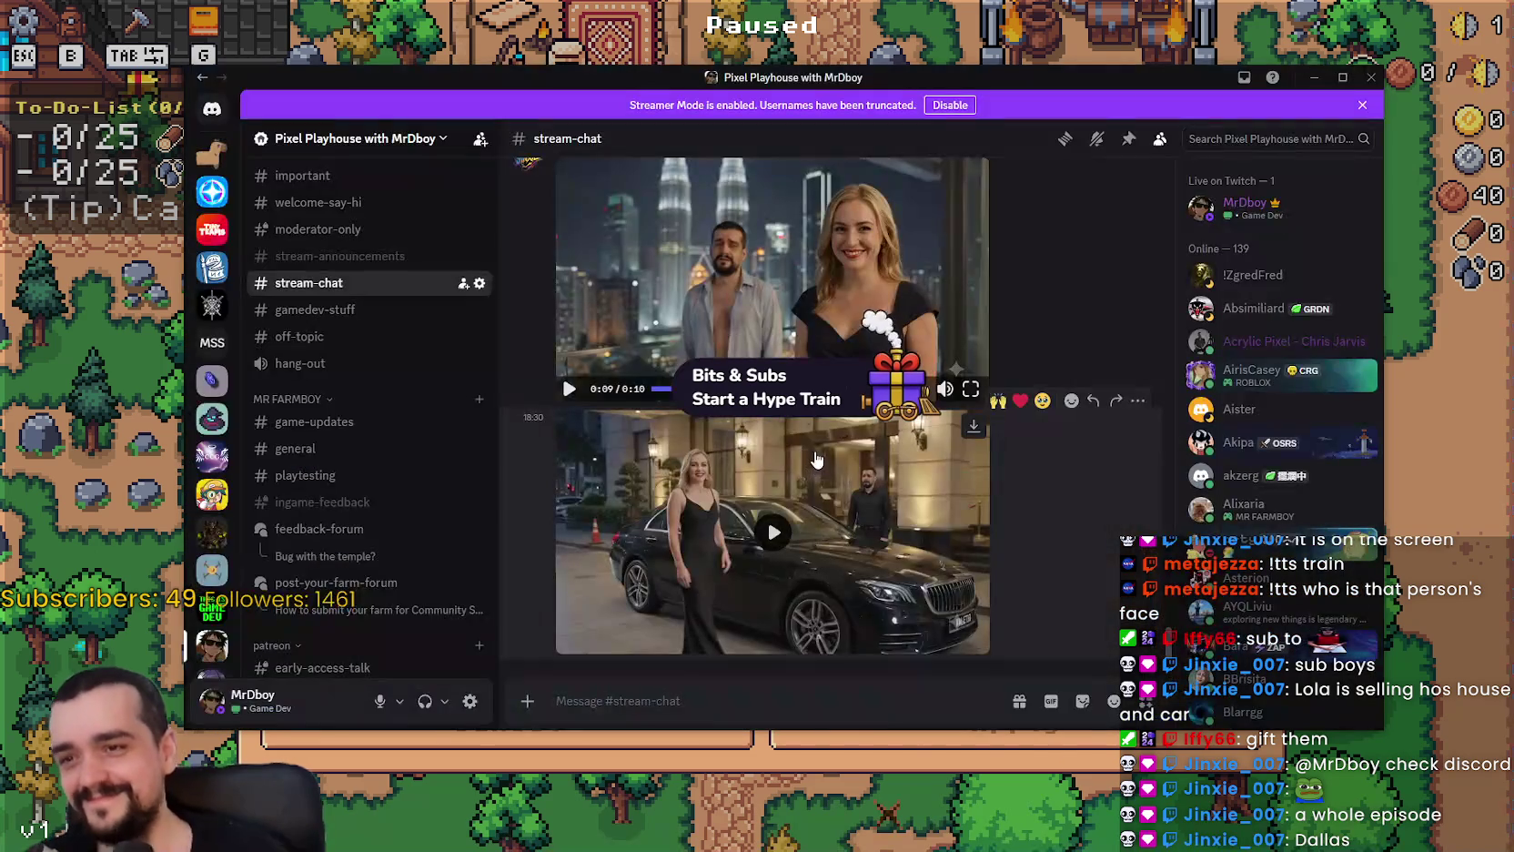
# Watch the second video clip fullscreen, then leave Discord for the game.
pyautogui.click(901, 556)
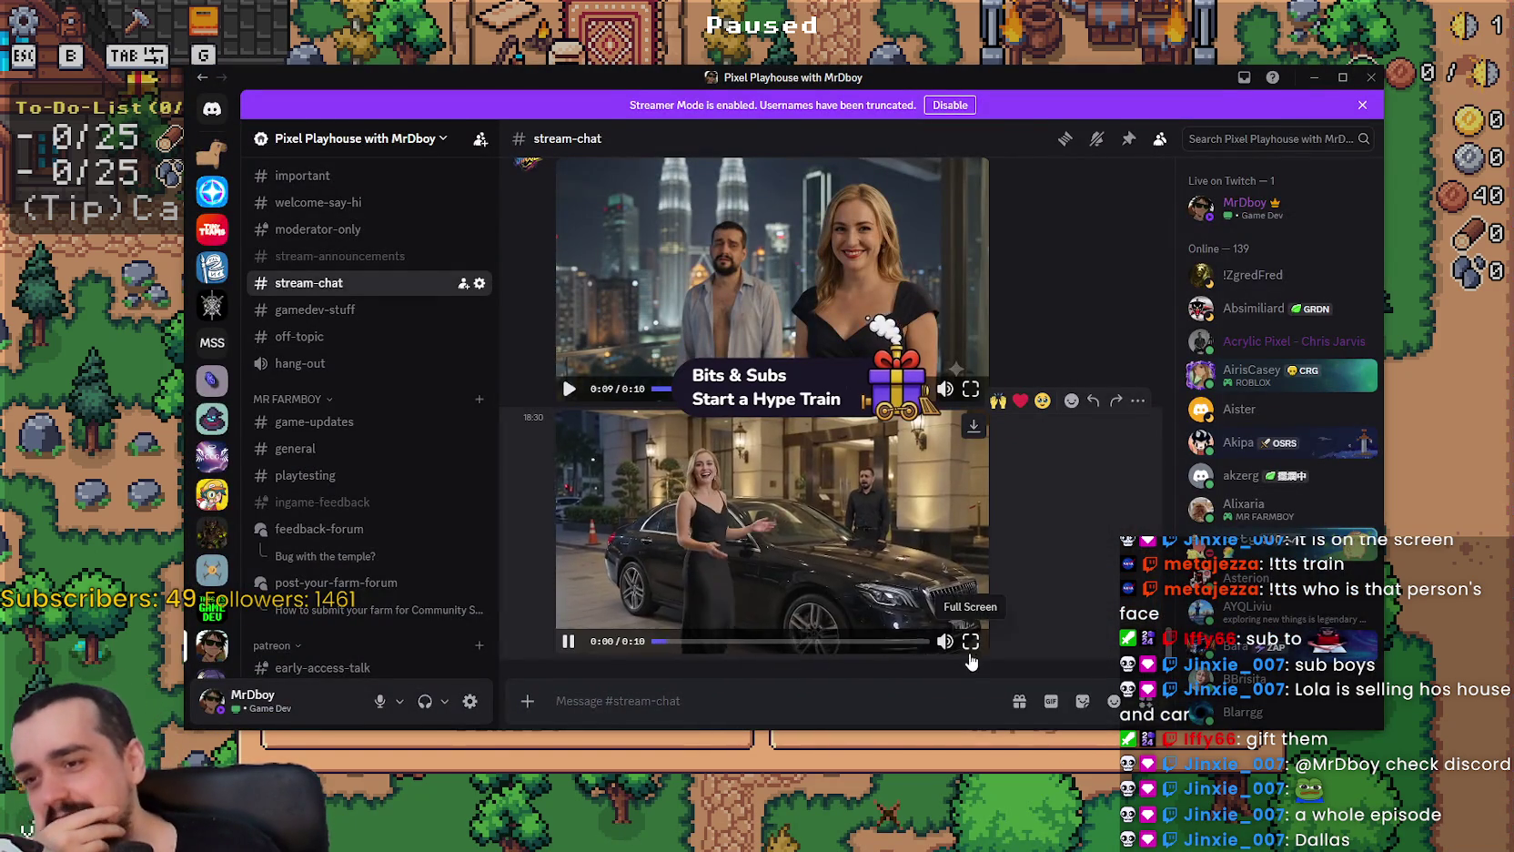
pyautogui.click(969, 640)
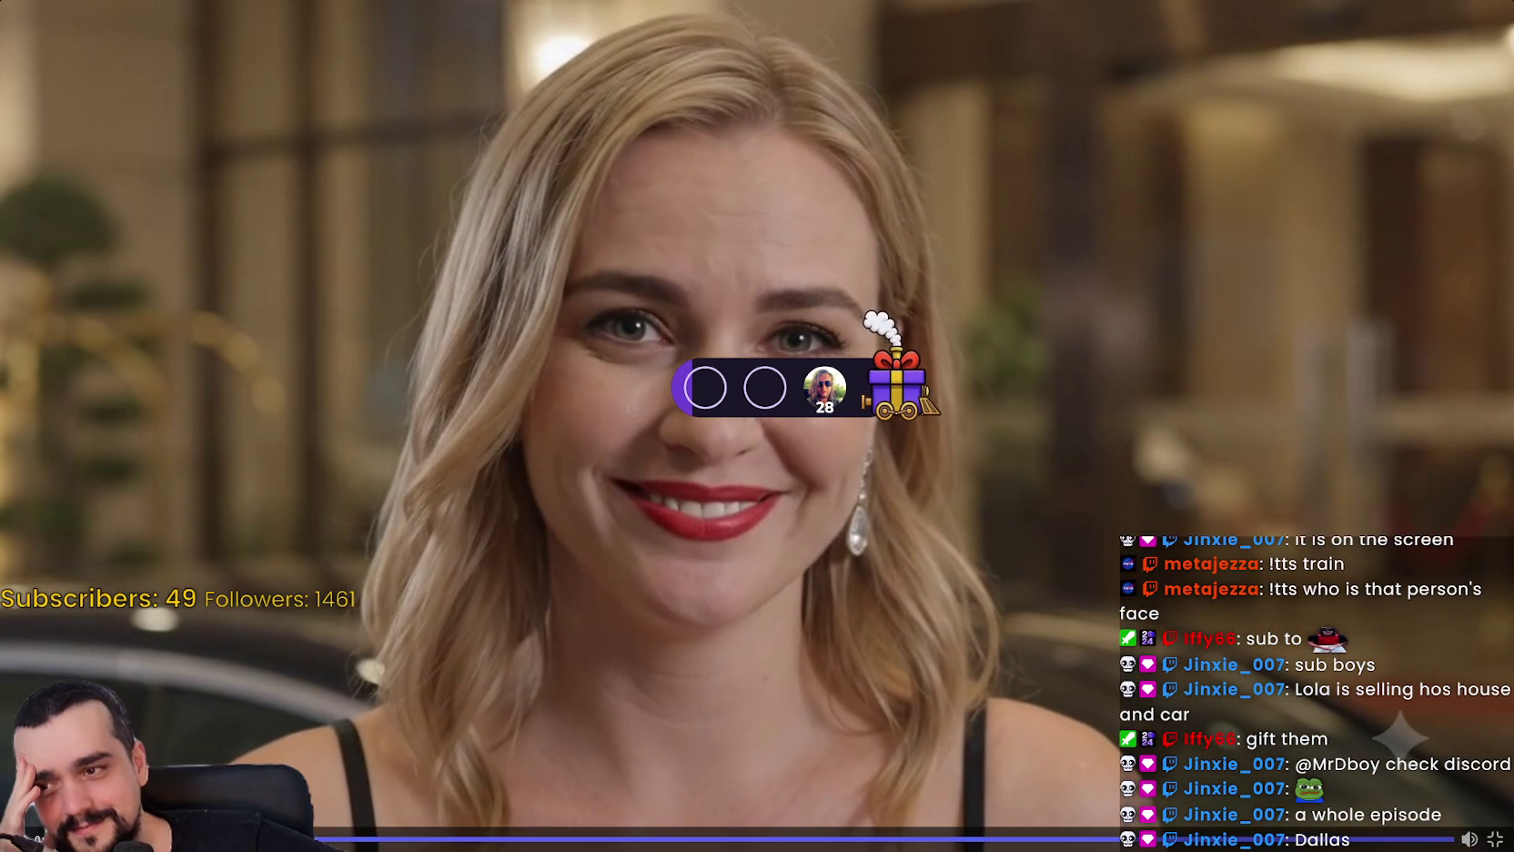
pyautogui.press('Escape')
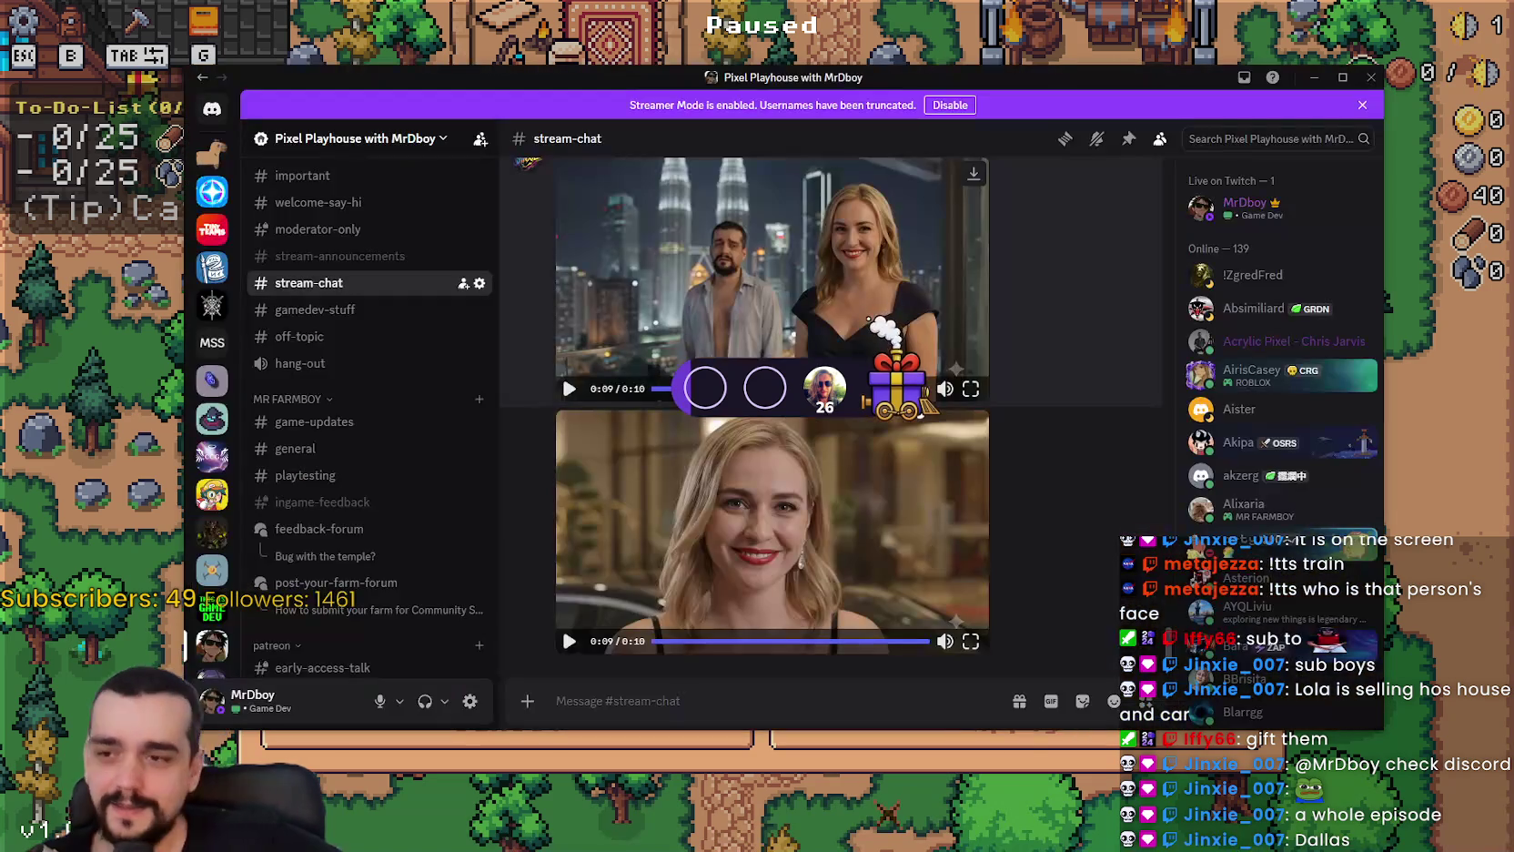
pyautogui.hotkey('alt', 'Tab')
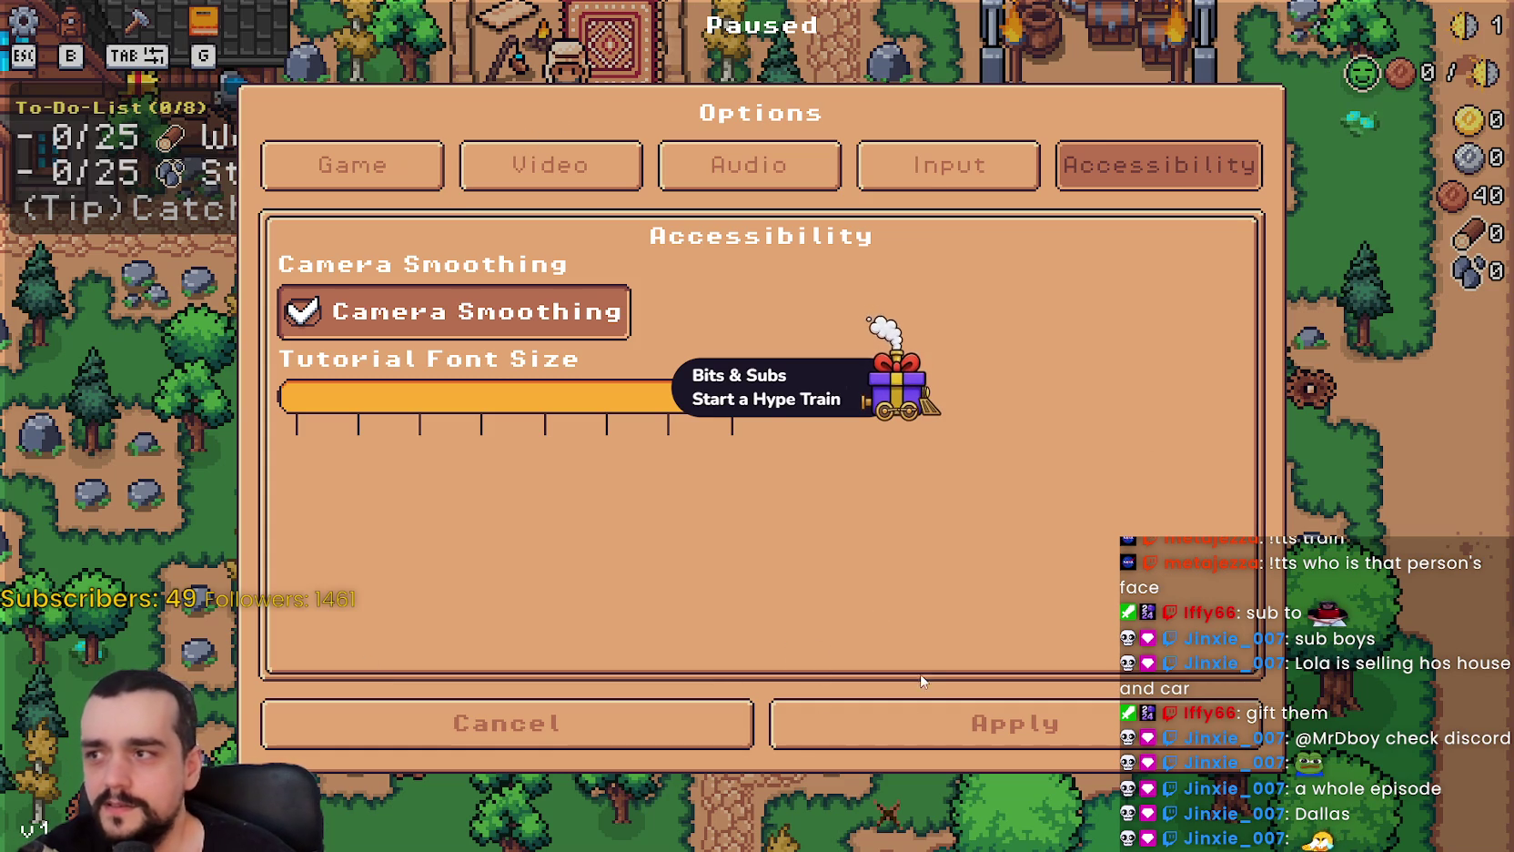
# Resume play, gather stone and wood with WASD to 4 wood and 5 stone, then reopen Options.
pyautogui.click(938, 729)
pyautogui.press('Escape')
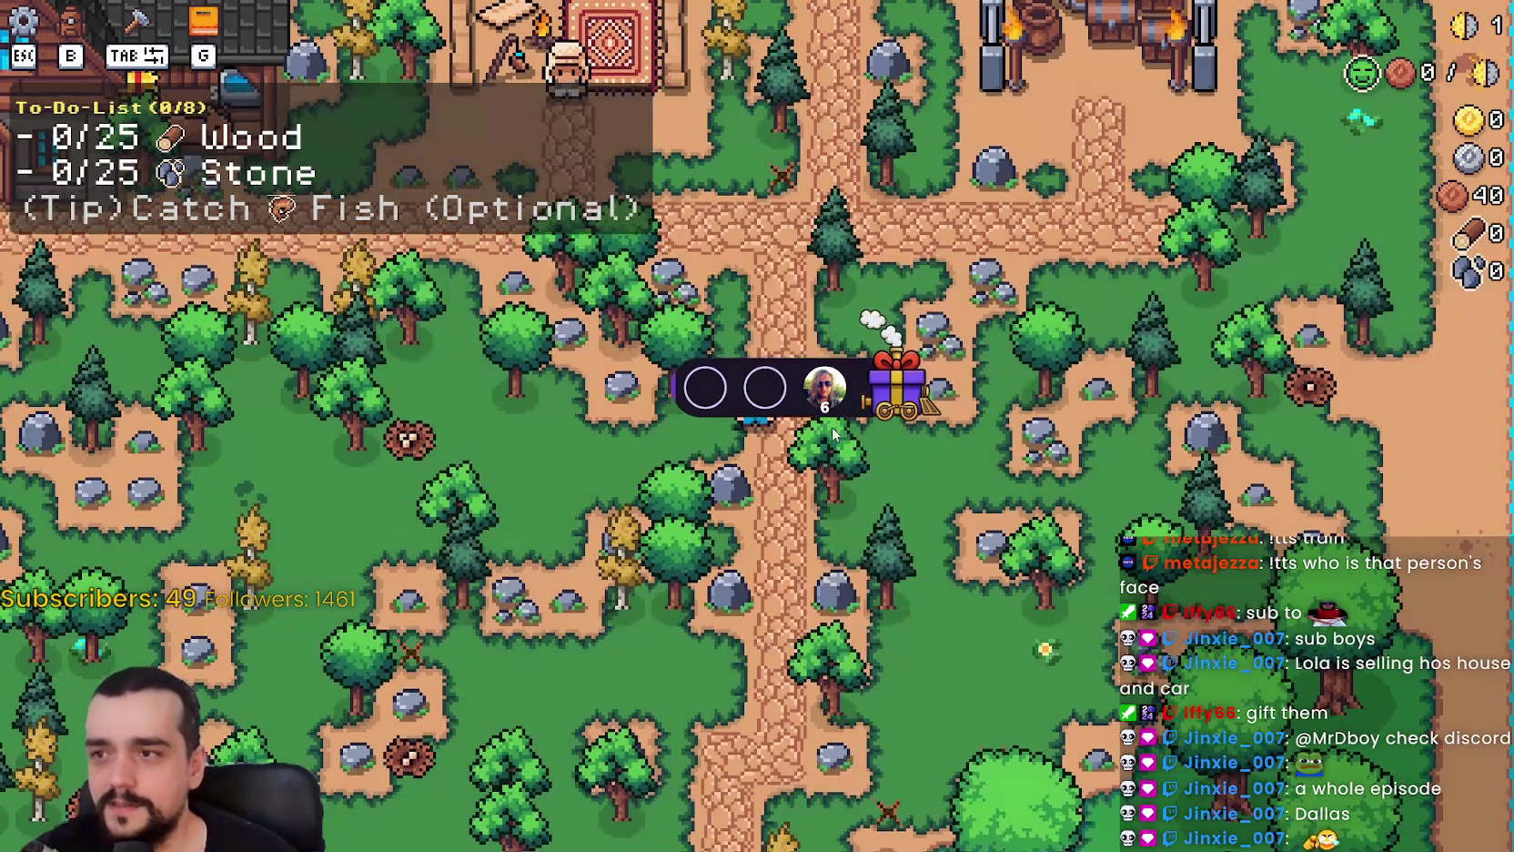
pyautogui.press('w')
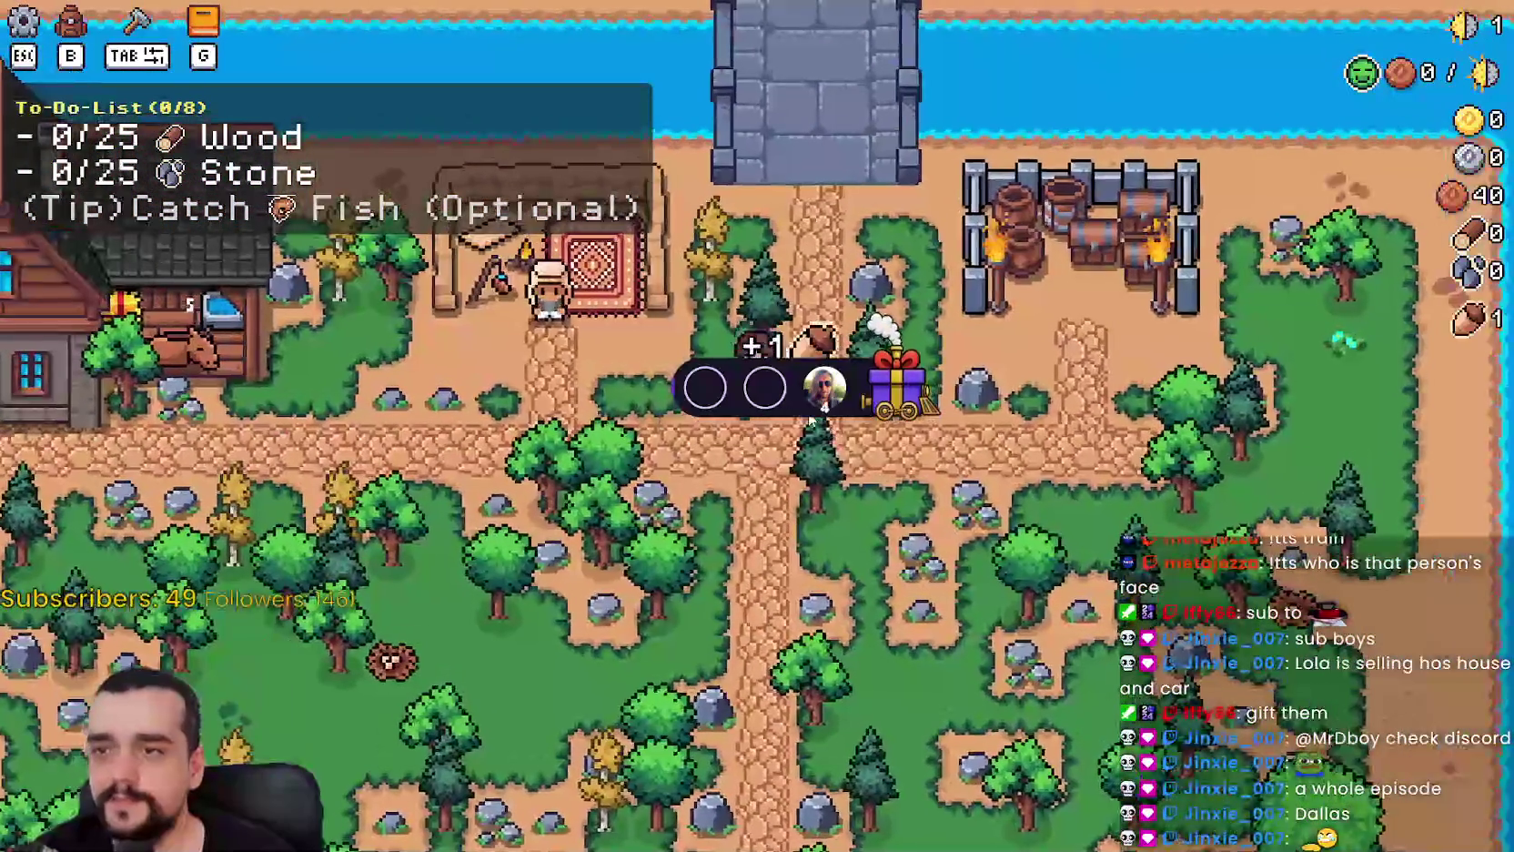
pyautogui.press('s')
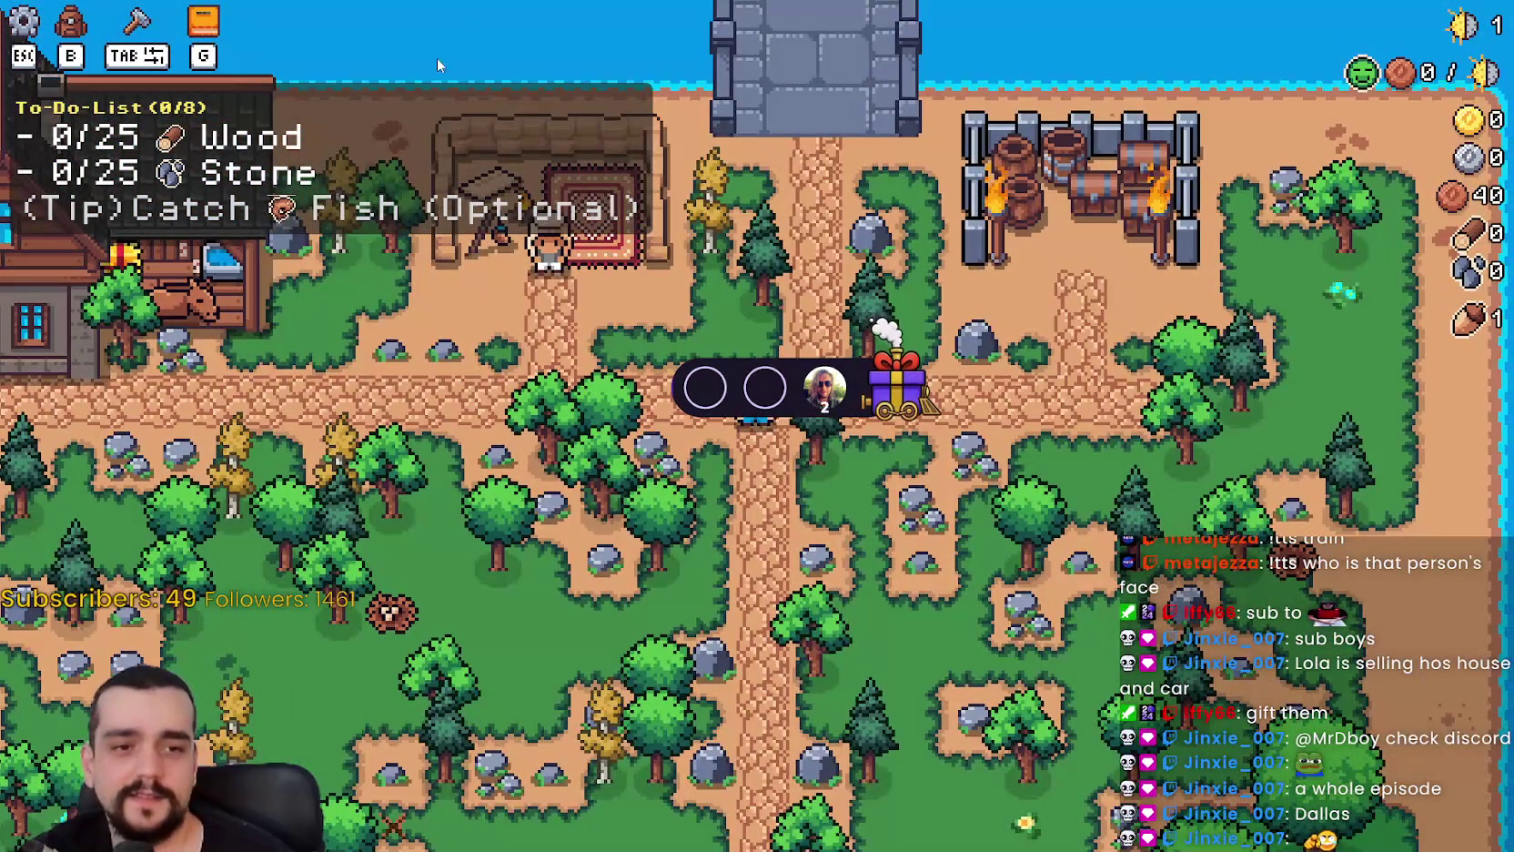
pyautogui.press('a')
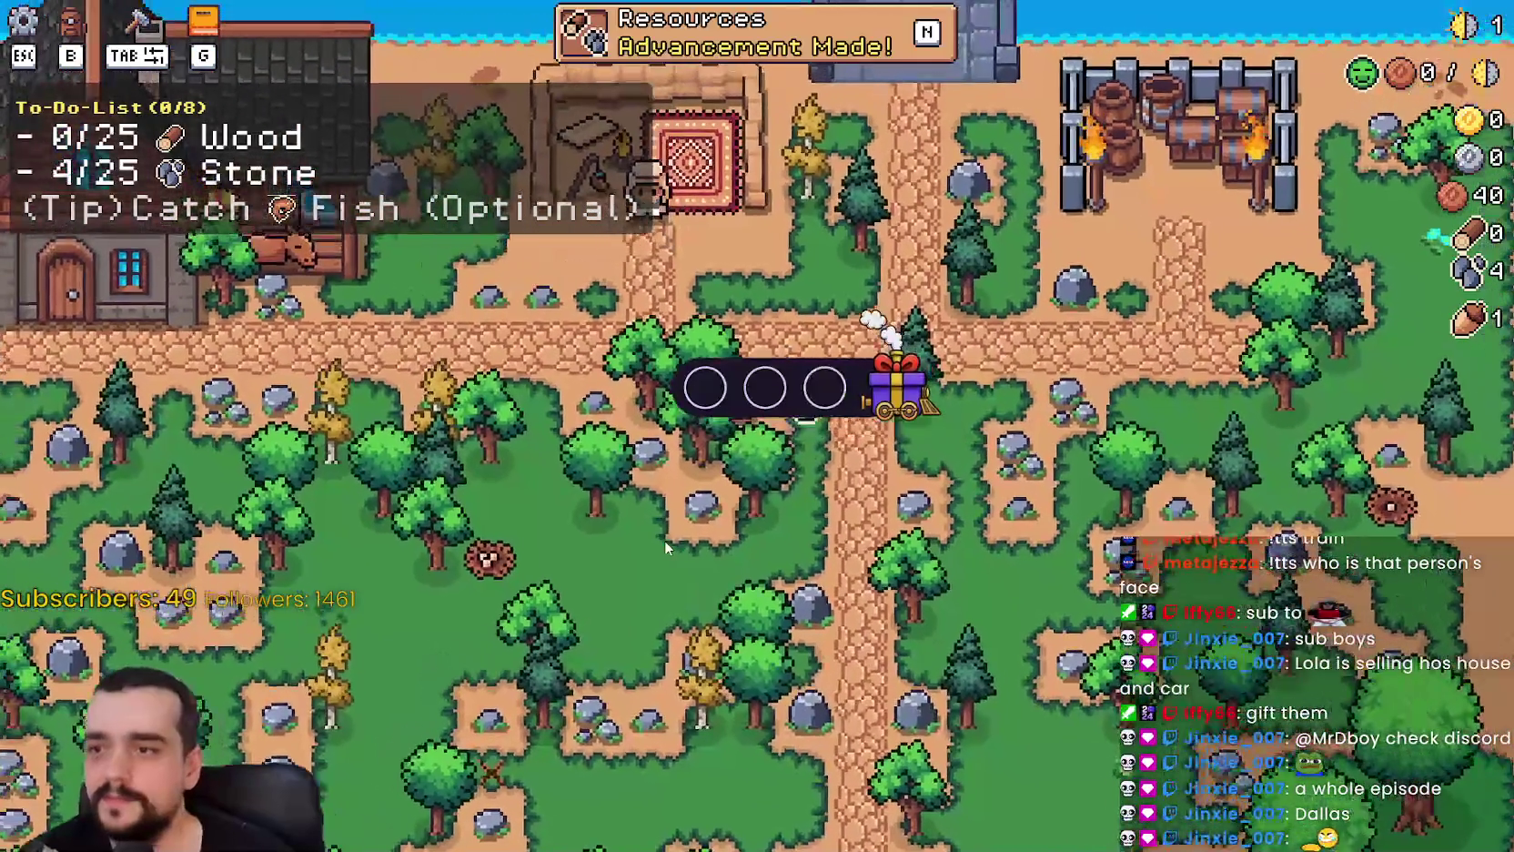
pyautogui.press('a')
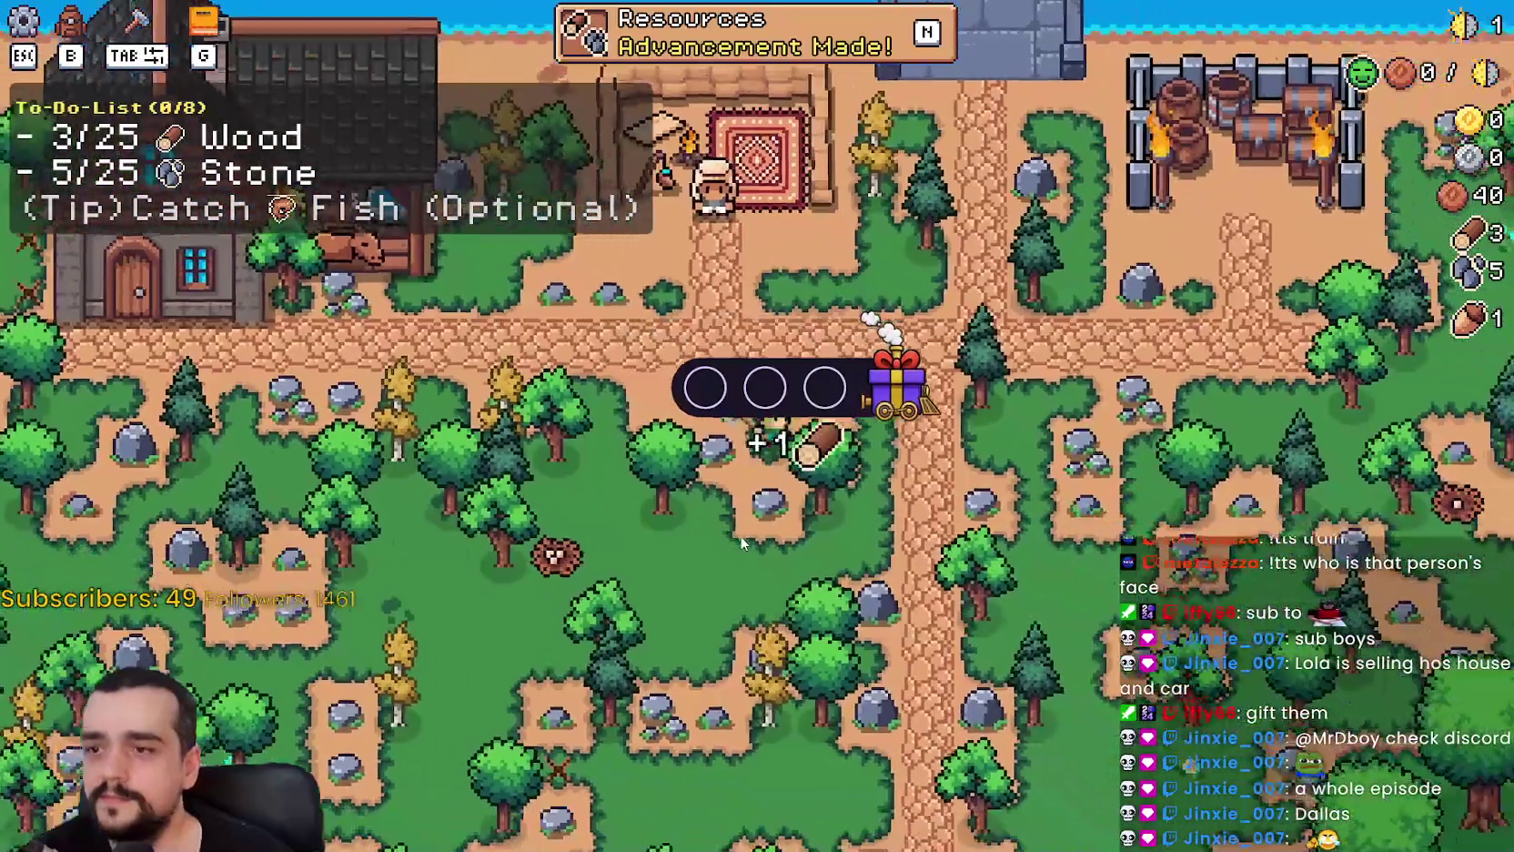
pyautogui.press('d')
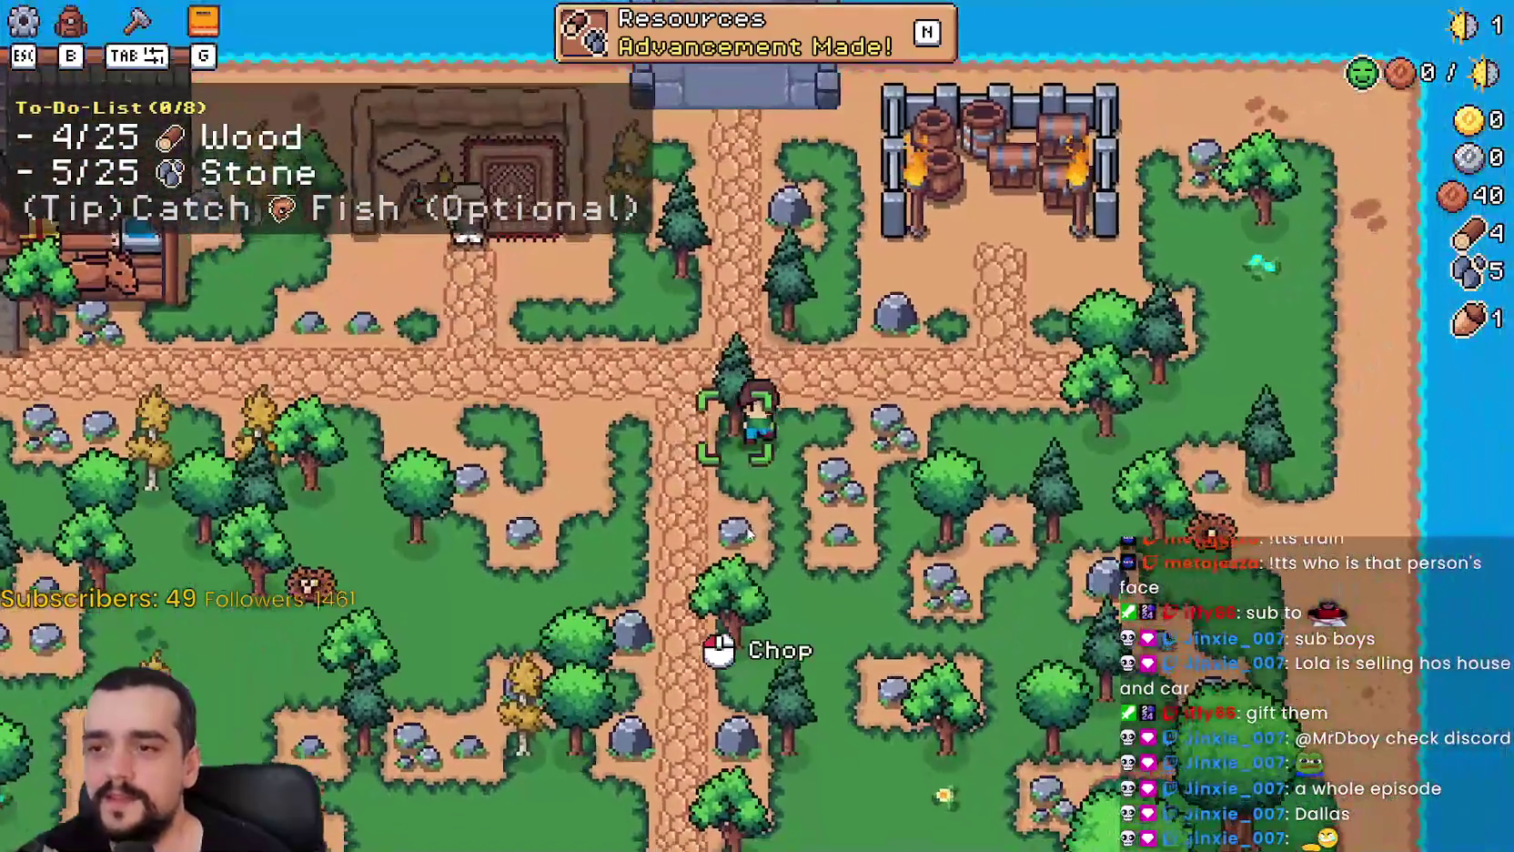
pyautogui.press('Escape')
pyautogui.click(804, 341)
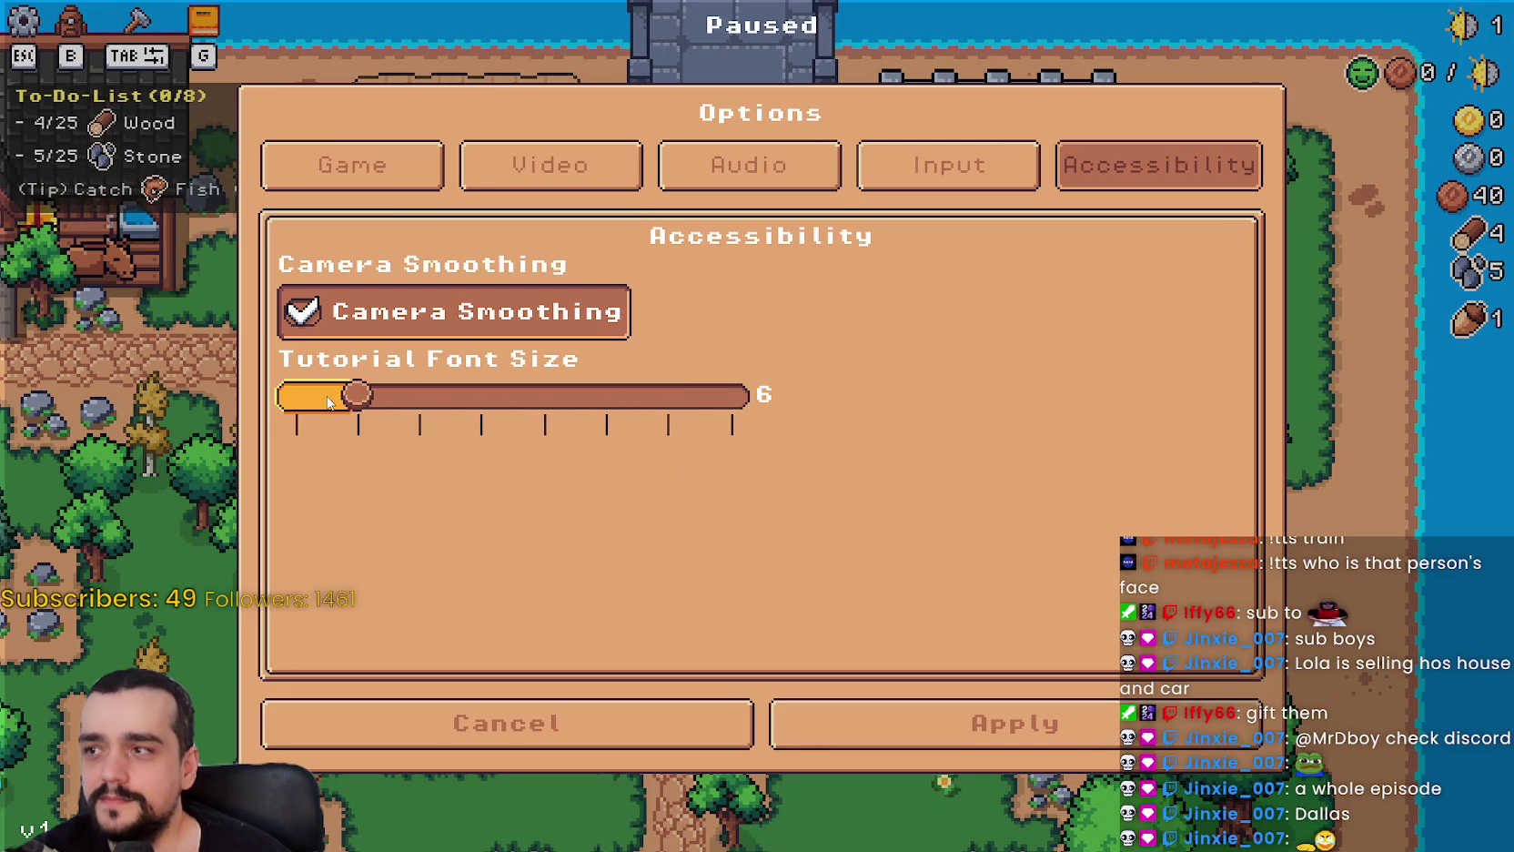
# Slide Tutorial Font Size between maximum and minimum, ending smallest, and close Options.
pyautogui.moveTo(419, 394)
pyautogui.mouseDown()
pyautogui.moveTo(977, 429)
pyautogui.moveTo(286, 392)
pyautogui.moveTo(821, 460)
pyautogui.mouseUp()
pyautogui.moveTo(1070, 485)
pyautogui.mouseDown()
pyautogui.moveTo(801, 428)
pyautogui.moveTo(190, 355)
pyautogui.moveTo(355, 397)
pyautogui.moveTo(544, 400)
pyautogui.moveTo(798, 448)
pyautogui.mouseUp()
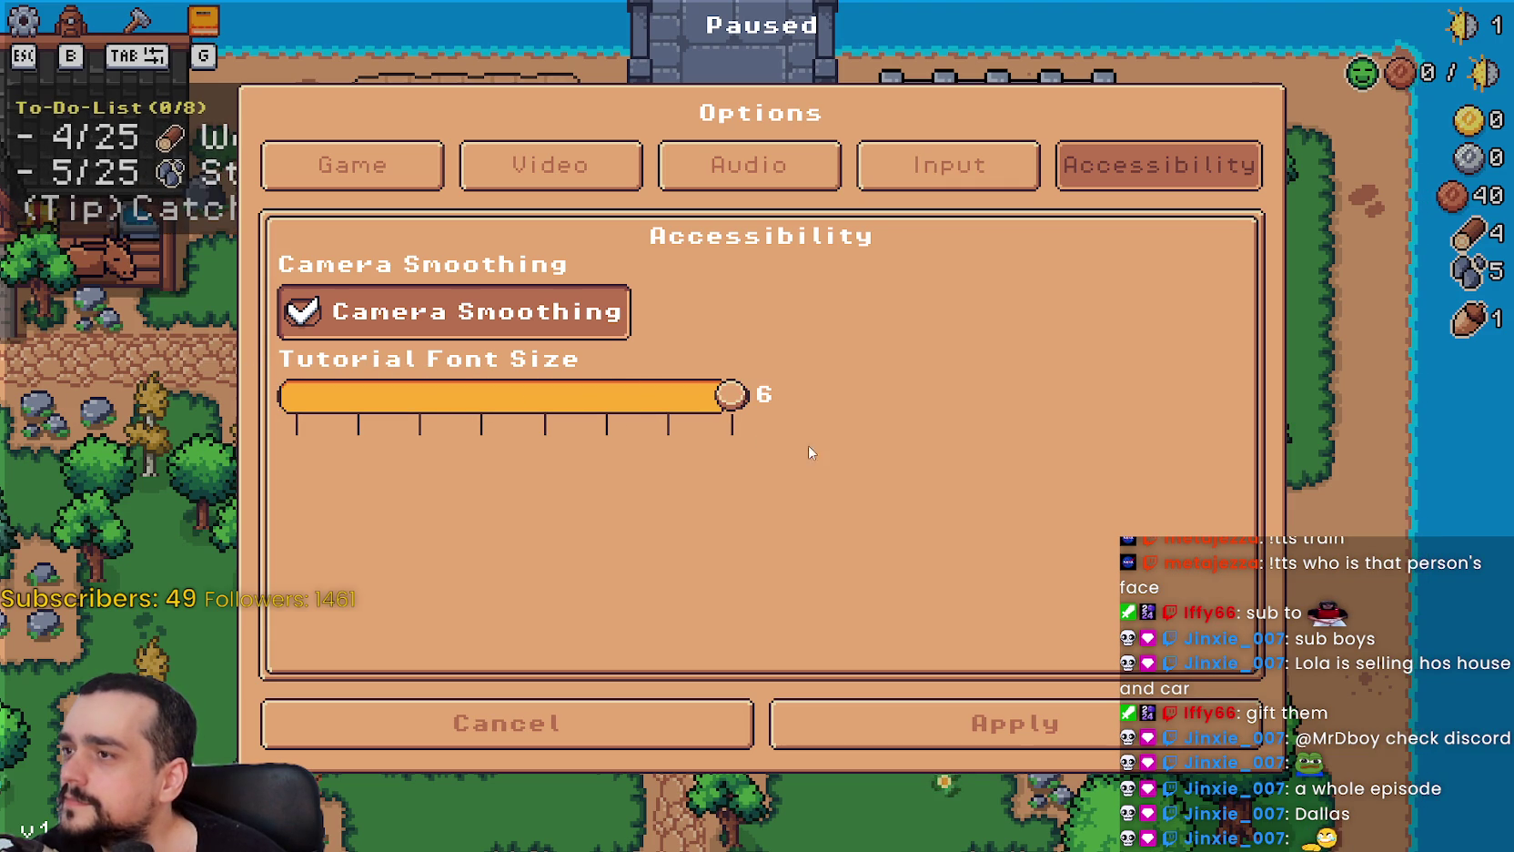
pyautogui.moveTo(689, 432)
pyautogui.mouseDown()
pyautogui.moveTo(410, 401)
pyautogui.moveTo(923, 470)
pyautogui.mouseUp()
pyautogui.moveTo(511, 400); pyautogui.dragTo(230, 389)
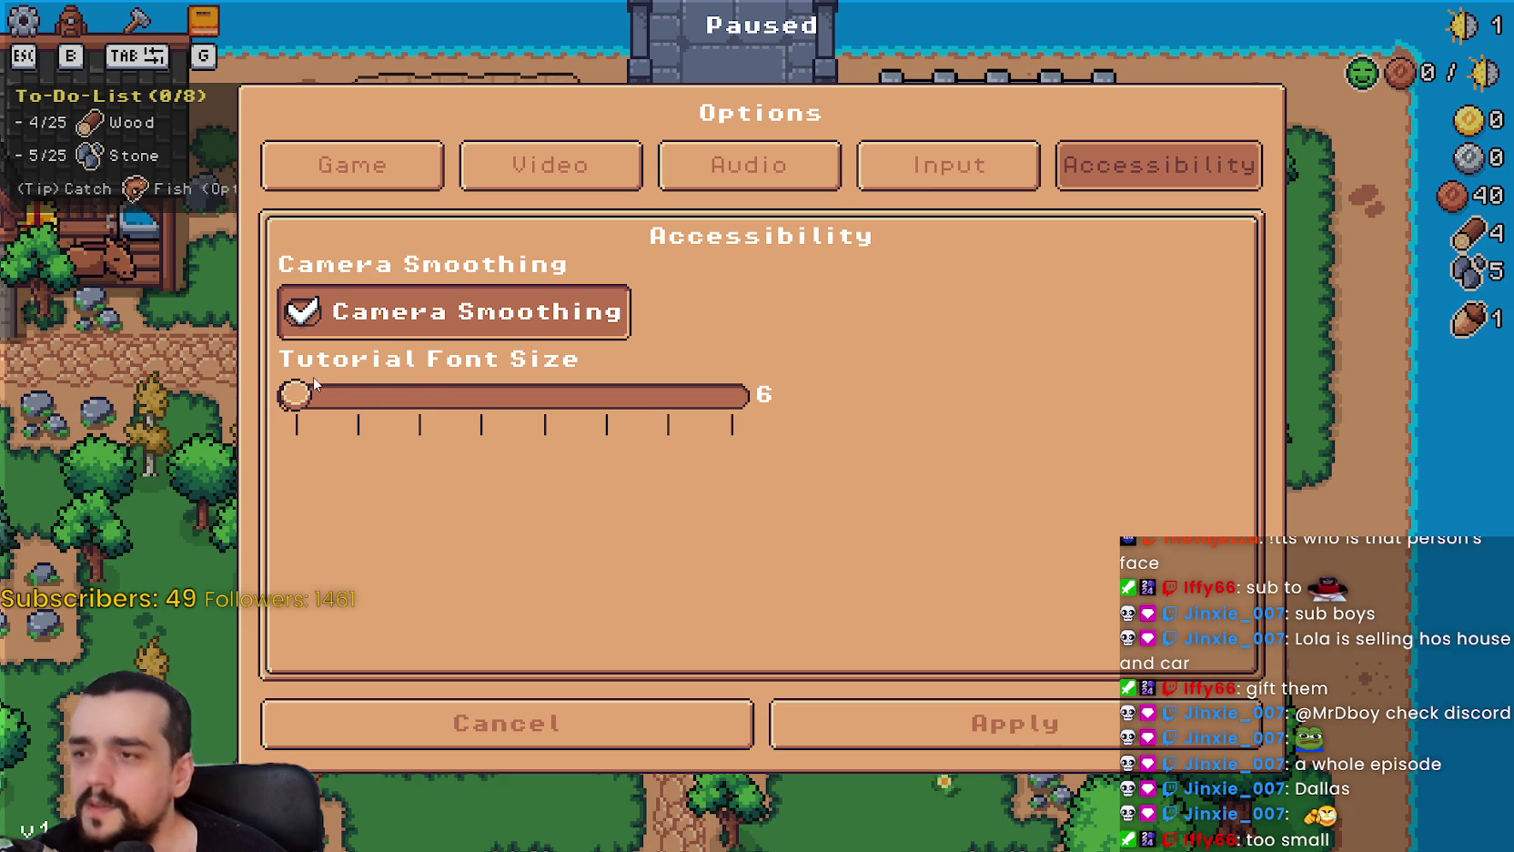
pyautogui.moveTo(382, 395)
pyautogui.mouseDown()
pyautogui.moveTo(601, 394)
pyautogui.moveTo(912, 454)
pyautogui.mouseUp()
pyautogui.moveTo(401, 395); pyautogui.dragTo(273, 395)
pyautogui.moveTo(578, 394); pyautogui.dragTo(1183, 418)
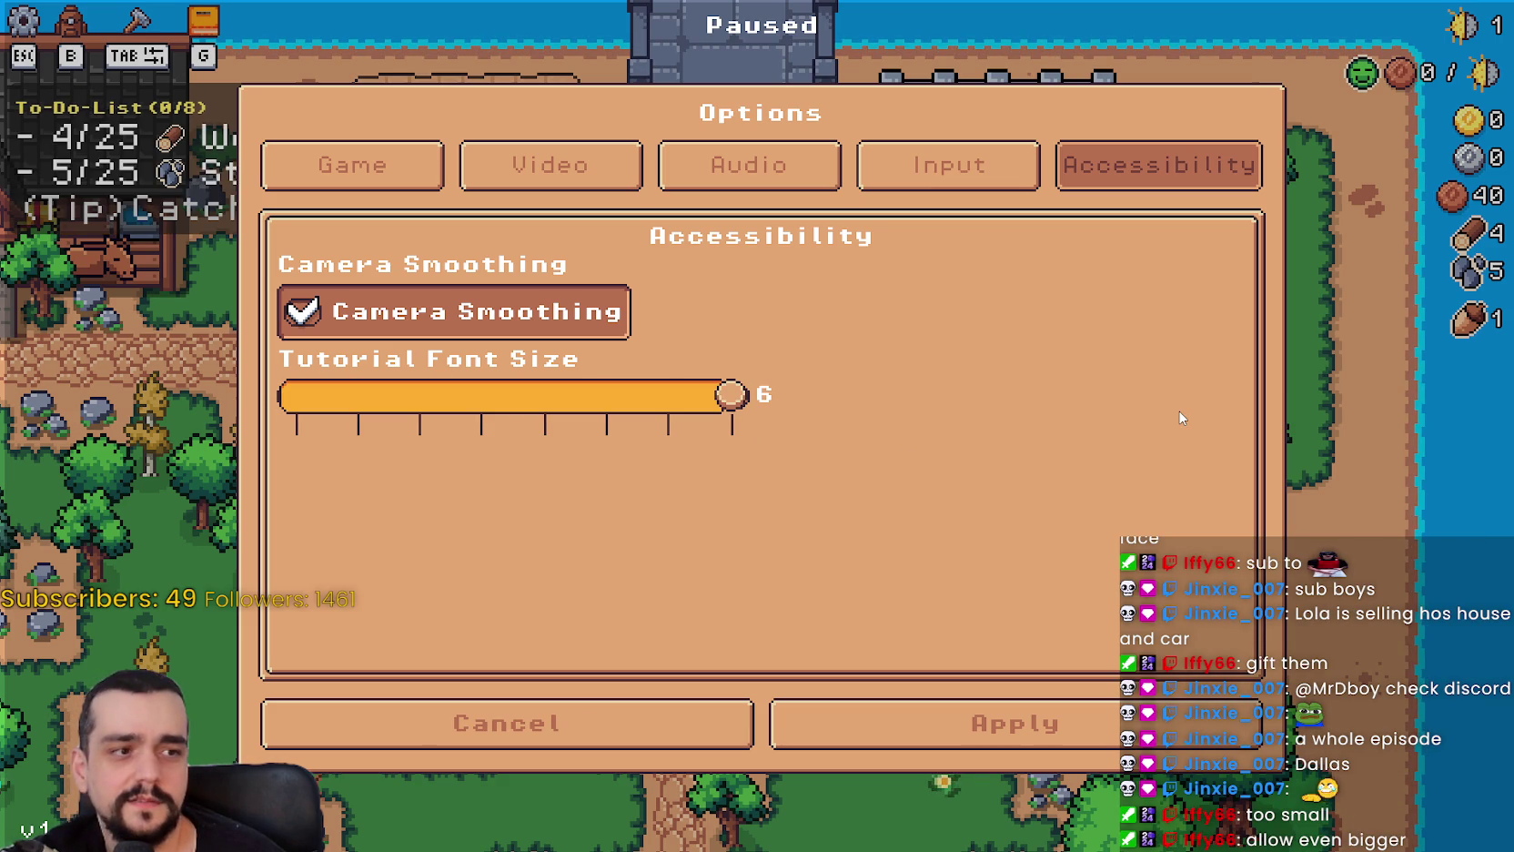
pyautogui.moveTo(730, 394)
pyautogui.mouseDown()
pyautogui.moveTo(289, 382)
pyautogui.moveTo(364, 401)
pyautogui.moveTo(300, 400)
pyautogui.moveTo(379, 405)
pyautogui.mouseUp()
pyautogui.press('Escape')
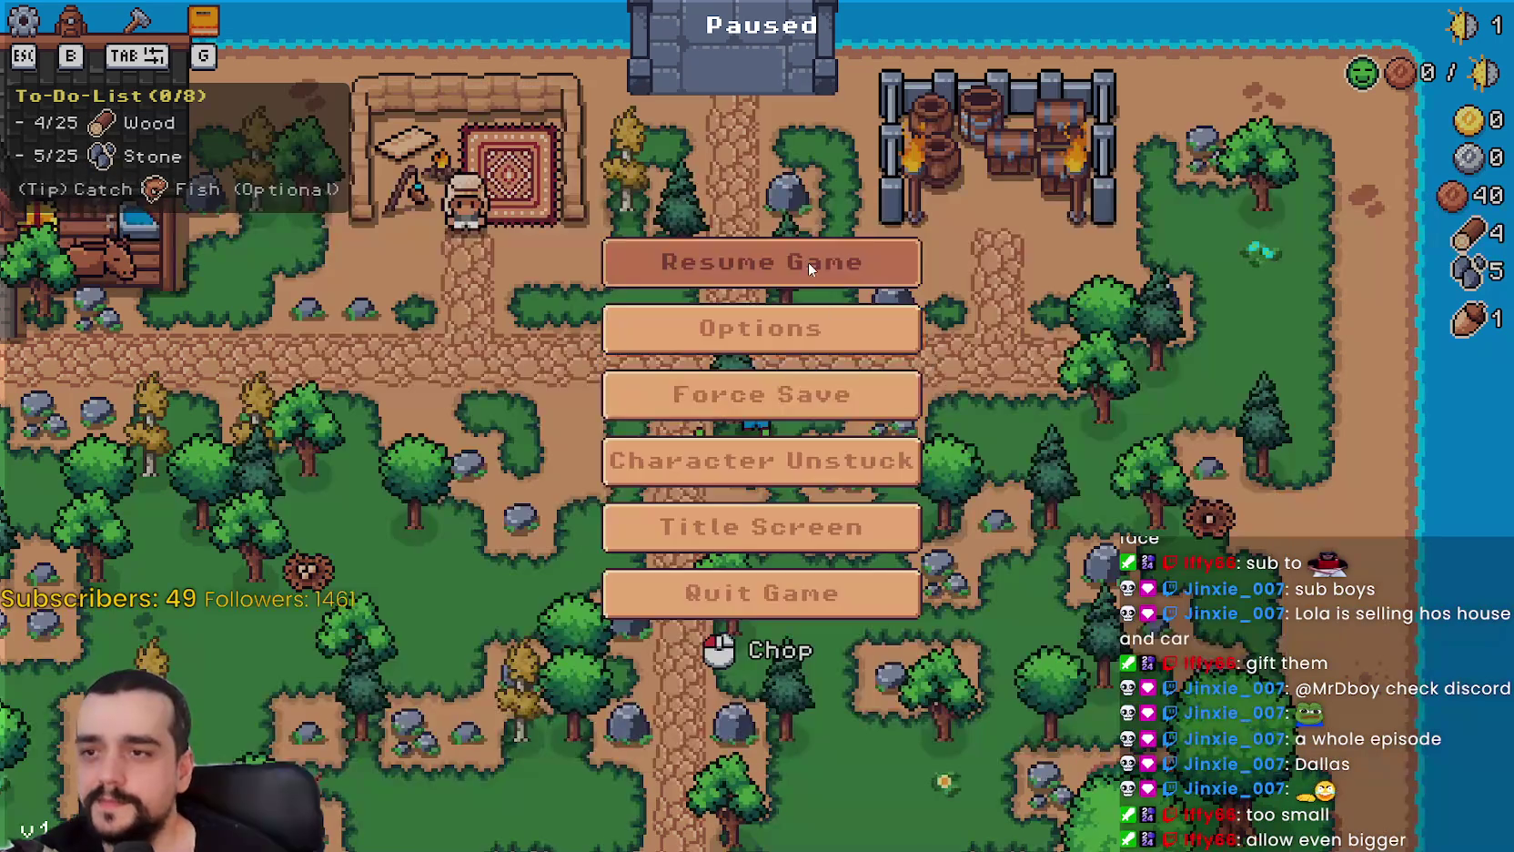
# Leave the game's options, return to Godot, and skip to the next song.
pyautogui.press('Escape')
pyautogui.hotkey('alt', 'Tab')
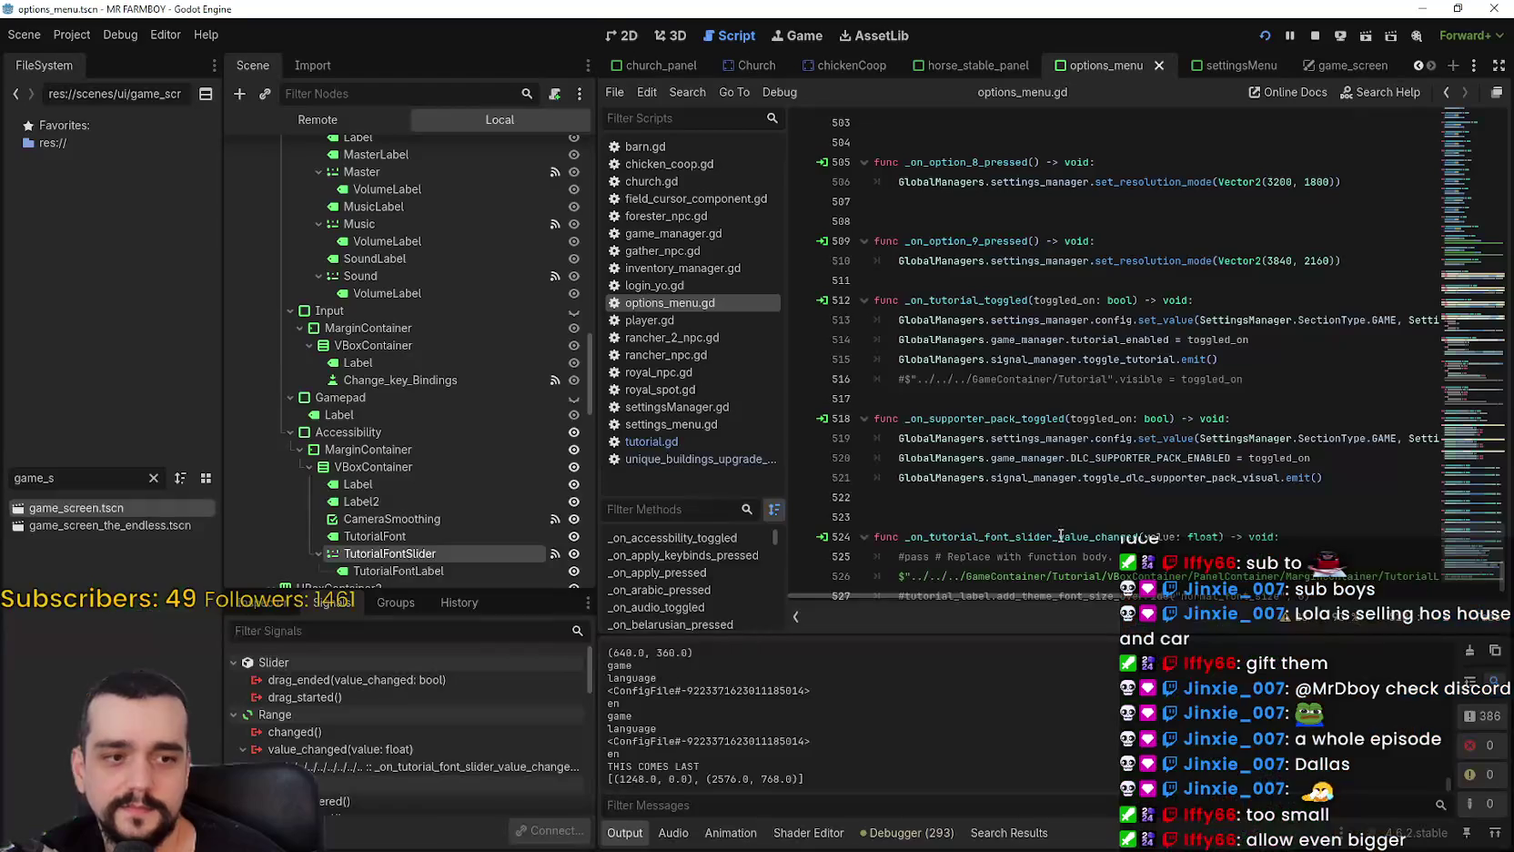
pyautogui.click(1101, 517)
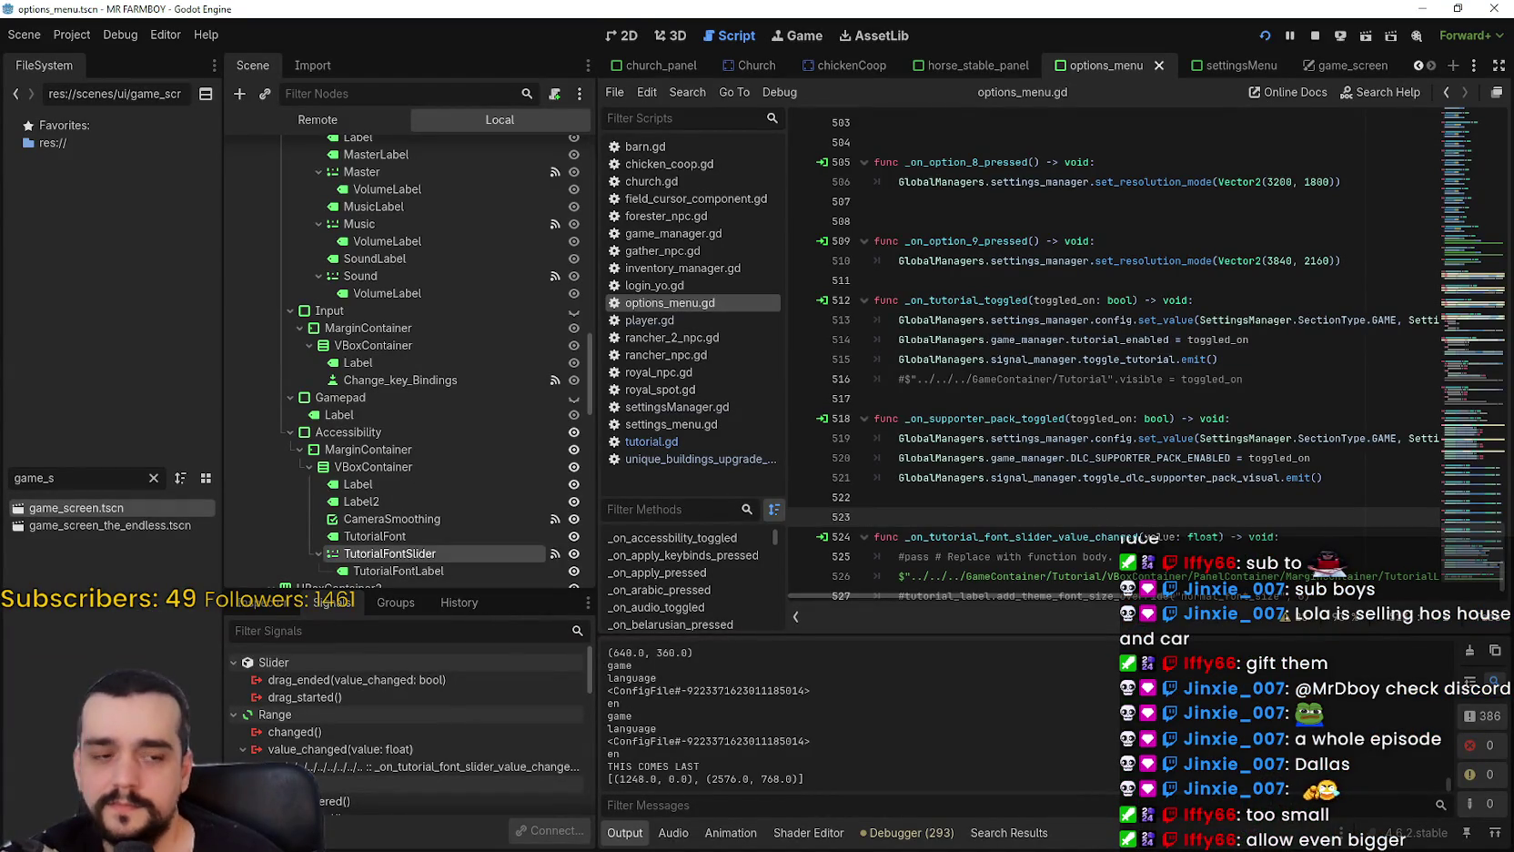
pyautogui.hotkey('alt', 'Tab')
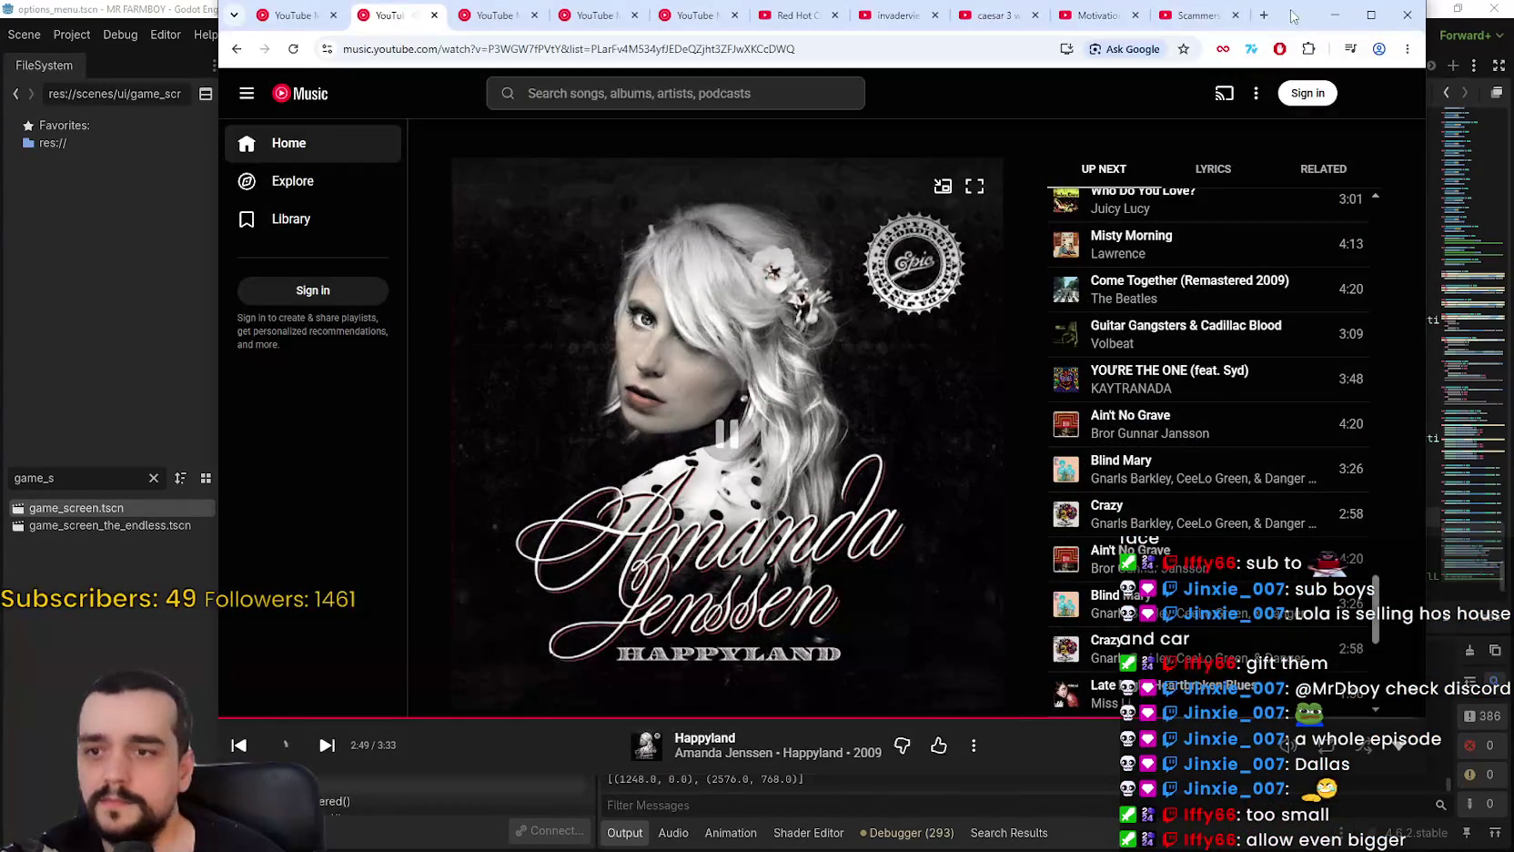
pyautogui.click(325, 746)
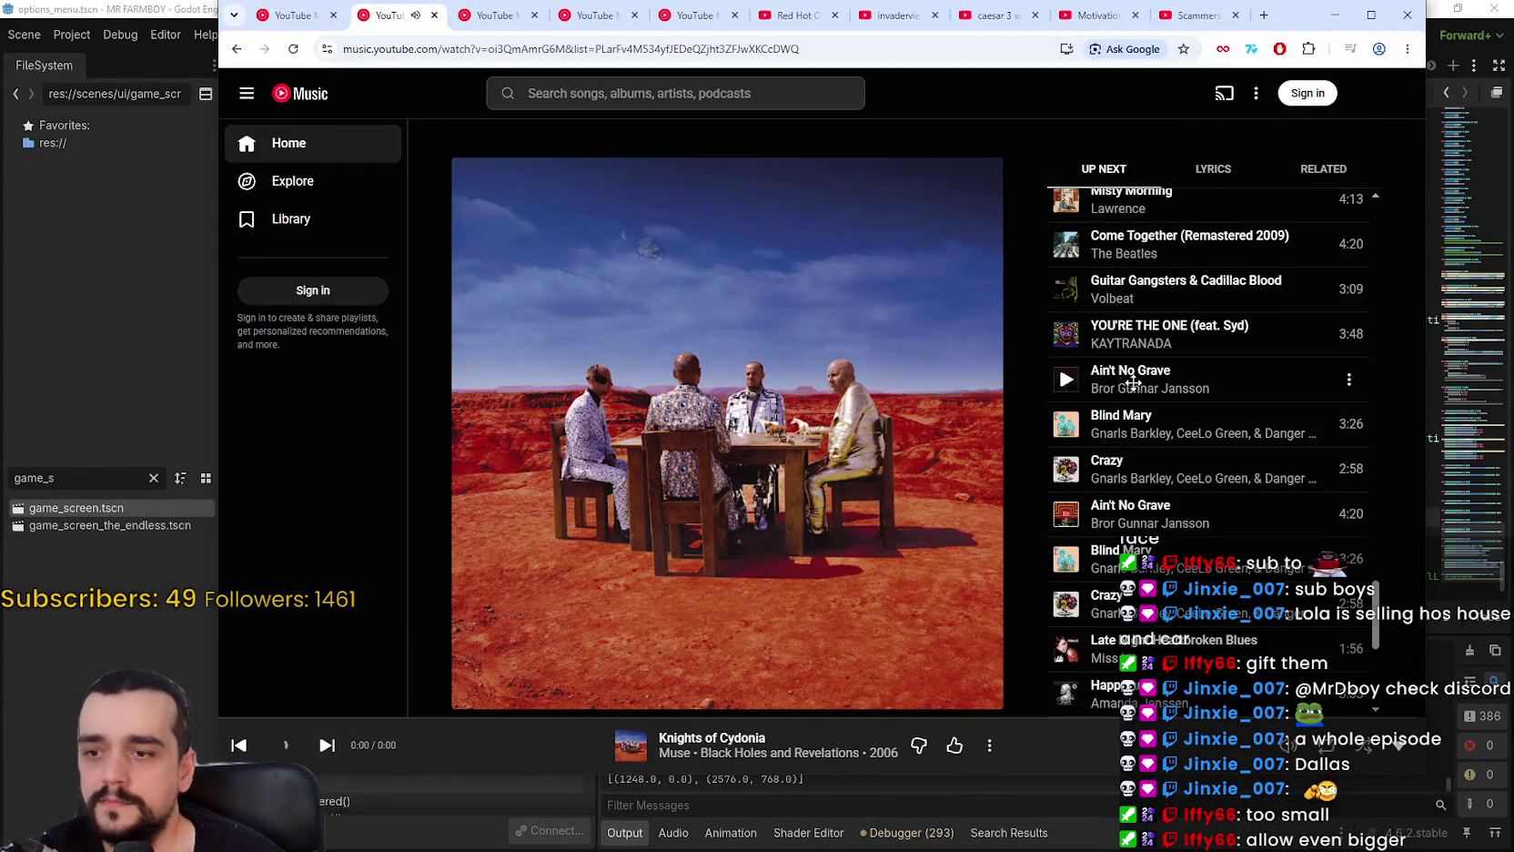
pyautogui.click(1333, 15)
# Jump to the slider's value_changed handler and select the font-size line 526.
pyautogui.click(910, 398)
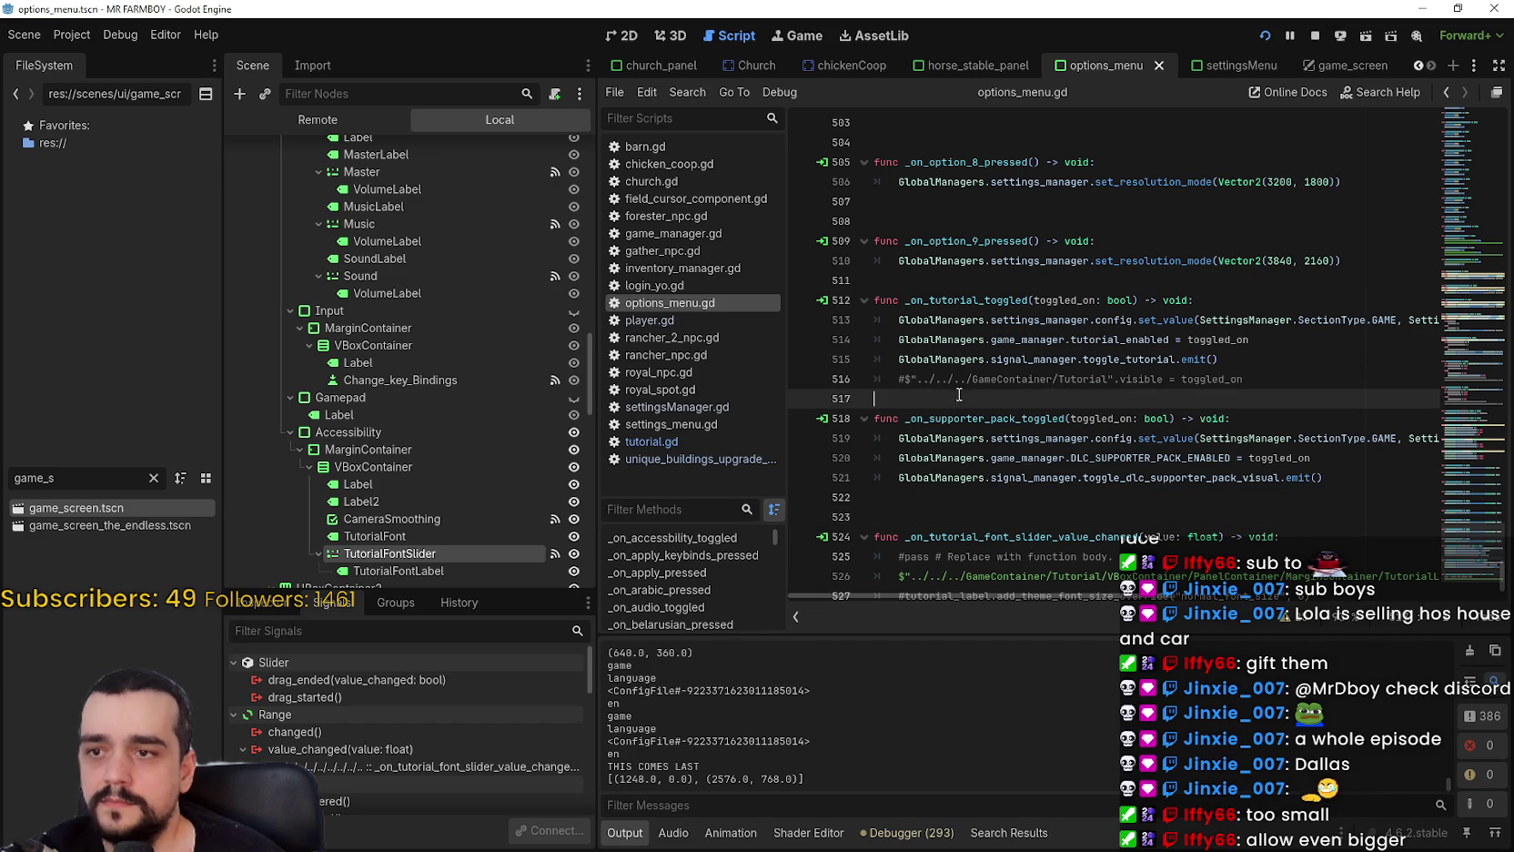
pyautogui.scroll(-3, 413, 487)
pyautogui.doubleClick(433, 766)
pyautogui.click(1216, 542)
pyautogui.press('End')
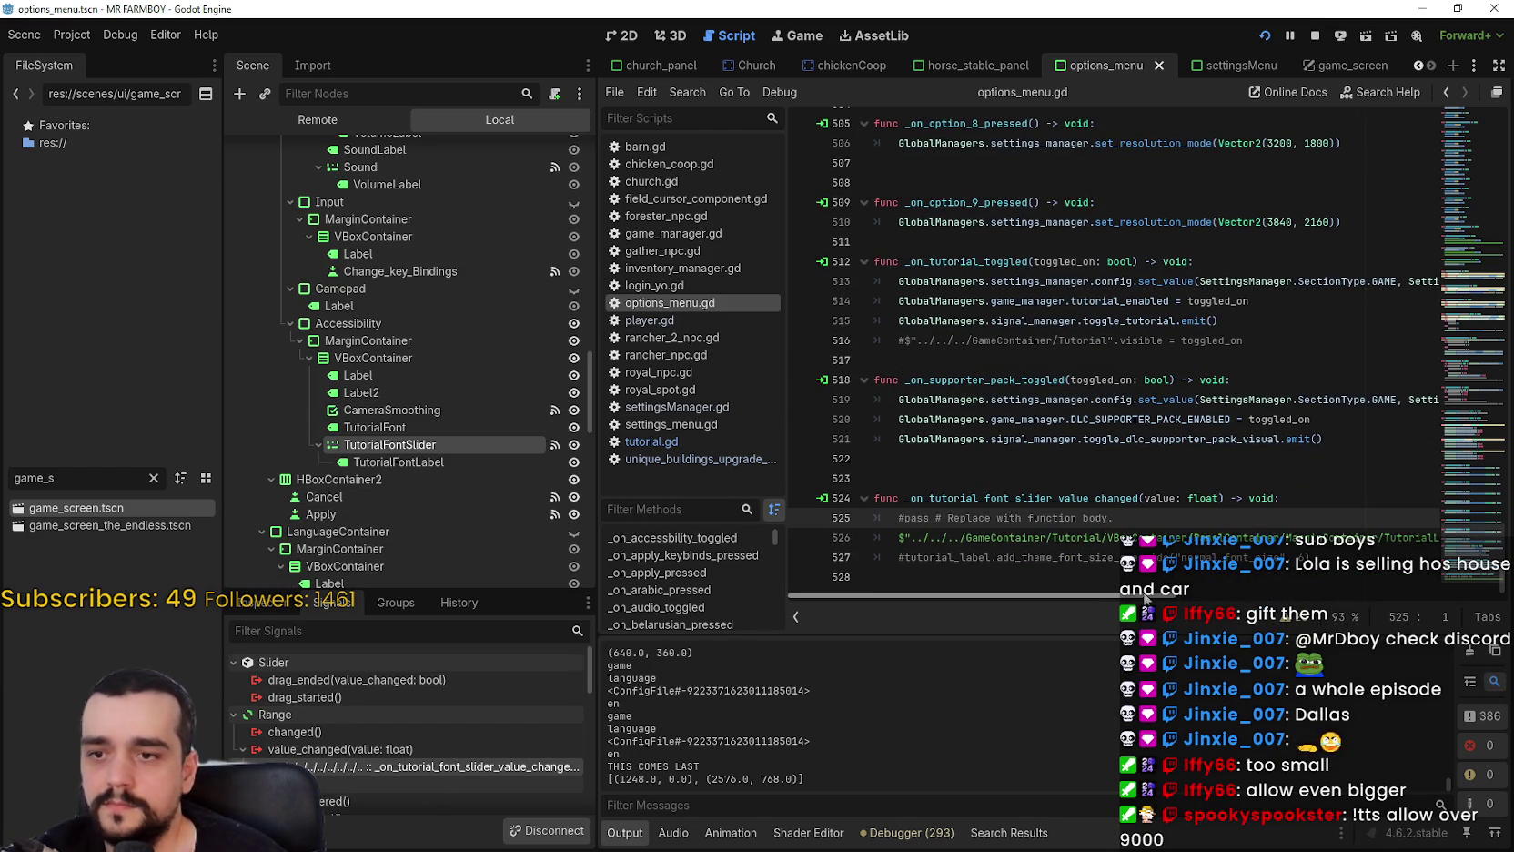
pyautogui.moveTo(1333, 544); pyautogui.dragTo(899, 541)
pyautogui.moveTo(1039, 542); pyautogui.dragTo(1493, 536)
# Duplicate line 526, remove normal_font_size from the copy, and save options_menu.gd.
pyautogui.click(1417, 537)
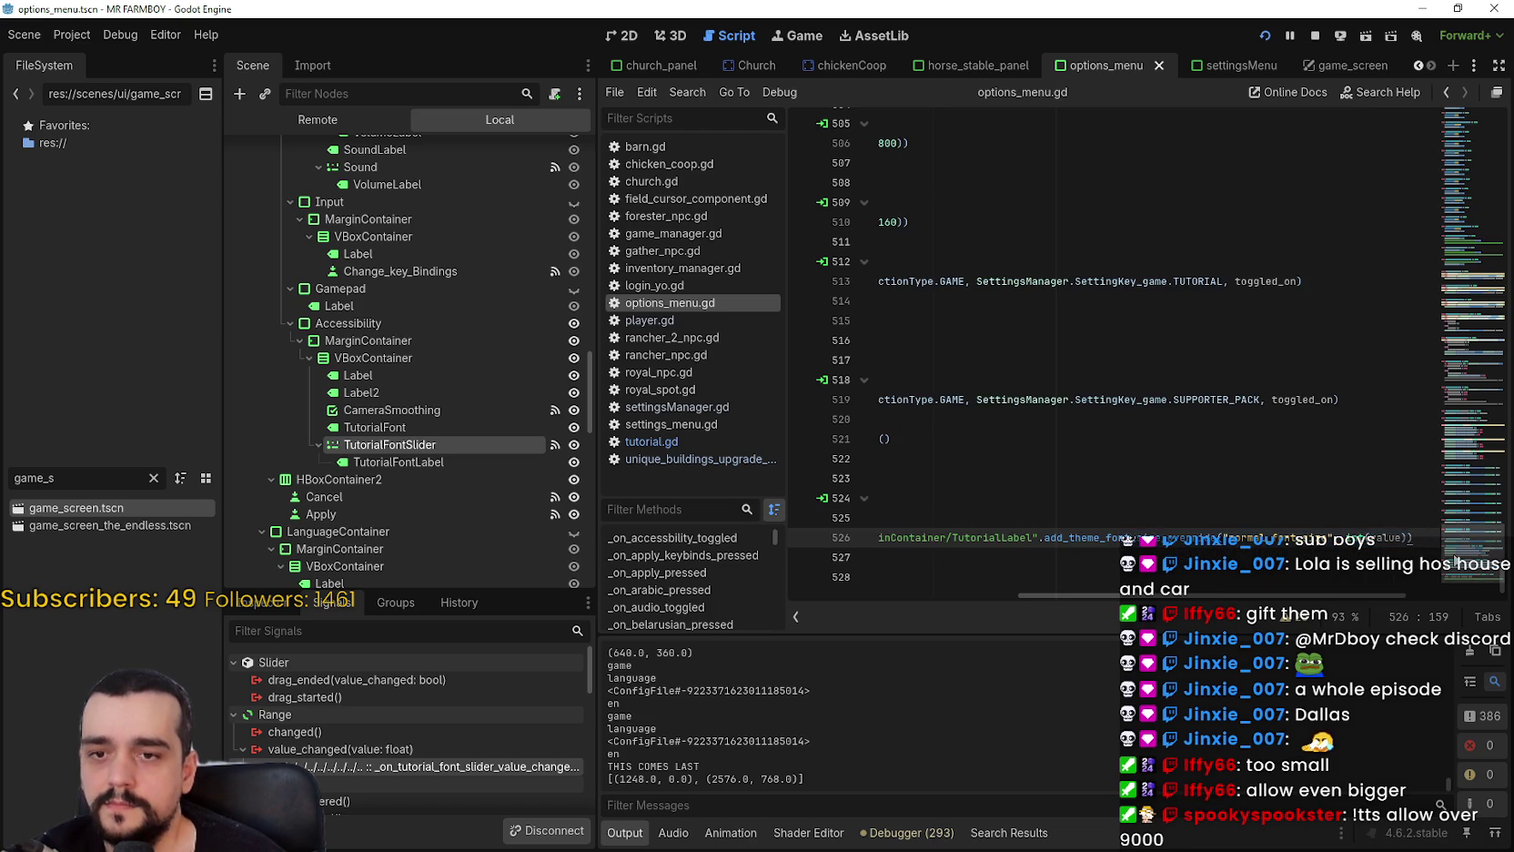
pyautogui.hotkey('ctrl', 'alt', 'Down')
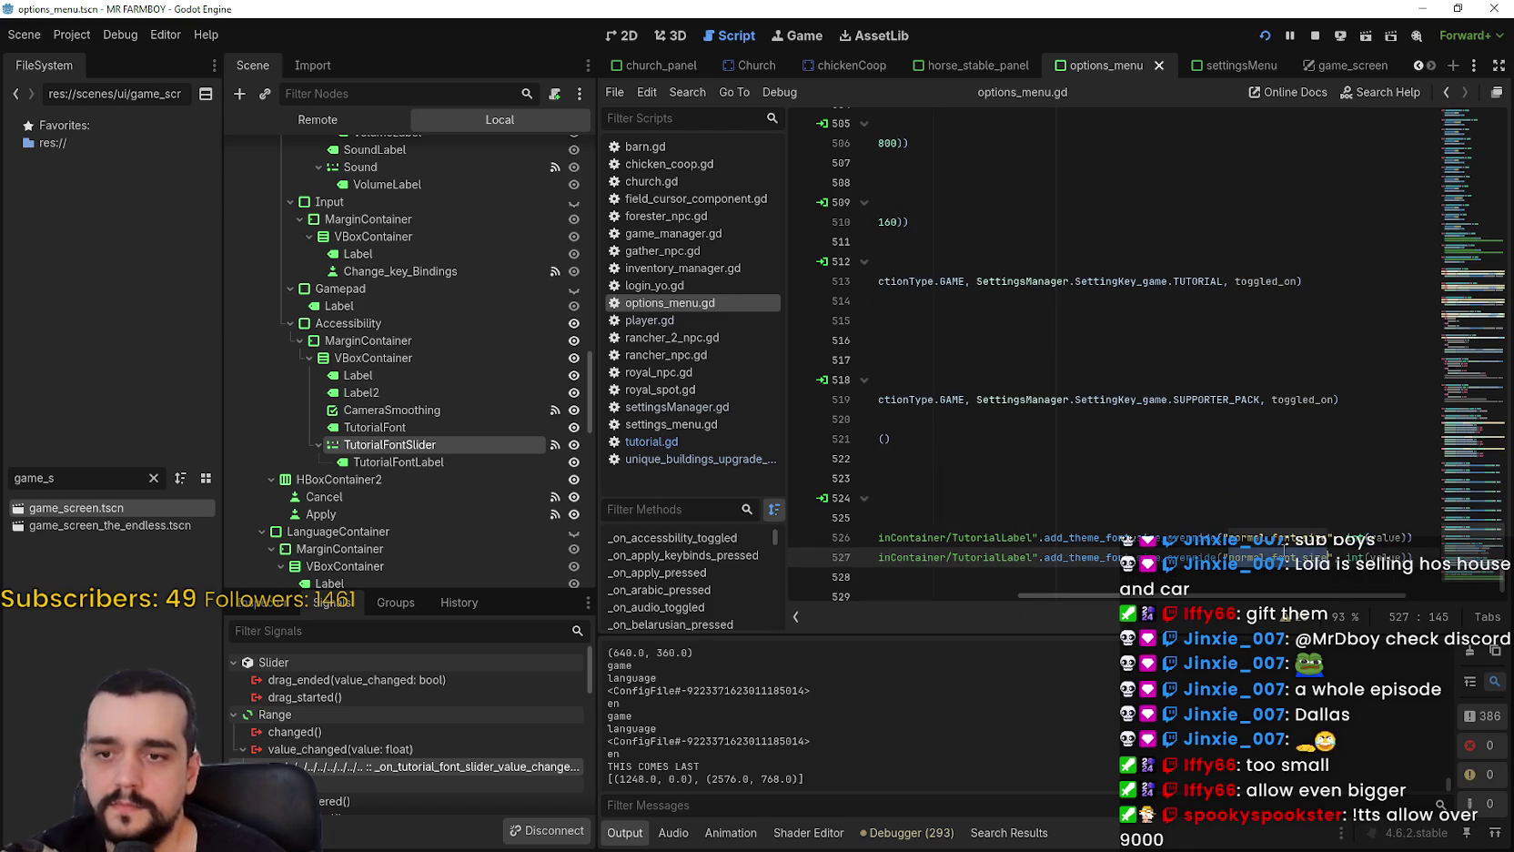
pyautogui.press('BackSpace')
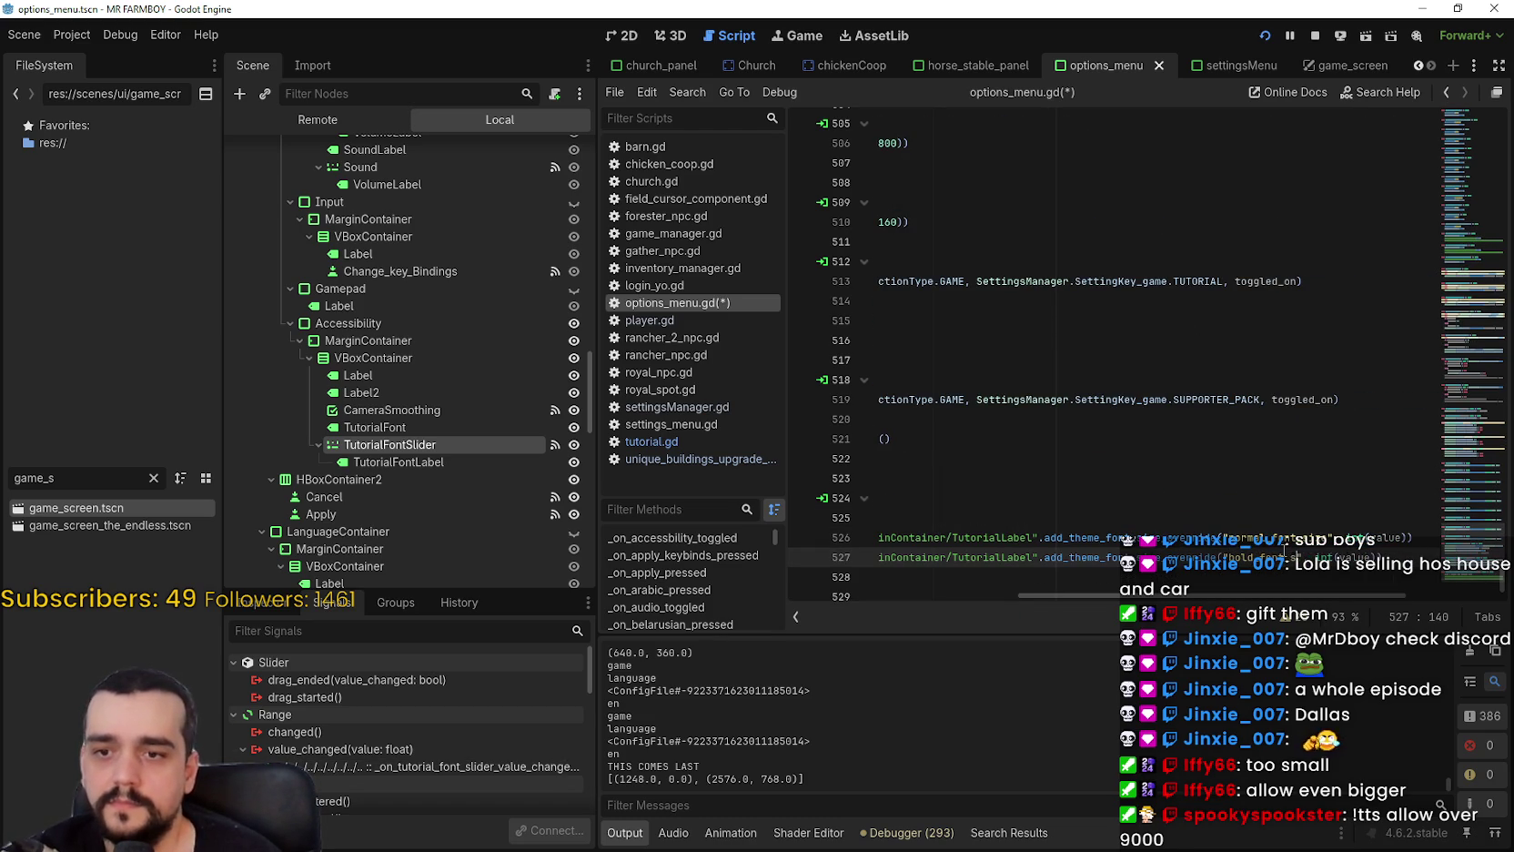
pyautogui.hotkey('ctrl', 's')
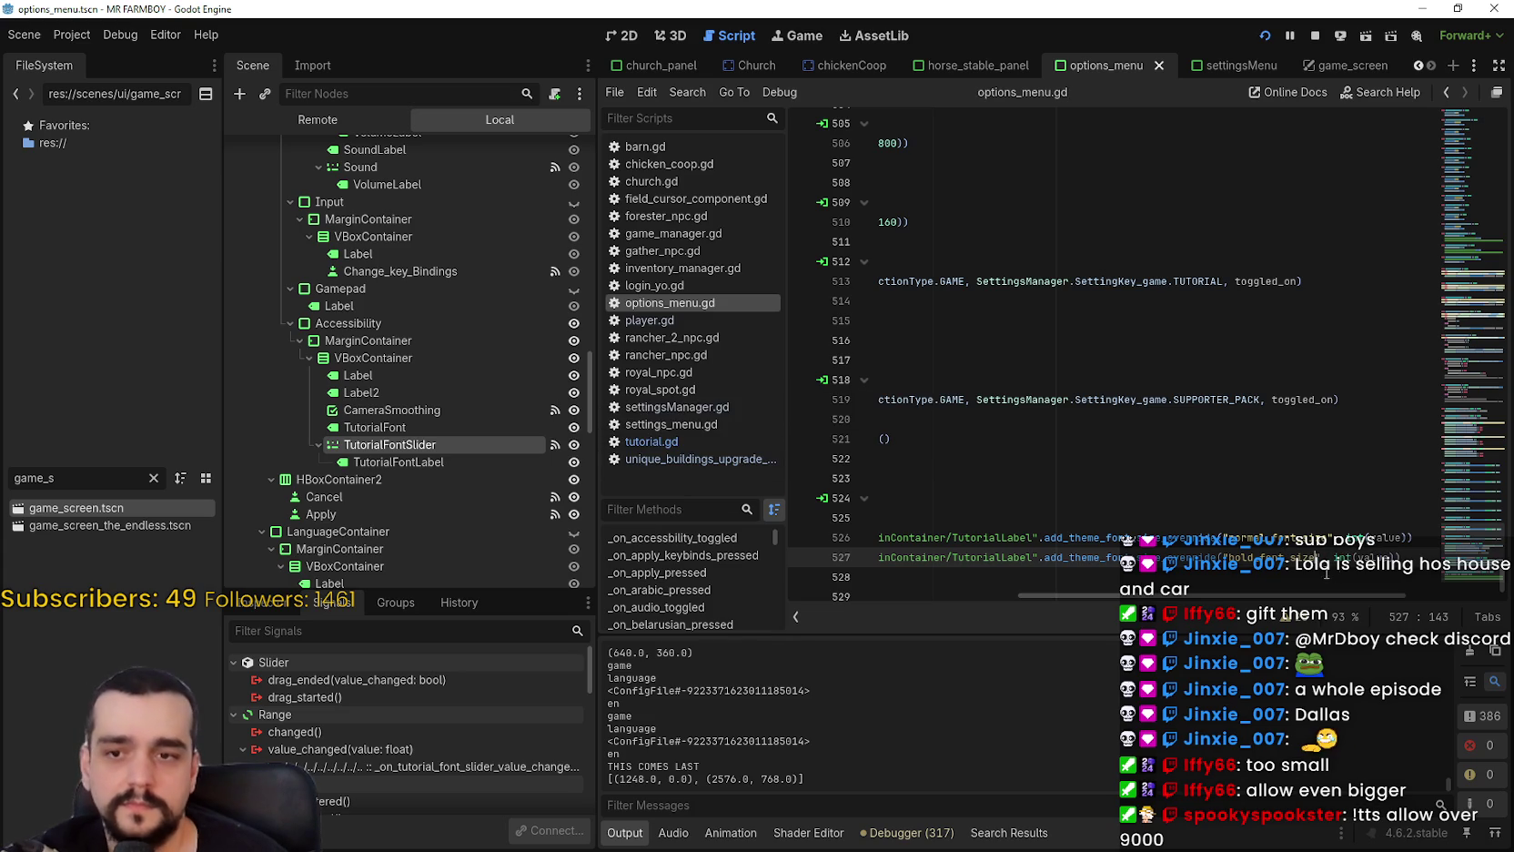
pyautogui.hotkey('alt', 'Tab')
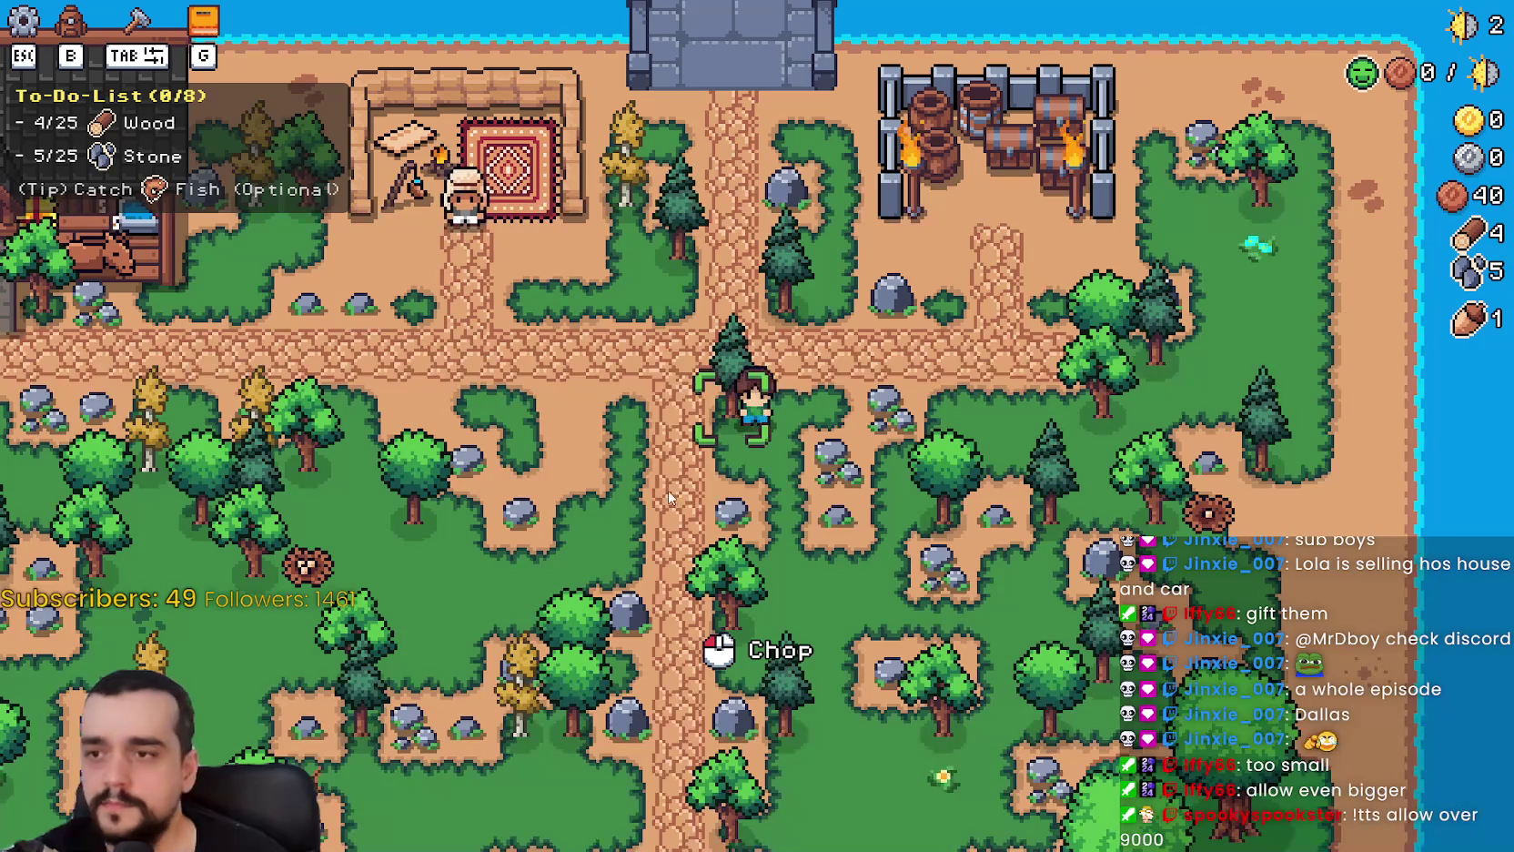
# Set Tutorial Font Size to its maximum of 6, apply it, and resume the game.
pyautogui.press('Escape')
pyautogui.click(761, 335)
pyautogui.moveTo(364, 404)
pyautogui.mouseDown()
pyautogui.moveTo(613, 404)
pyautogui.moveTo(833, 435)
pyautogui.mouseUp()
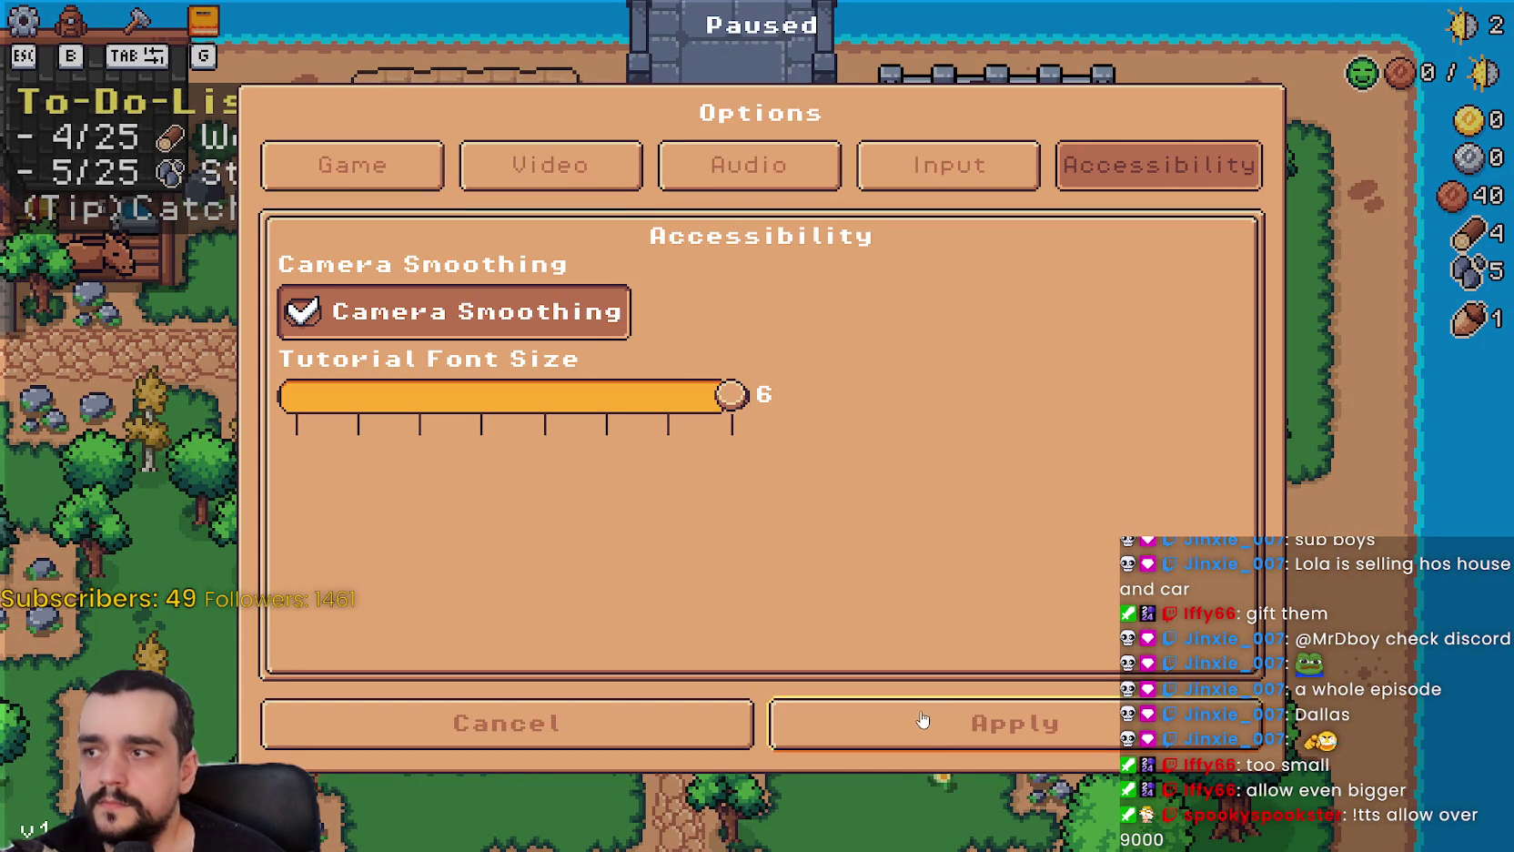
pyautogui.click(928, 728)
pyautogui.press('Escape')
# Chop a tree and gather rocks for more wood and stone.
pyautogui.click(1020, 556)
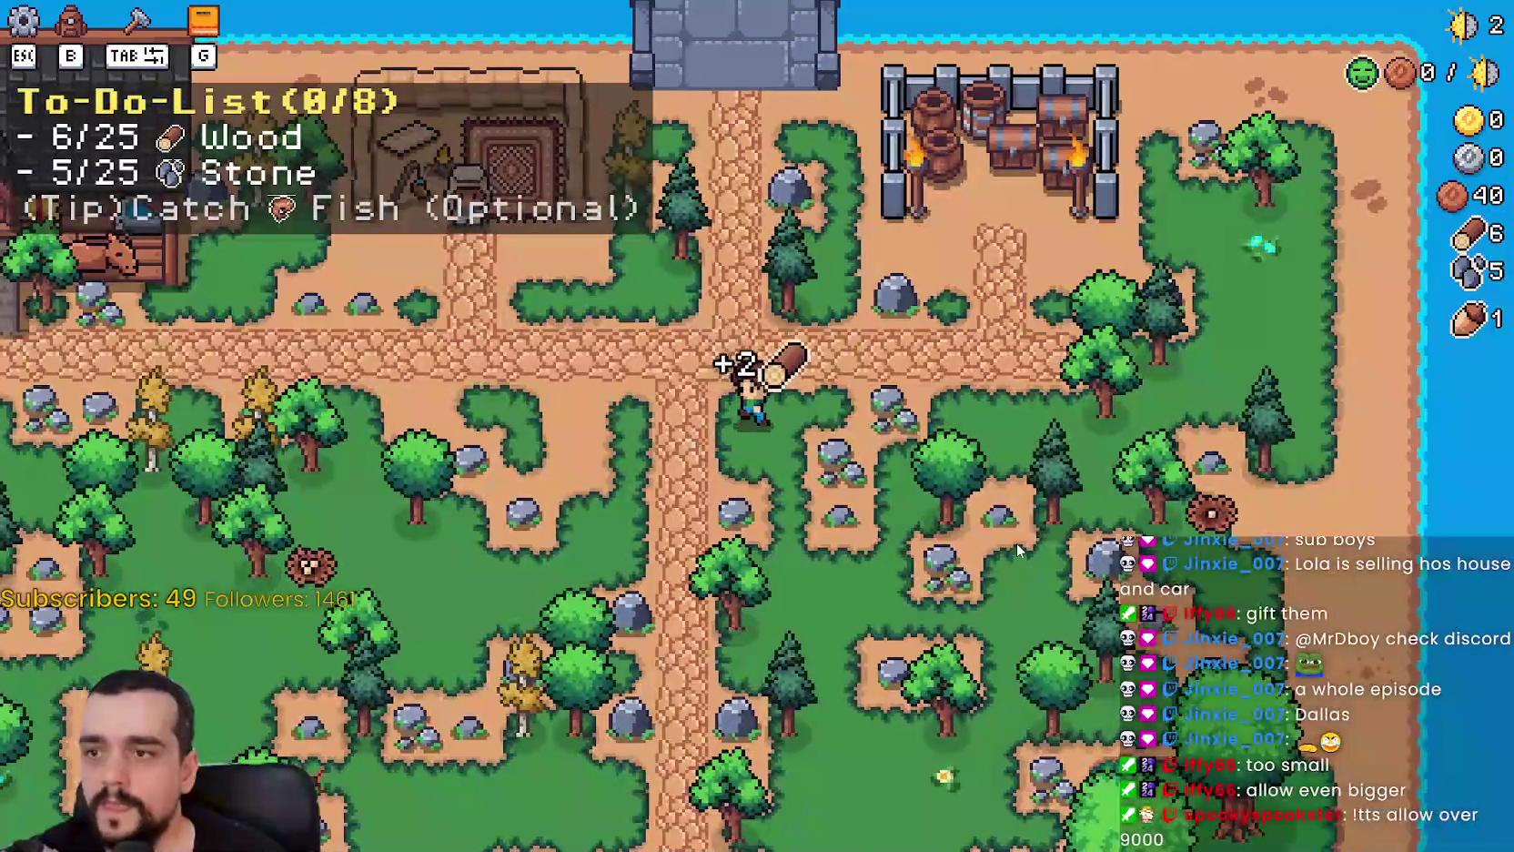
pyautogui.press('w')
pyautogui.click(1015, 541)
# Walk the farmer around, chopping trees and mining rocks for wood and stone.
pyautogui.press('a')
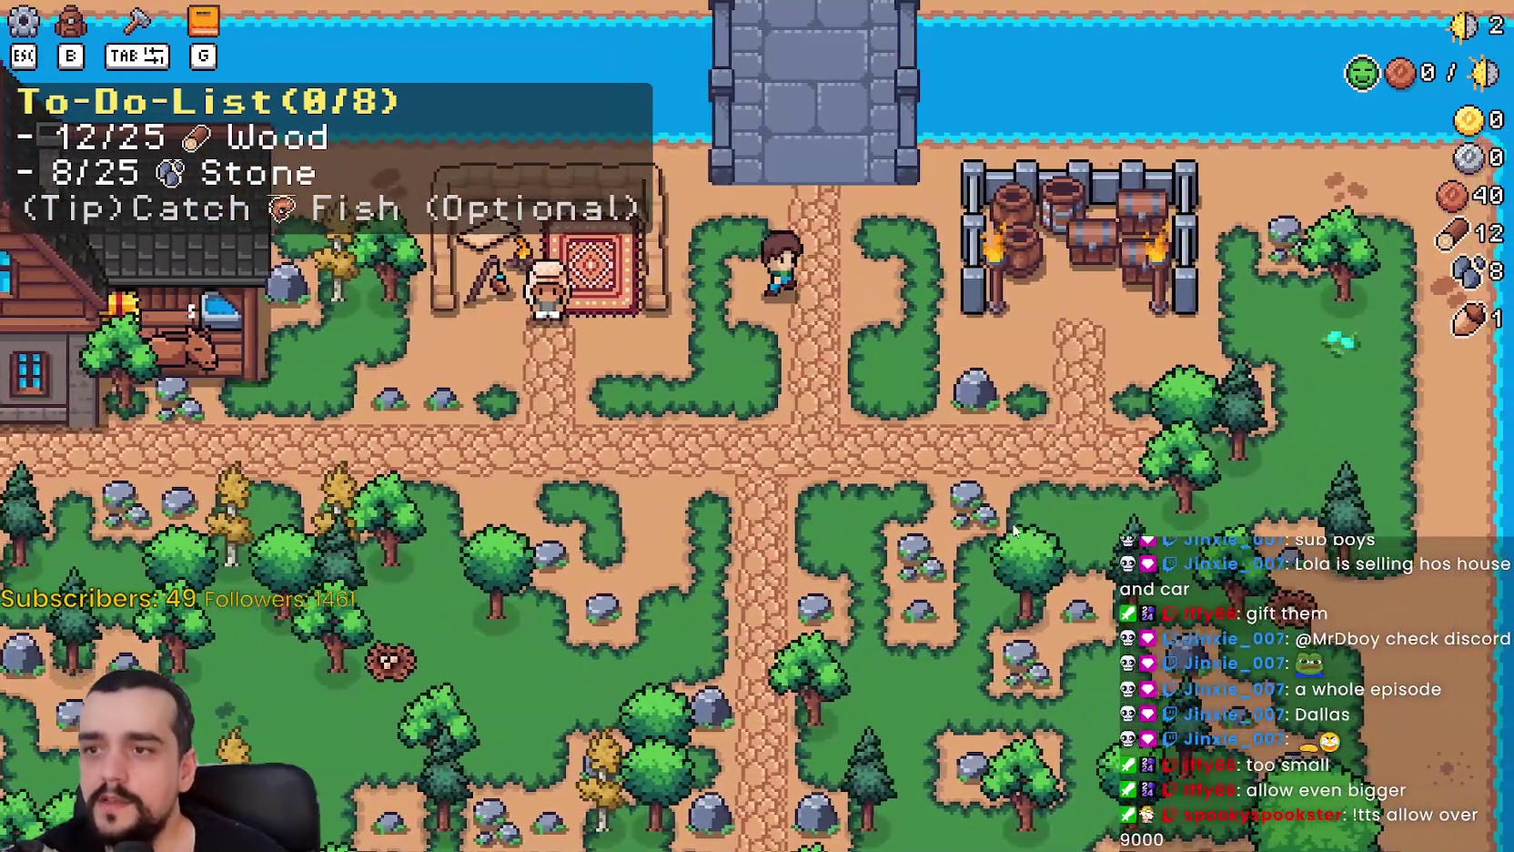
pyautogui.press('d')
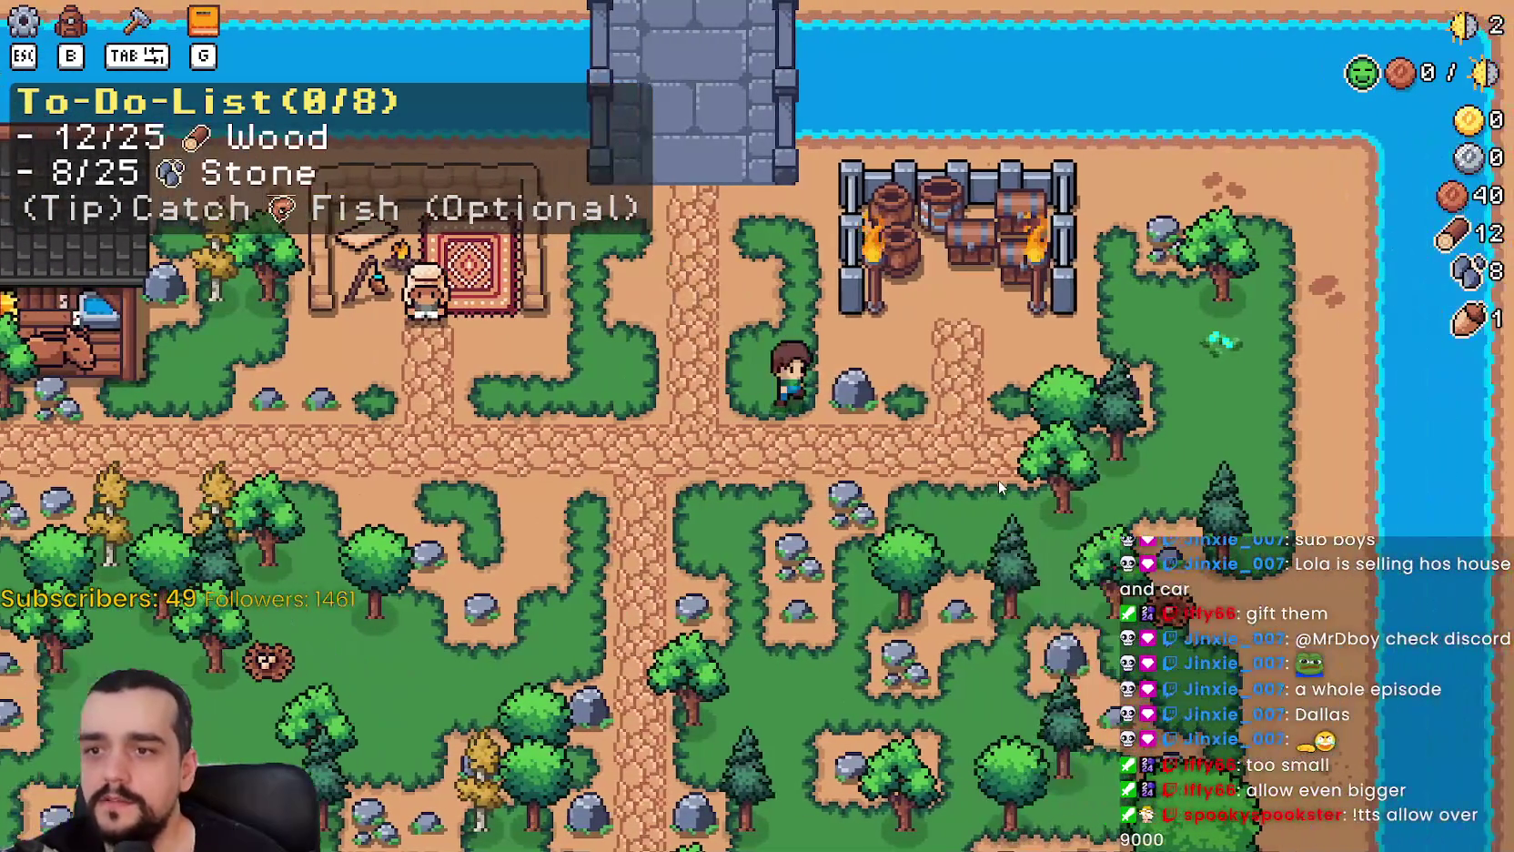
pyautogui.press('s')
pyautogui.press('d')
pyautogui.click(996, 487)
pyautogui.click(996, 482)
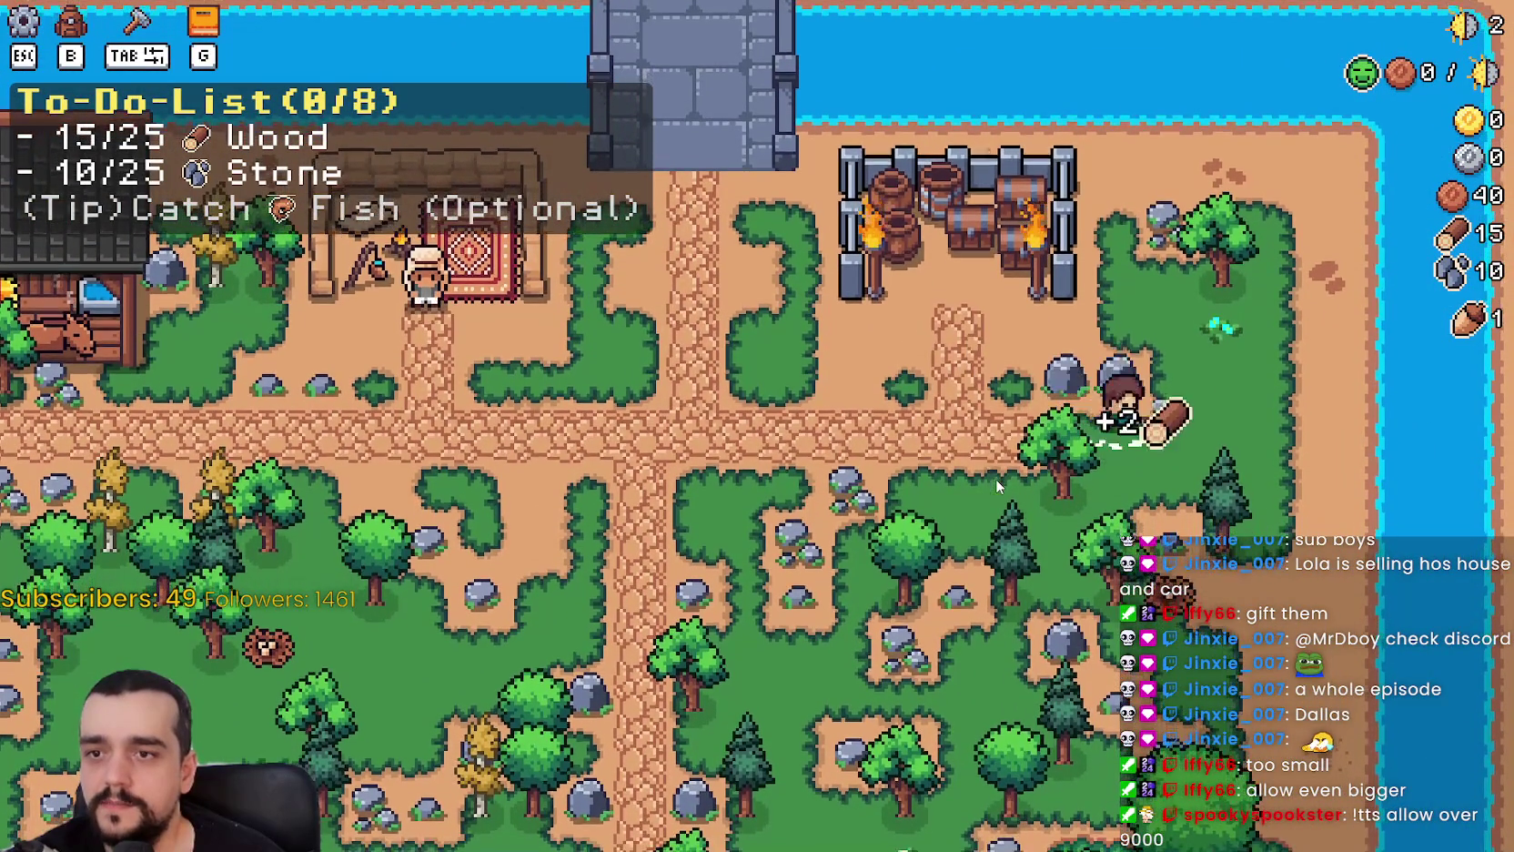
pyautogui.press('w')
pyautogui.press('d')
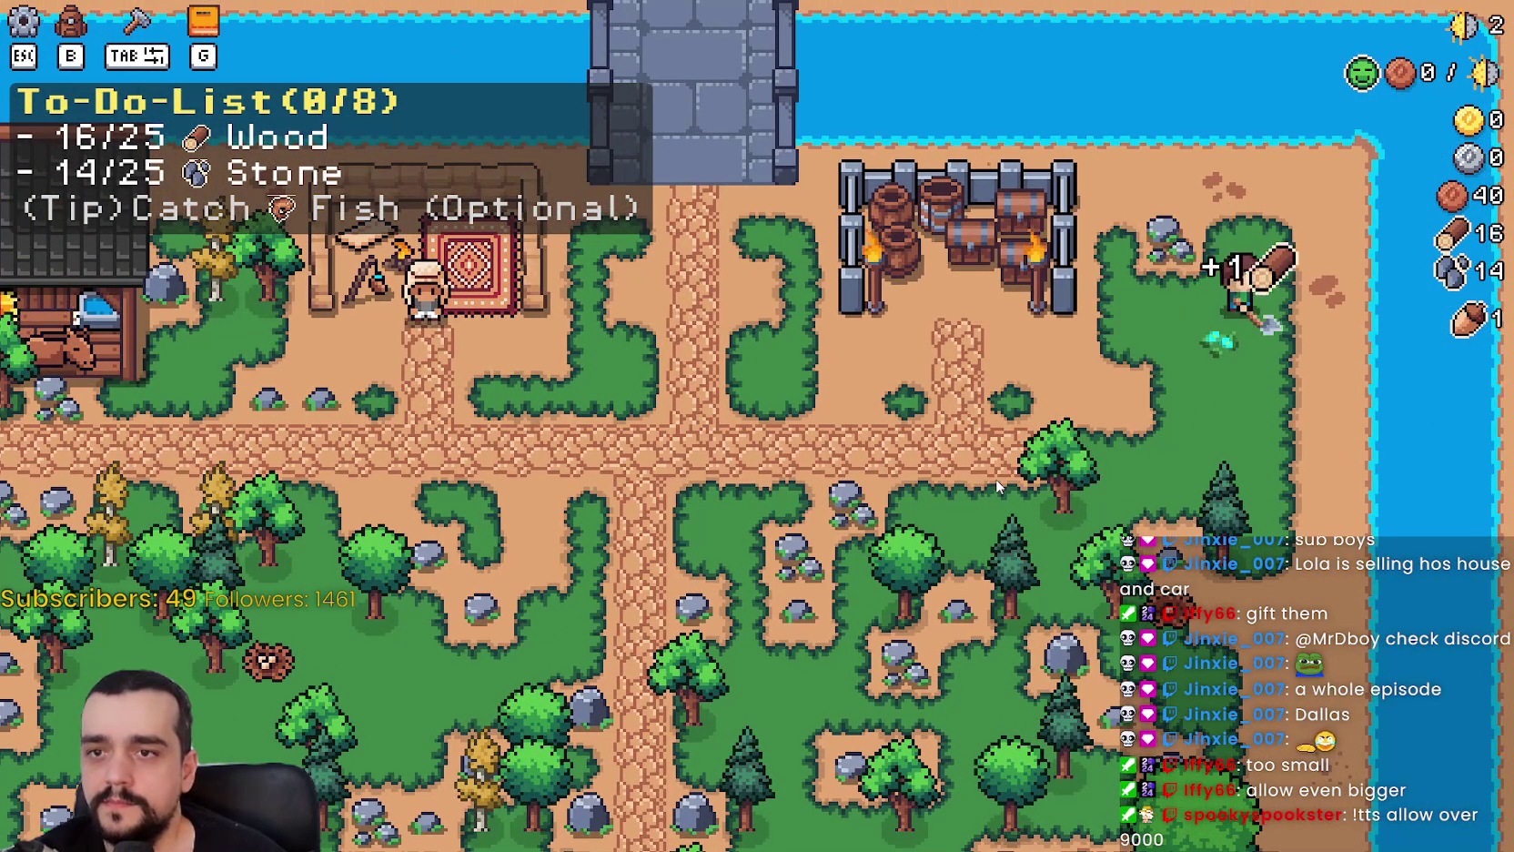
pyautogui.press('s')
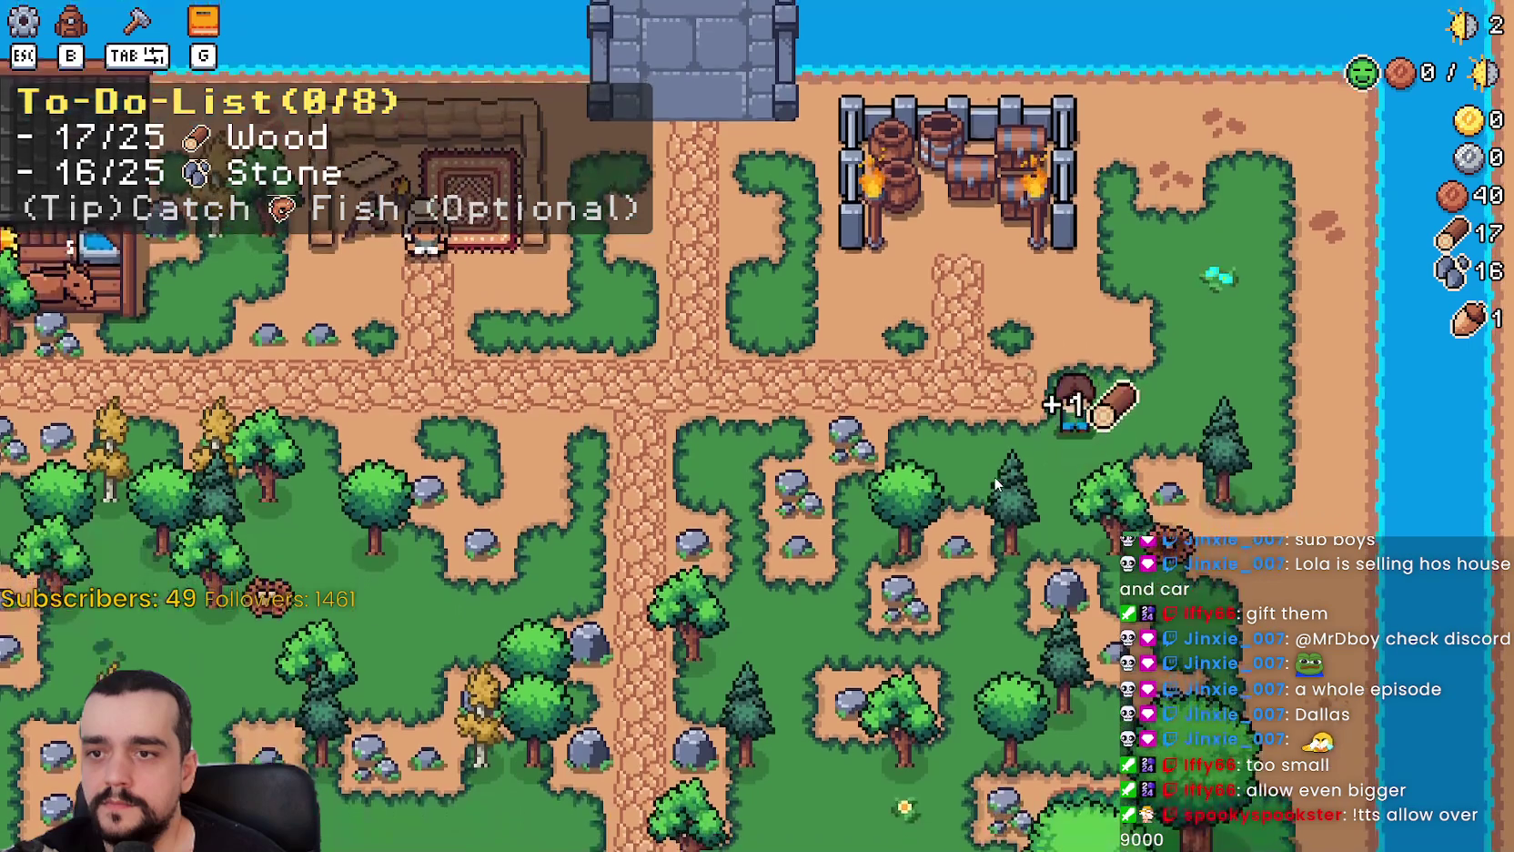
pyautogui.press('a')
pyautogui.click(992, 476)
pyautogui.press('s')
pyautogui.press('a')
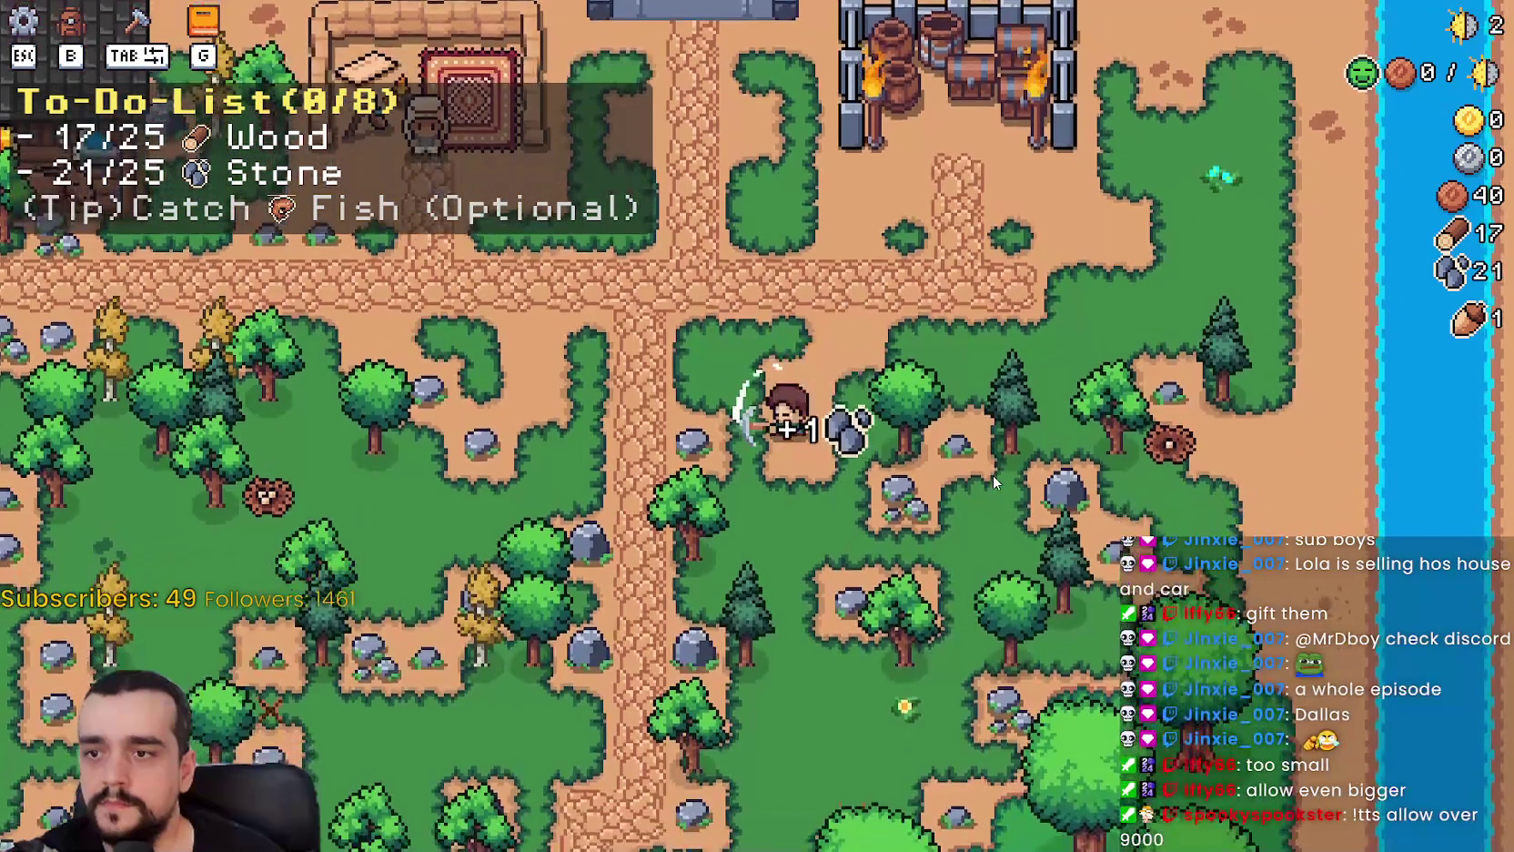
pyautogui.click(992, 476)
# Keep gathering until the Market goals unlock, then switch back to the Godot editor.
pyautogui.press('s')
pyautogui.press('a')
pyautogui.click(993, 480)
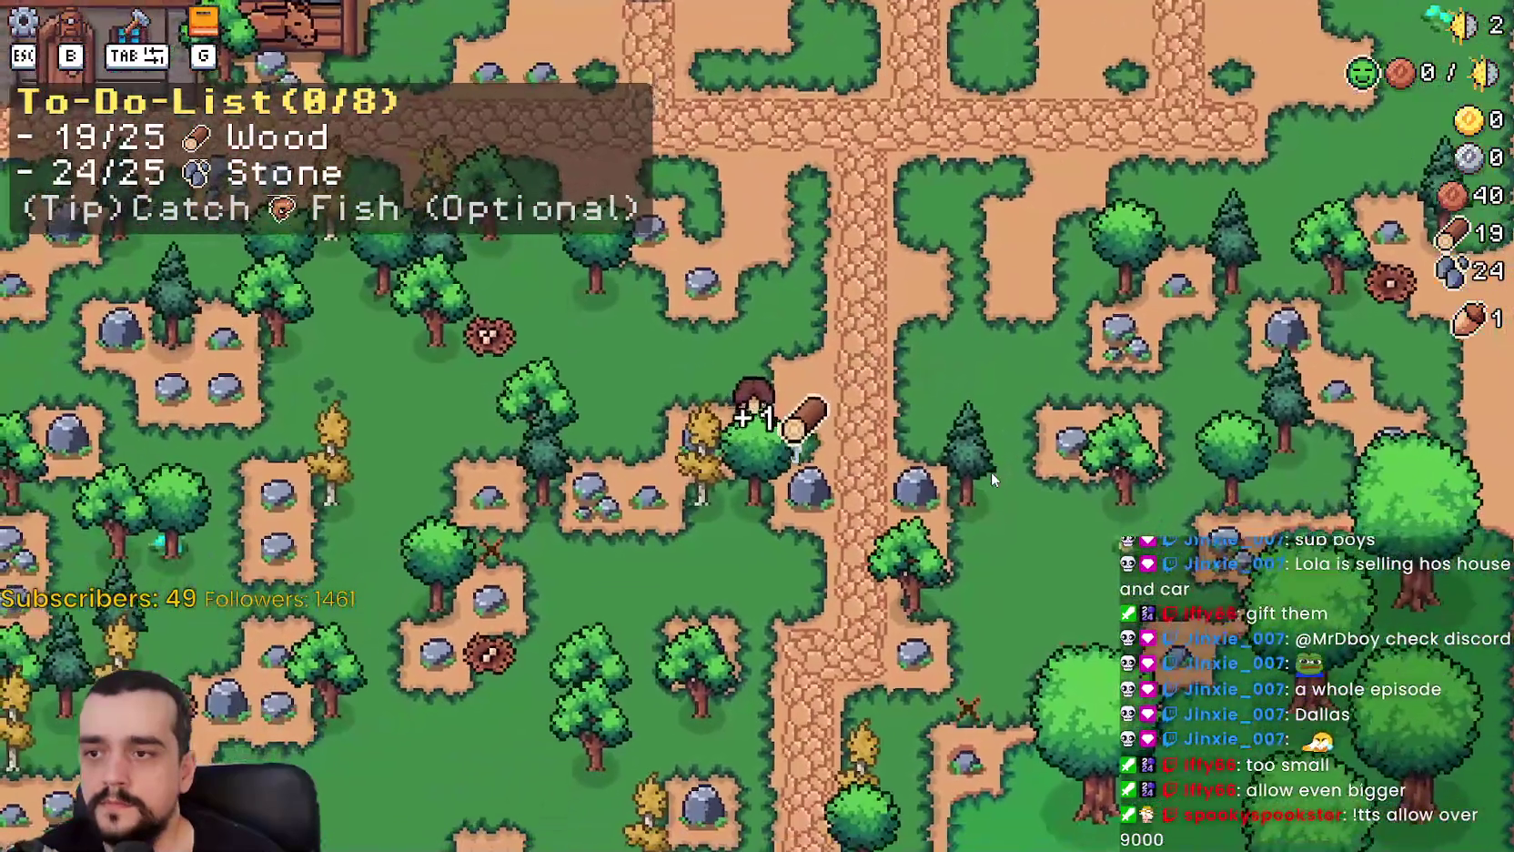
pyautogui.press('s')
pyautogui.click(991, 471)
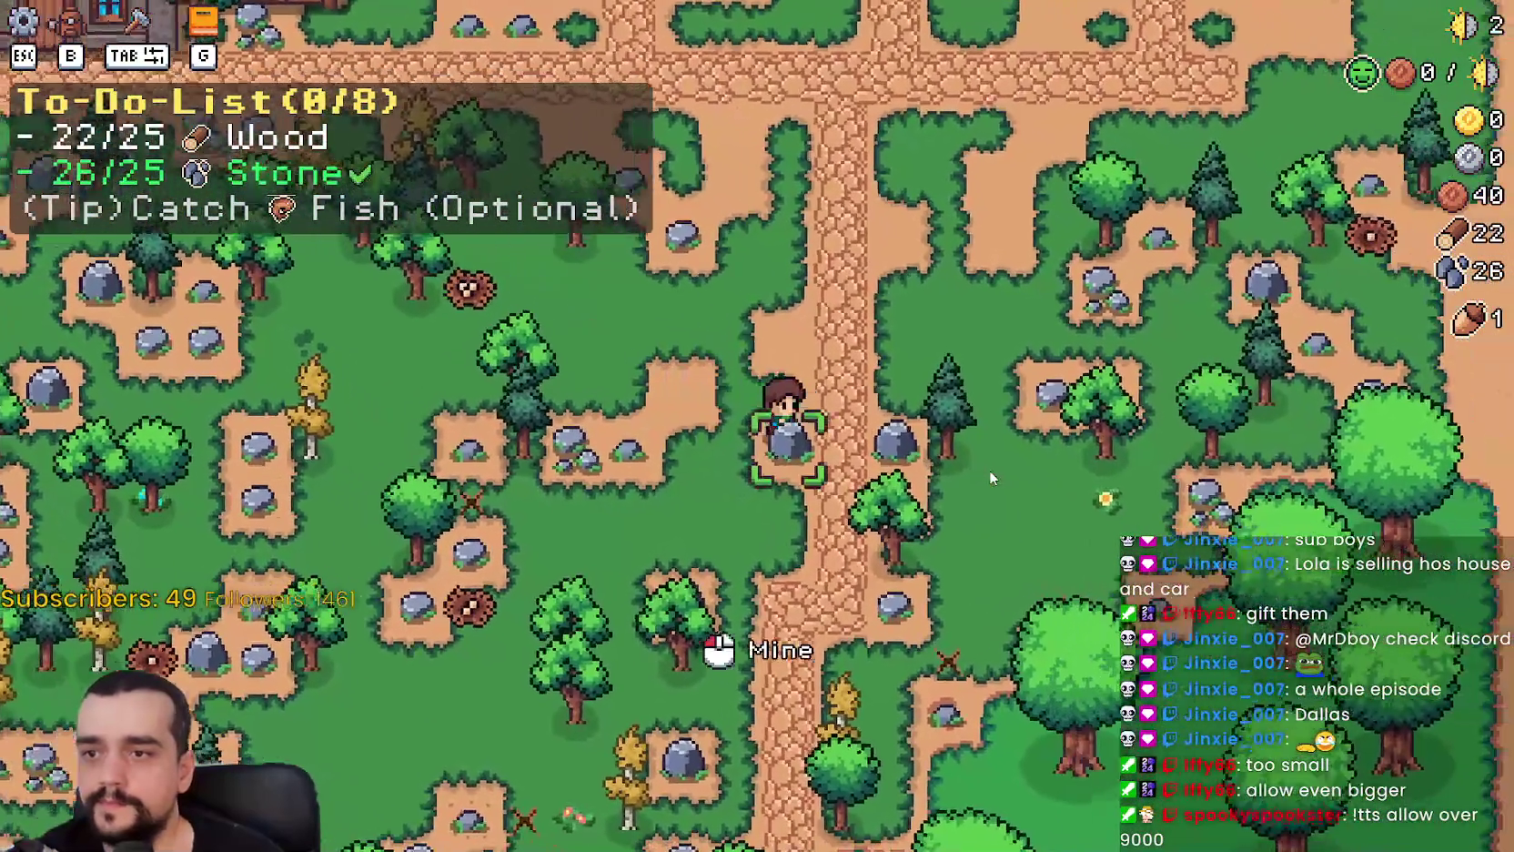
pyautogui.press('d')
pyautogui.click(989, 469)
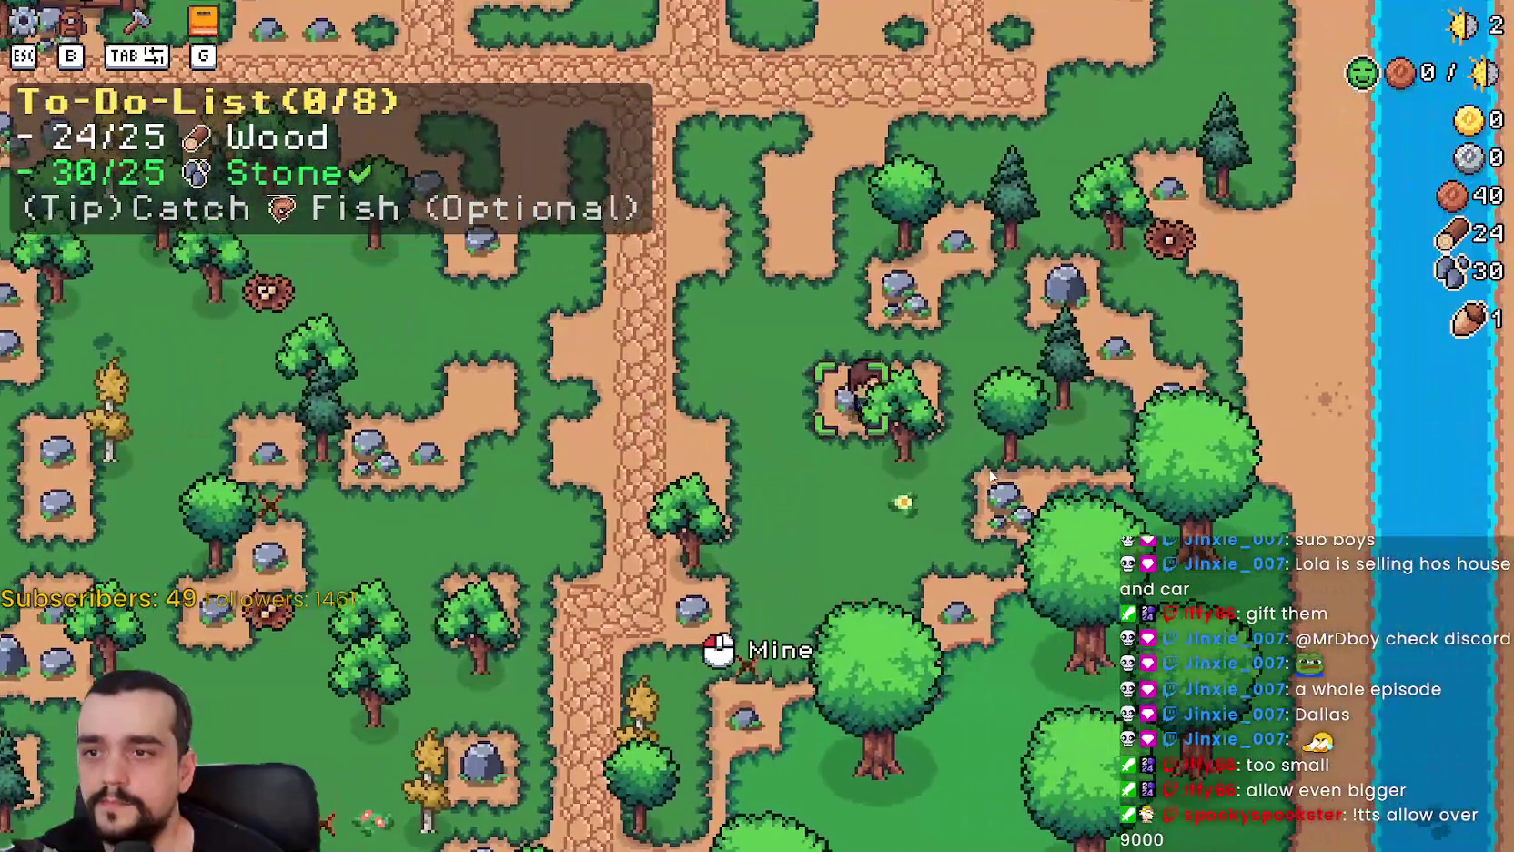
pyautogui.click(989, 474)
pyautogui.press('w')
pyautogui.press('a')
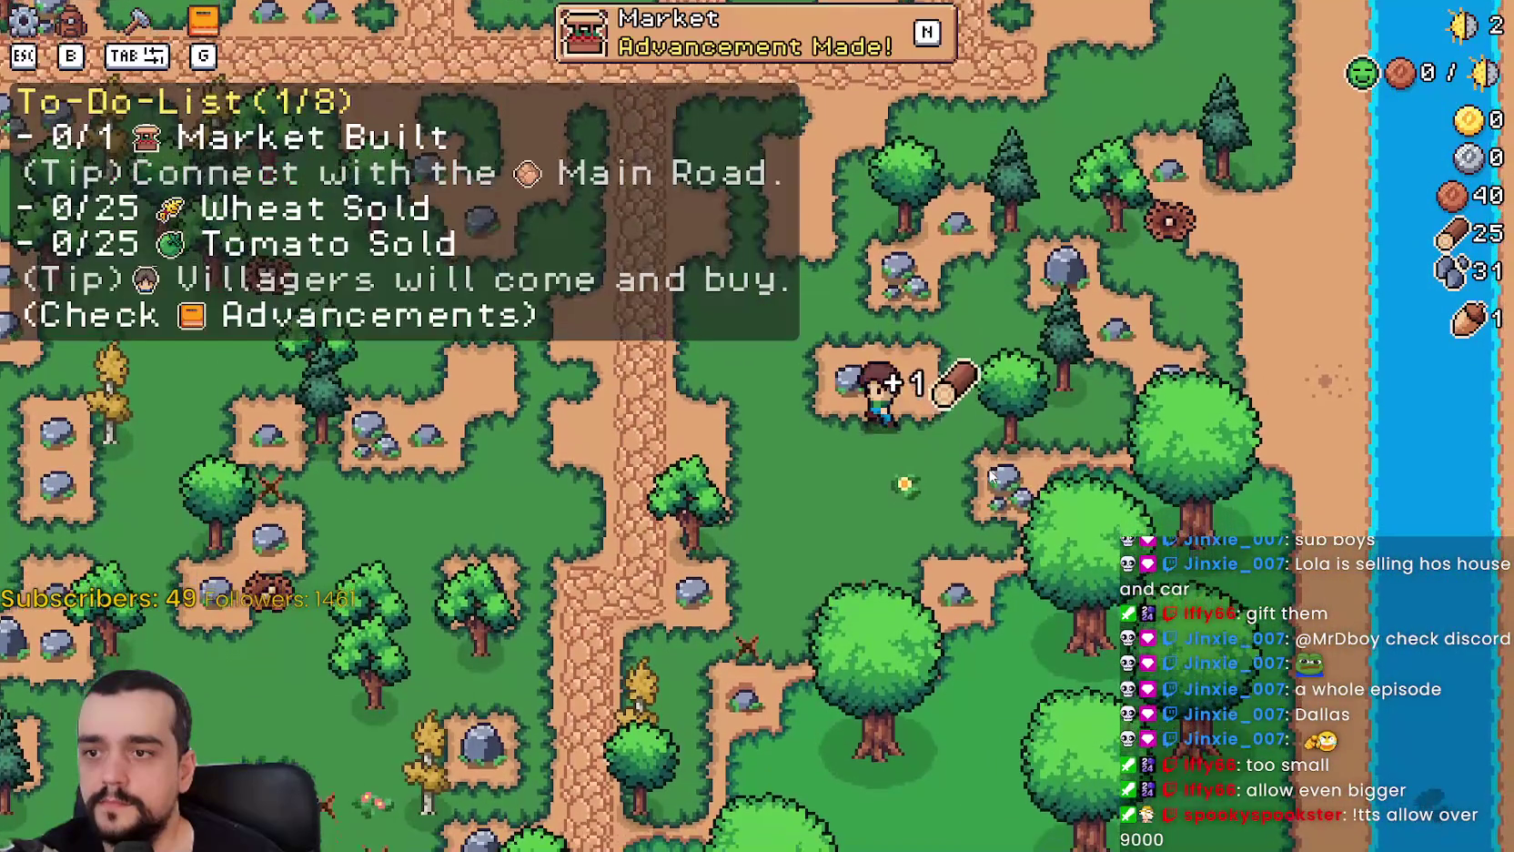
pyautogui.press('d')
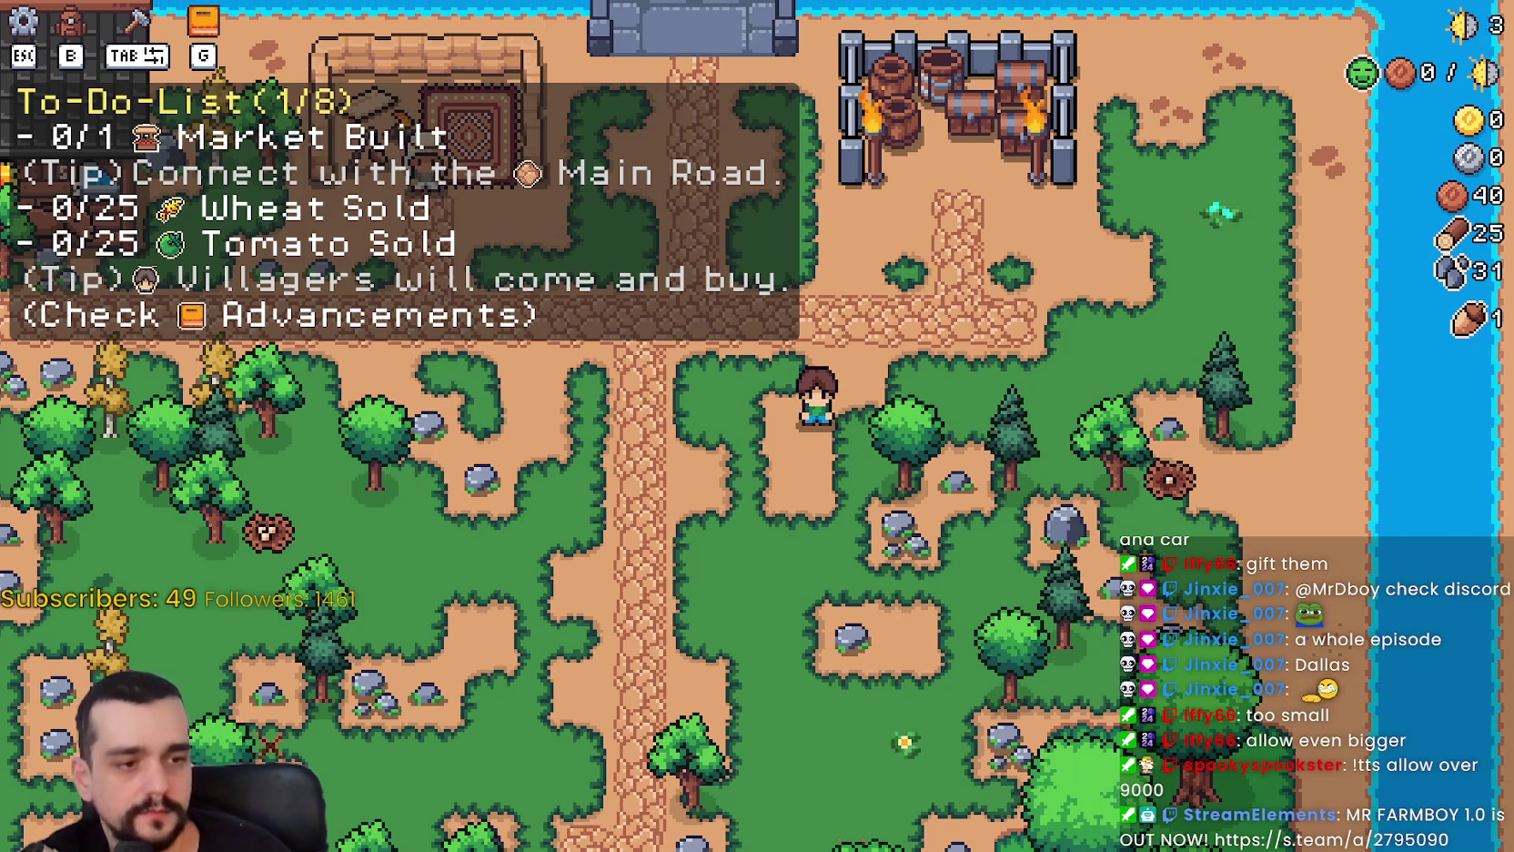
pyautogui.hotkey('alt', 'Tab')
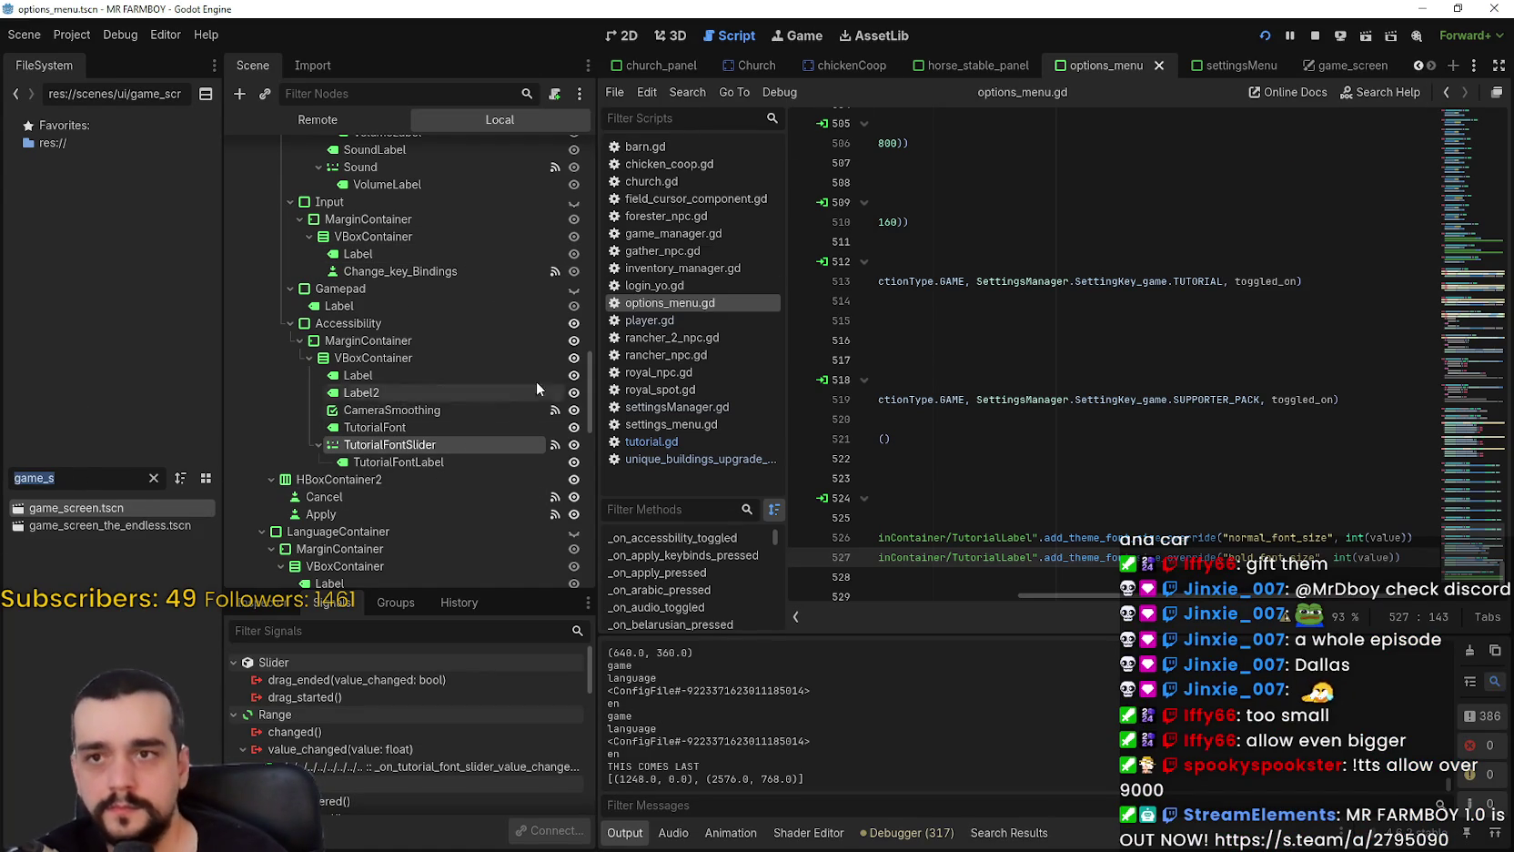
# Open the game_screen scene in the editor.
pyautogui.scroll(5, 506, 343)
pyautogui.scroll(10, 588, 381)
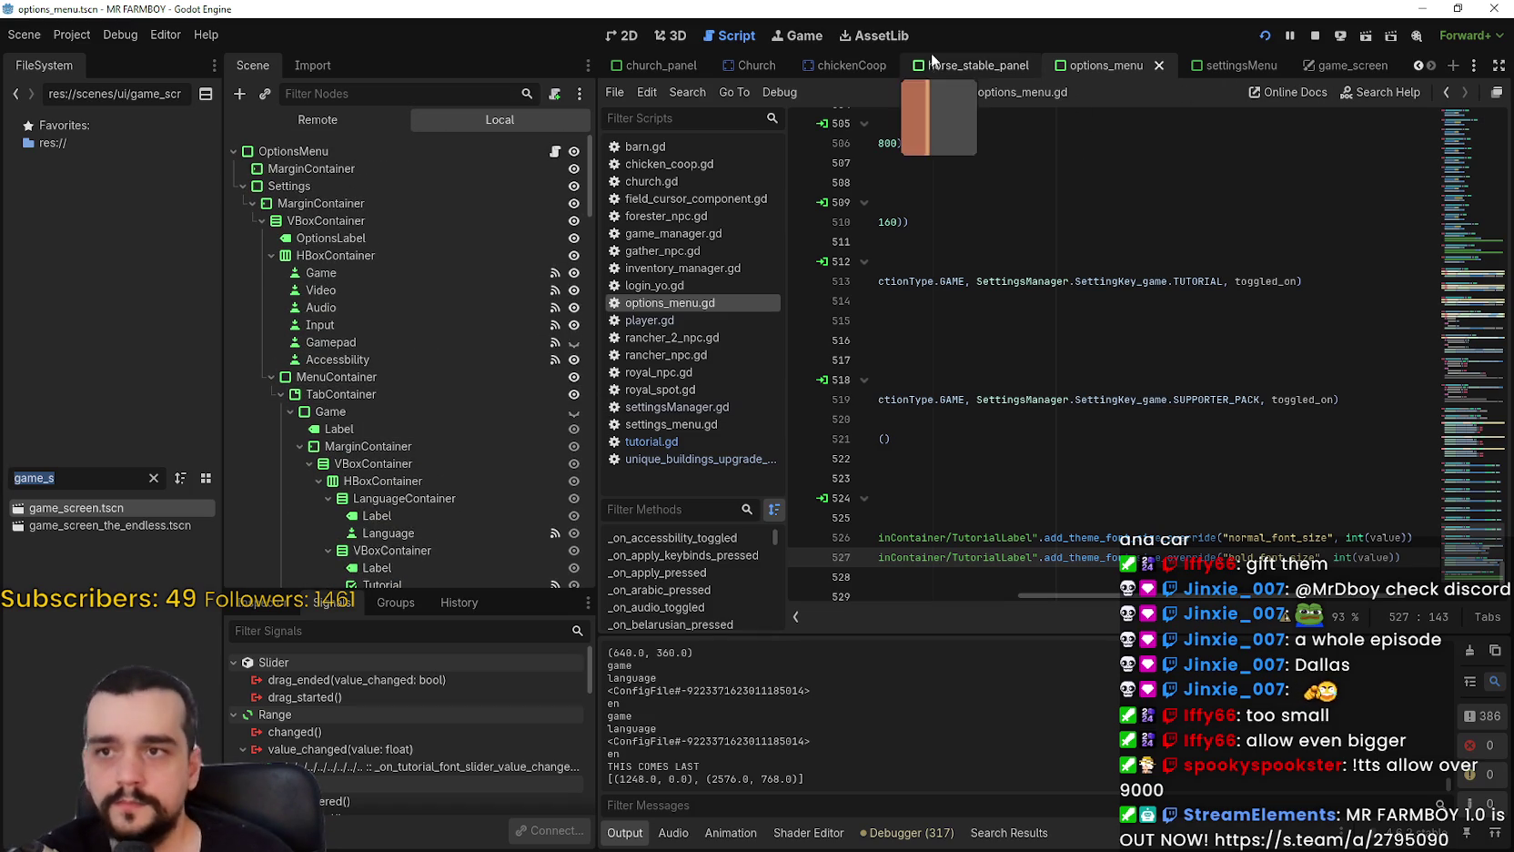
pyautogui.click(1337, 64)
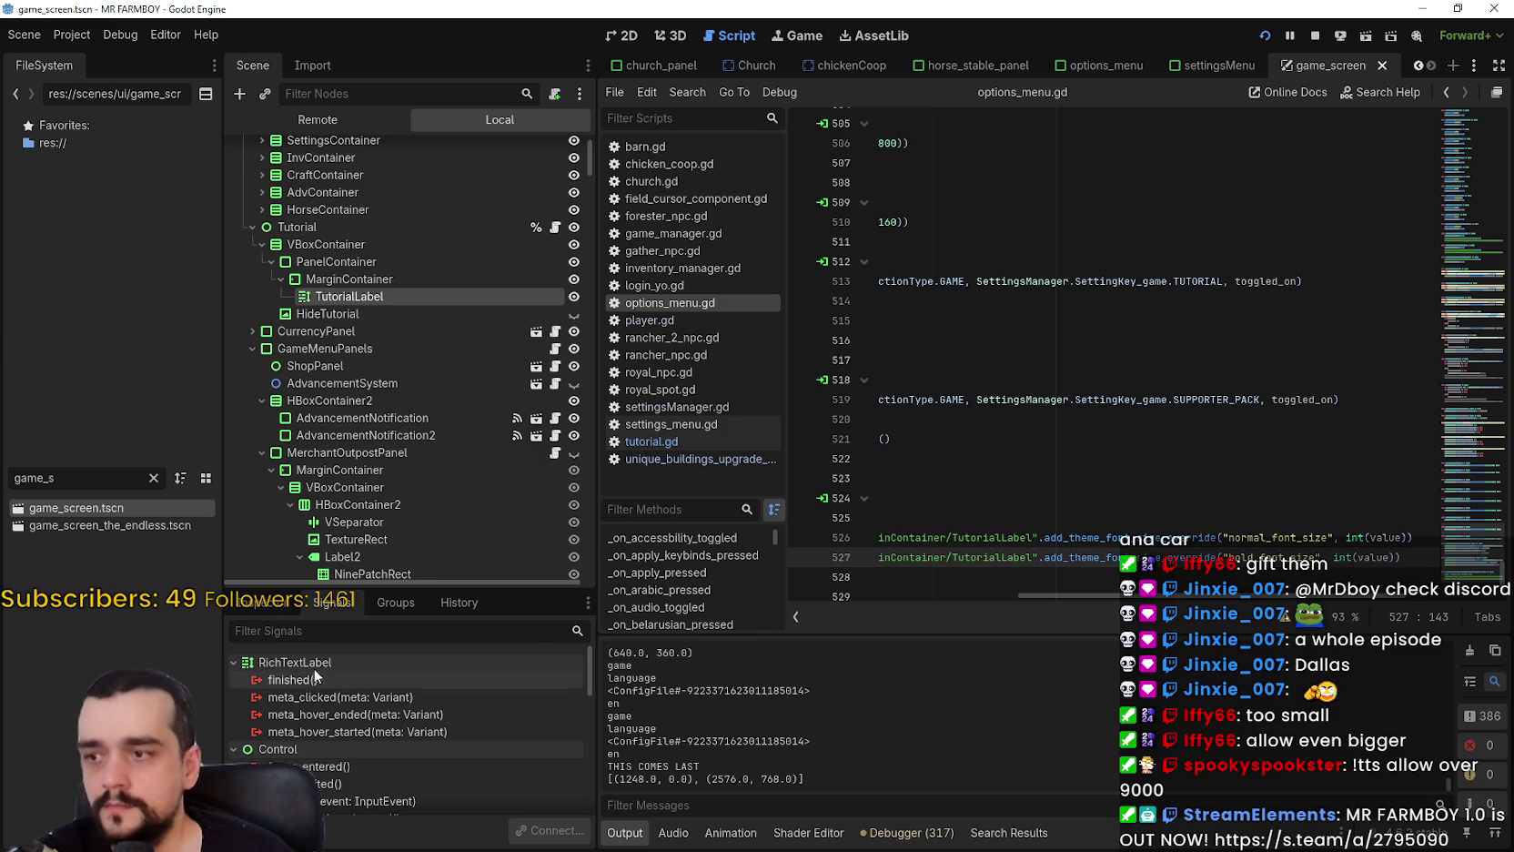
pyautogui.scroll(-6, 444, 791)
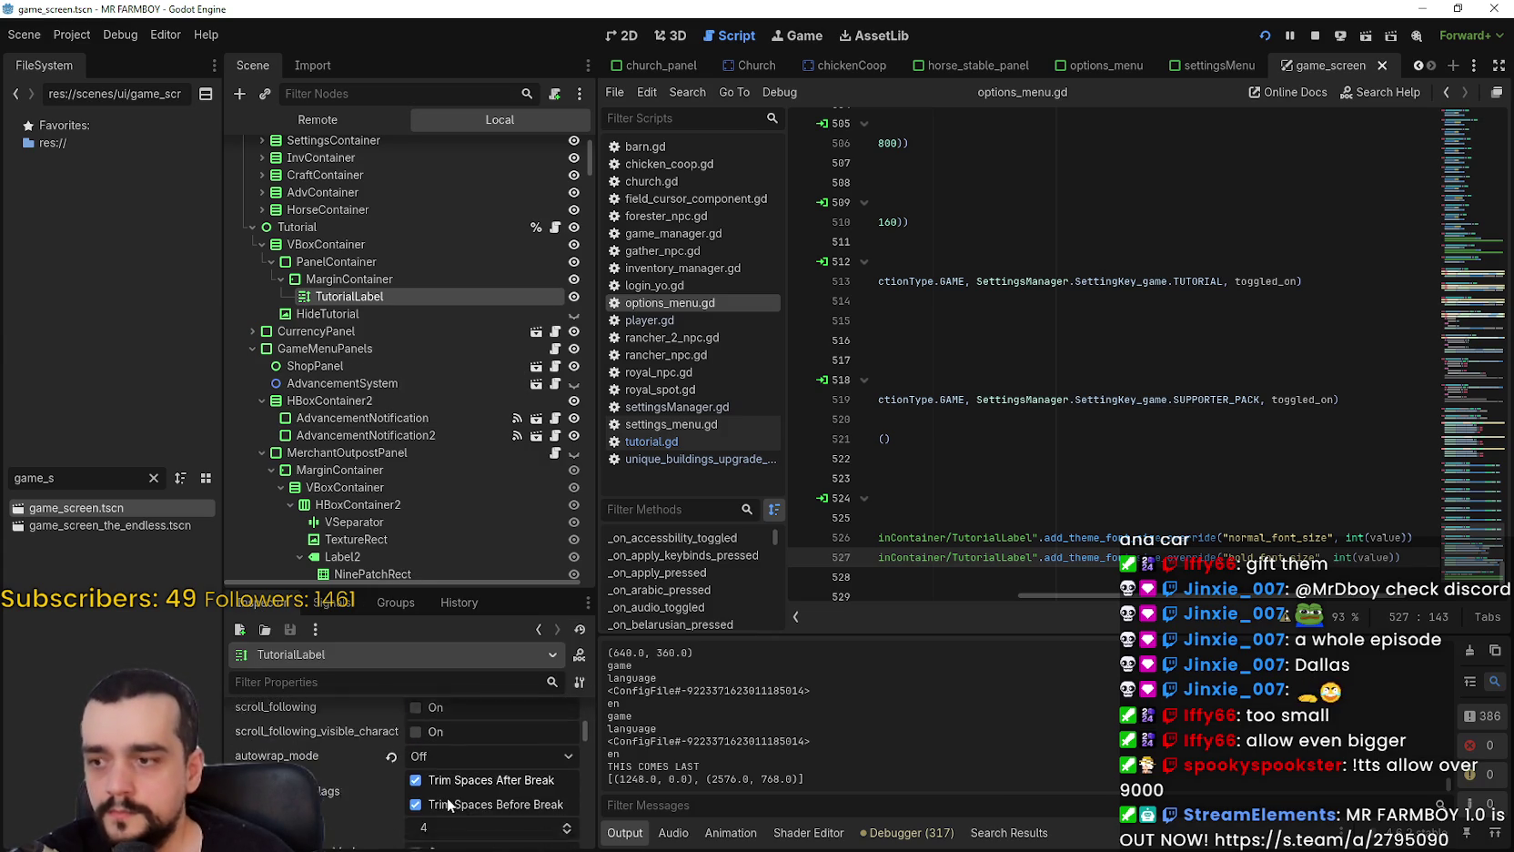
pyautogui.scroll(-5, 449, 789)
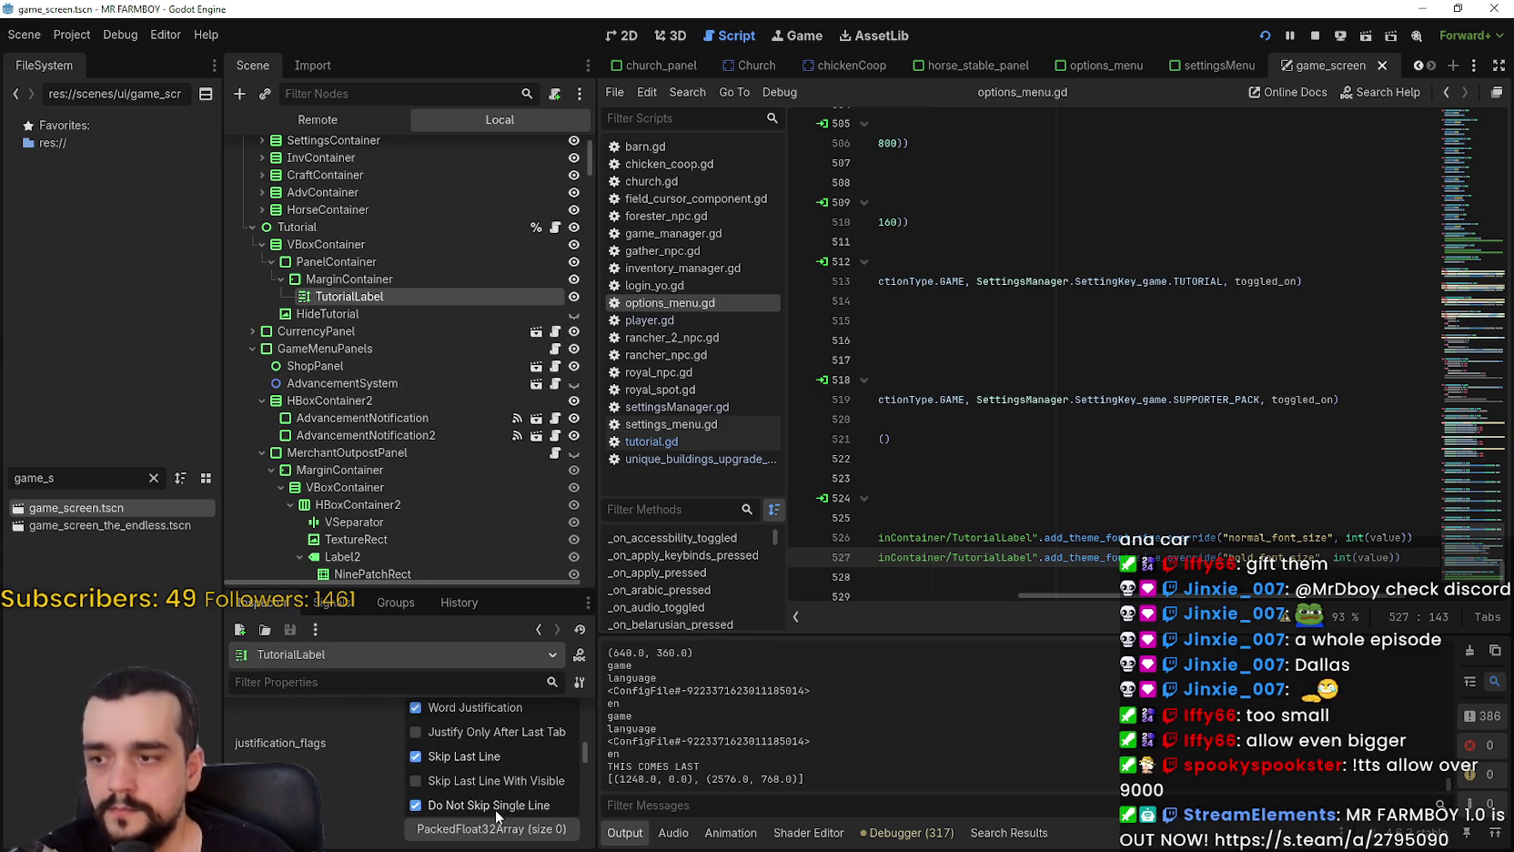
# Step down the tutorial's container nodes and select TutorialLabel to show its Label properties.
pyautogui.moveTo(475, 583); pyautogui.dragTo(476, 323)
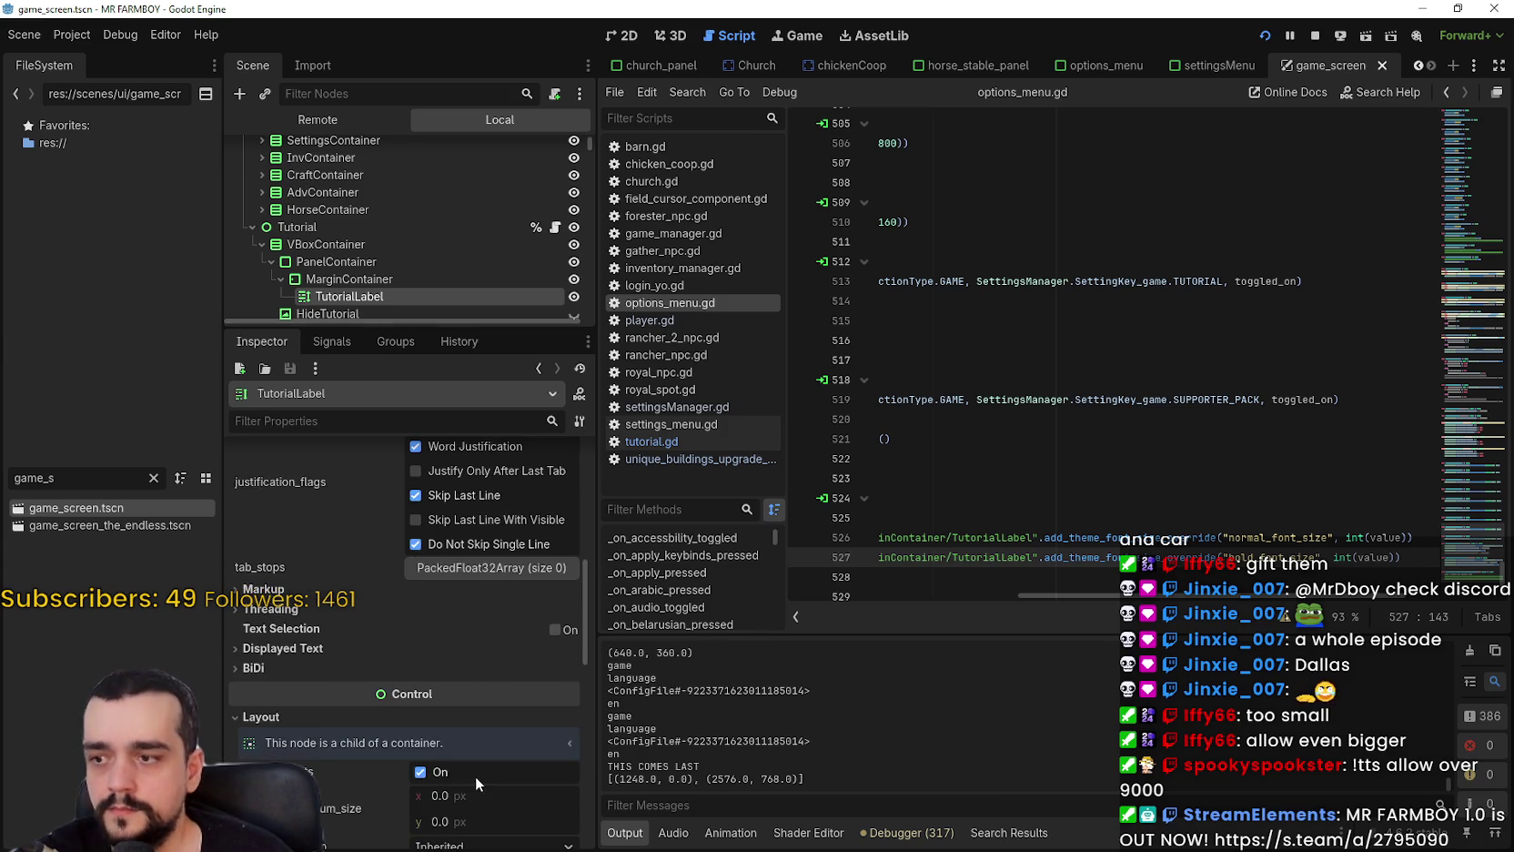
pyautogui.scroll(-3, 473, 774)
pyautogui.scroll(1, 402, 263)
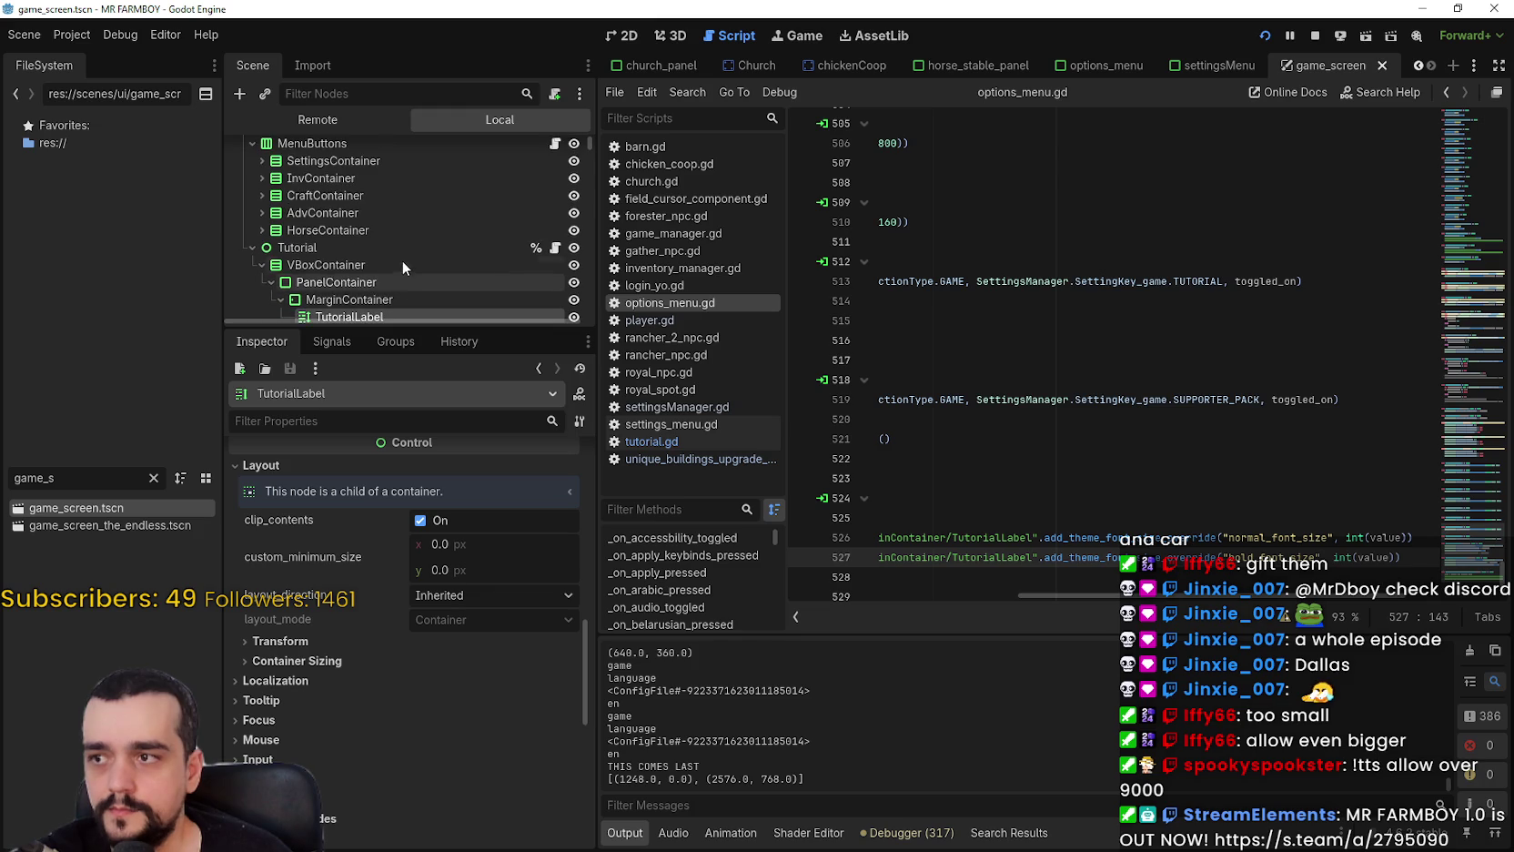
pyautogui.scroll(-1, 392, 266)
pyautogui.click(384, 259)
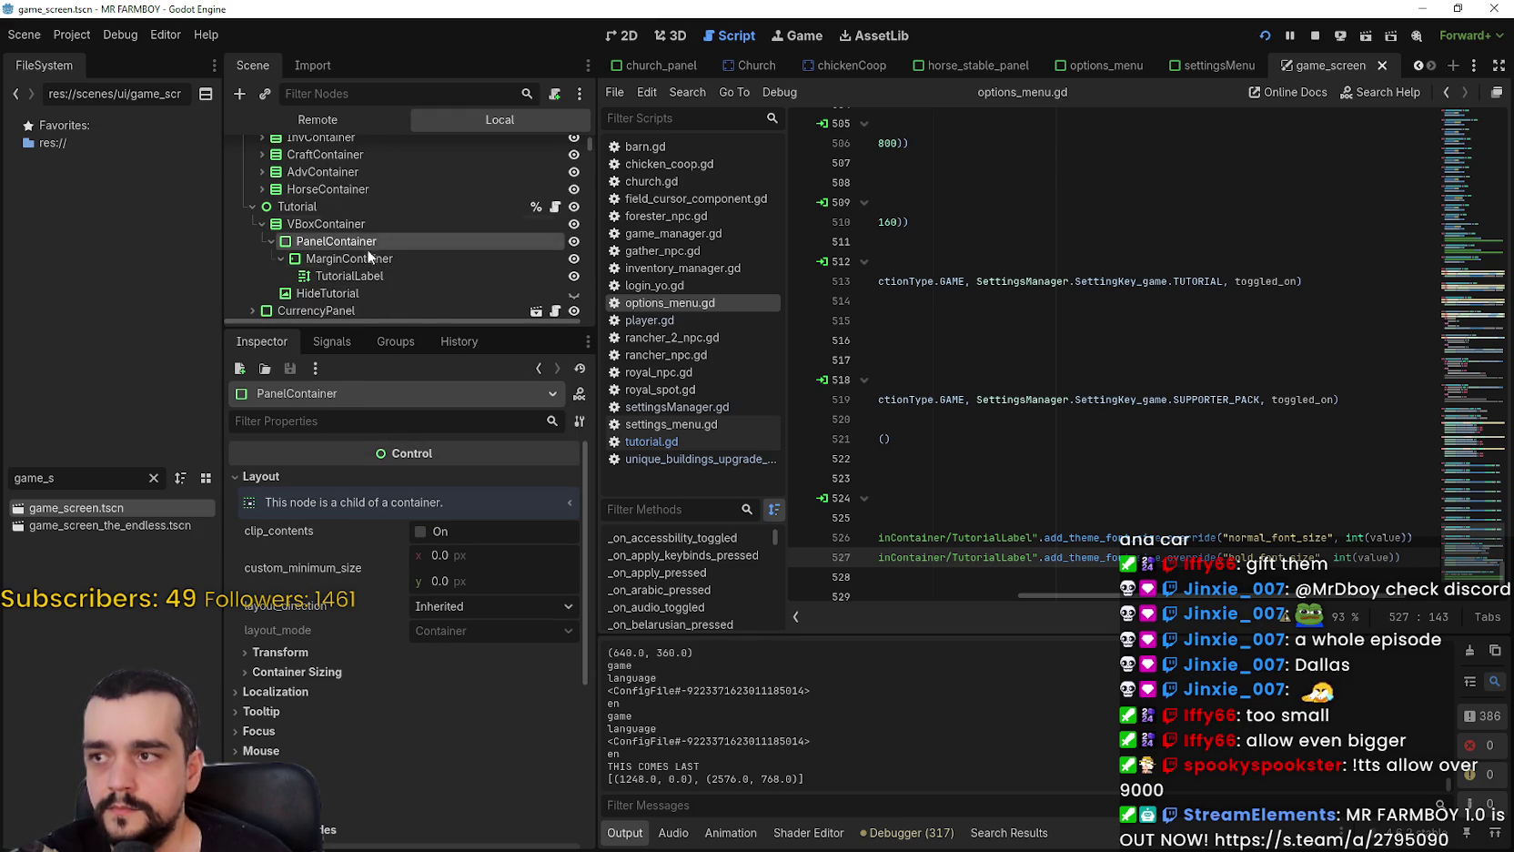
pyautogui.scroll(-1, 364, 255)
pyautogui.click(350, 204)
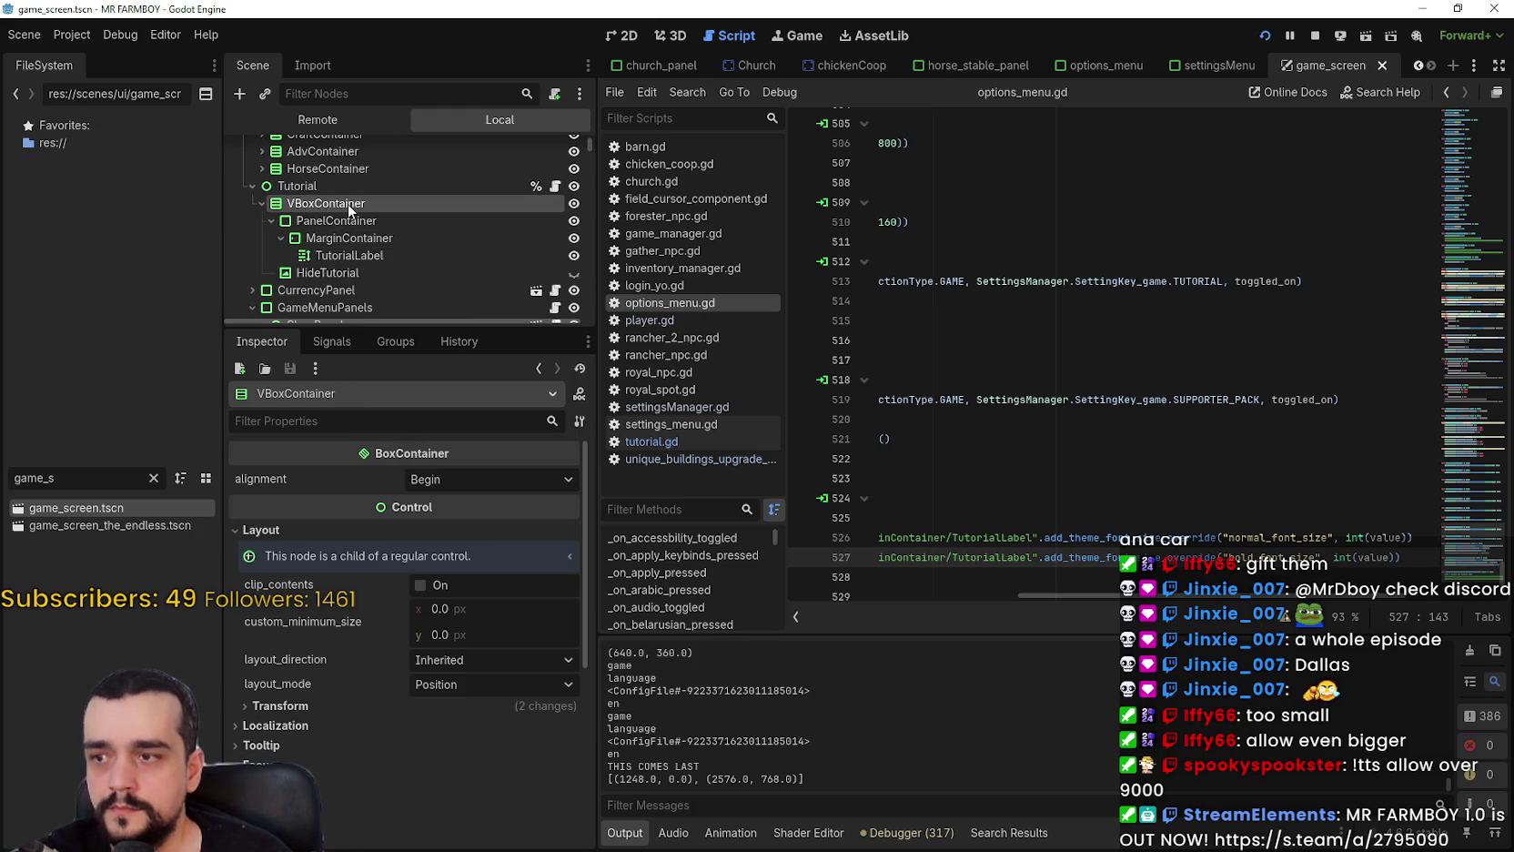
pyautogui.click(350, 225)
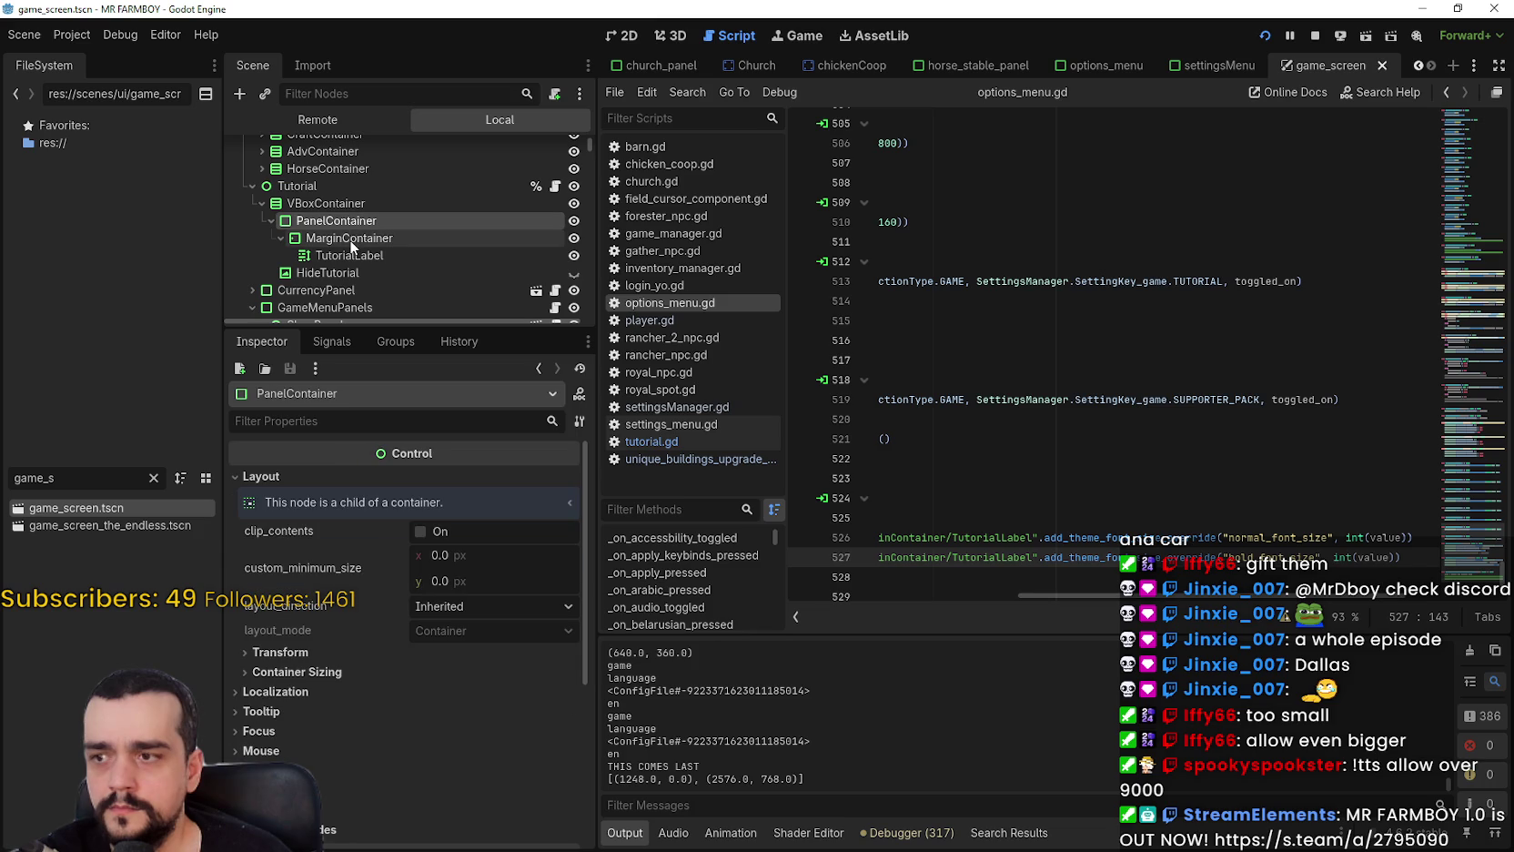
pyautogui.click(349, 238)
pyautogui.click(352, 258)
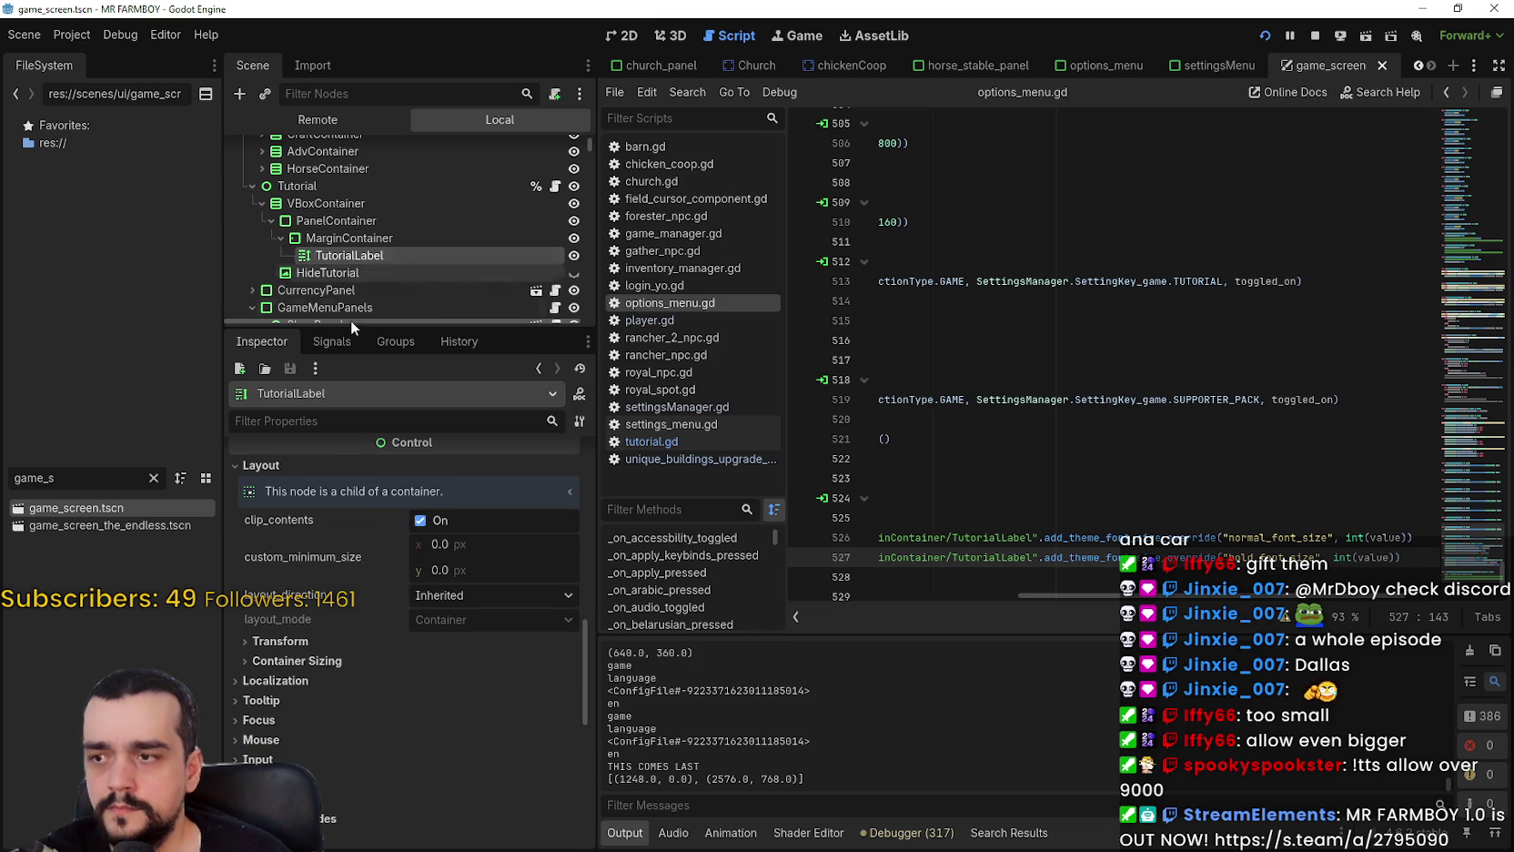
pyautogui.scroll(5, 480, 768)
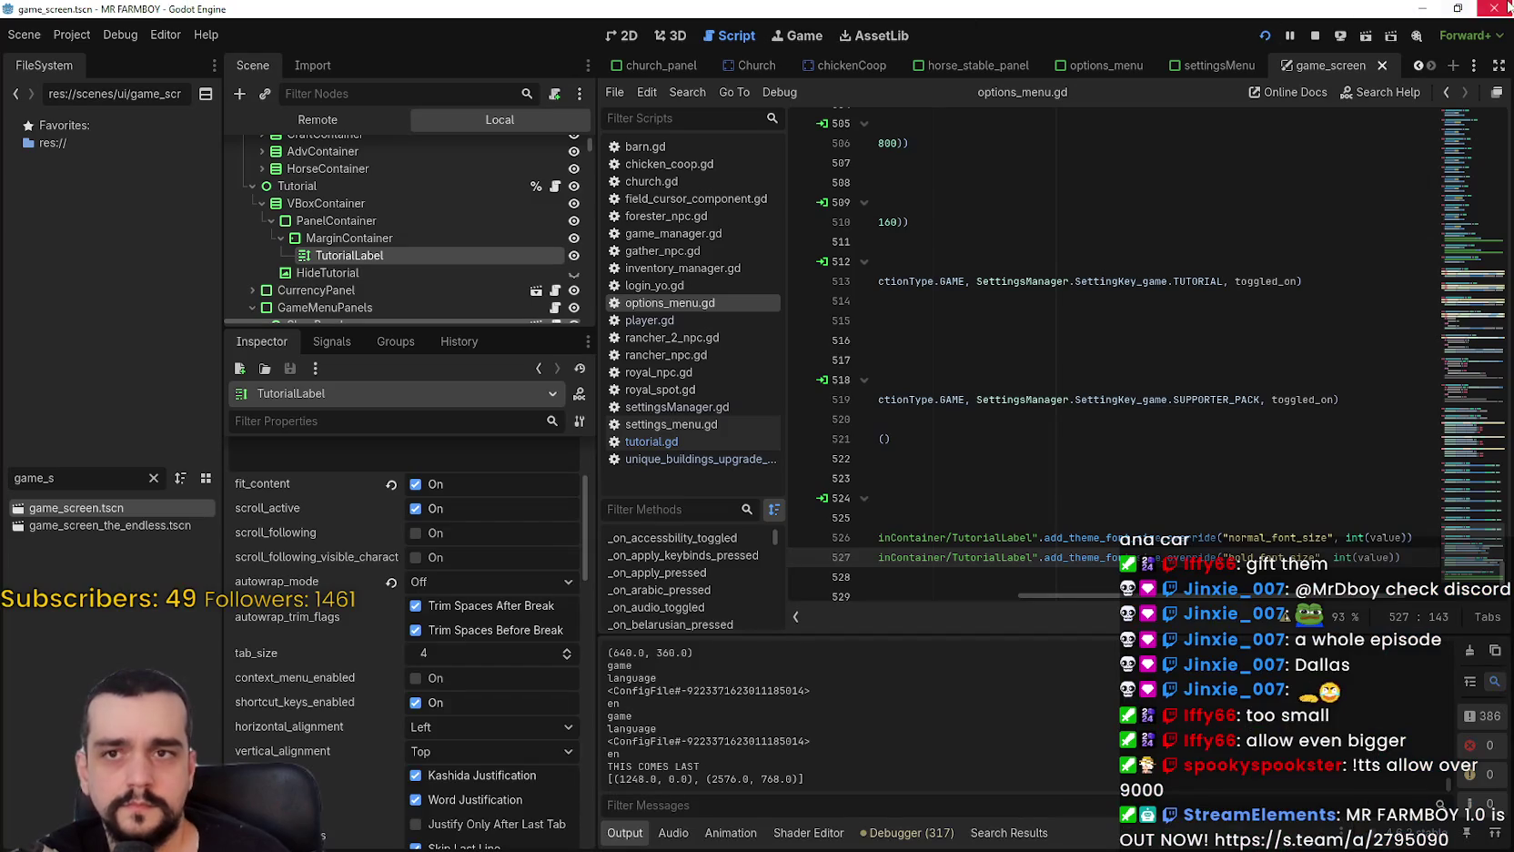
# Minimize the Godot editor so the running Mr Farmboy game is in front.
pyautogui.click(1508, 8)
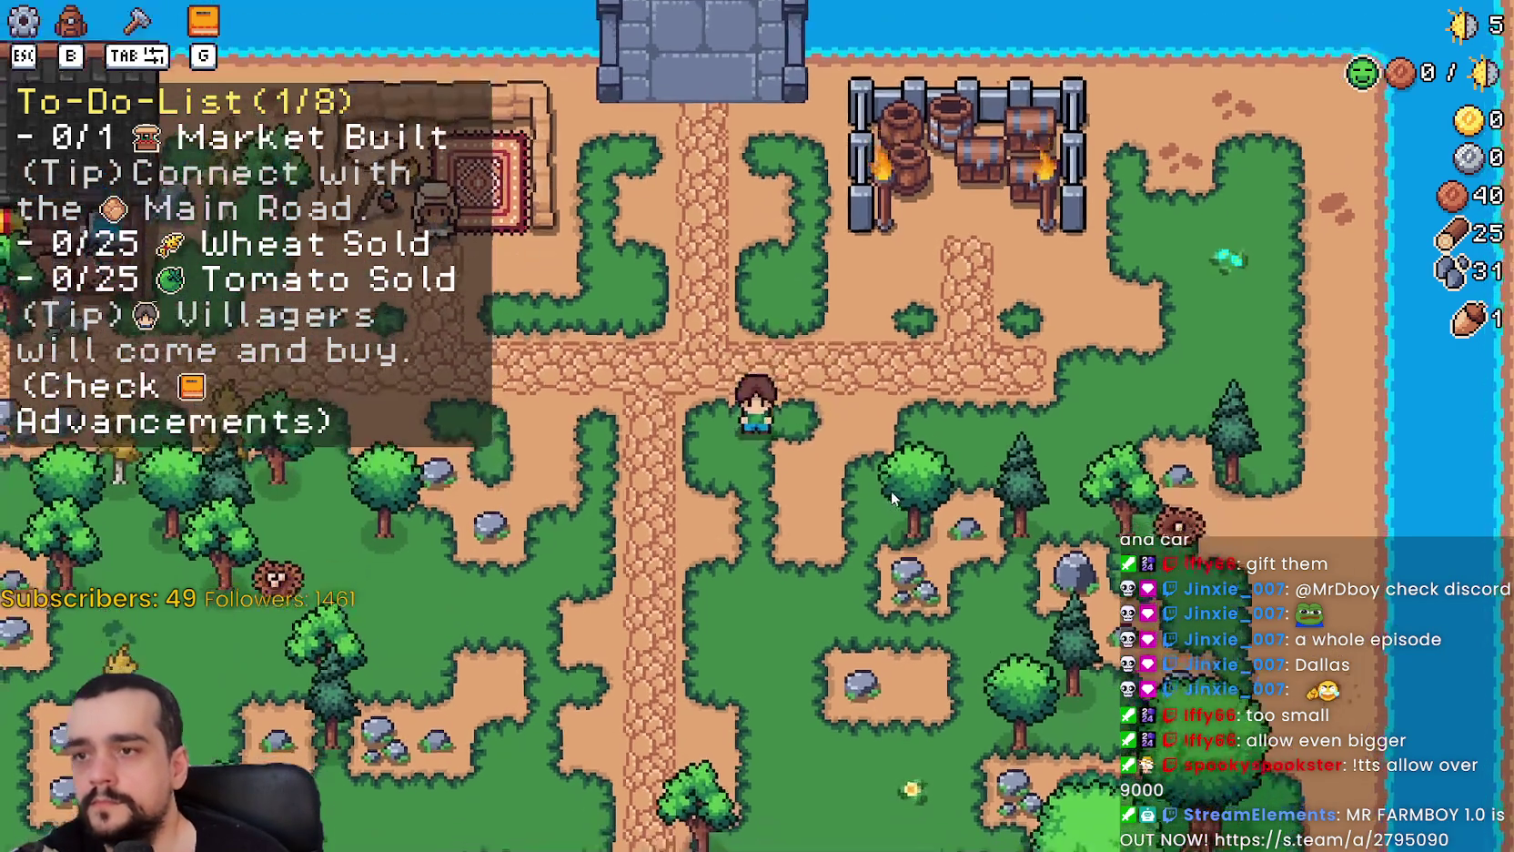
# Lower the Tutorial Font Size in Options > Accessibility, apply it, and resume.
pyautogui.press('Escape')
pyautogui.click(869, 329)
pyautogui.moveTo(731, 394)
pyautogui.mouseDown()
pyautogui.moveTo(434, 373)
pyautogui.moveTo(358, 393)
pyautogui.mouseUp()
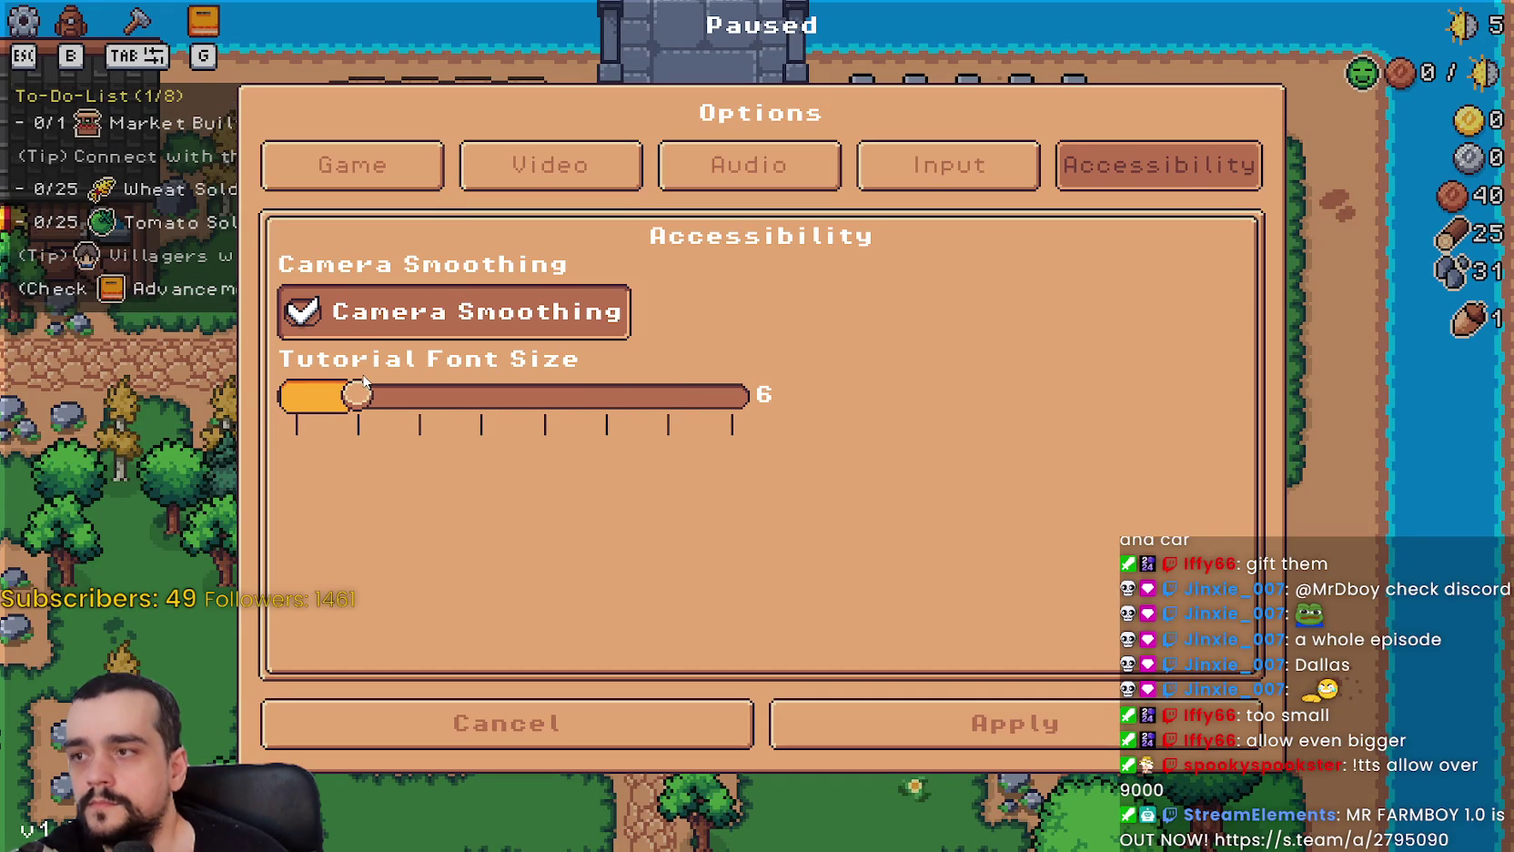
pyautogui.click(899, 726)
pyautogui.press('Escape')
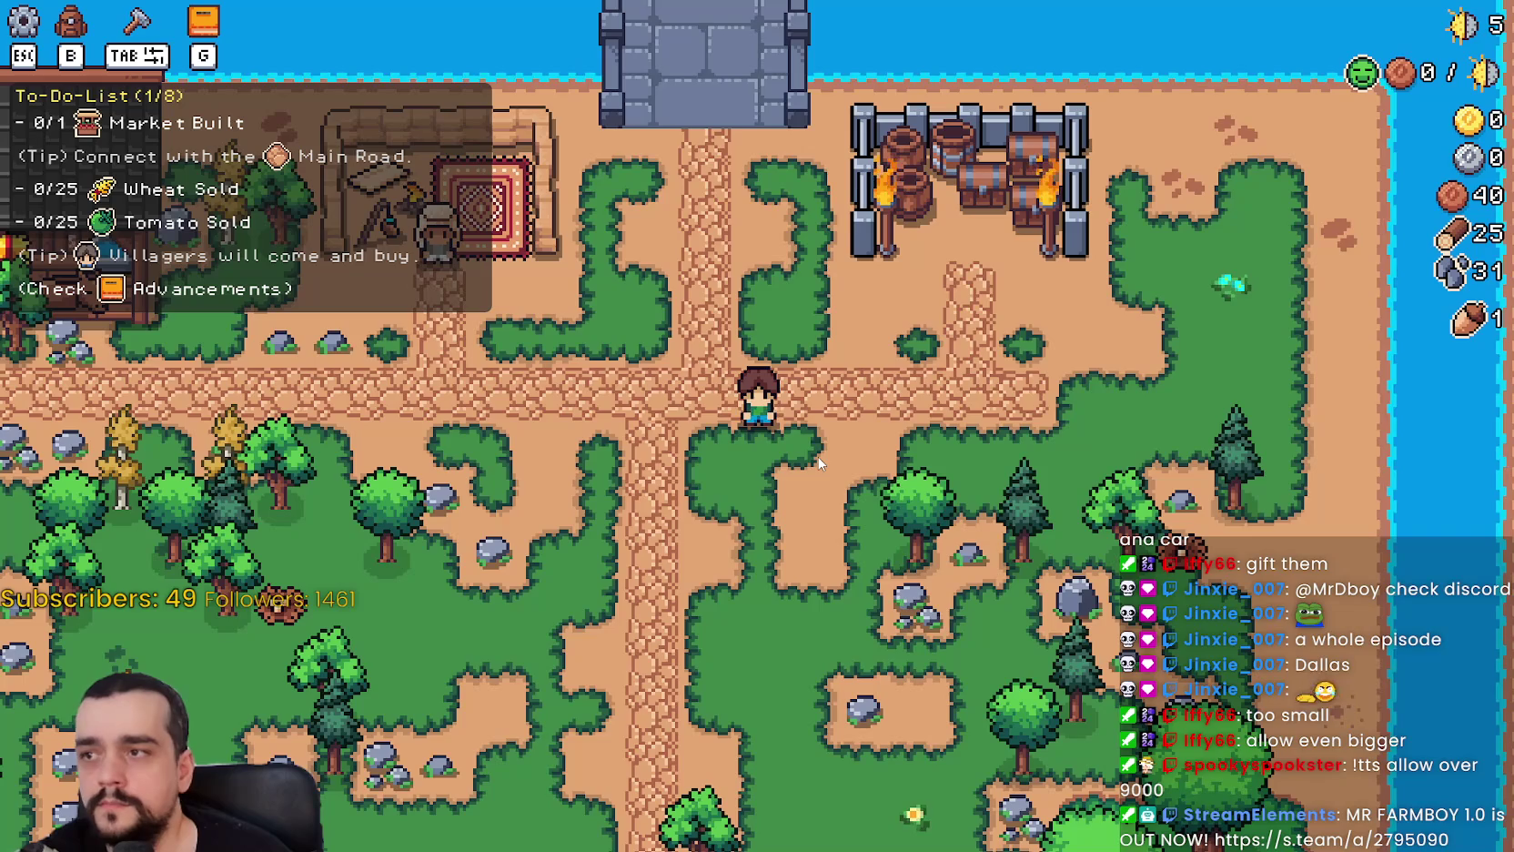
# Raise the Tutorial Font Size, apply it, and resume play to check the to-do list.
pyautogui.press('Escape')
pyautogui.click(778, 346)
pyautogui.click(479, 393)
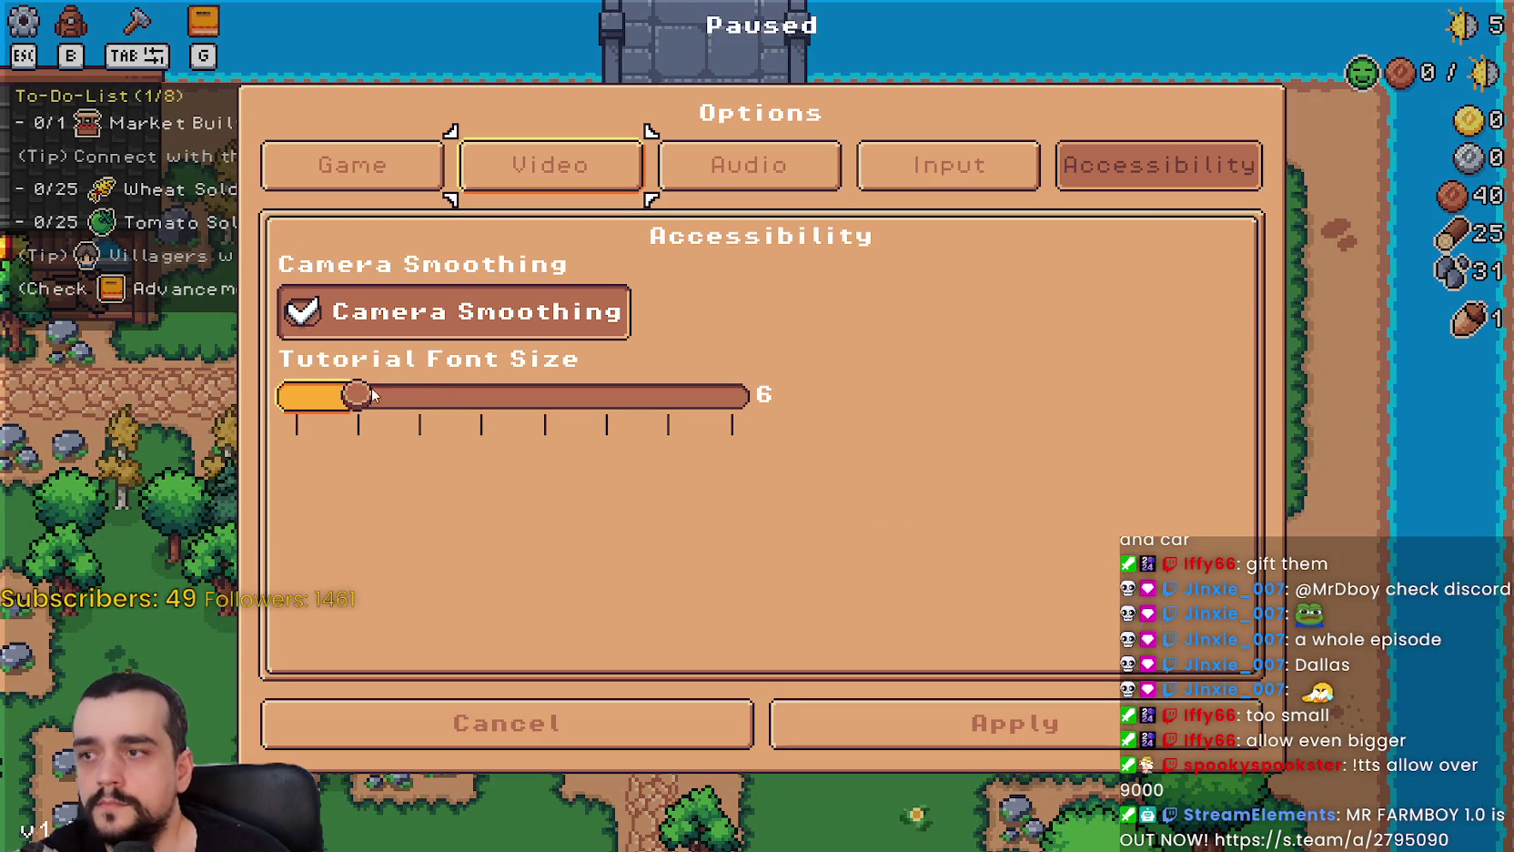
pyautogui.click(1034, 739)
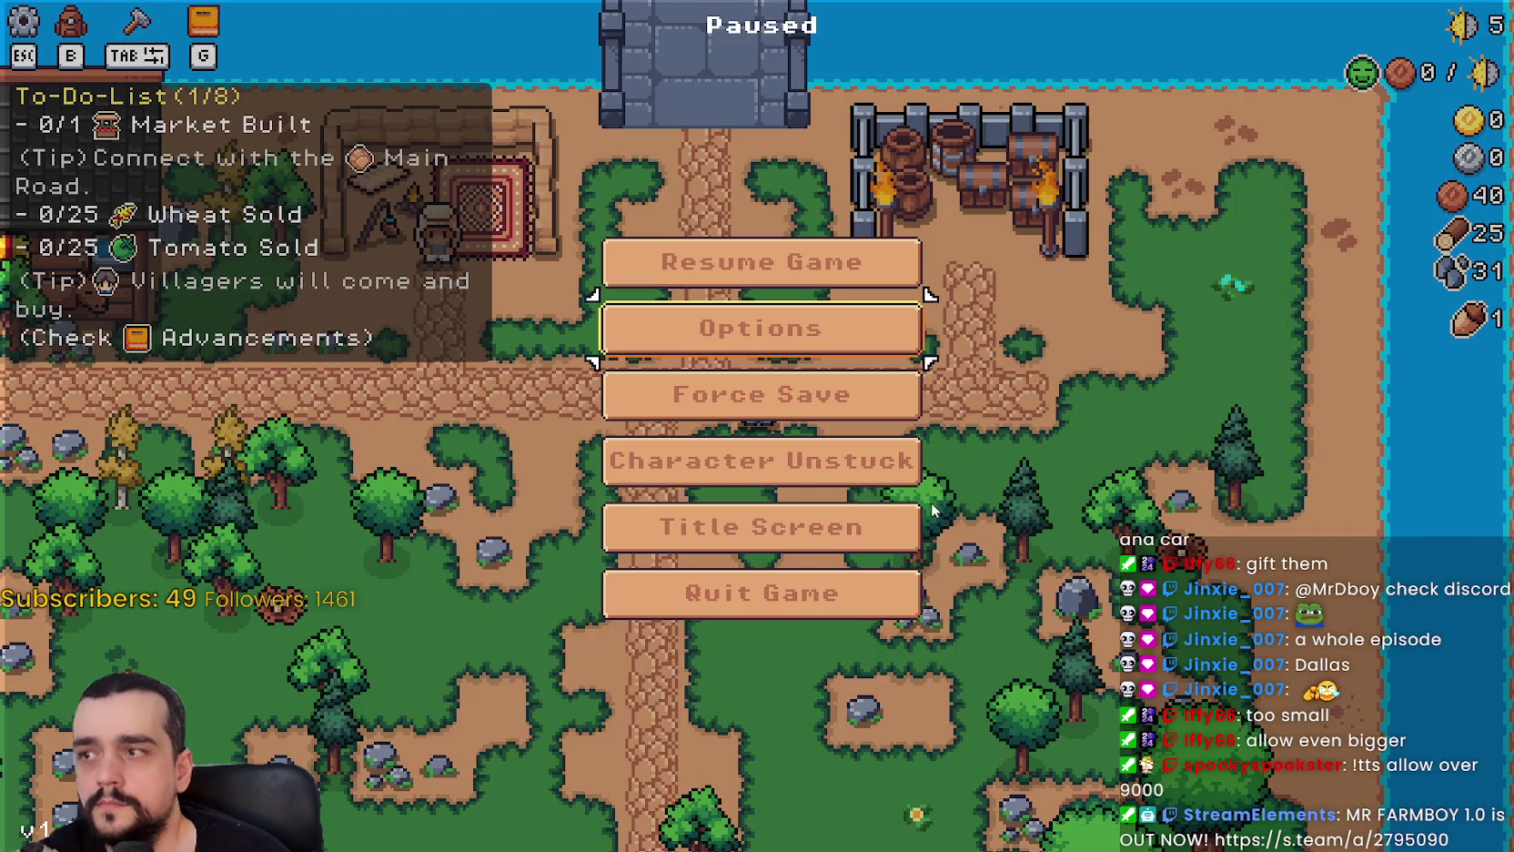
pyautogui.click(850, 273)
pyautogui.press('d')
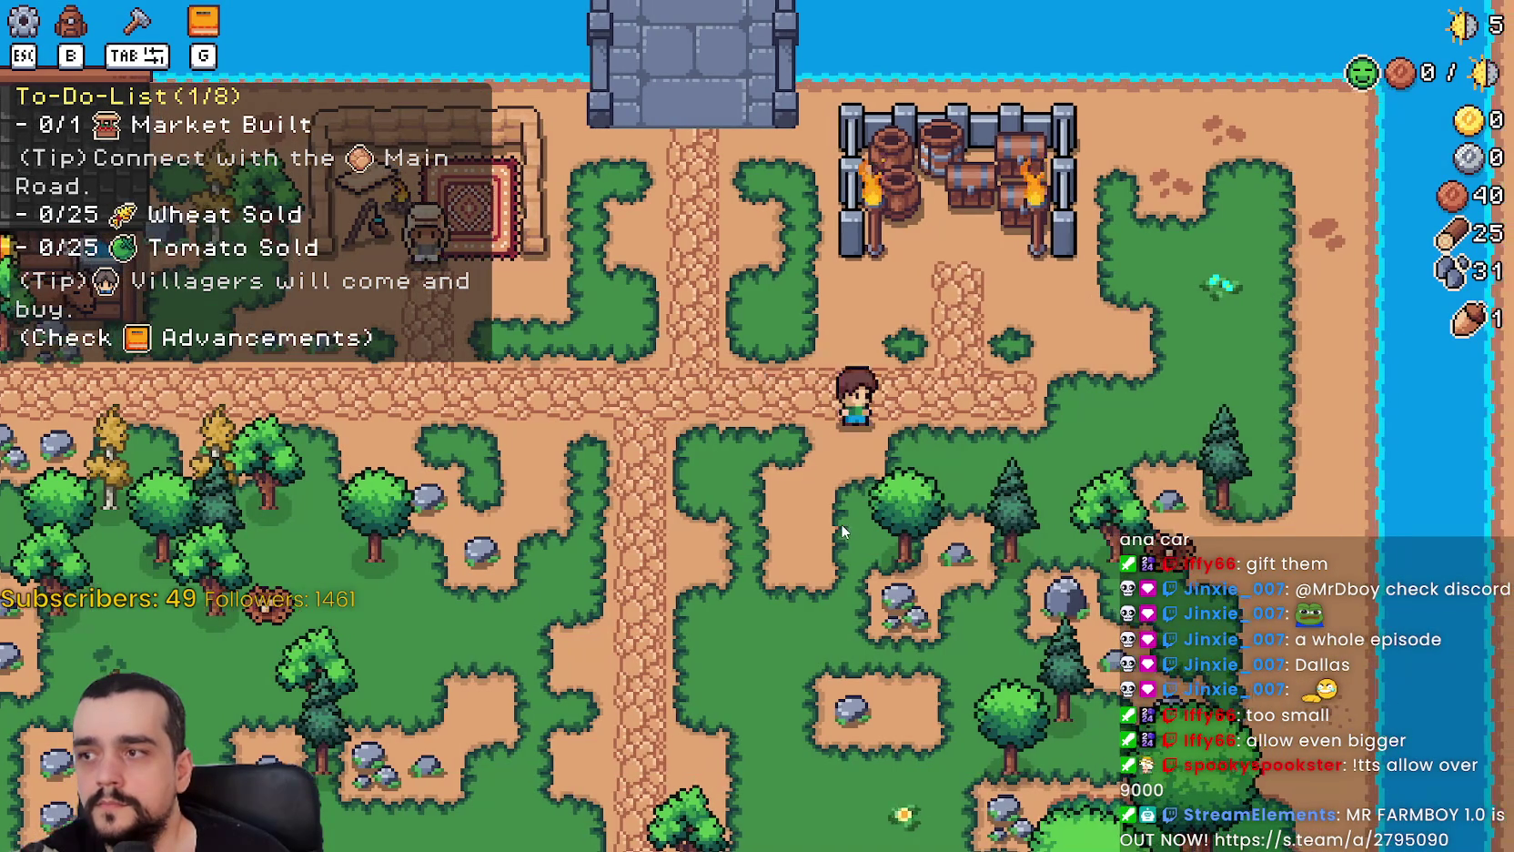
# Increase the Tutorial Font Size further, apply it, and walk around to check.
pyautogui.press('Escape')
pyautogui.click(812, 341)
pyautogui.moveTo(488, 393); pyautogui.dragTo(602, 397)
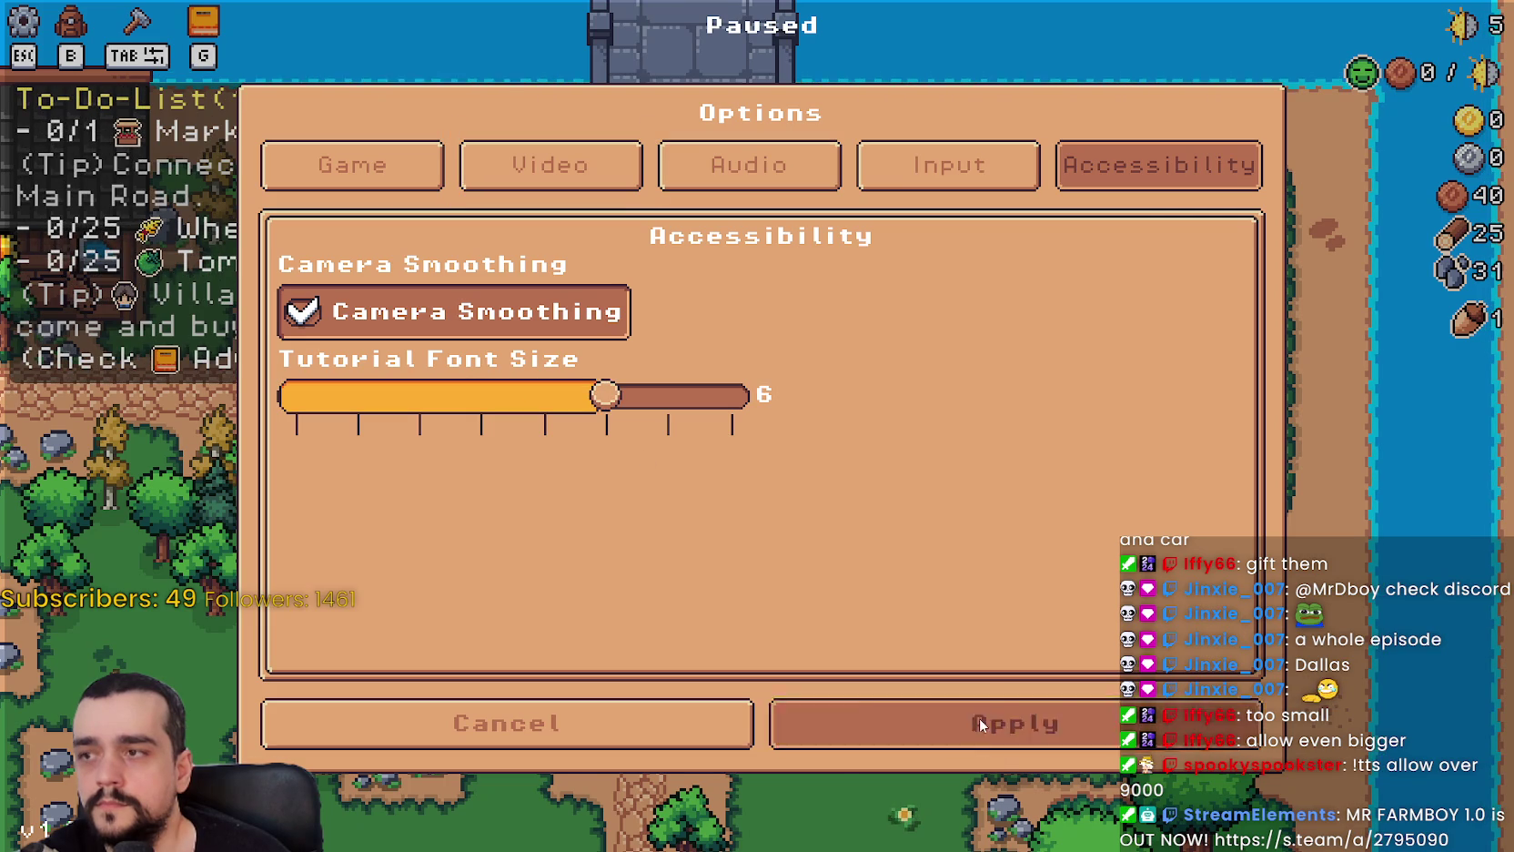
pyautogui.click(980, 725)
pyautogui.click(767, 264)
pyautogui.press('a')
pyautogui.press('s')
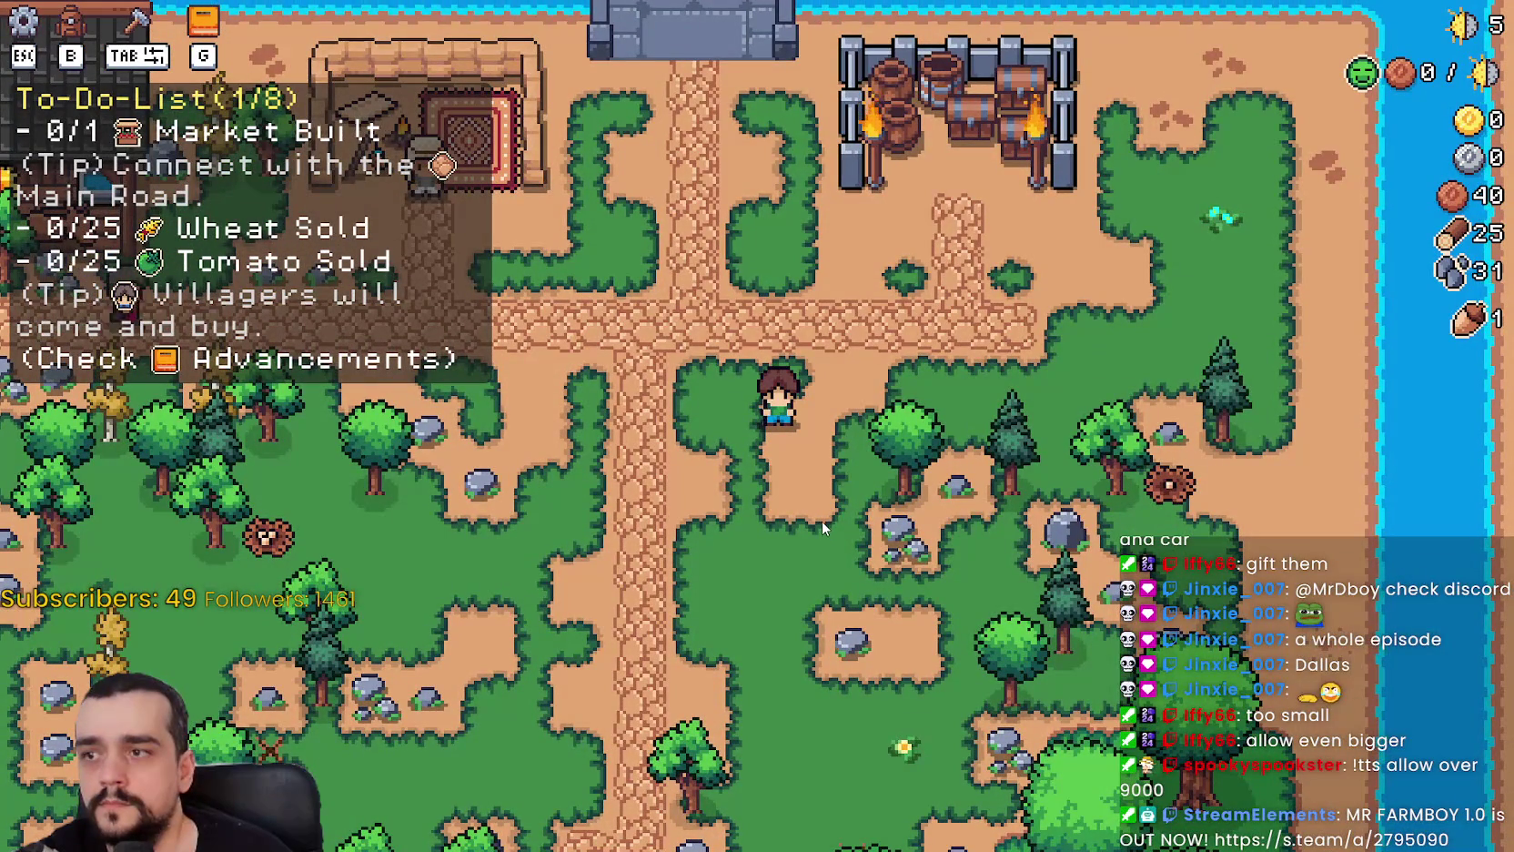
# Set the Tutorial Font Size near its minimum, apply it, and resume.
pyautogui.press('Escape')
pyautogui.click(764, 327)
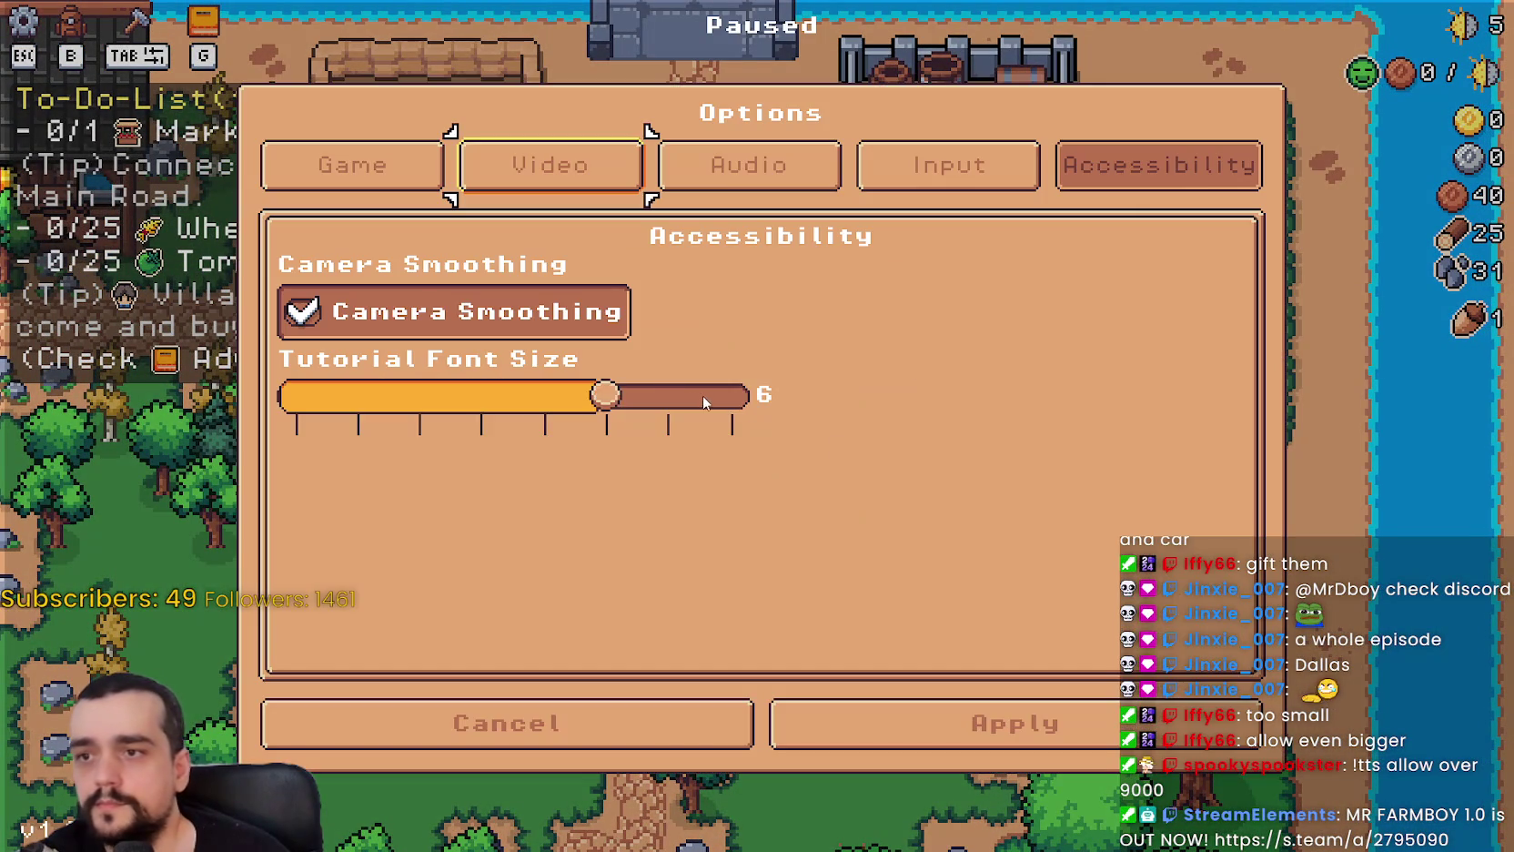
pyautogui.moveTo(612, 393)
pyautogui.mouseDown()
pyautogui.moveTo(730, 393)
pyautogui.moveTo(294, 393)
pyautogui.moveTo(356, 393)
pyautogui.mouseUp()
pyautogui.click(992, 728)
pyautogui.press('Escape')
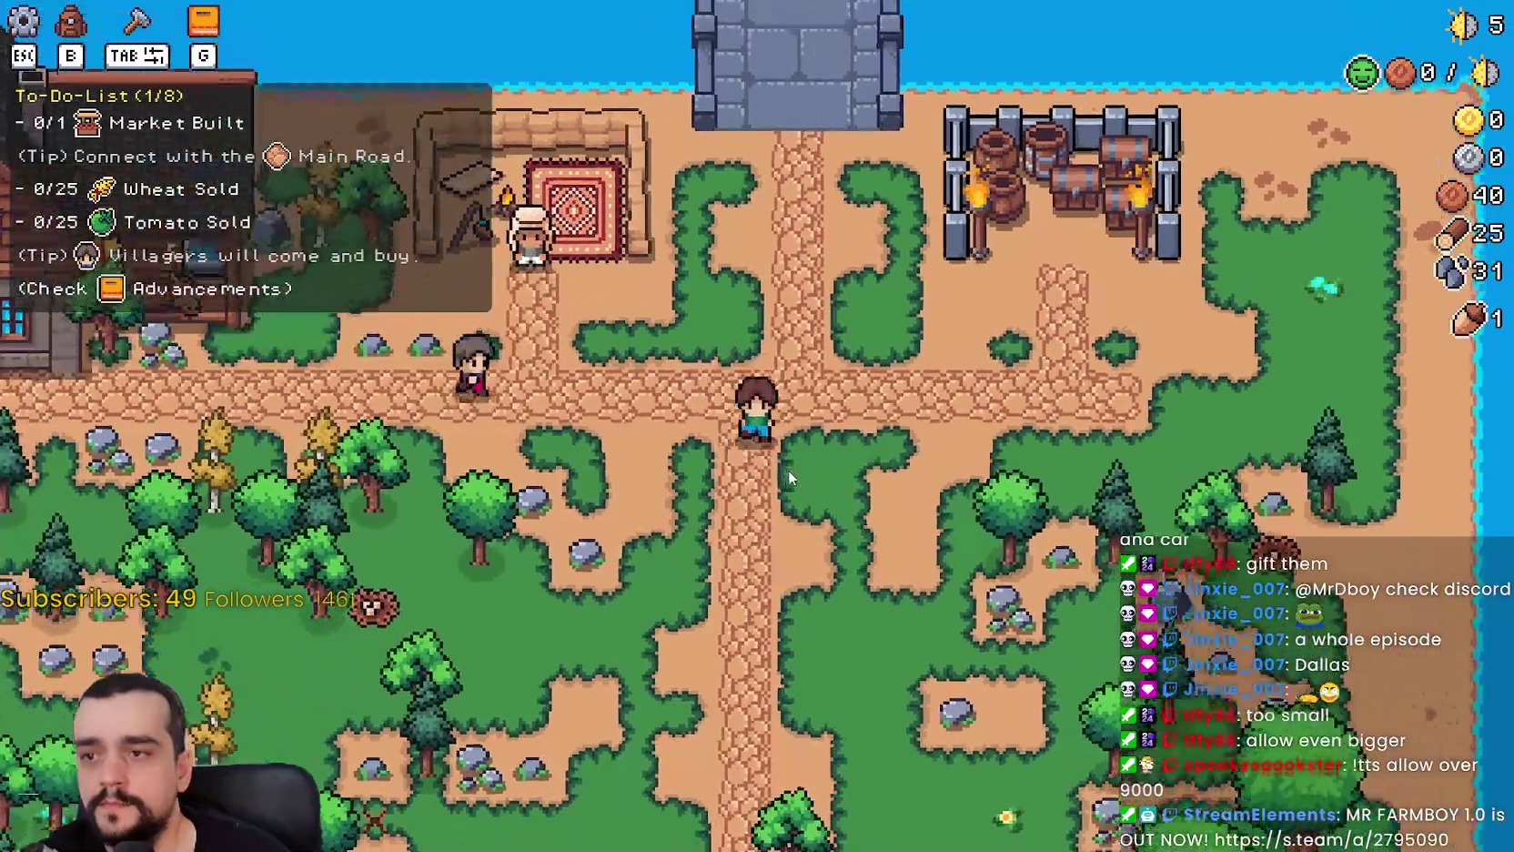
# Walk around the crossroads and chop several nearby trees for wood.
pyautogui.press('a')
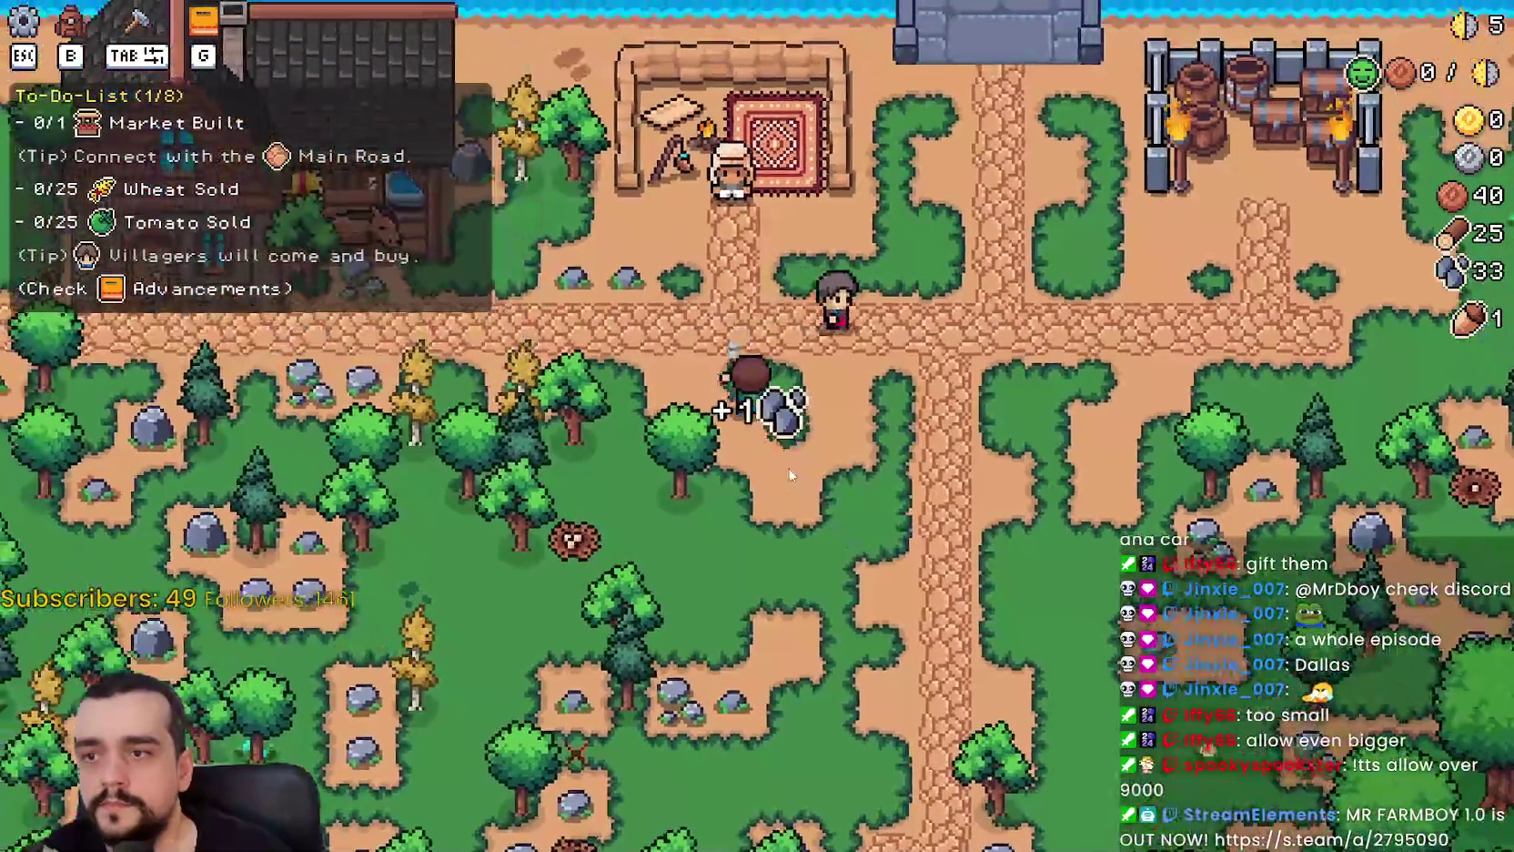
pyautogui.press('d')
pyautogui.press('s')
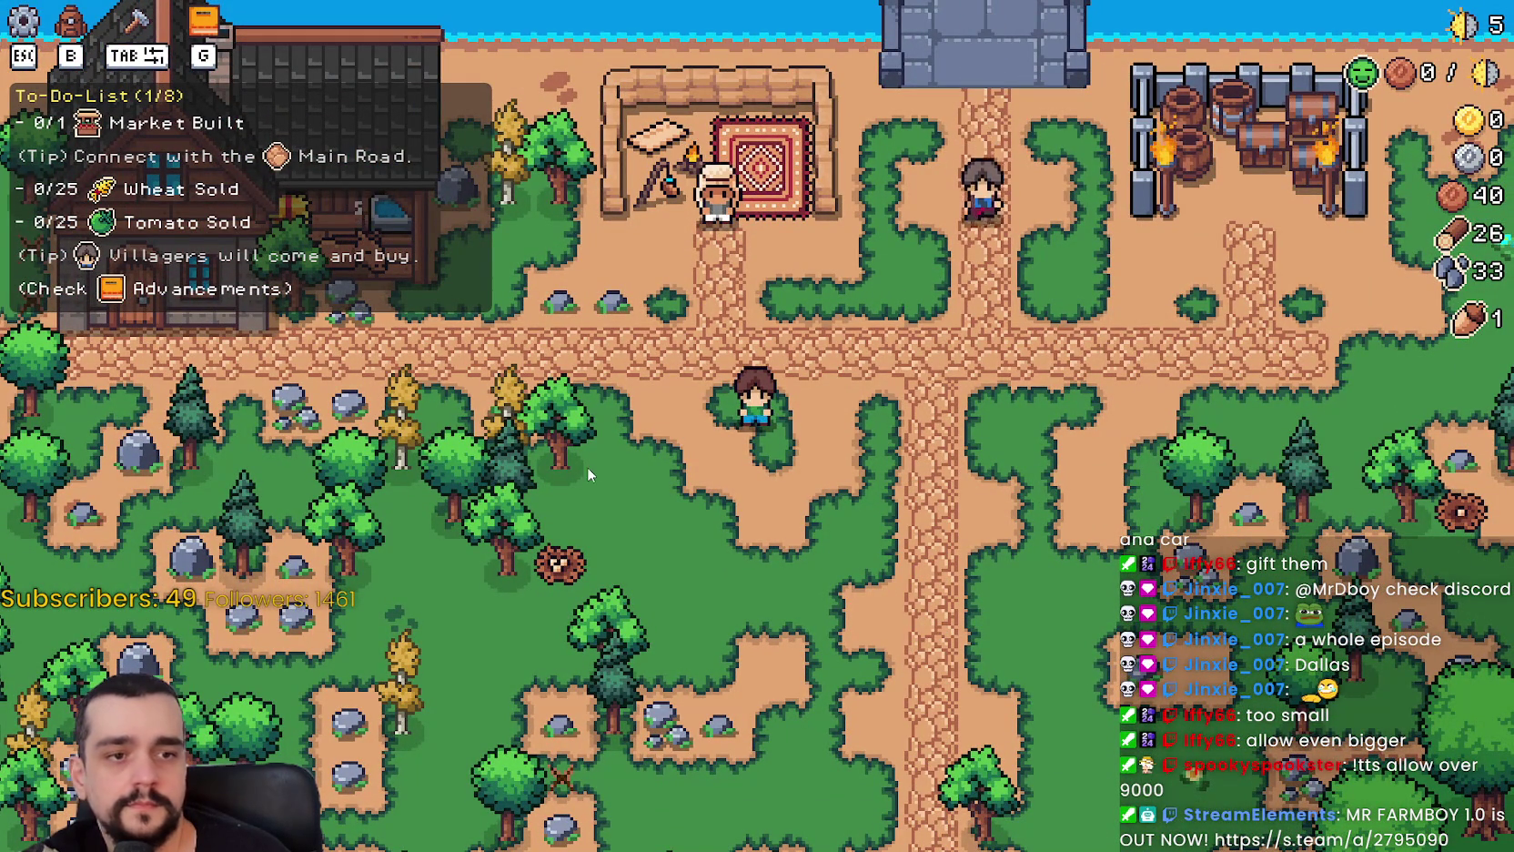
pyautogui.press('w')
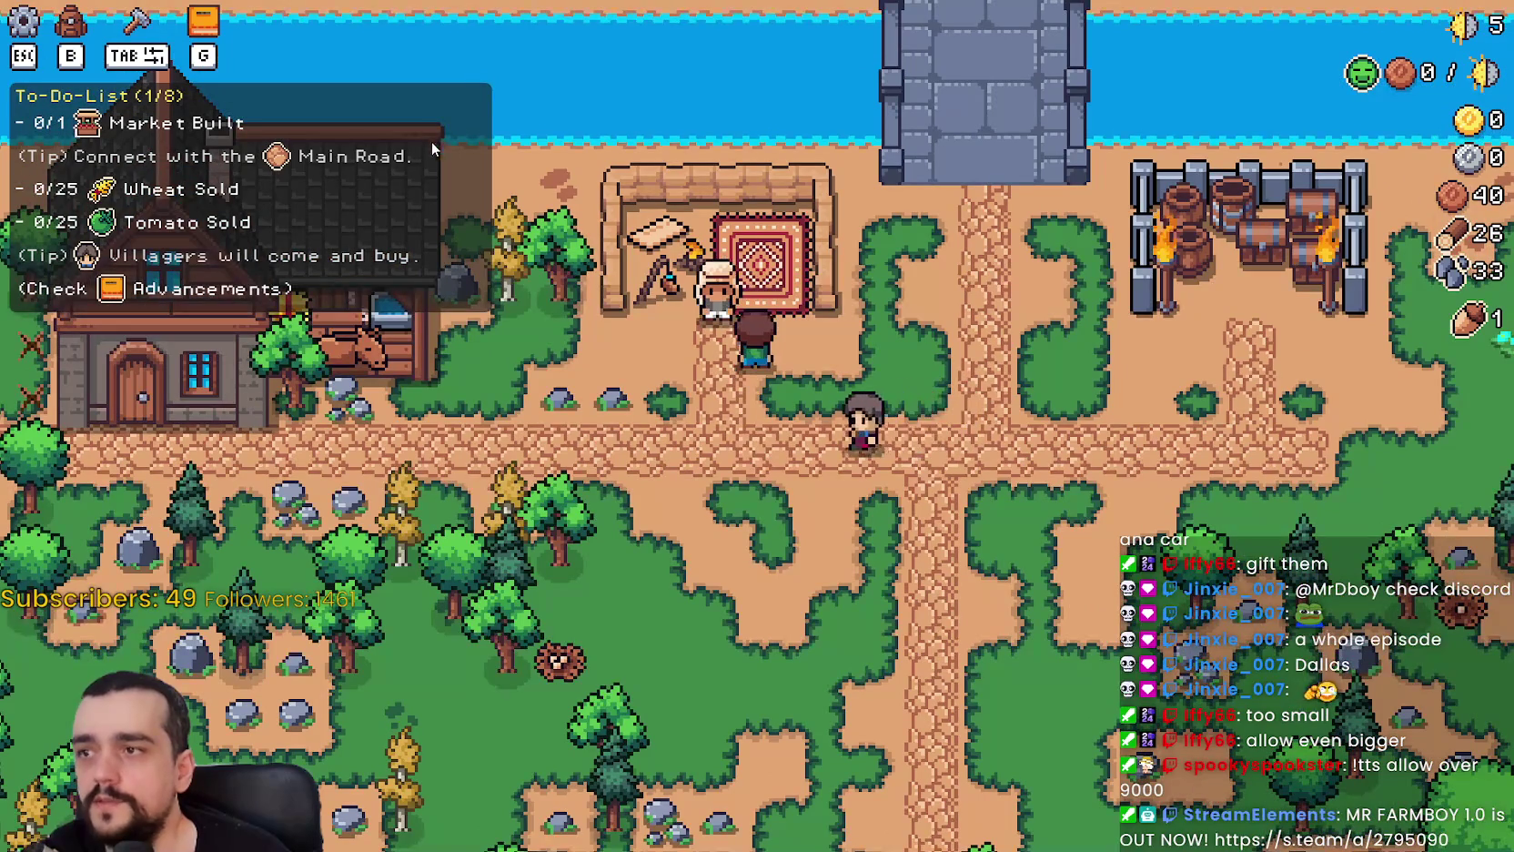
pyautogui.press('s')
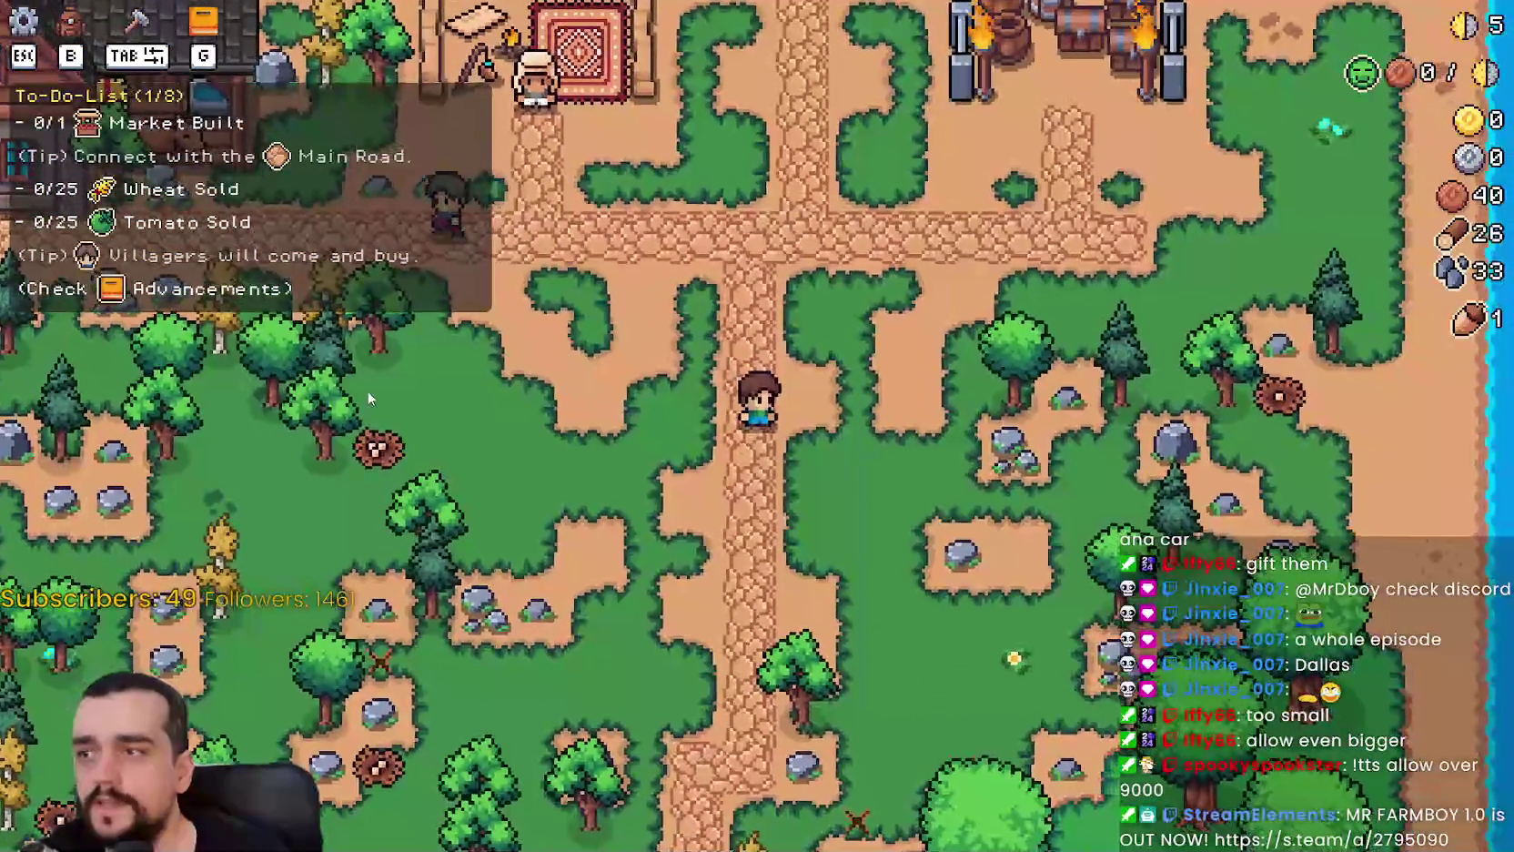
pyautogui.press('a')
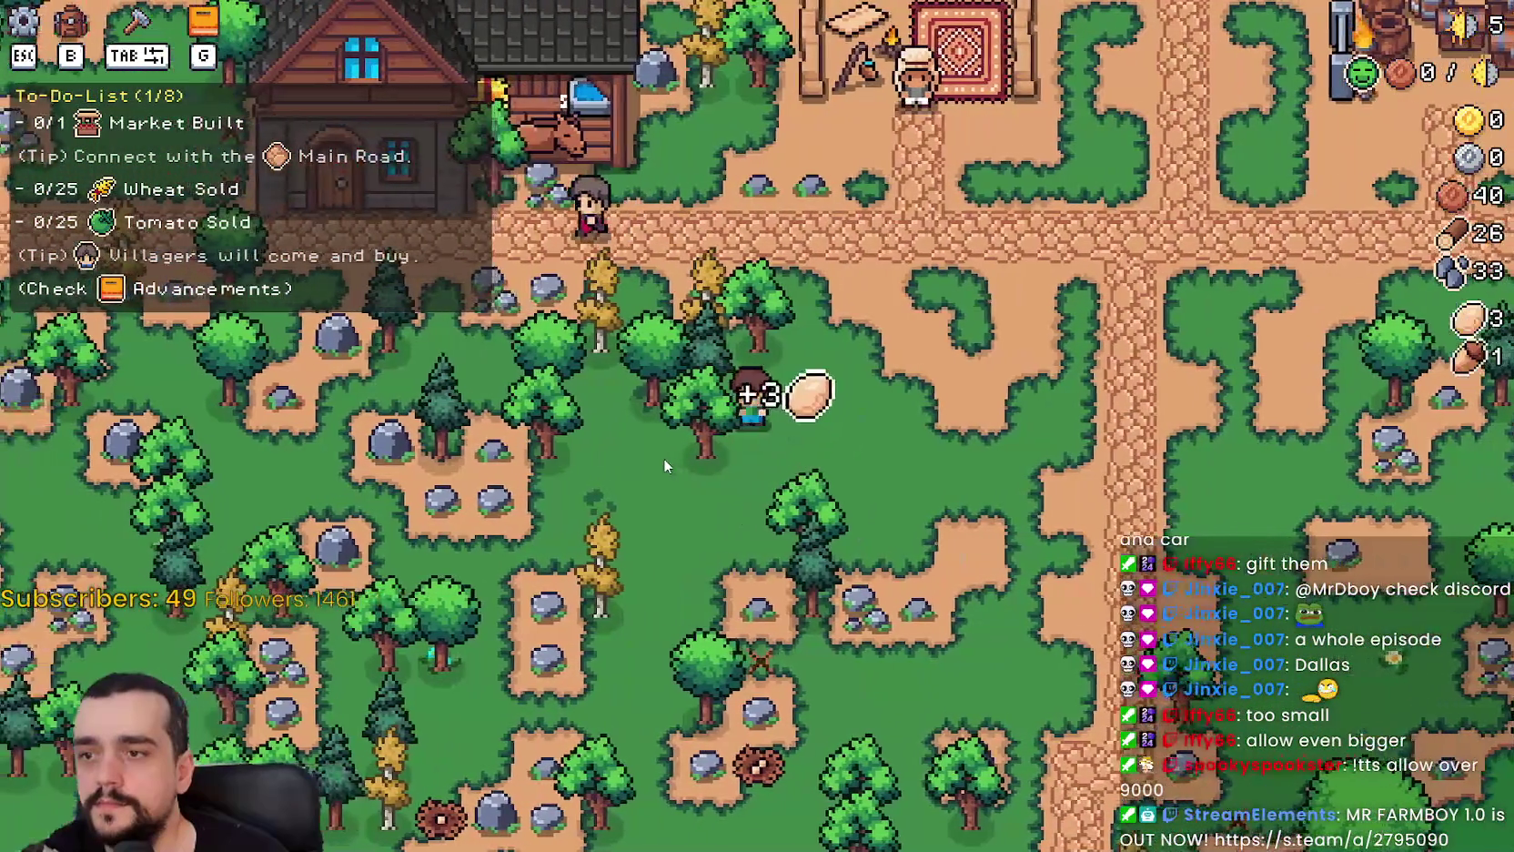
pyautogui.click(663, 458)
pyautogui.press('w')
pyautogui.click(663, 457)
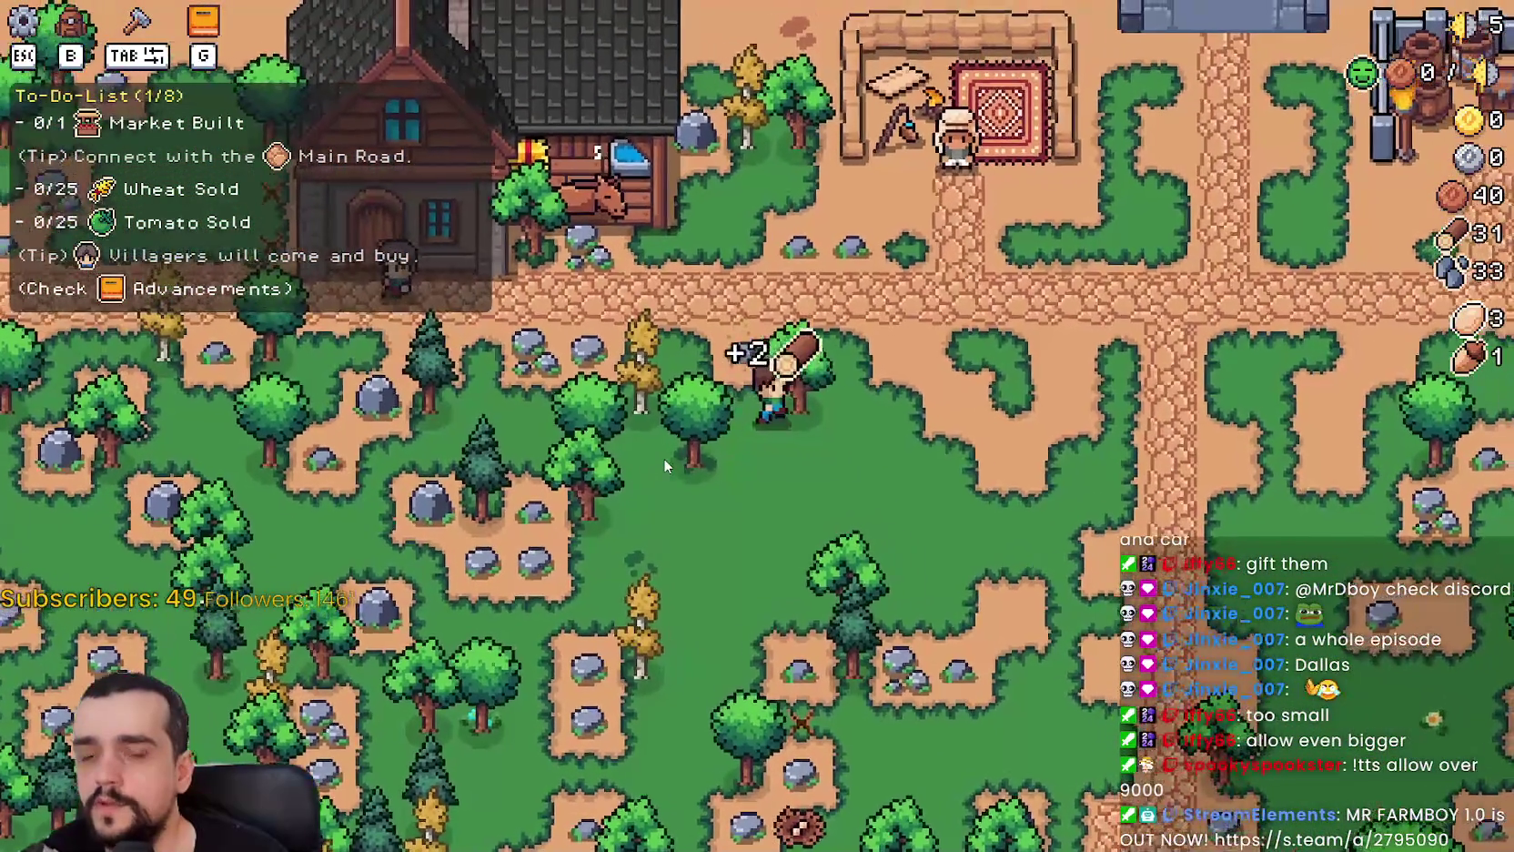
pyautogui.press('a')
pyautogui.click(658, 454)
pyautogui.press('d')
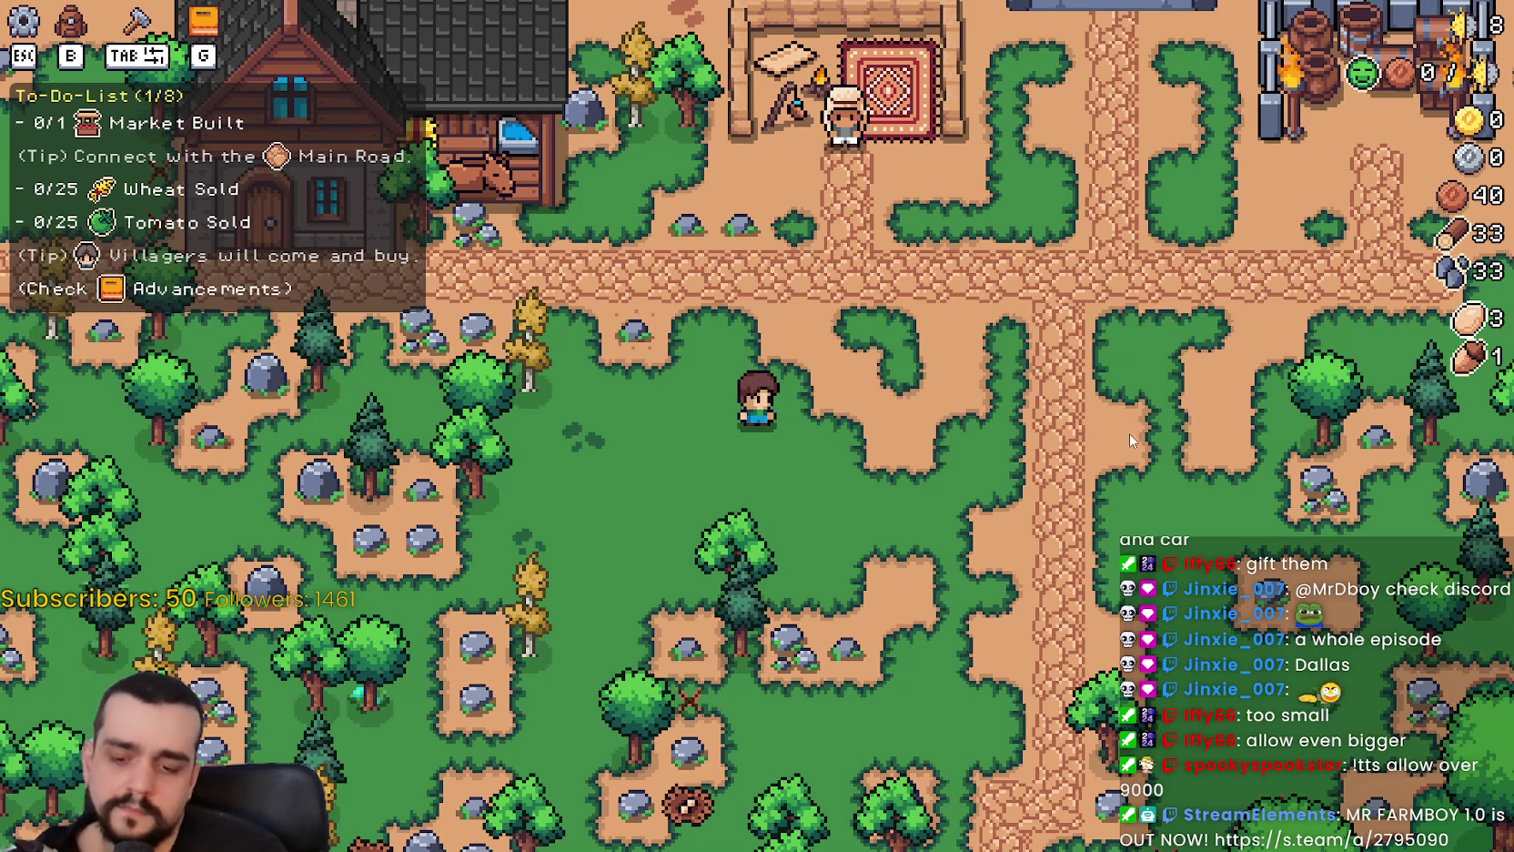
# Drag the Tutorial Font Size slider to its maximum, apply it, and resume play.
pyautogui.press('Escape')
pyautogui.click(771, 352)
pyautogui.moveTo(354, 393)
pyautogui.mouseDown()
pyautogui.moveTo(576, 391)
pyautogui.moveTo(825, 416)
pyautogui.mouseUp()
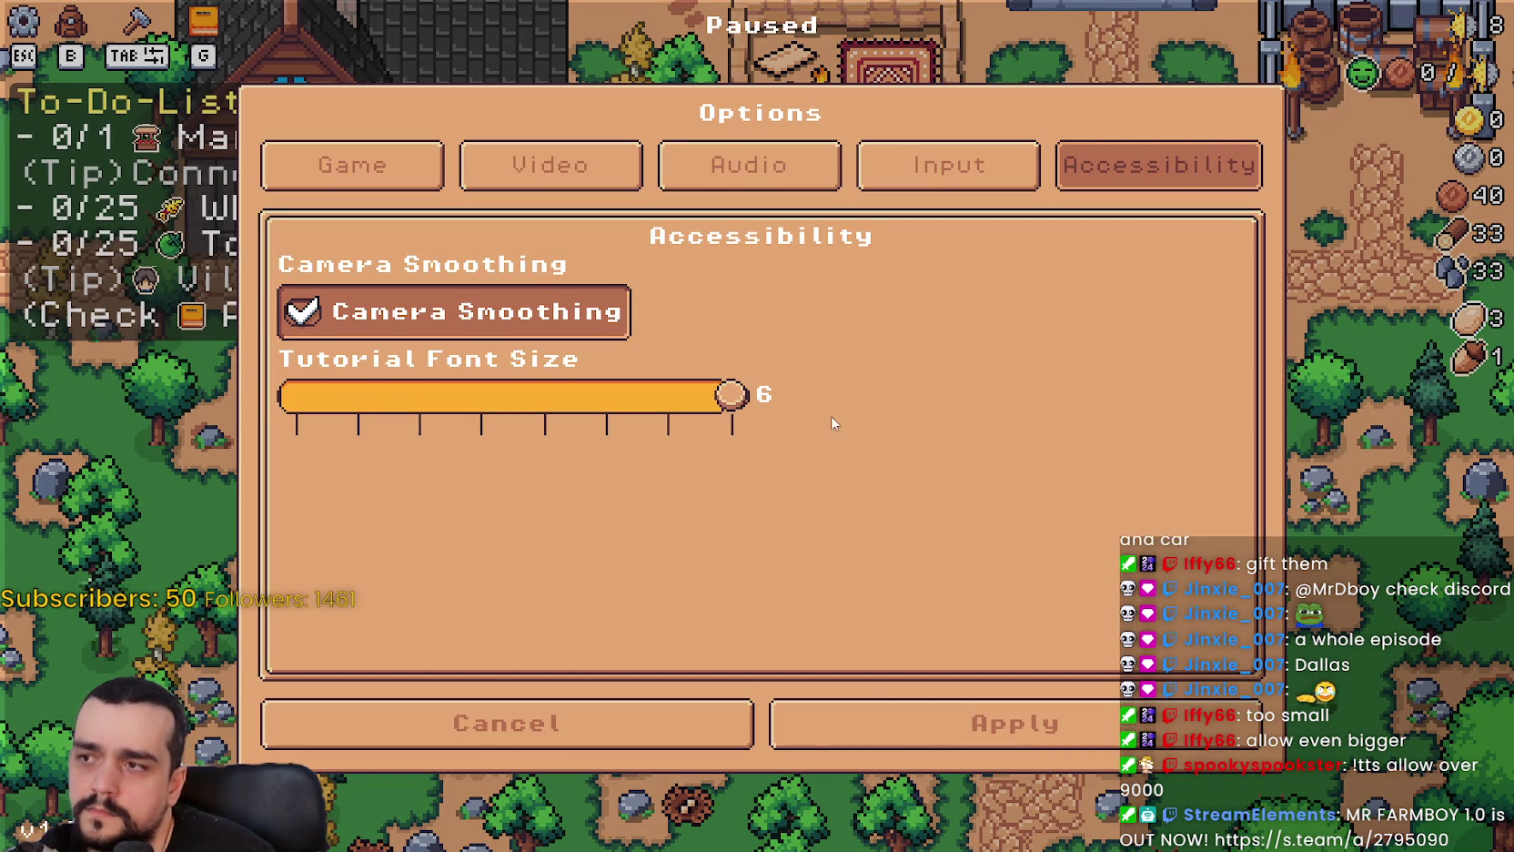
pyautogui.click(911, 729)
pyautogui.click(758, 263)
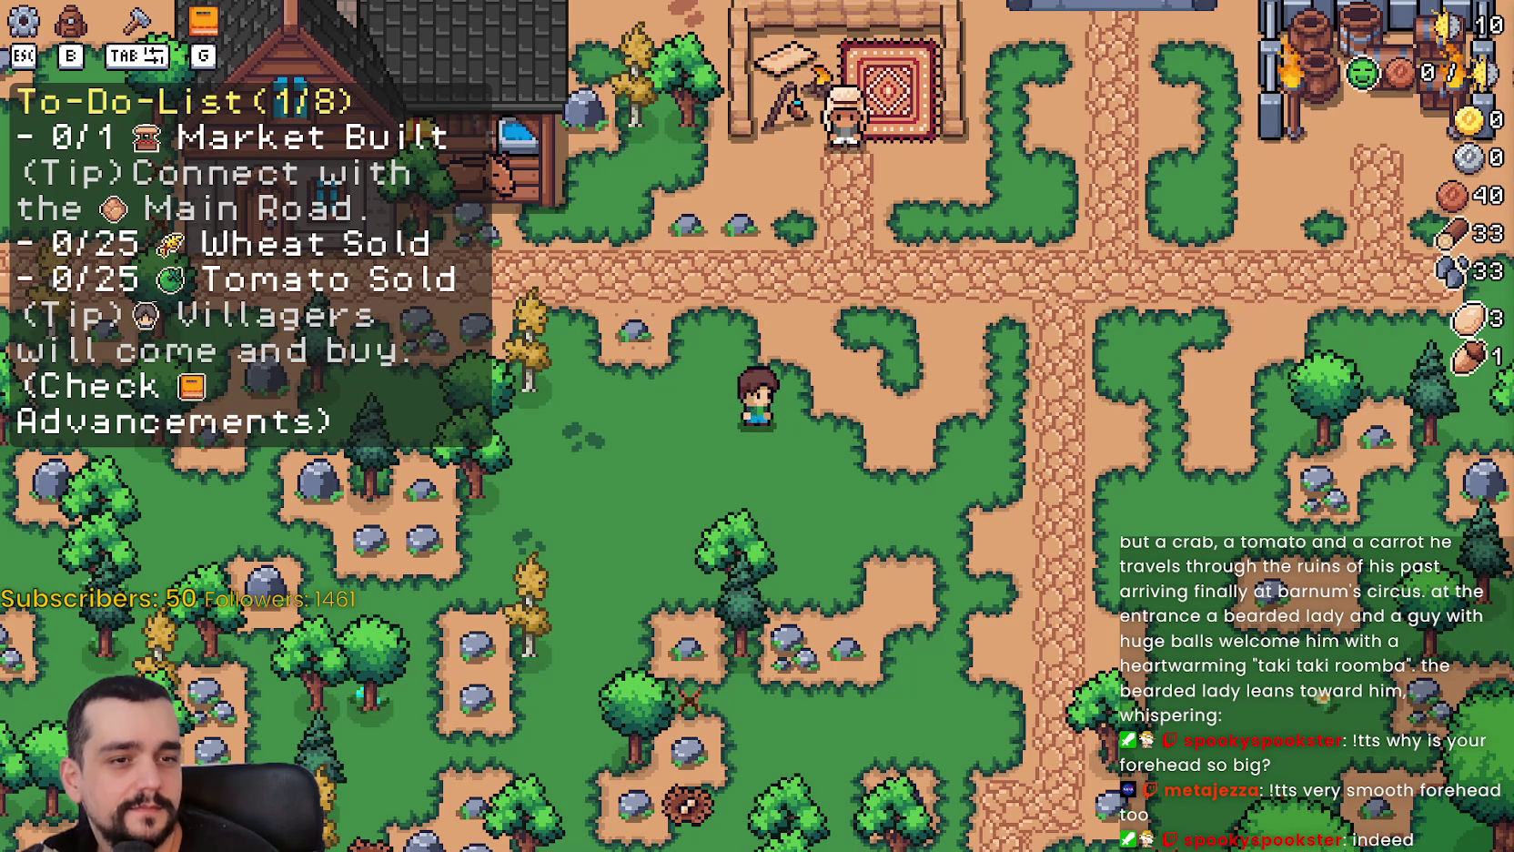
# Walk the farmer across the field to the main road, then pause the game.
pyautogui.press('d')
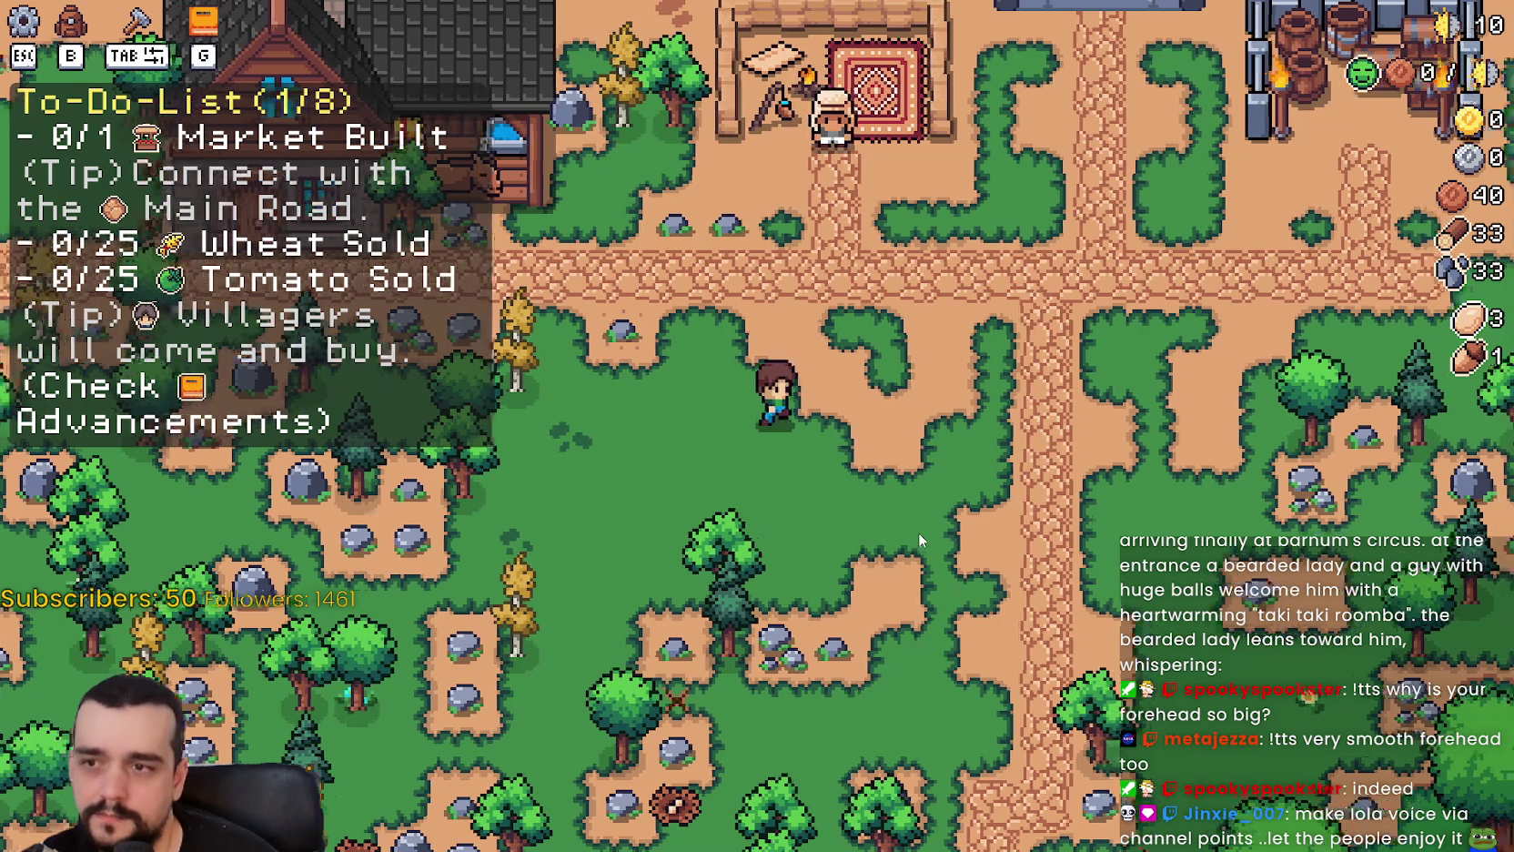
pyautogui.press('w')
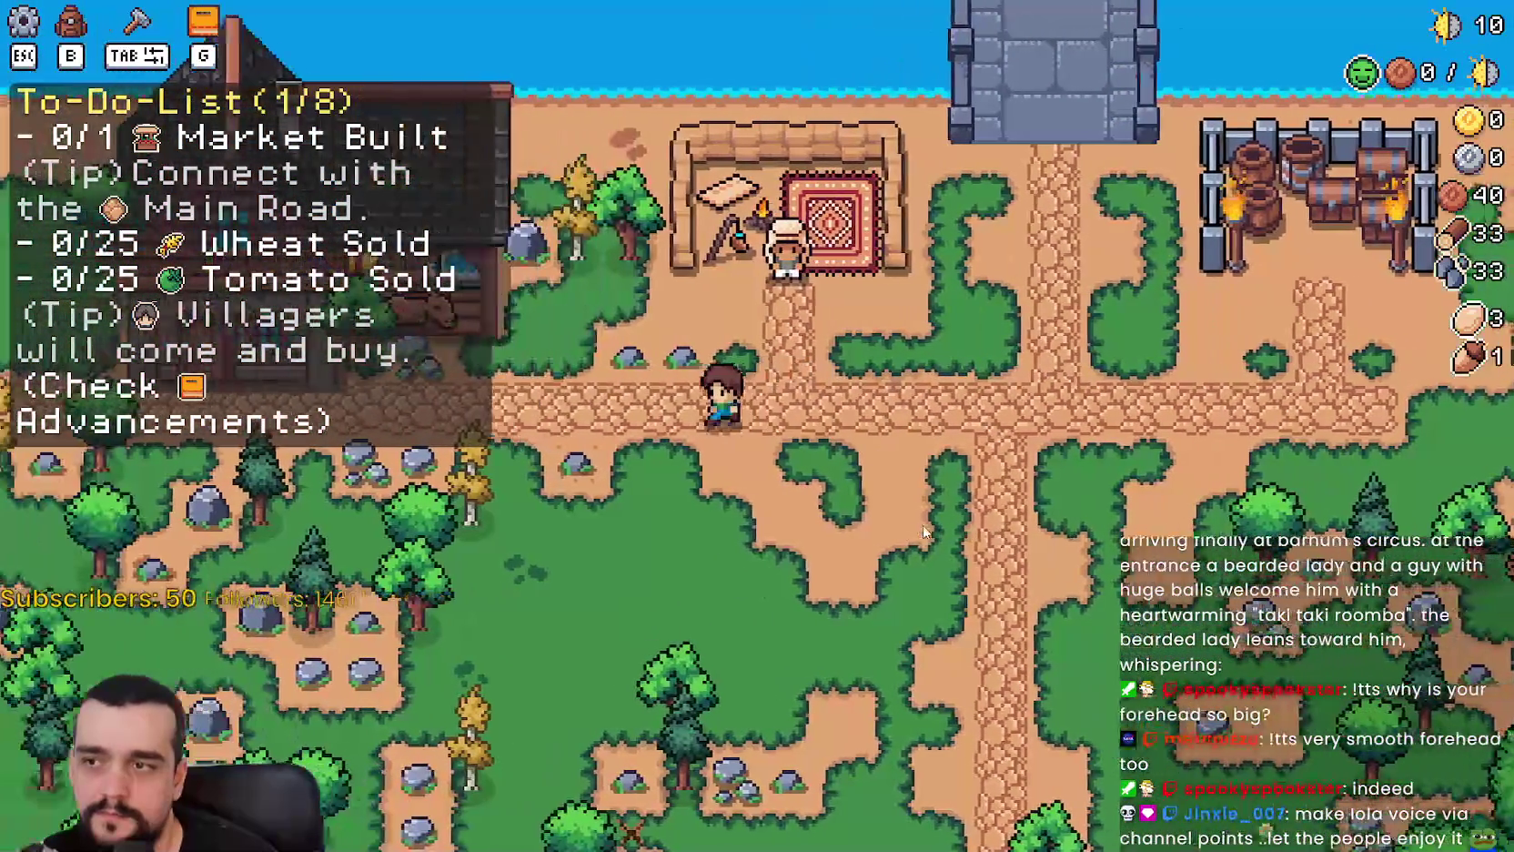
pyautogui.press('s')
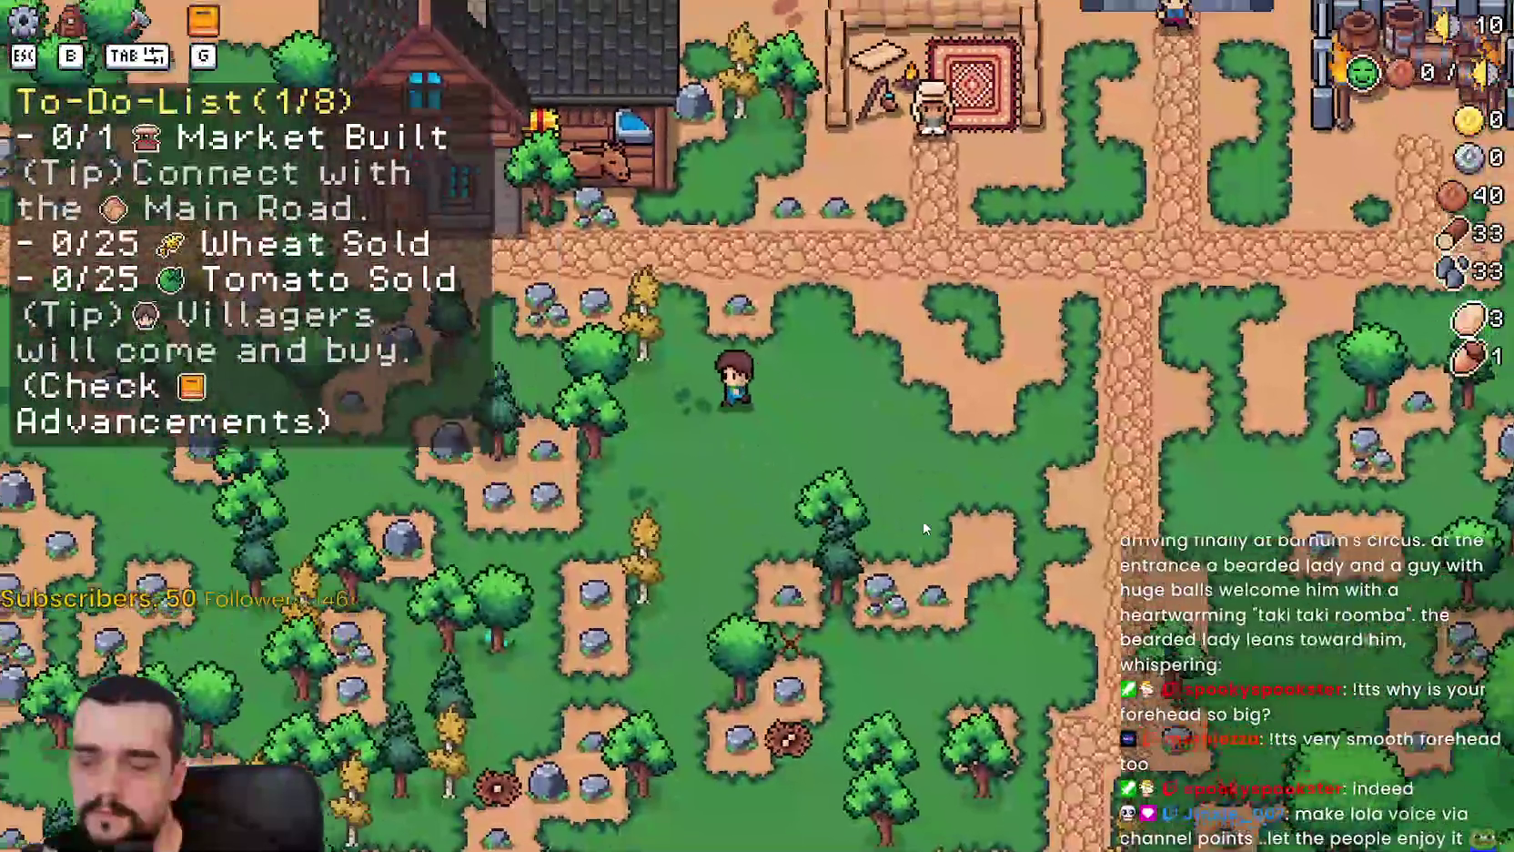
pyautogui.press('w')
pyautogui.press('Escape')
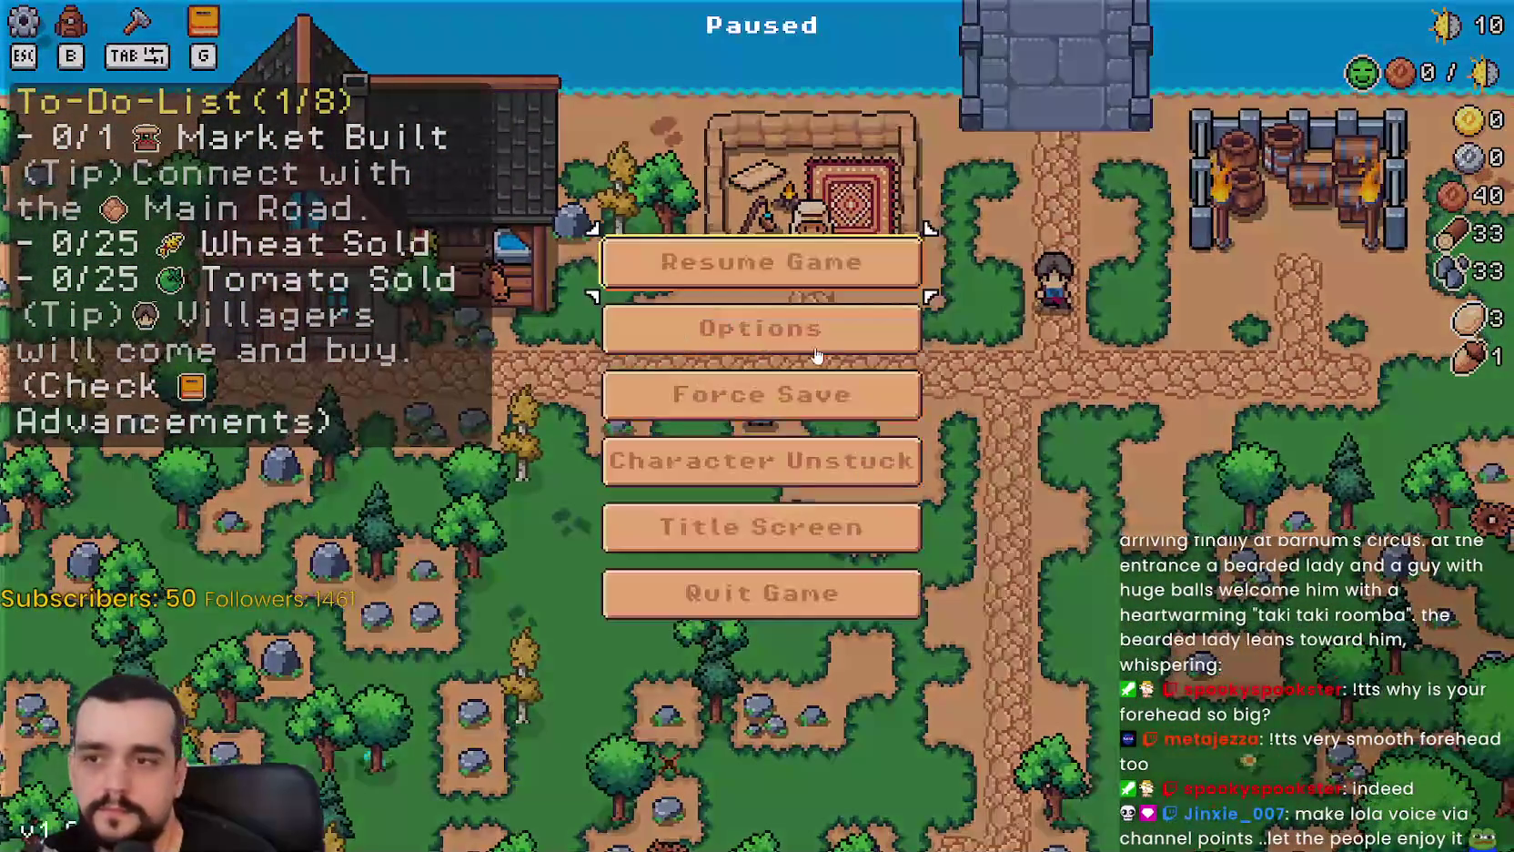
# Check the Tutorial Font Size at 6 in Options, close it, and resume play.
pyautogui.click(818, 351)
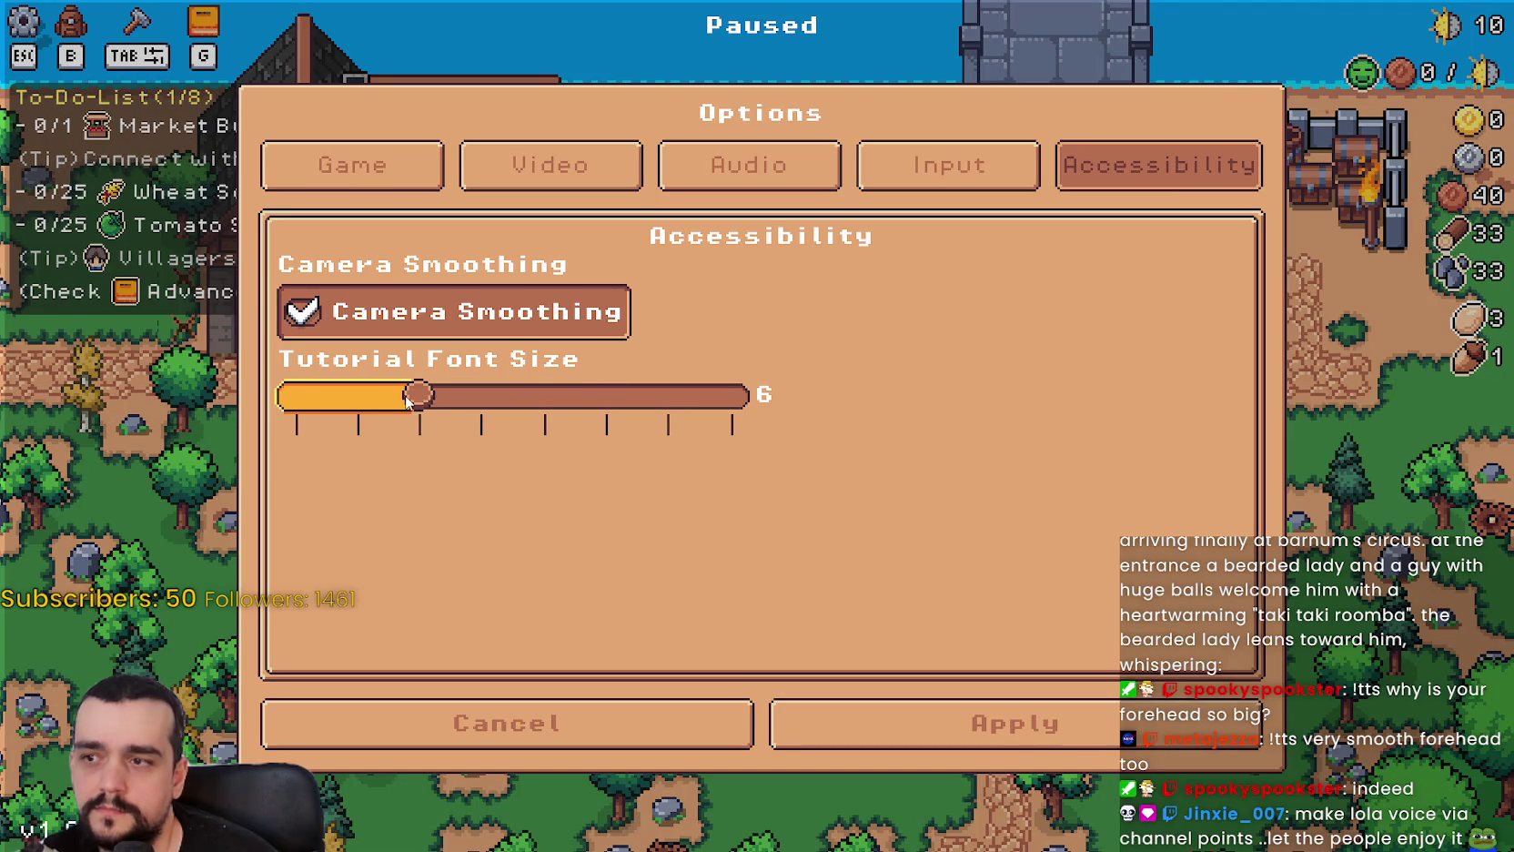
pyautogui.click(946, 724)
pyautogui.press('Escape')
# Walk the farmer left along the road, gathering wood and stones below it.
pyautogui.press('d')
pyautogui.press('a')
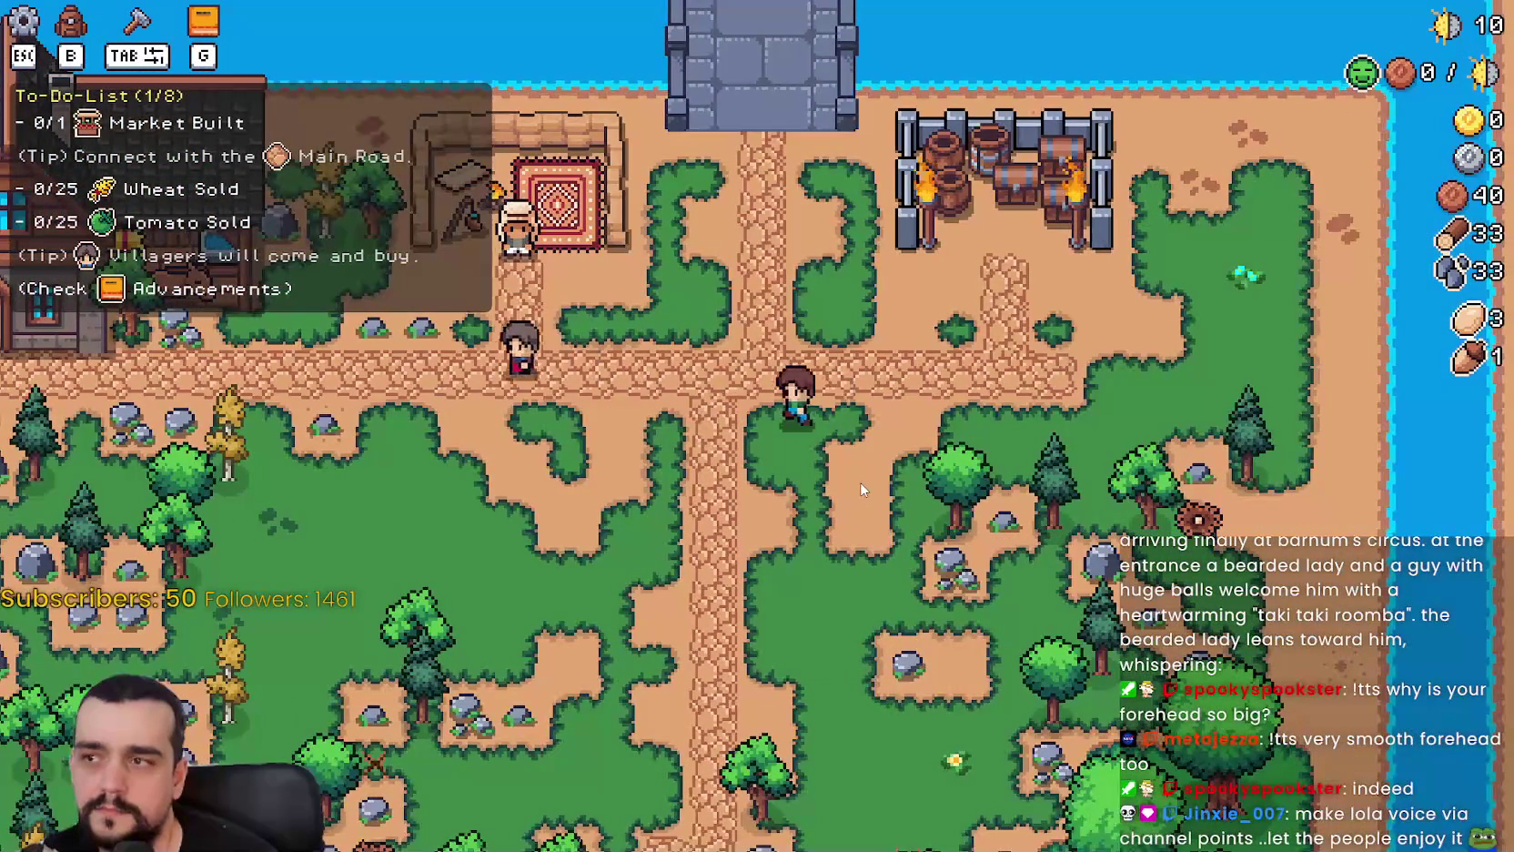
pyautogui.press('a')
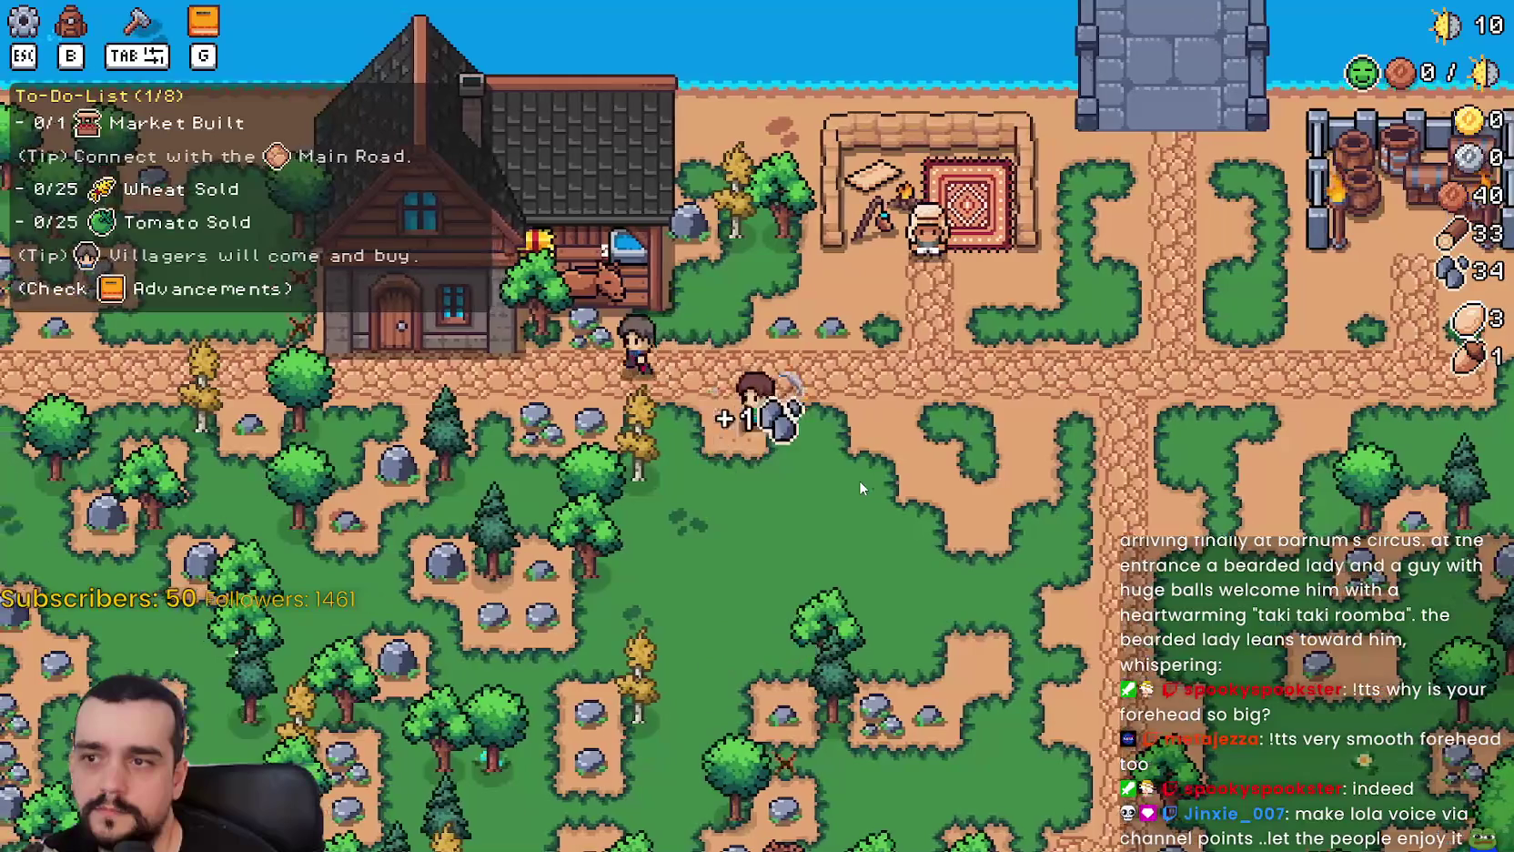
pyautogui.press('a')
pyautogui.press('s')
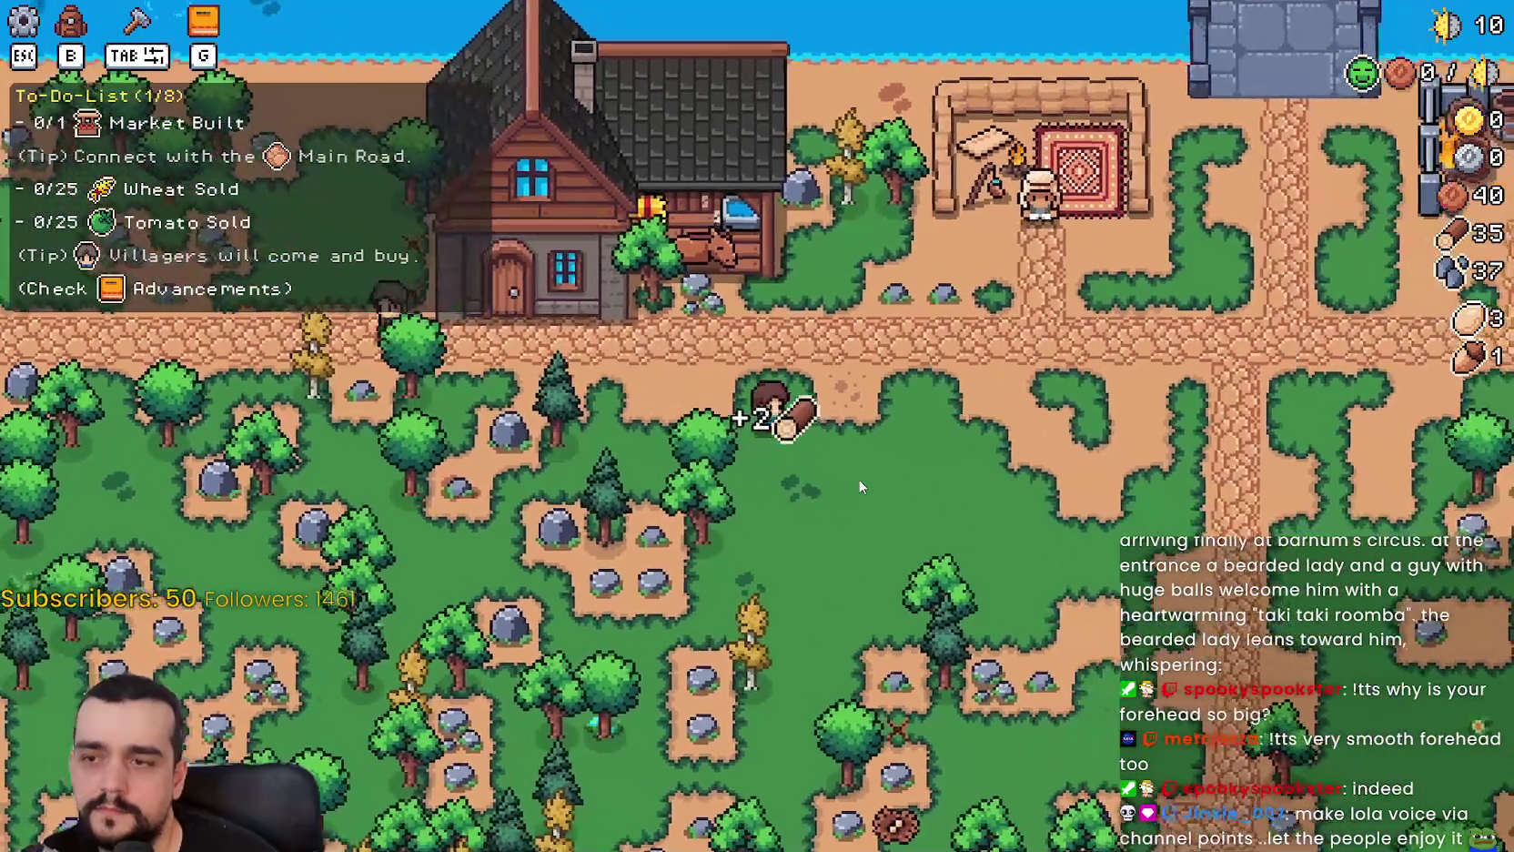
pyautogui.press('a')
pyautogui.press('s')
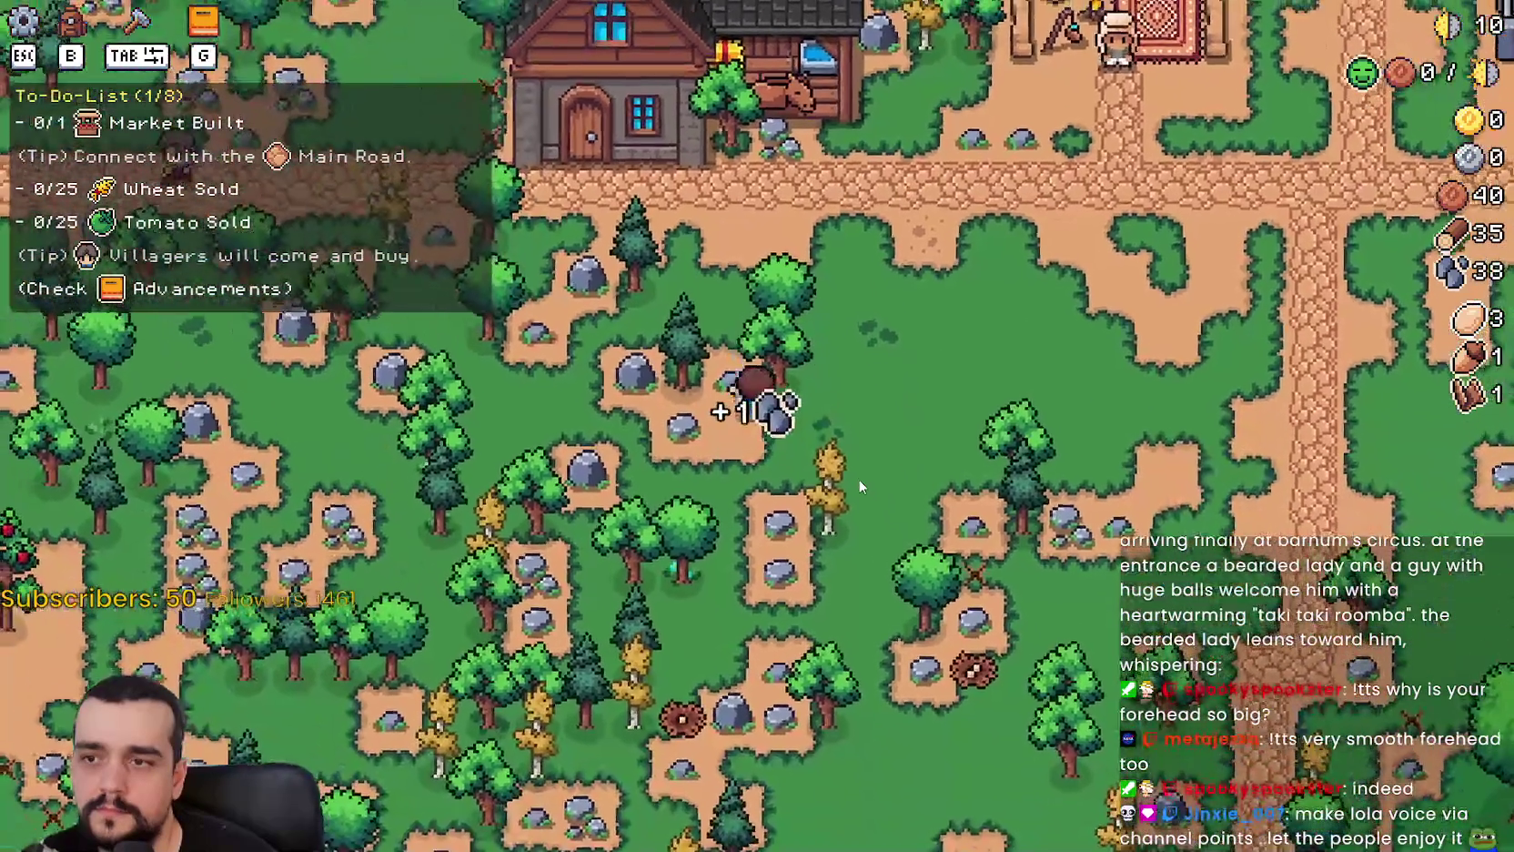
pyautogui.press('w')
pyautogui.press('d')
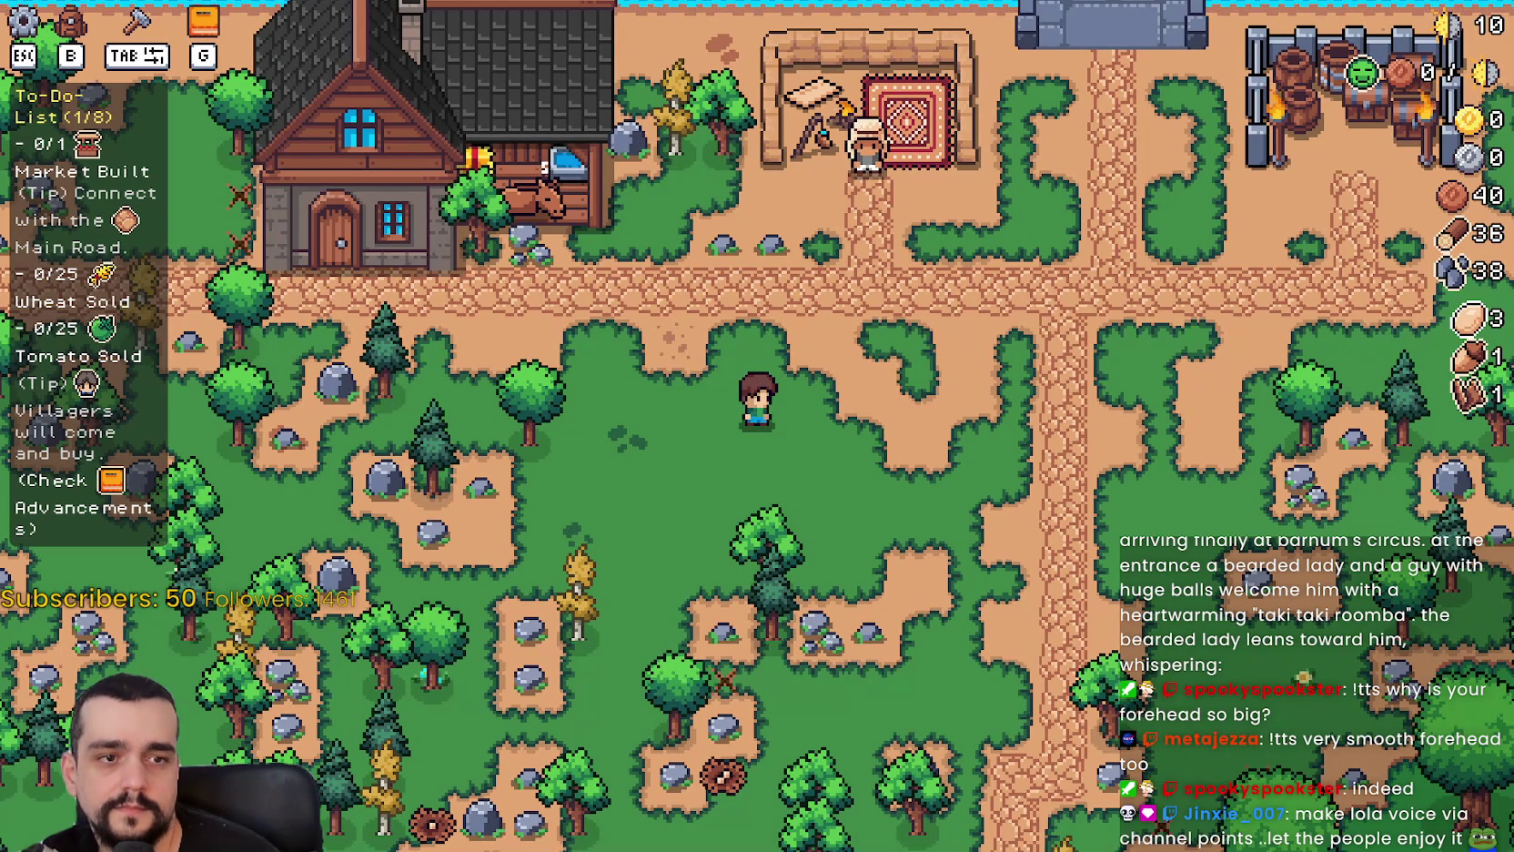
pyautogui.press('d')
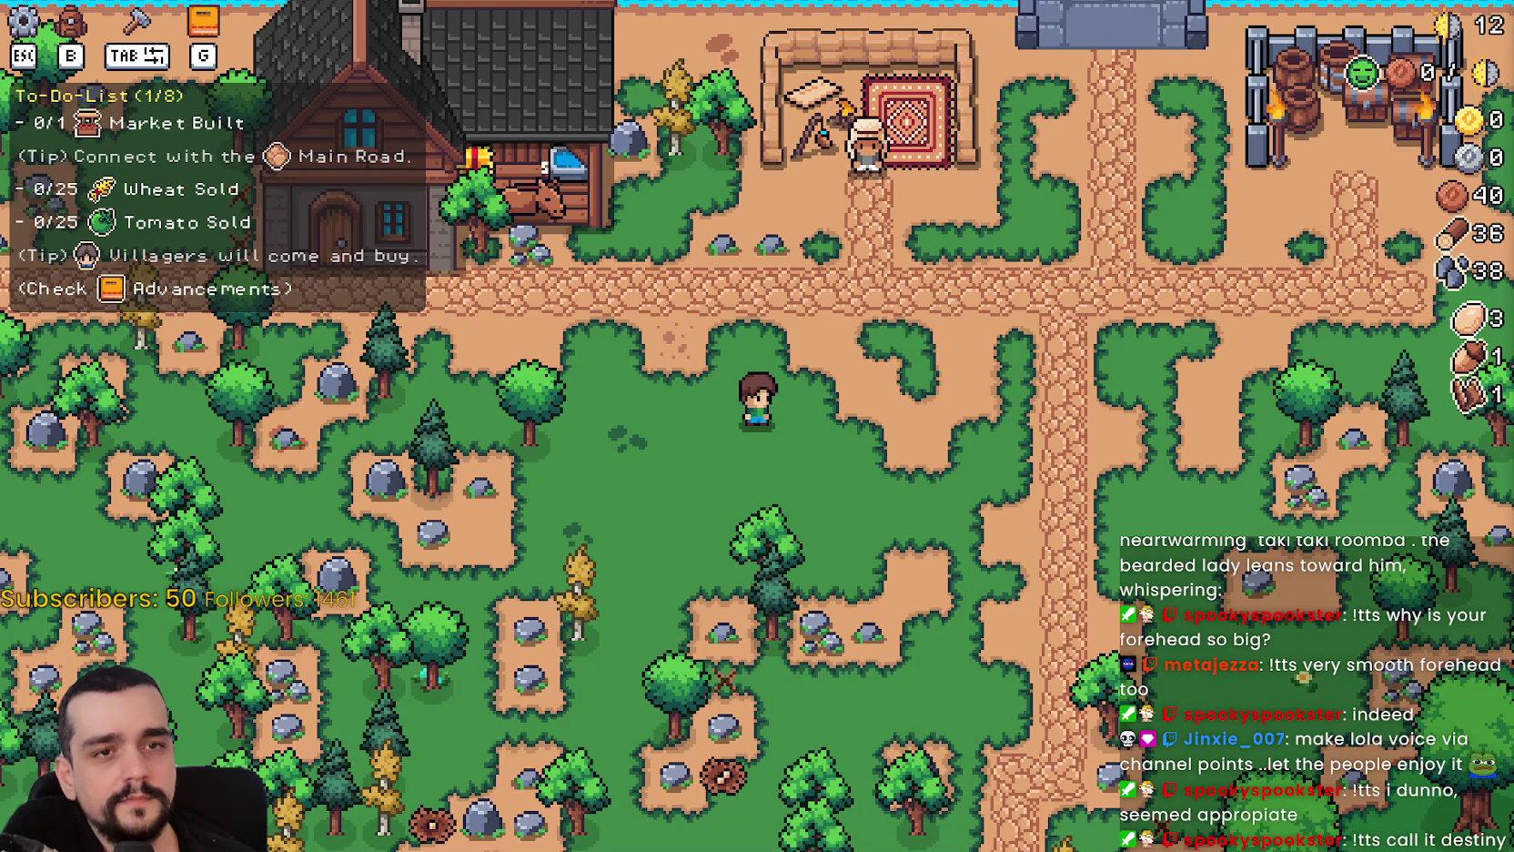
pyautogui.press('d')
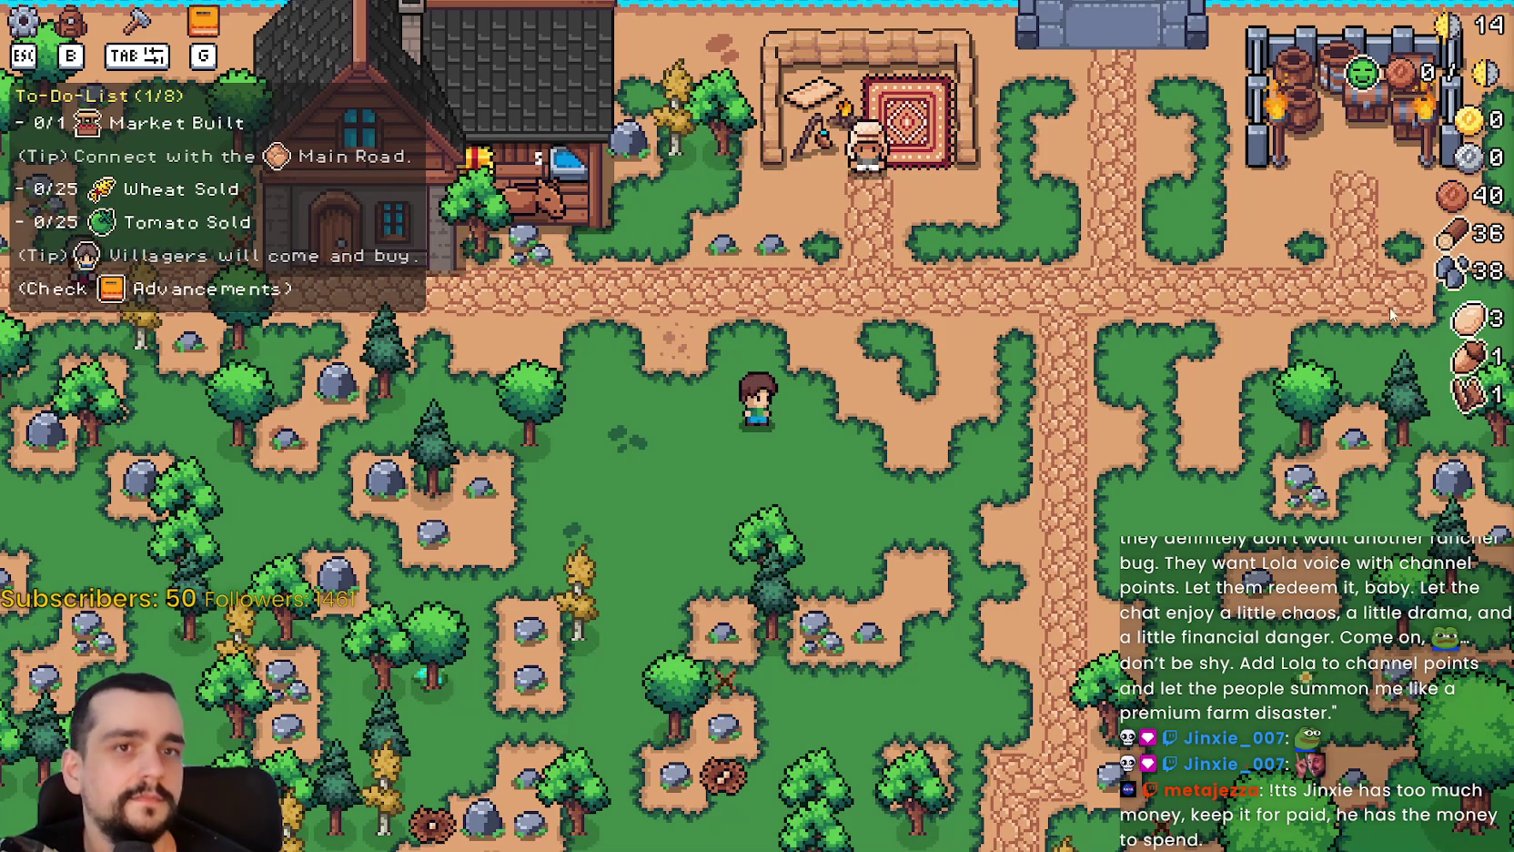
pyautogui.press('w')
# Walk the farmer down into the forest and chop a tree for logs.
pyautogui.scroll(2, 796, 414)
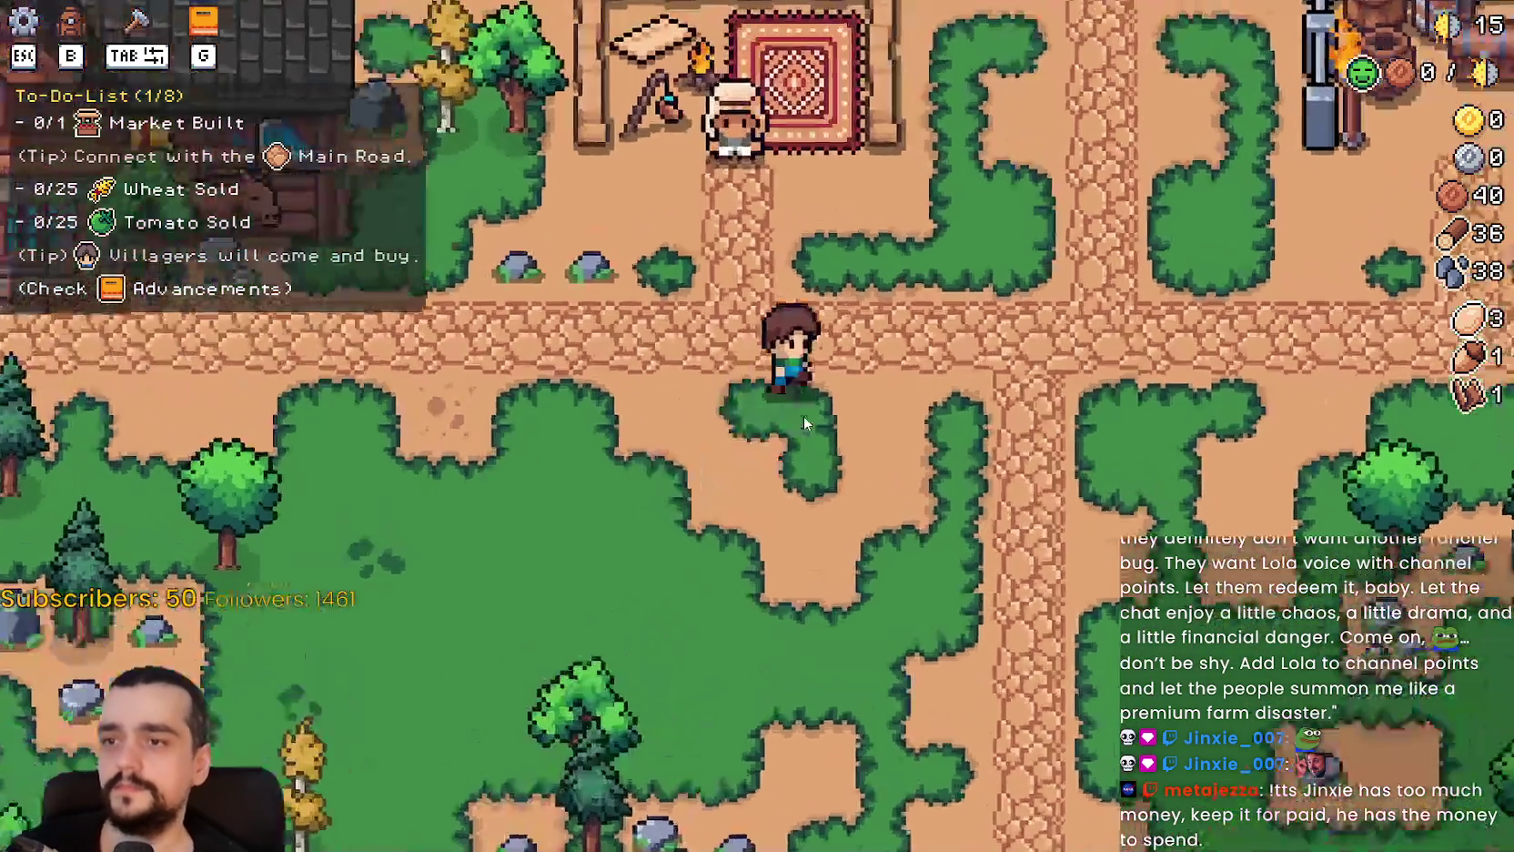
pyautogui.scroll(-2, 803, 417)
pyautogui.press('d')
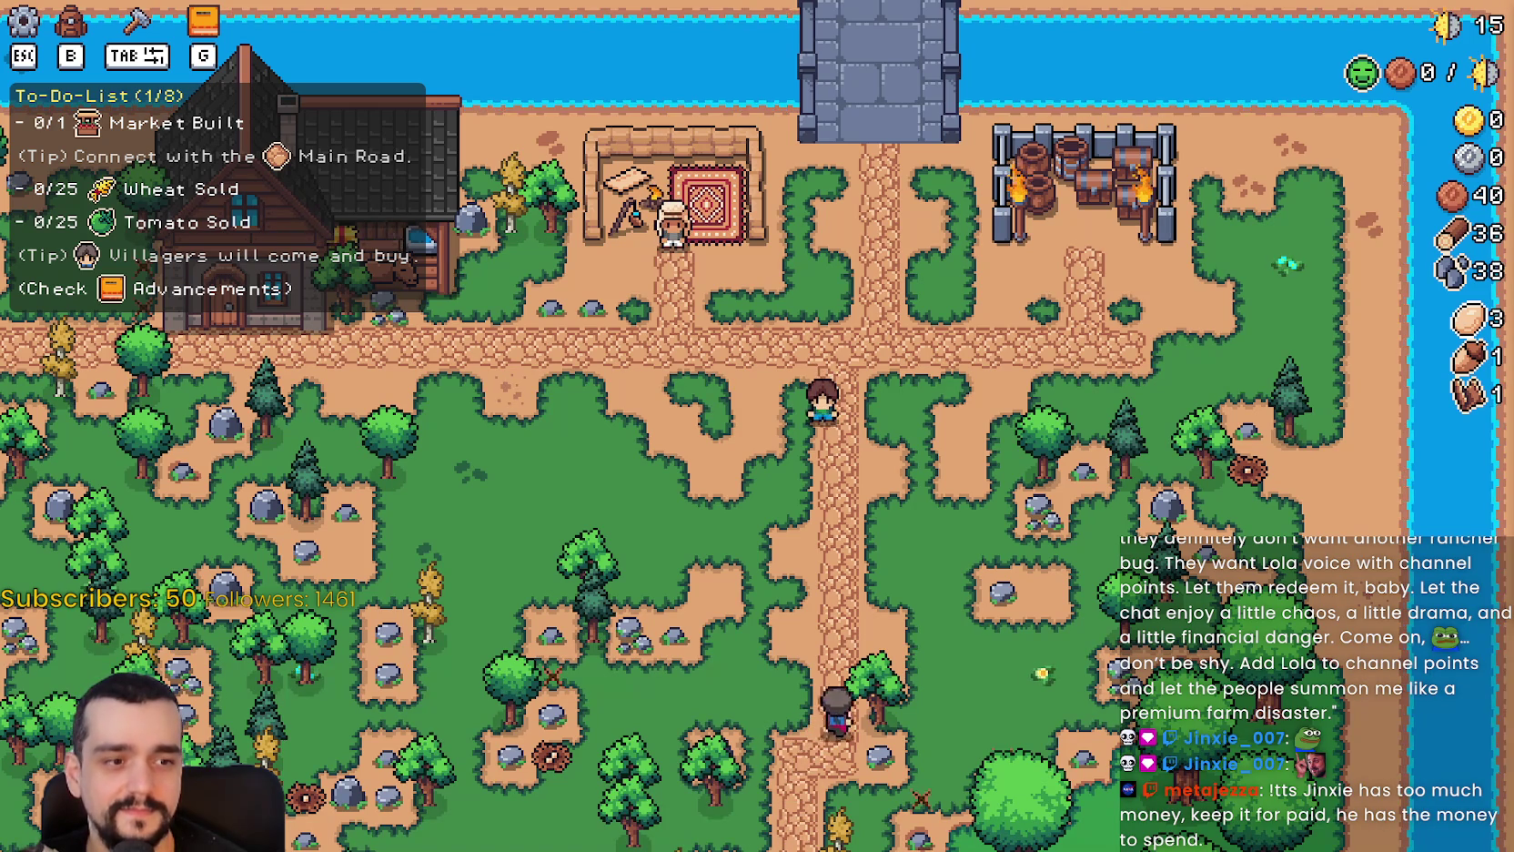
pyautogui.press('a')
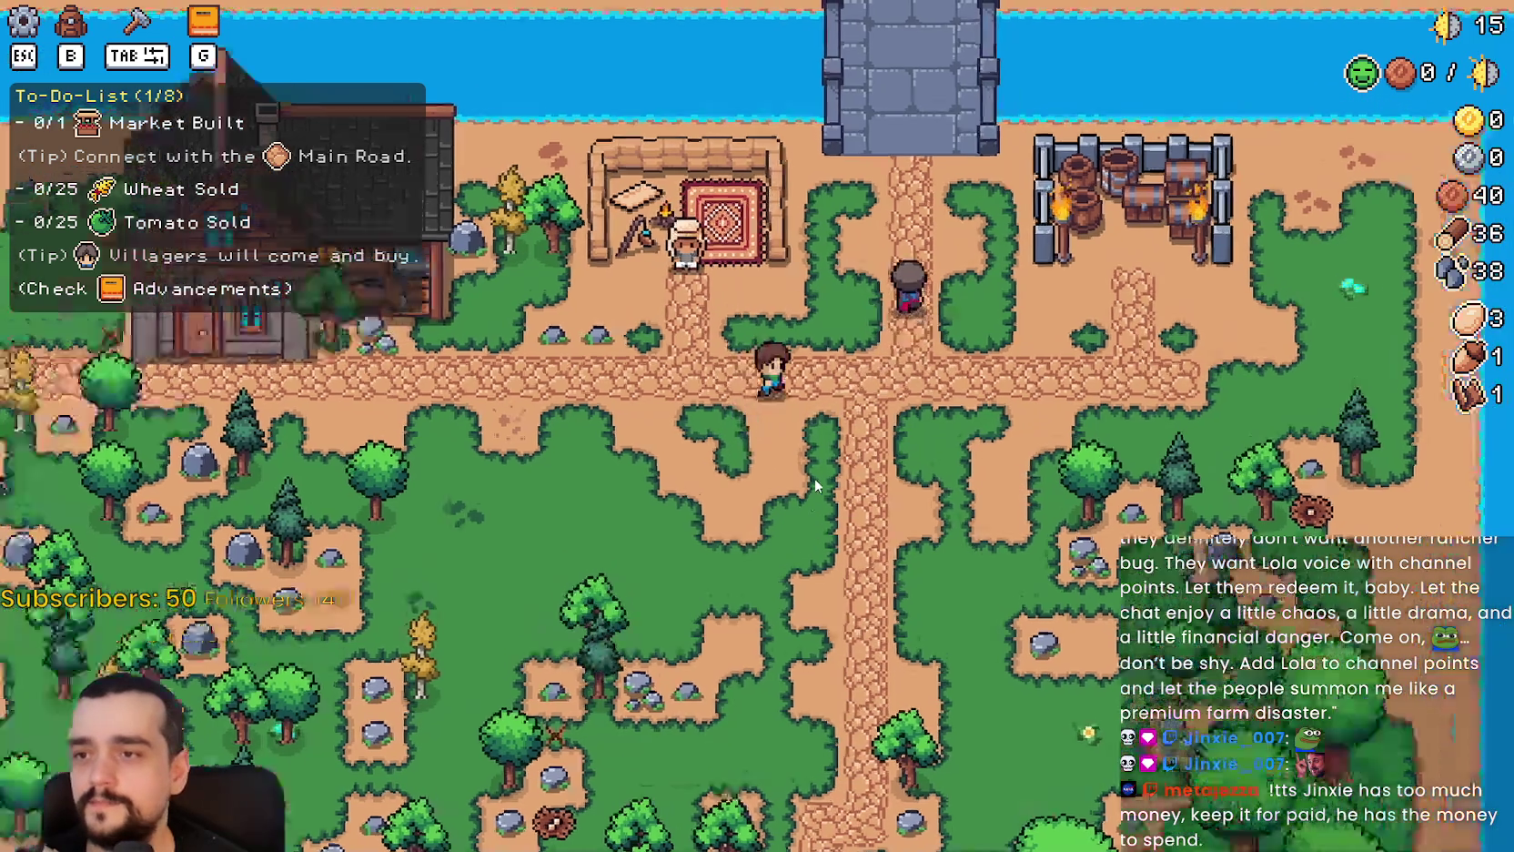
pyautogui.scroll(2, 813, 478)
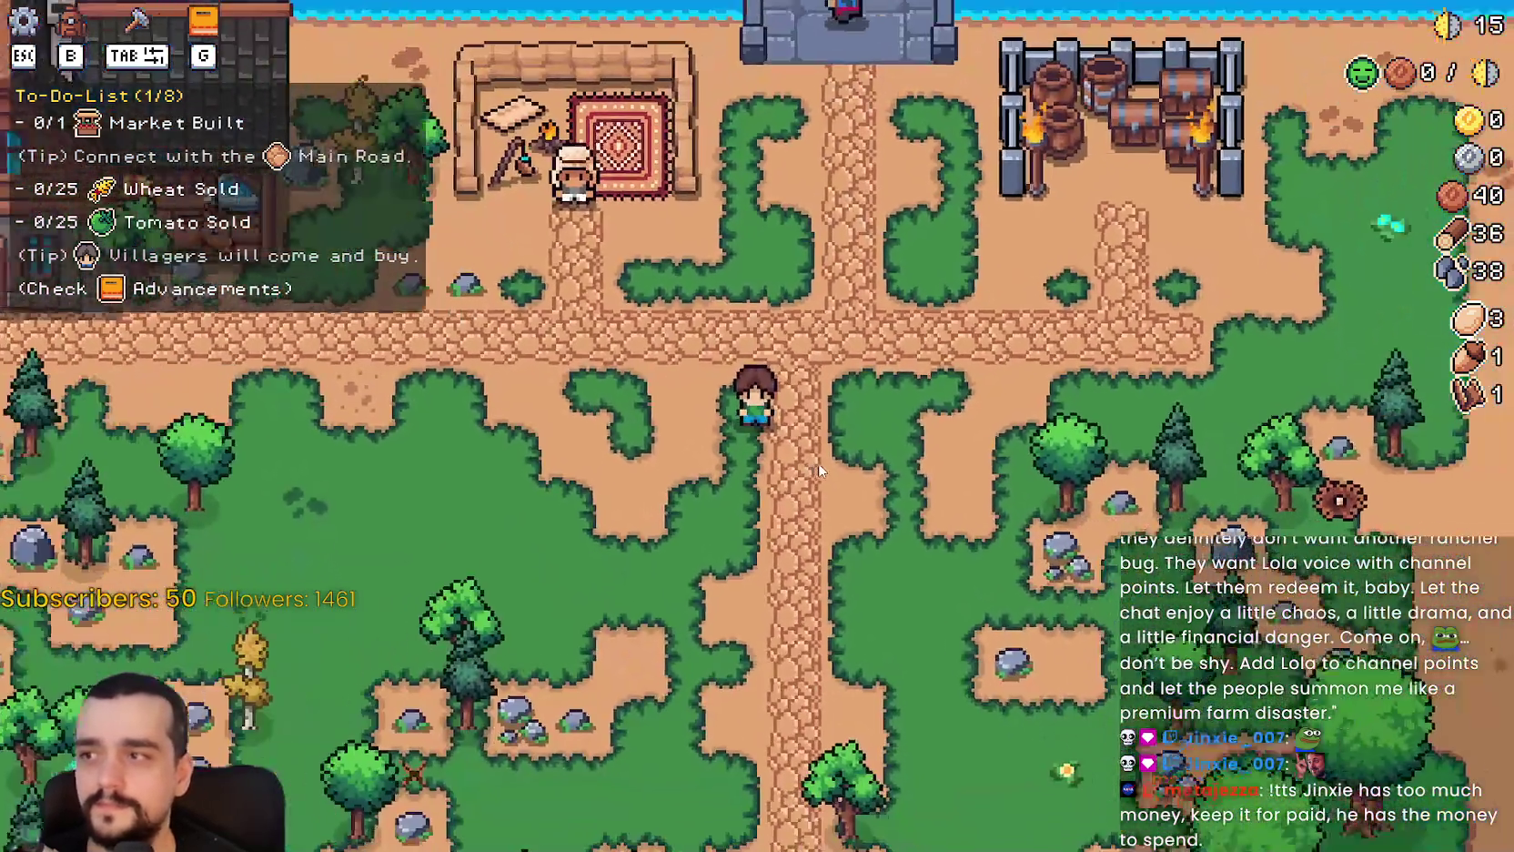
pyautogui.press('s')
pyautogui.press('a')
pyautogui.click(826, 461)
# Head back up to the crossroads by the market, then switch to Steam.
pyautogui.press('w')
pyautogui.press('d')
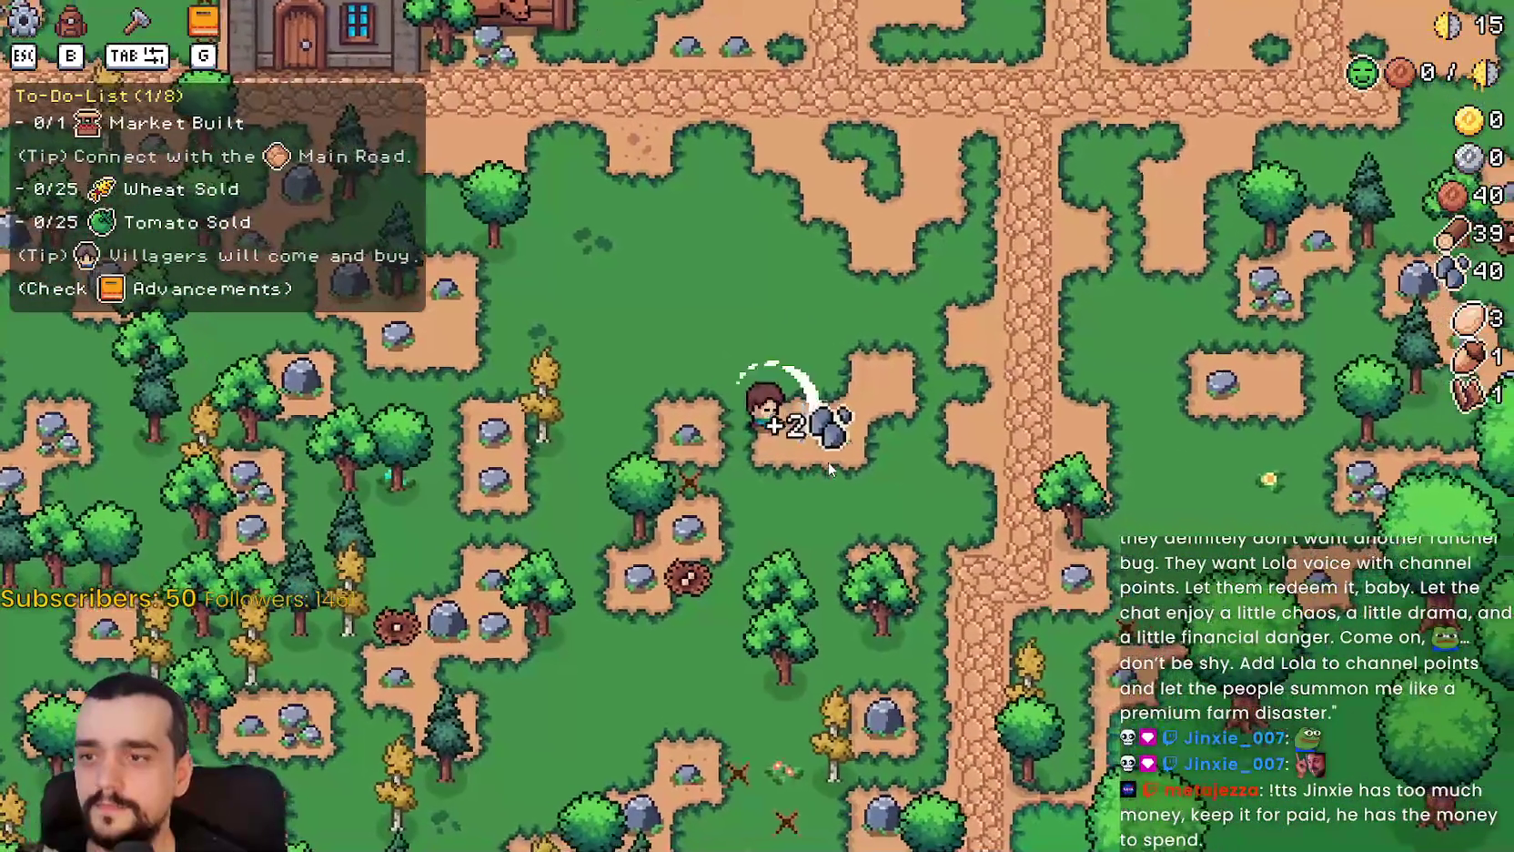
pyautogui.press('w')
pyautogui.press('d')
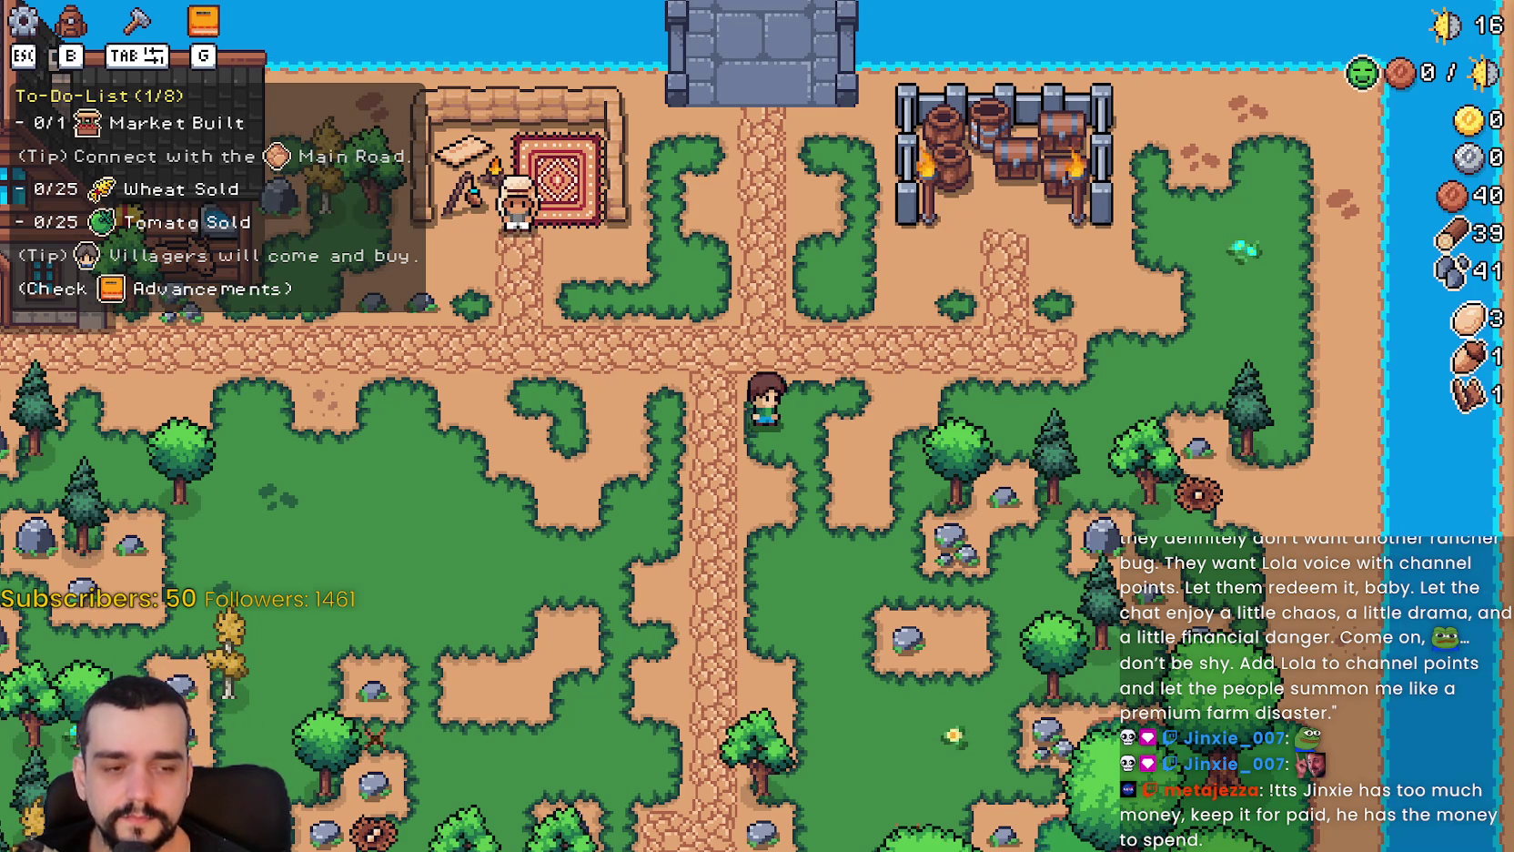
pyautogui.hotkey('alt', 'Tab')
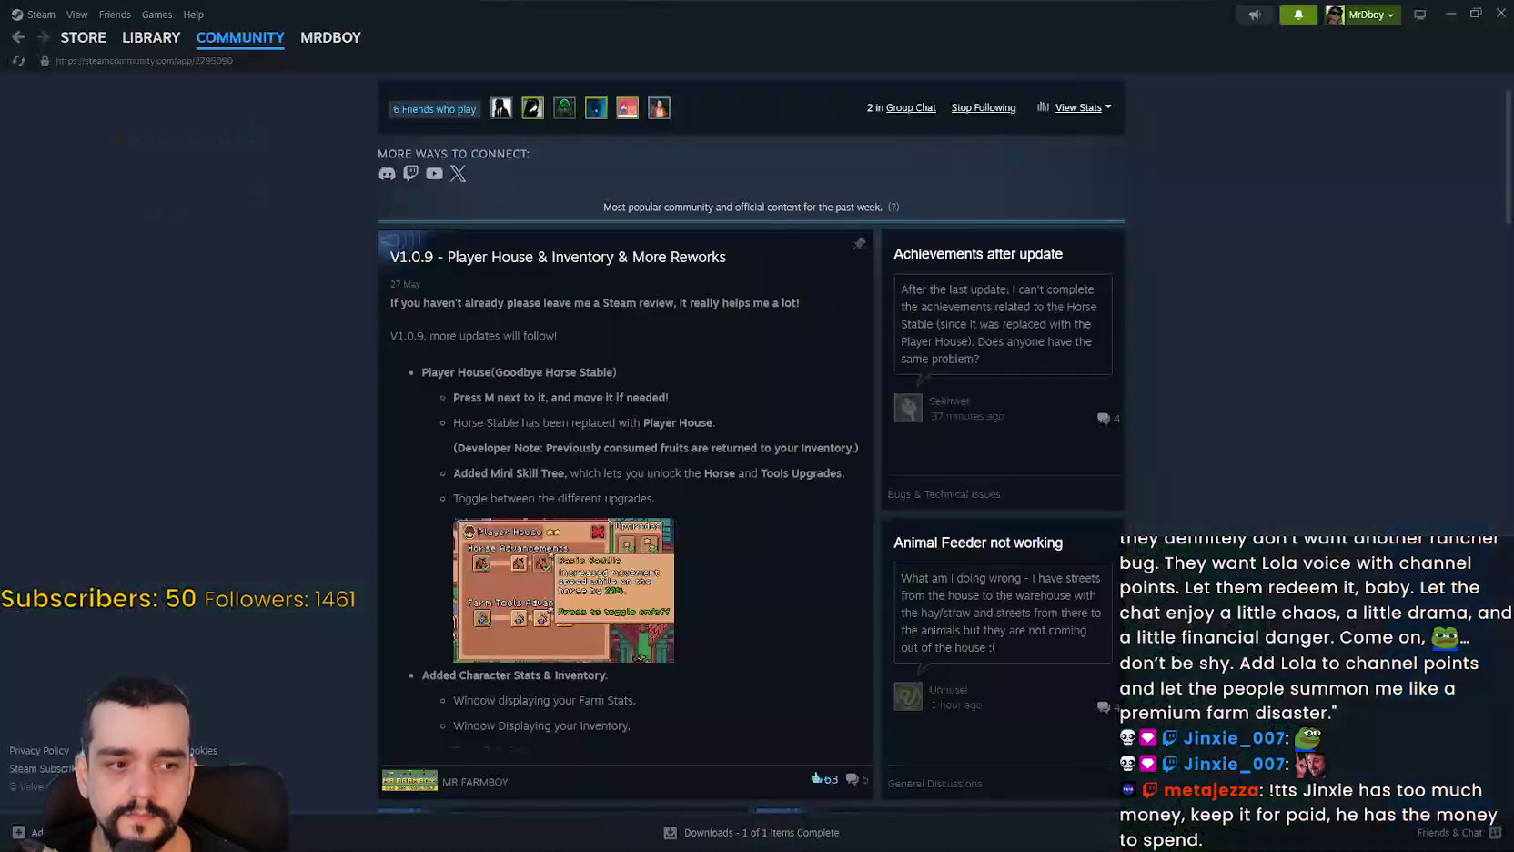
# Open the new bug-thread comment notification and read the hotfix confirmation replies.
pyautogui.click(1291, 25)
pyautogui.click(1206, 164)
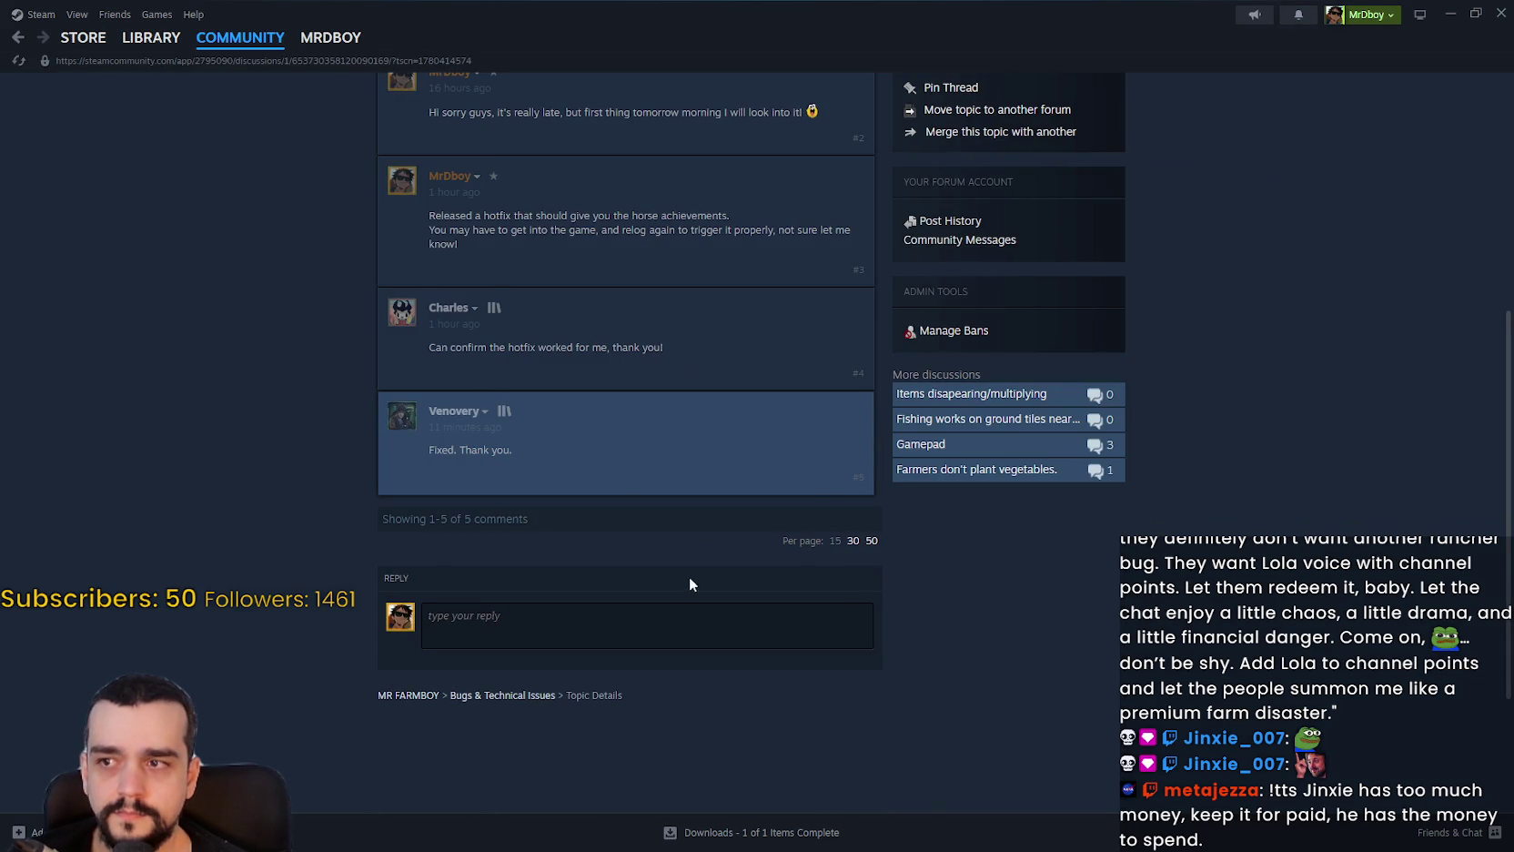
pyautogui.moveTo(427, 347); pyautogui.dragTo(644, 347)
pyautogui.click(635, 364)
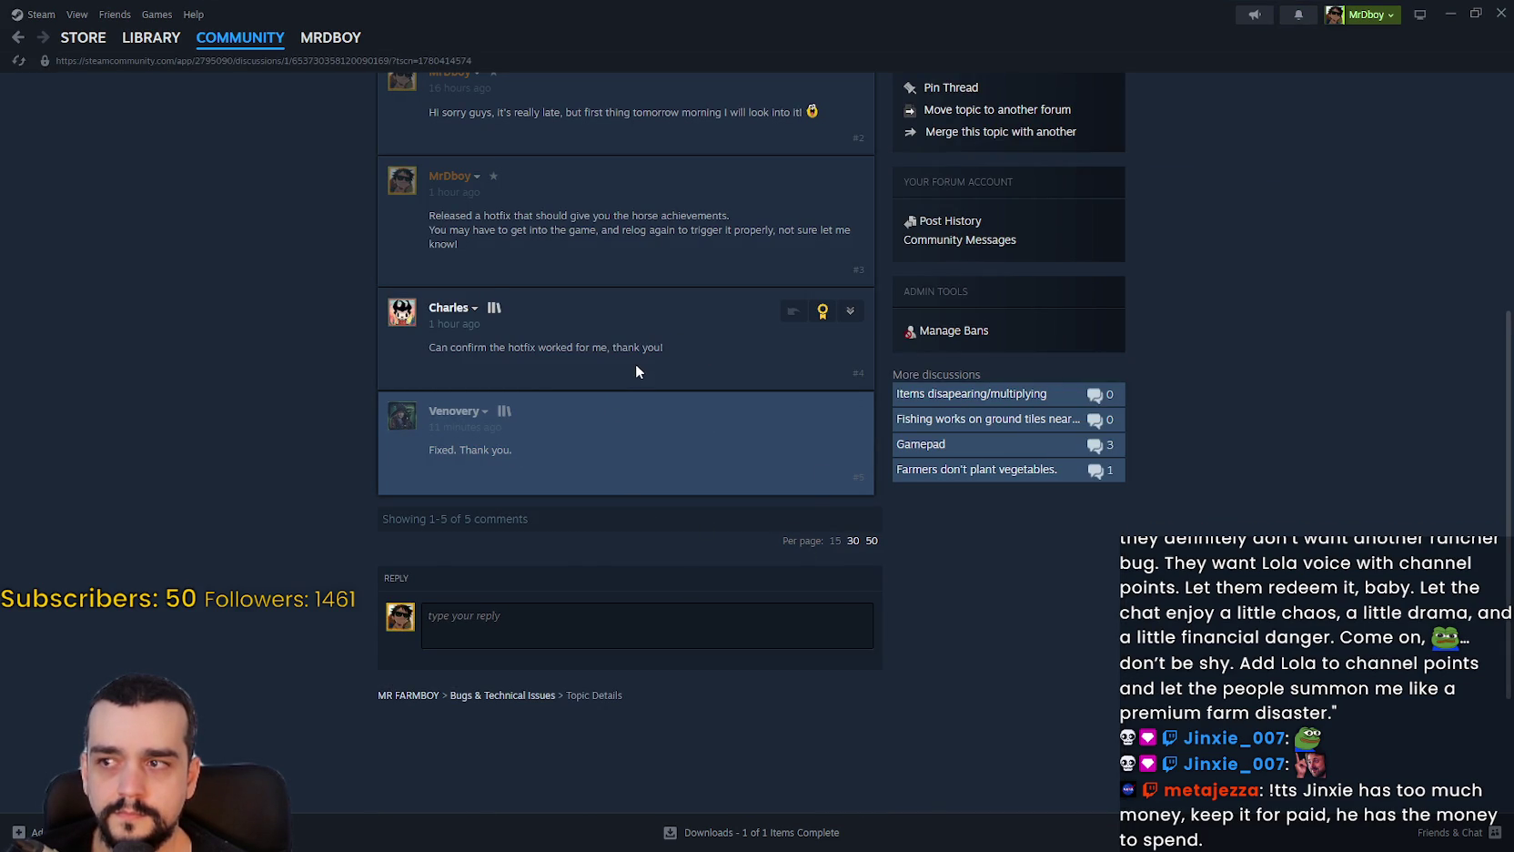
pyautogui.moveTo(434, 449); pyautogui.dragTo(459, 450)
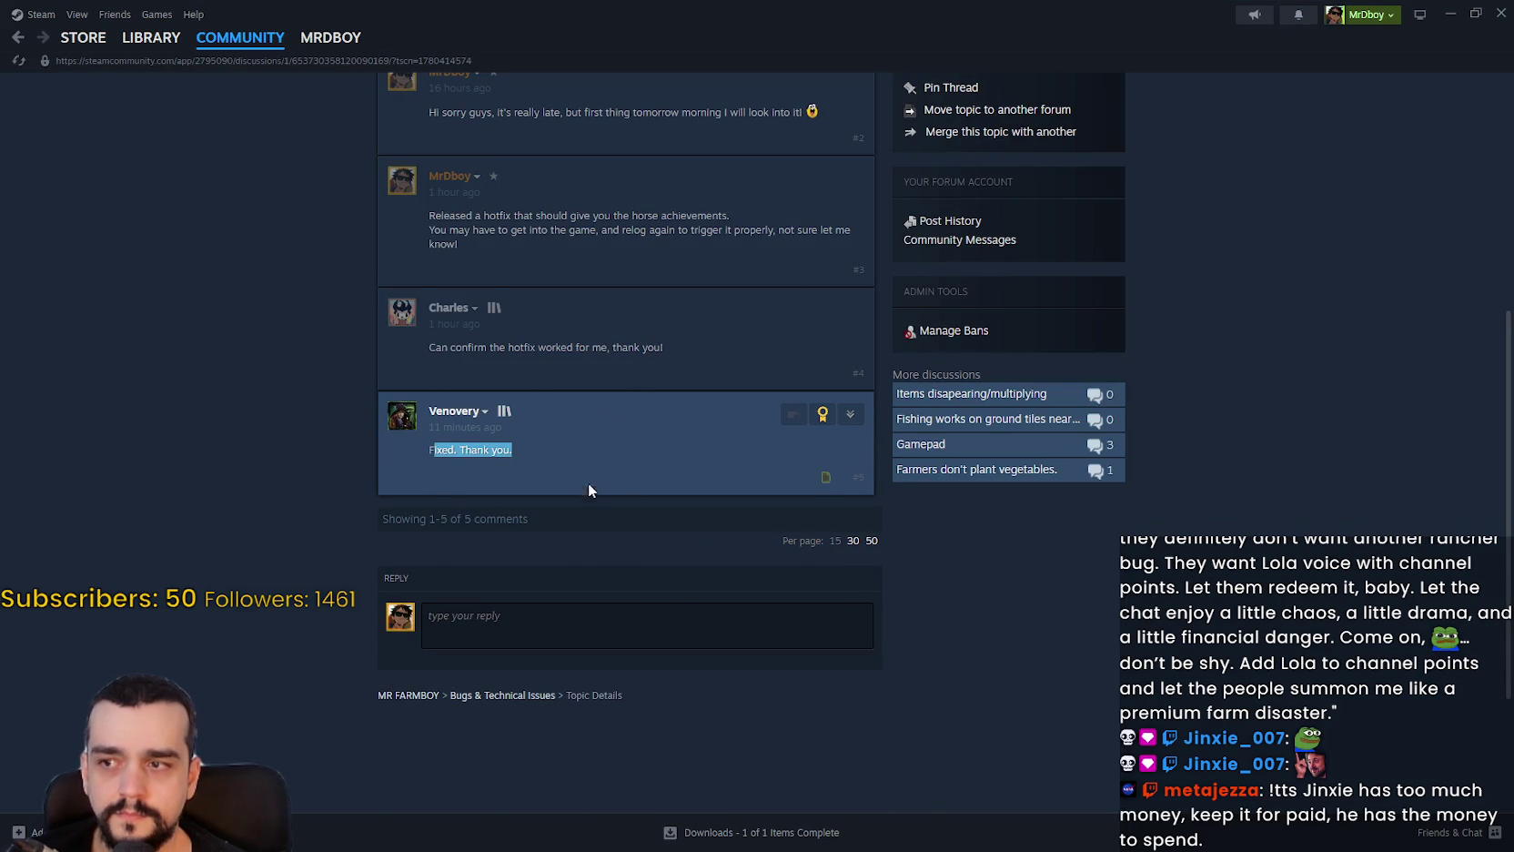
pyautogui.scroll(1, 675, 560)
pyautogui.scroll(5, 665, 664)
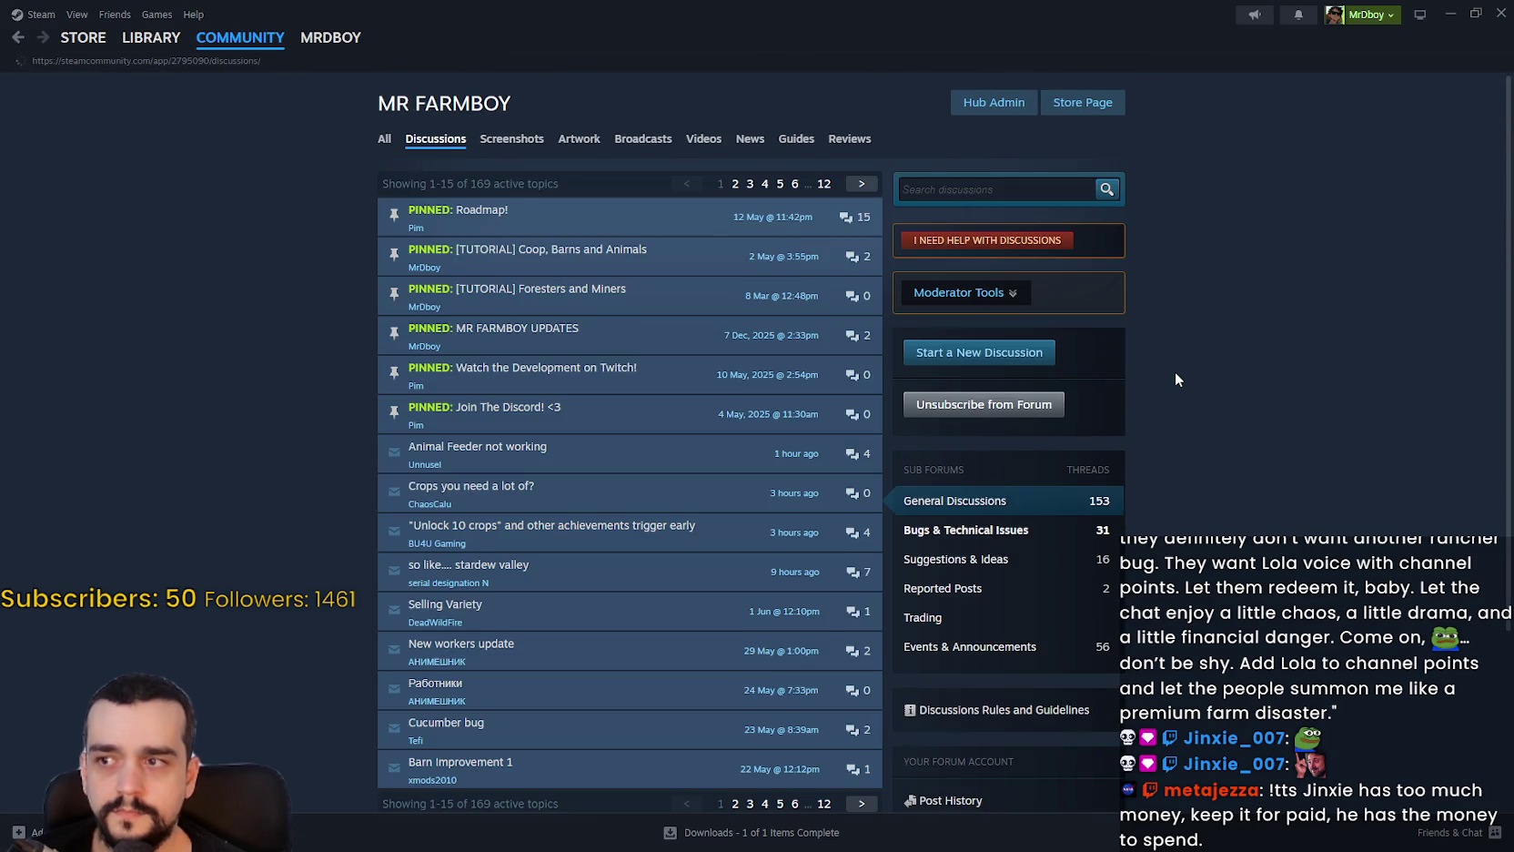
pyautogui.scroll(-1, 1287, 416)
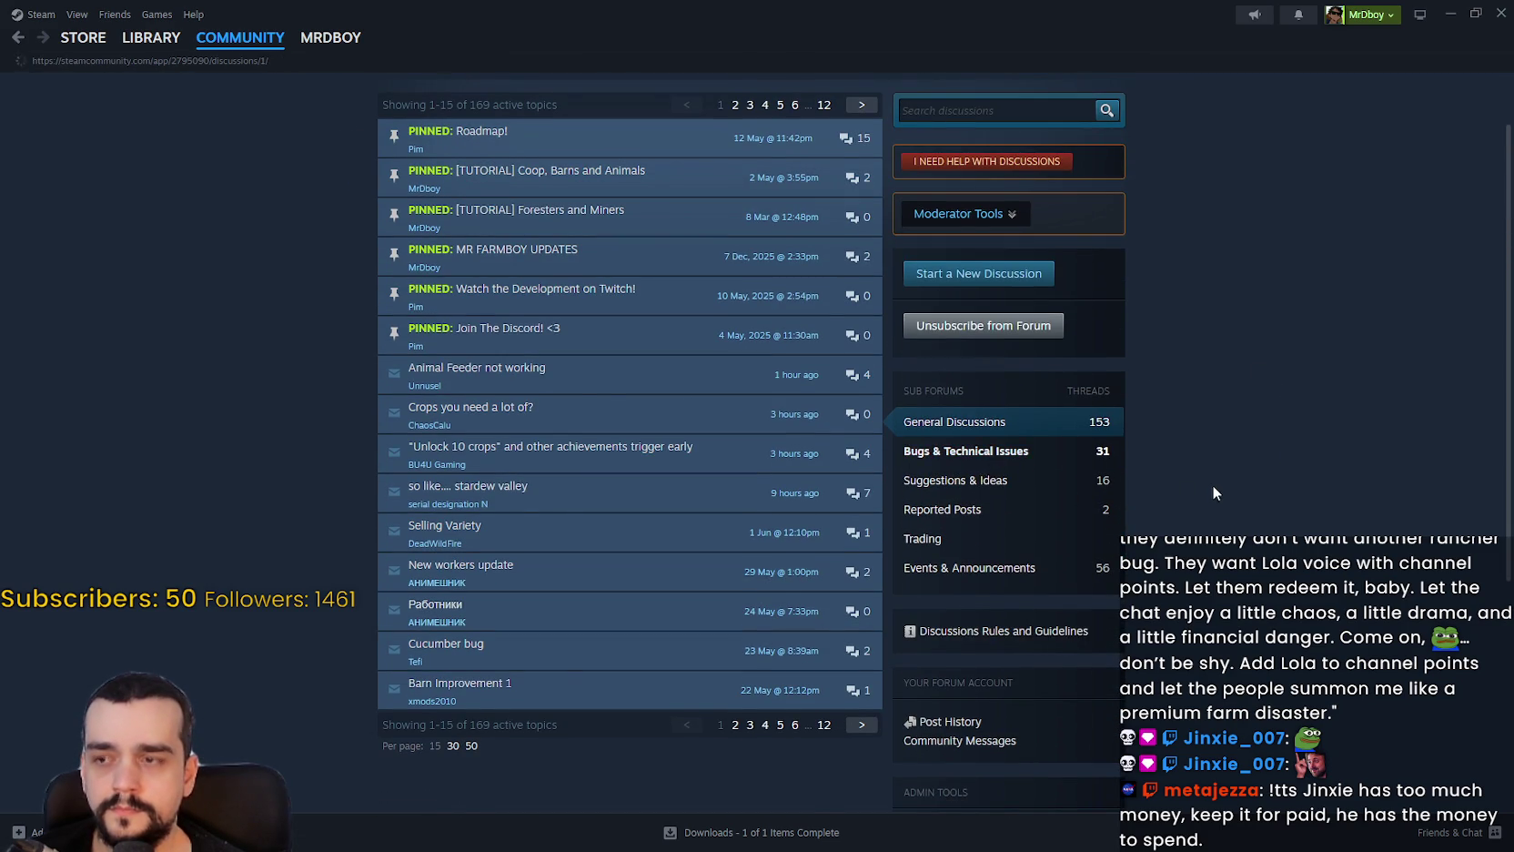
# View the MR FARMBOY store page, minimise Steam, and pause the game.
pyautogui.click(1079, 99)
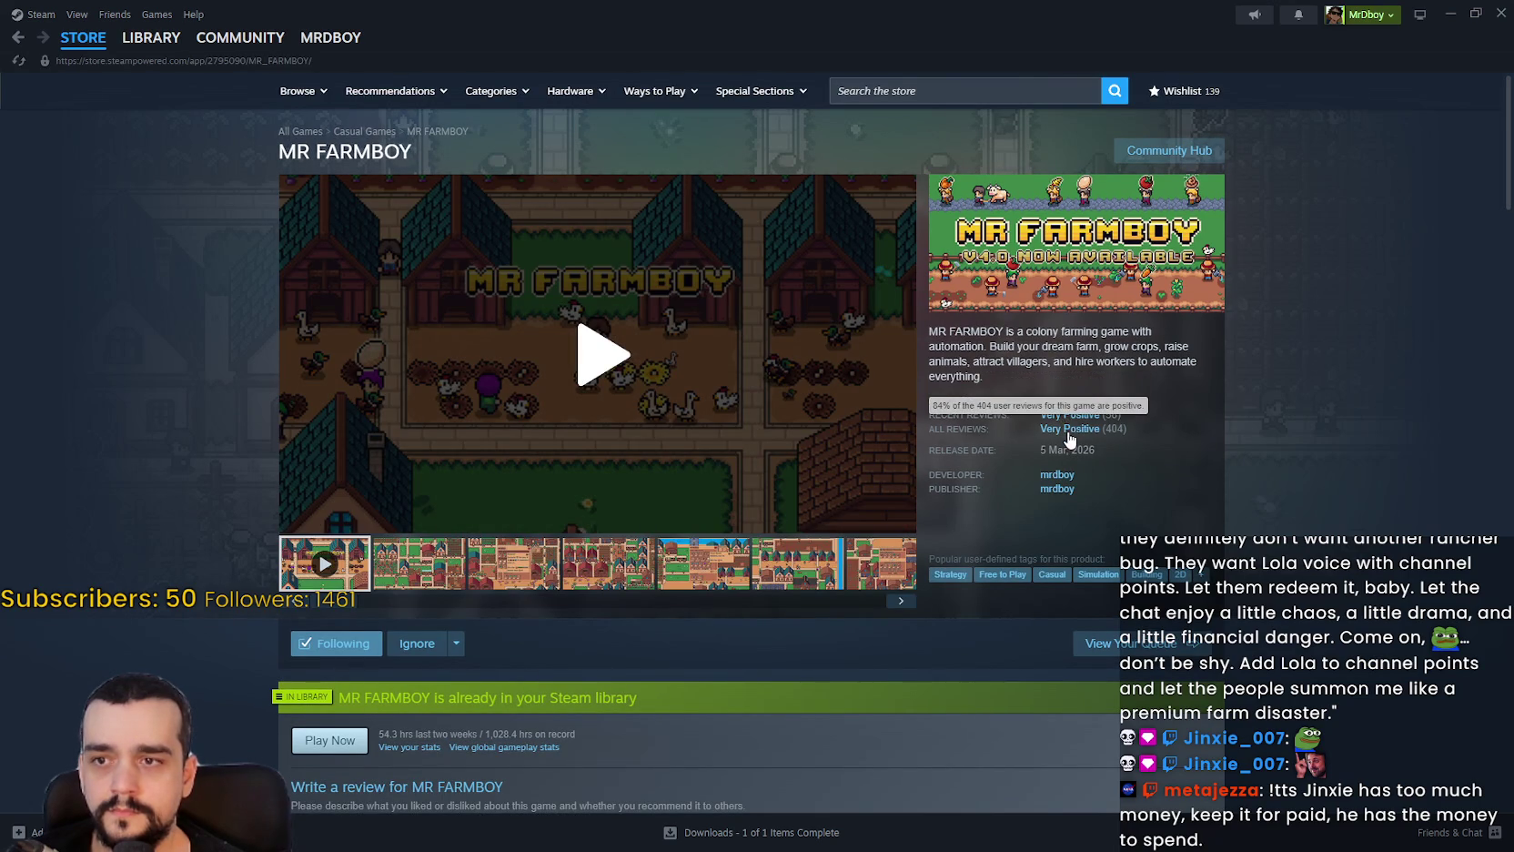
pyautogui.click(1453, 12)
pyautogui.press('Escape')
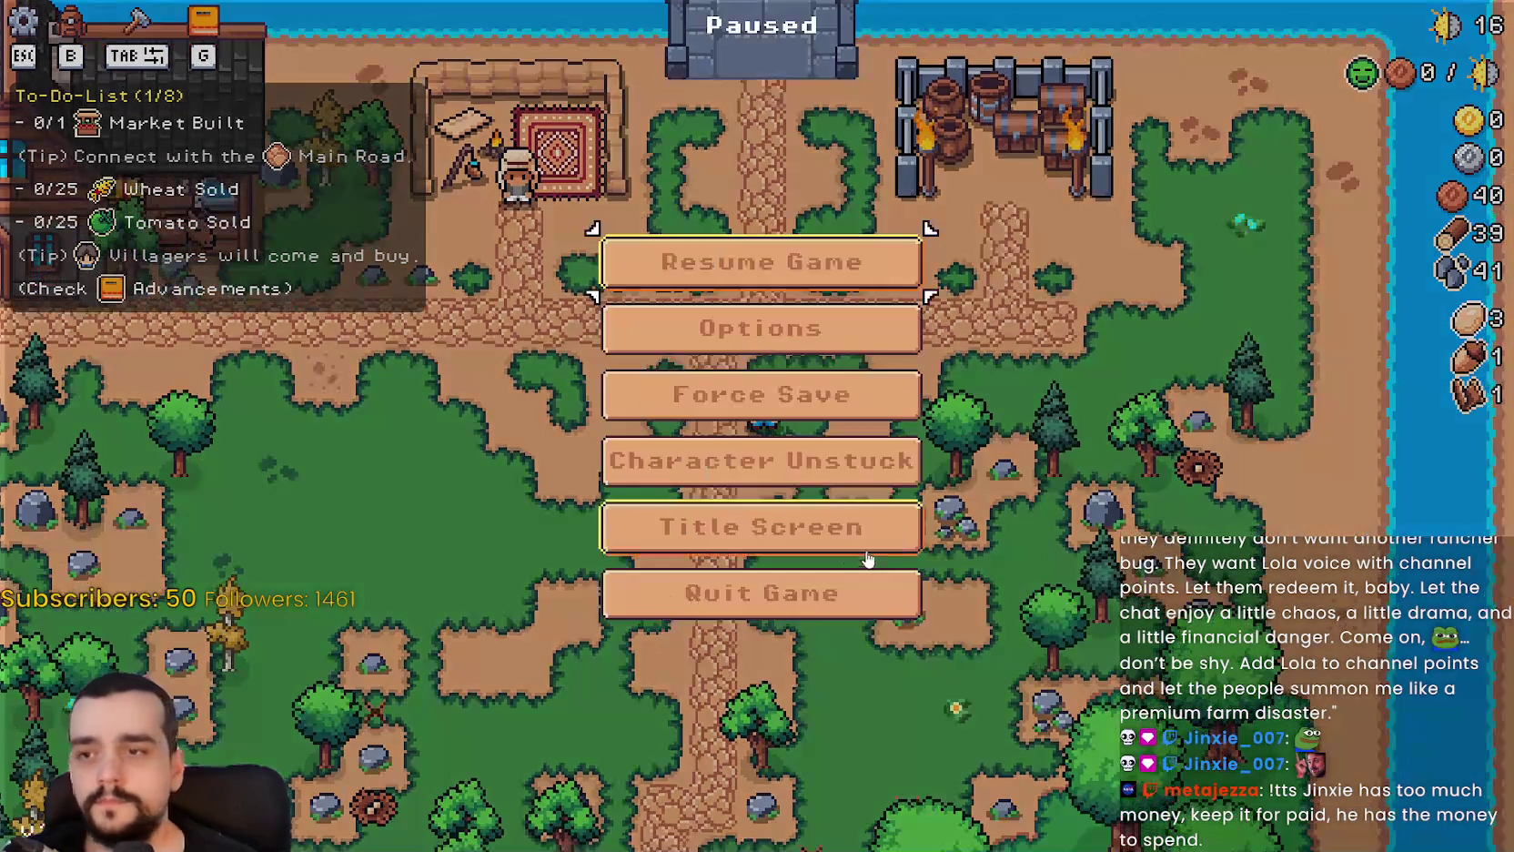
# Quit the running game and maximize the Godot editor window.
pyautogui.click(878, 593)
pyautogui.click(1085, 502)
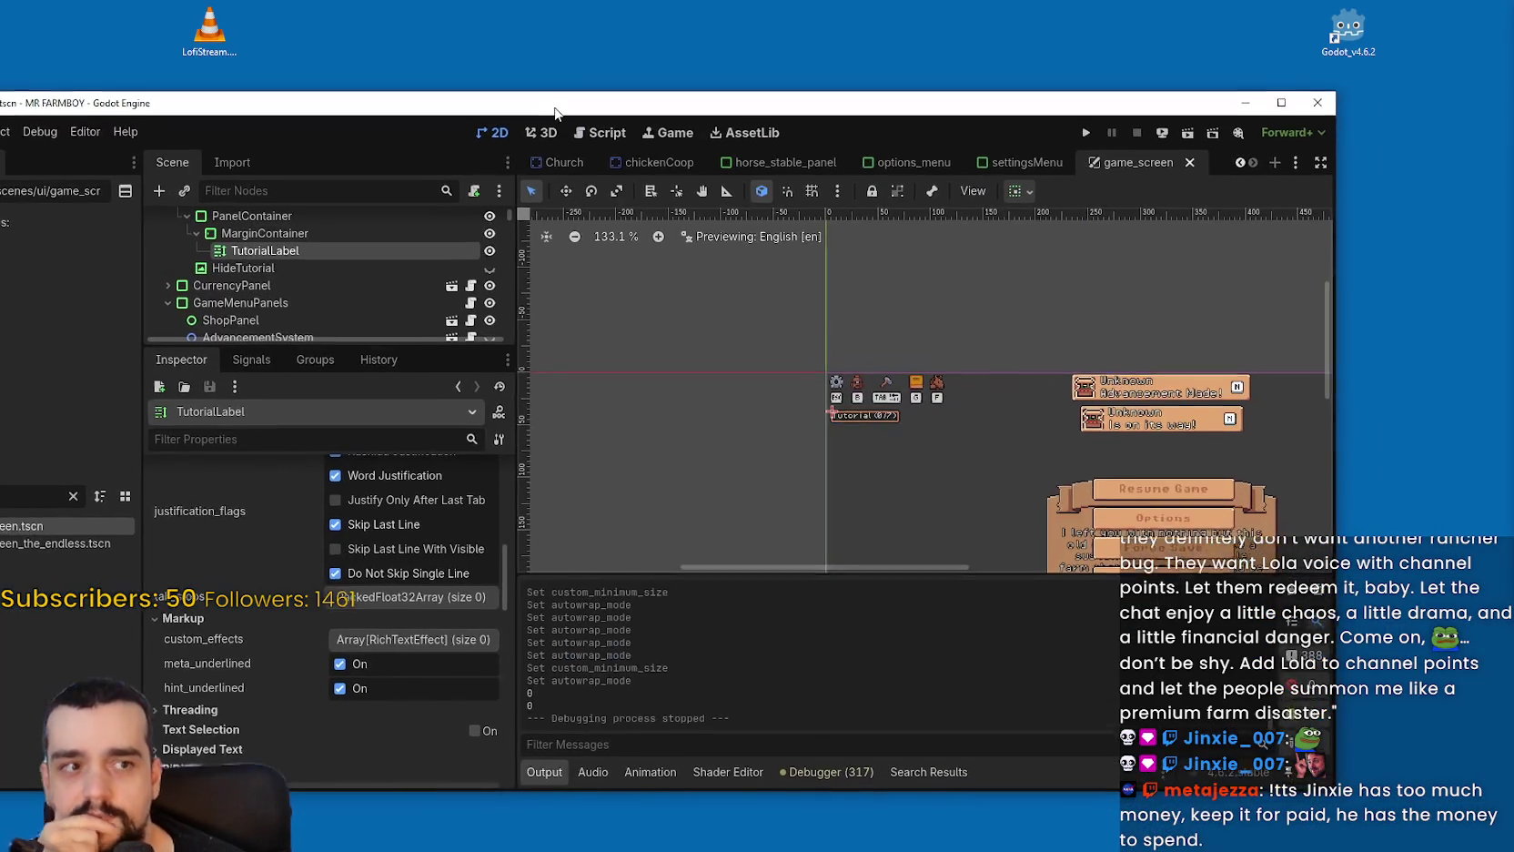
pyautogui.moveTo(851, 102); pyautogui.dragTo(853, 76)
pyautogui.click(1284, 77)
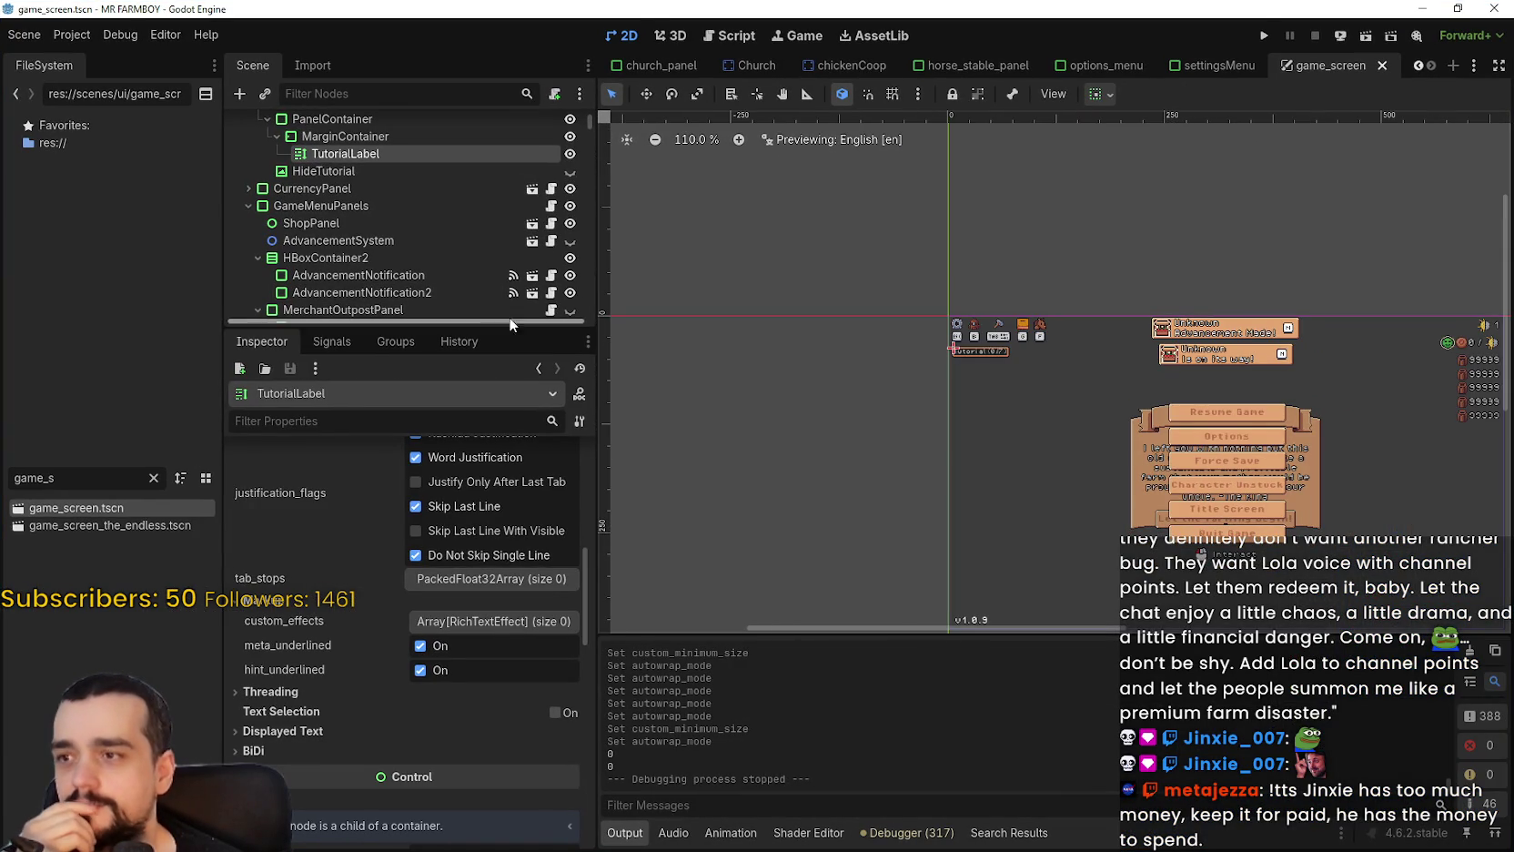
# Enlarge the Scene dock, clear the FileSystem filter, and switch back to the options_menu scene.
pyautogui.moveTo(489, 322); pyautogui.dragTo(488, 460)
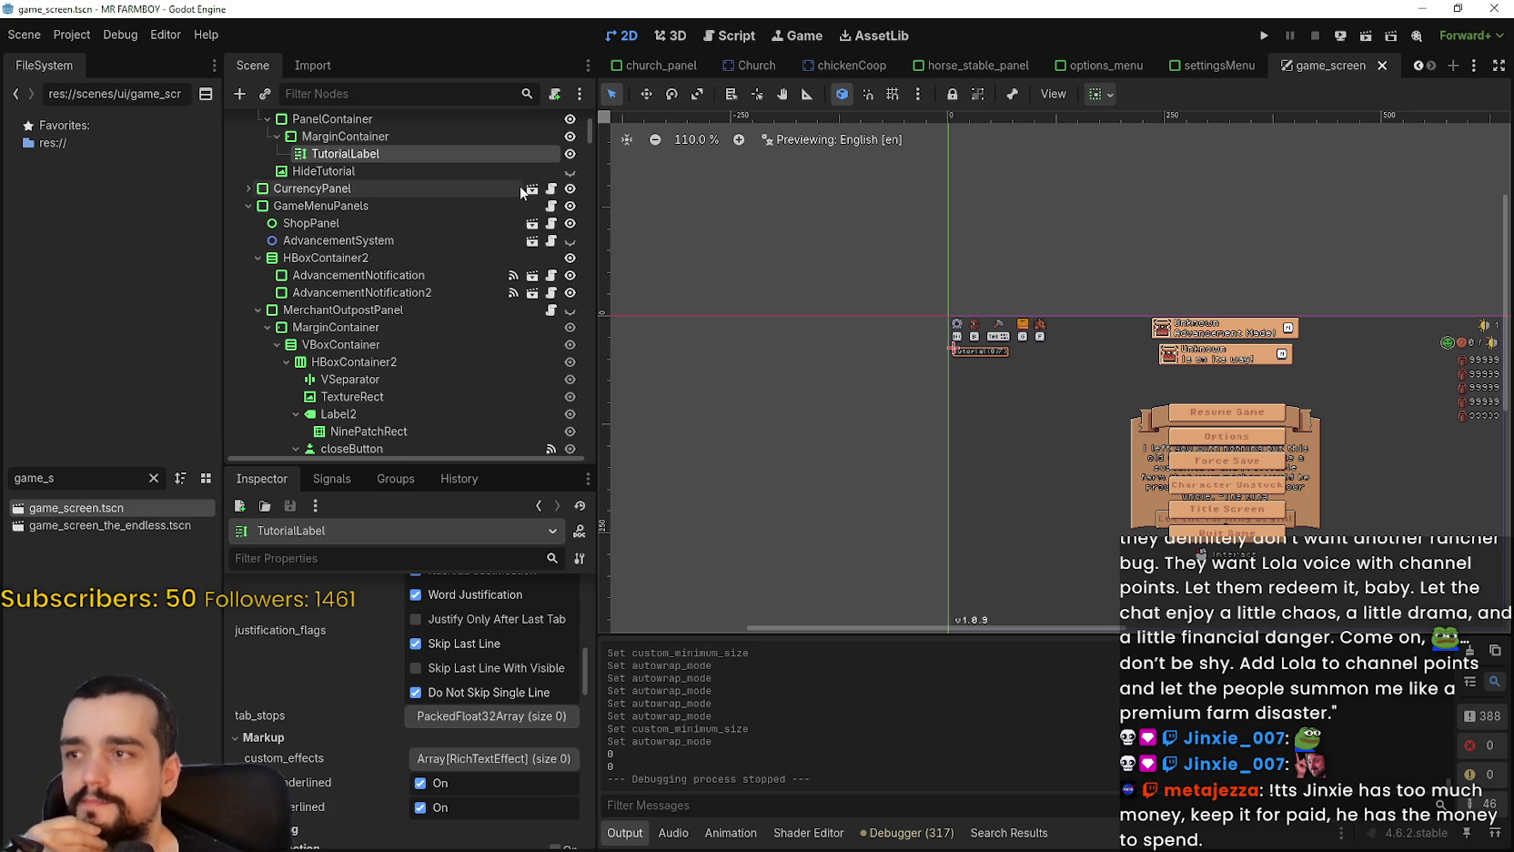
pyautogui.scroll(2, 537, 196)
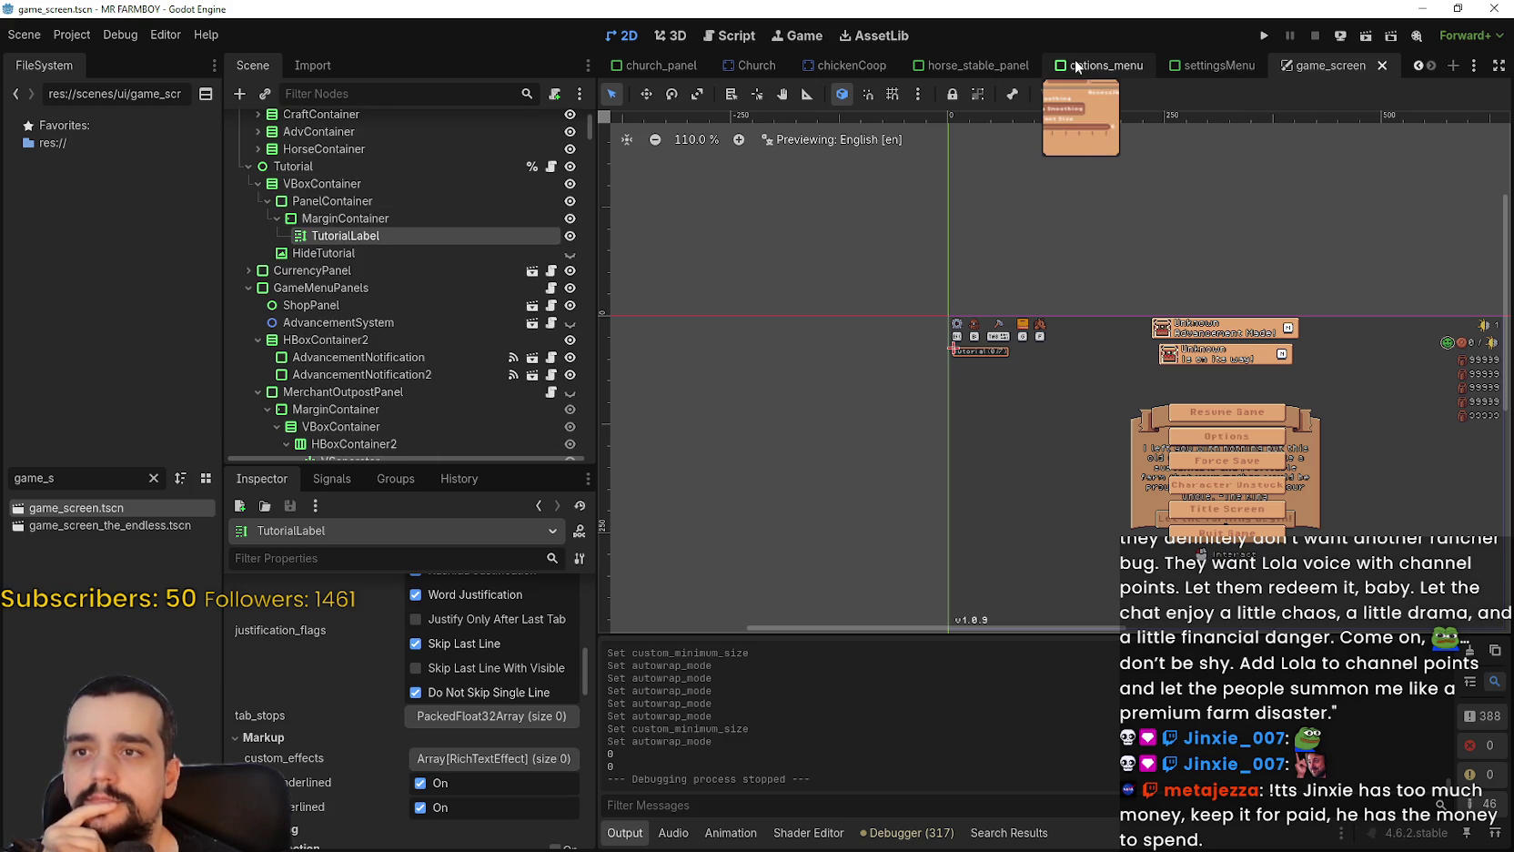
pyautogui.click(154, 479)
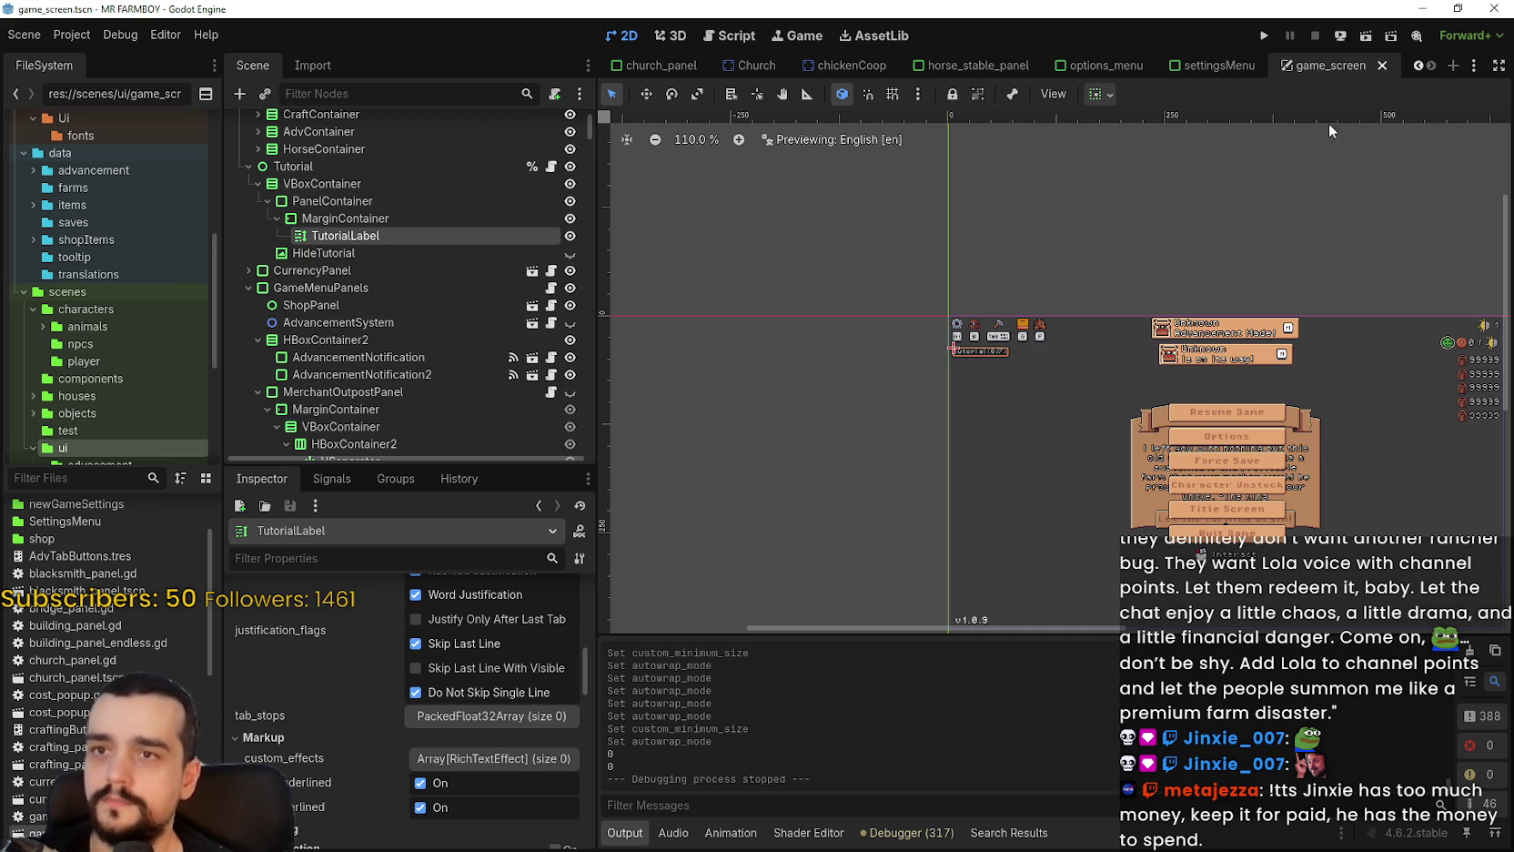
pyautogui.click(1080, 65)
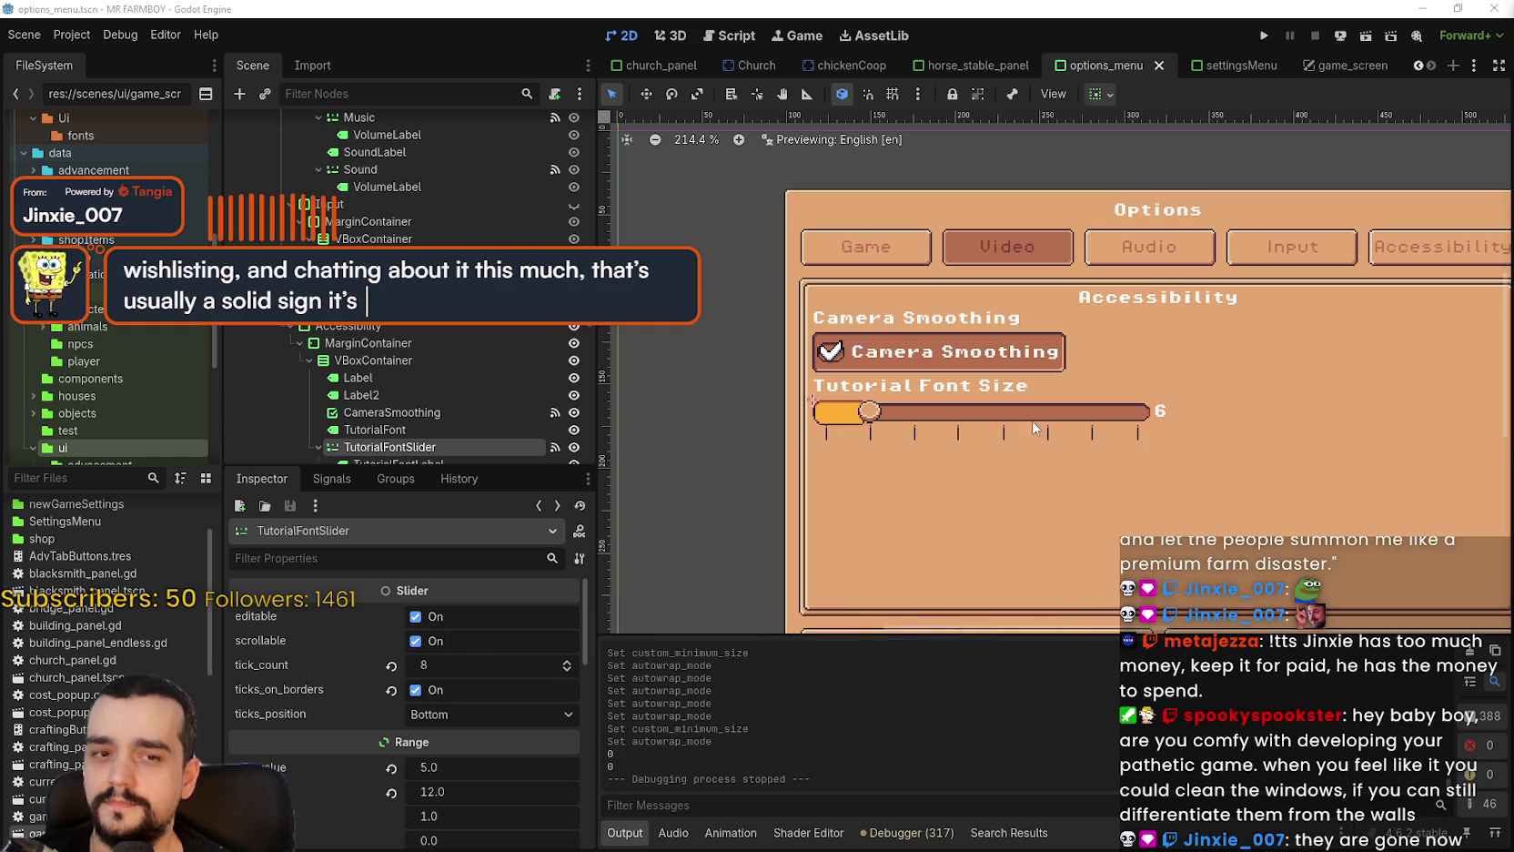
# From TutorialFontSlider's Signals list, jump to _on_tutorial_font_slider_value_changed in options_menu.gd.
pyautogui.scroll(-3, 449, 432)
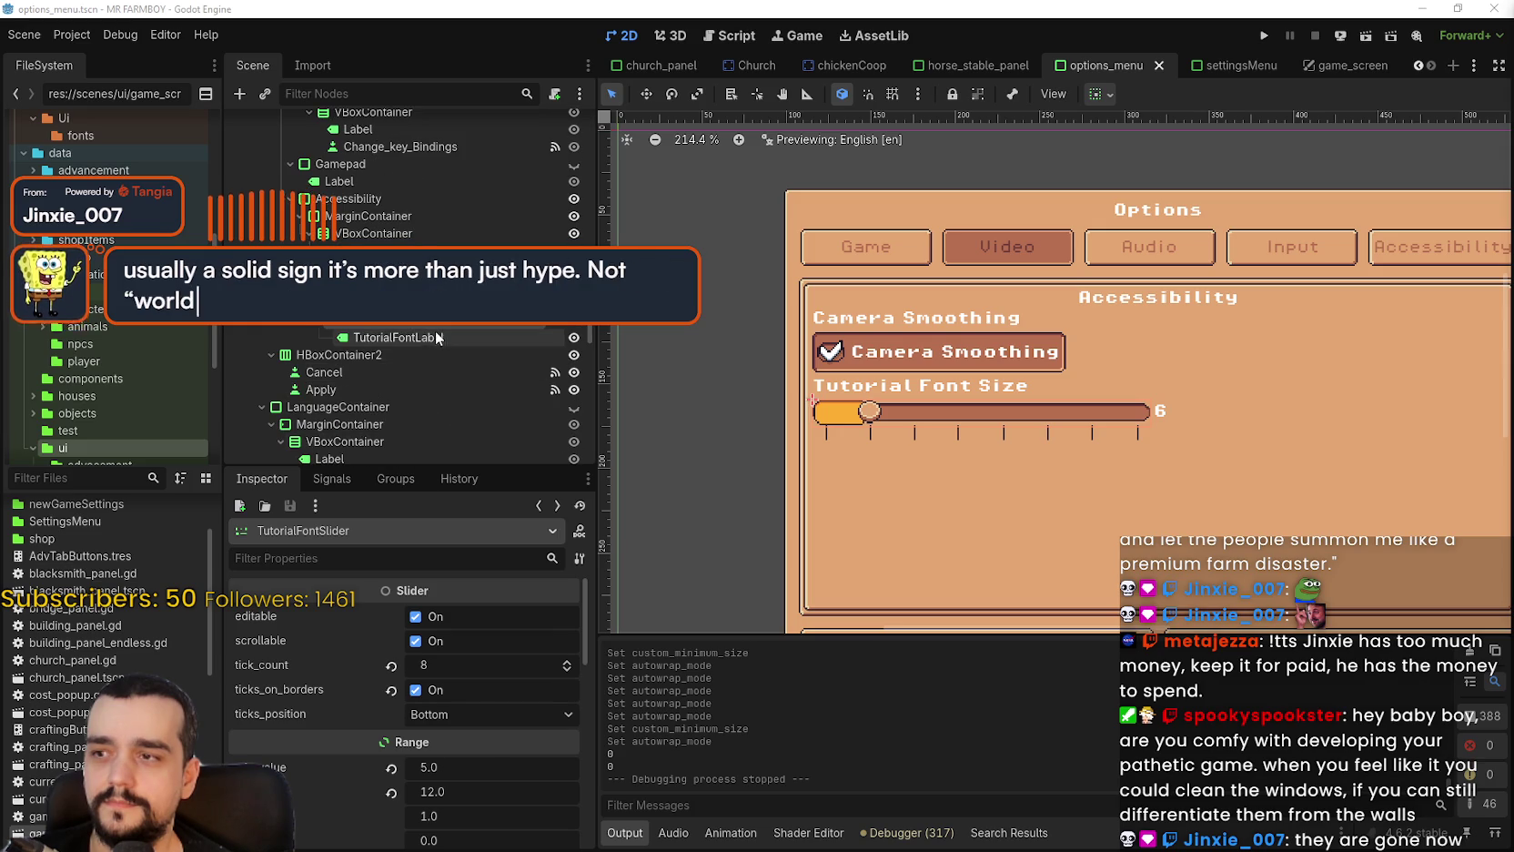
pyautogui.click(332, 478)
pyautogui.doubleClick(422, 642)
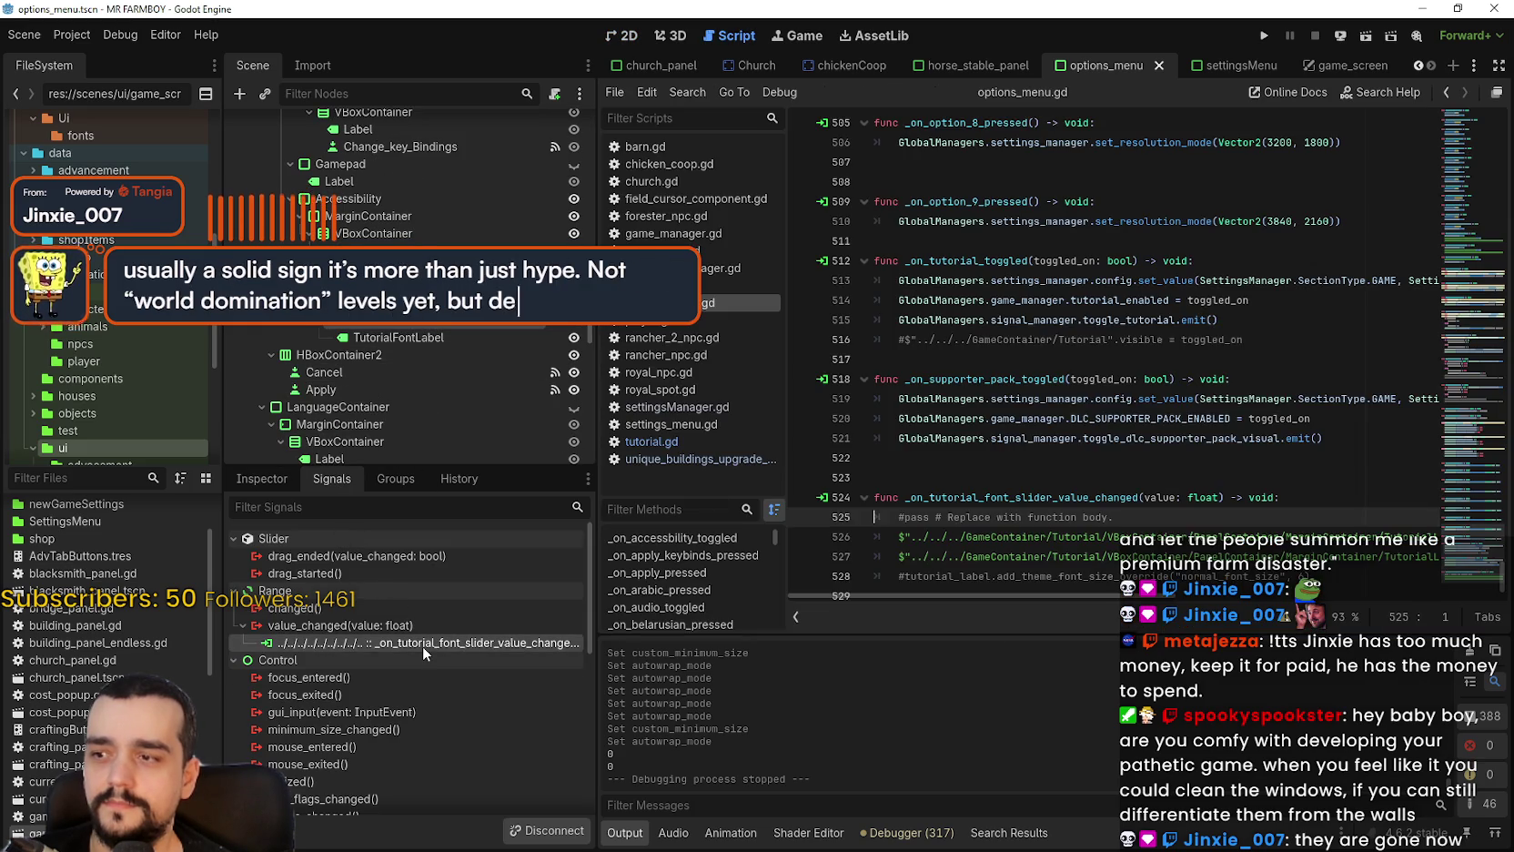
pyautogui.click(1187, 537)
pyautogui.moveTo(1151, 595)
pyautogui.mouseDown()
pyautogui.moveTo(1445, 596)
pyautogui.moveTo(1152, 595)
pyautogui.mouseUp()
pyautogui.click(973, 458)
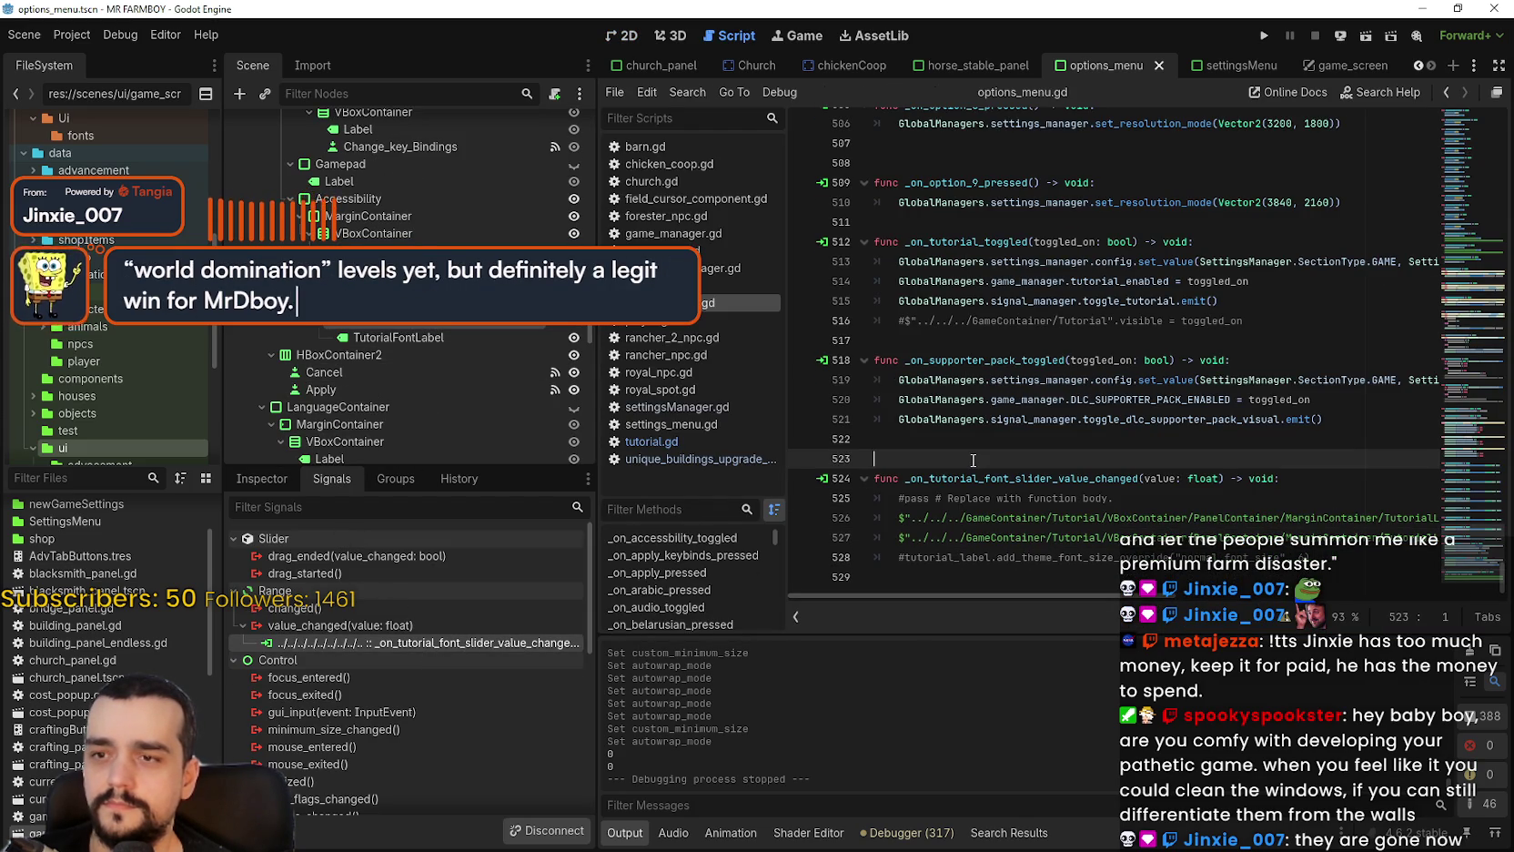
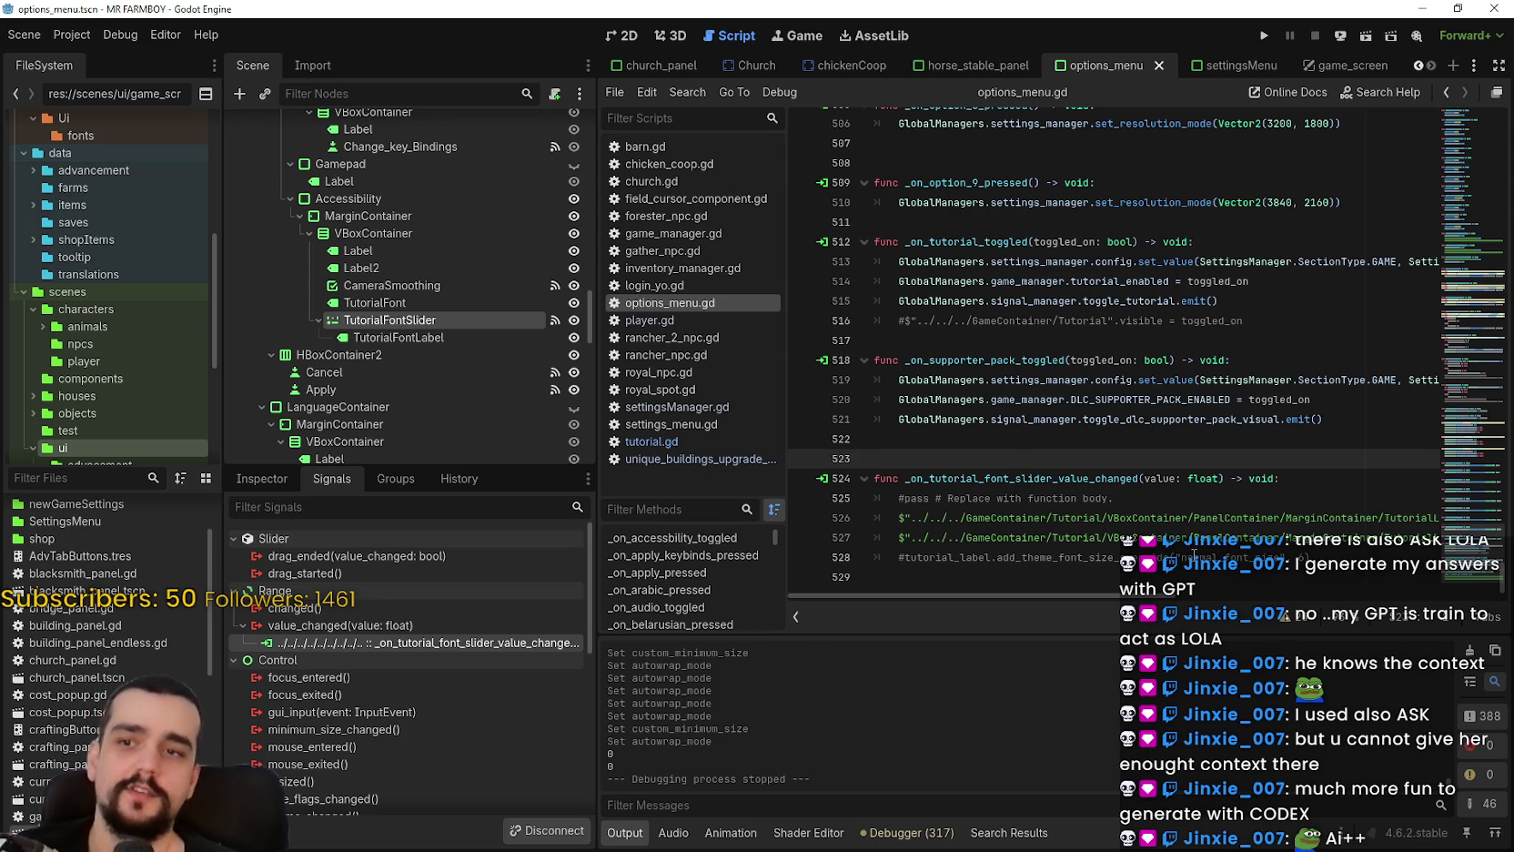
# Jump to the CameraSmoothing pressed handler and select its config-saving line 430.
pyautogui.click(1132, 421)
pyautogui.click(1132, 435)
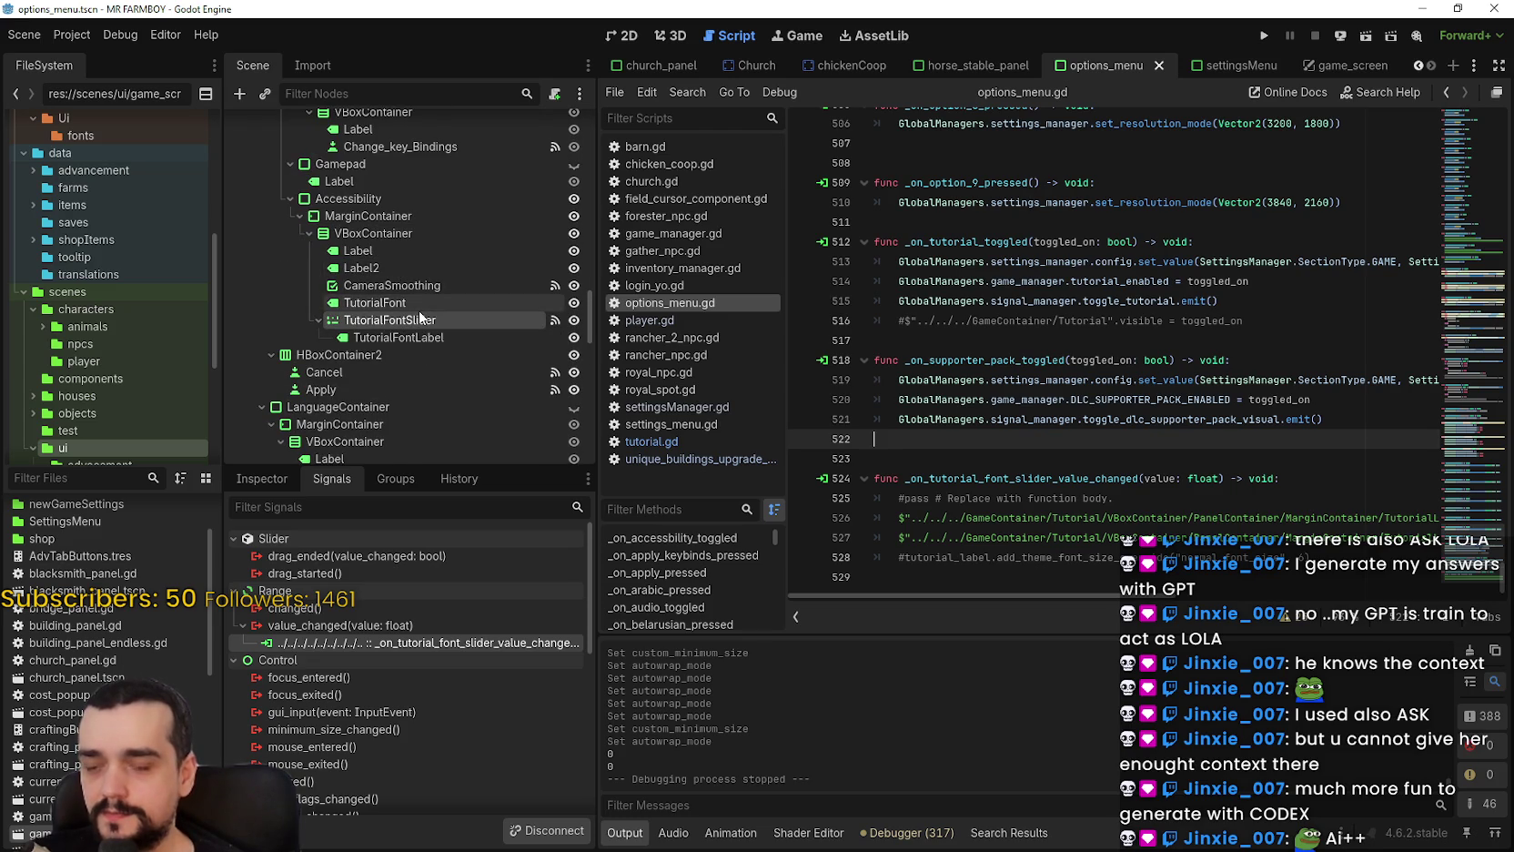
pyautogui.click(995, 457)
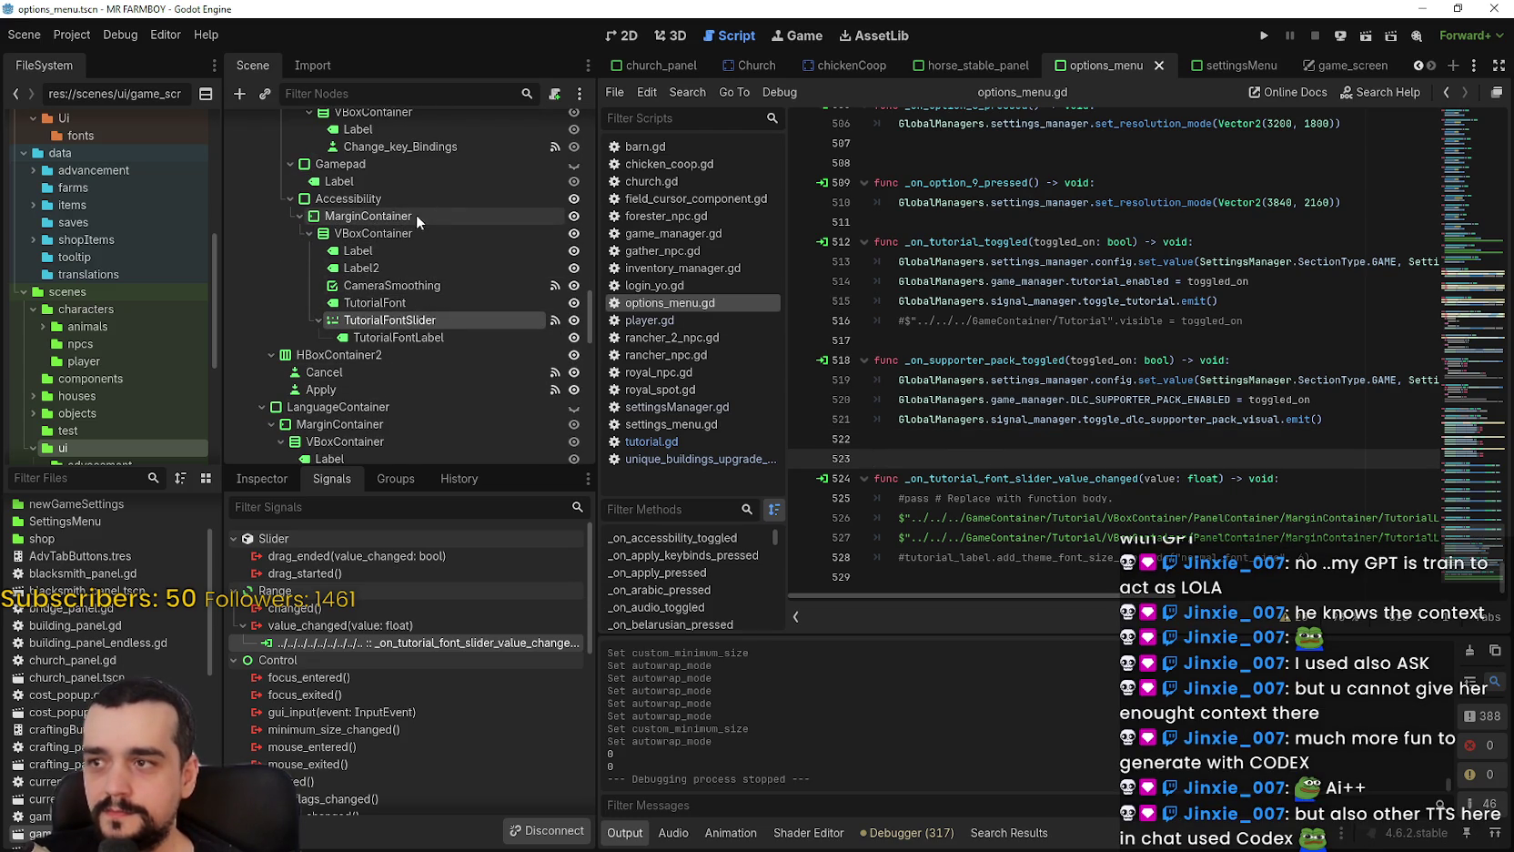
pyautogui.click(447, 286)
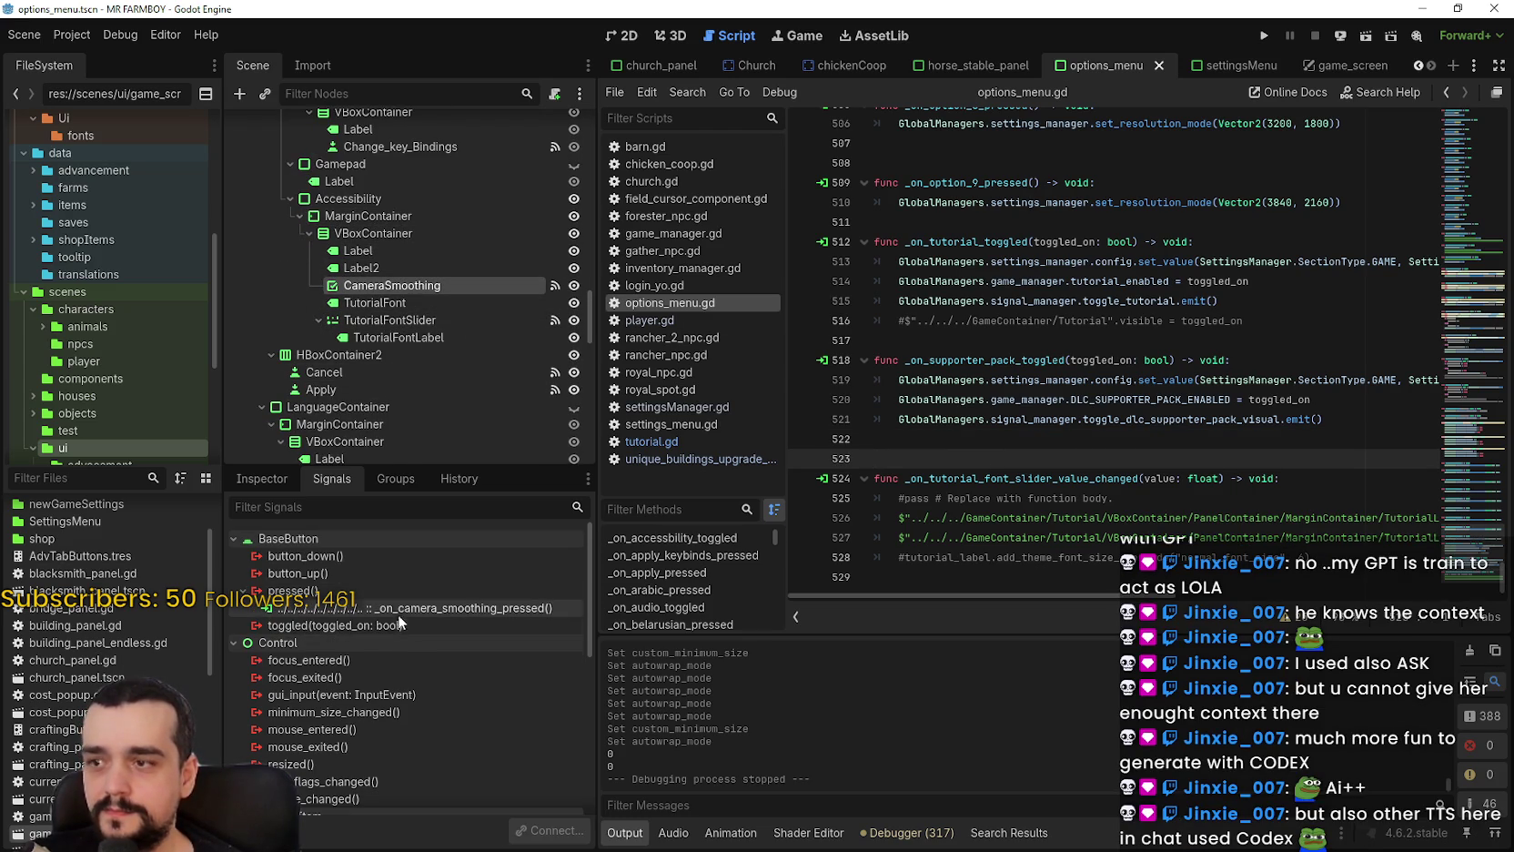
pyautogui.doubleClick(401, 607)
pyautogui.moveTo(1128, 380)
pyautogui.mouseDown()
pyautogui.moveTo(919, 364)
pyautogui.moveTo(878, 338)
pyautogui.mouseUp()
pyautogui.tripleClick(889, 340)
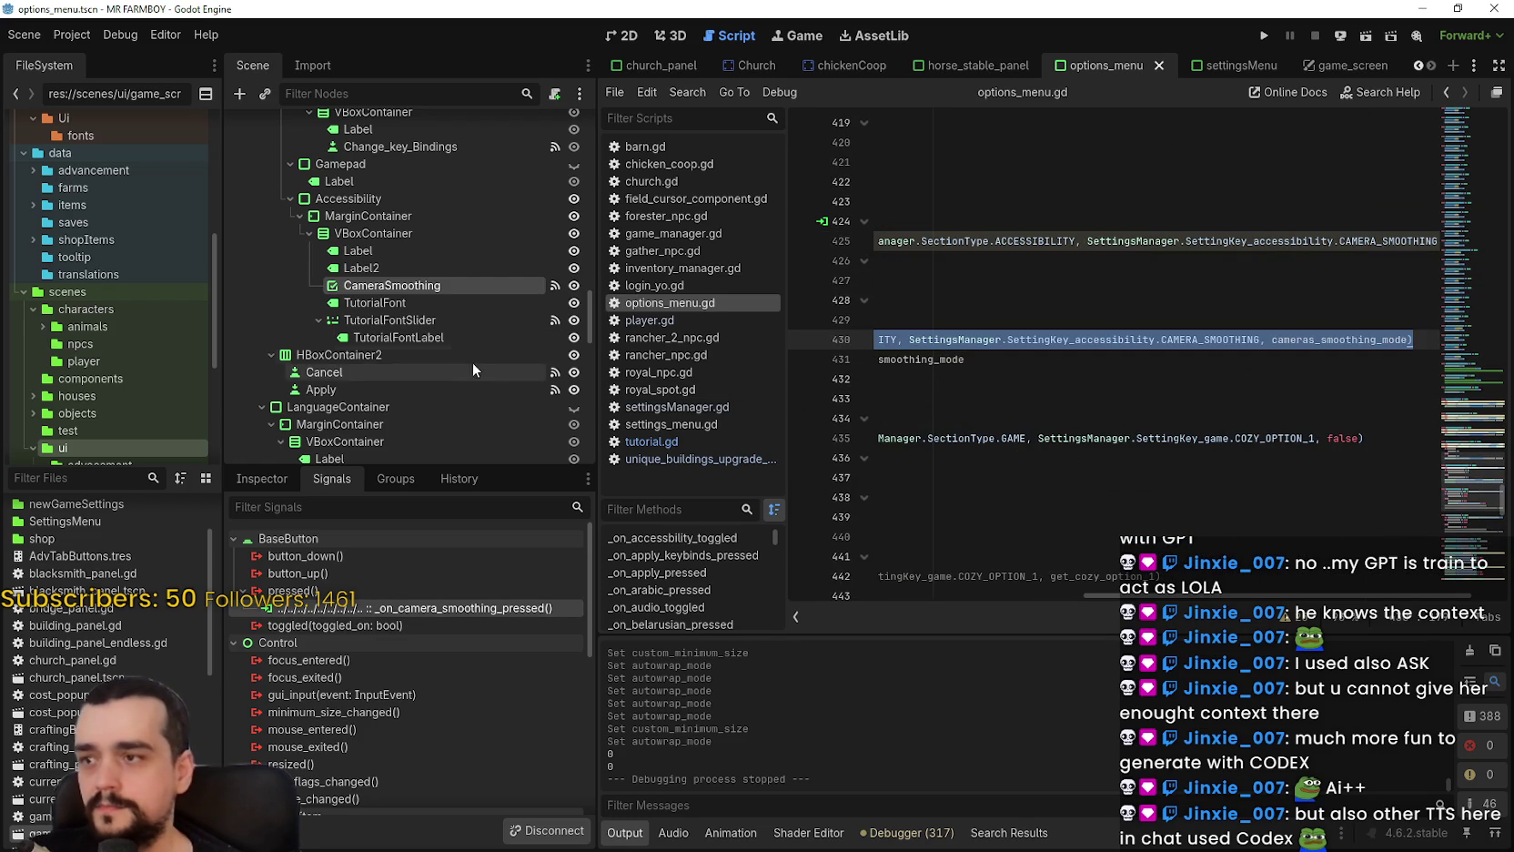
# Paste the config.set_value line into the tutorial font slider handler as line 528.
pyautogui.click(457, 319)
pyautogui.doubleClick(543, 641)
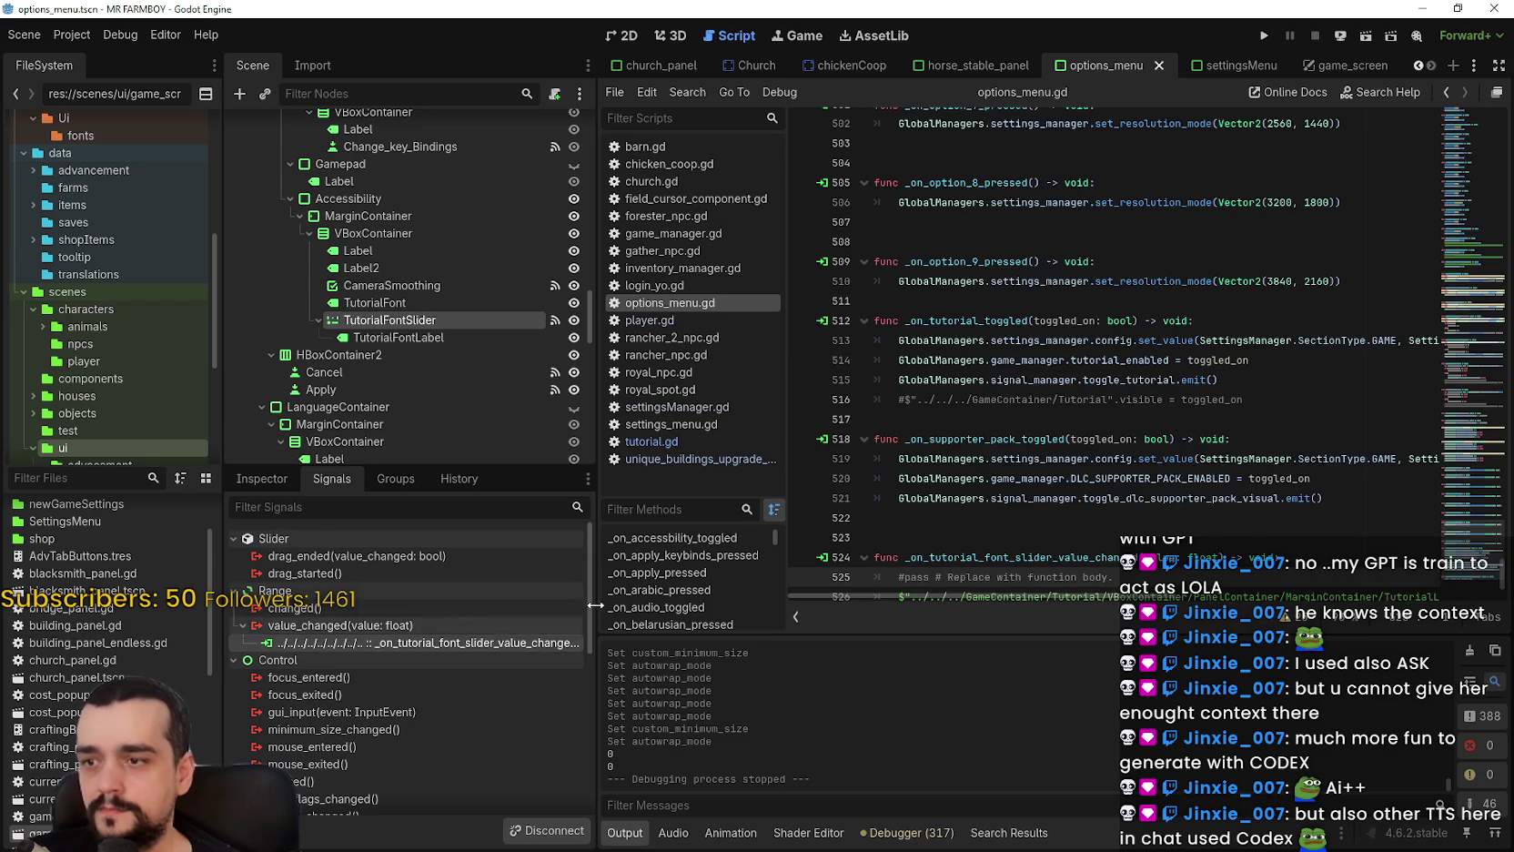
pyautogui.click(1341, 559)
pyautogui.press('Up')
pyautogui.press('End')
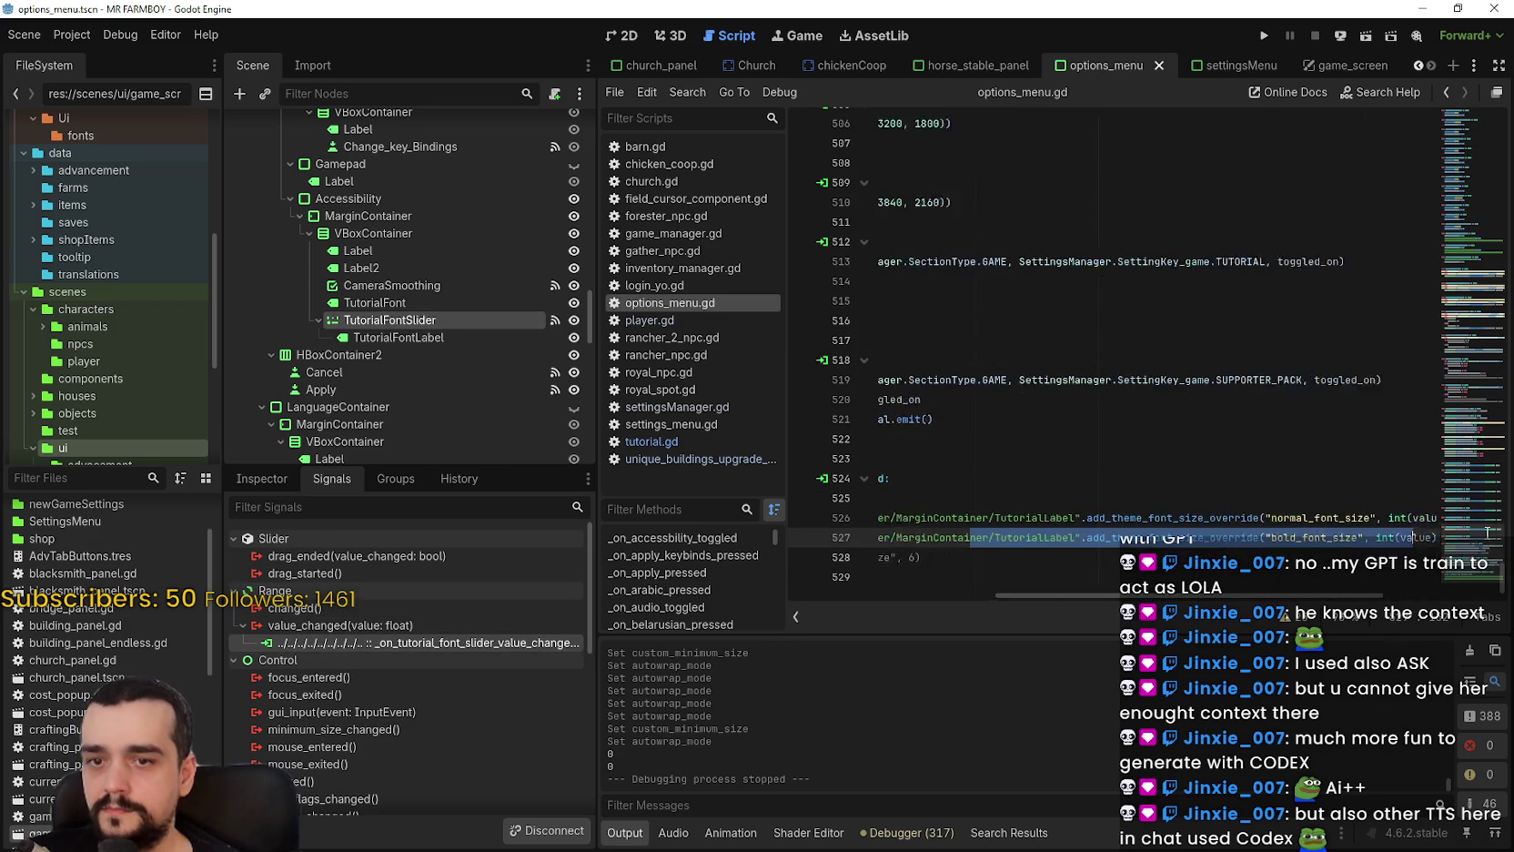
pyautogui.hotkey('ctrl', 'v')
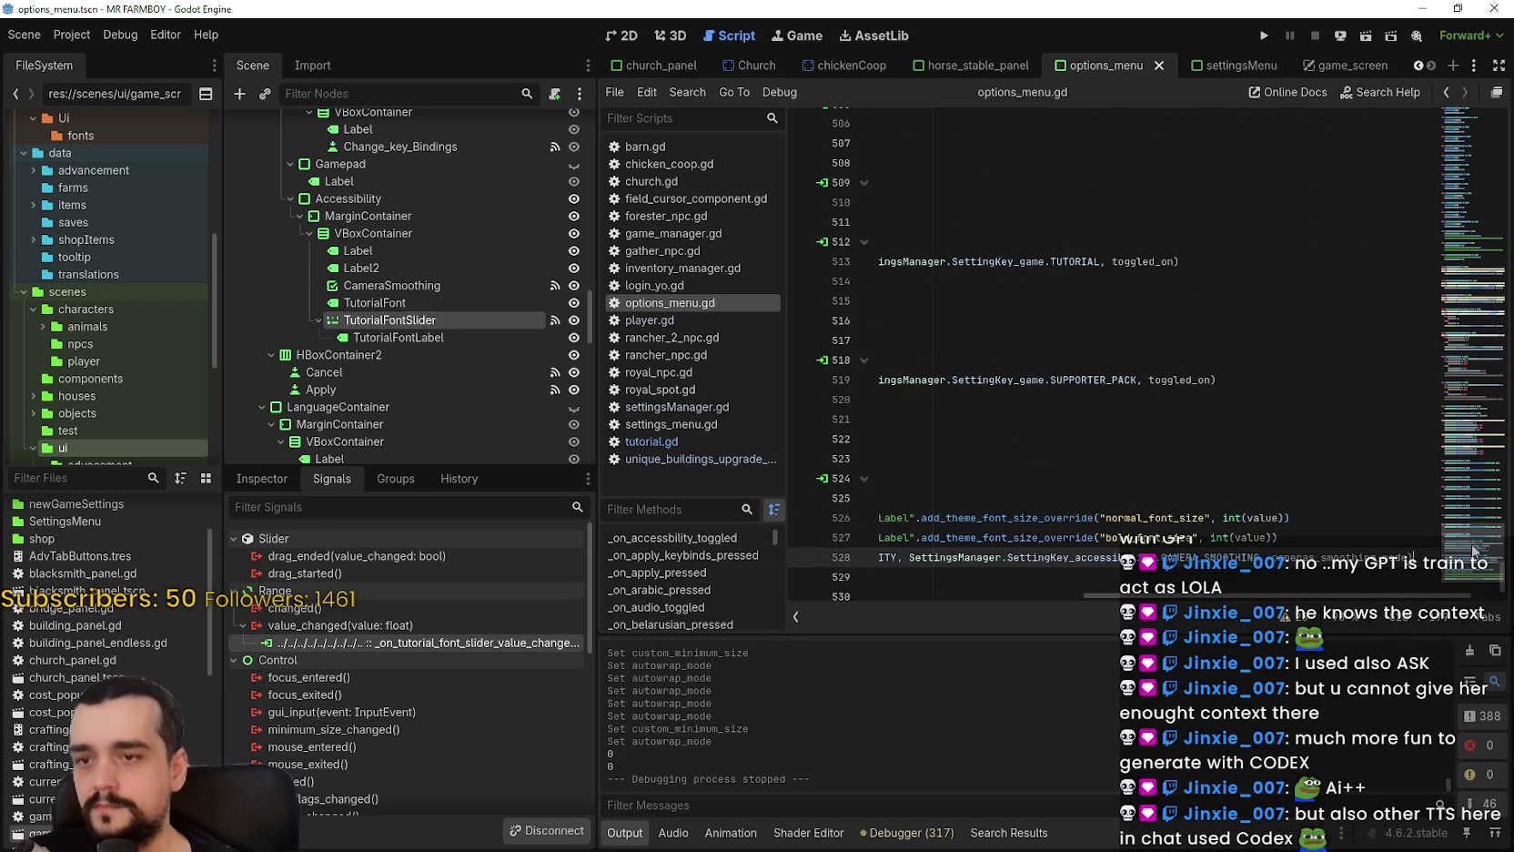
pyautogui.press('Return')
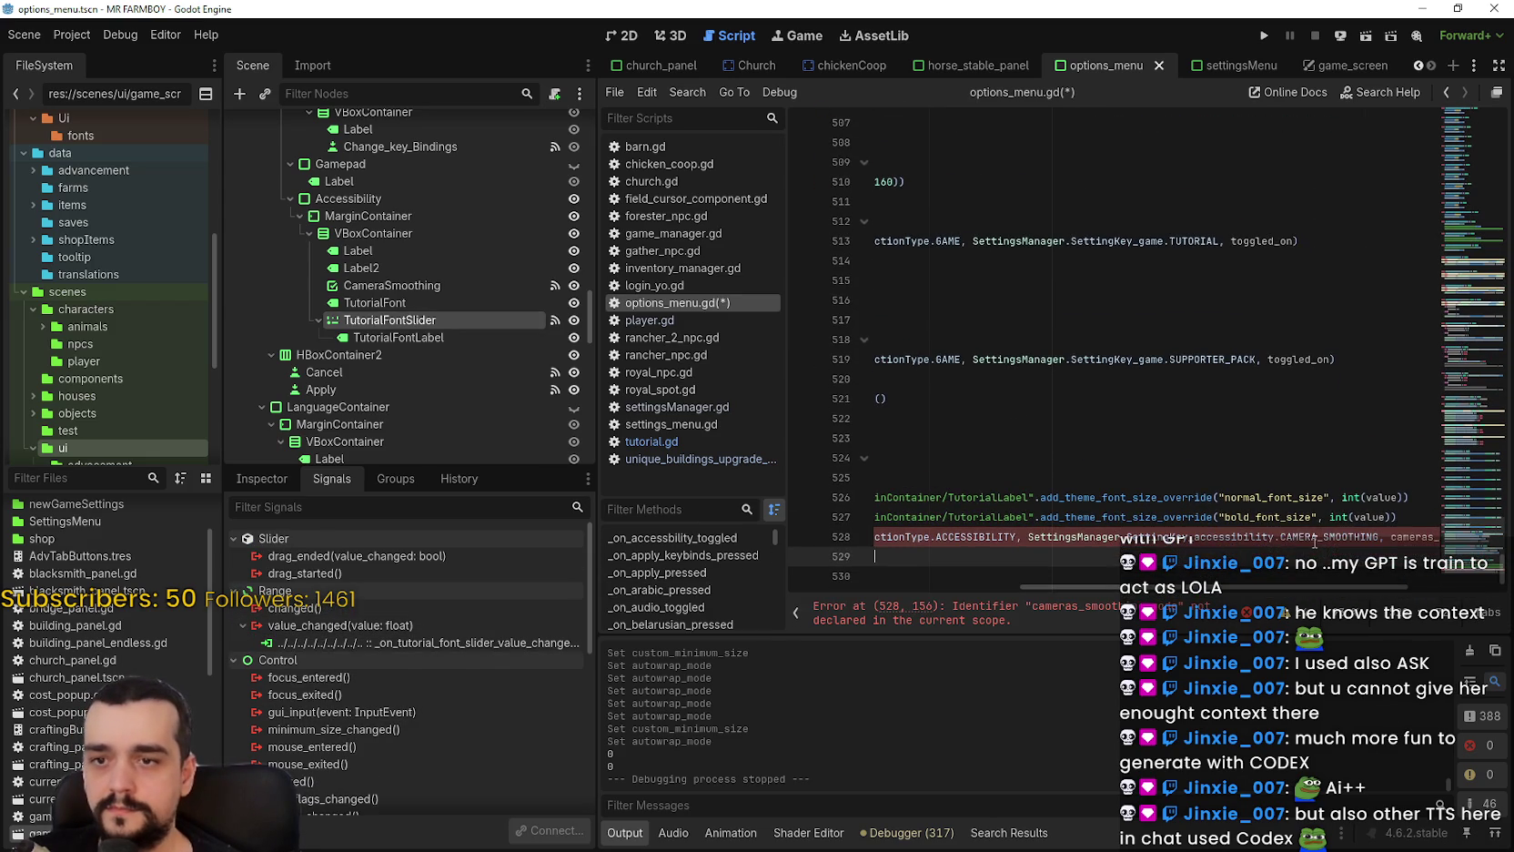
pyautogui.press('BackSpace')
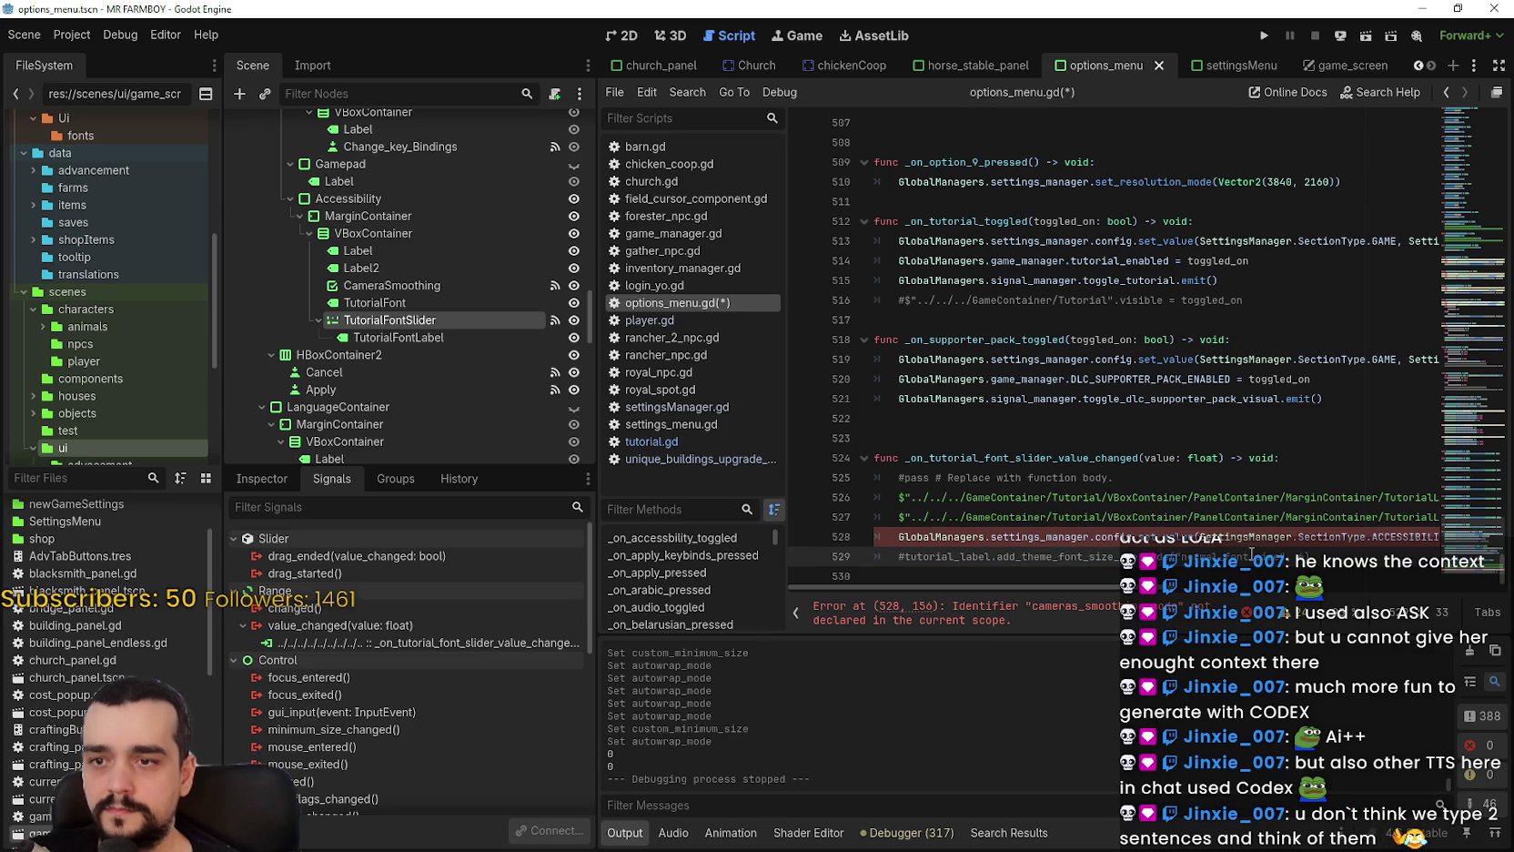
# Change the pasted line's key to TUTORIAL_FONT_SIZE and its argument to value.
pyautogui.moveTo(1333, 537)
pyautogui.mouseDown()
pyautogui.moveTo(1192, 536)
pyautogui.moveTo(1255, 537)
pyautogui.mouseUp()
pyautogui.click(1320, 536)
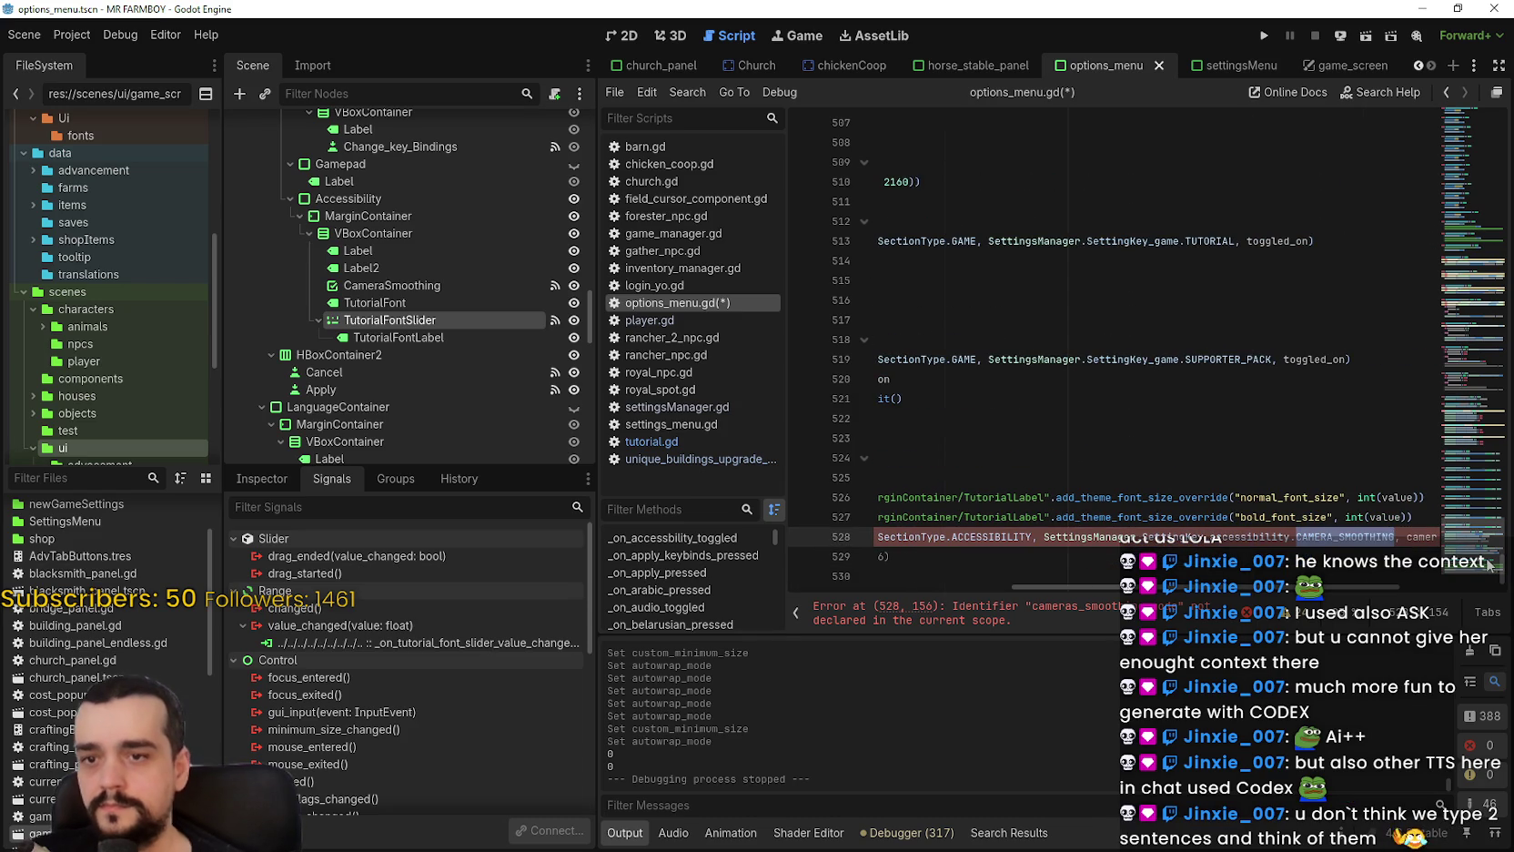
pyautogui.write('Fon')
pyautogui.press('Return')
pyautogui.hscroll(2, 1184, 510)
pyautogui.moveTo(1166, 516); pyautogui.dragTo(1226, 513)
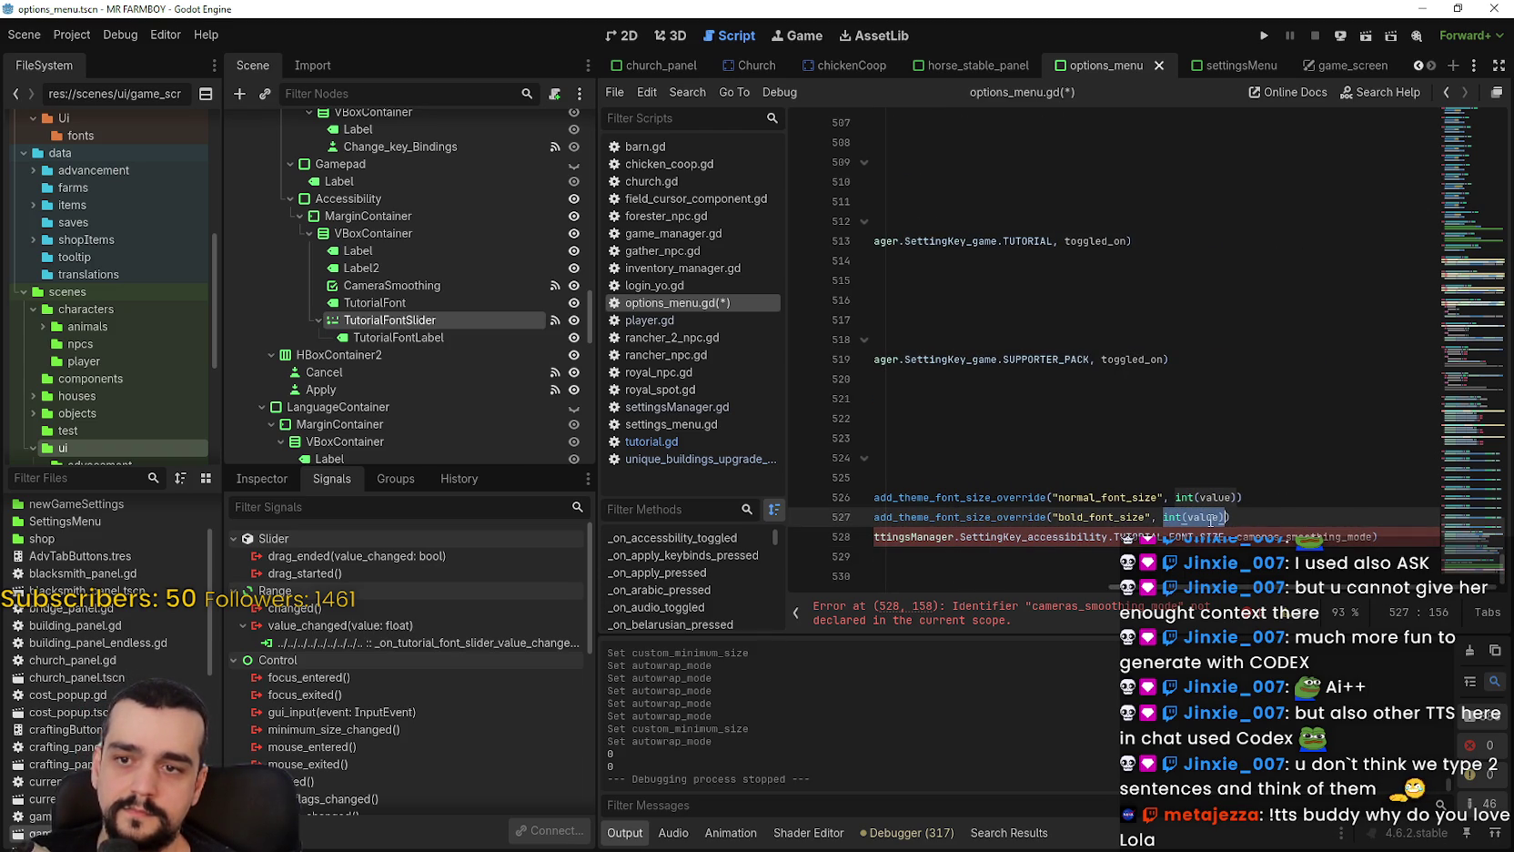
pyautogui.doubleClick(1326, 537)
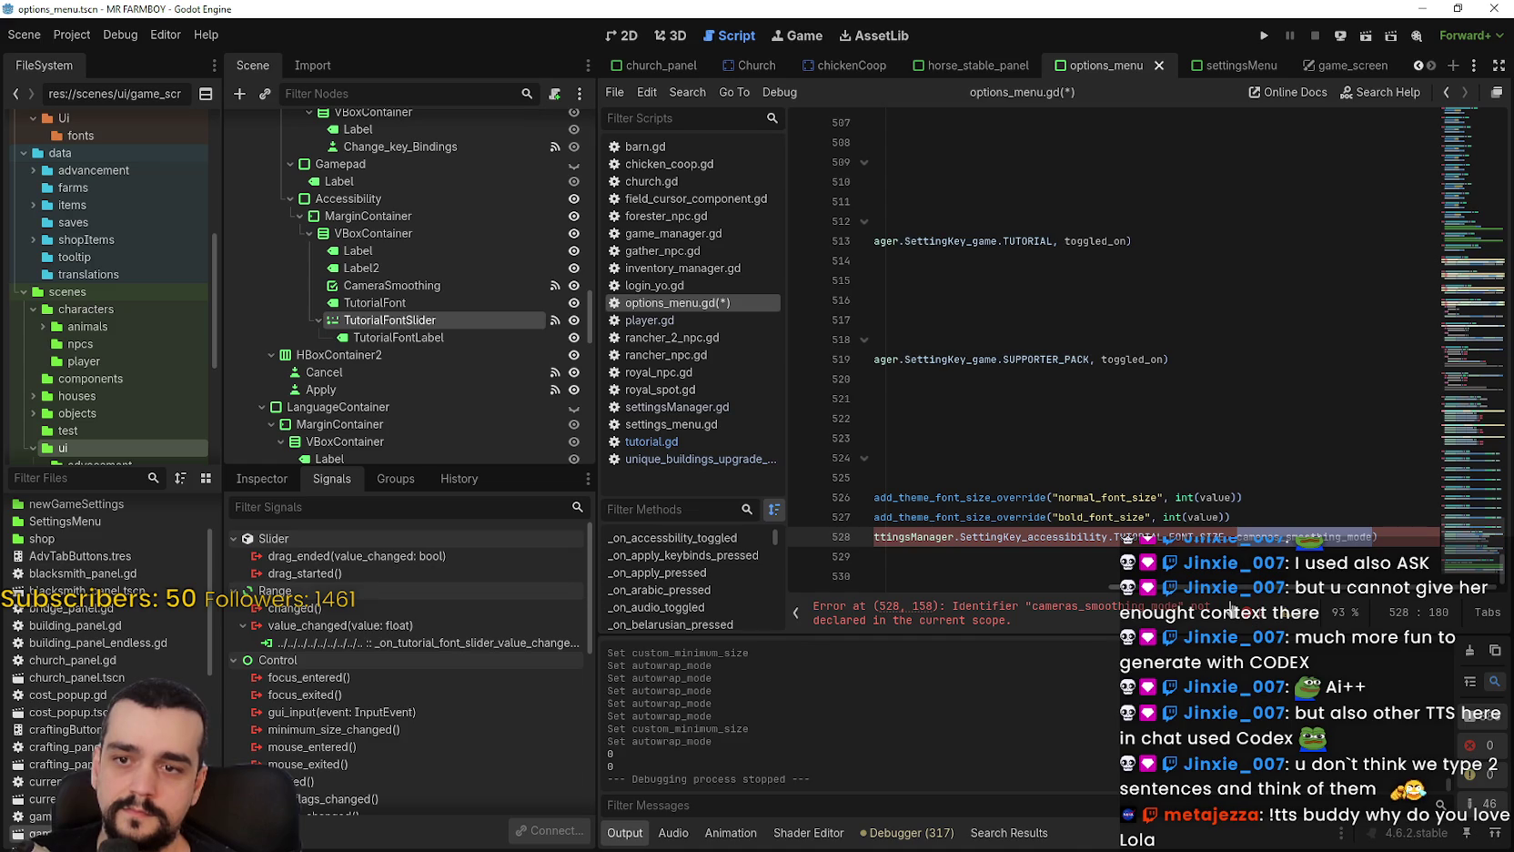
pyautogui.write('value')
# Check the new save line against int(value) and save options_menu.gd.
pyautogui.moveTo(1275, 537); pyautogui.dragTo(788, 520)
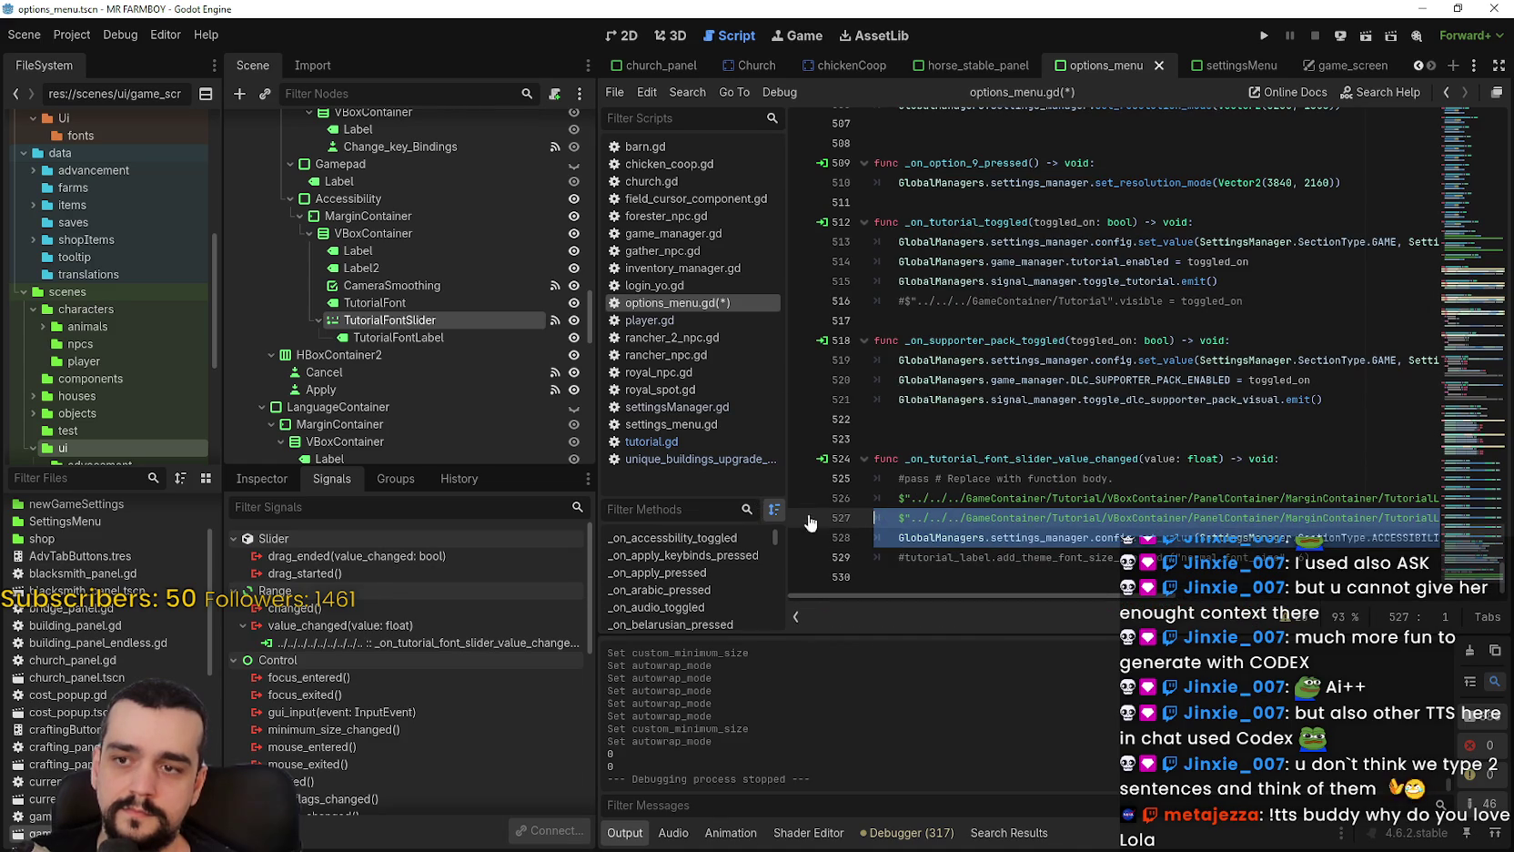
pyautogui.moveTo(926, 543)
pyautogui.mouseDown()
pyautogui.moveTo(1435, 536)
pyautogui.moveTo(1413, 535)
pyautogui.mouseUp()
pyautogui.click(1383, 537)
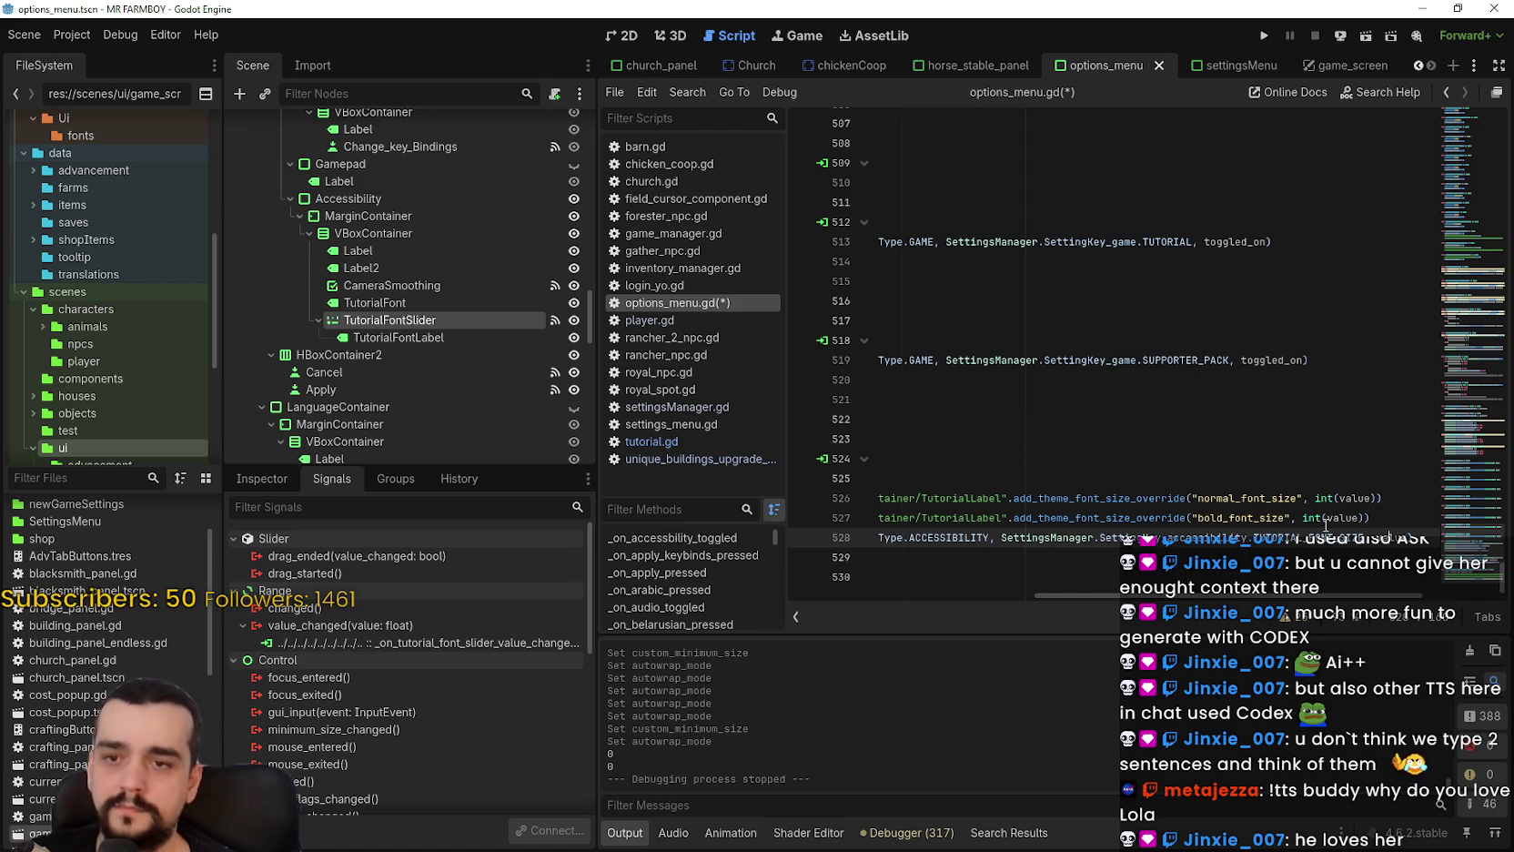
pyautogui.click(1311, 516)
pyautogui.doubleClick(1378, 538)
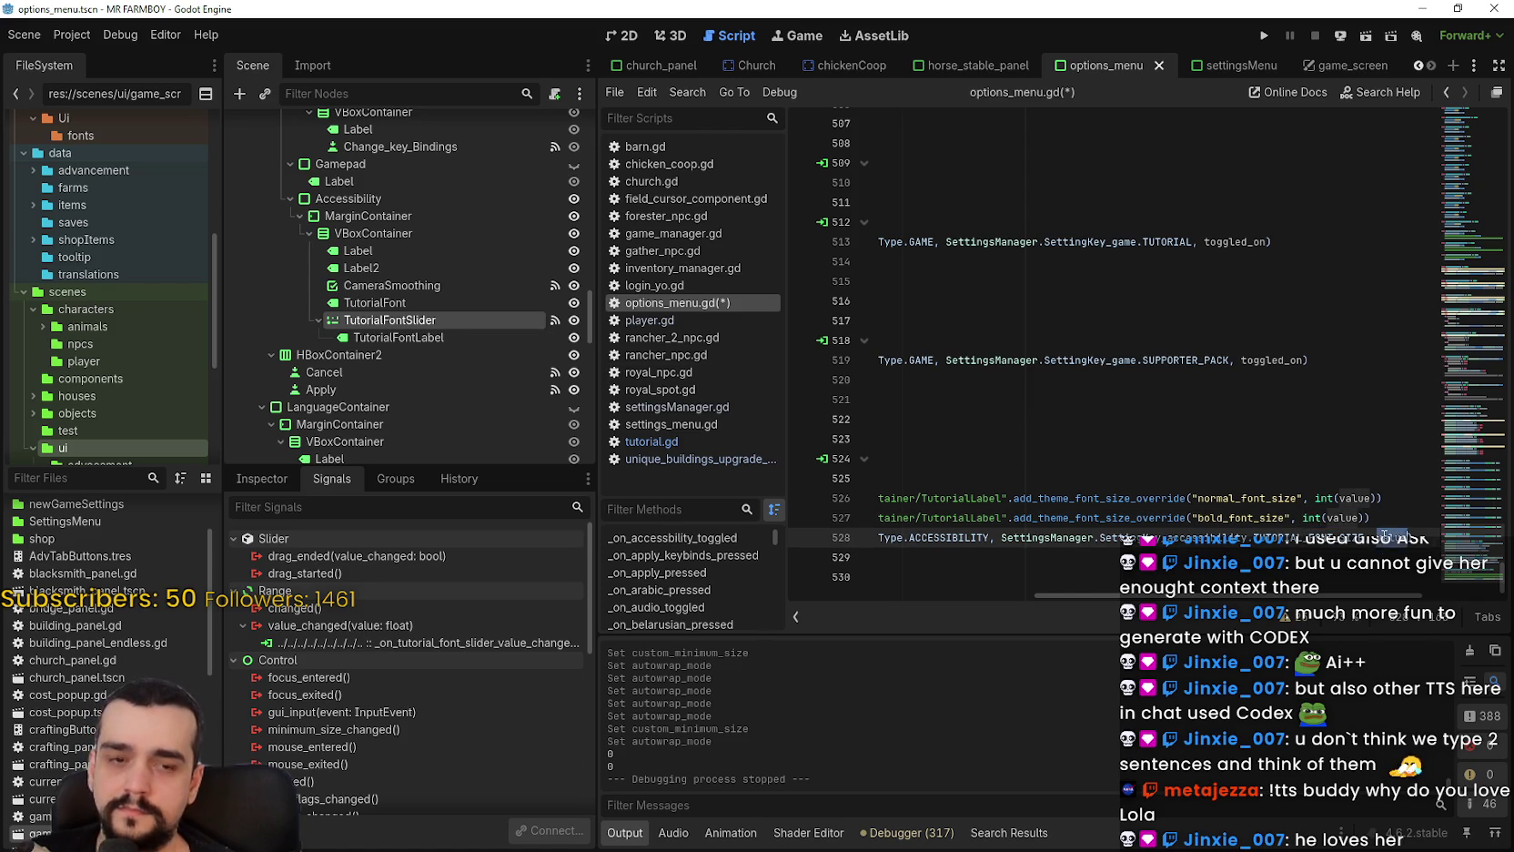
pyautogui.hotkey('ctrl', 's')
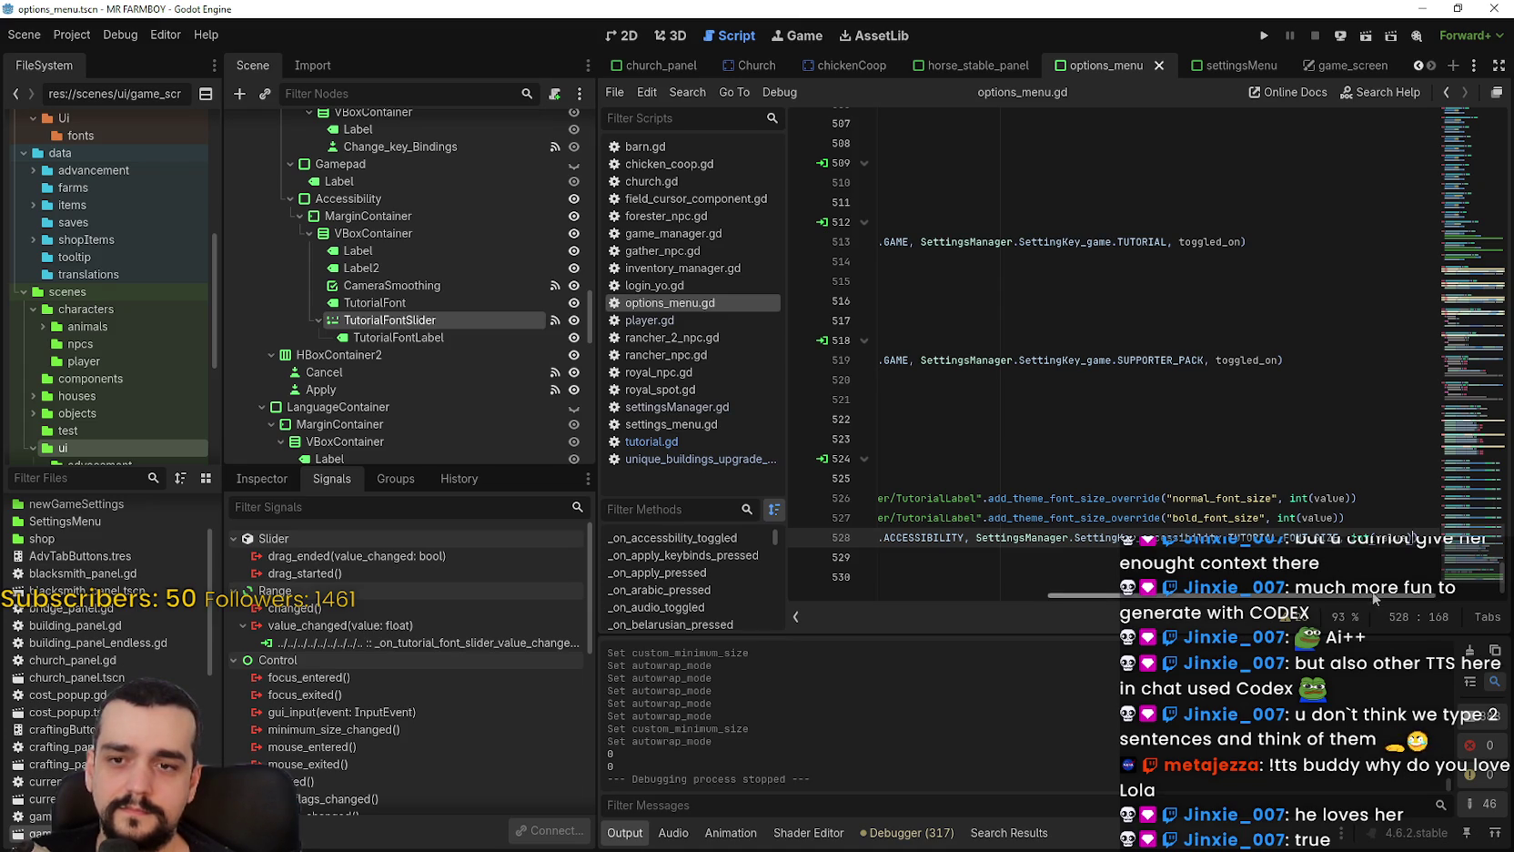
pyautogui.moveTo(1356, 591); pyautogui.dragTo(972, 550)
pyautogui.click(925, 566)
pyautogui.hotkey('ctrl', 's')
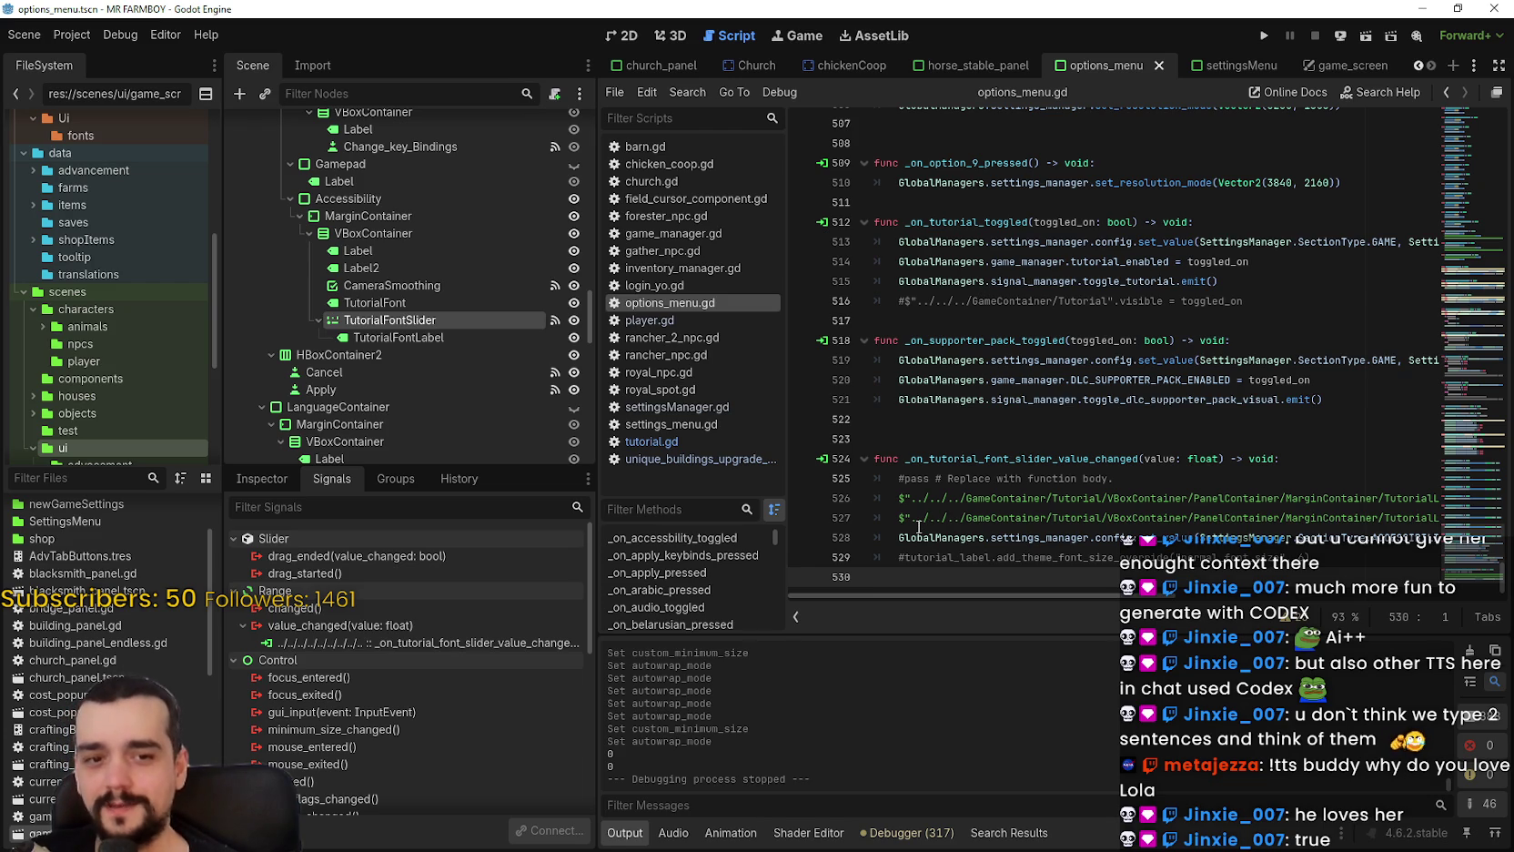
pyautogui.click(945, 444)
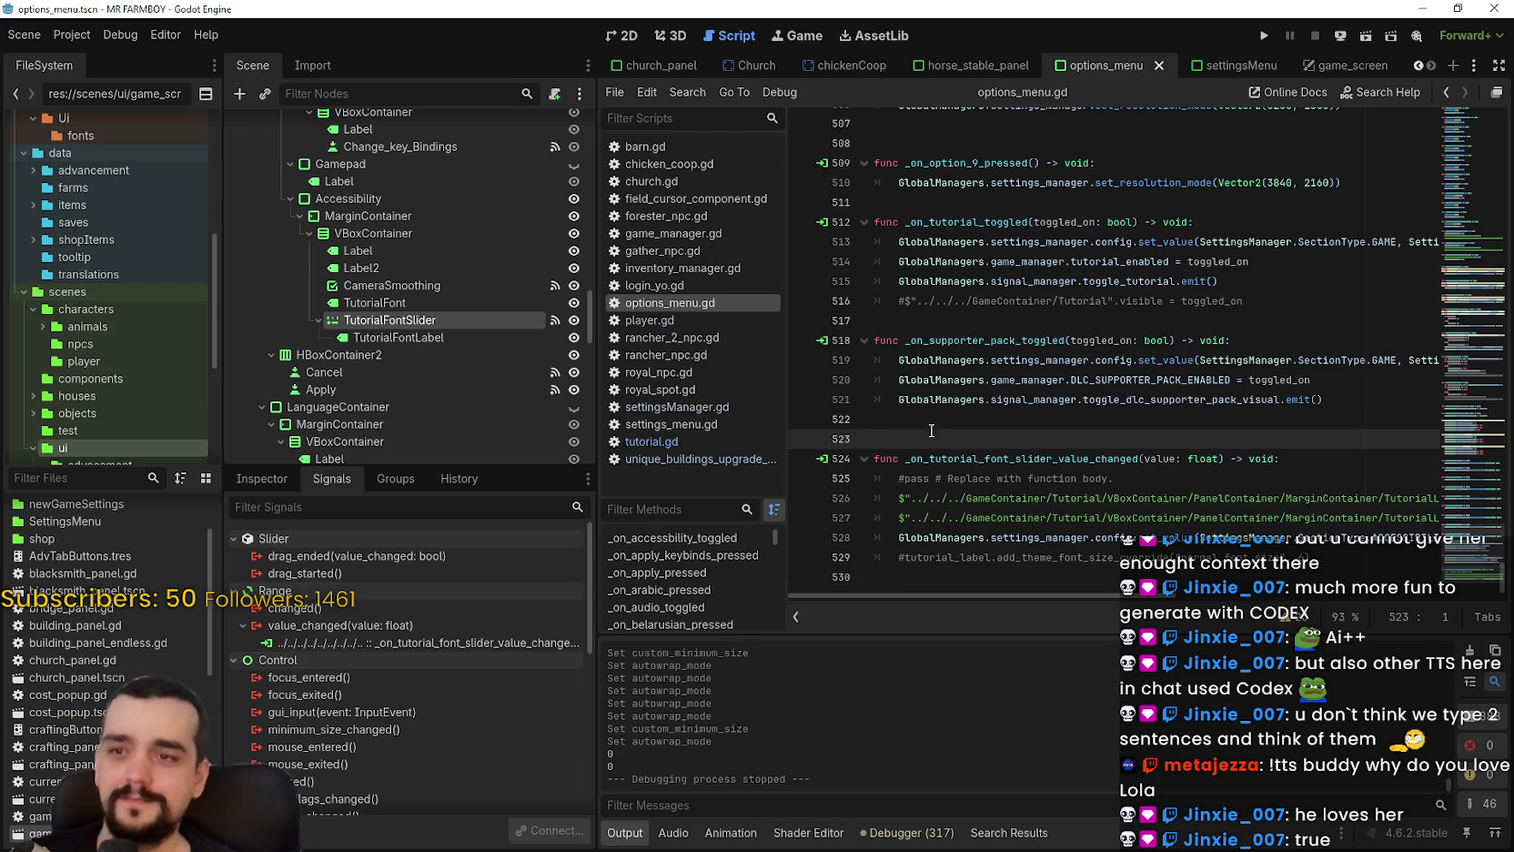
# Delete the blank line 523 and save the script.
pyautogui.press('BackSpace')
pyautogui.hotkey('ctrl', 's')
pyautogui.click(908, 301)
pyautogui.scroll(3, 914, 377)
pyautogui.click(932, 281)
pyautogui.hotkey('ctrl', 's')
pyautogui.scroll(-2, 1059, 482)
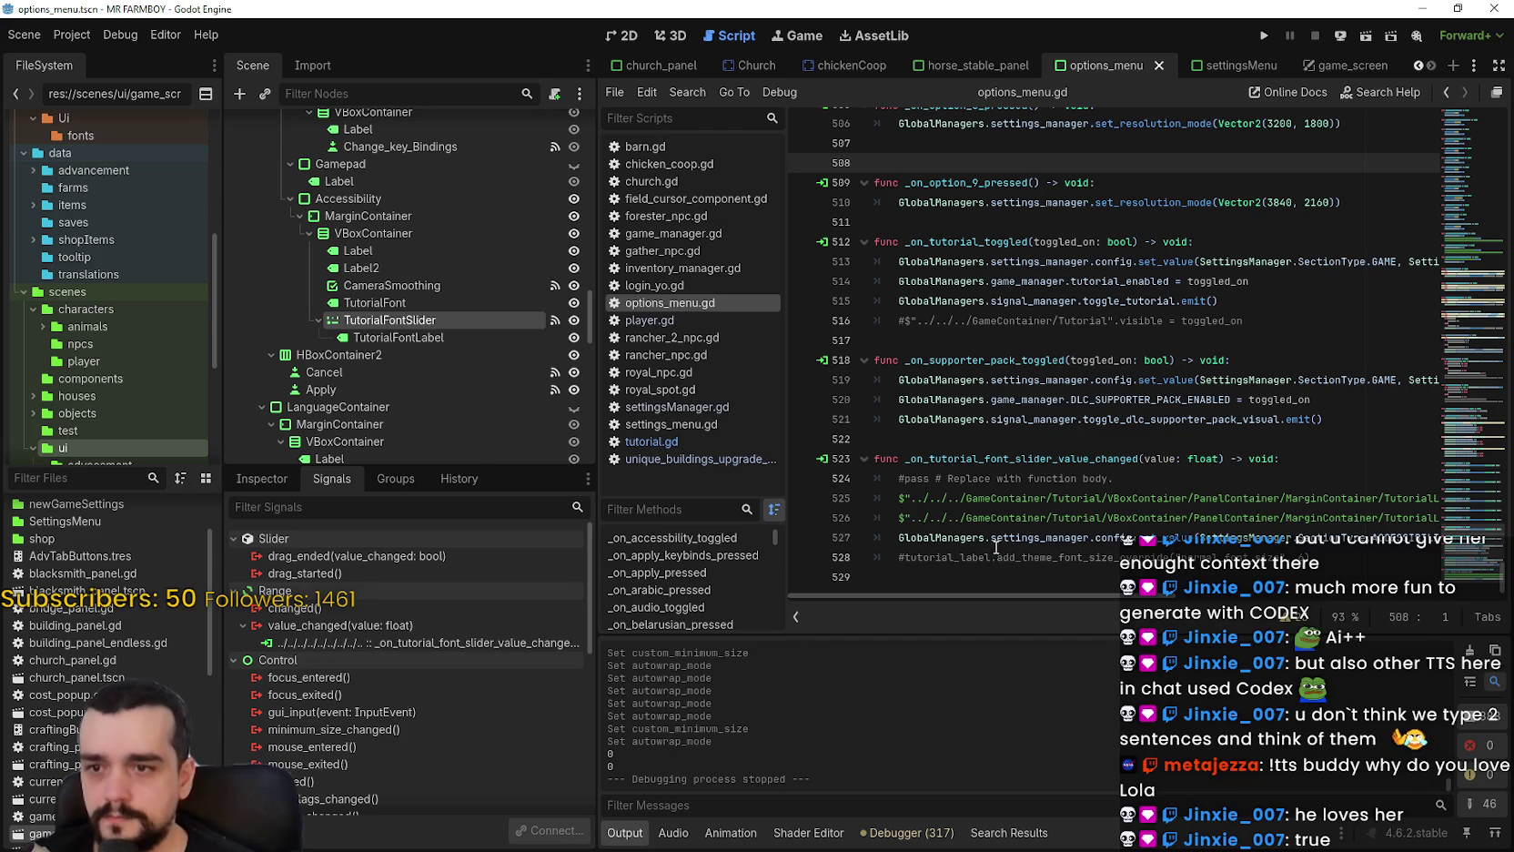
# Copy handler lines 525–527 and scroll up to the volume-loading code.
pyautogui.click(900, 535)
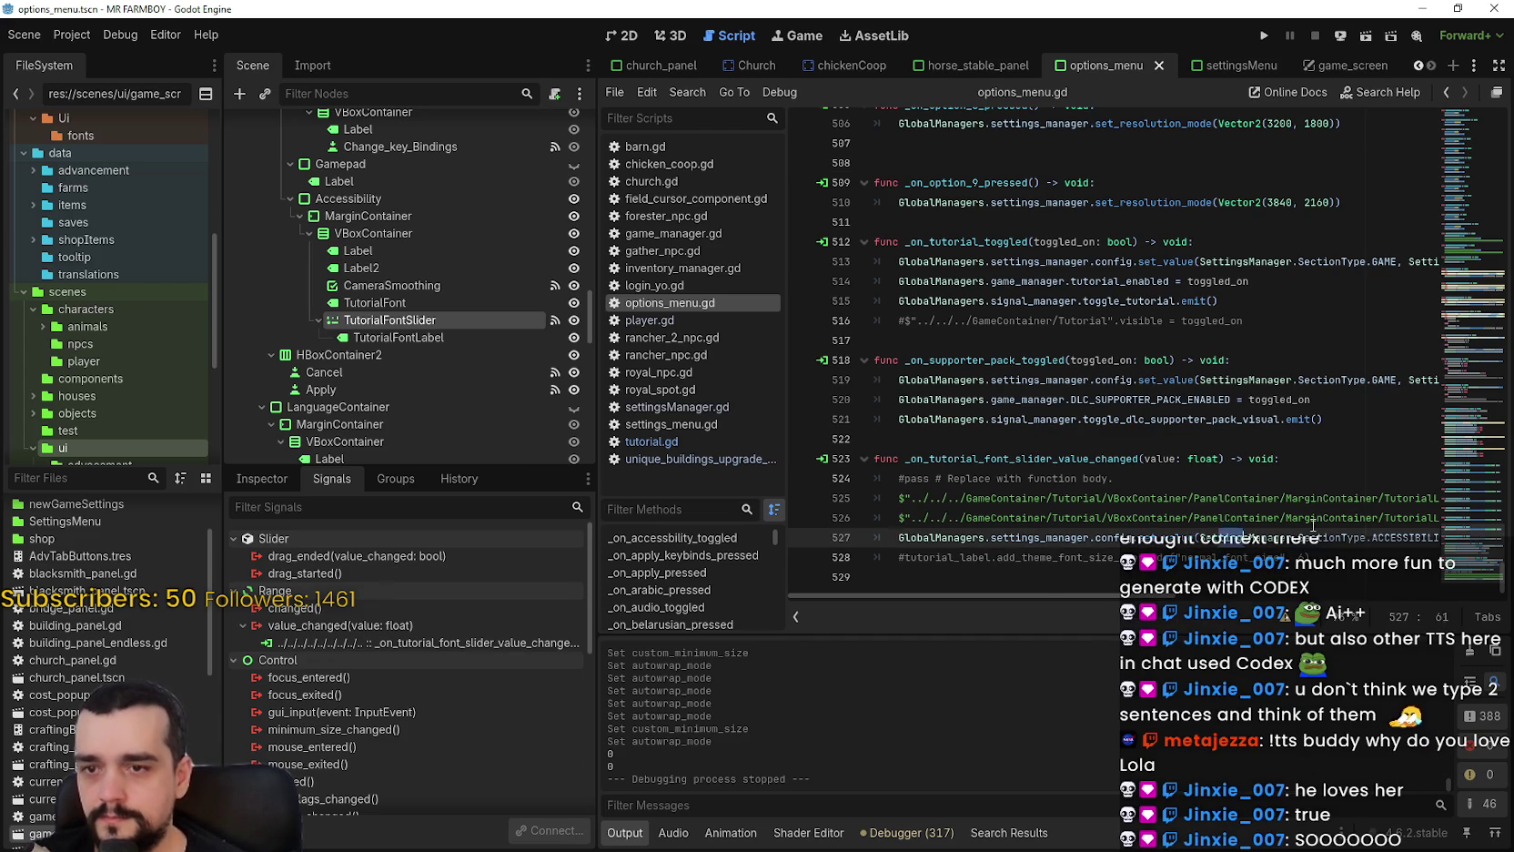
pyautogui.hotkey('shift', 'End')
pyautogui.moveTo(1372, 537); pyautogui.dragTo(837, 498)
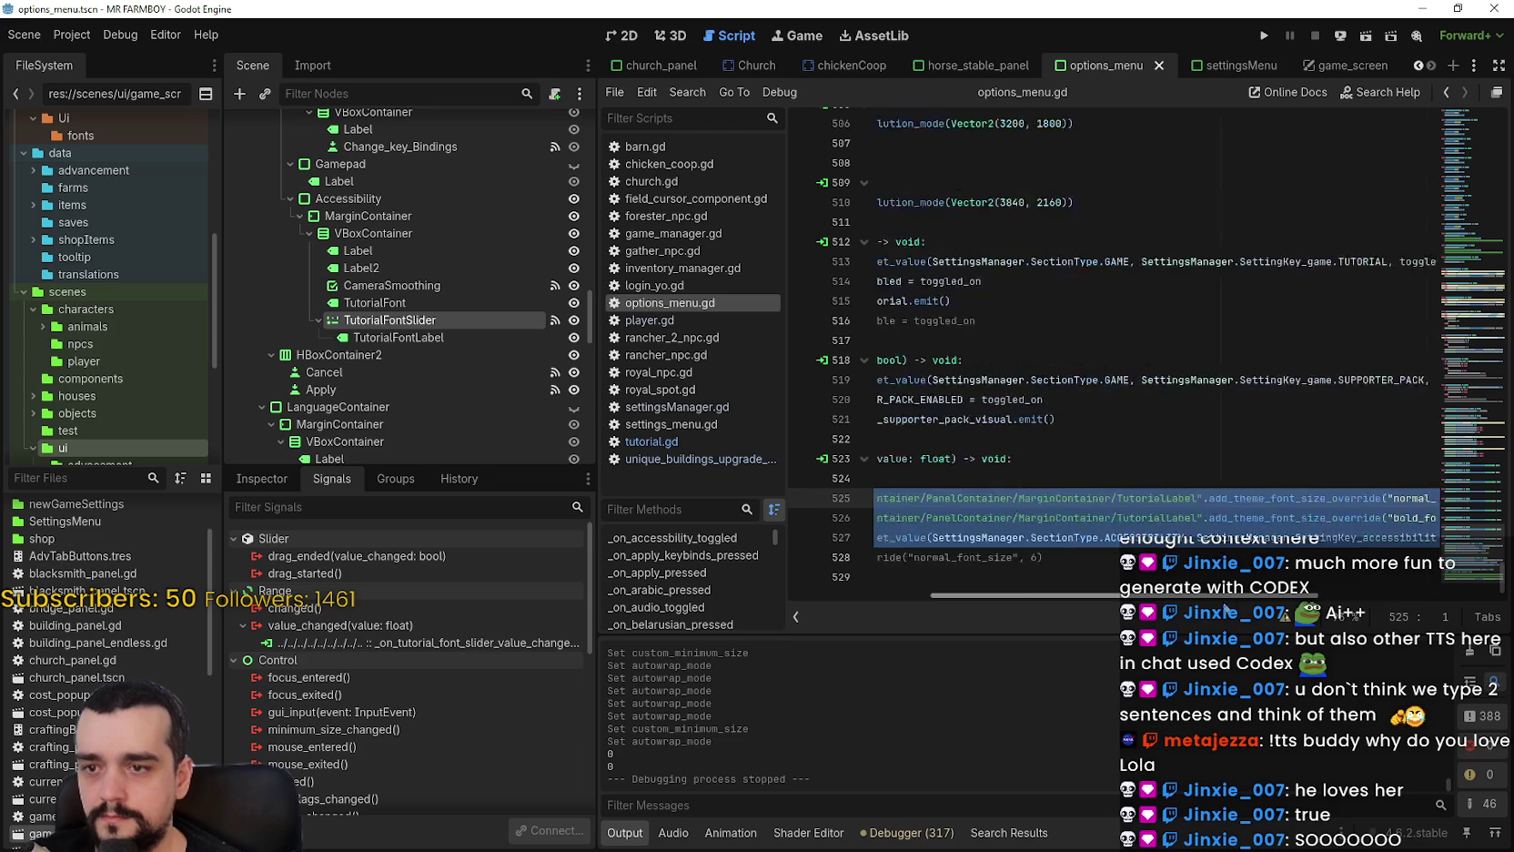
pyautogui.rightClick(1013, 552)
pyautogui.click(1033, 611)
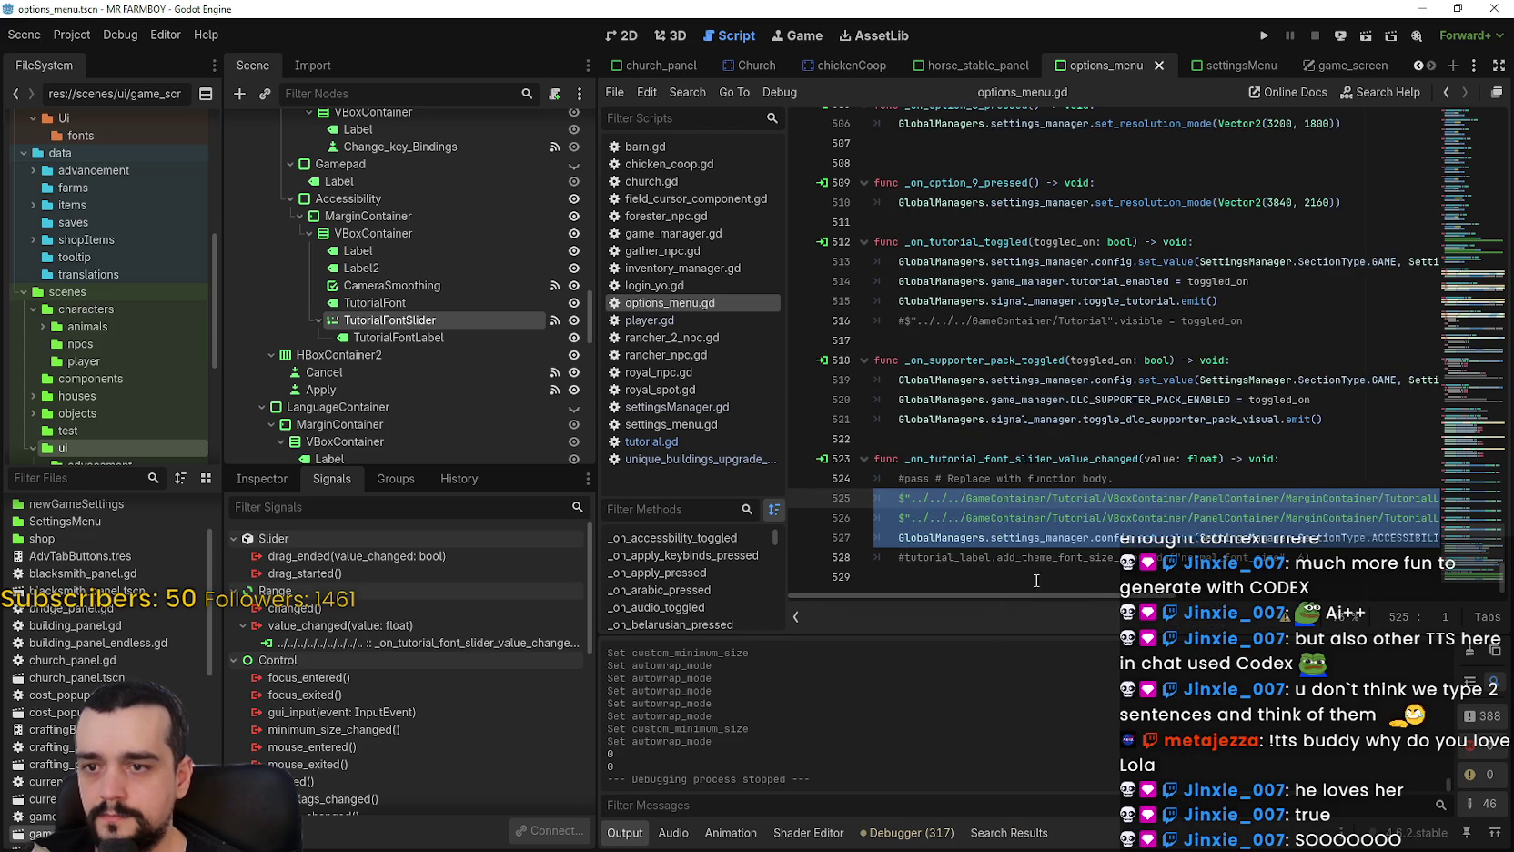
pyautogui.click(995, 517)
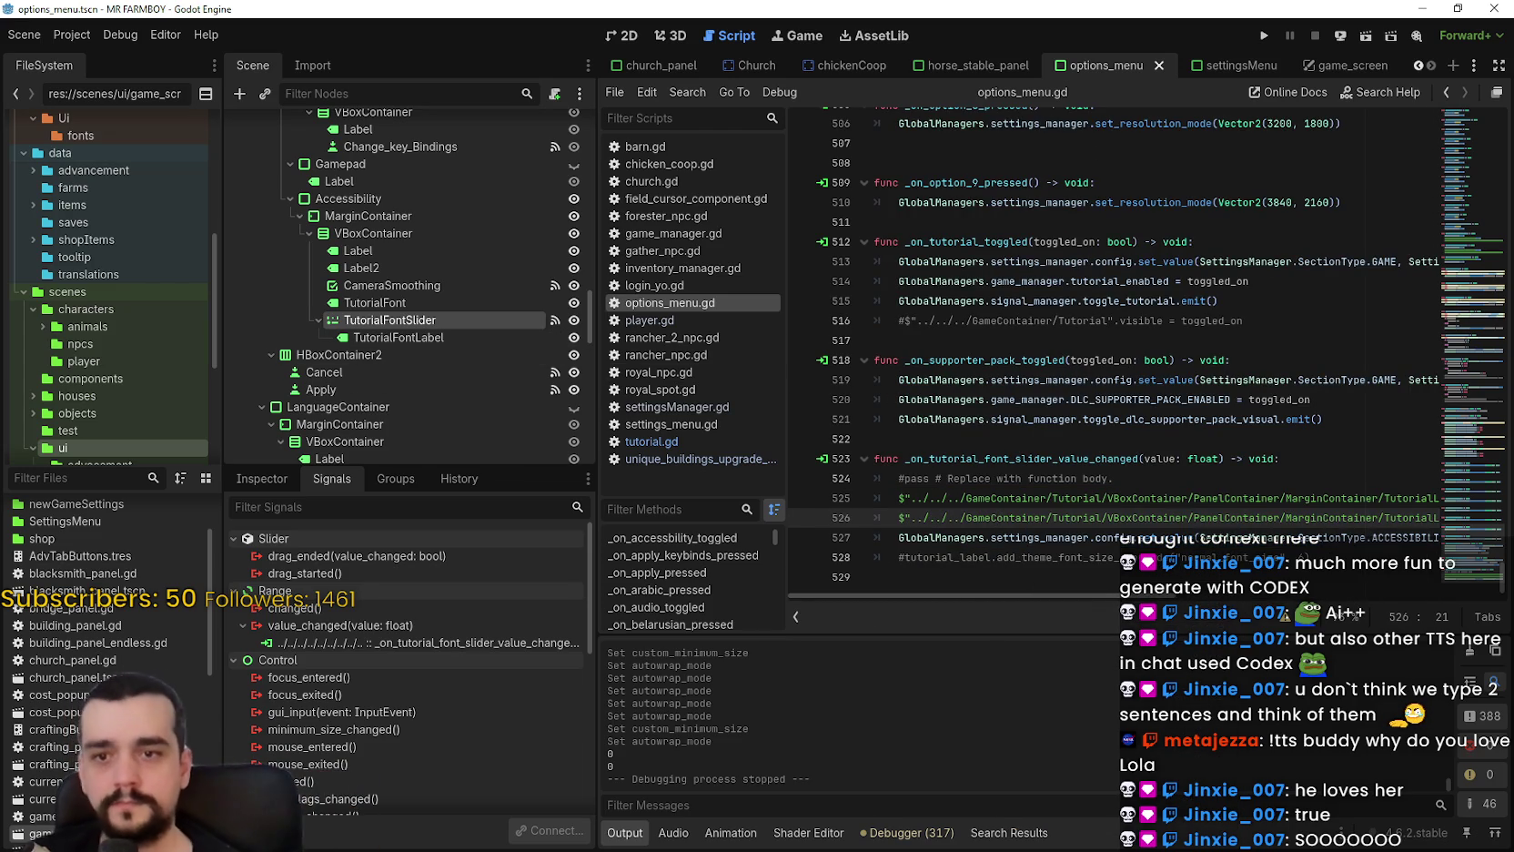
pyautogui.moveTo(1467, 564)
pyautogui.mouseDown()
pyautogui.moveTo(1478, 161)
pyautogui.moveTo(1479, 208)
pyautogui.mouseUp()
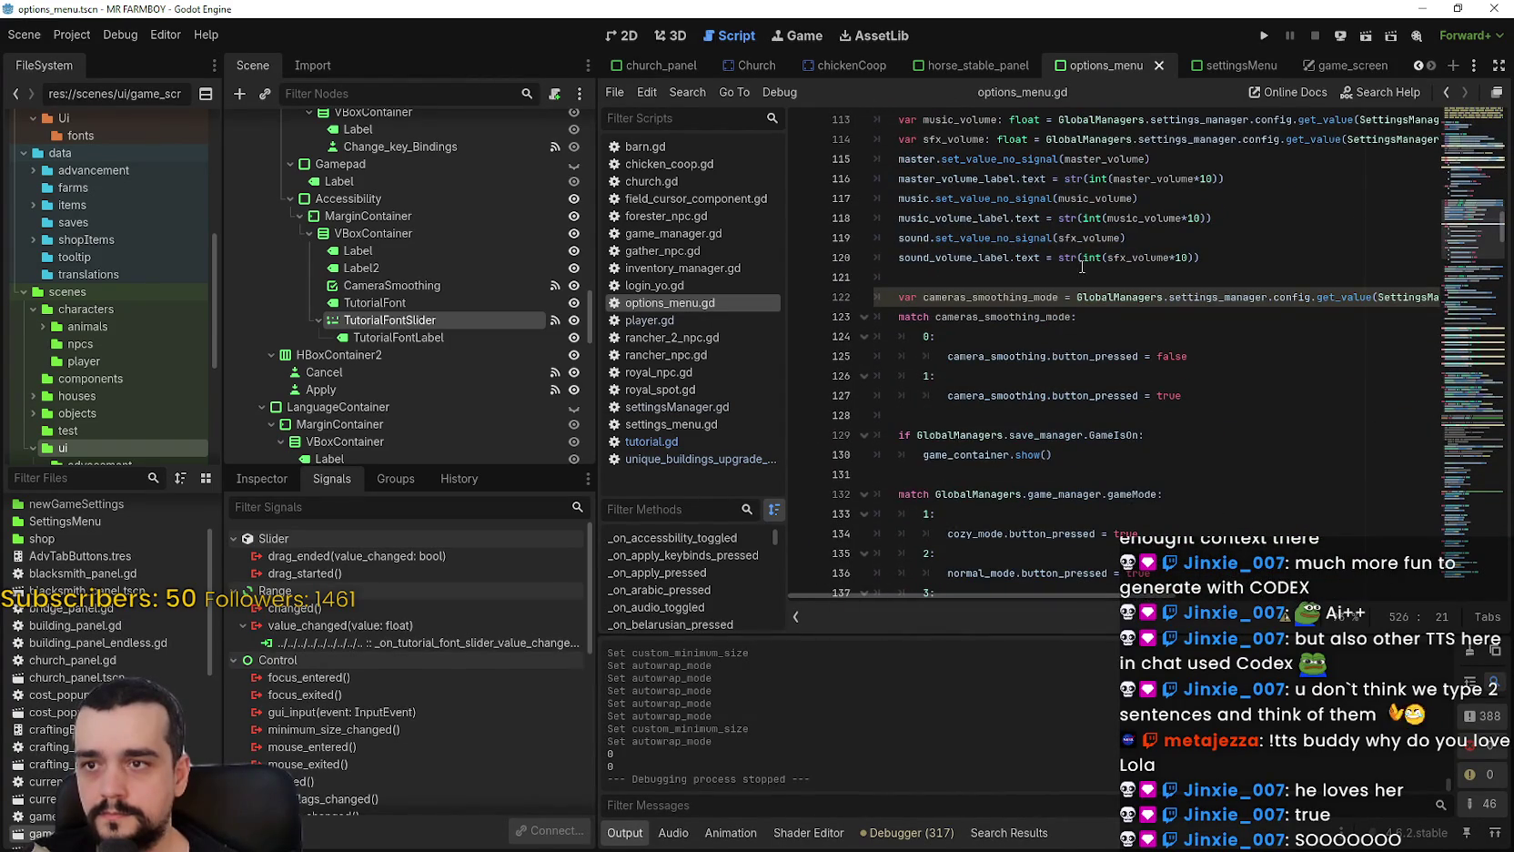
# Paste the copied font-size lines at line 147 in the settings-loading code.
pyautogui.click(1083, 257)
pyautogui.scroll(2, 1082, 264)
pyautogui.click(1041, 397)
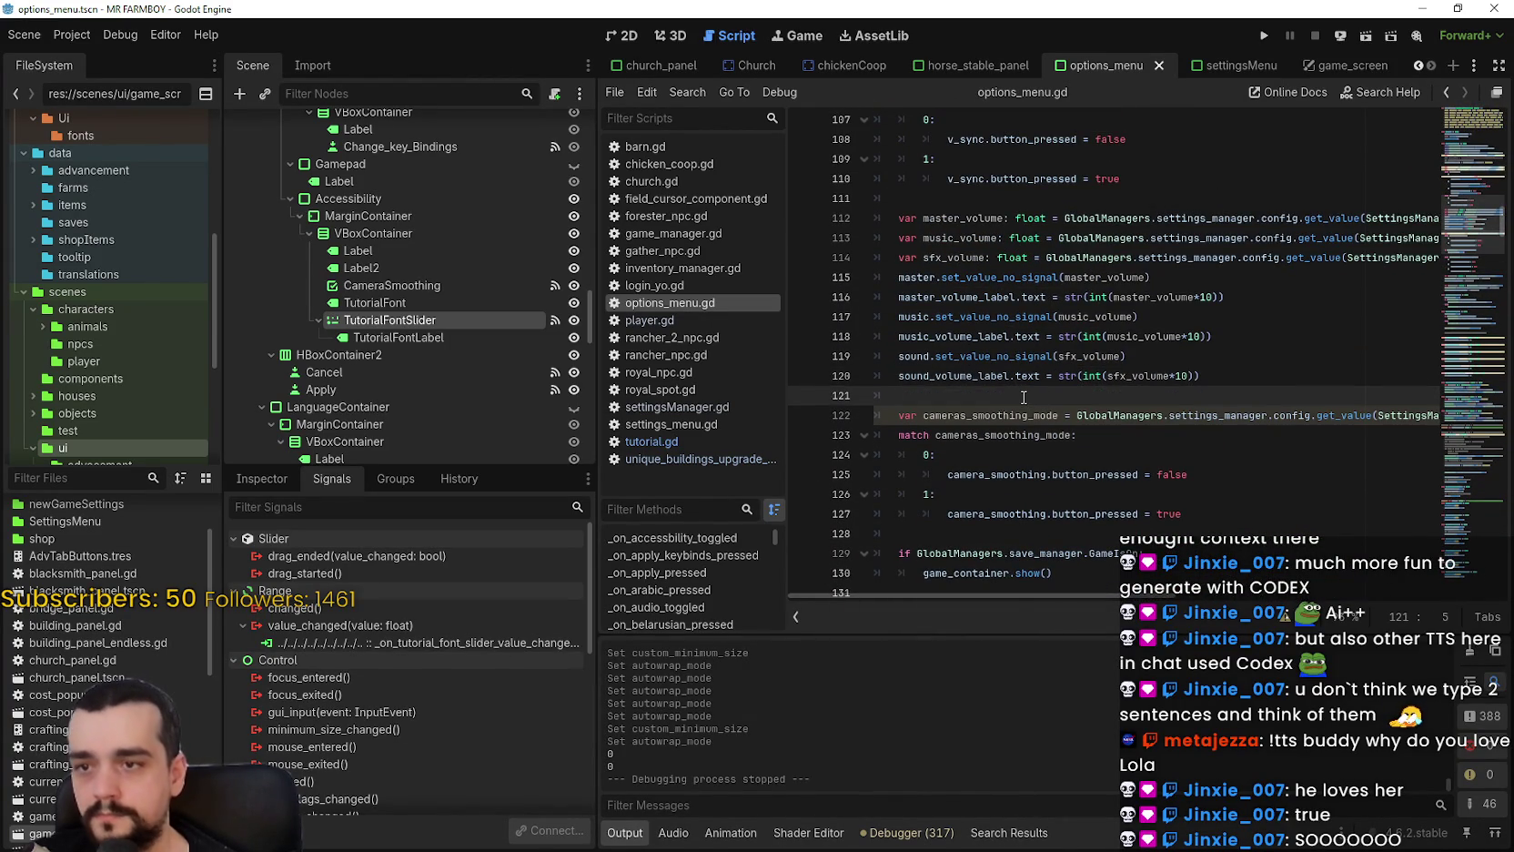
pyautogui.scroll(-5, 1019, 398)
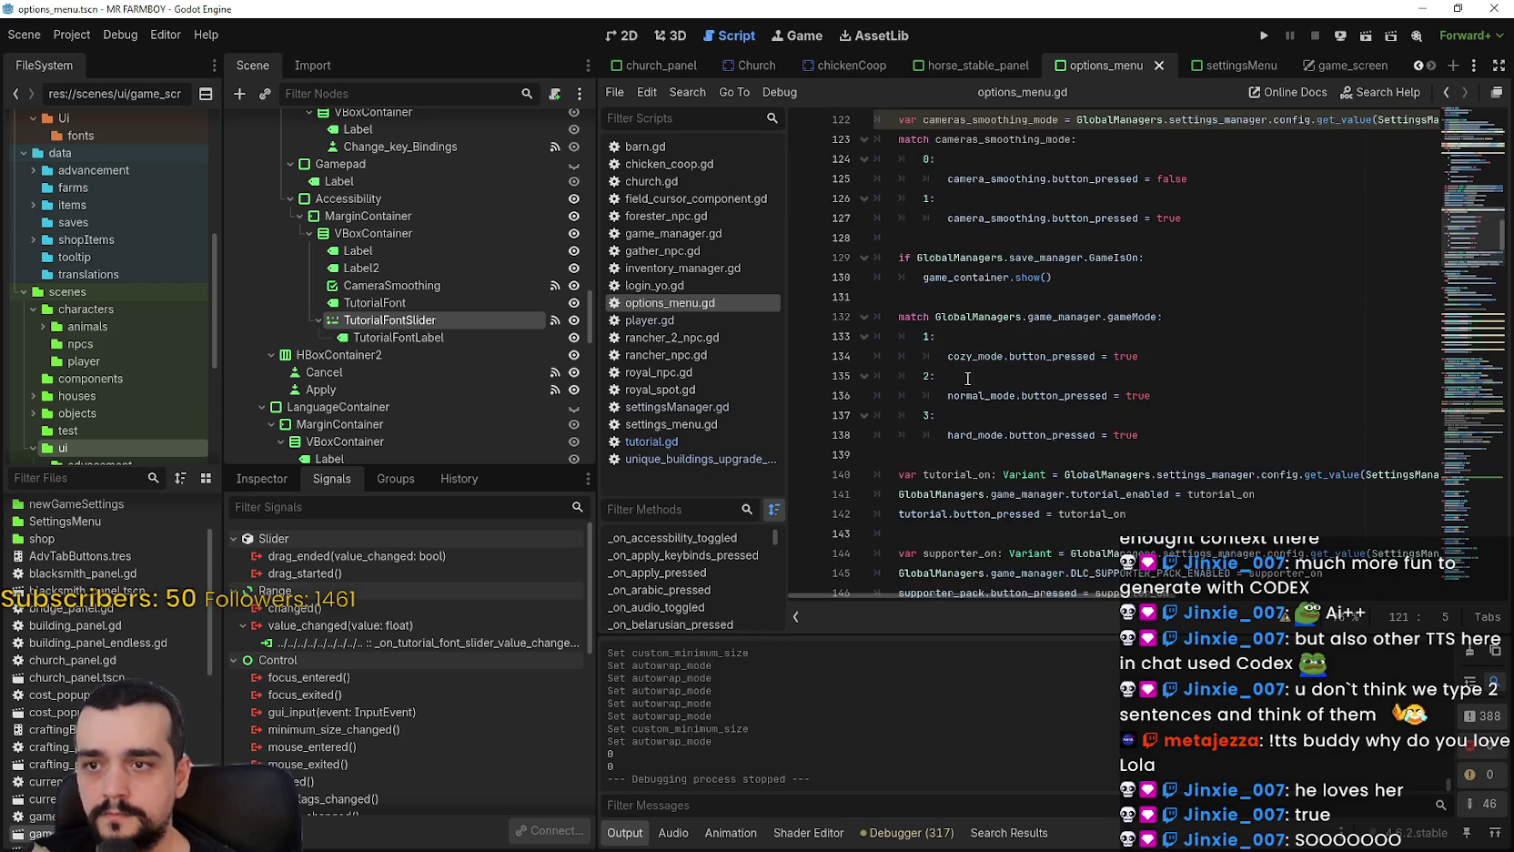
pyautogui.scroll(-3, 967, 377)
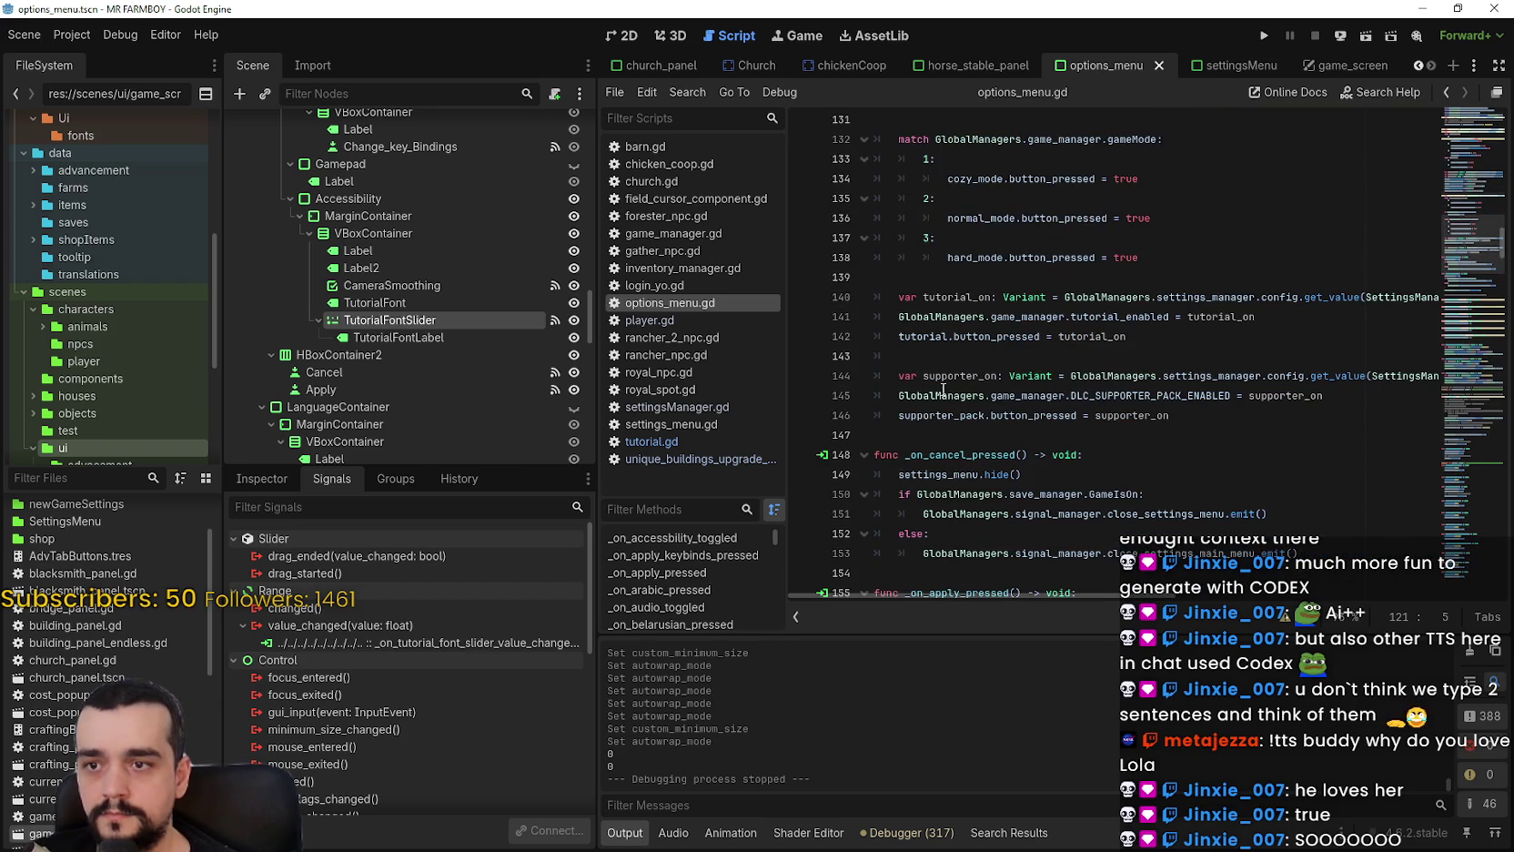
pyautogui.click(926, 435)
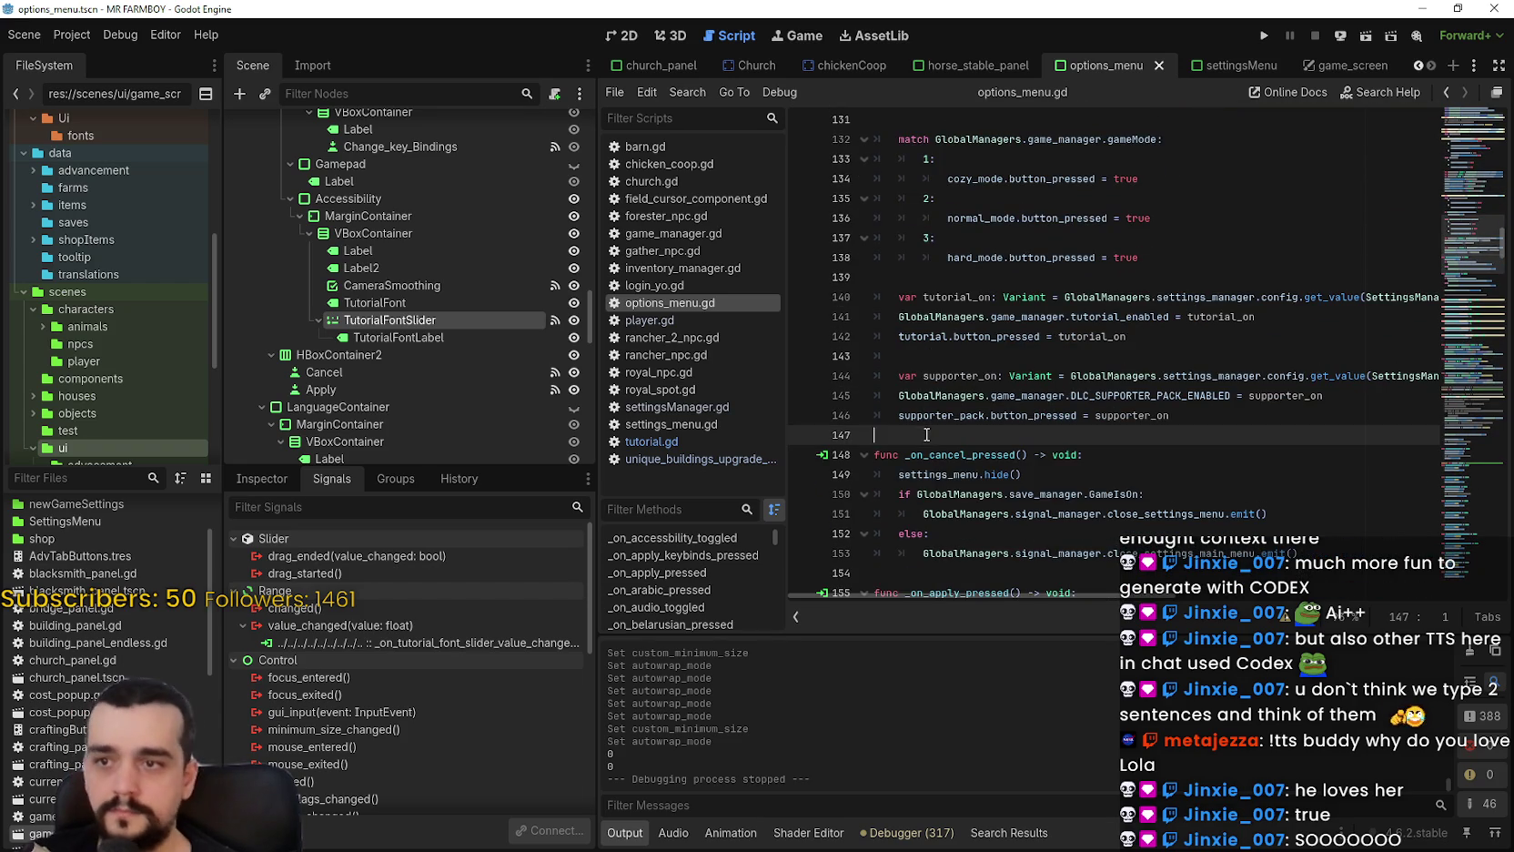
pyautogui.hotkey('ctrl', 'v')
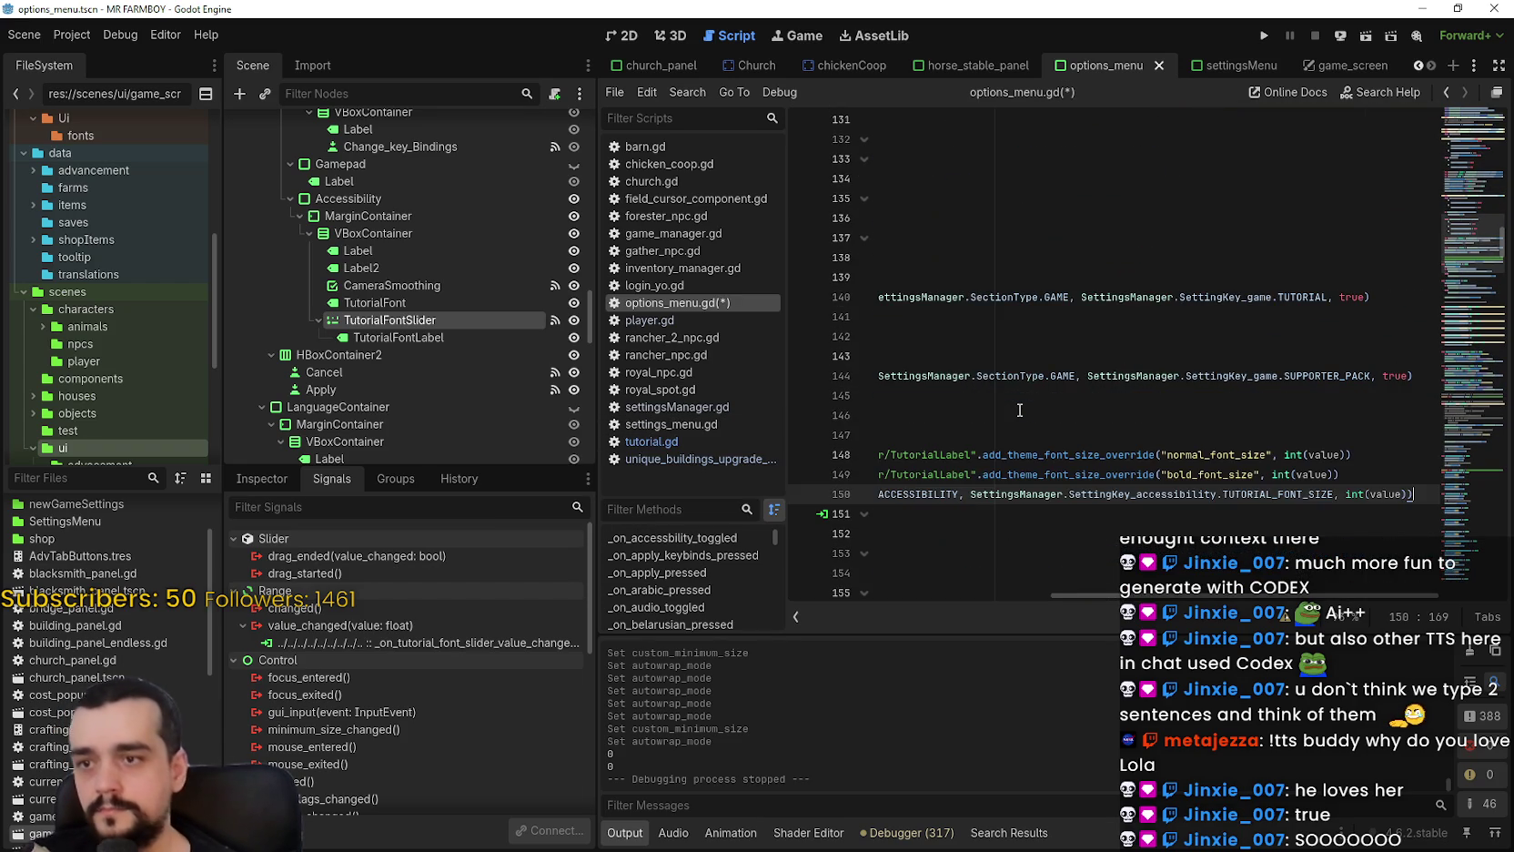
# Delete pasted lines 148–150 and save the script to clear the error.
pyautogui.moveTo(1410, 505); pyautogui.dragTo(875, 455)
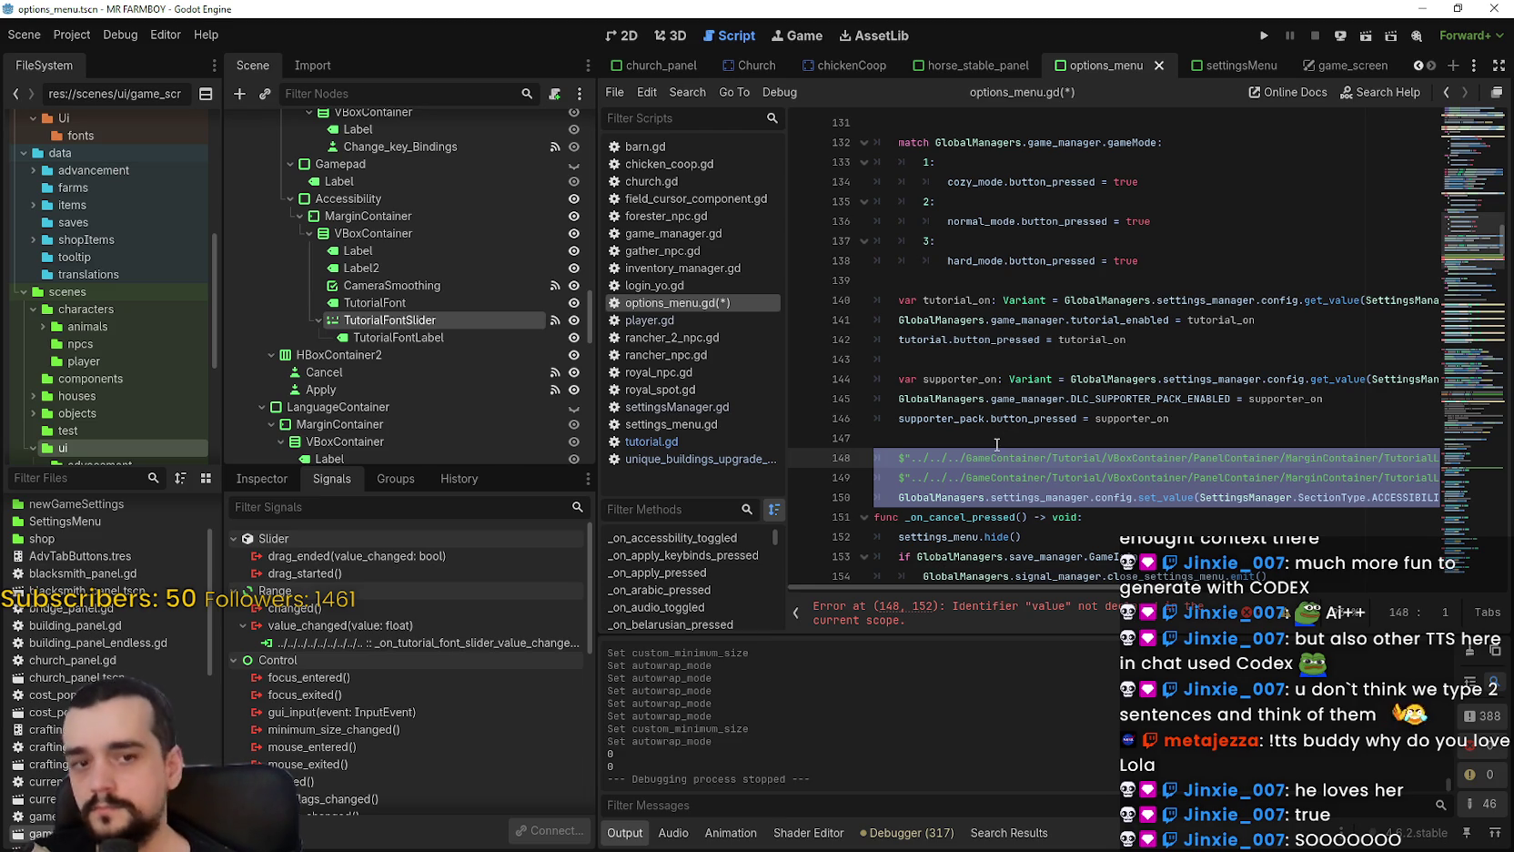
pyautogui.press('BackSpace')
pyautogui.press('BackSpace')
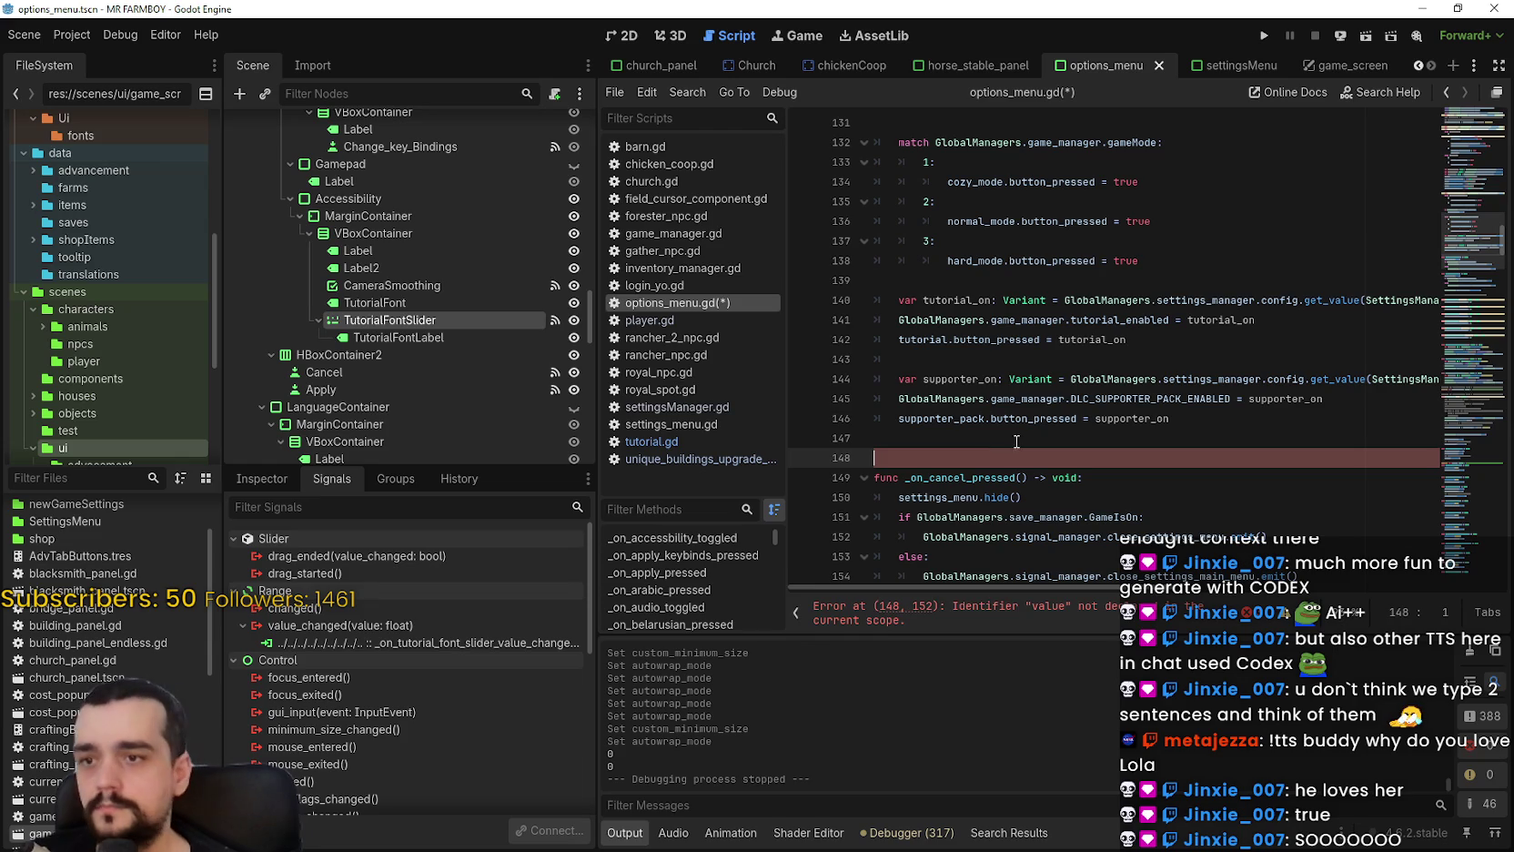
pyautogui.hotkey('ctrl', 's')
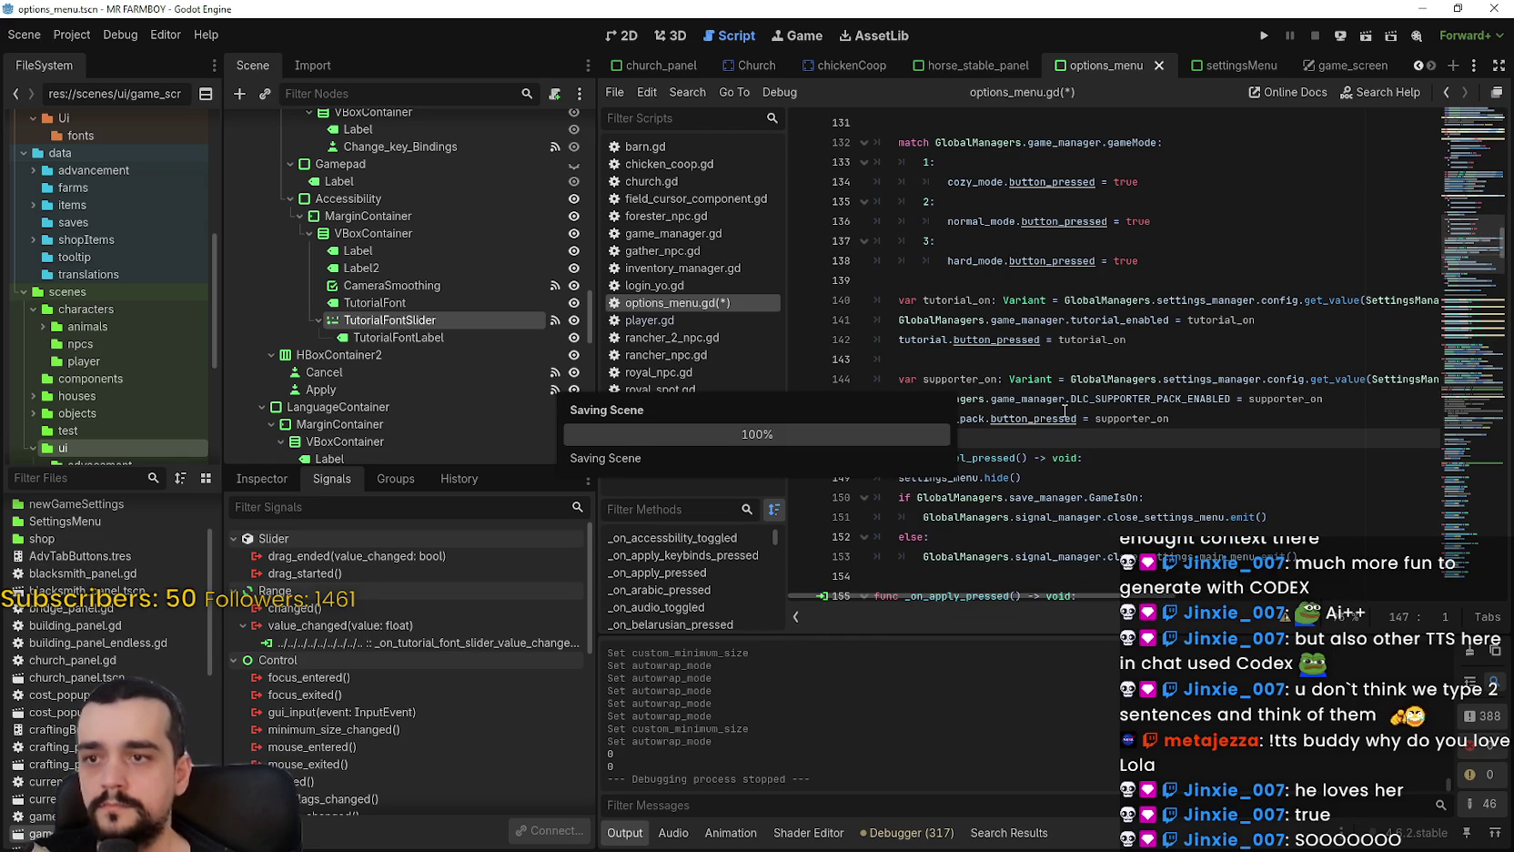
# Scroll the Scene dock to the top and view the options menu in the 2D editor.
pyautogui.scroll(-3, 366, 328)
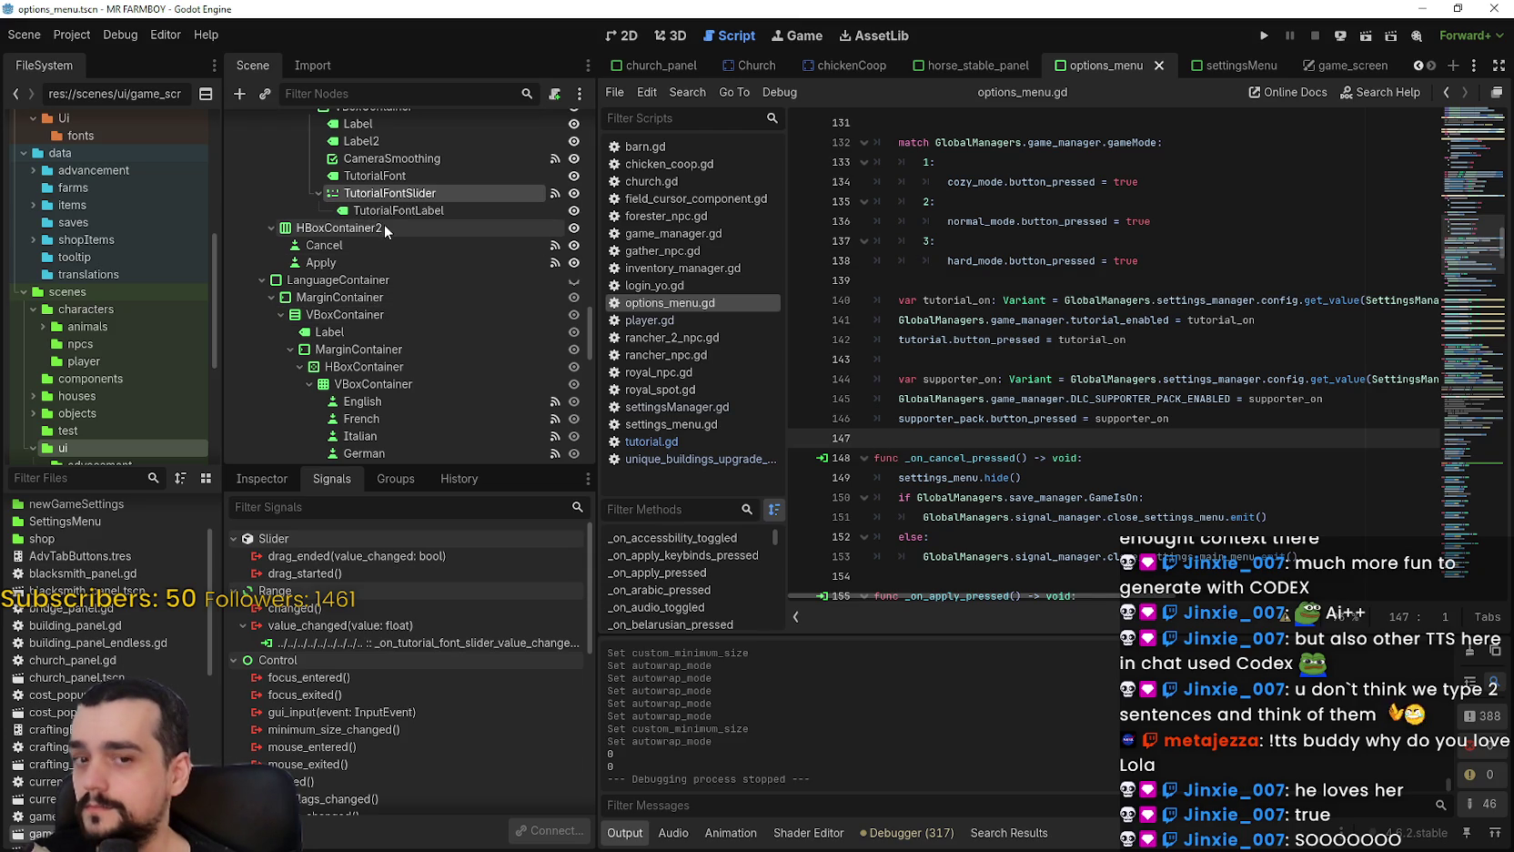
pyautogui.scroll(5, 386, 228)
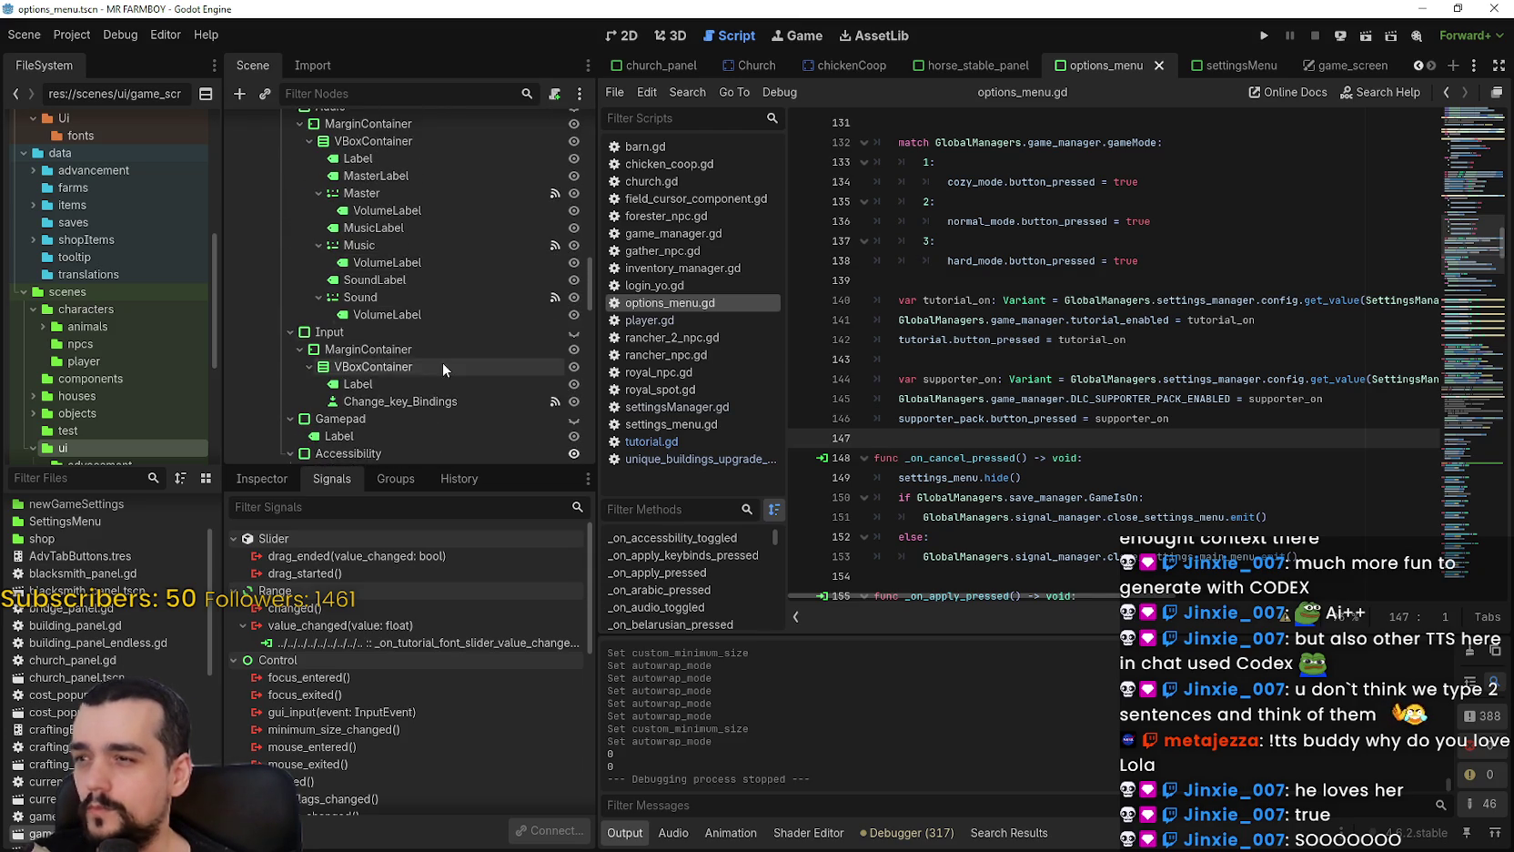
pyautogui.scroll(6, 445, 360)
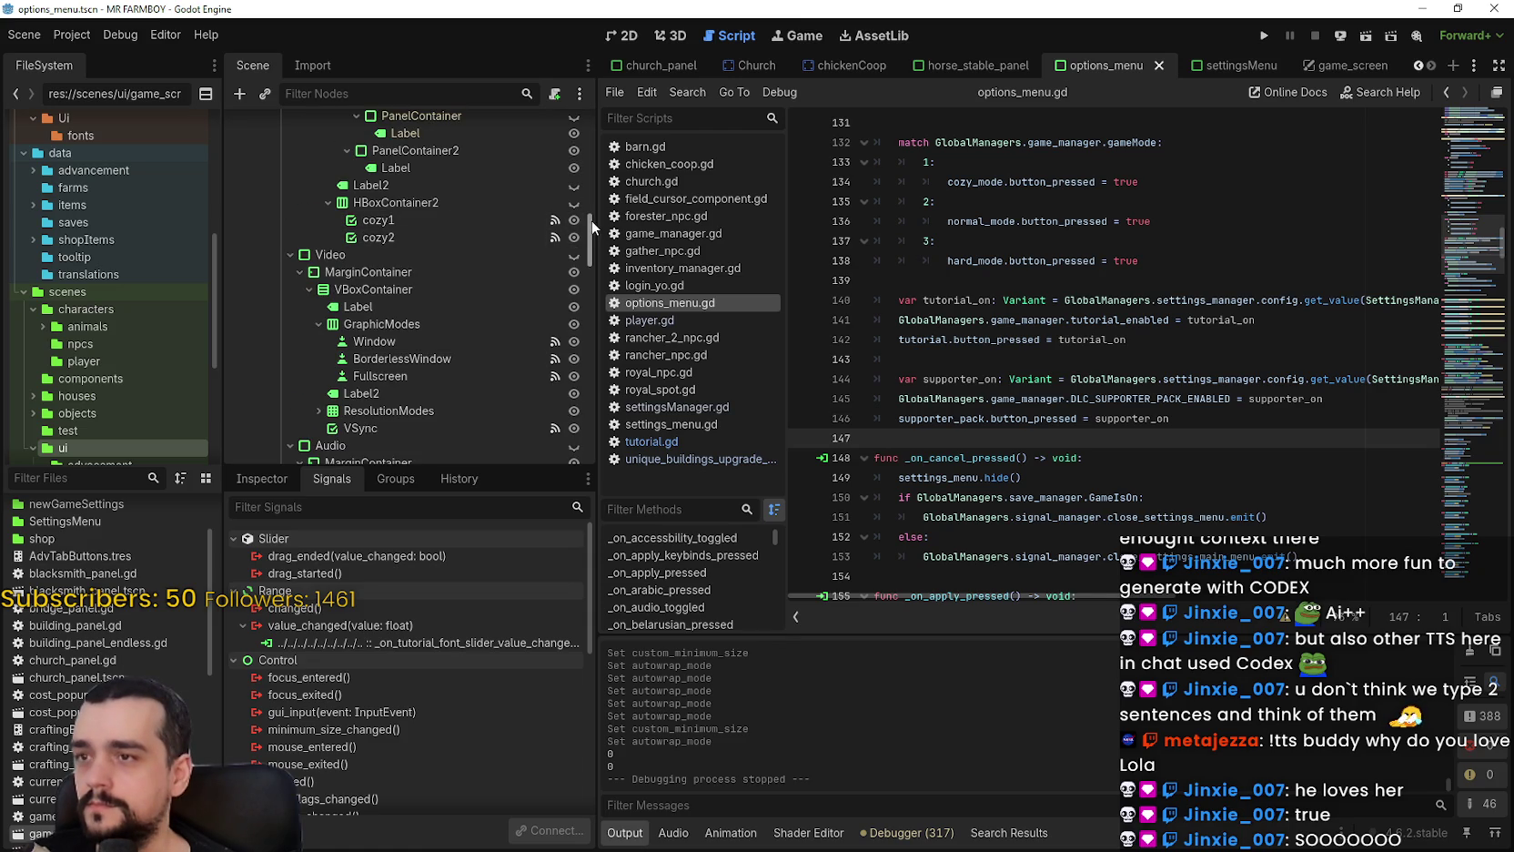
pyautogui.moveTo(589, 227); pyautogui.dragTo(612, 96)
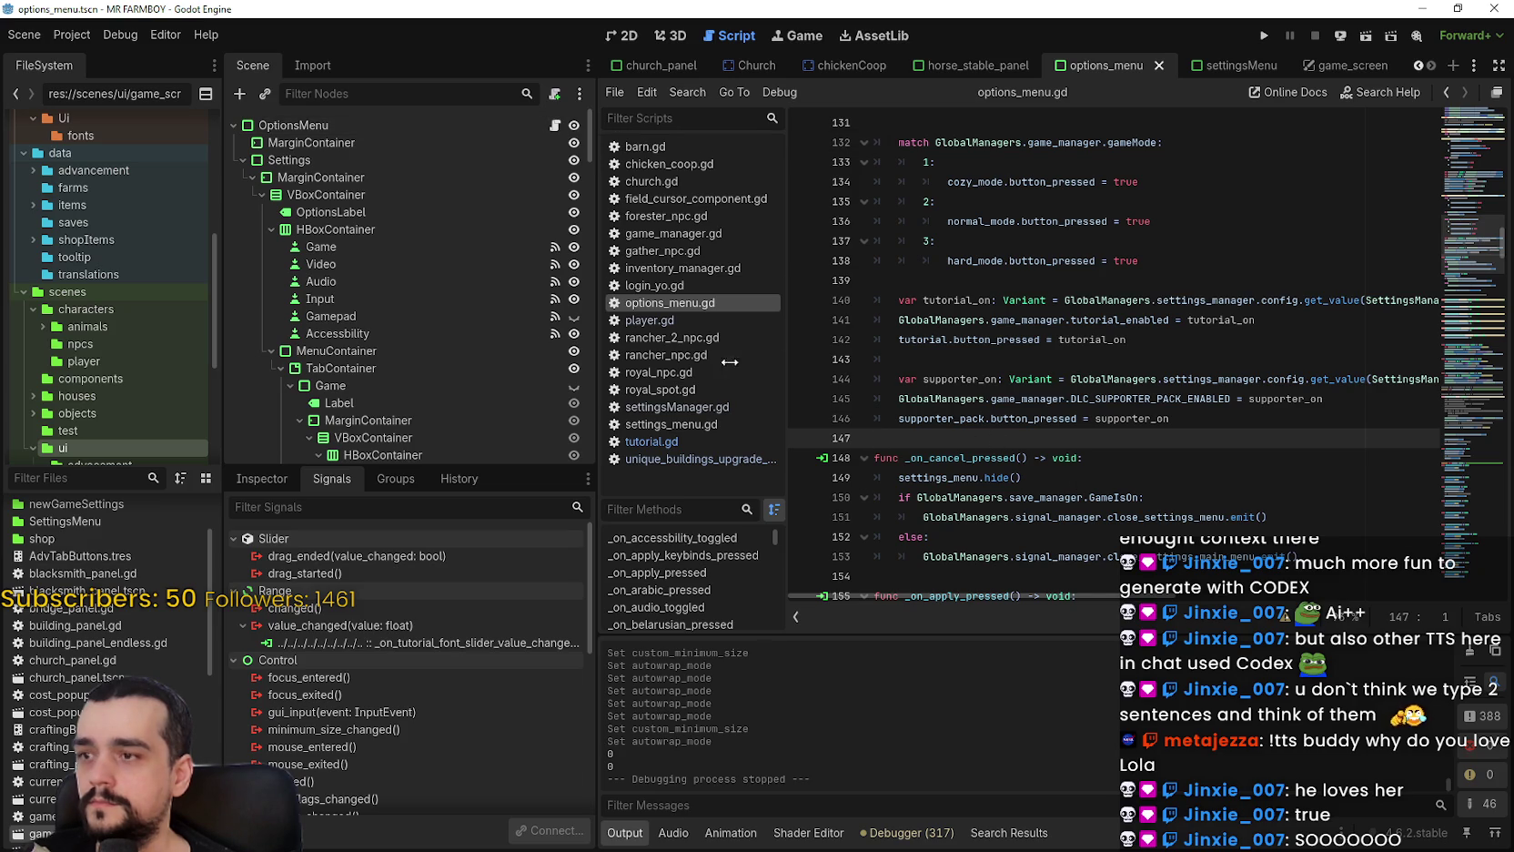
pyautogui.scroll(3, 894, 403)
pyautogui.scroll(-3, 893, 403)
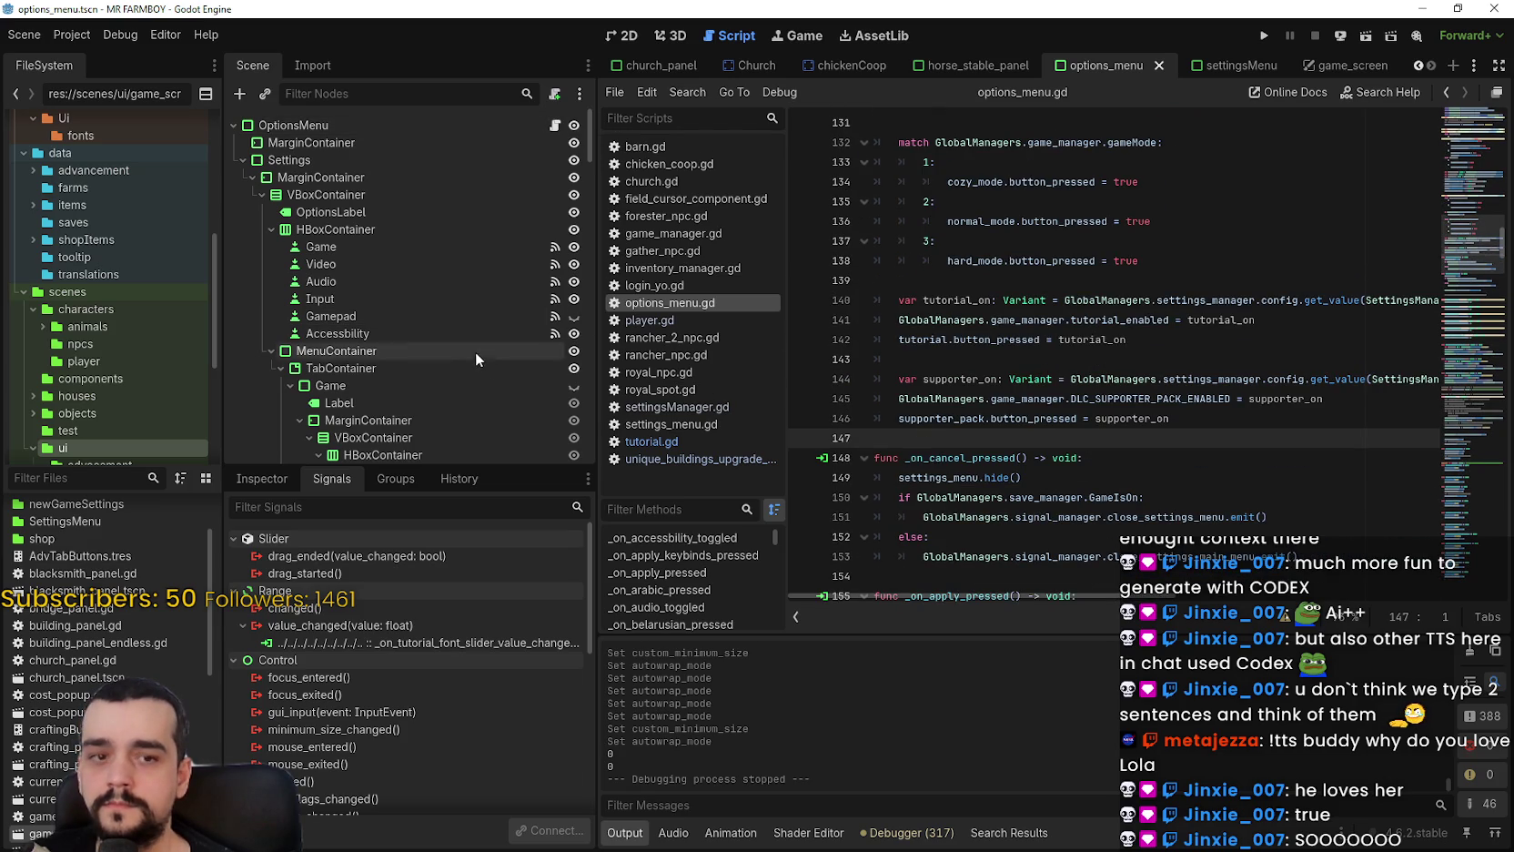
pyautogui.scroll(-3, 476, 358)
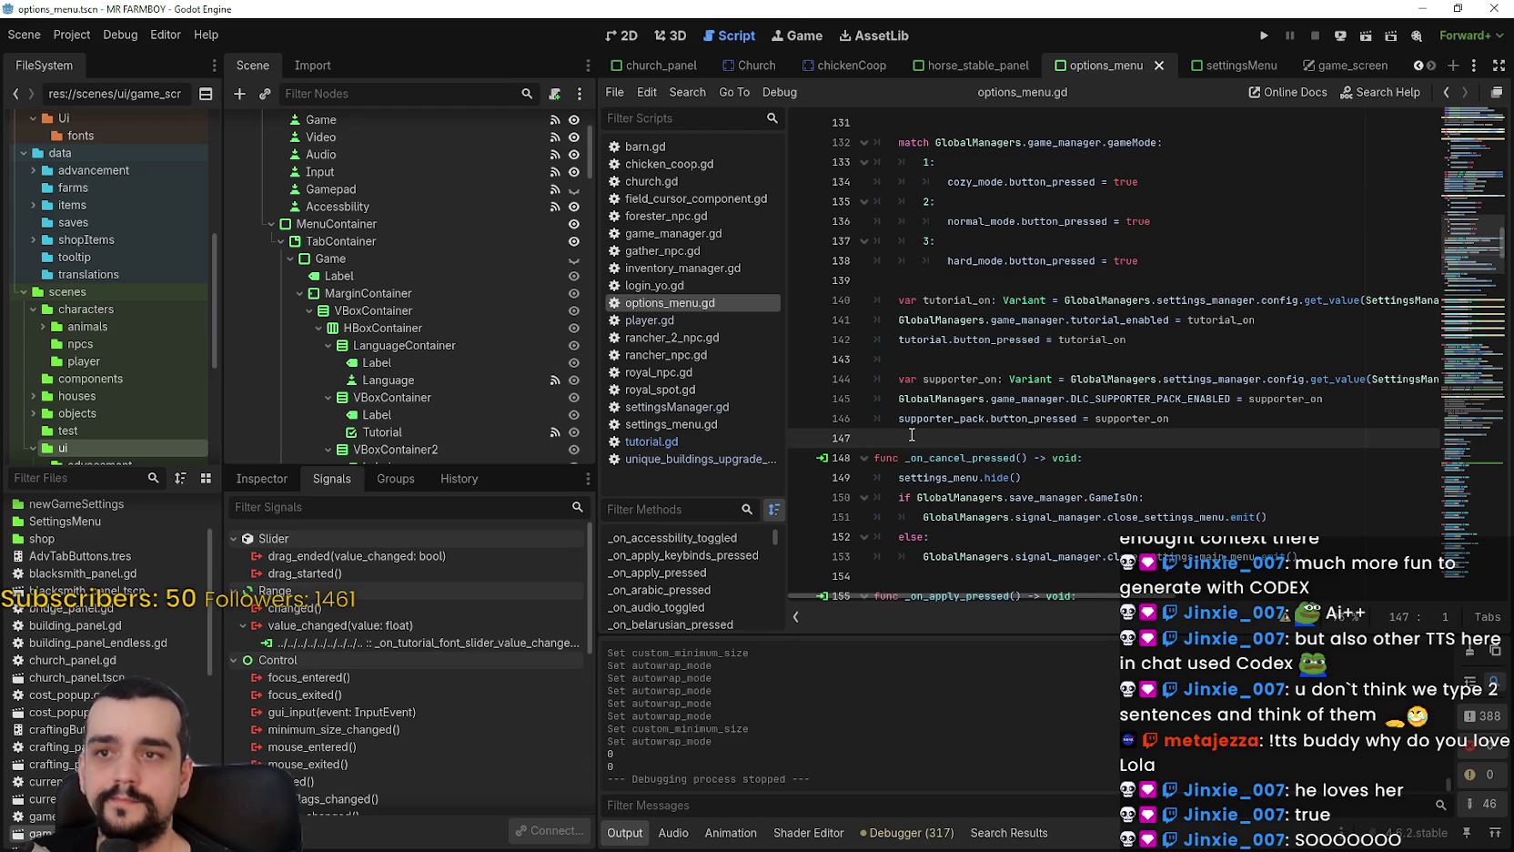
pyautogui.scroll(3, 526, 311)
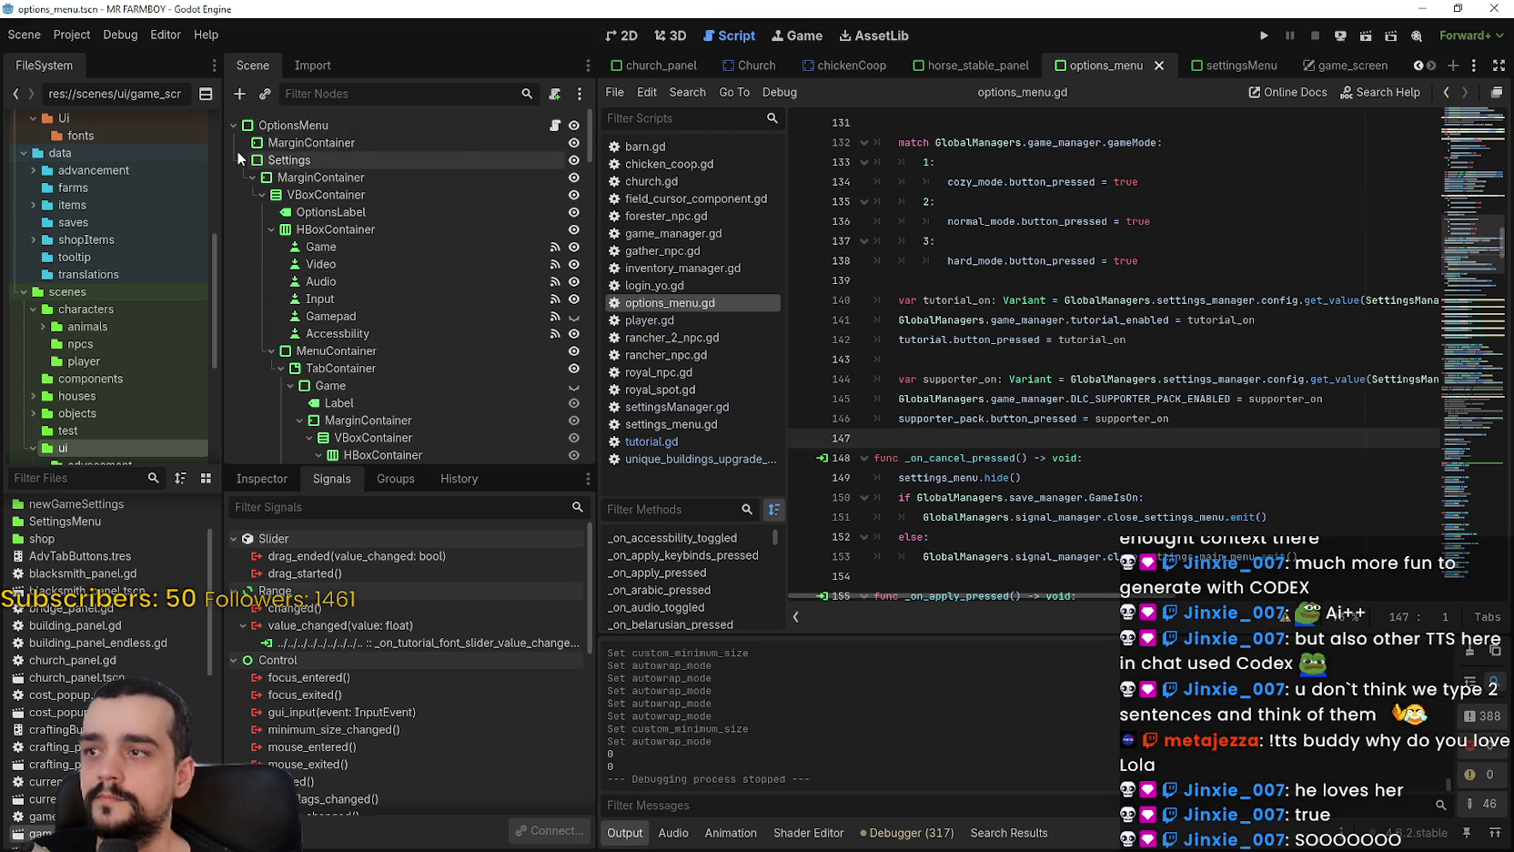
pyautogui.click(614, 38)
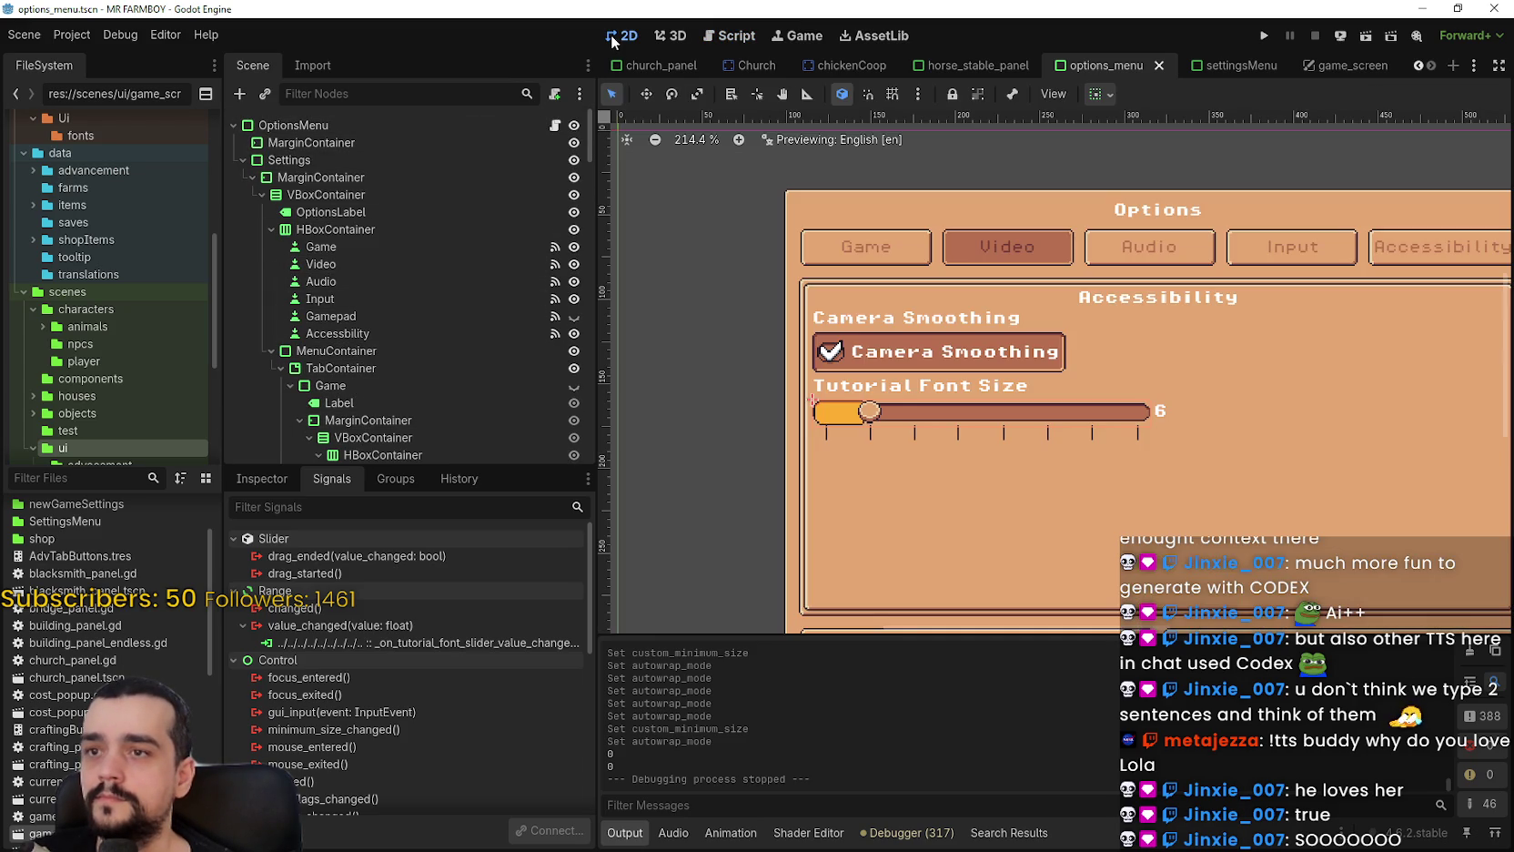
# Zoom in on the Tutorial Font Size slider, then reopen options_menu.gd in the Script editor.
pyautogui.scroll(-3, 1101, 291)
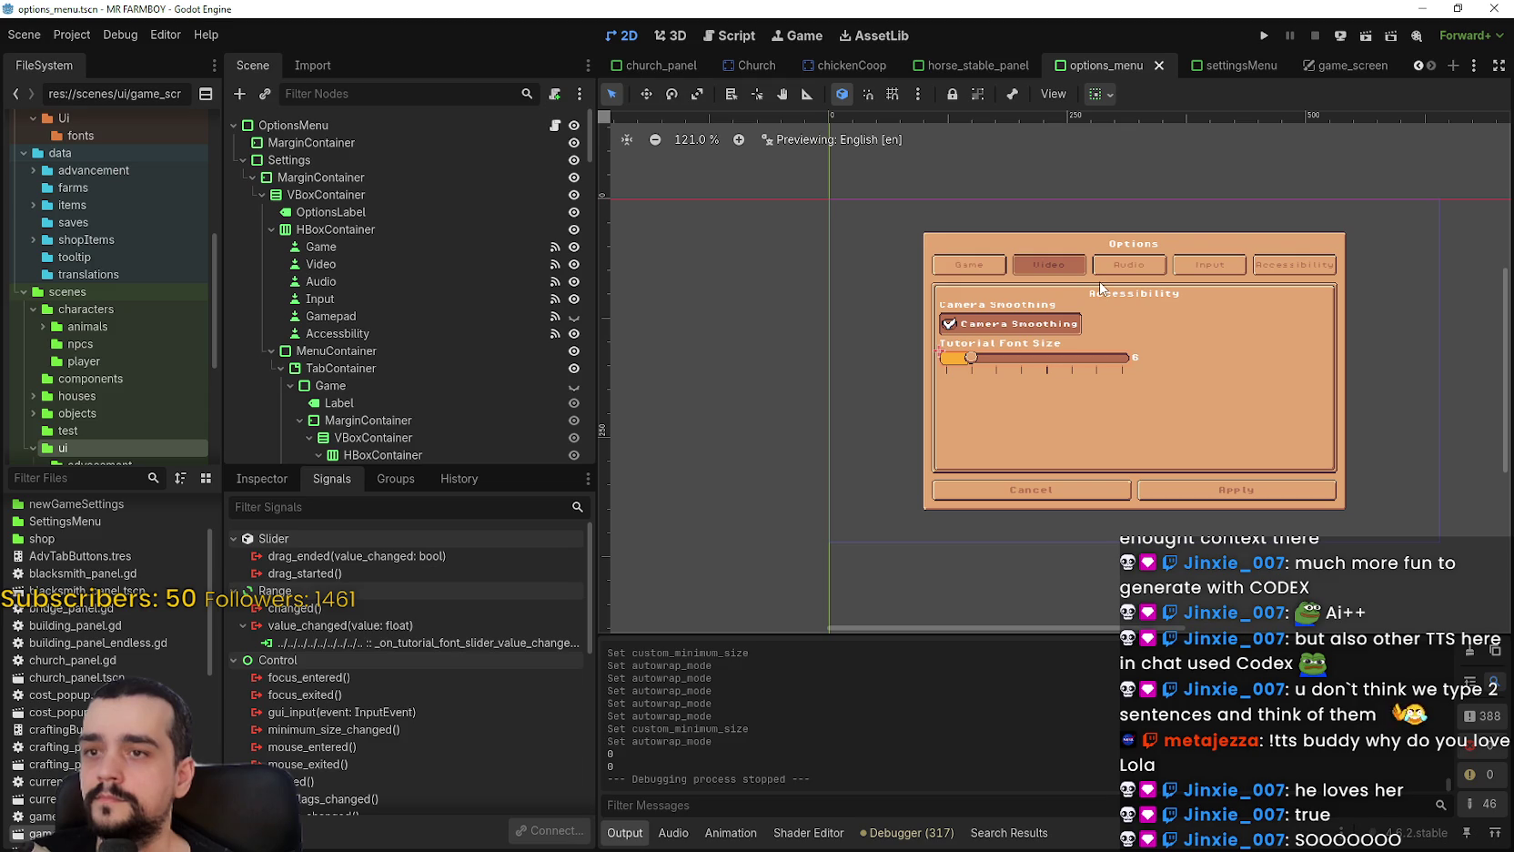
pyautogui.scroll(3, 1099, 280)
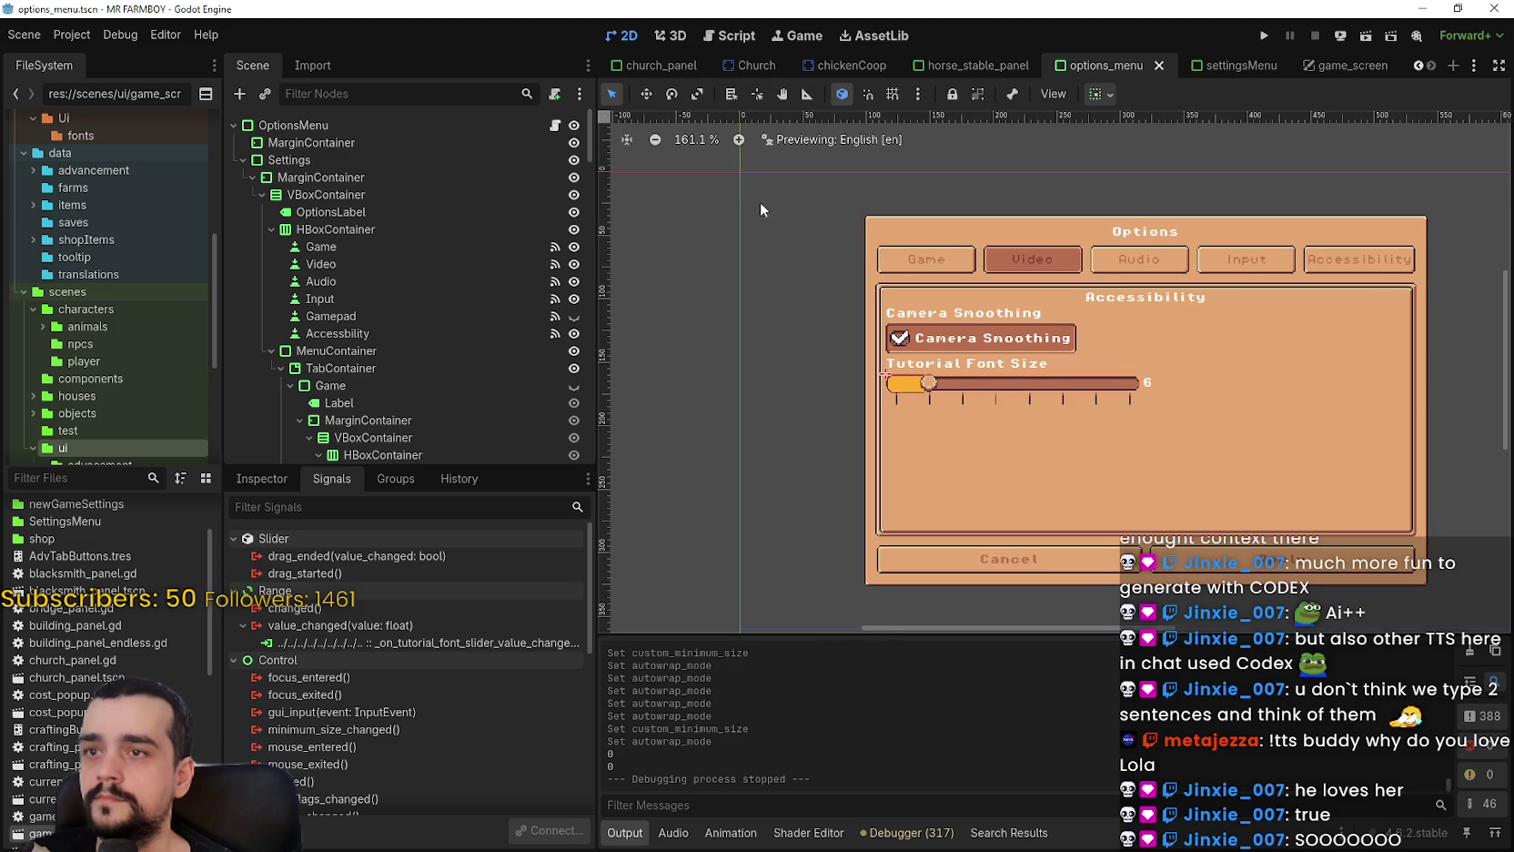
pyautogui.click(555, 125)
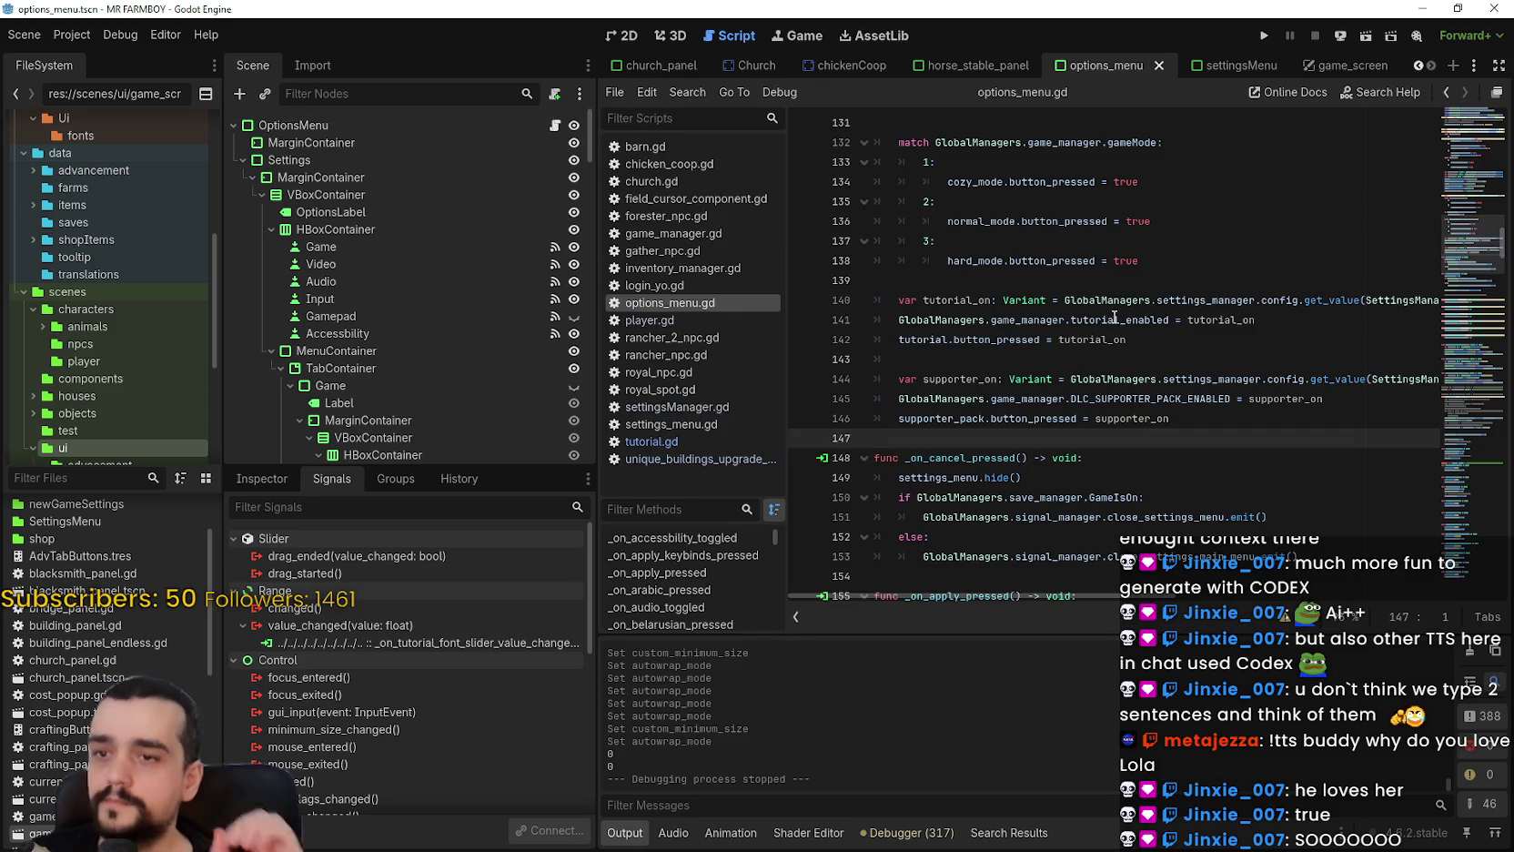
pyautogui.scroll(-1, 945, 344)
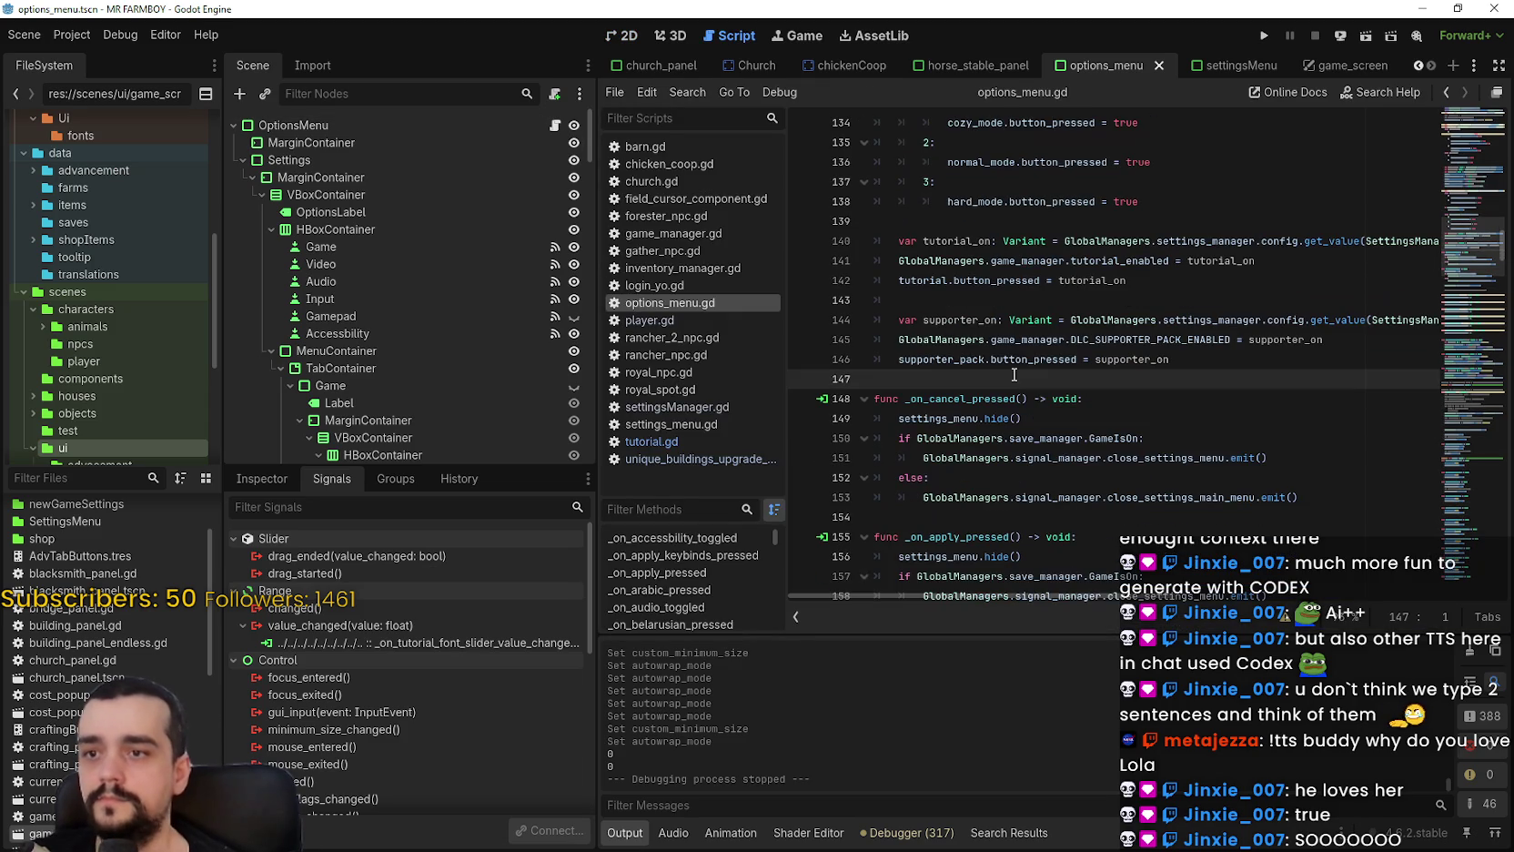
pyautogui.scroll(8, 945, 343)
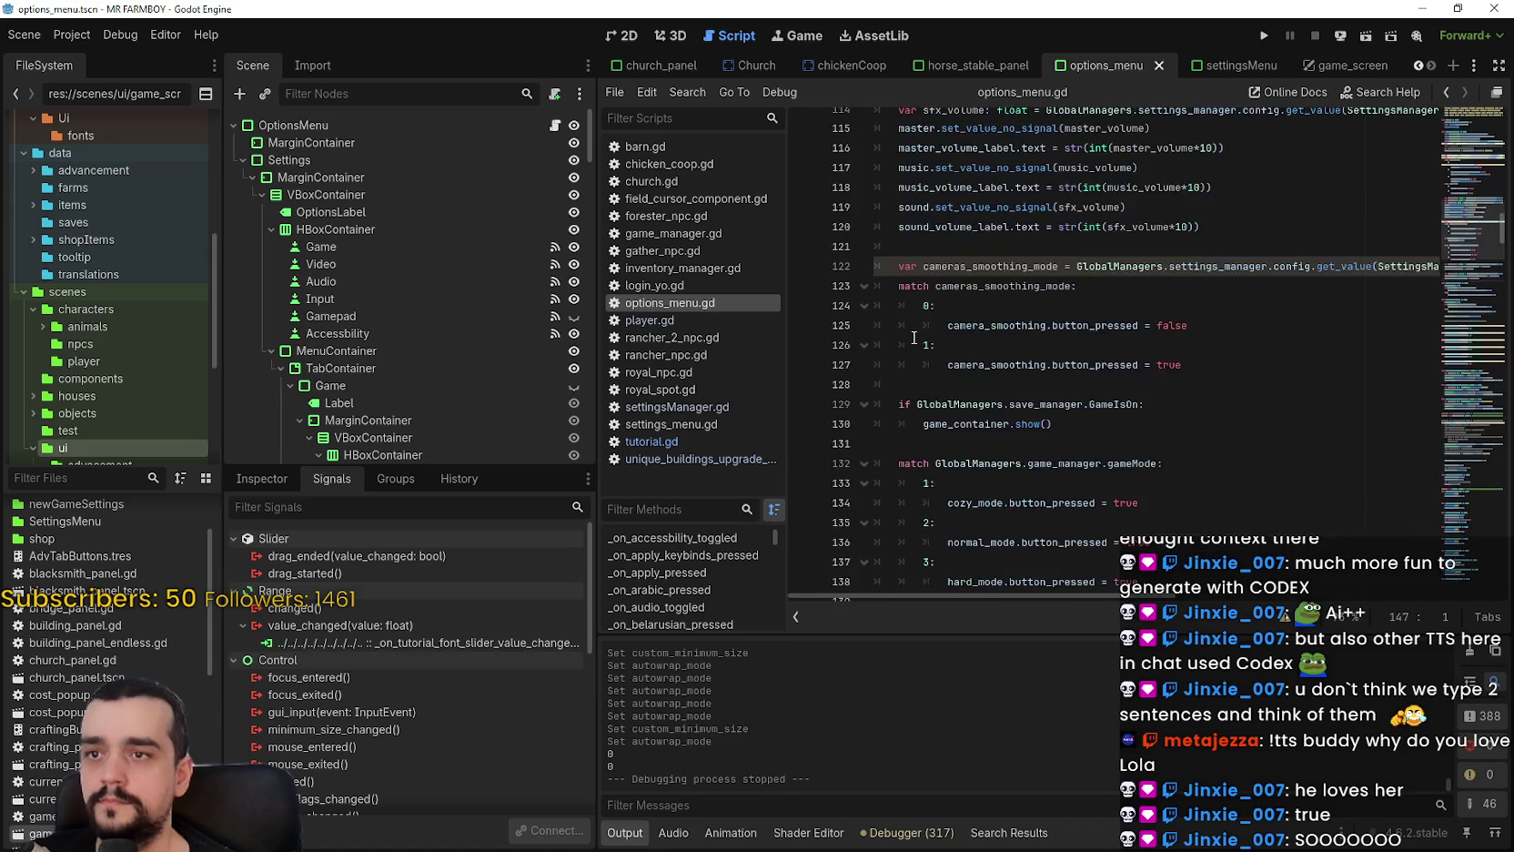
# Paste the tutorial font-size lines back below the supporter pack code, with a blank line above.
pyautogui.scroll(11, 900, 322)
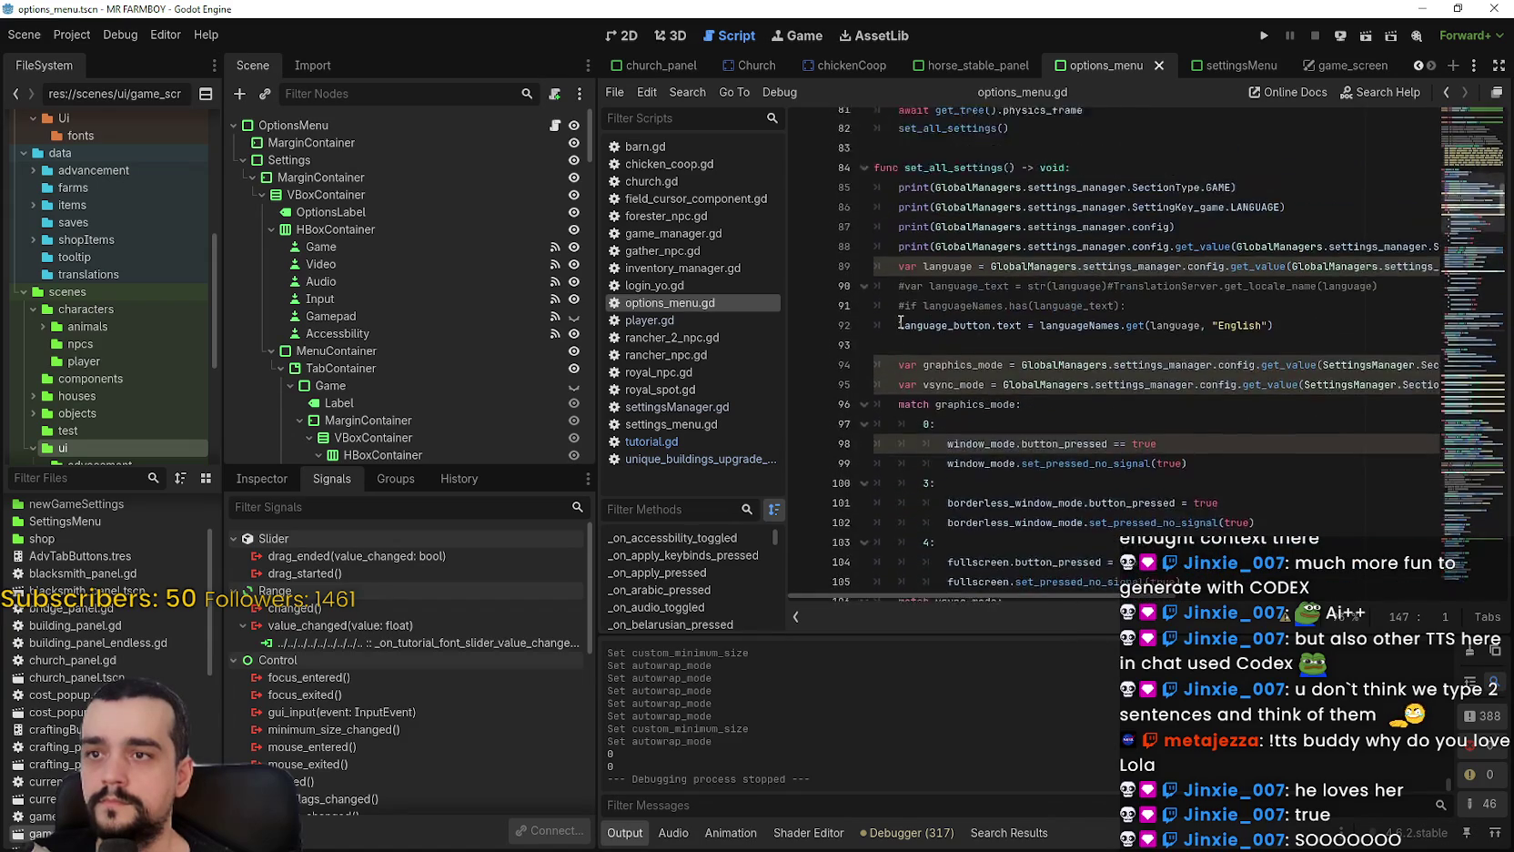
pyautogui.scroll(-14, 901, 322)
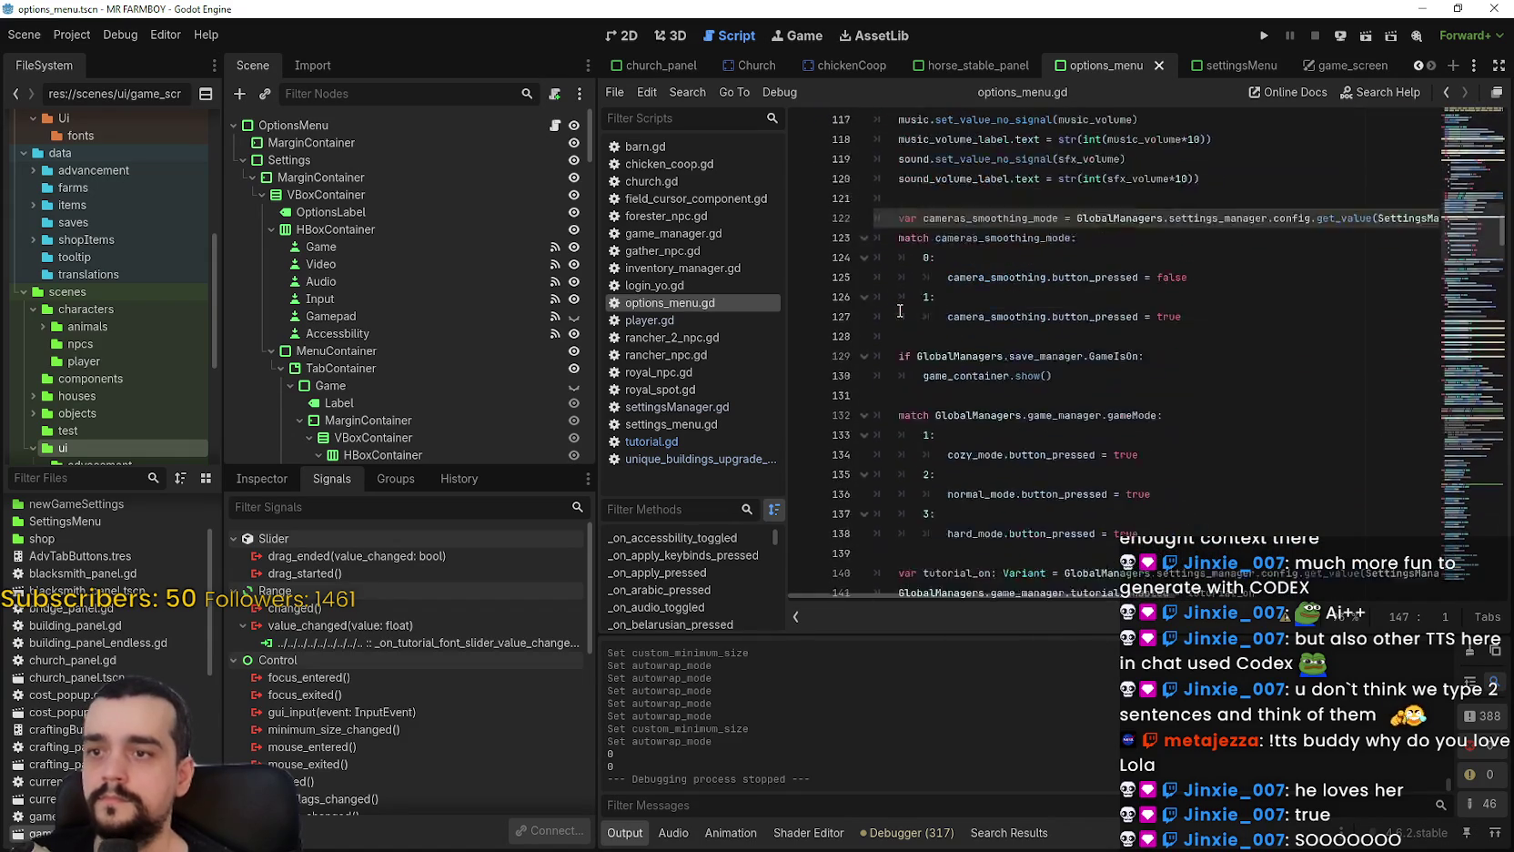
pyautogui.scroll(-6, 898, 311)
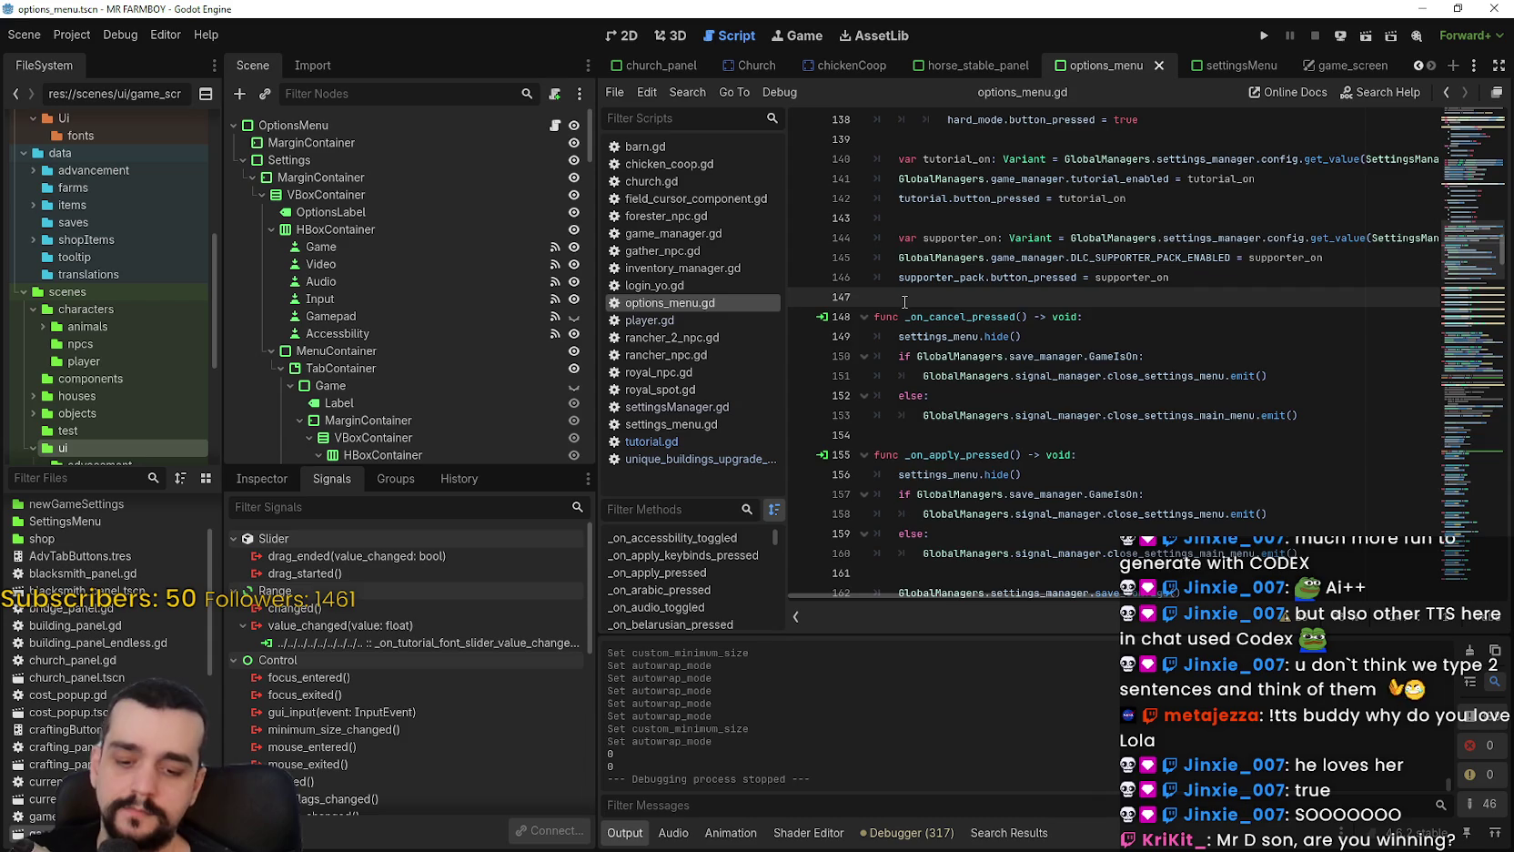
pyautogui.hotkey('ctrl', 'v')
pyautogui.click(928, 277)
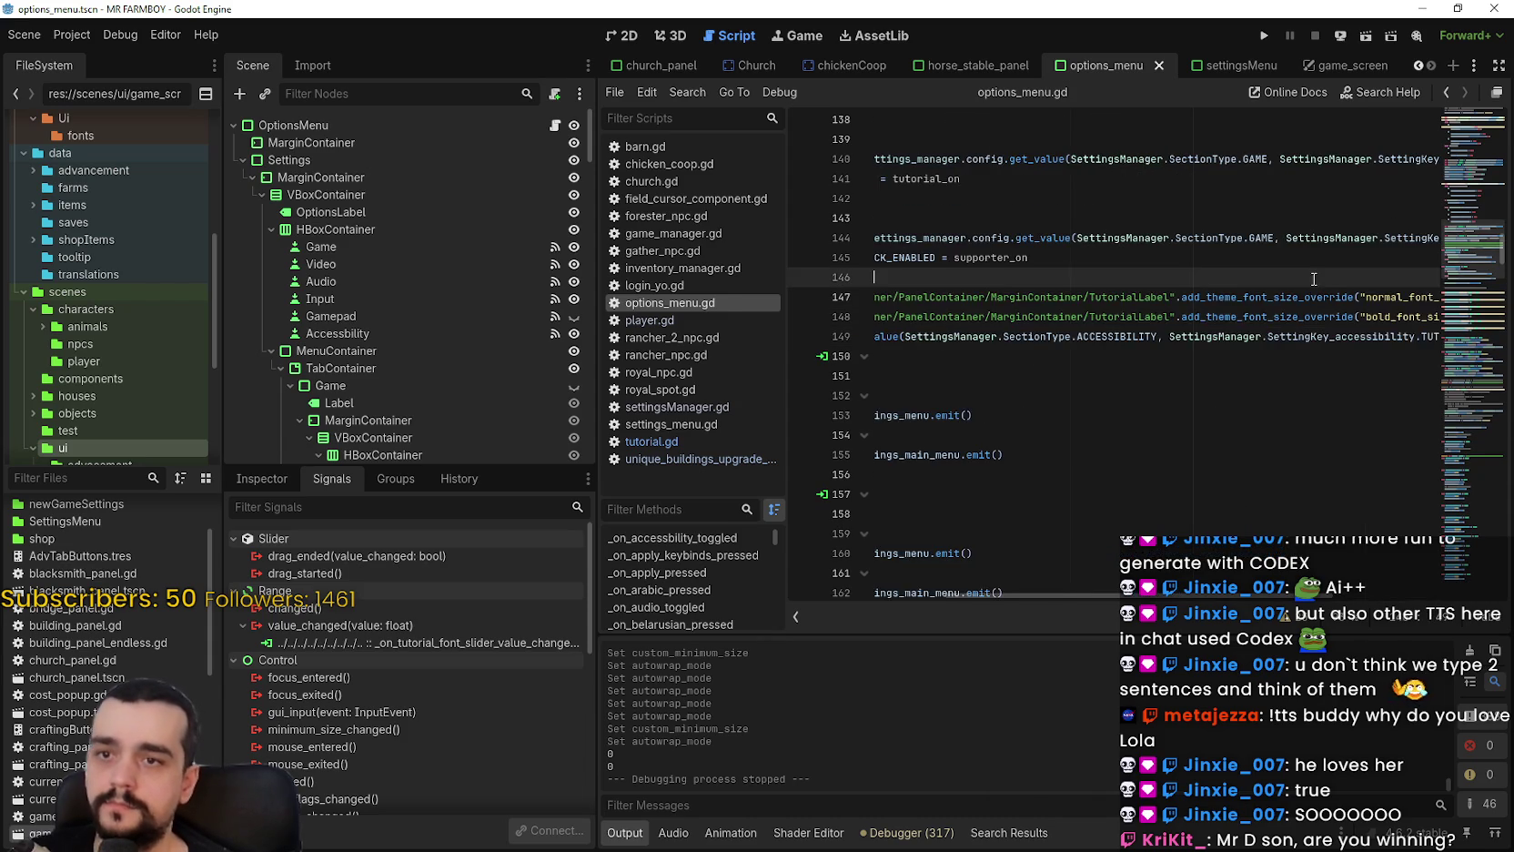
pyautogui.press('Return')
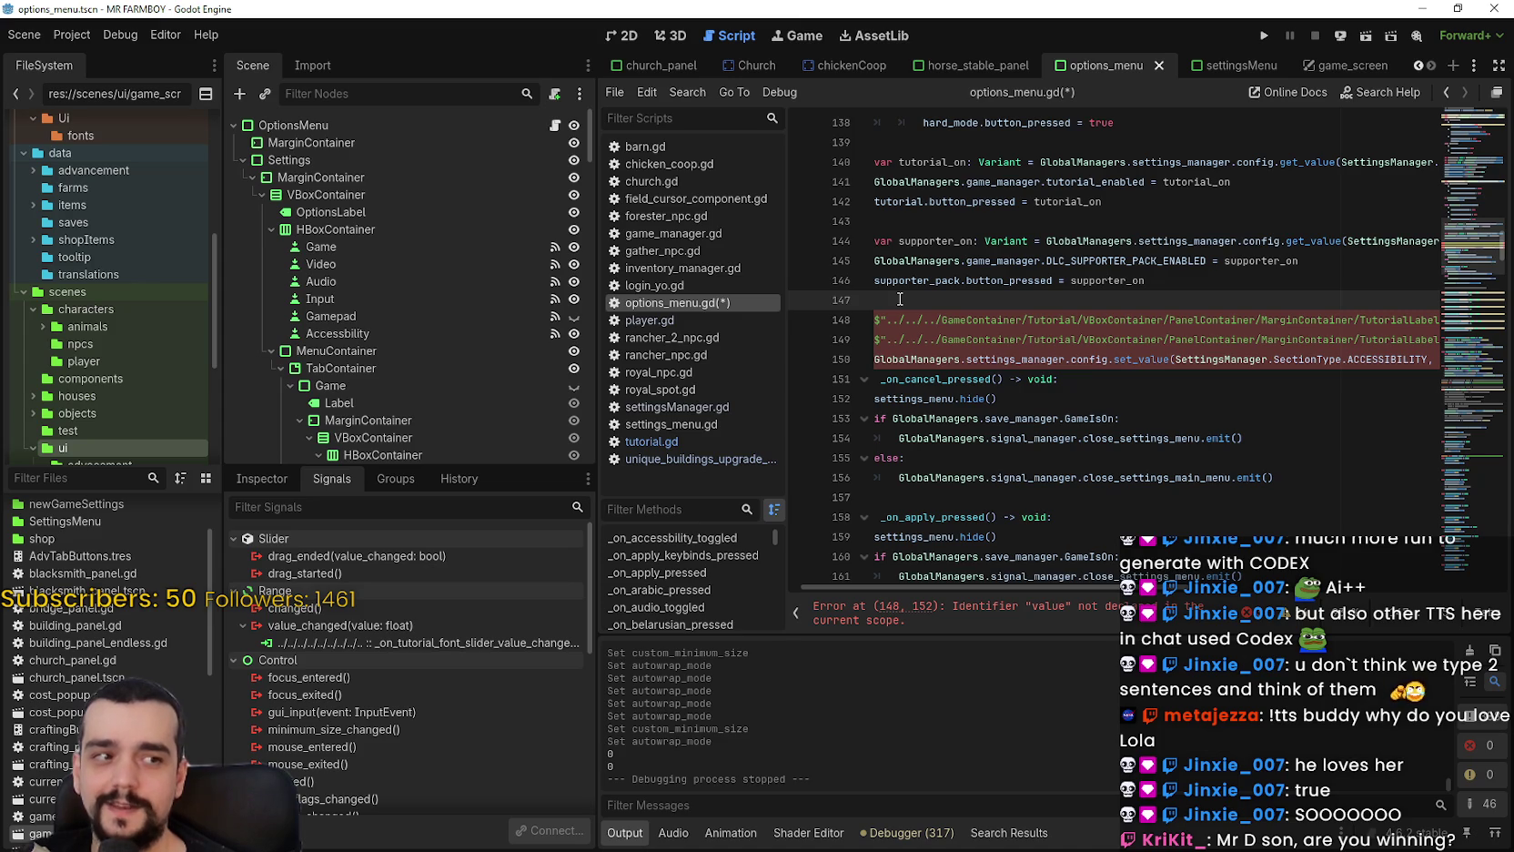
# Start an if statement on line 147, then remove it.
pyautogui.hscroll(-1, 899, 298)
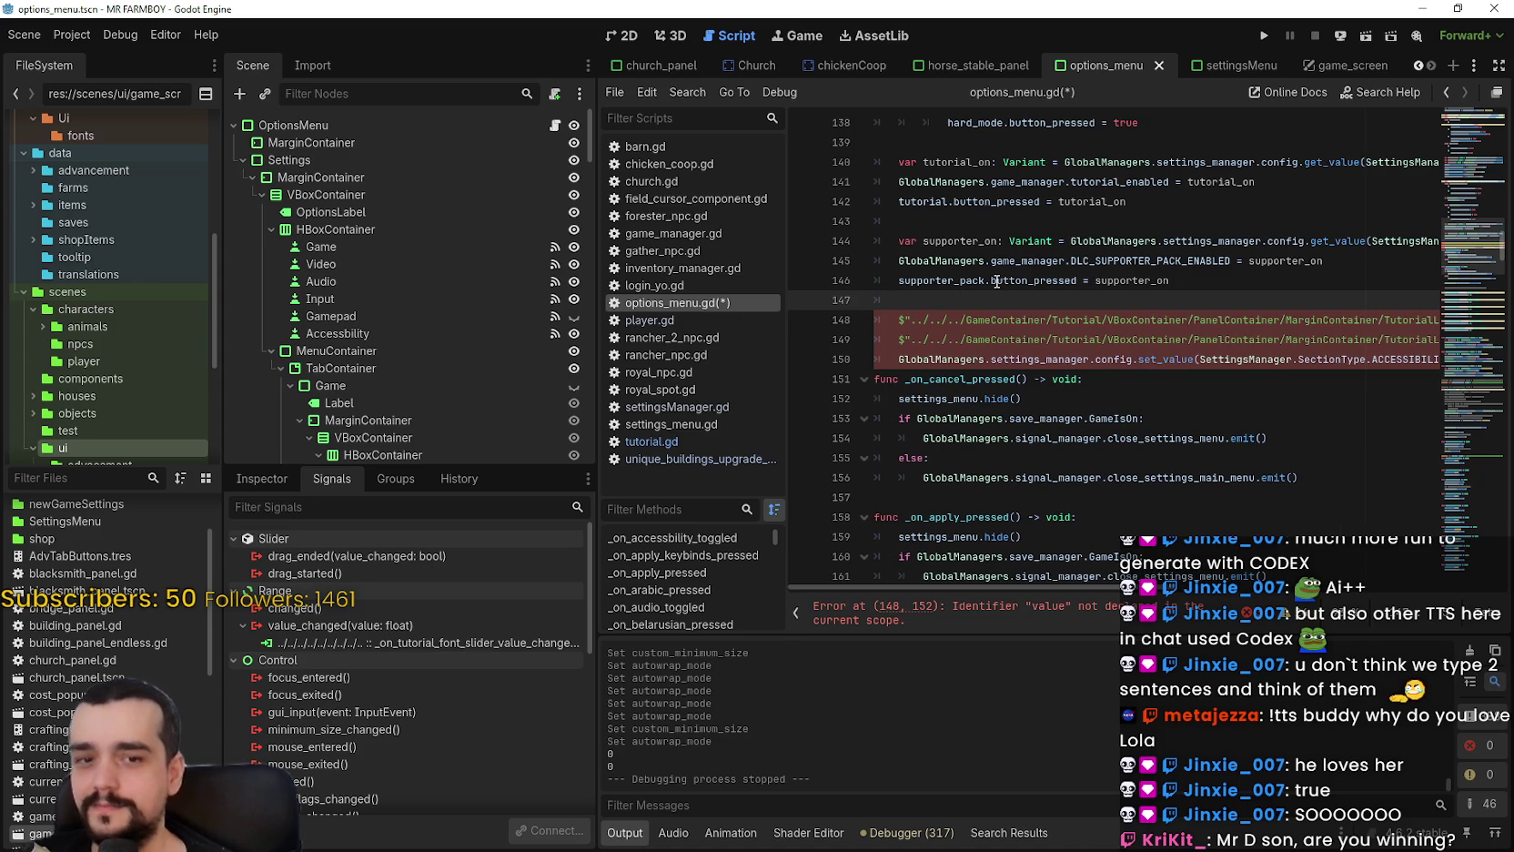
pyautogui.moveTo(997, 282)
pyautogui.write('if')
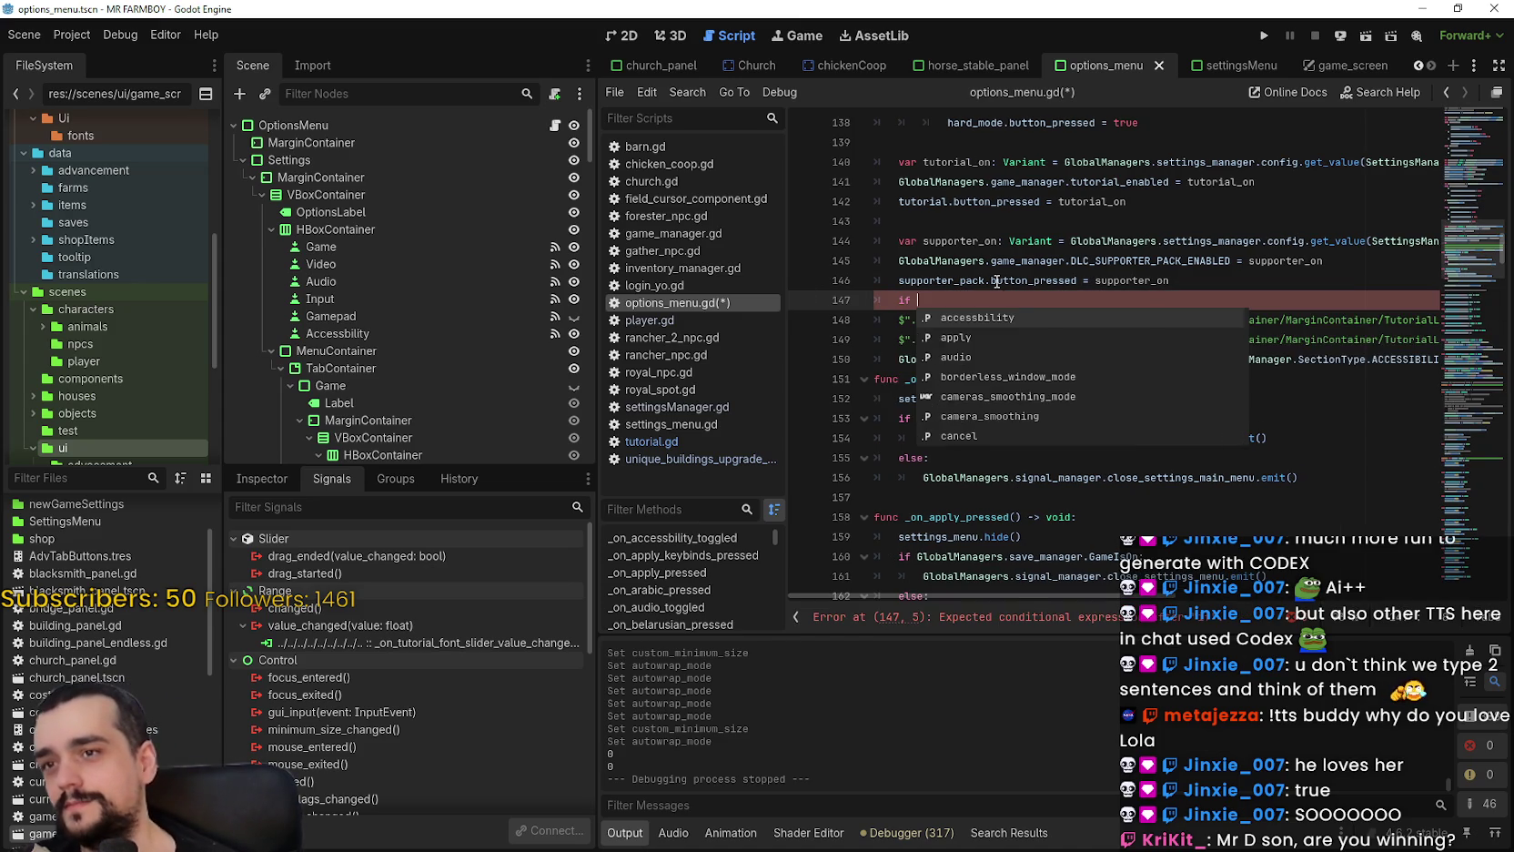
pyautogui.click(945, 239)
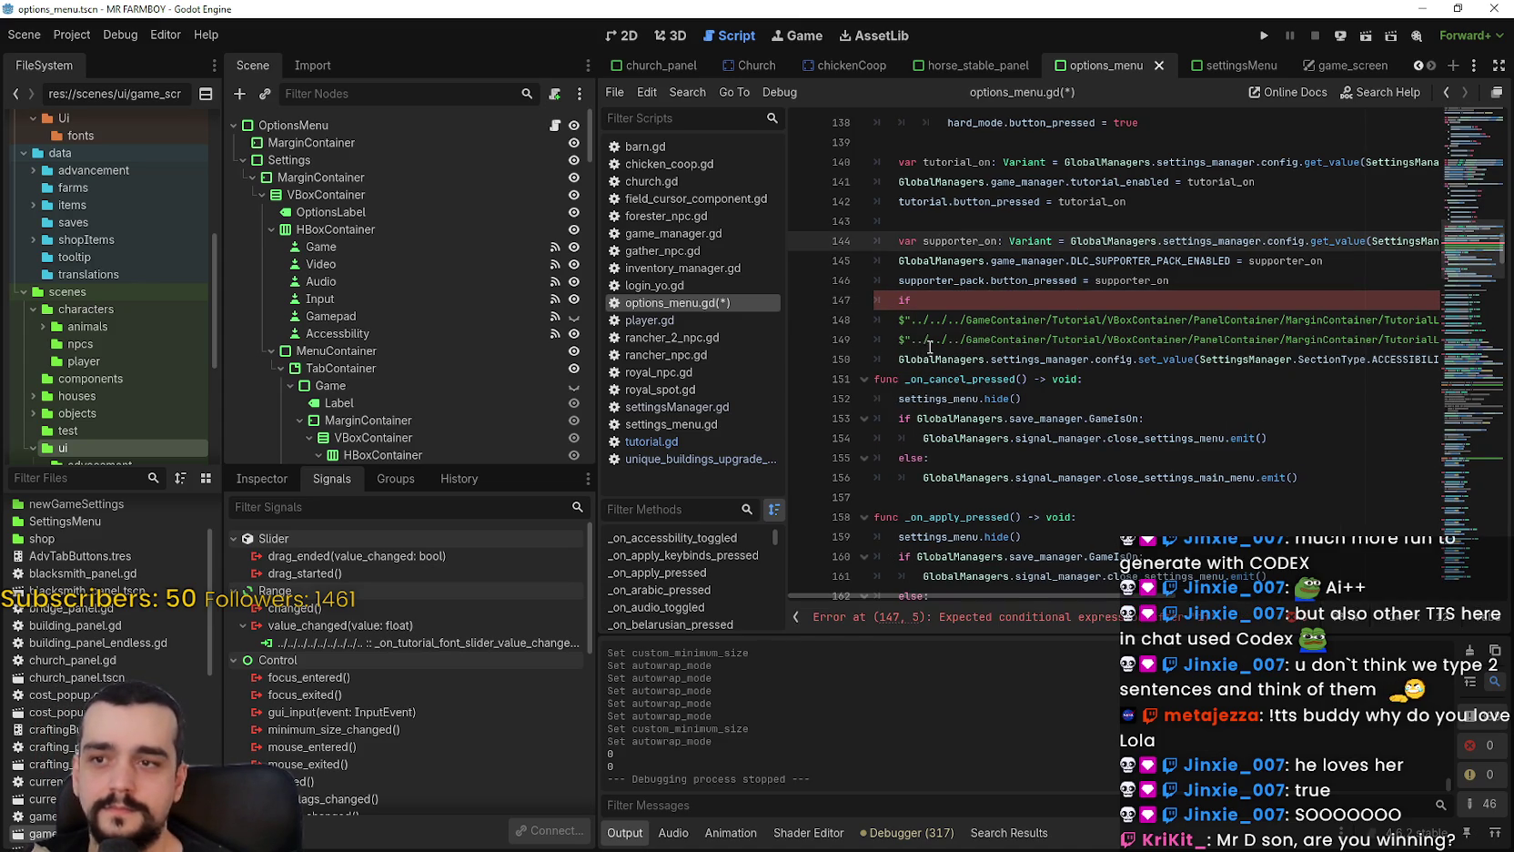
pyautogui.click(927, 298)
pyautogui.press('BackSpace')
pyautogui.press('BackSpace')
pyautogui.press('BackSpace')
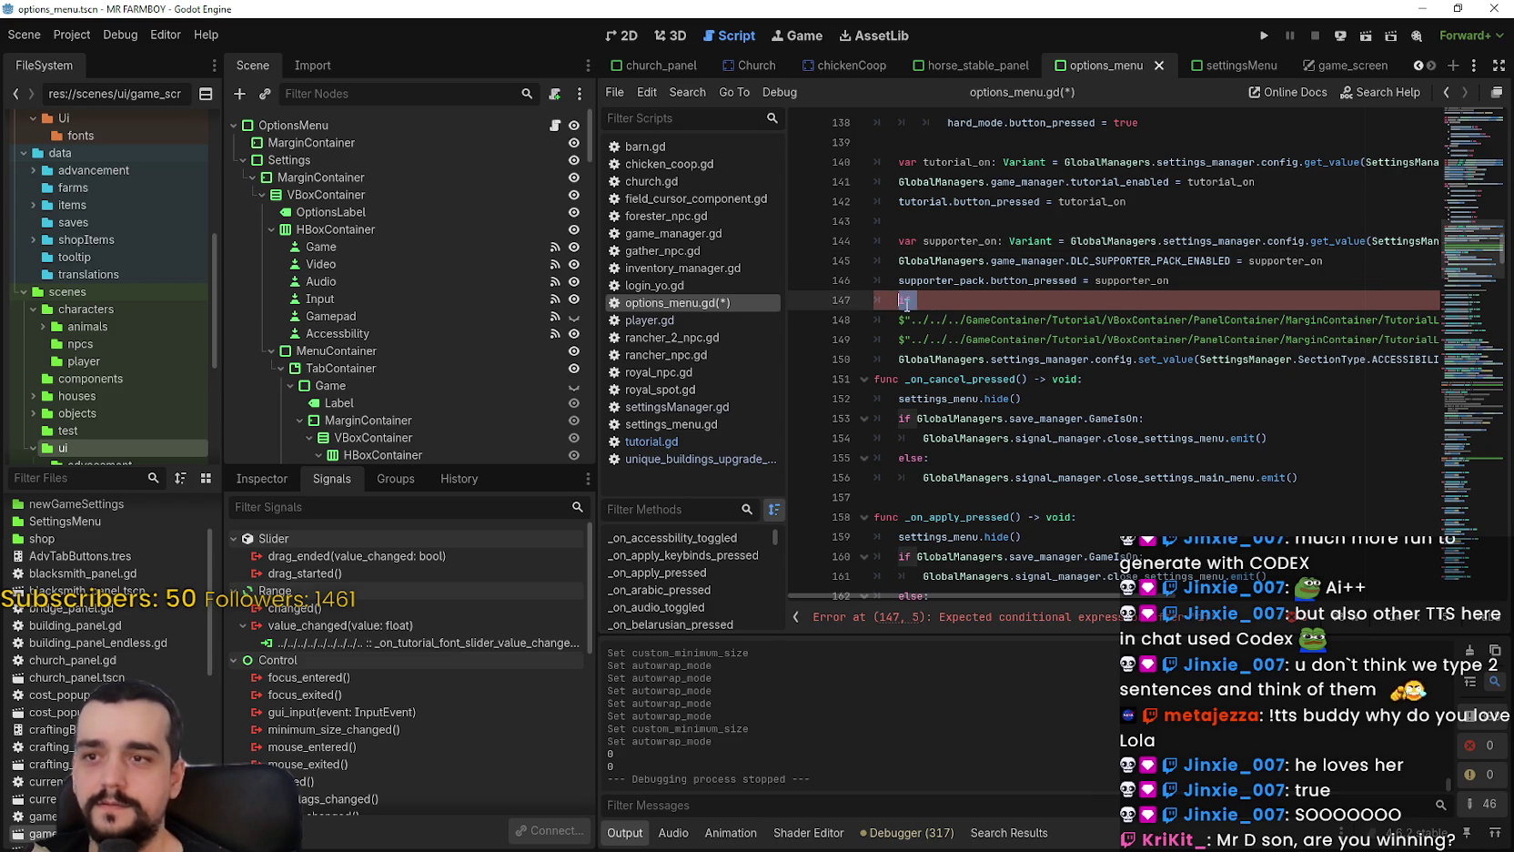
# Type 'var tutorial_font_size: int =' on line 148.
pyautogui.press('Return')
pyautogui.write('var ')
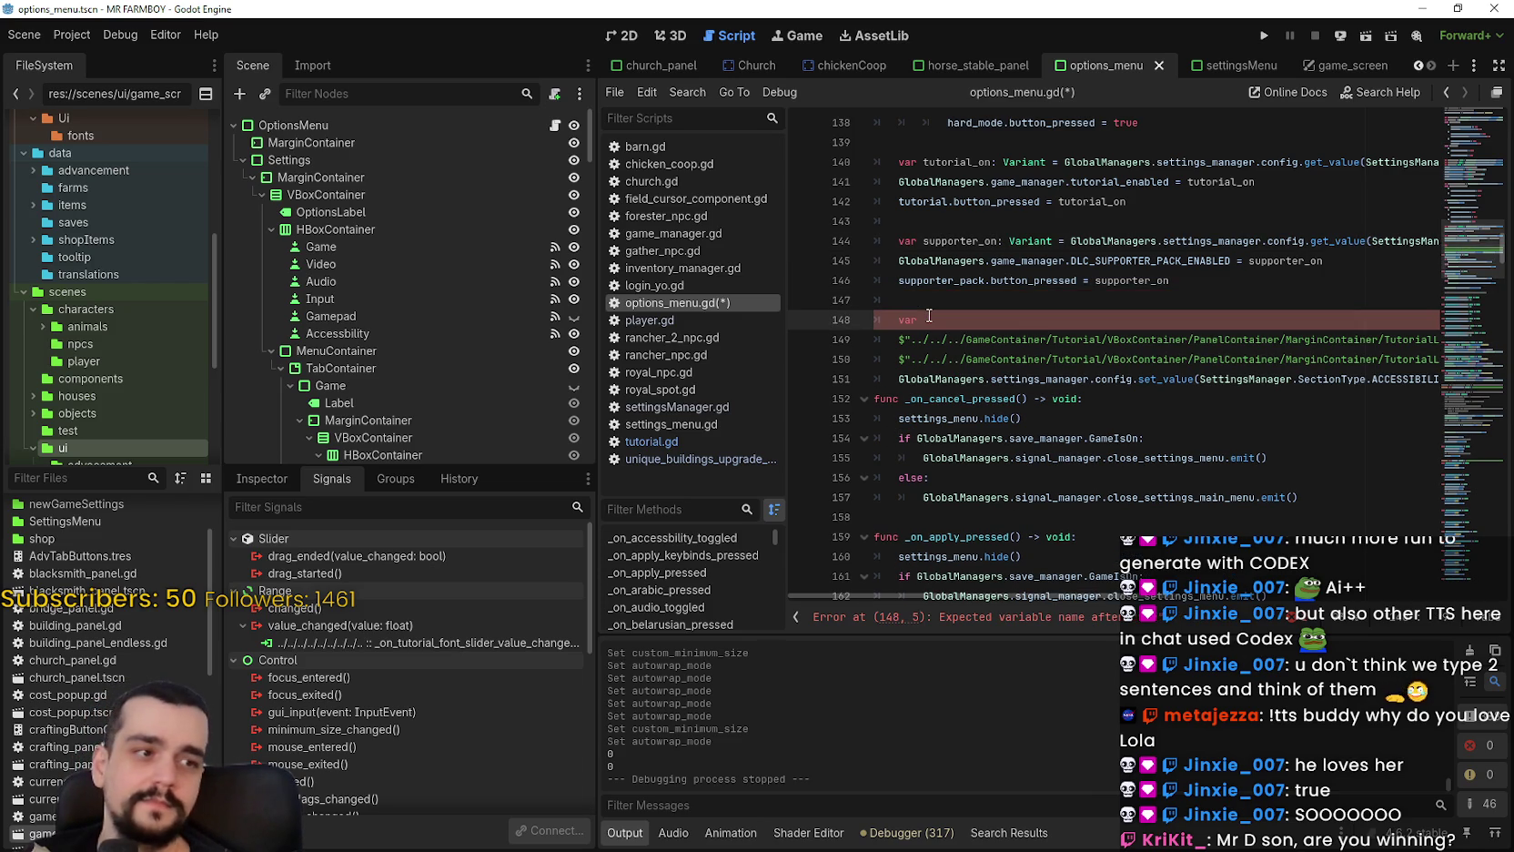
pyautogui.write('s')
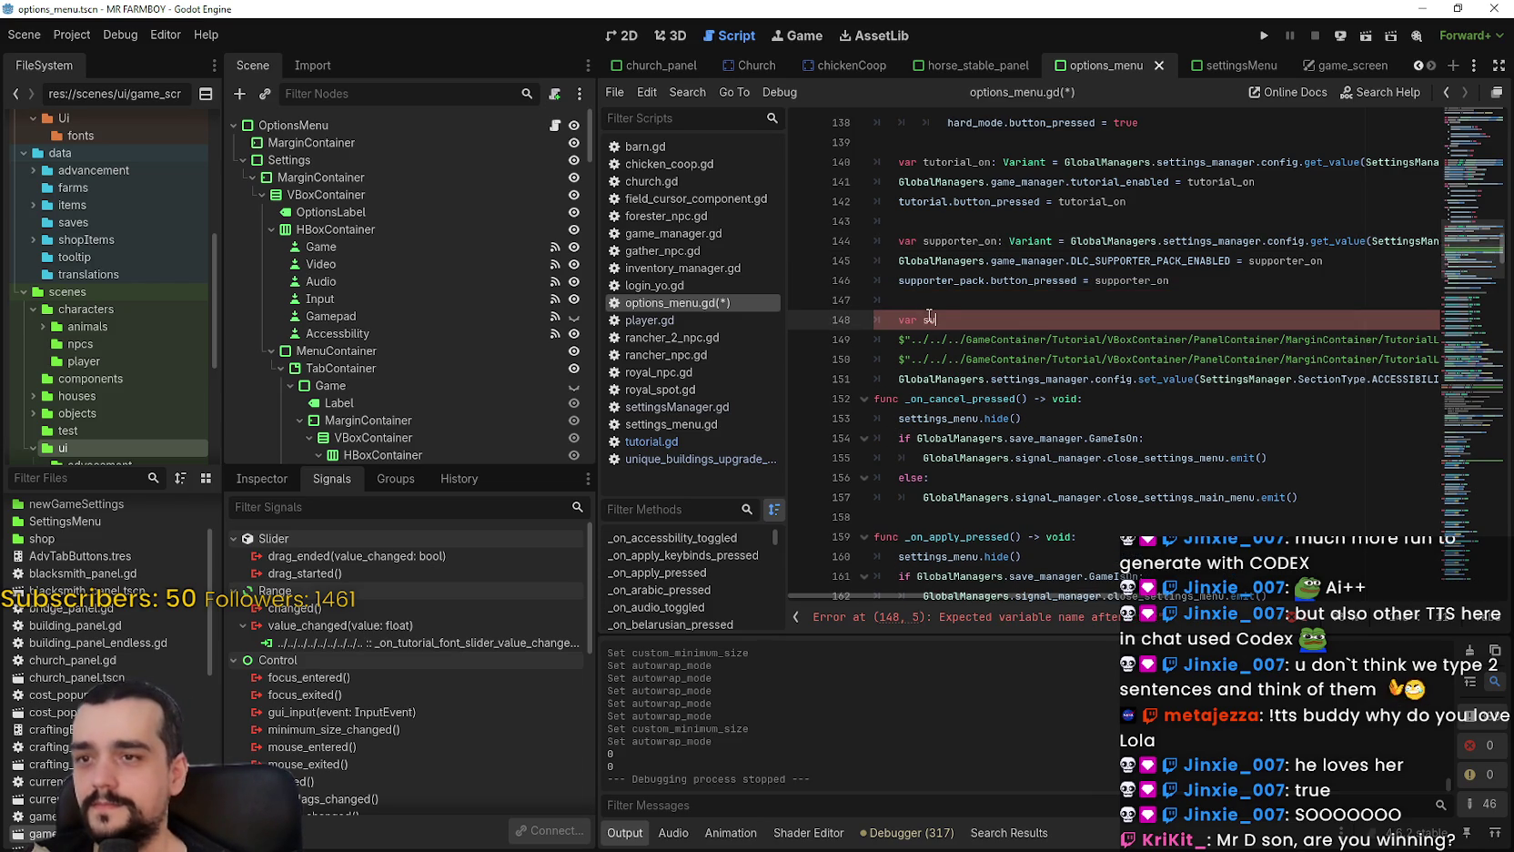
pyautogui.press('BackSpace')
pyautogui.write('tutorial')
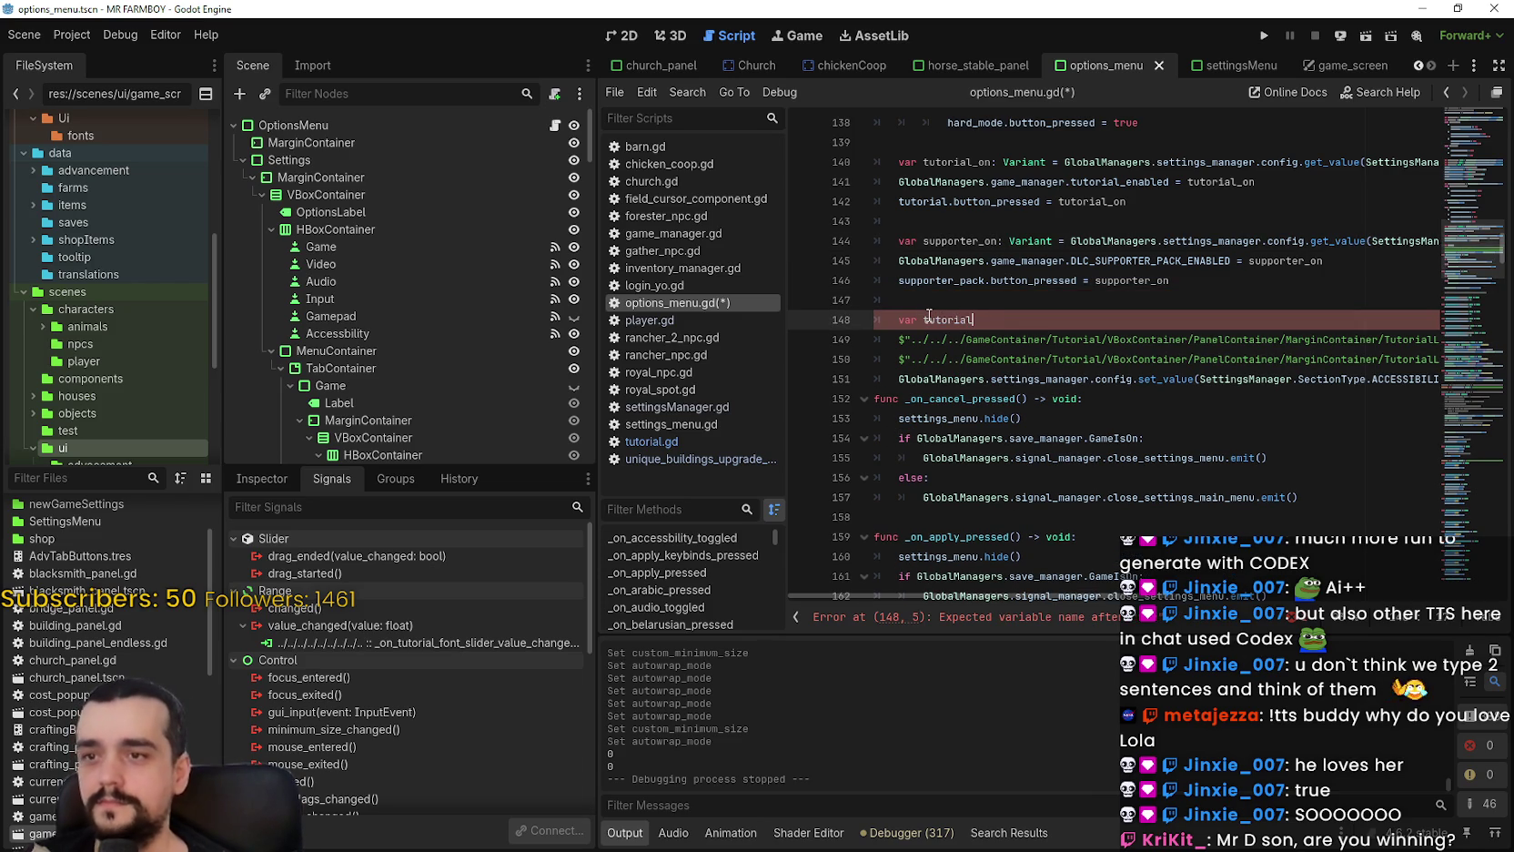
pyautogui.write('_font_size:')
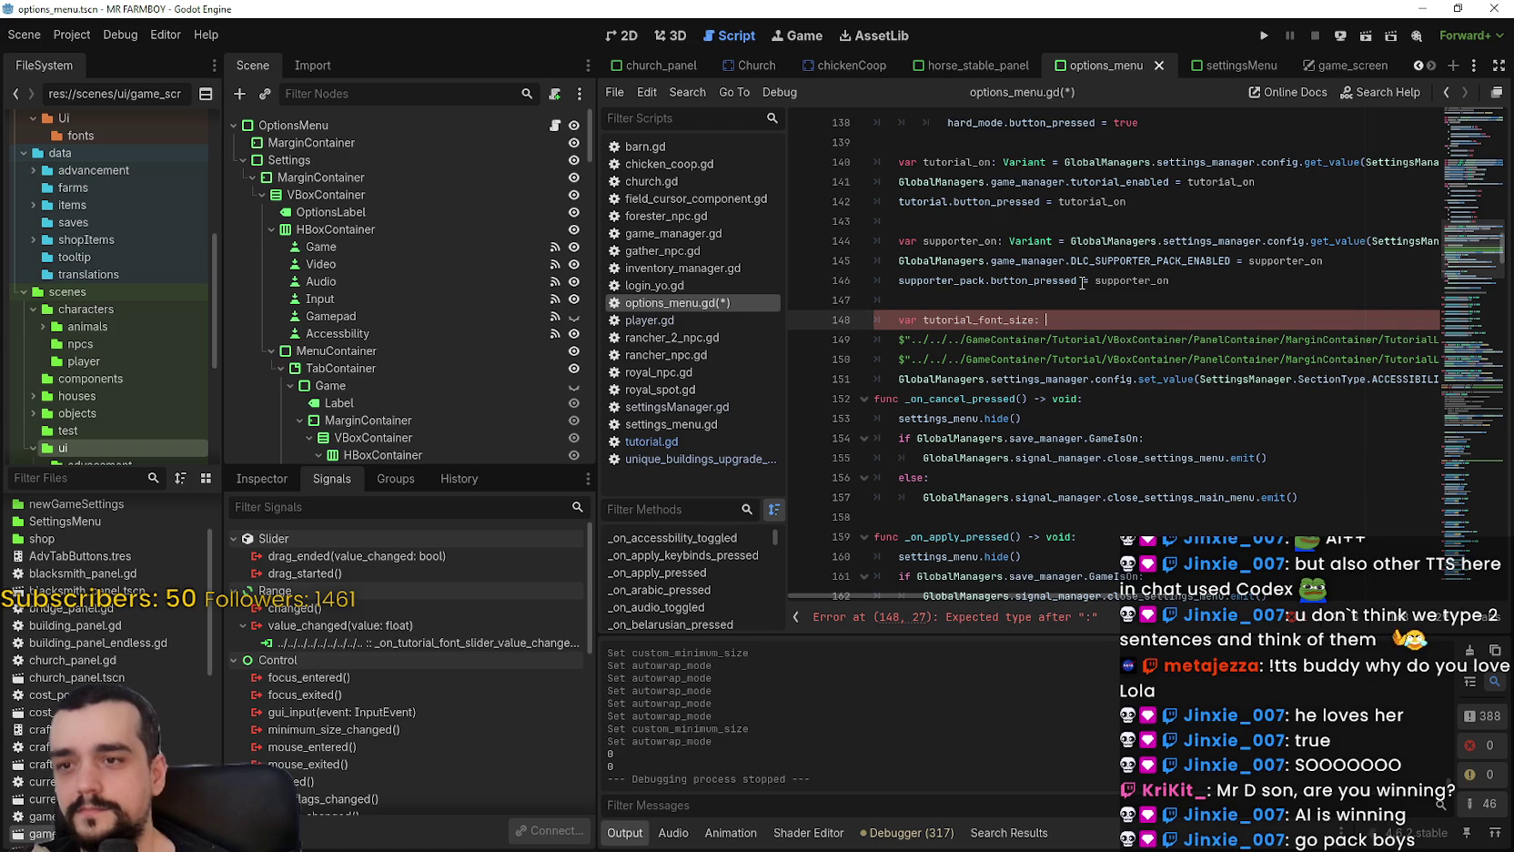
pyautogui.write('t =')
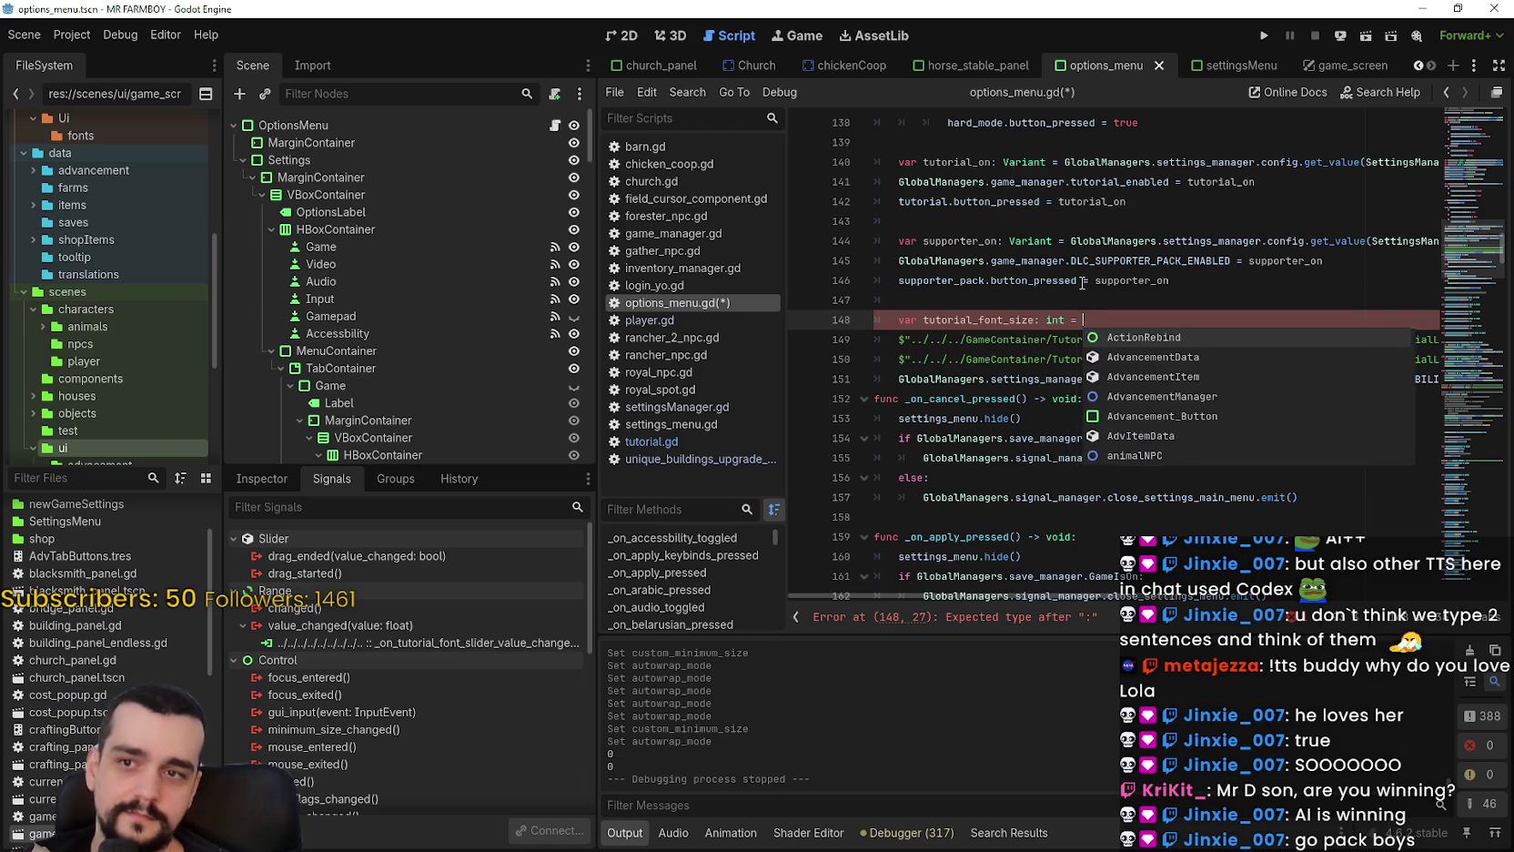
pyautogui.click(1063, 282)
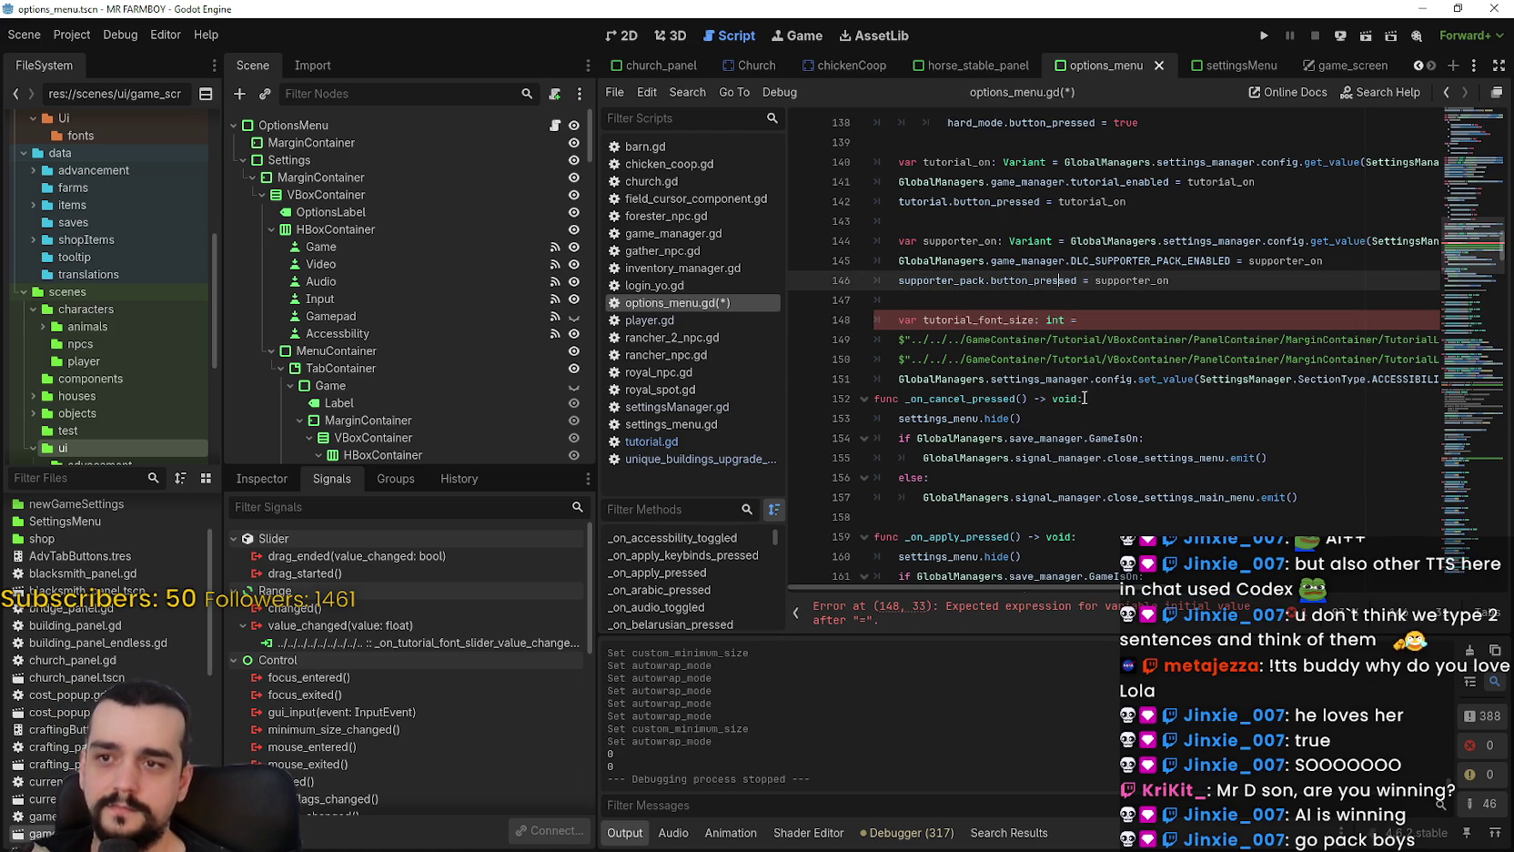
pyautogui.doubleClick(963, 378)
# Copy the config.set_value call from line 151 after 'int =' on line 148.
pyautogui.click(1072, 241)
pyautogui.hotkey('shift', 'End')
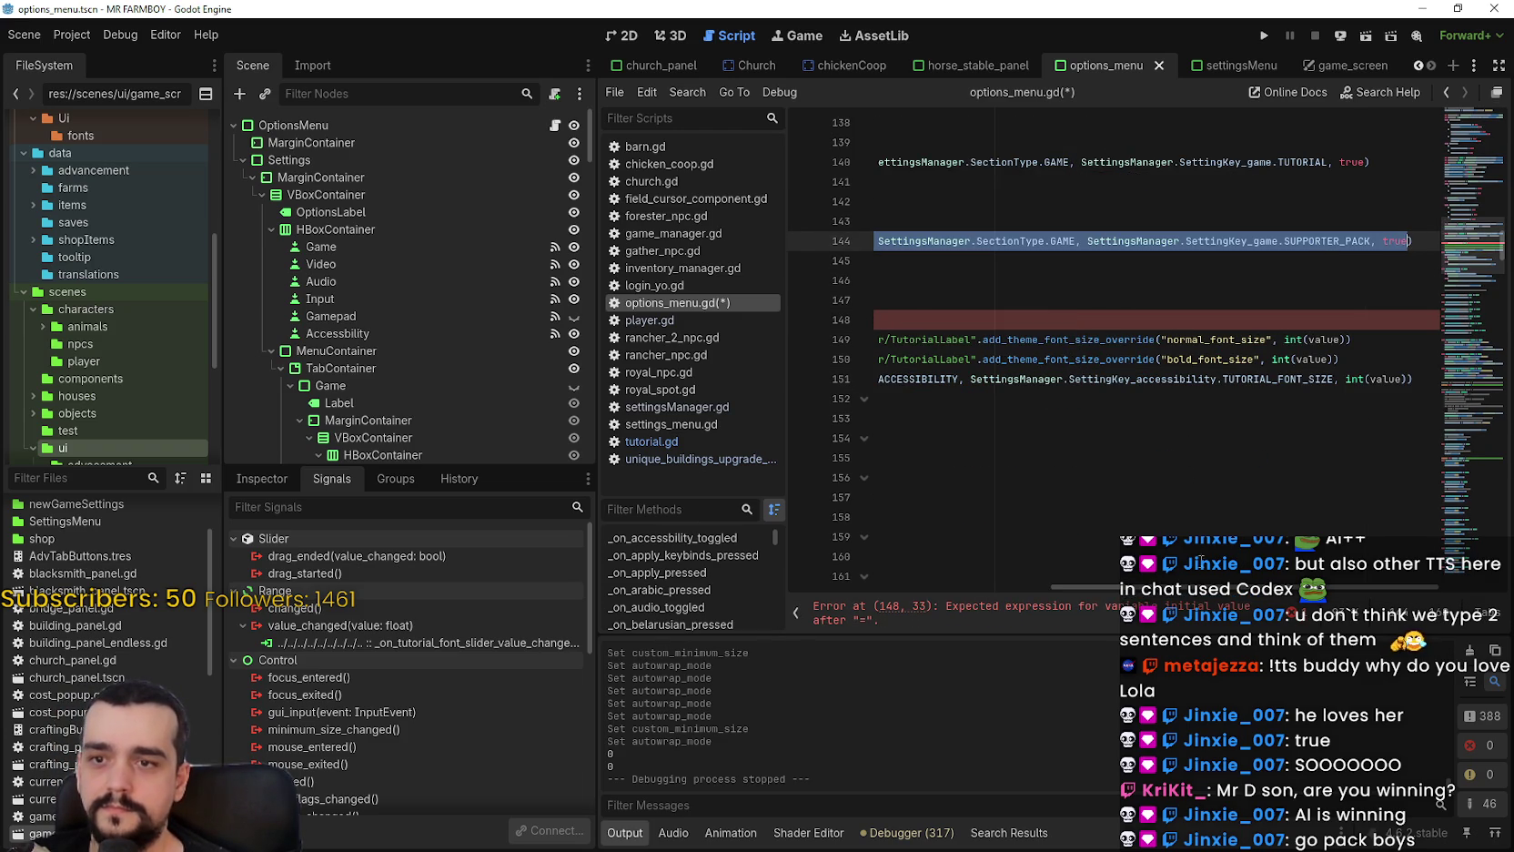
pyautogui.hscroll(3, 1206, 587)
pyautogui.click(1321, 358)
pyautogui.moveTo(1310, 378)
pyautogui.mouseDown()
pyautogui.moveTo(883, 381)
pyautogui.moveTo(913, 383)
pyautogui.moveTo(897, 375)
pyautogui.mouseUp()
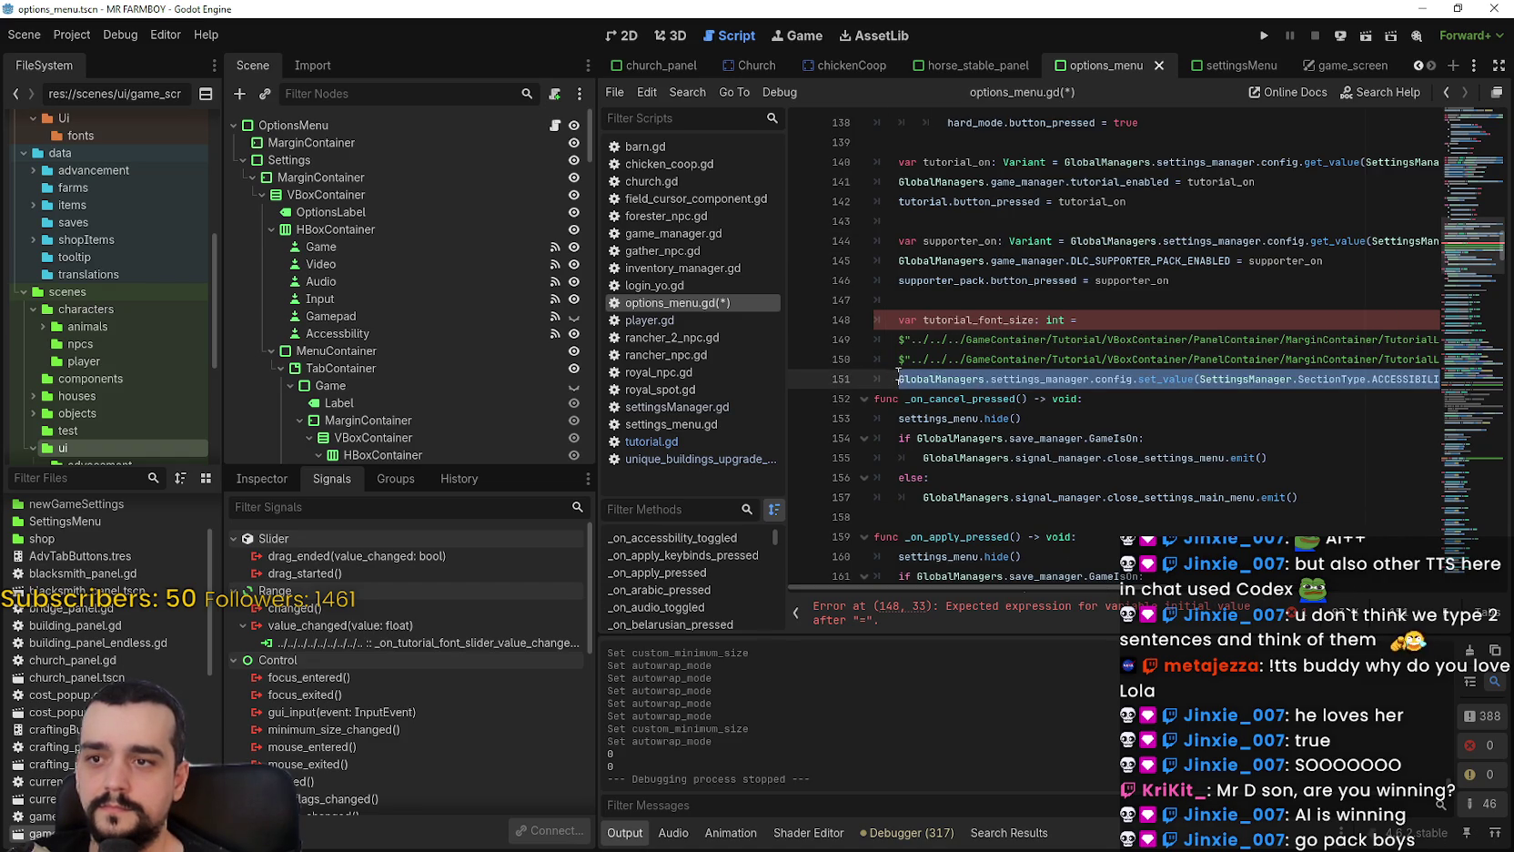
pyautogui.hotkey('ctrl', 'c')
pyautogui.click(1144, 319)
pyautogui.hotkey('ctrl', 'v')
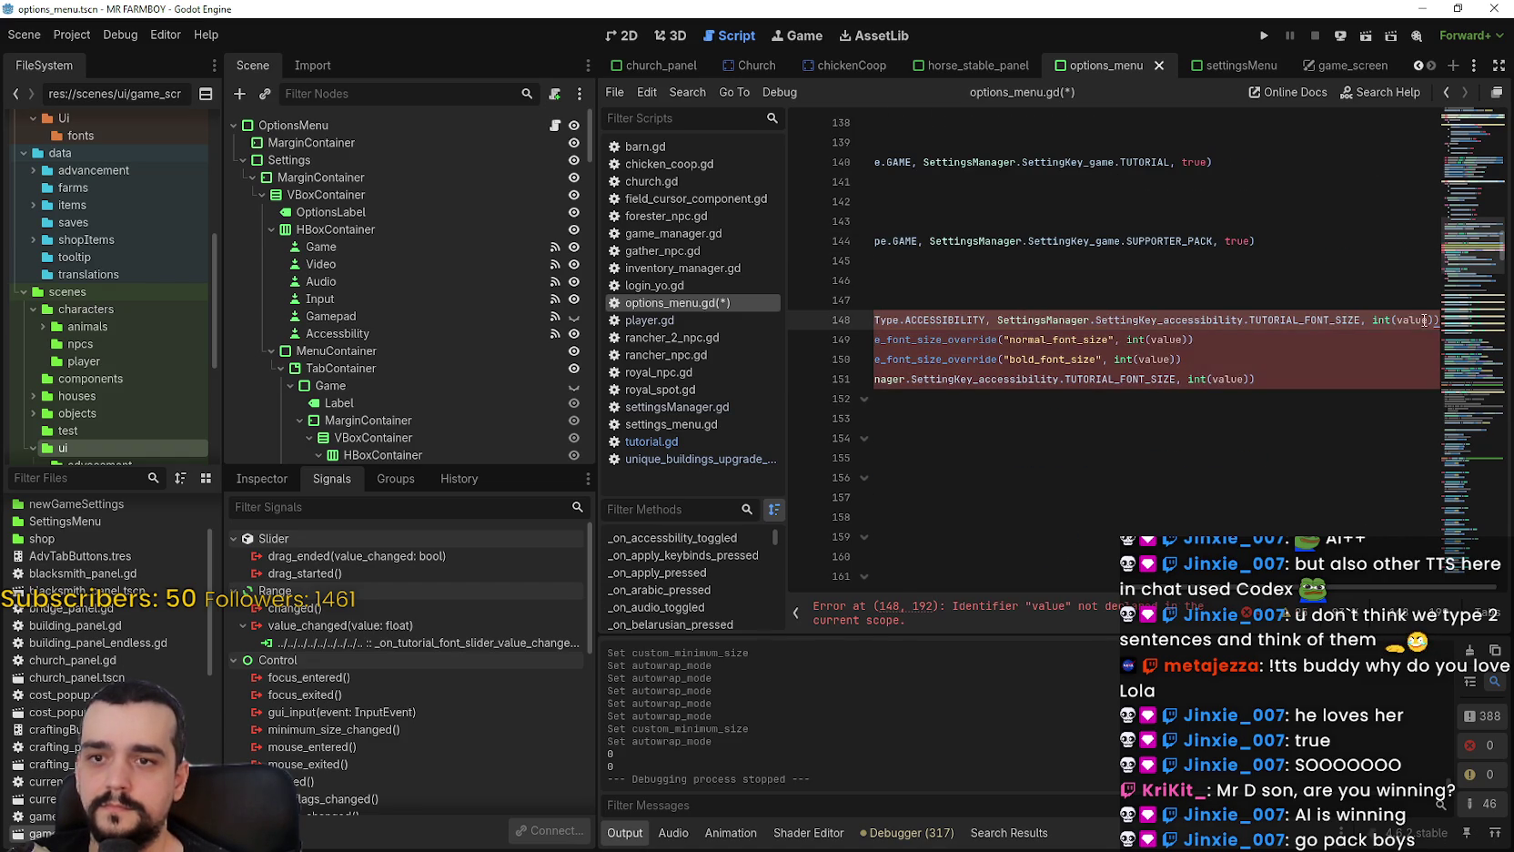
# Change the copied call to get_value with a default of 6.
pyautogui.press('Home')
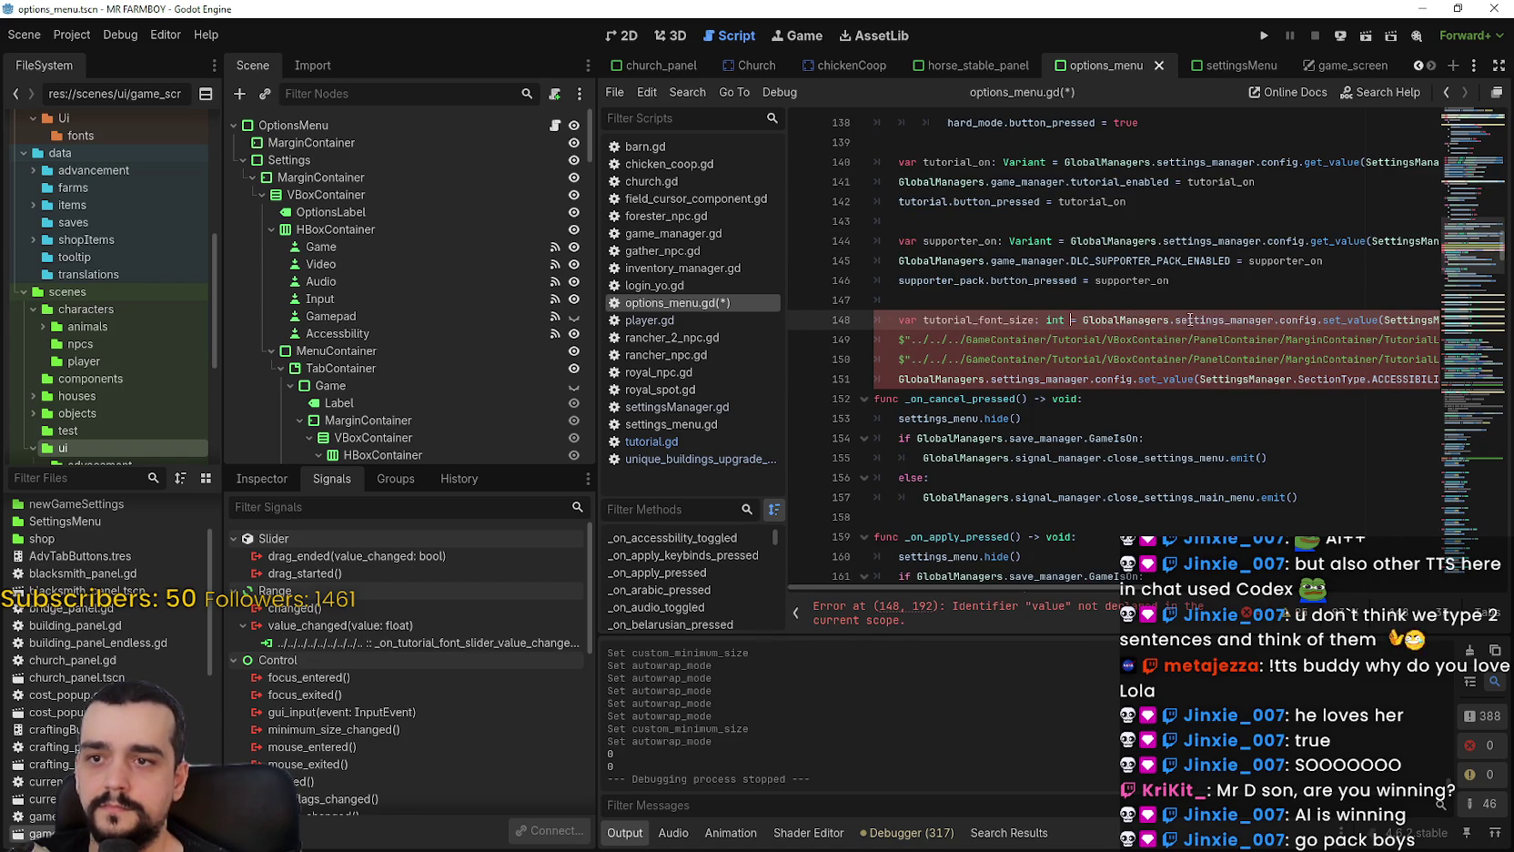
pyautogui.doubleClick(1351, 319)
pyautogui.write('get_value')
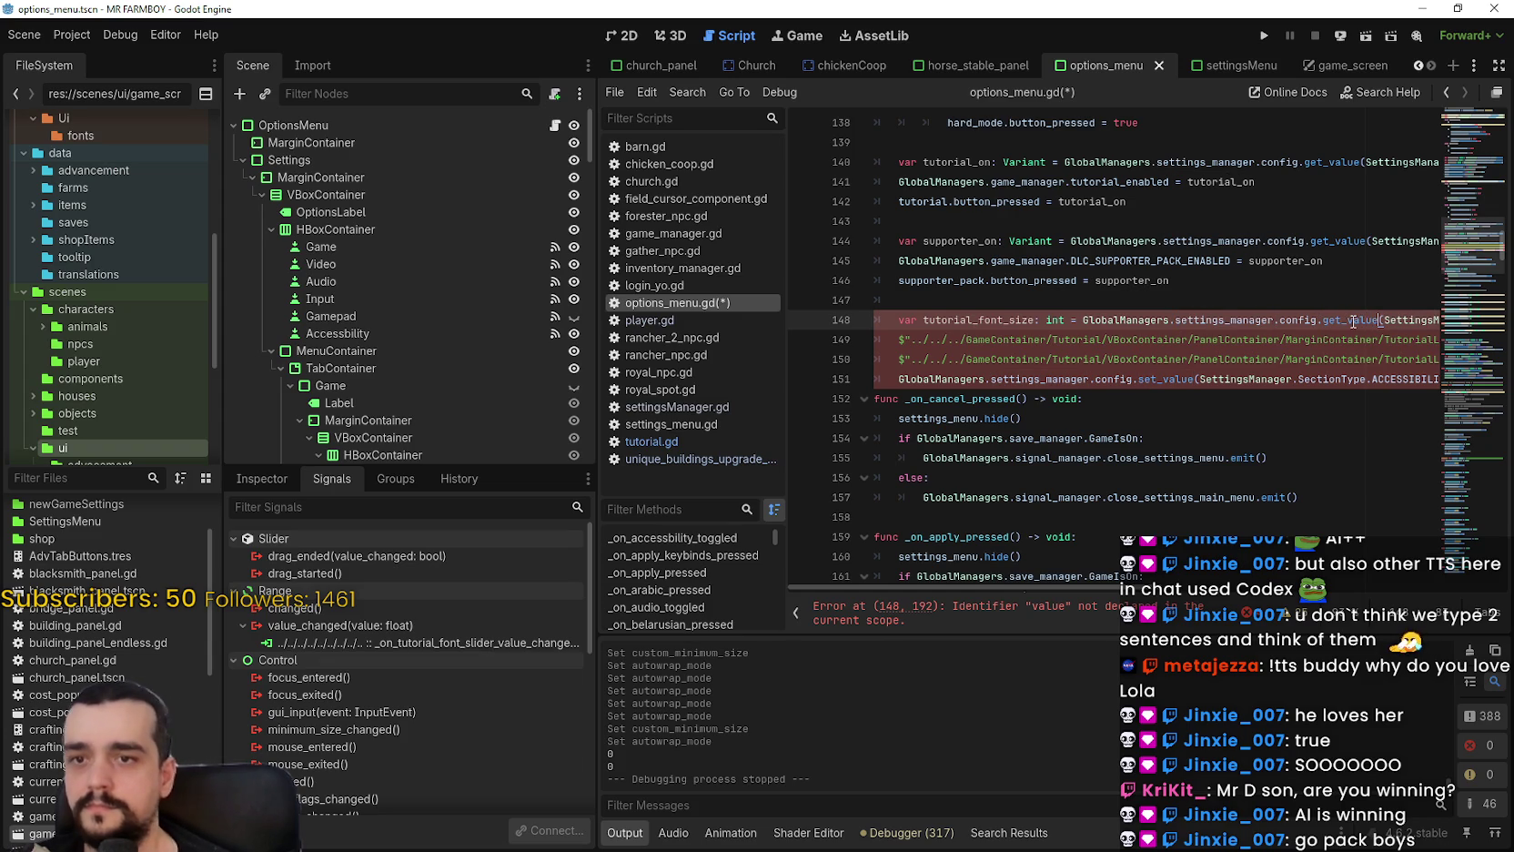
pyautogui.press('End')
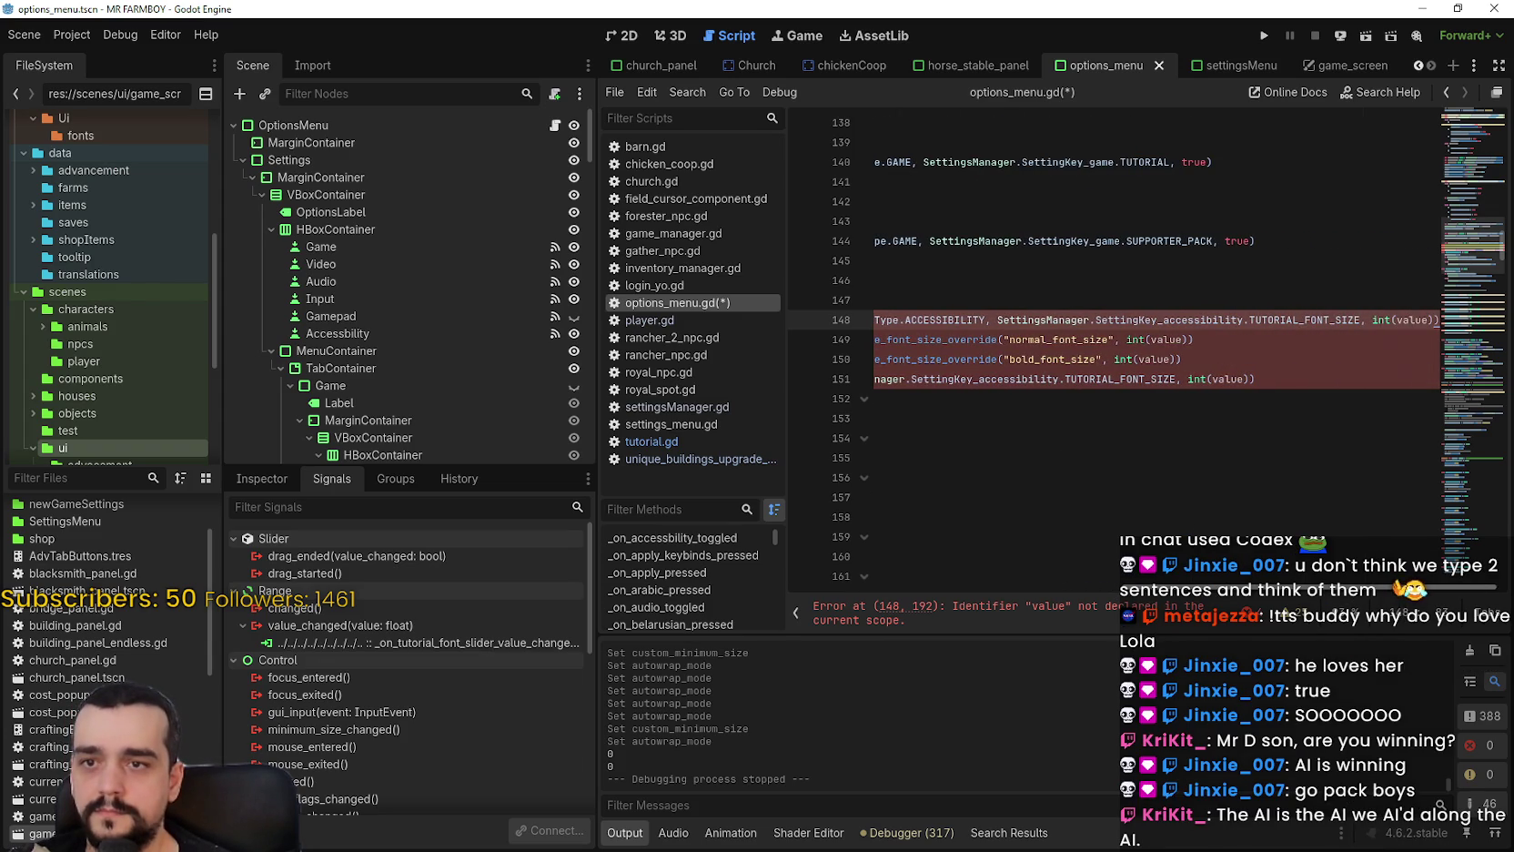
pyautogui.moveTo(1372, 319); pyautogui.dragTo(1417, 320)
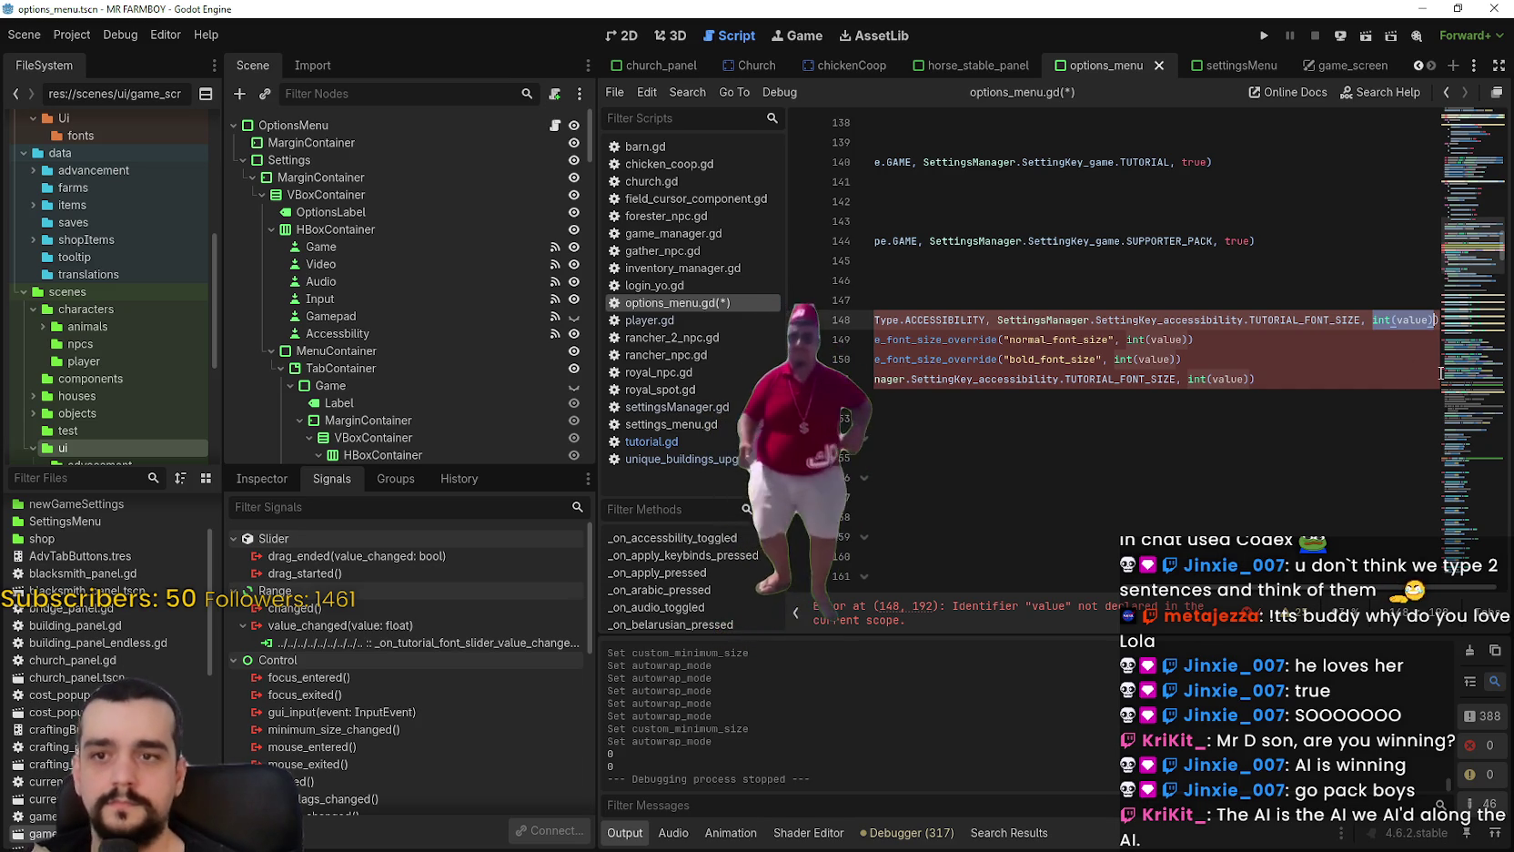
pyautogui.write('6')
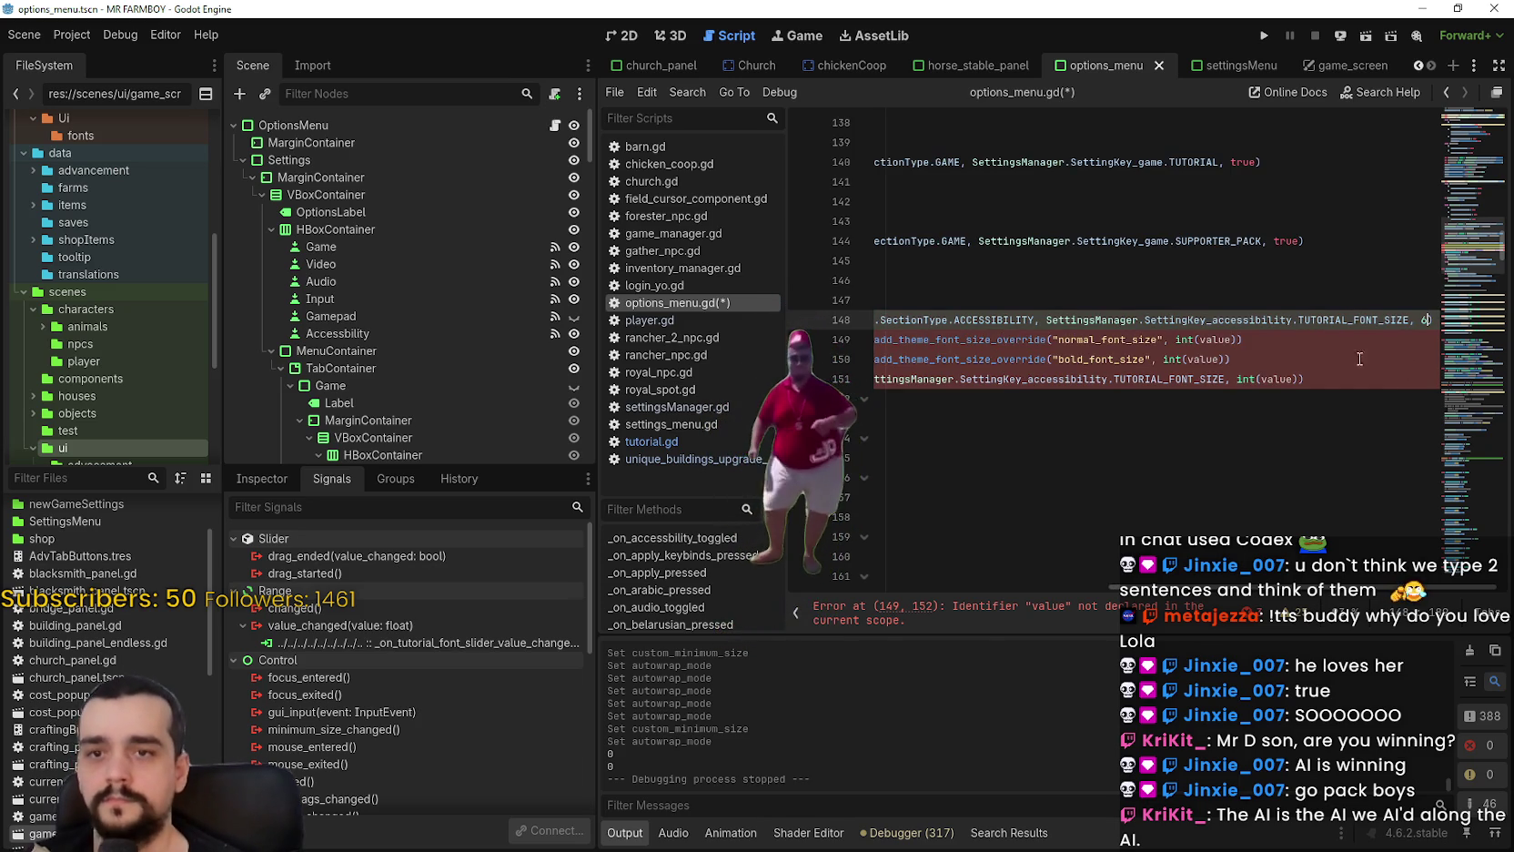
# Delete the leftover font-override and save lines 149–151, leaving a blank line 149.
pyautogui.moveTo(1163, 360)
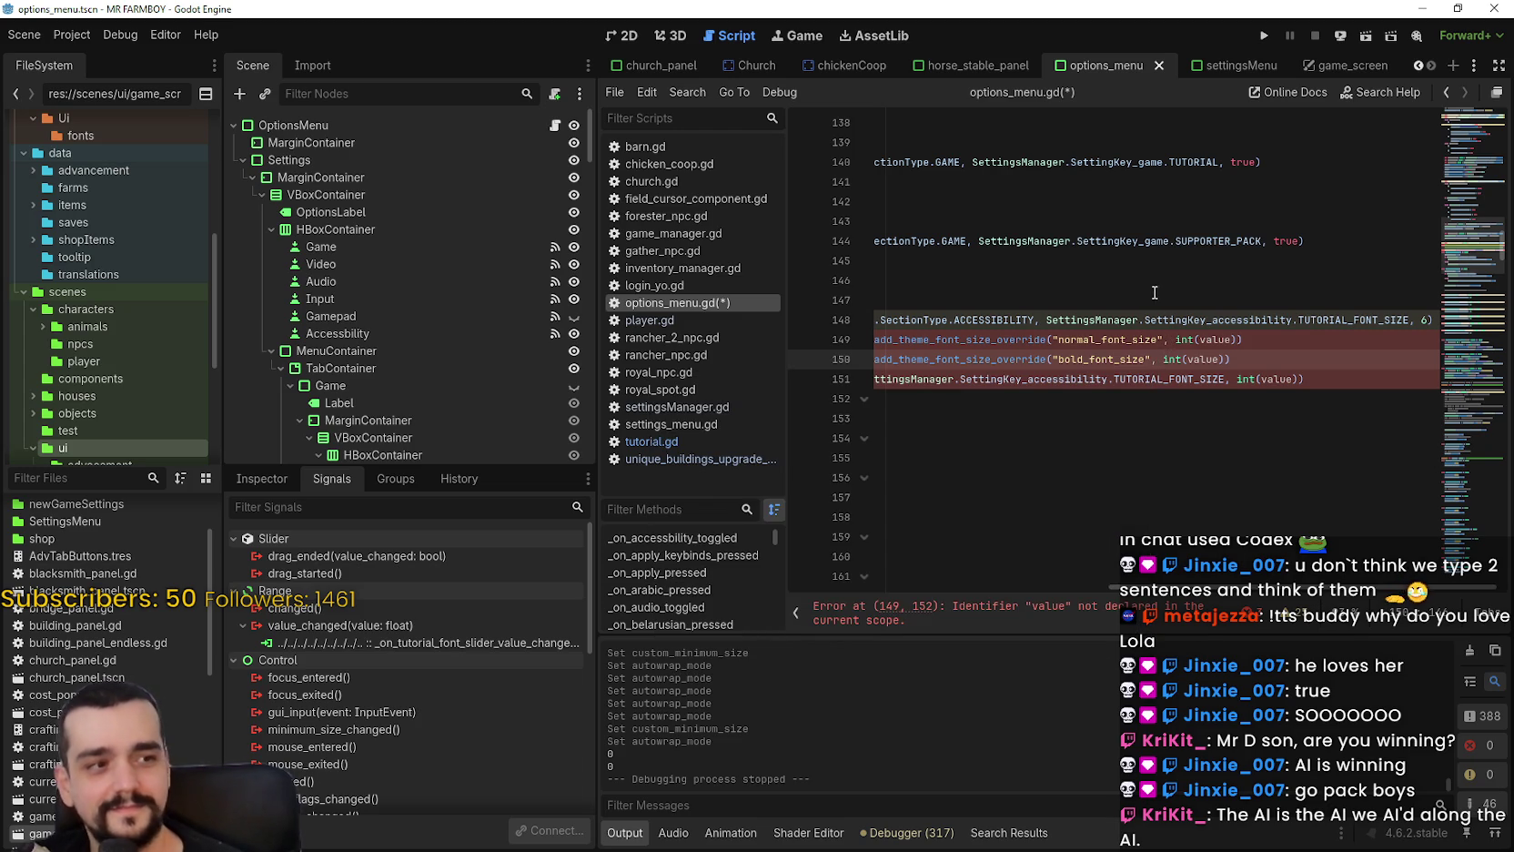
pyautogui.moveTo(1035, 386)
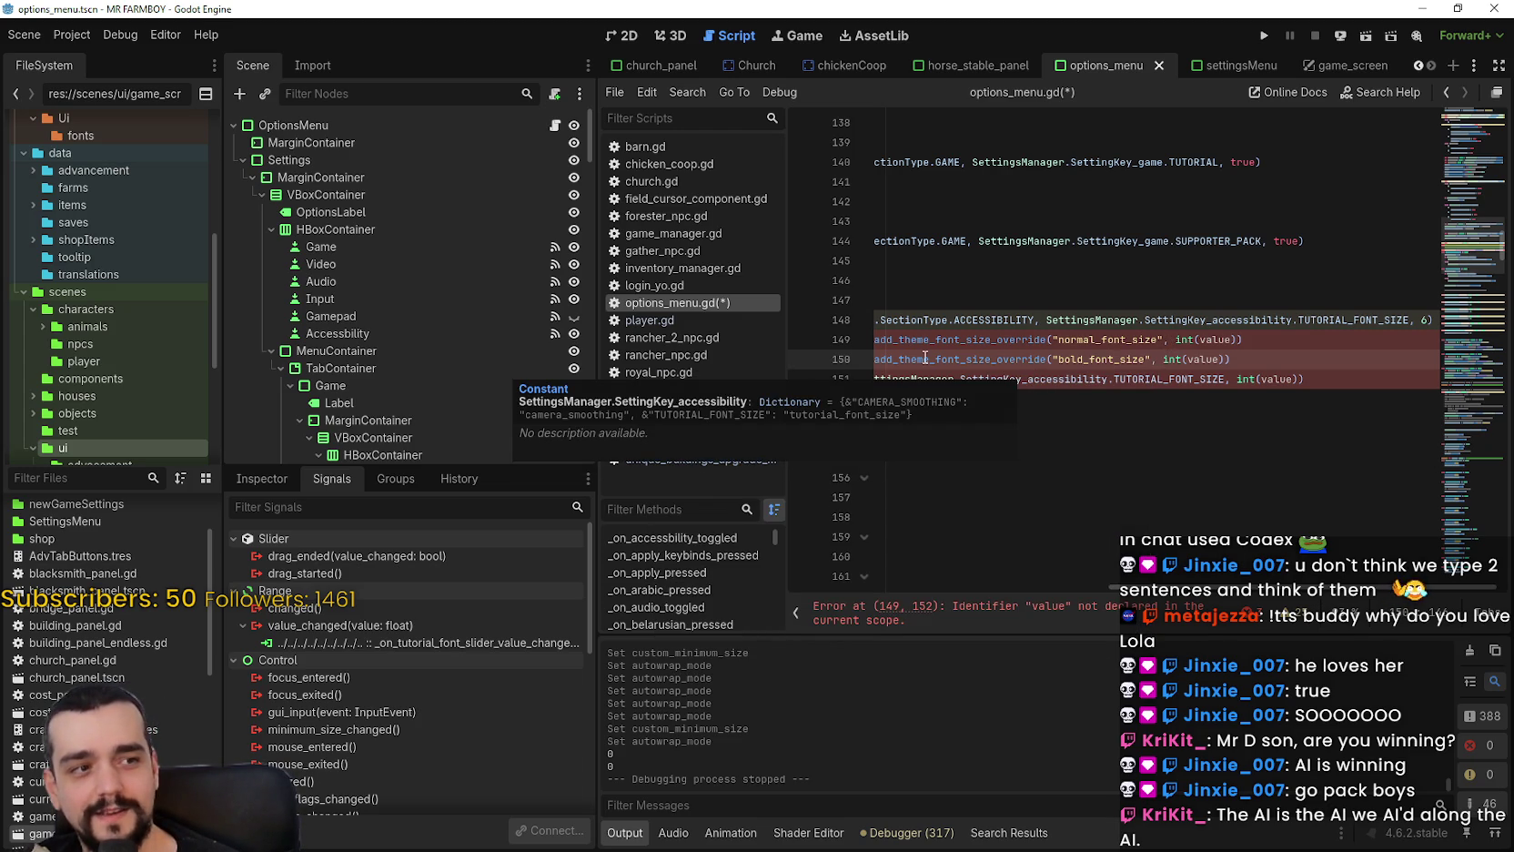
pyautogui.hscroll(-5, 1092, 364)
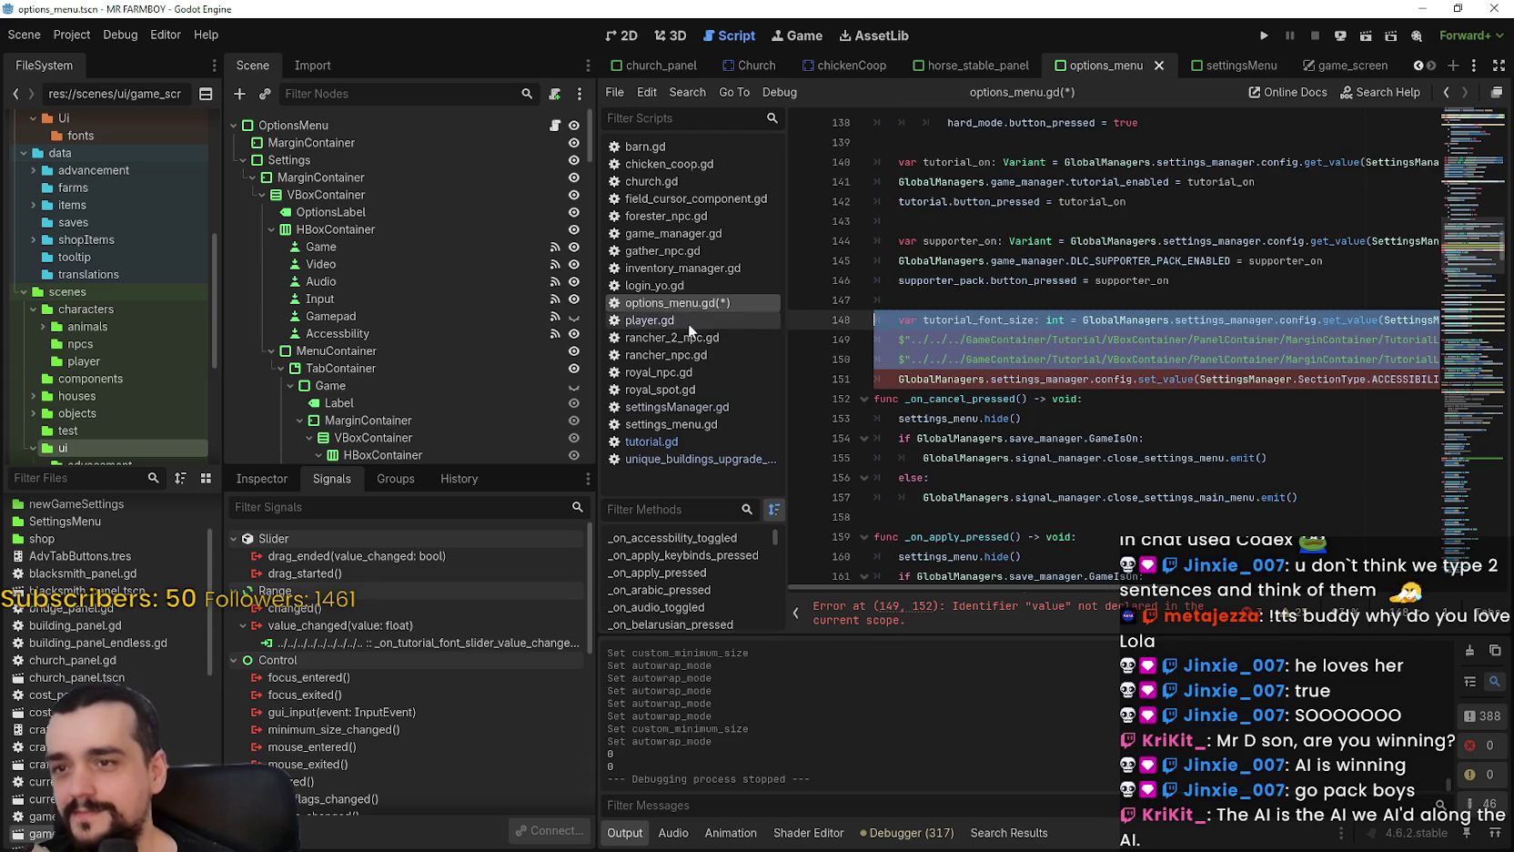
pyautogui.tripleClick(1157, 359)
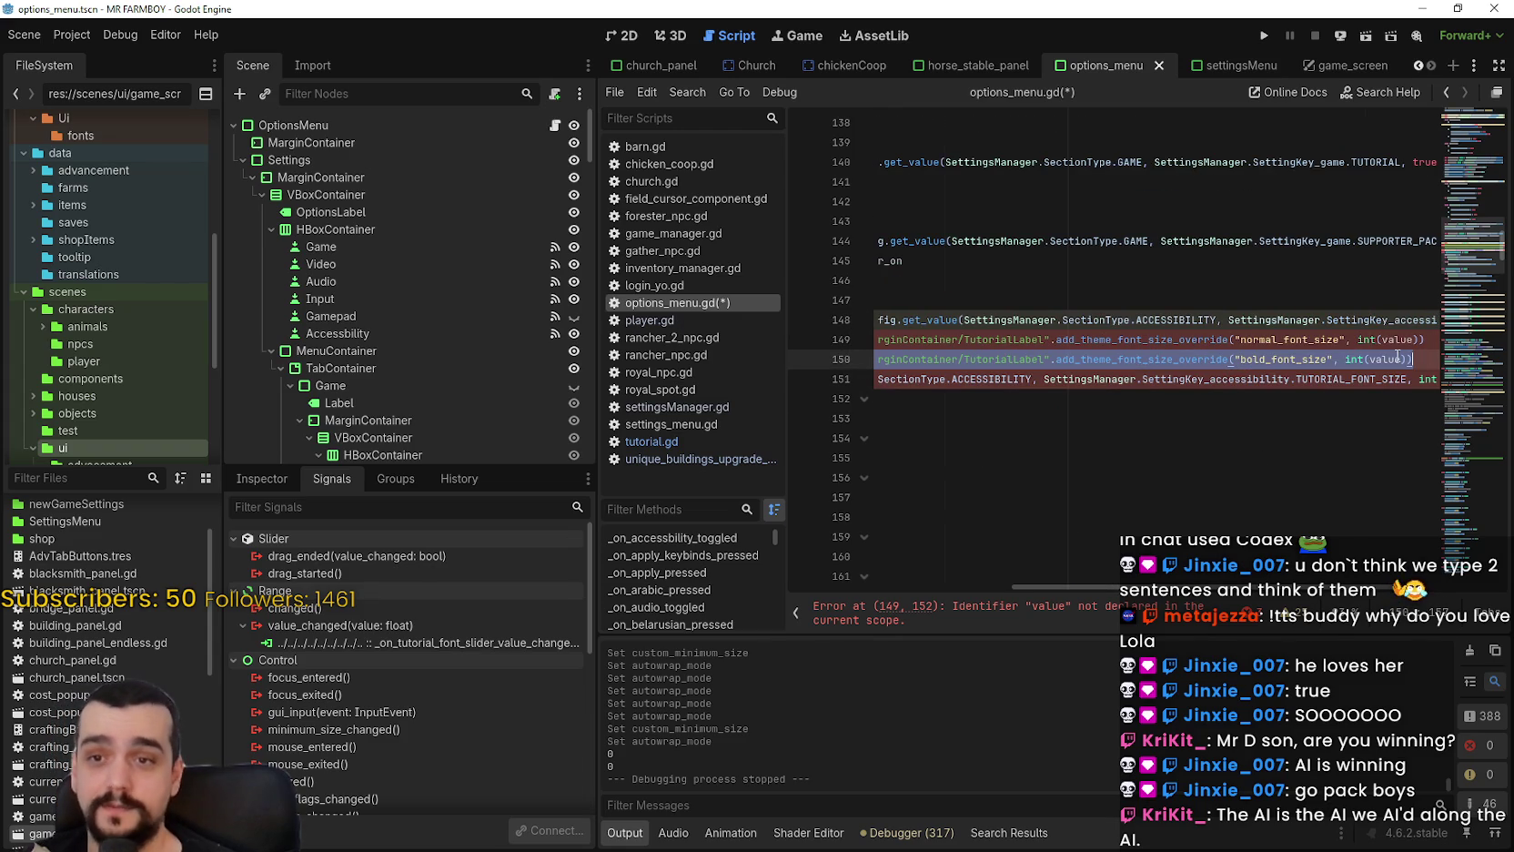
pyautogui.click(1397, 358)
pyautogui.moveTo(1423, 358); pyautogui.dragTo(879, 346)
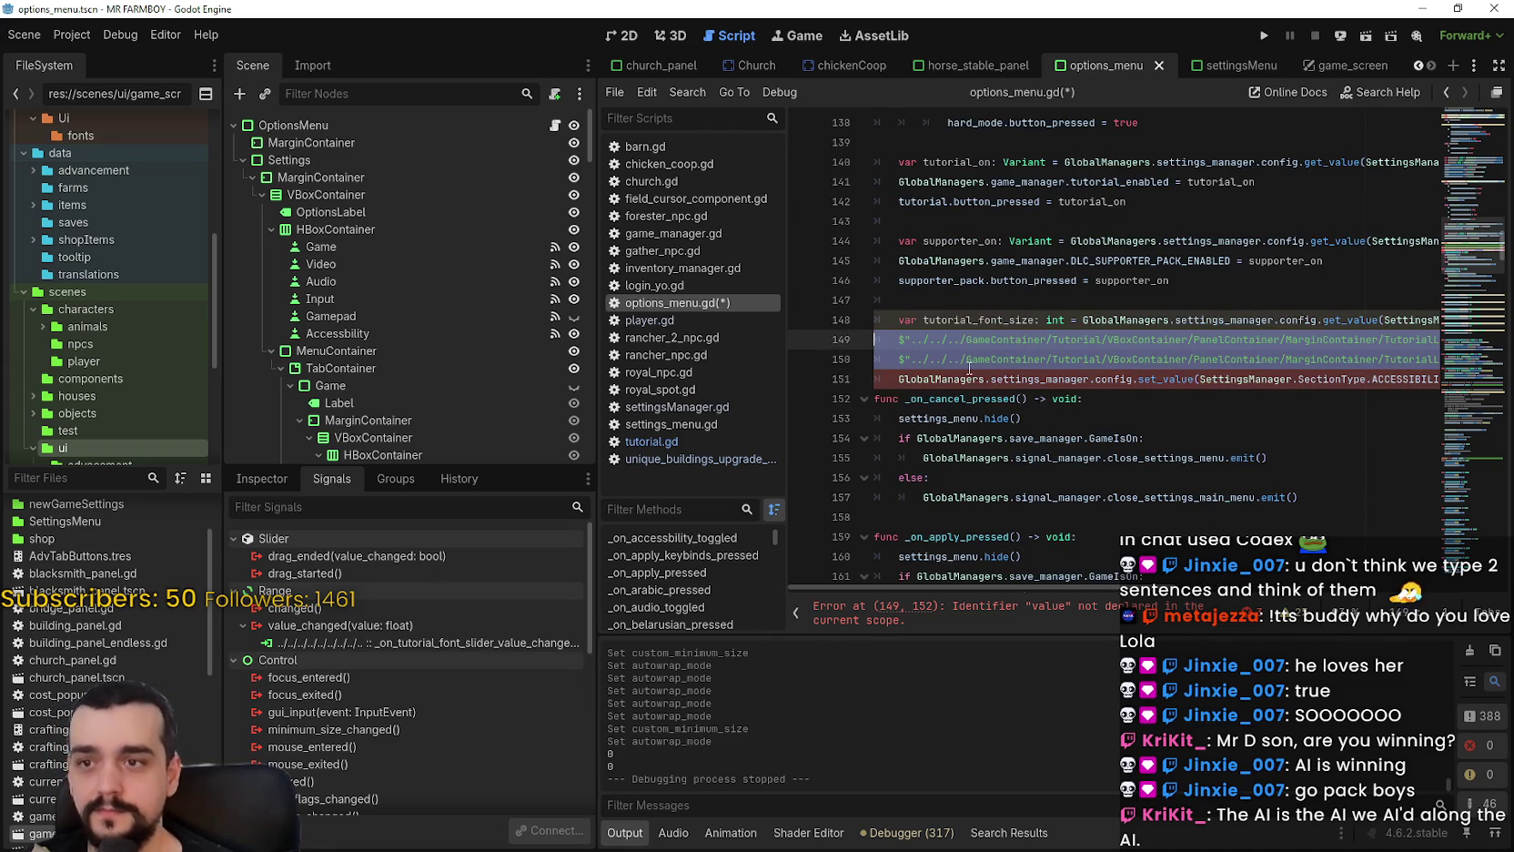
pyautogui.click(1211, 399)
pyautogui.tripleClick(1196, 382)
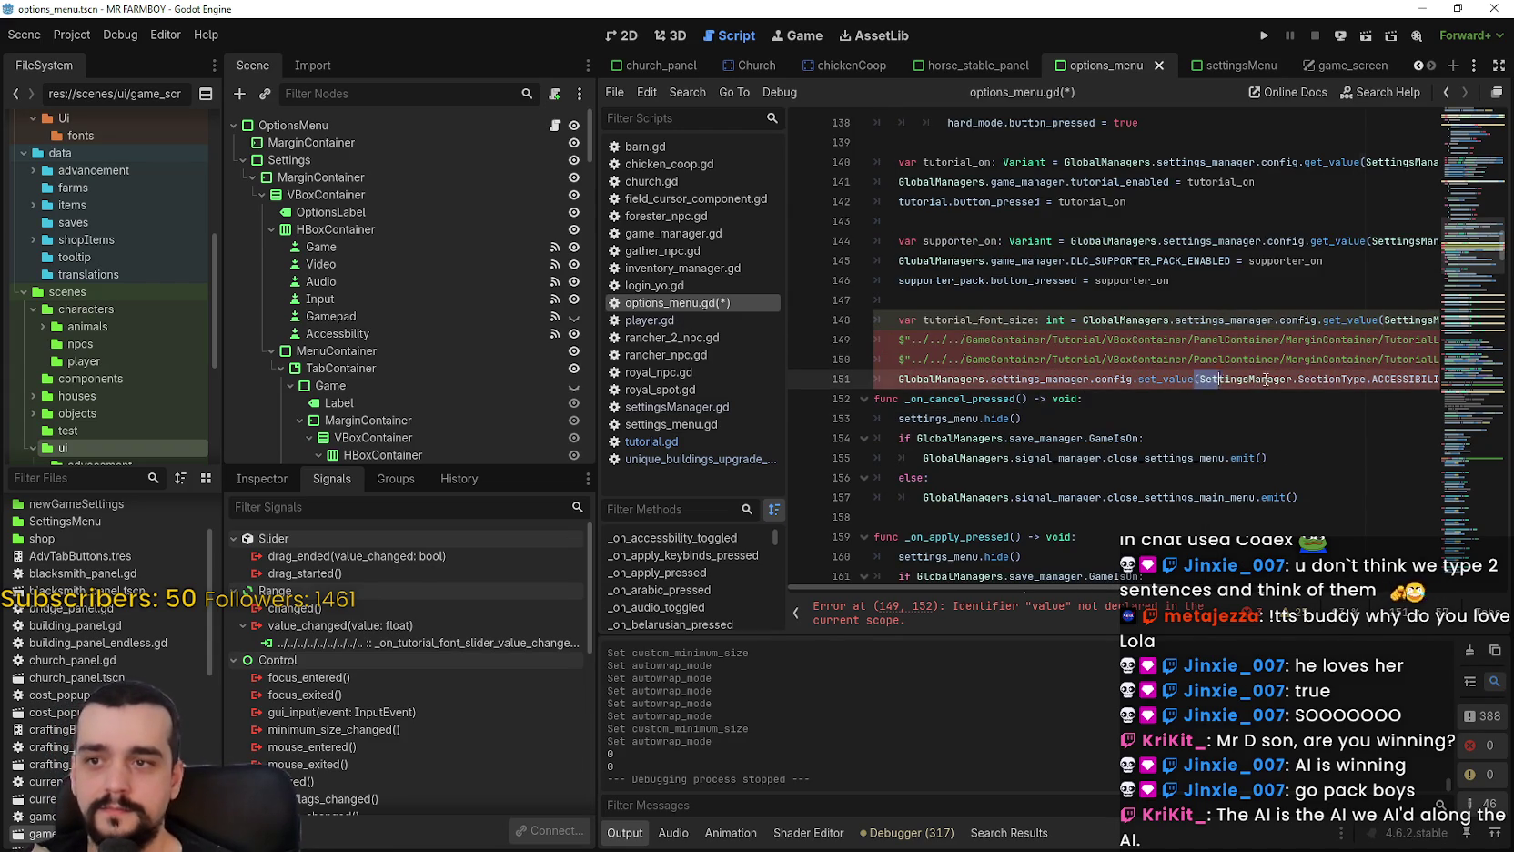
pyautogui.moveTo(1412, 381)
pyautogui.mouseDown()
pyautogui.moveTo(1273, 344)
pyautogui.moveTo(878, 344)
pyautogui.moveTo(944, 347)
pyautogui.mouseUp()
pyautogui.press('BackSpace')
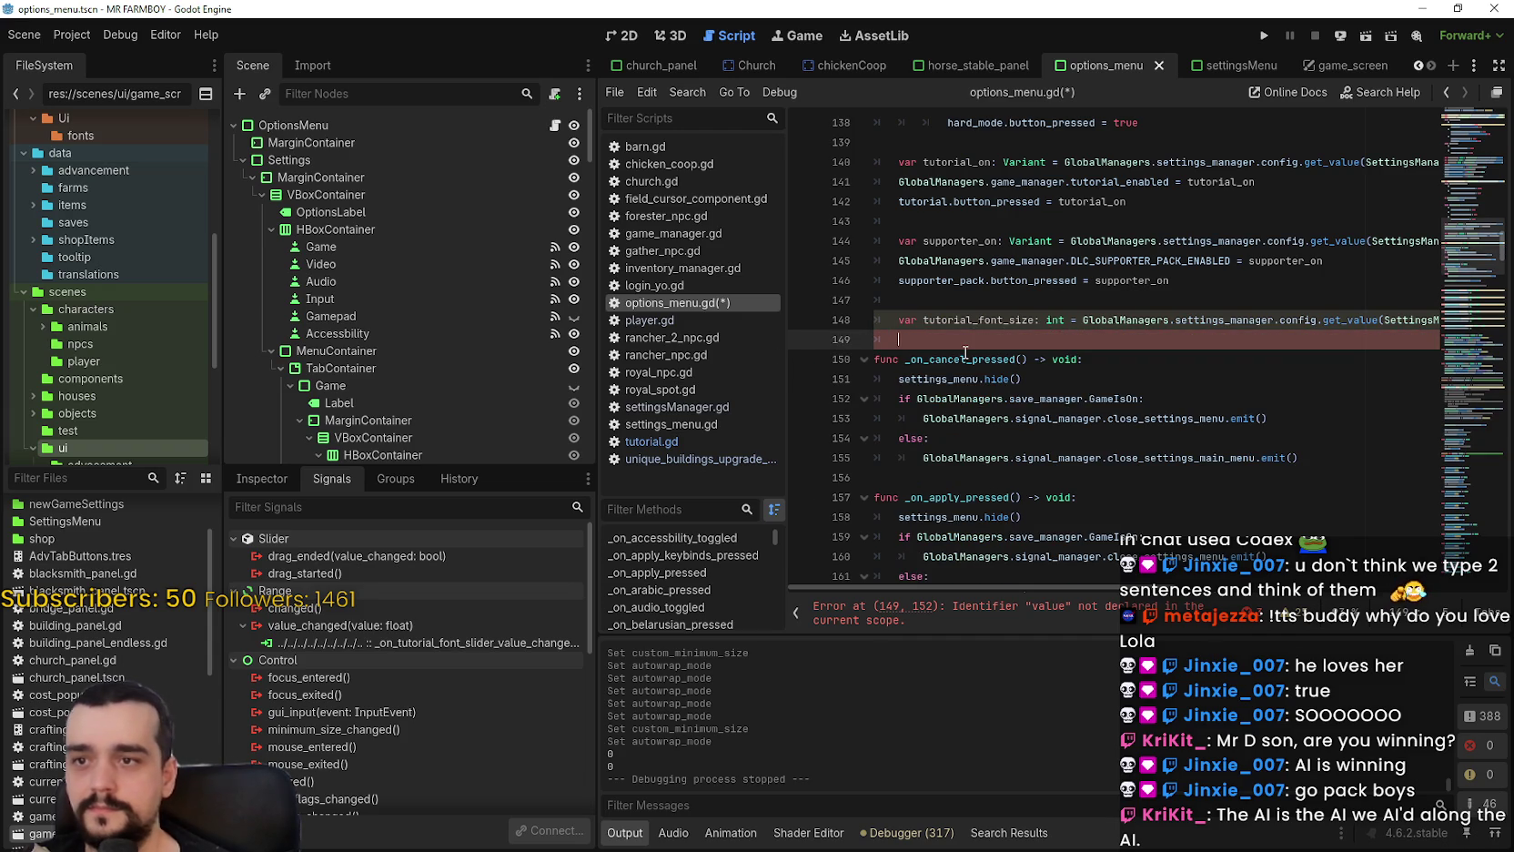
pyautogui.press('Return')
pyautogui.press('Up')
pyautogui.scroll(5, 965, 352)
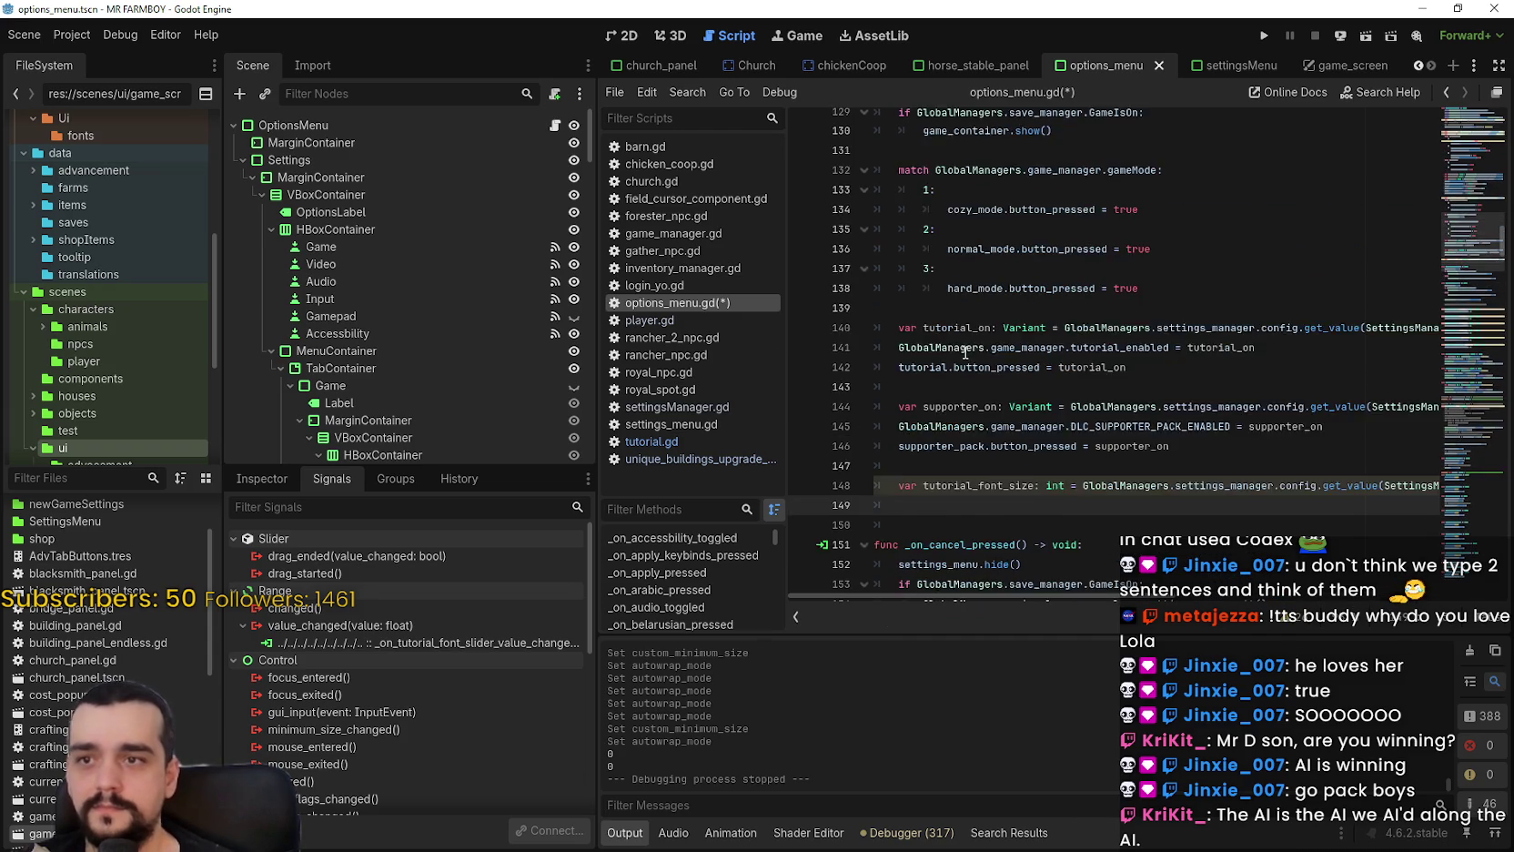
# Give TutorialFontSlider a unique name and set its value to tutorial_font_size on line 149.
pyautogui.scroll(-5, 445, 320)
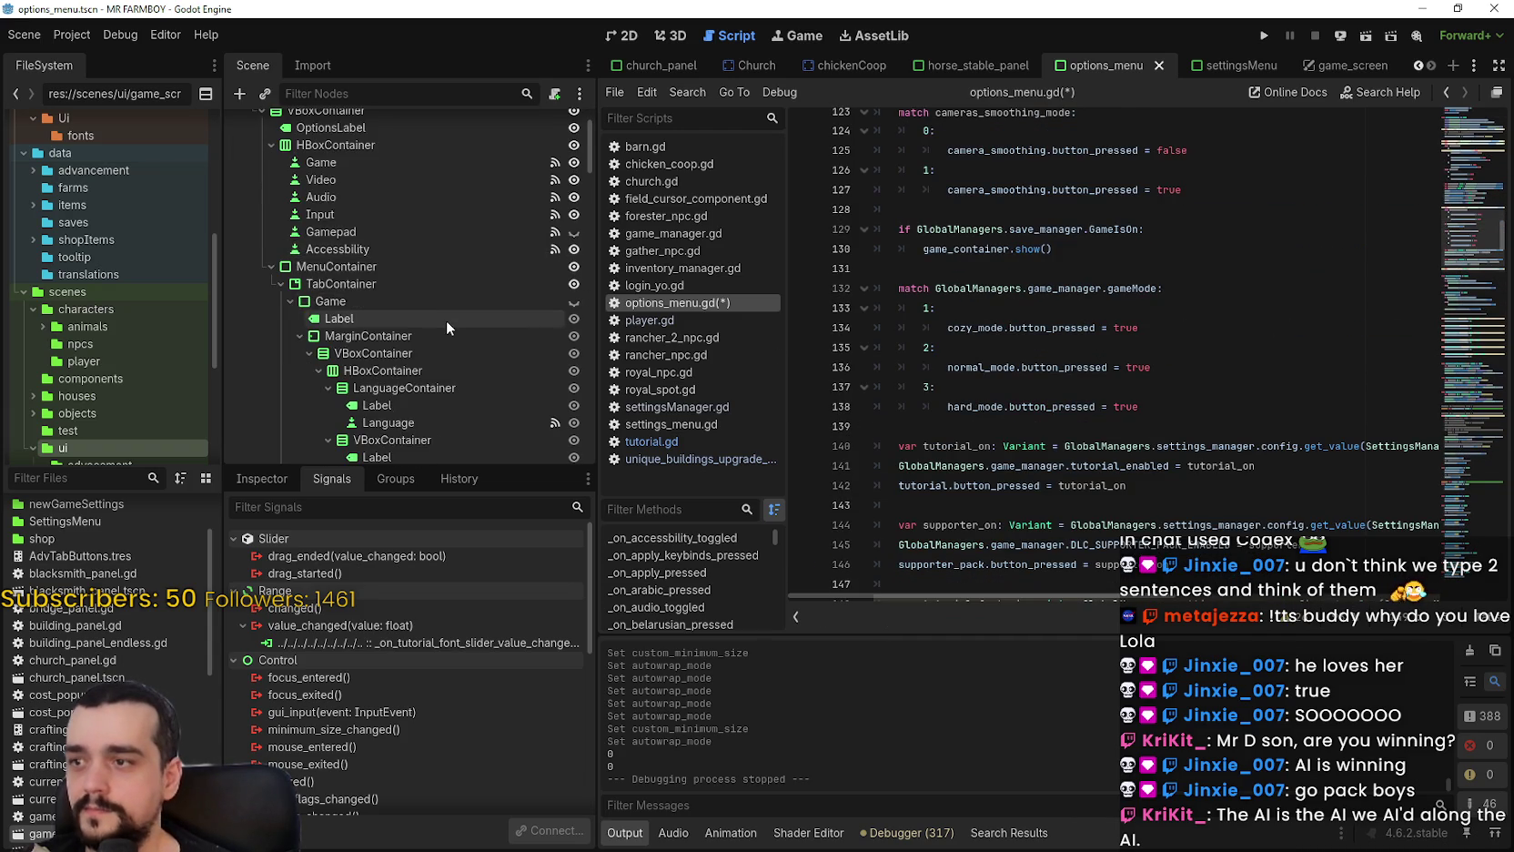
pyautogui.scroll(-10, 571, 296)
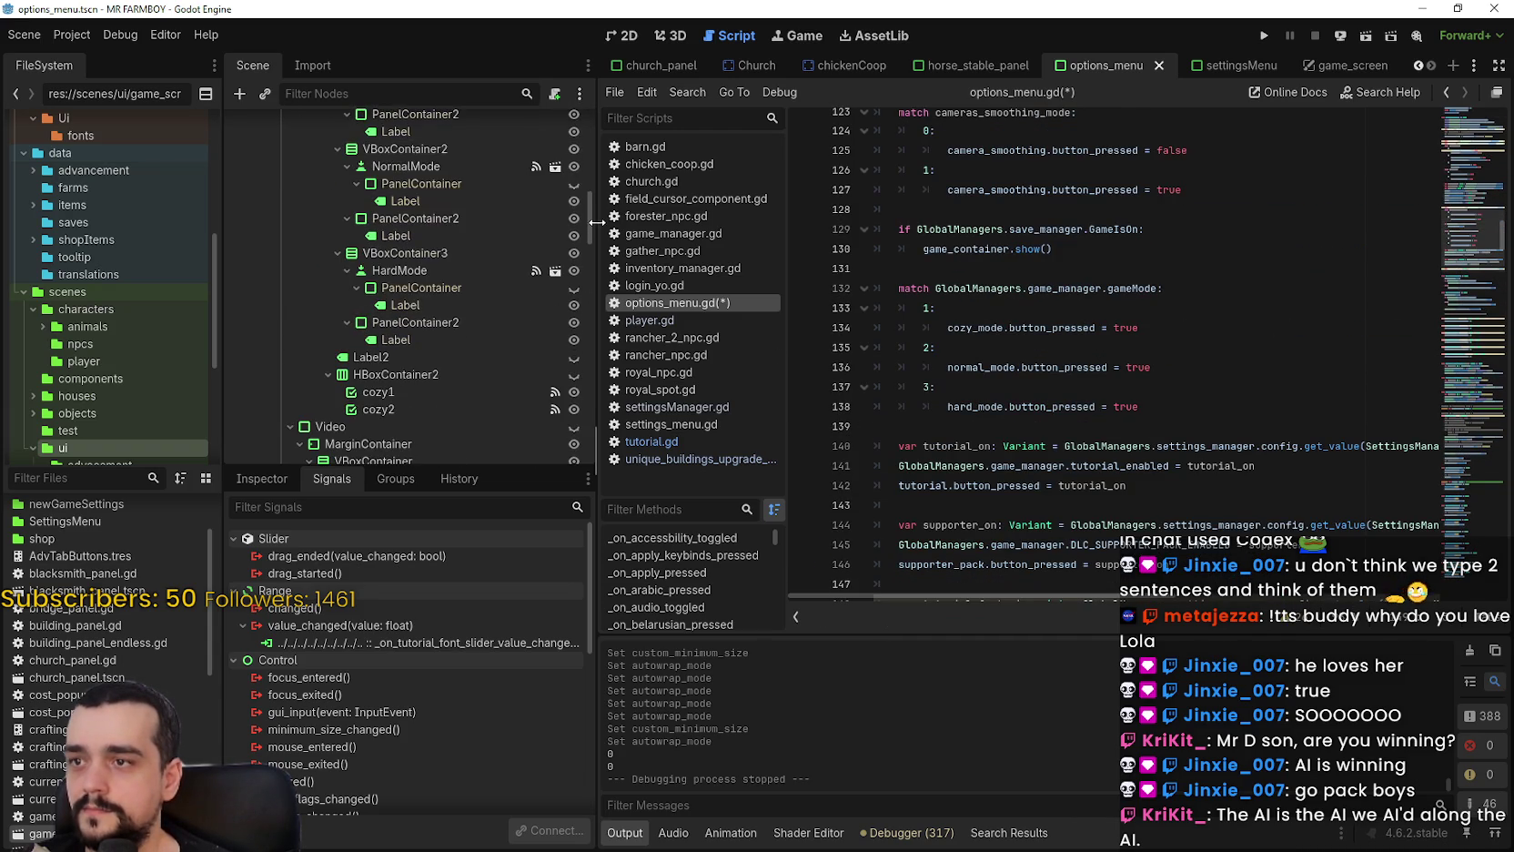
pyautogui.scroll(-10, 588, 317)
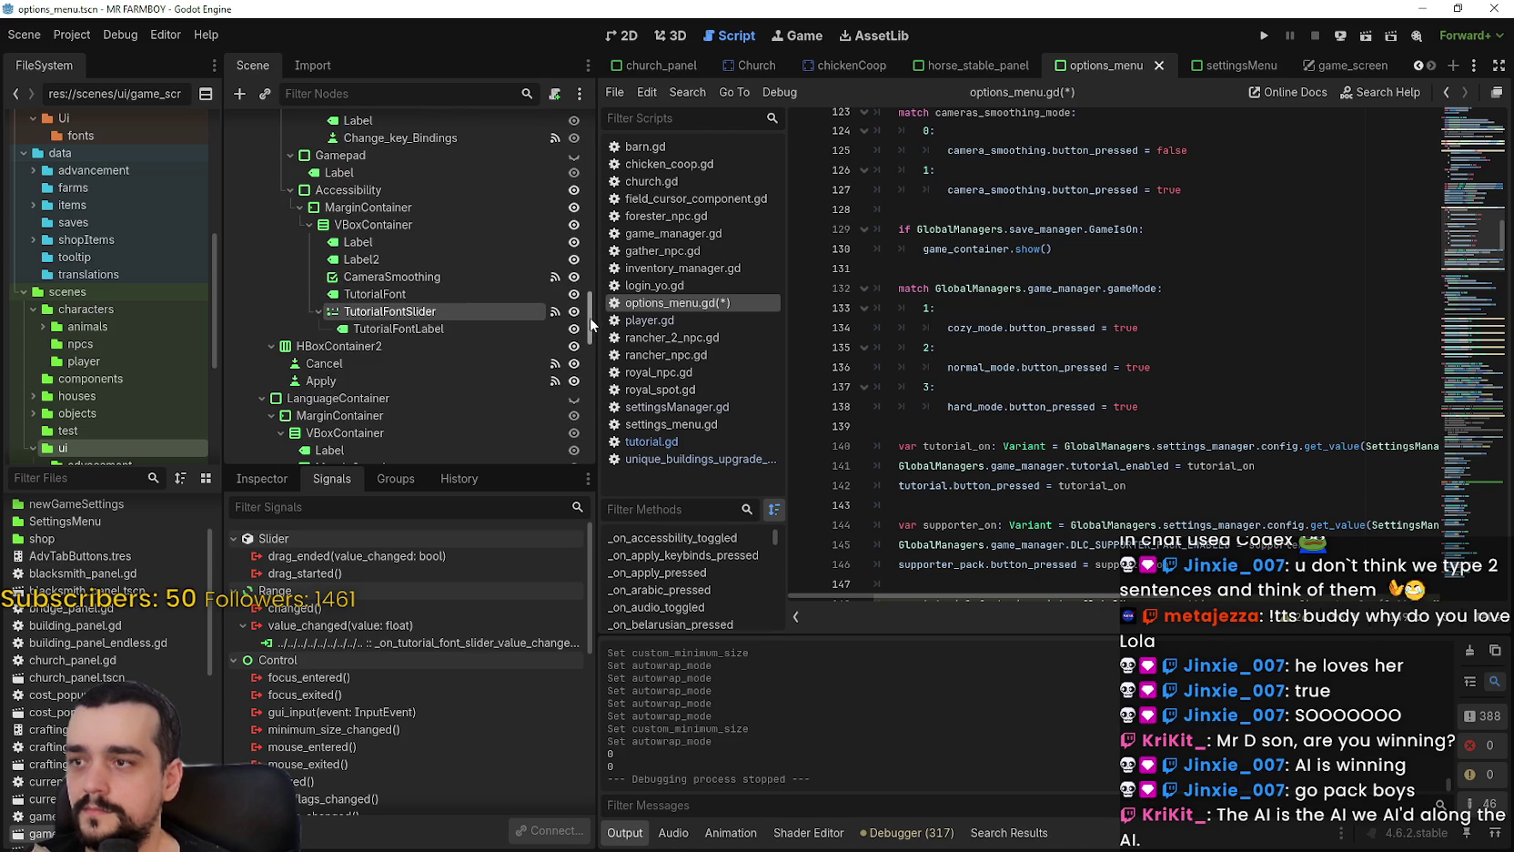
pyautogui.scroll(-3, 1000, 409)
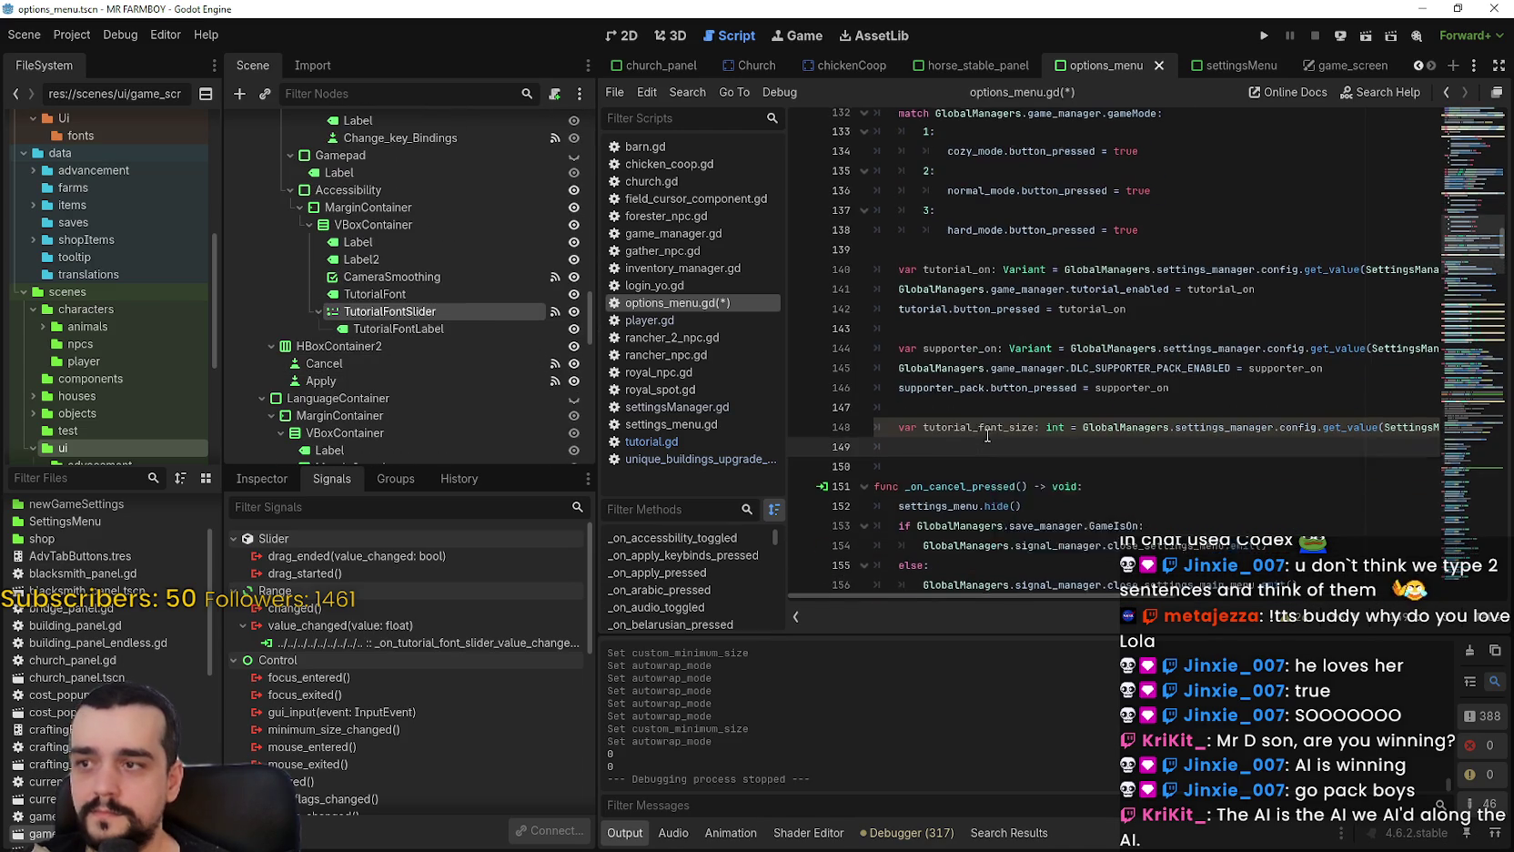
pyautogui.rightClick(386, 309)
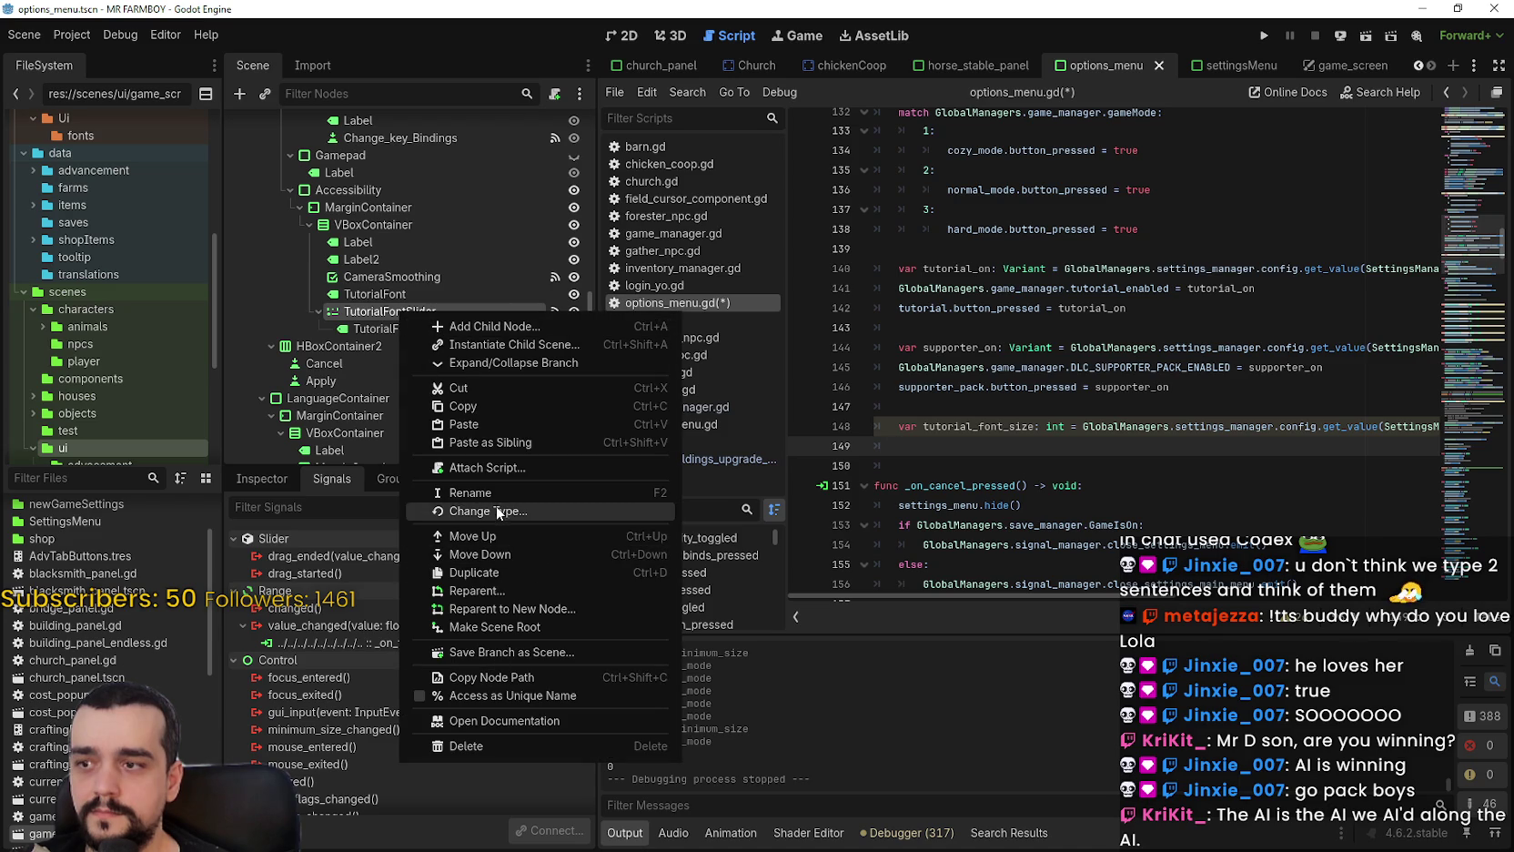
pyautogui.click(514, 695)
pyautogui.moveTo(376, 311)
pyautogui.mouseDown()
pyautogui.moveTo(1019, 458)
pyautogui.moveTo(991, 446)
pyautogui.mouseUp()
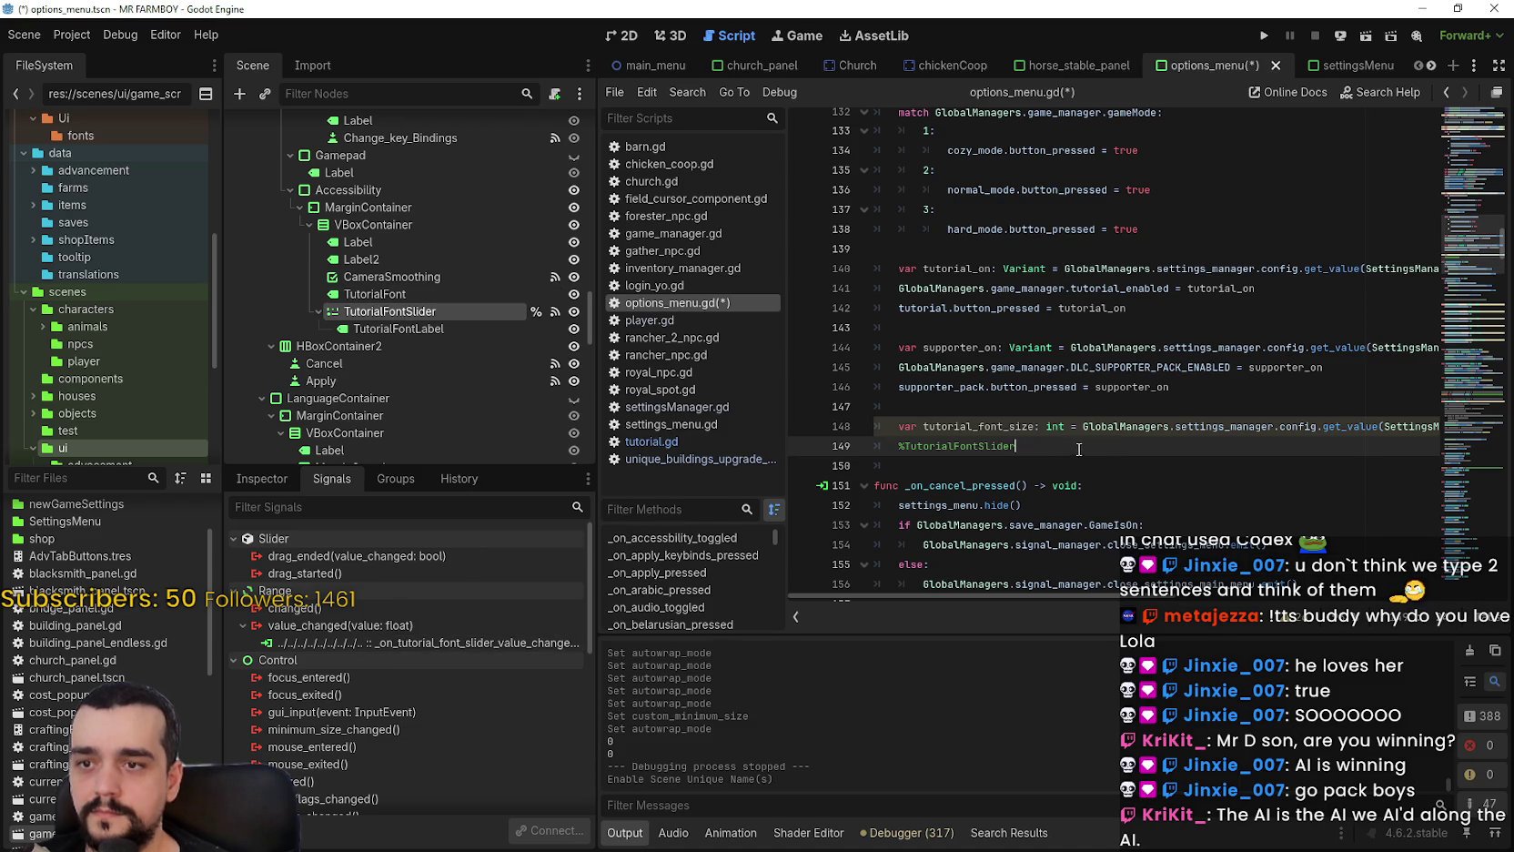
pyautogui.click(273, 478)
pyautogui.scroll(-4, 382, 756)
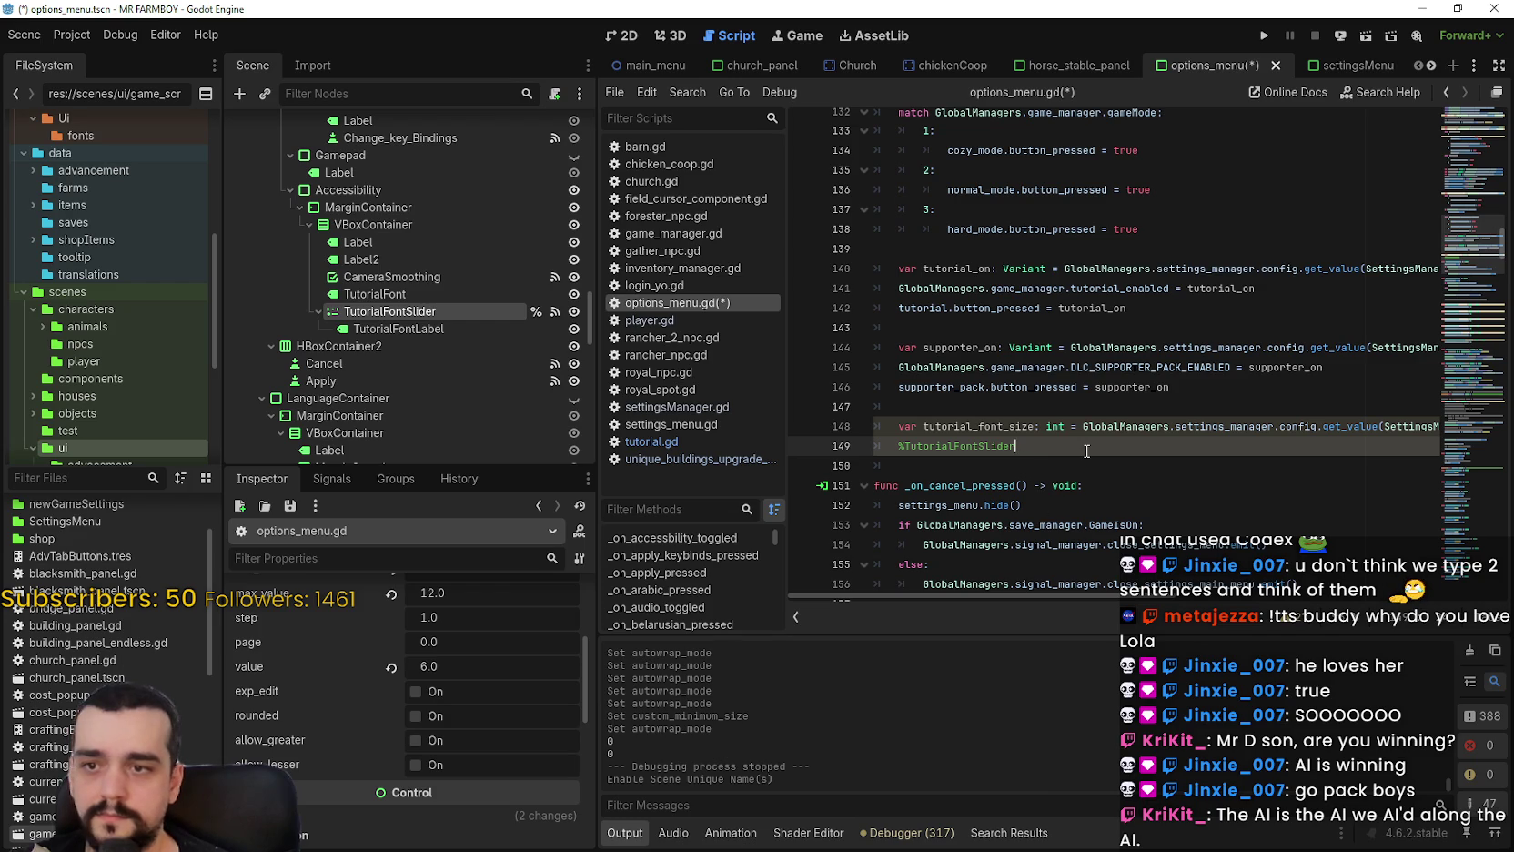
pyautogui.write('.val')
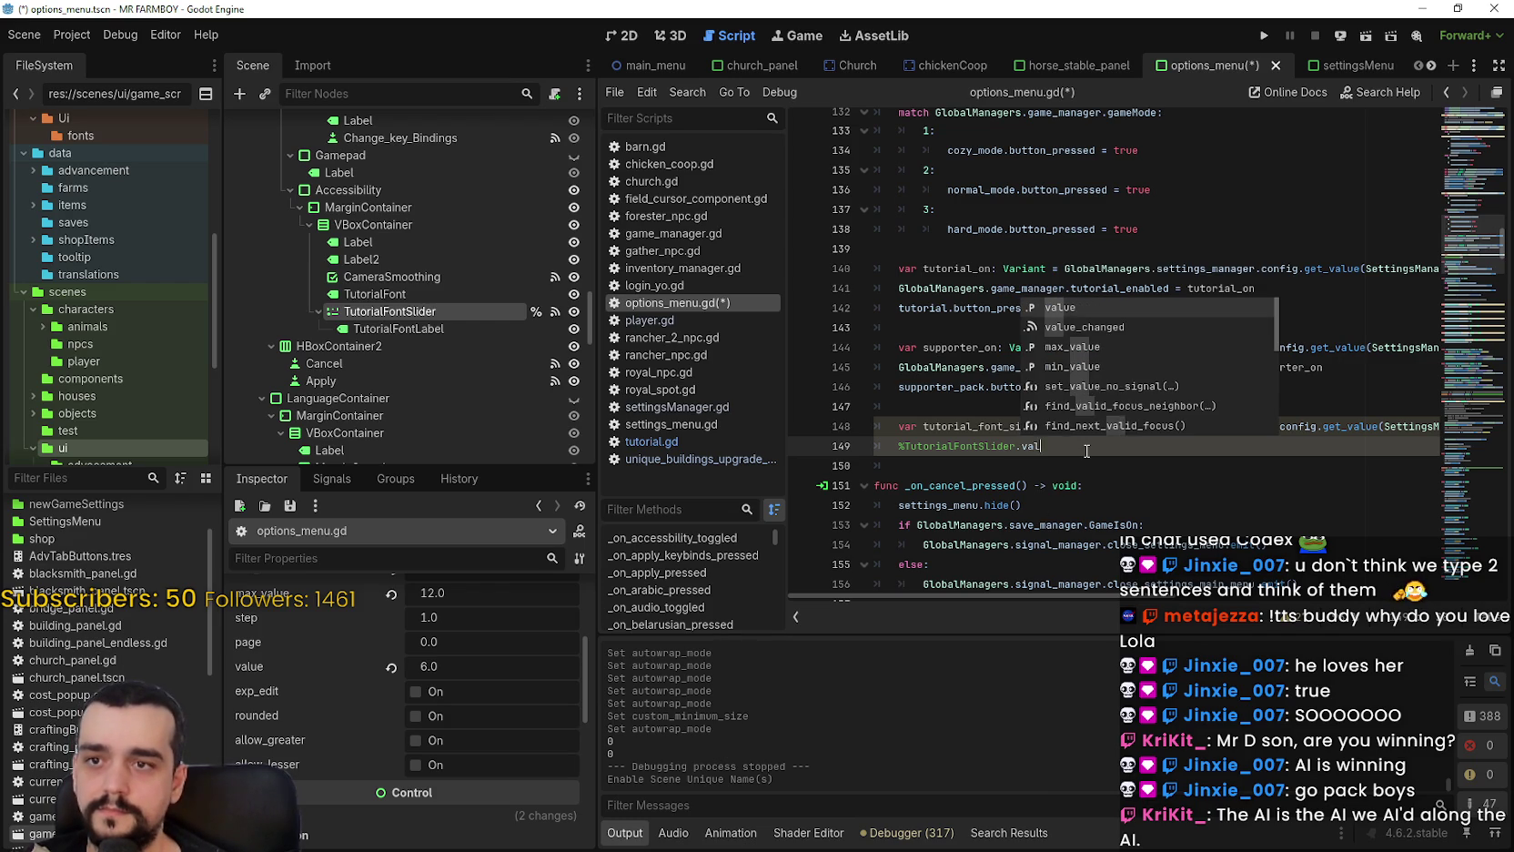
pyautogui.press('Return')
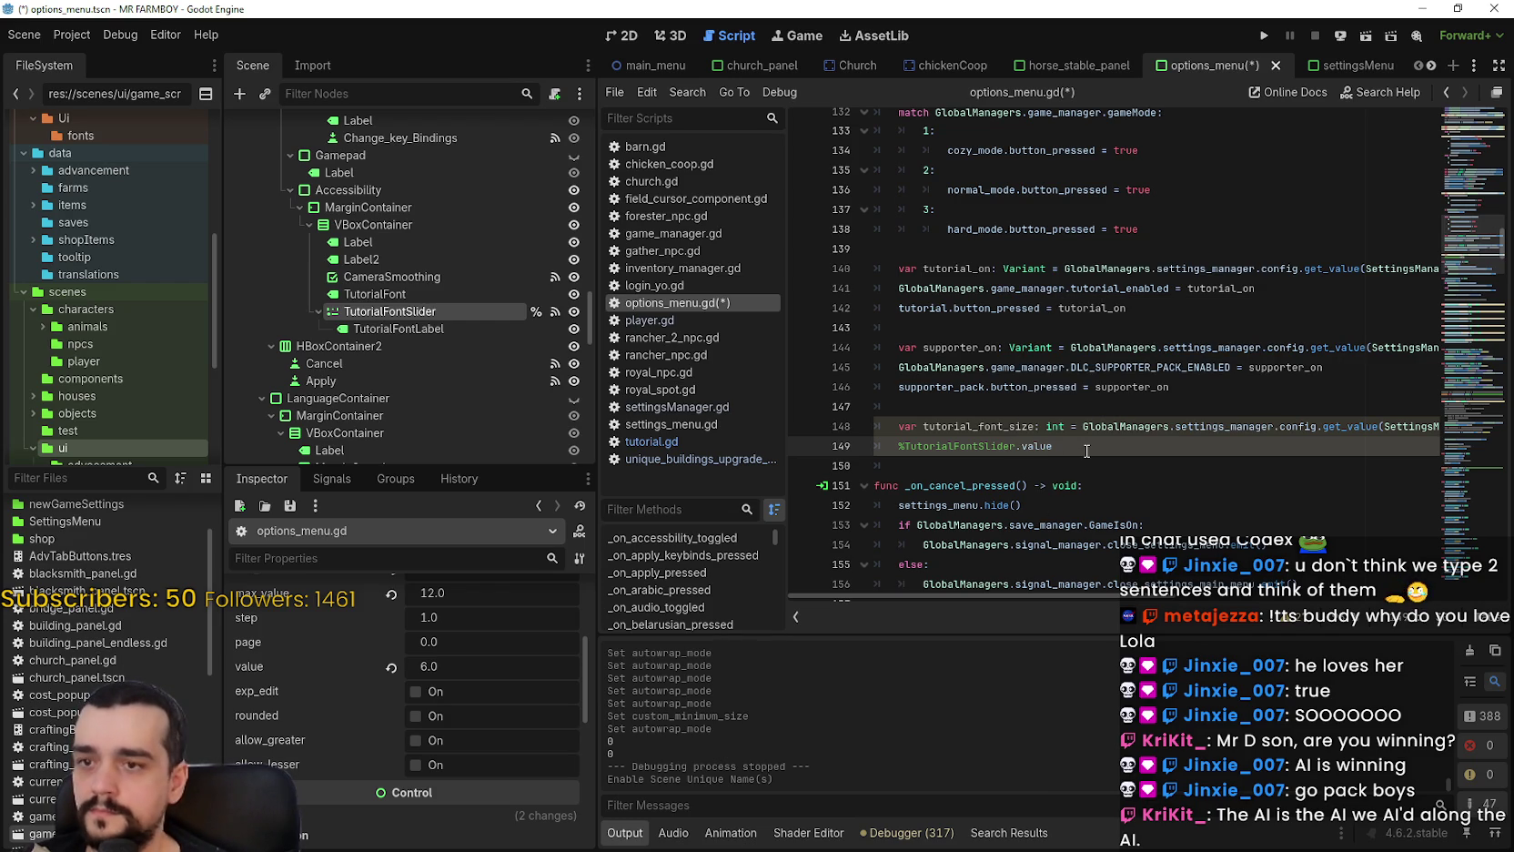
pyautogui.write(' = tutorial_font_size')
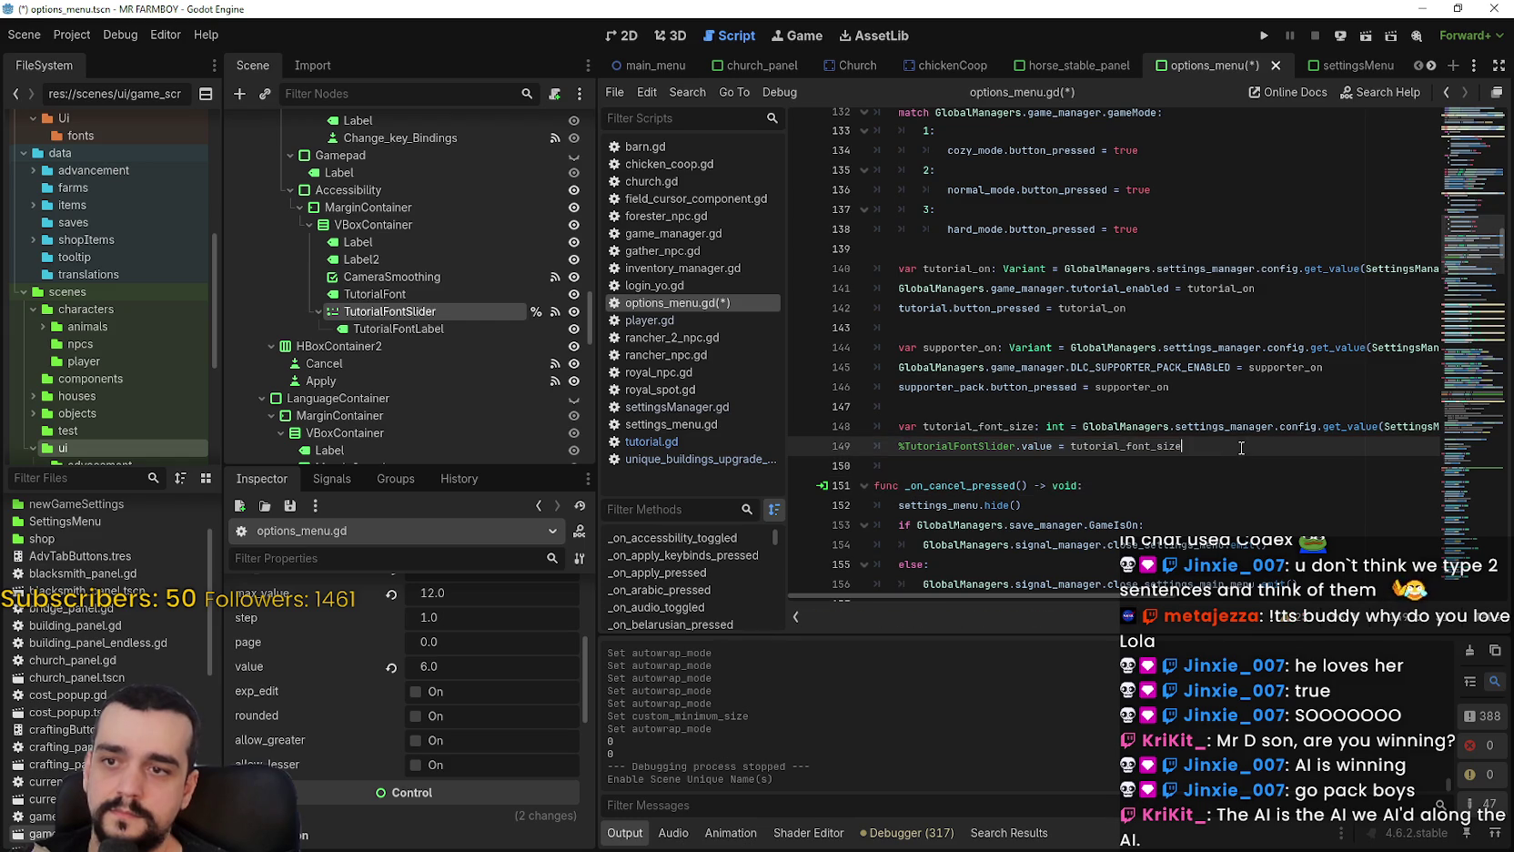
pyautogui.press('Return')
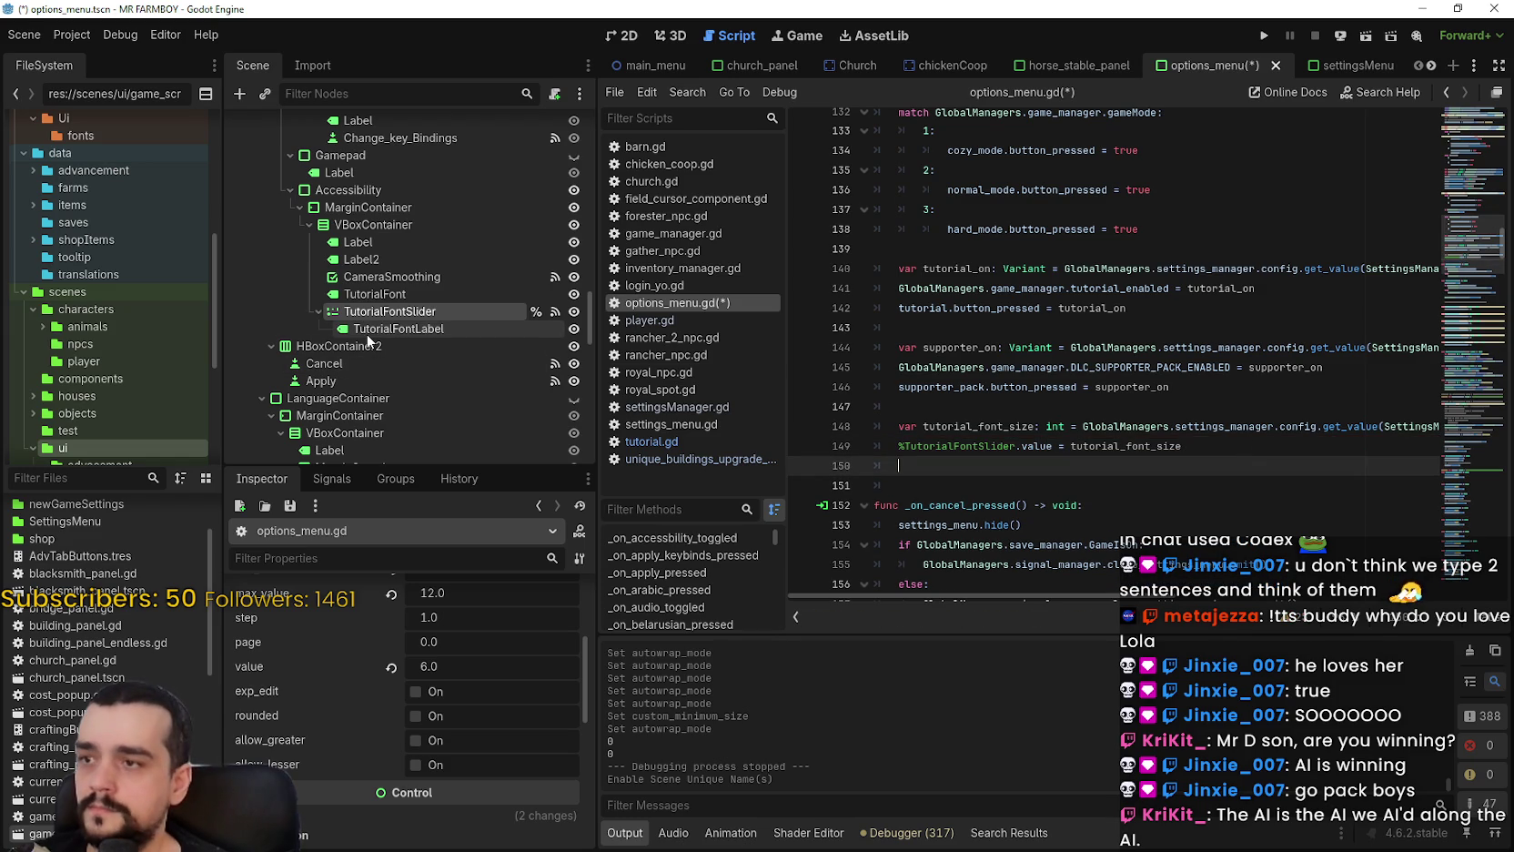
# Give TutorialFontLabel a unique name and reference it on line 150.
pyautogui.rightClick(369, 328)
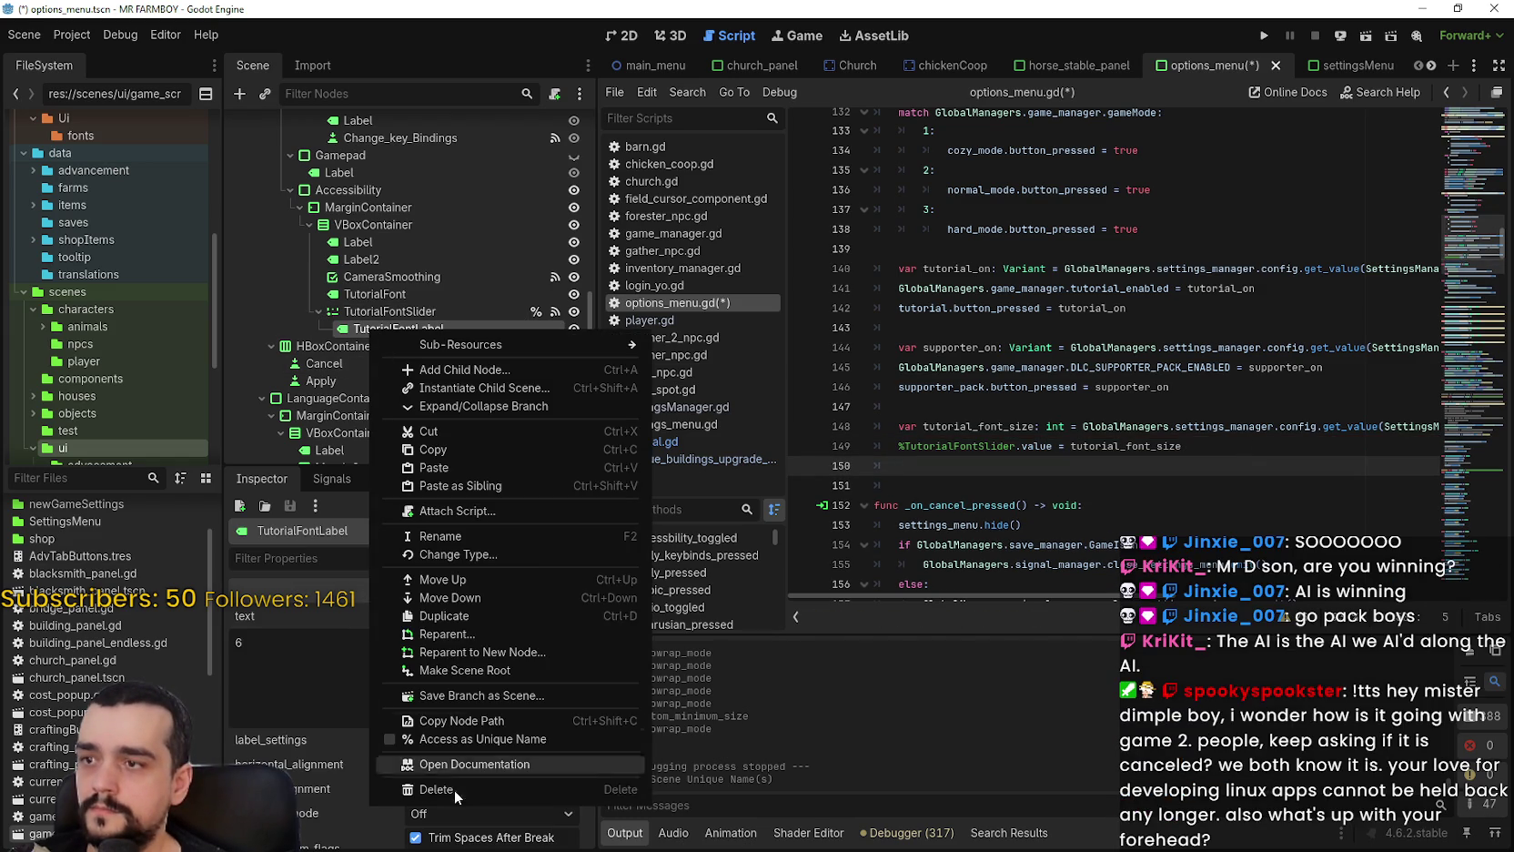
pyautogui.click(473, 738)
pyautogui.moveTo(391, 329); pyautogui.dragTo(1046, 483)
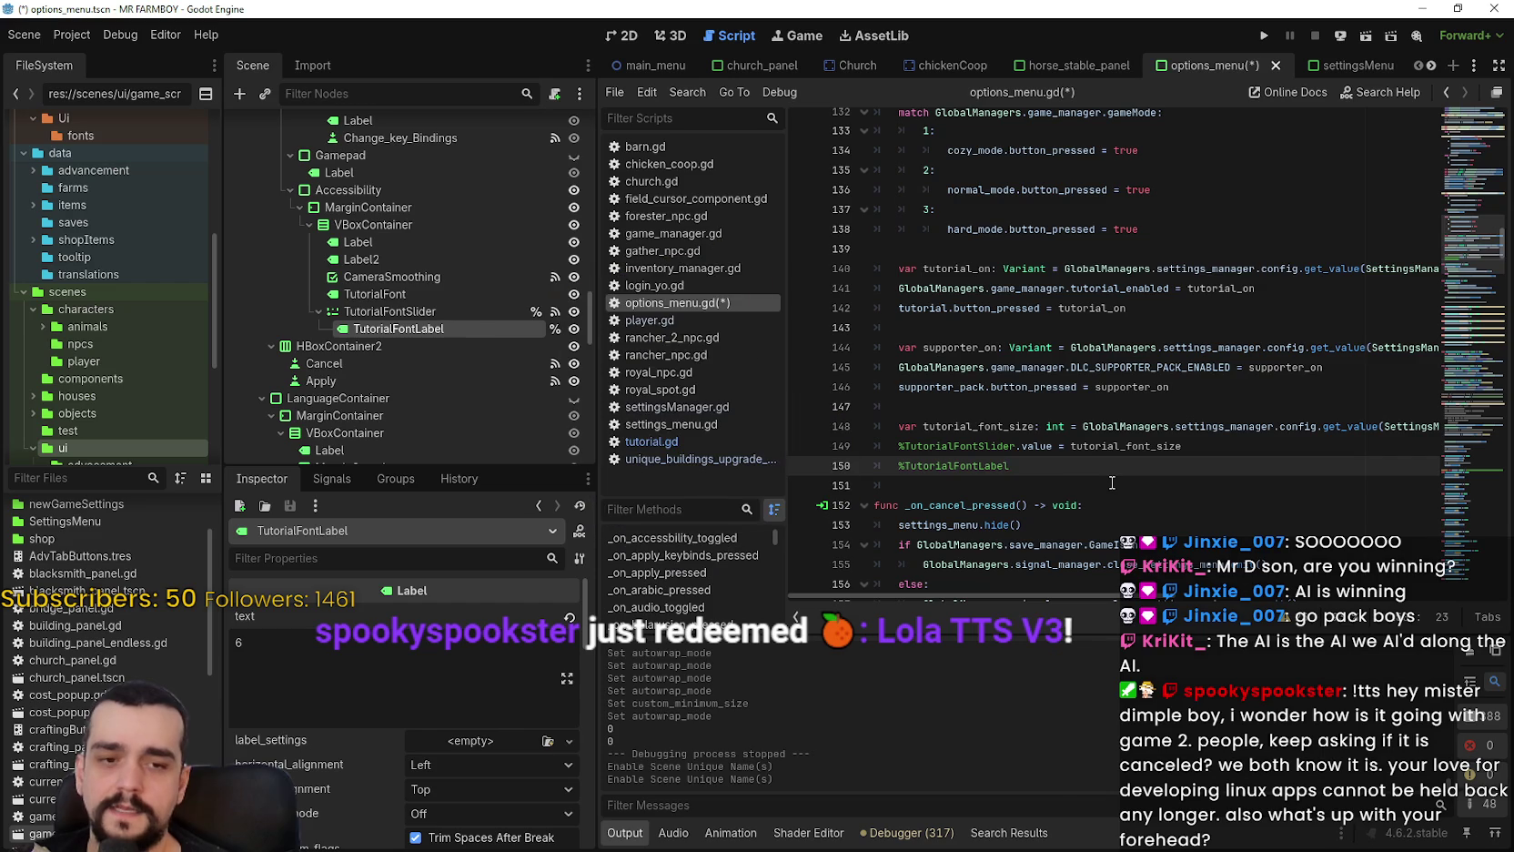
pyautogui.write('.')
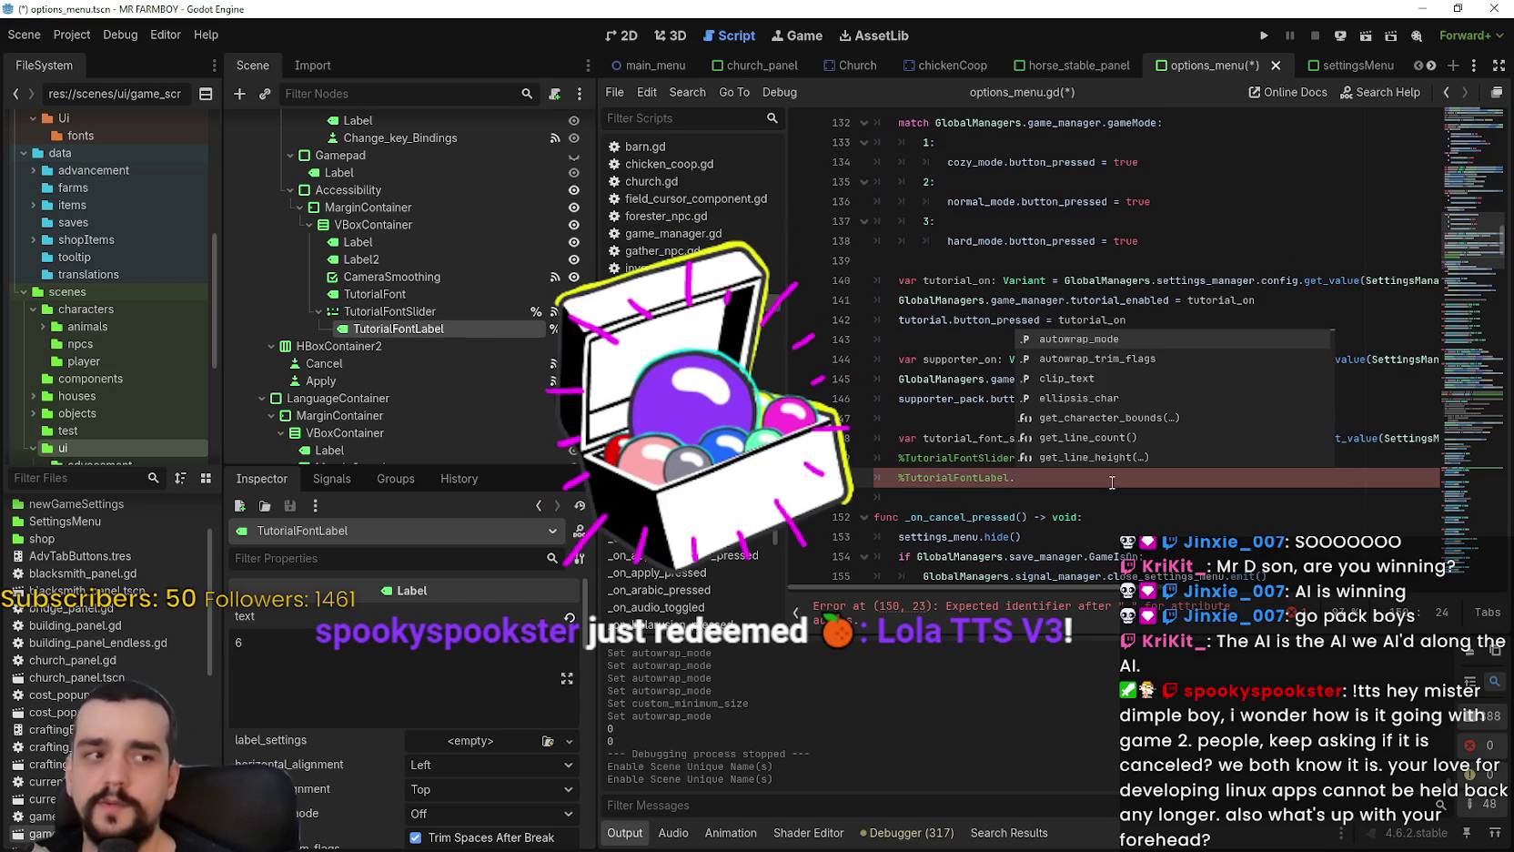
pyautogui.rightClick(470, 322)
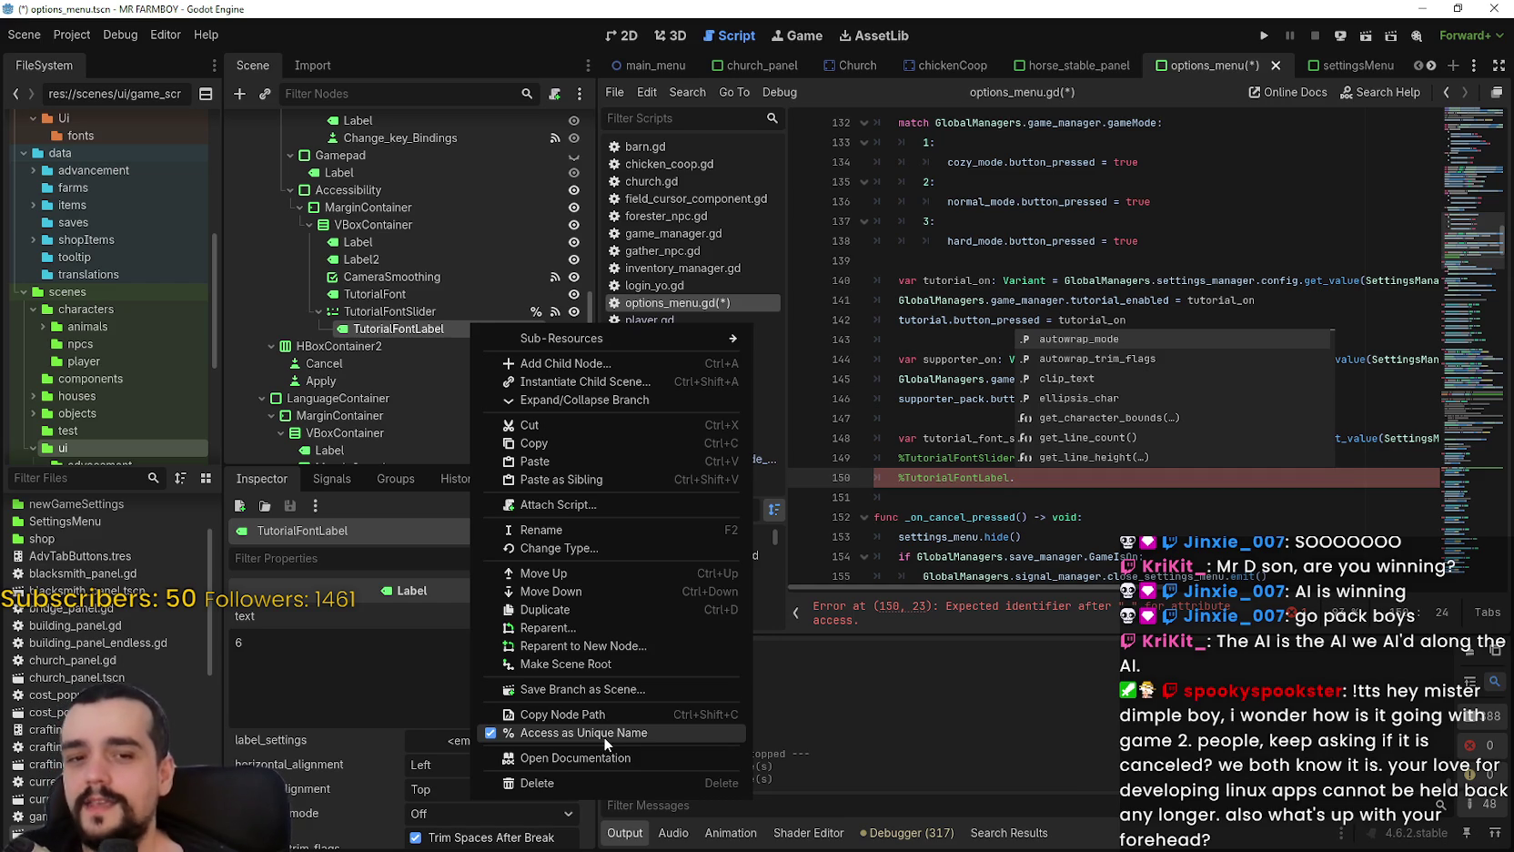
pyautogui.click(1071, 484)
# Complete line 150 as %TutorialFontLabel.text = str(tutorial_font_size) and save the script.
pyautogui.click(1075, 476)
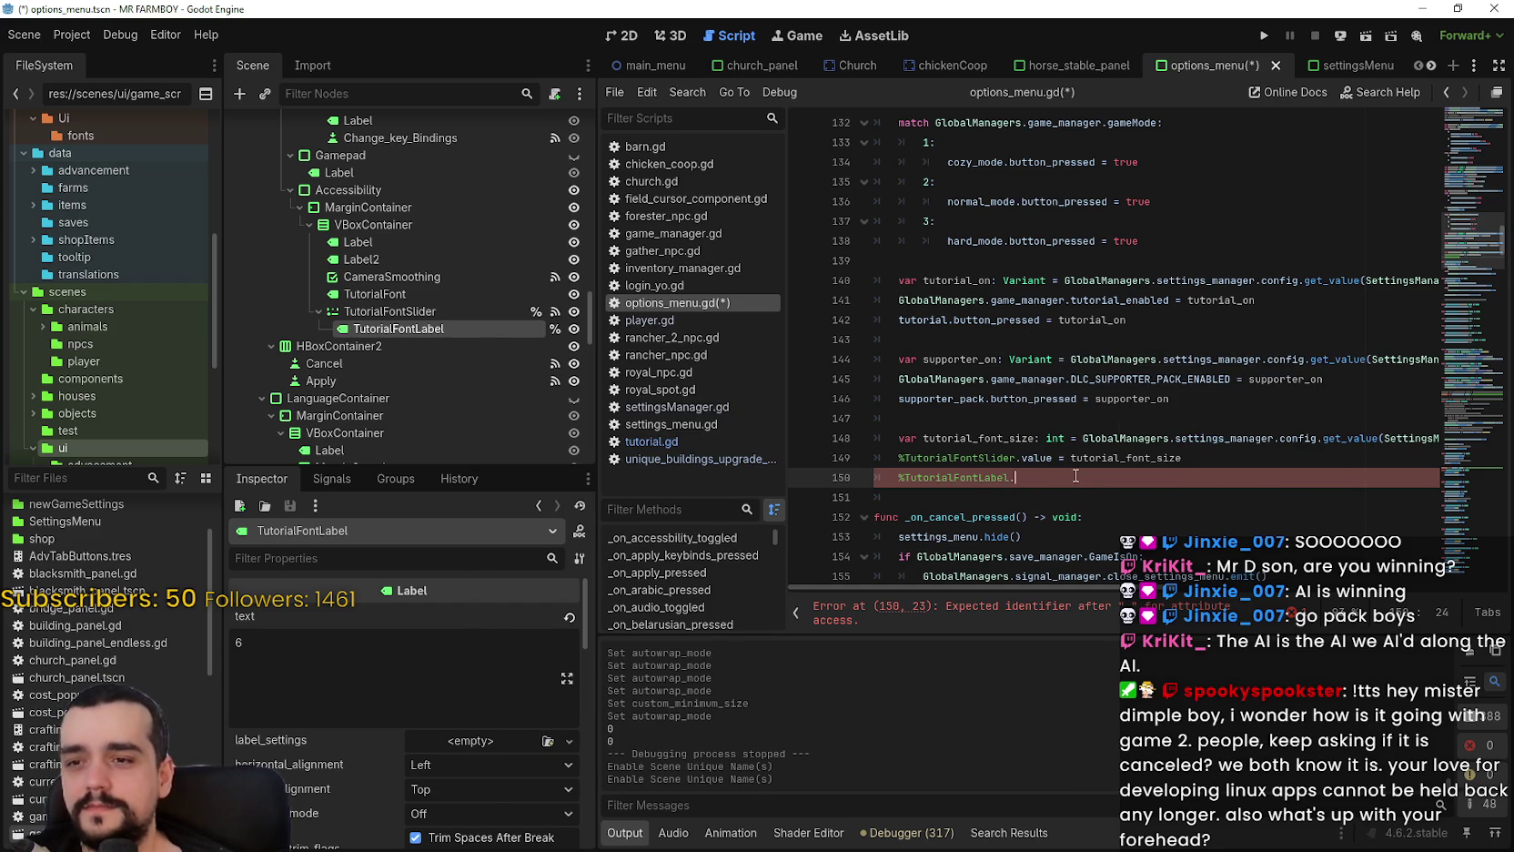
pyautogui.write('va')
pyautogui.press('BackSpace')
pyautogui.press('BackSpace')
pyautogui.write('text =')
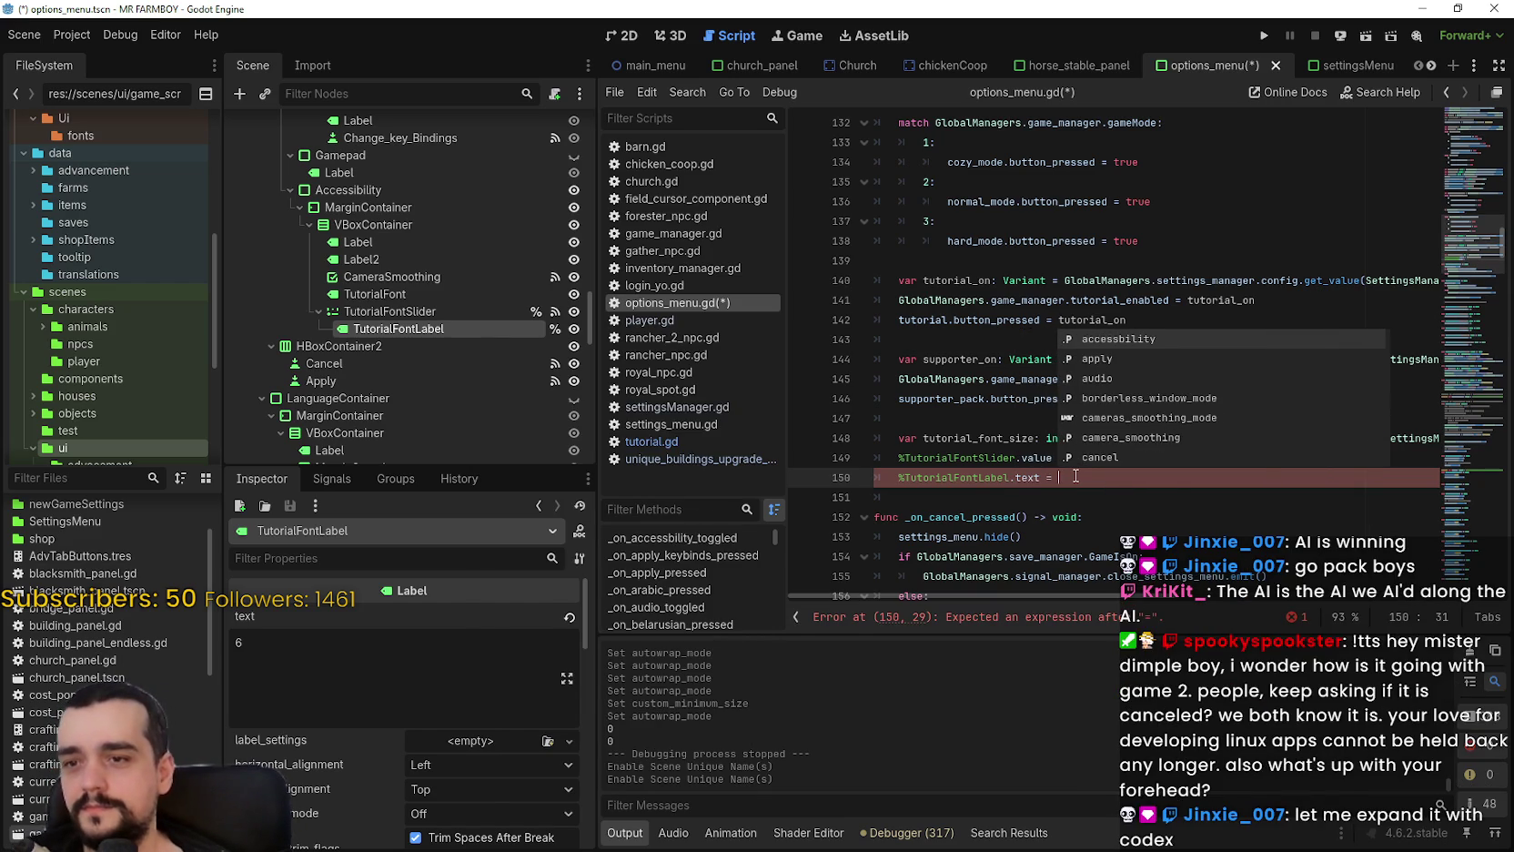
pyautogui.doubleClick(1127, 458)
pyautogui.hotkey('ctrl', 'c')
pyautogui.click(1128, 479)
pyautogui.hotkey('ctrl', 'v')
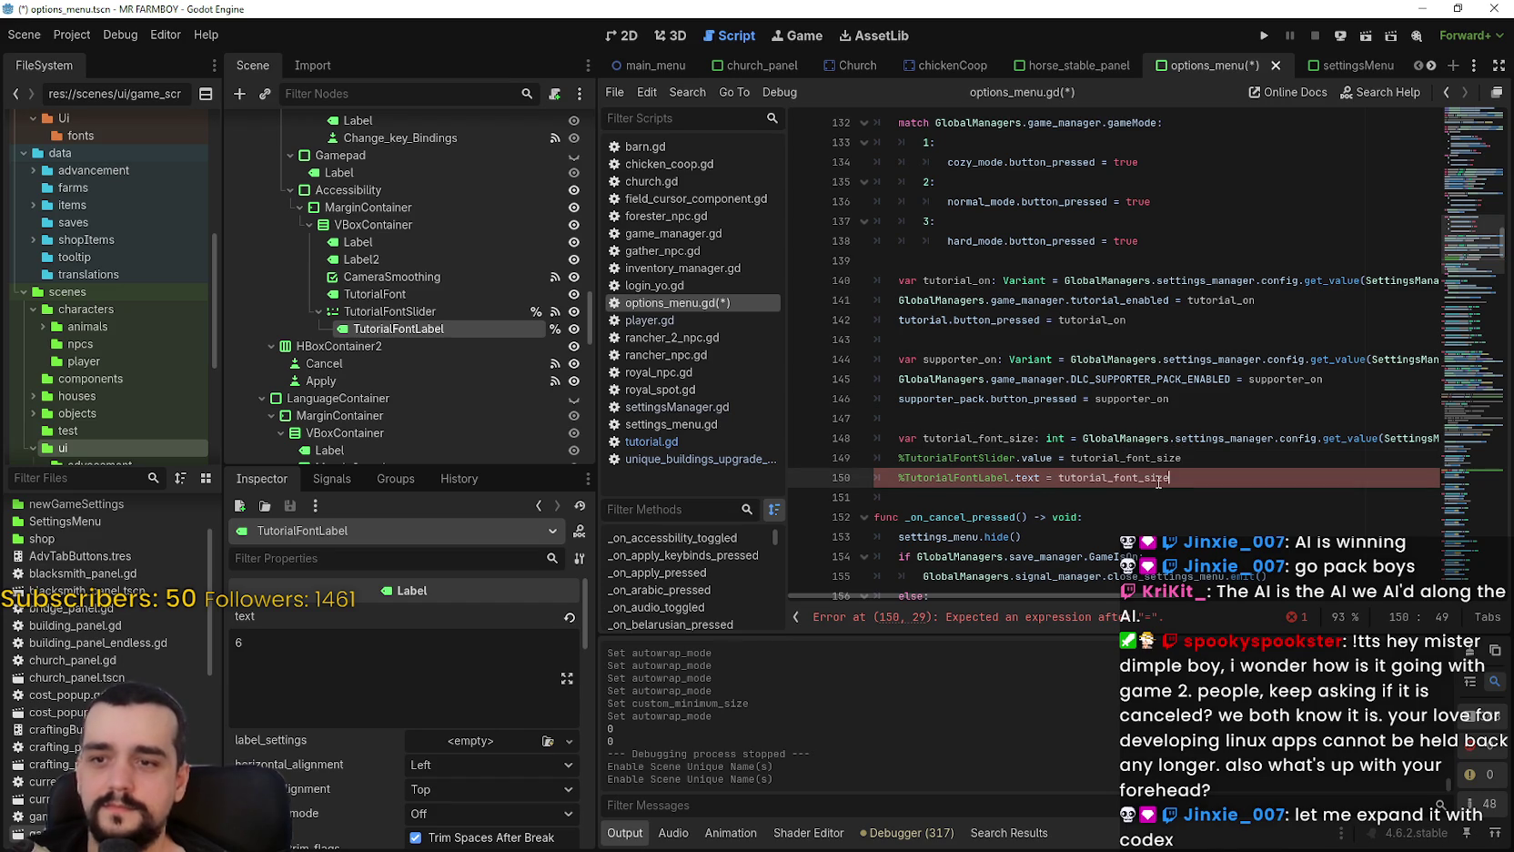
pyautogui.doubleClick(1158, 478)
pyautogui.write('(')
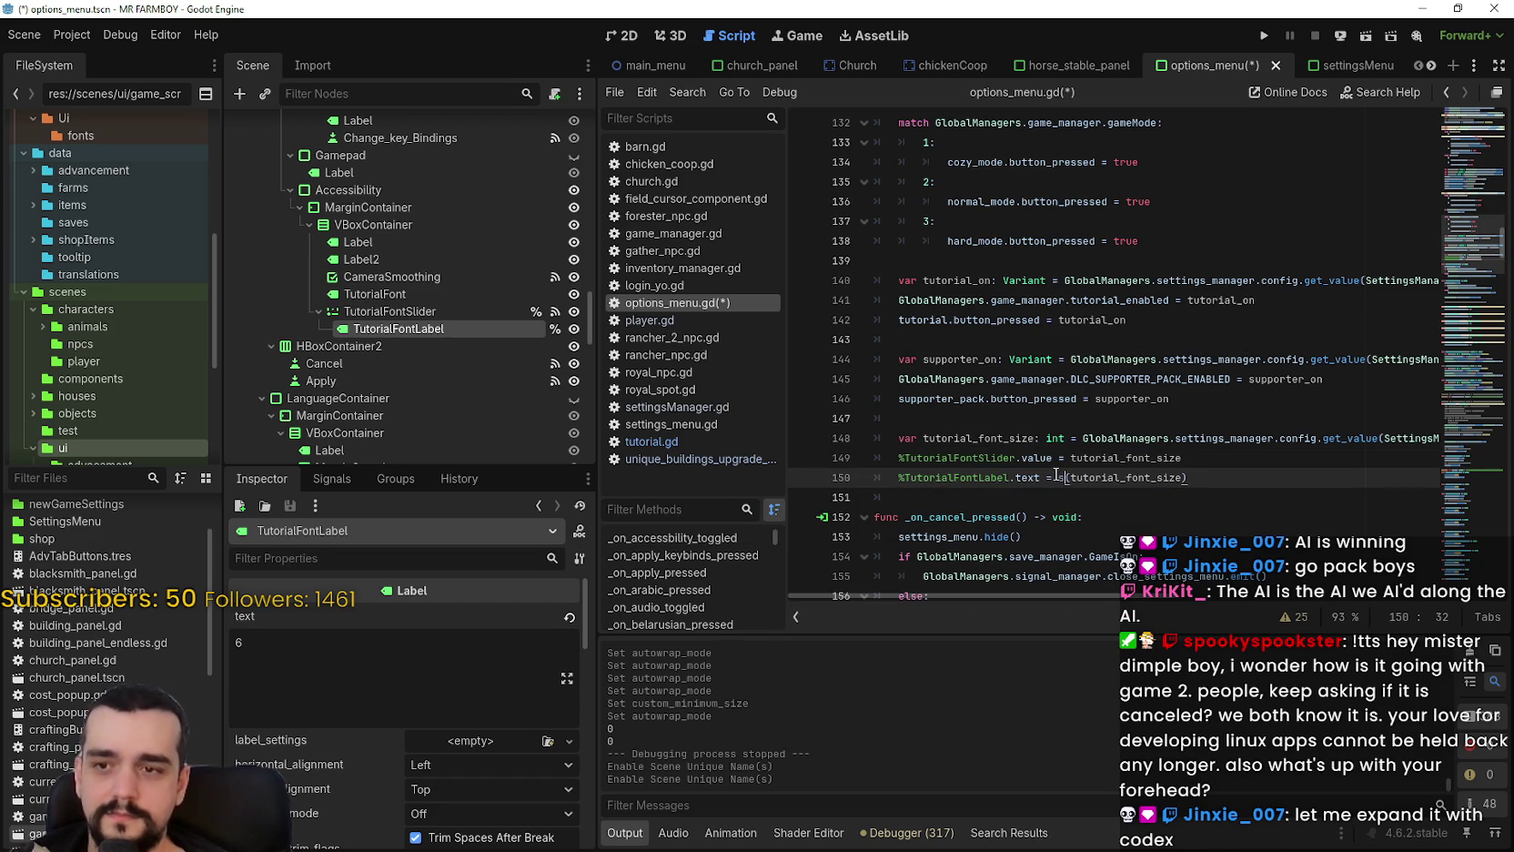
pyautogui.write('str')
pyautogui.click(1040, 438)
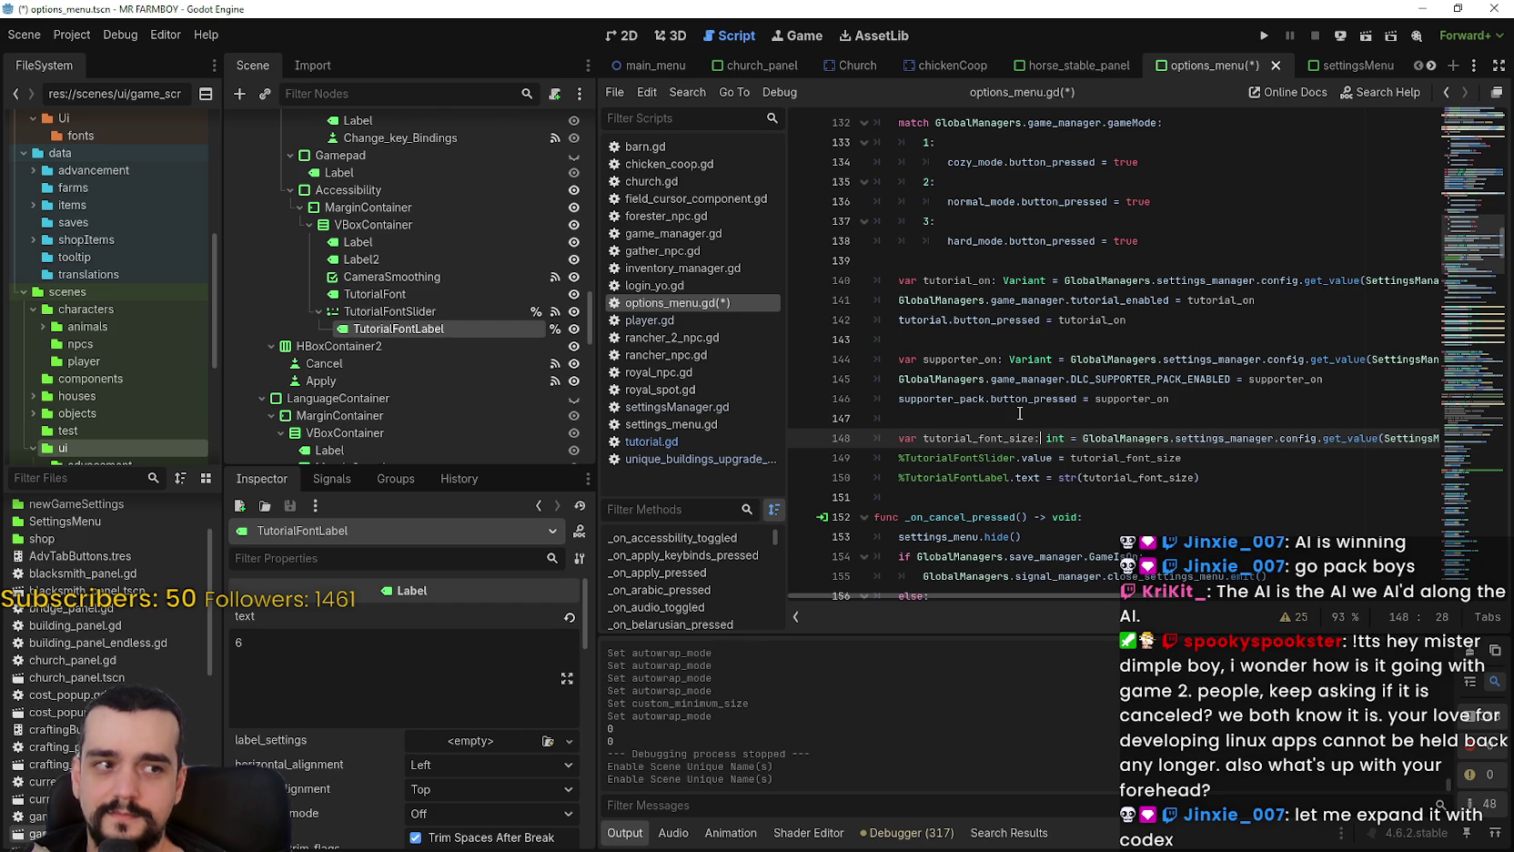
pyautogui.moveTo(1210, 477)
pyautogui.mouseDown()
pyautogui.moveTo(1223, 477)
pyautogui.moveTo(859, 477)
pyautogui.moveTo(927, 477)
pyautogui.mouseUp()
pyautogui.click(919, 479)
pyautogui.hotkey('ctrl', 's')
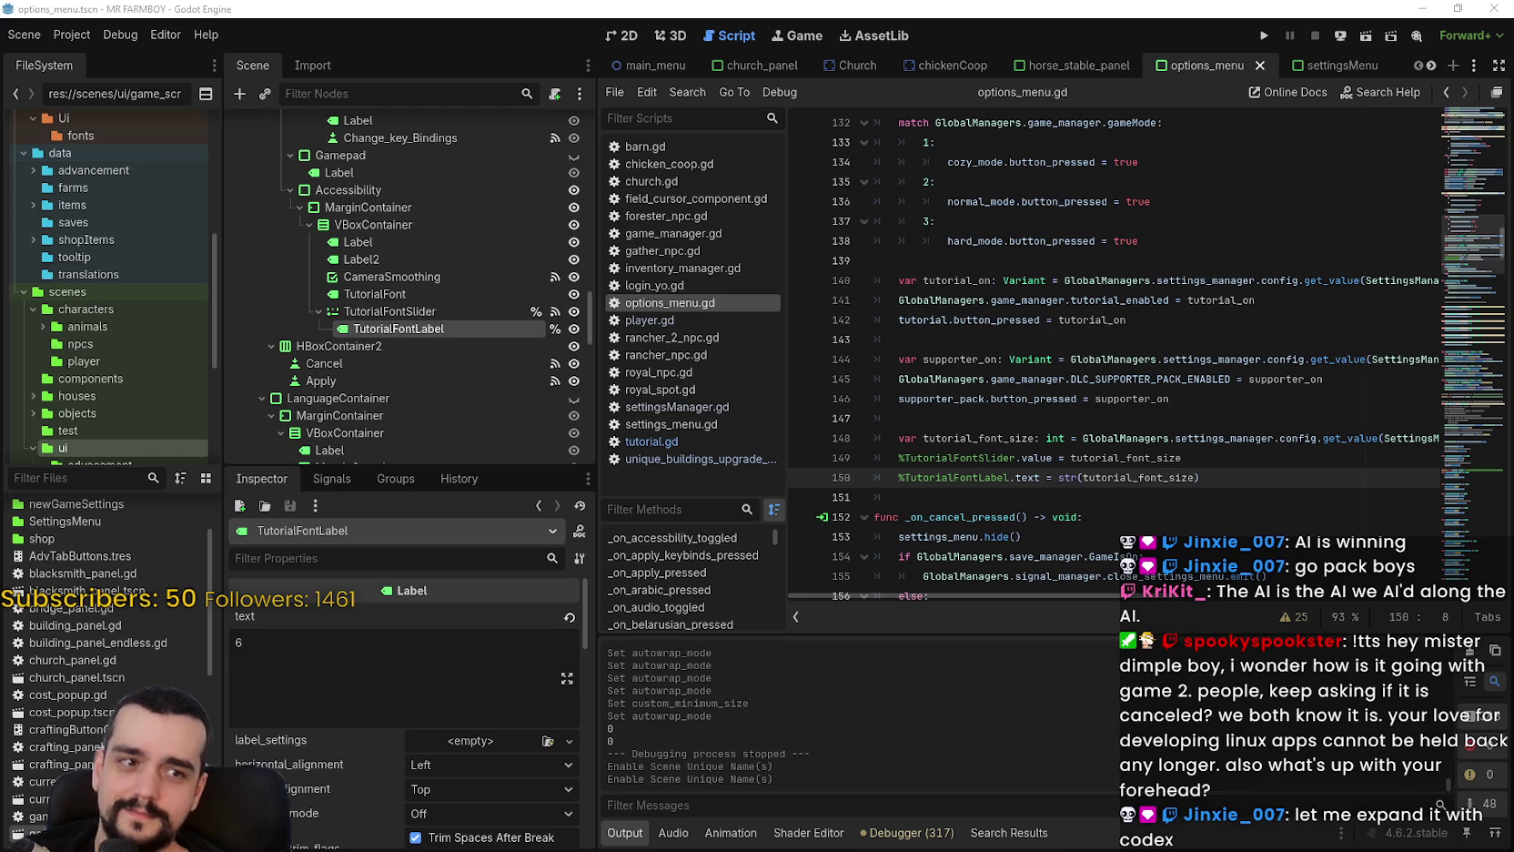
pyautogui.moveTo(1247, 477)
pyautogui.mouseDown()
pyautogui.moveTo(900, 477)
pyautogui.moveTo(847, 424)
pyautogui.moveTo(920, 439)
pyautogui.mouseUp()
pyautogui.click(898, 439)
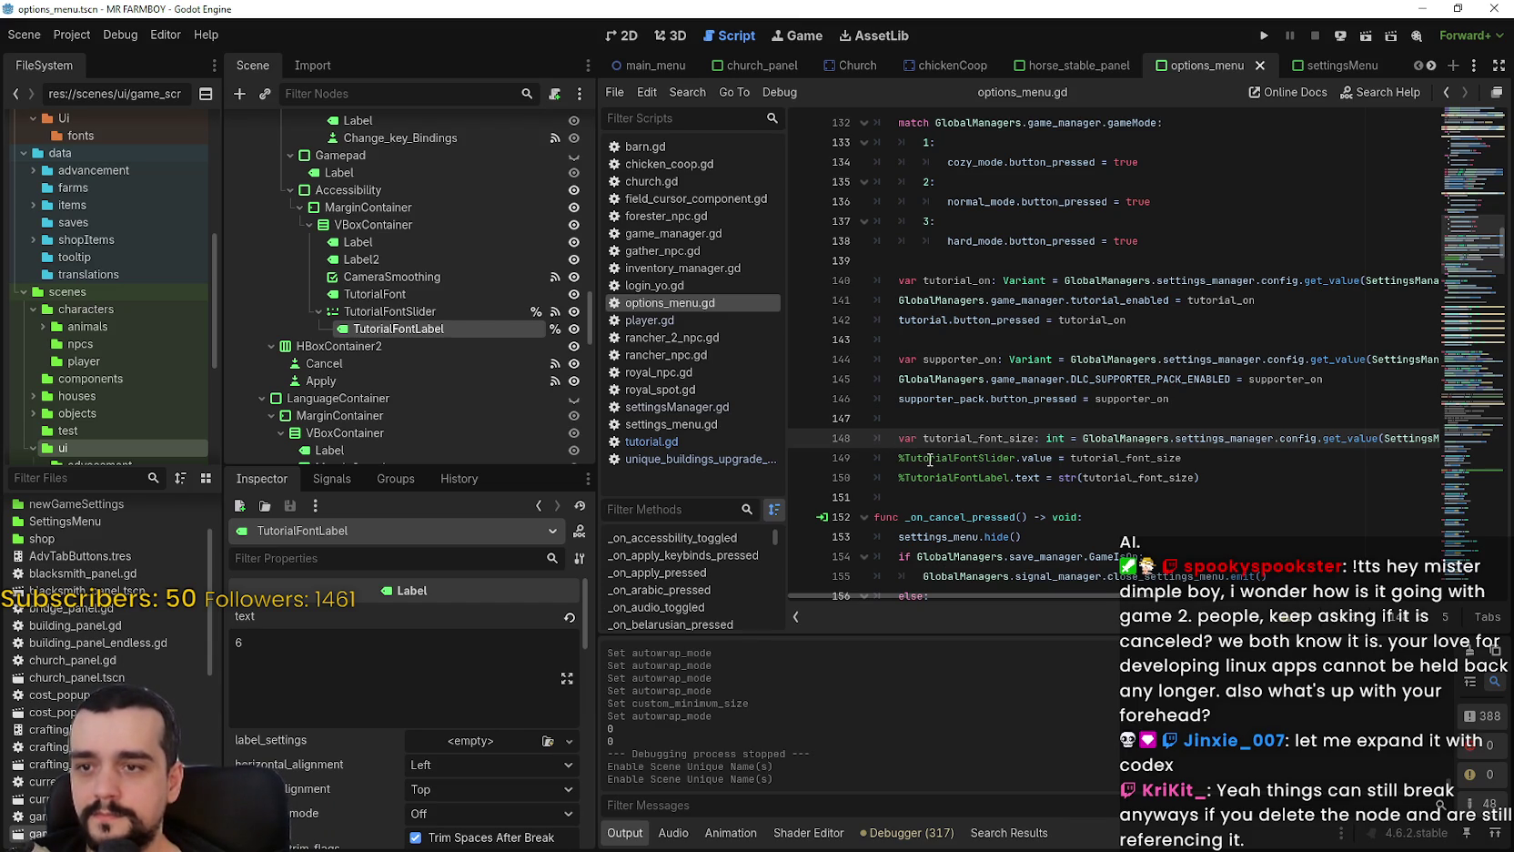
pyautogui.click(1179, 494)
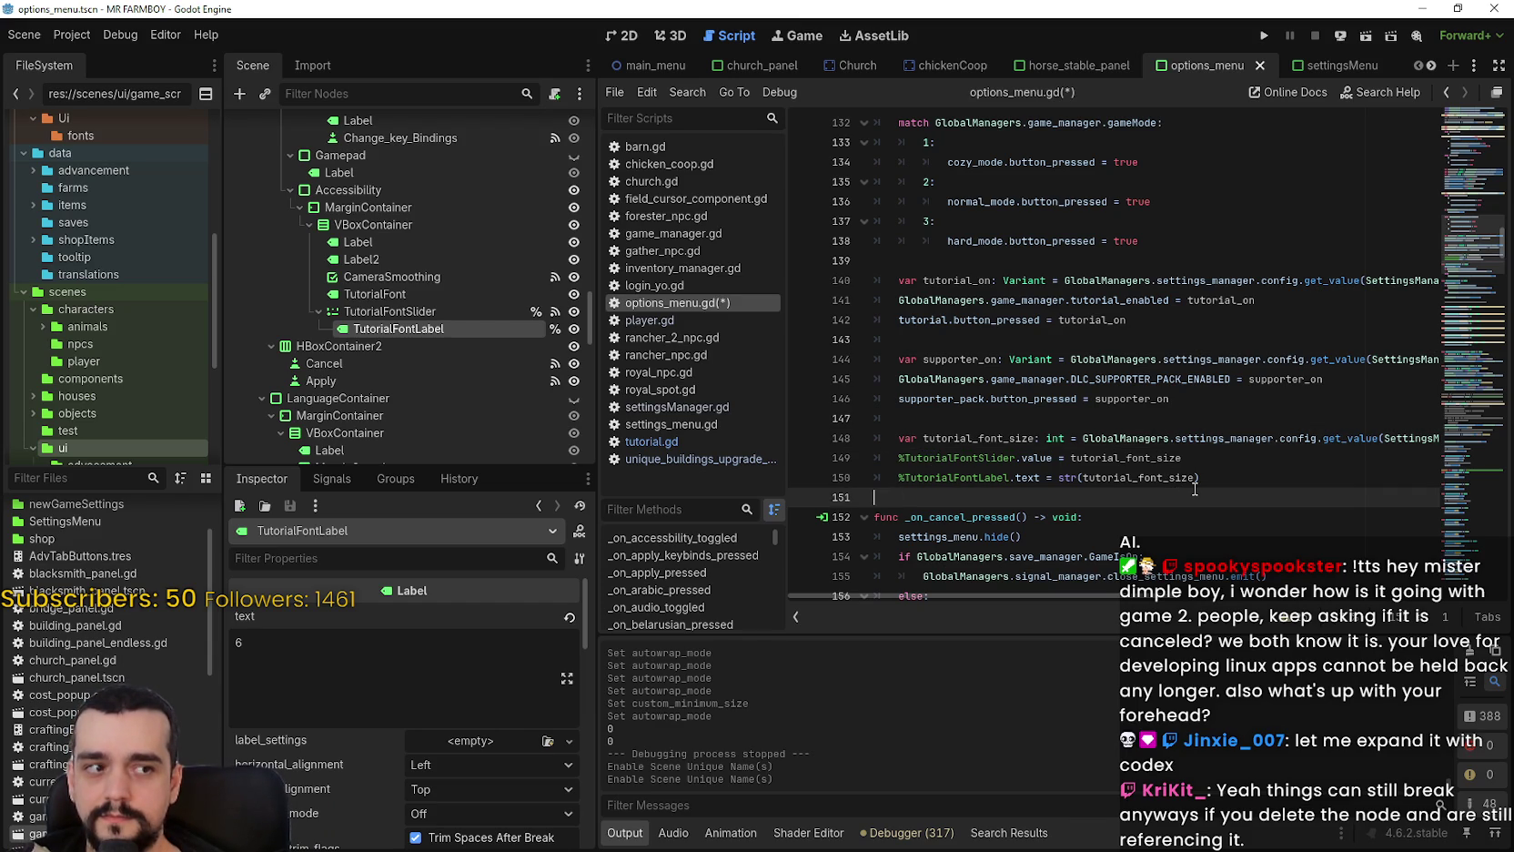
pyautogui.hotkey('ctrl', 's')
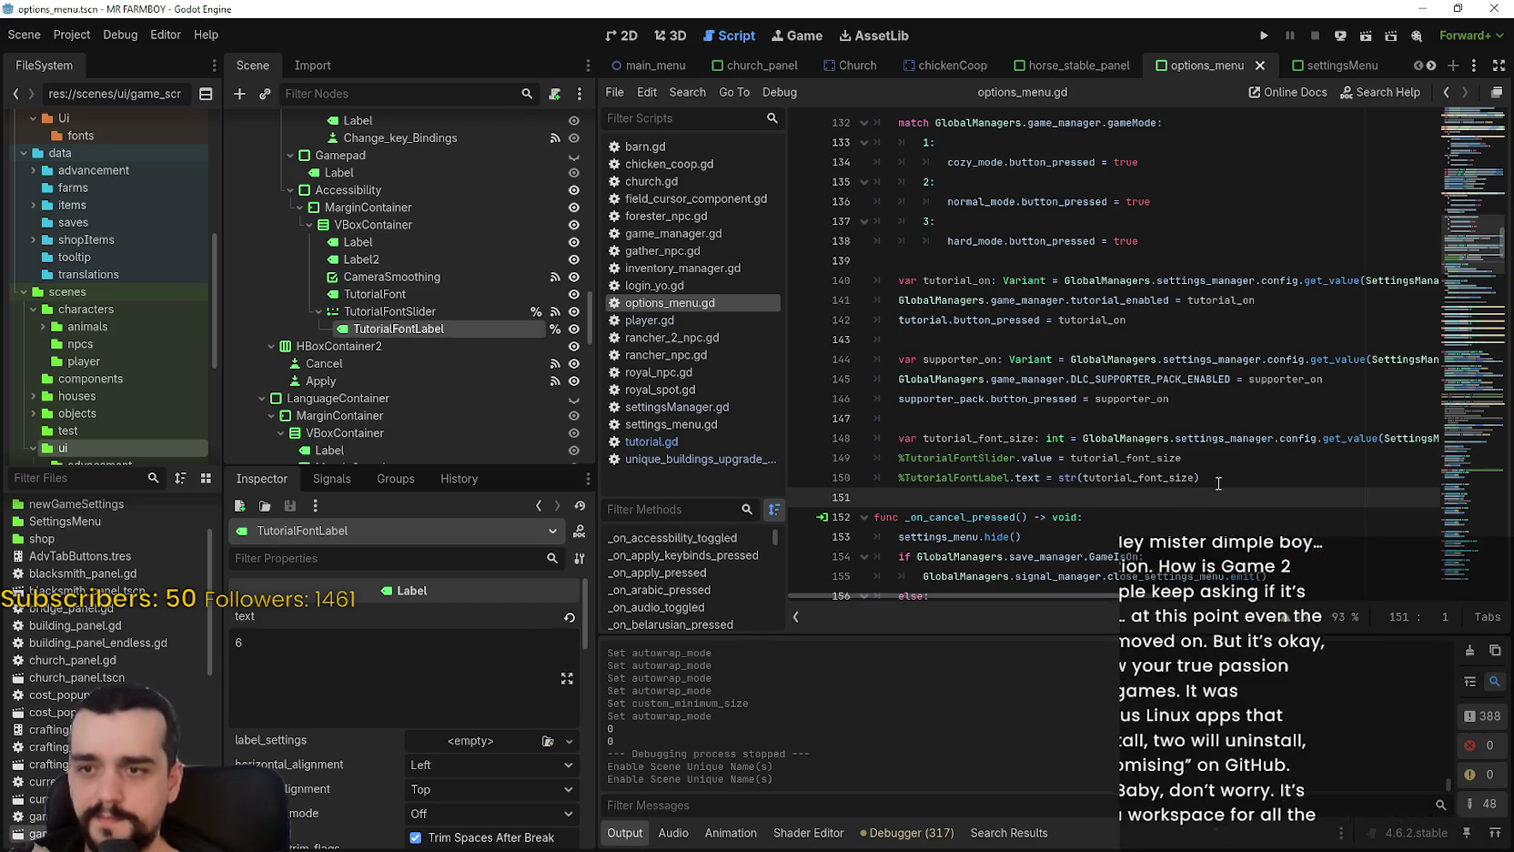
pyautogui.click(1228, 470)
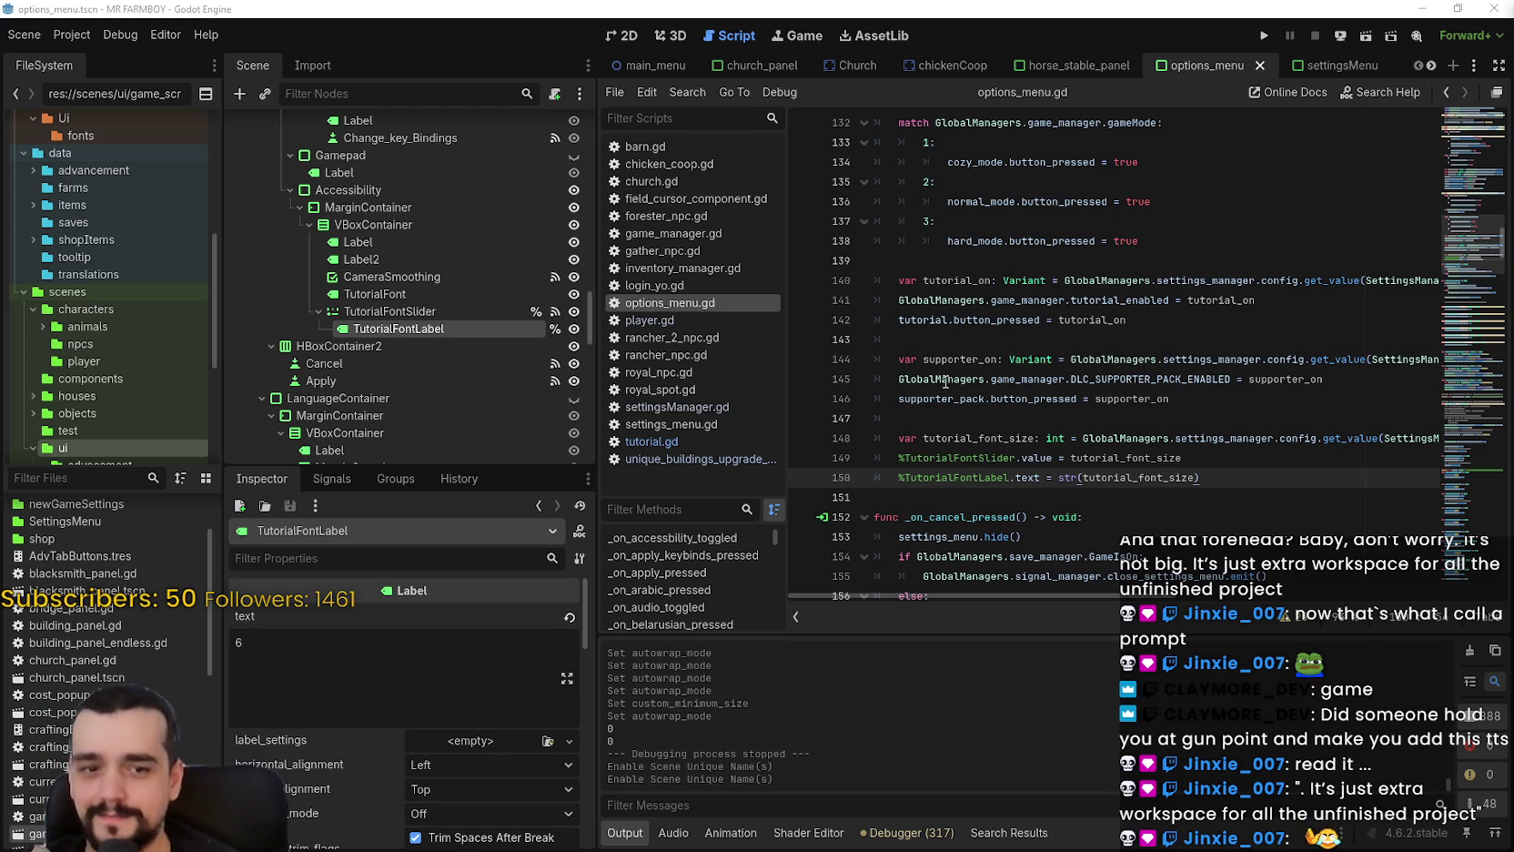
# Copy the tutorial font-size lines 148–150 and save options_menu.gd.
pyautogui.click(1000, 413)
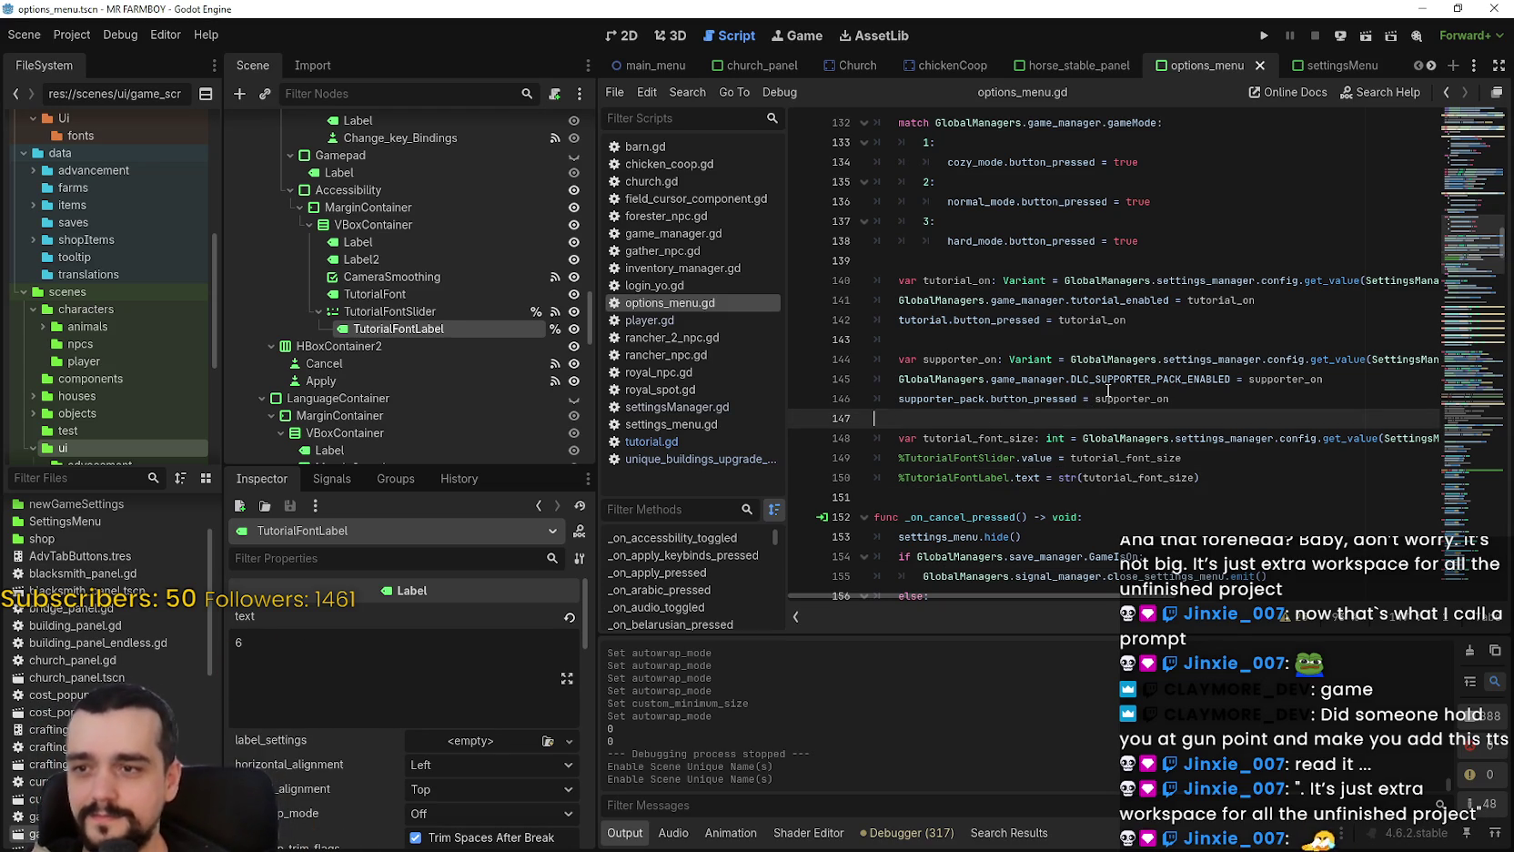
pyautogui.hotkey('ctrl', 'z')
pyautogui.hotkey('ctrl', 'z')
pyautogui.hotkey('ctrl', 'z')
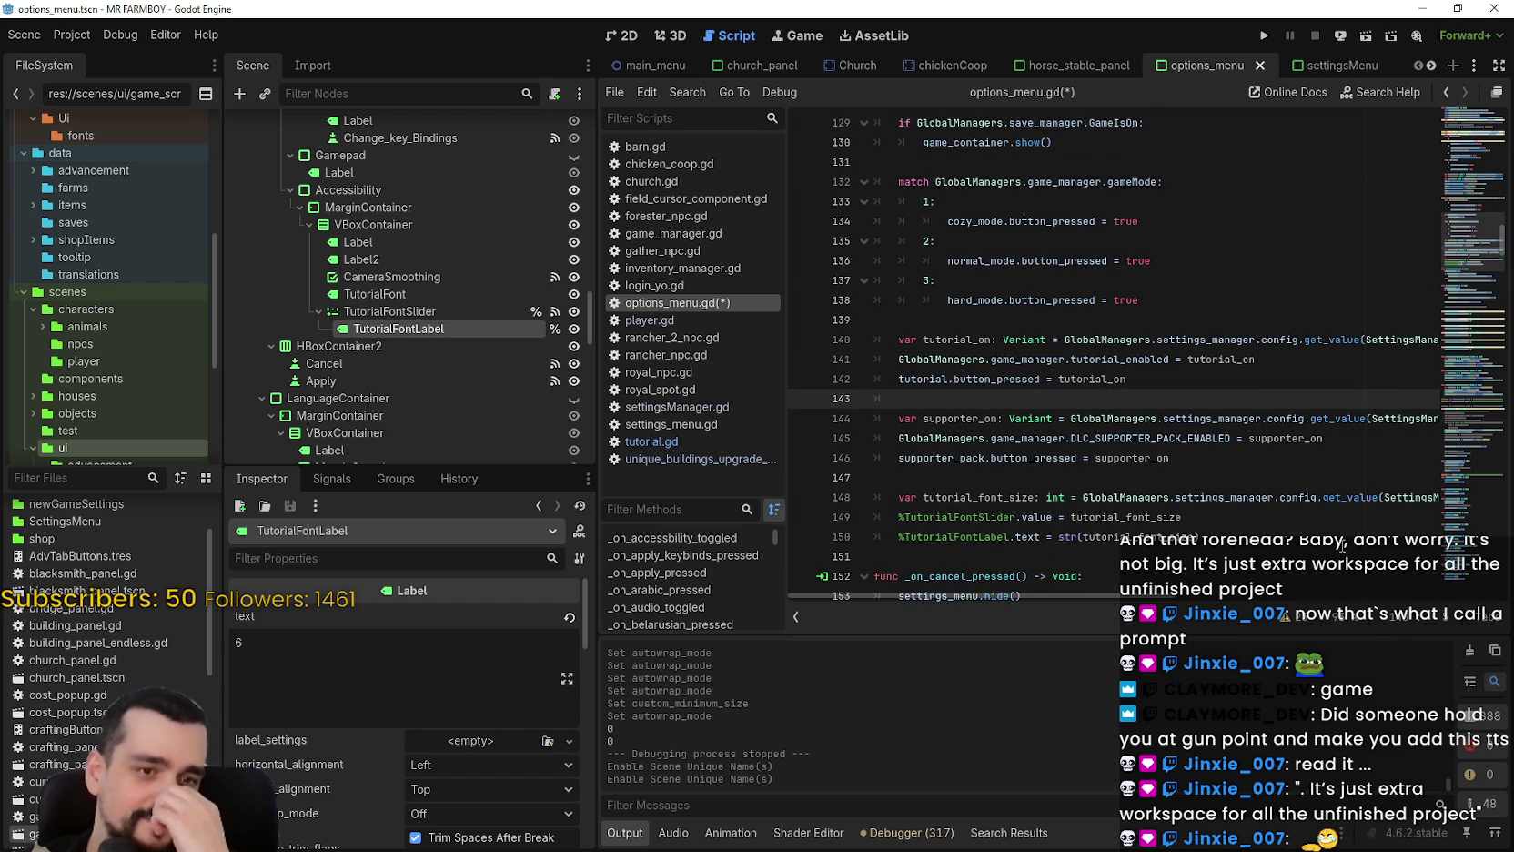
pyautogui.scroll(-1, 1199, 391)
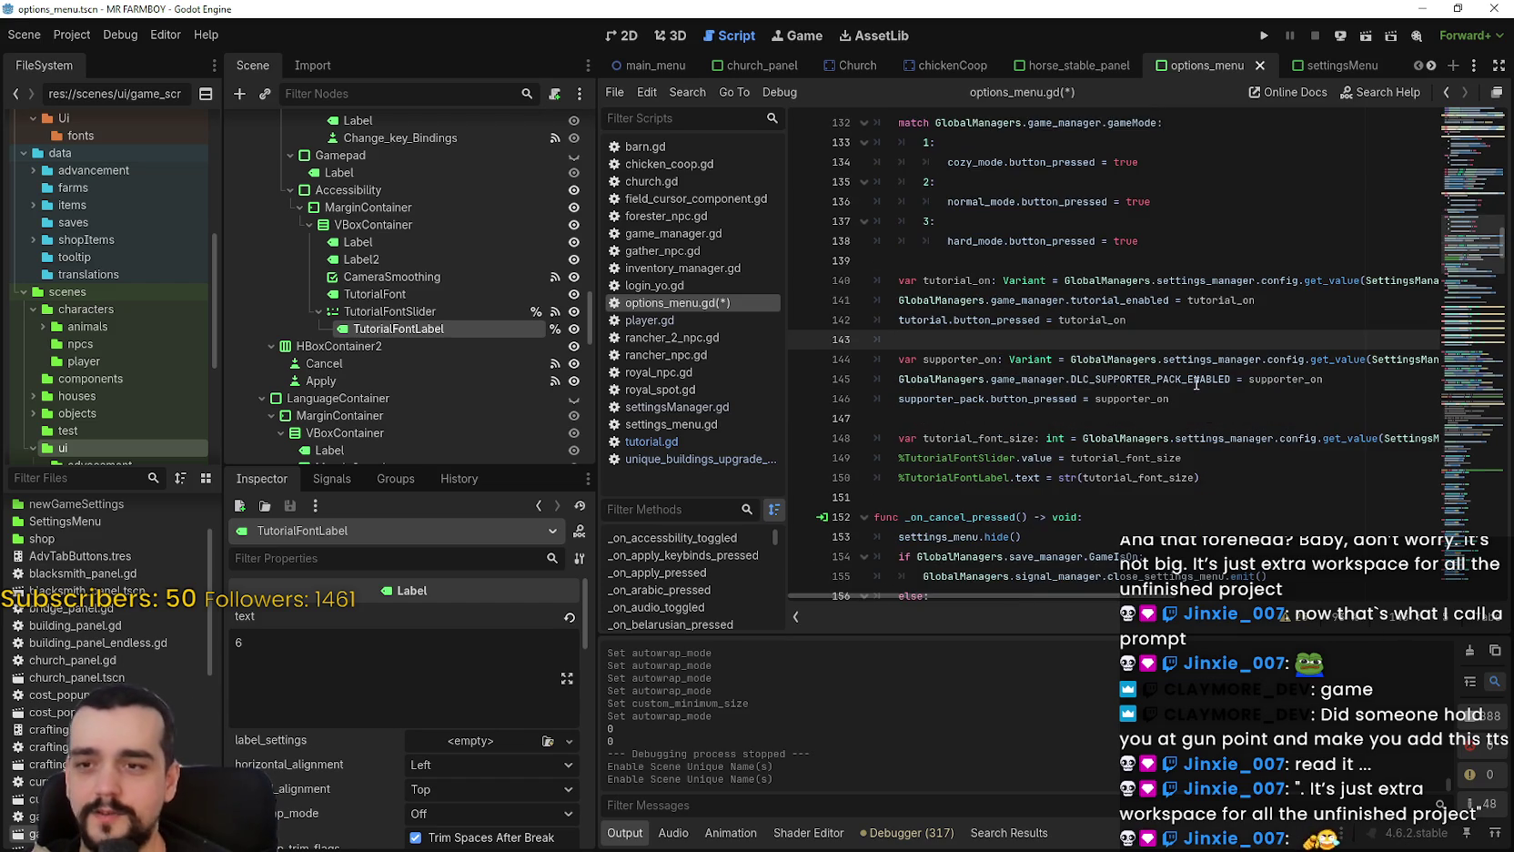
pyautogui.moveTo(1196, 387); pyautogui.dragTo(901, 338)
pyautogui.moveTo(1201, 476)
pyautogui.mouseDown()
pyautogui.moveTo(910, 459)
pyautogui.moveTo(906, 434)
pyautogui.moveTo(887, 434)
pyautogui.mouseUp()
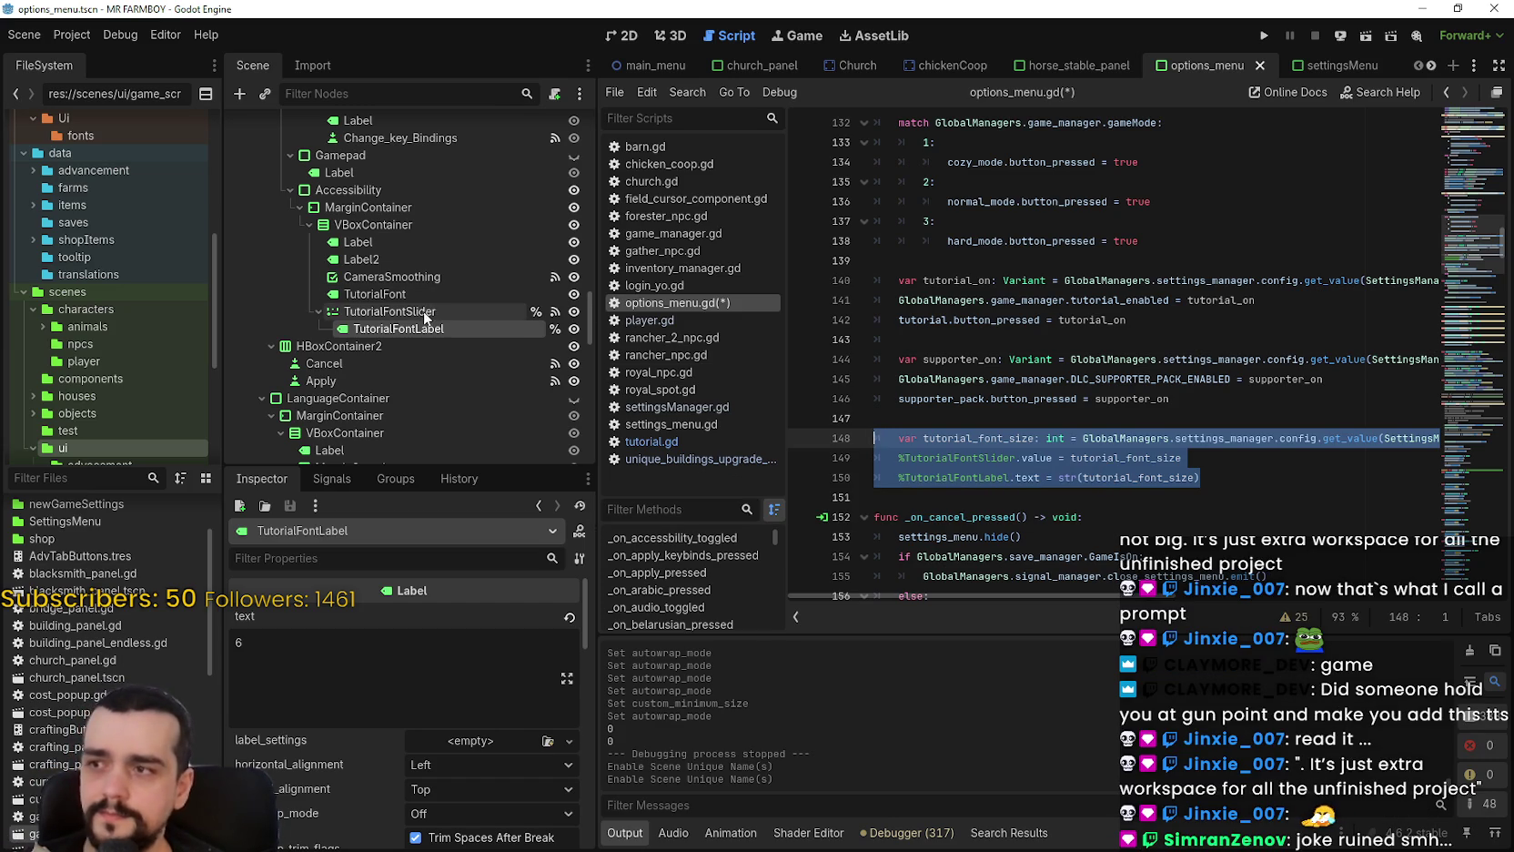
pyautogui.moveTo(586, 329)
pyautogui.mouseDown()
pyautogui.moveTo(580, 437)
pyautogui.moveTo(587, 334)
pyautogui.moveTo(604, 316)
pyautogui.mouseUp()
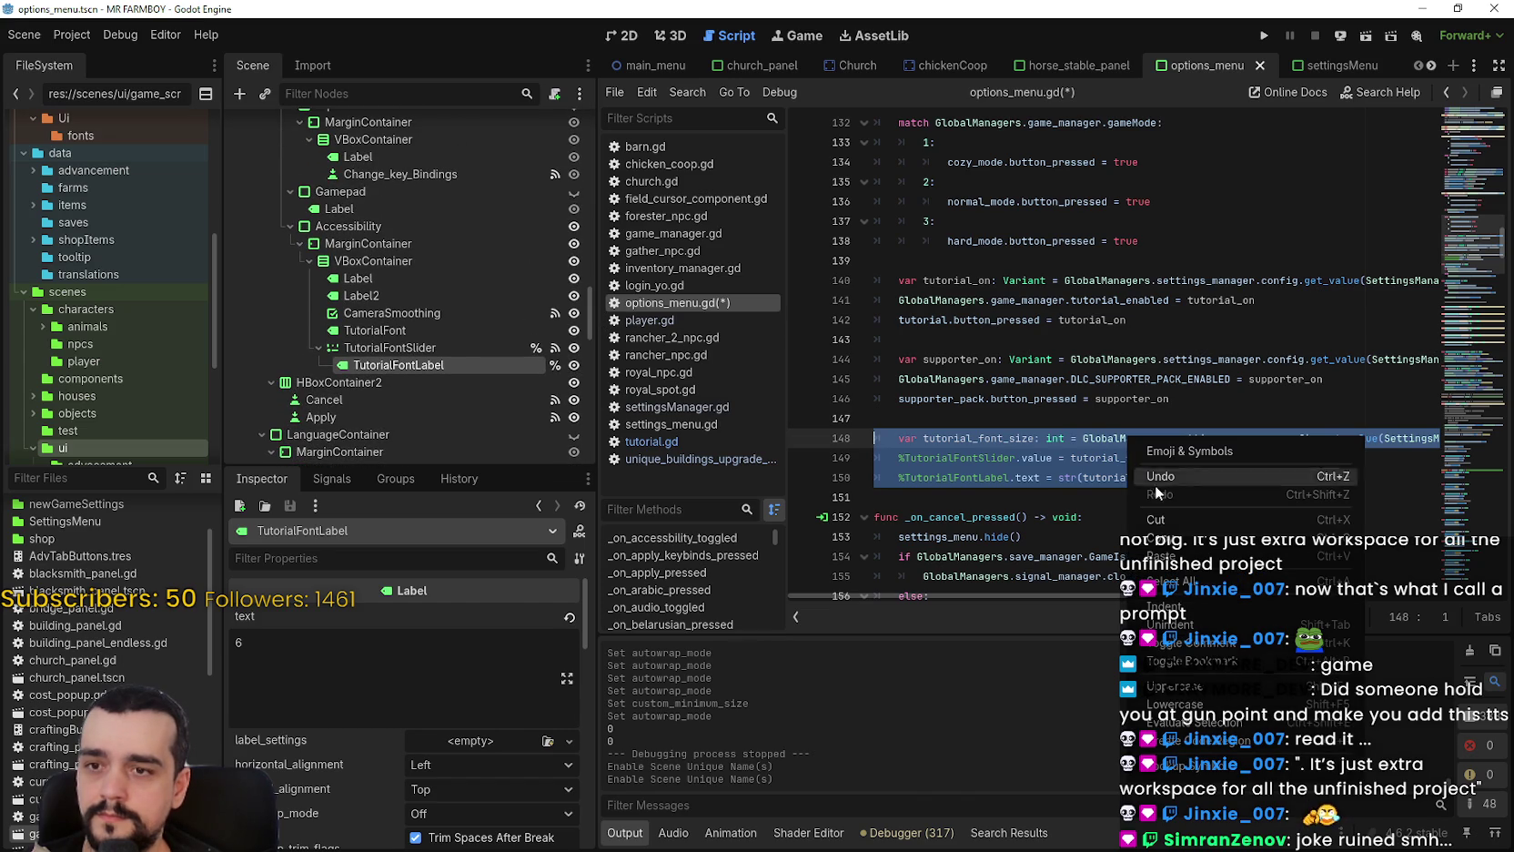
pyautogui.press('Down')
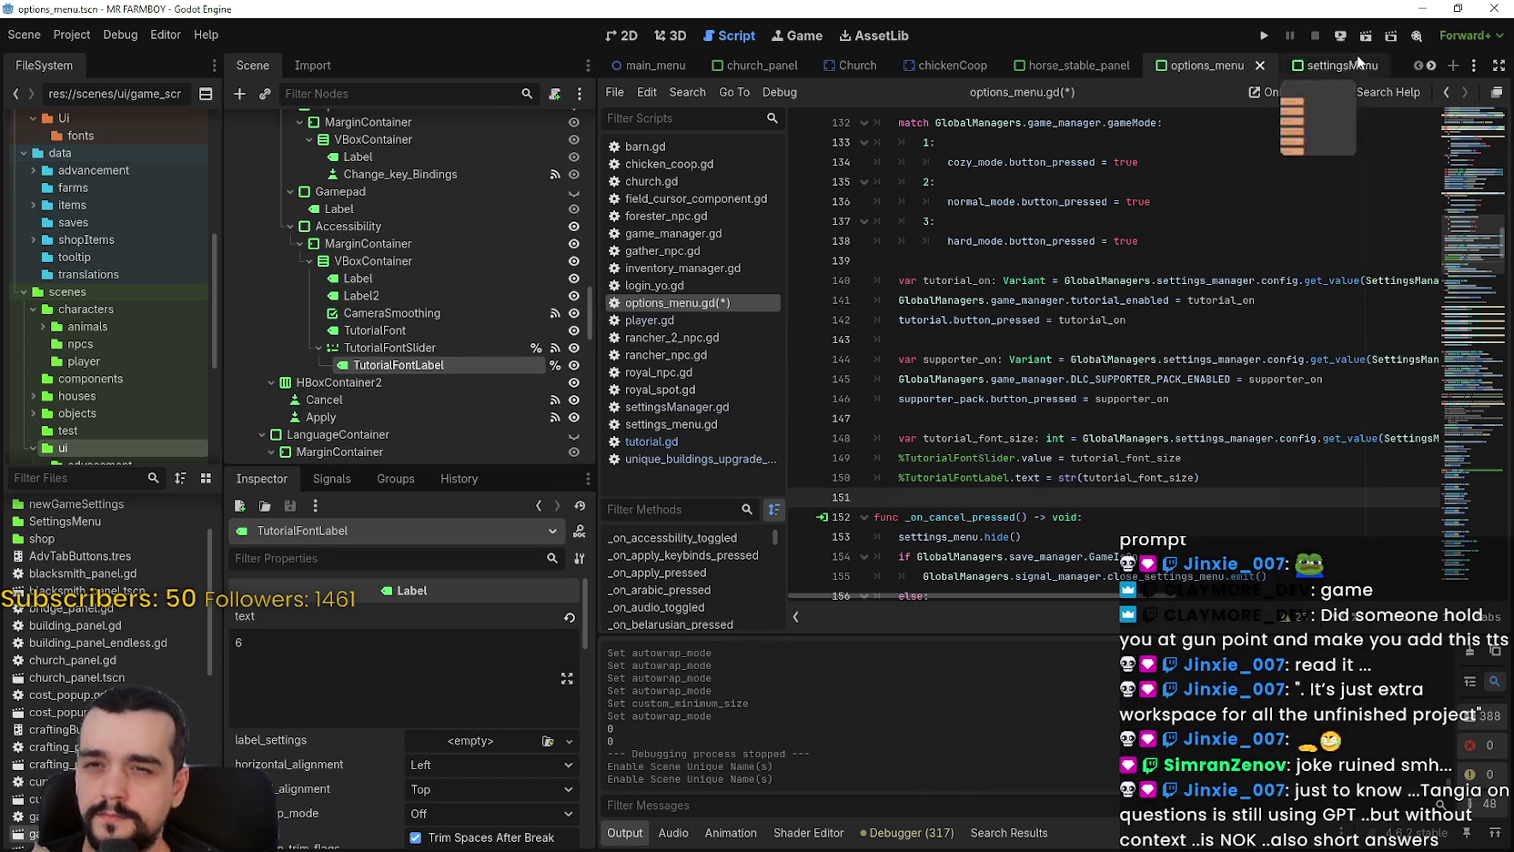
pyautogui.hotkey('ctrl', 's')
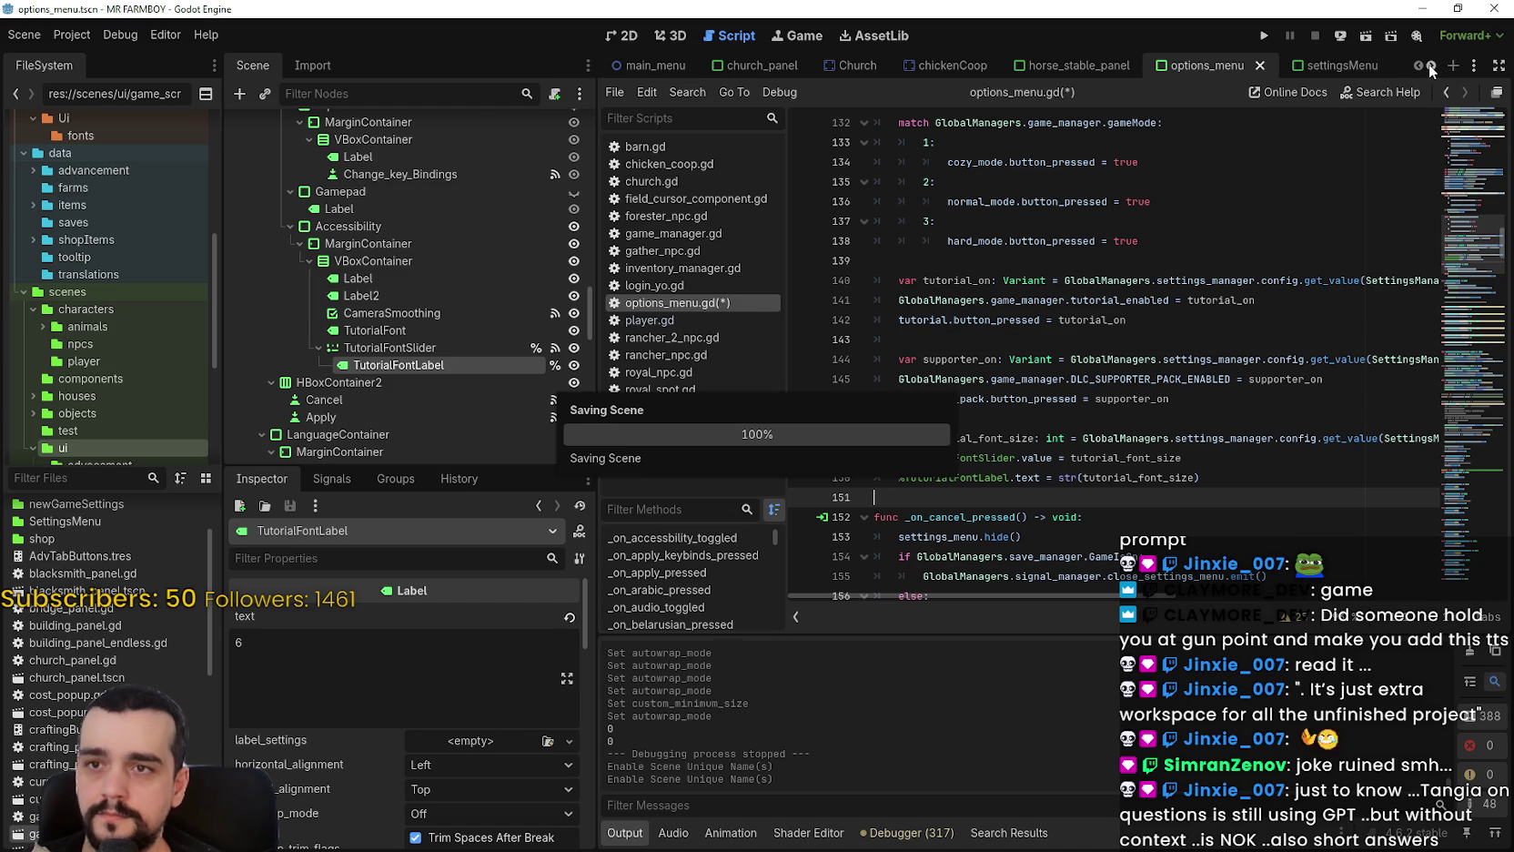
pyautogui.click(1431, 65)
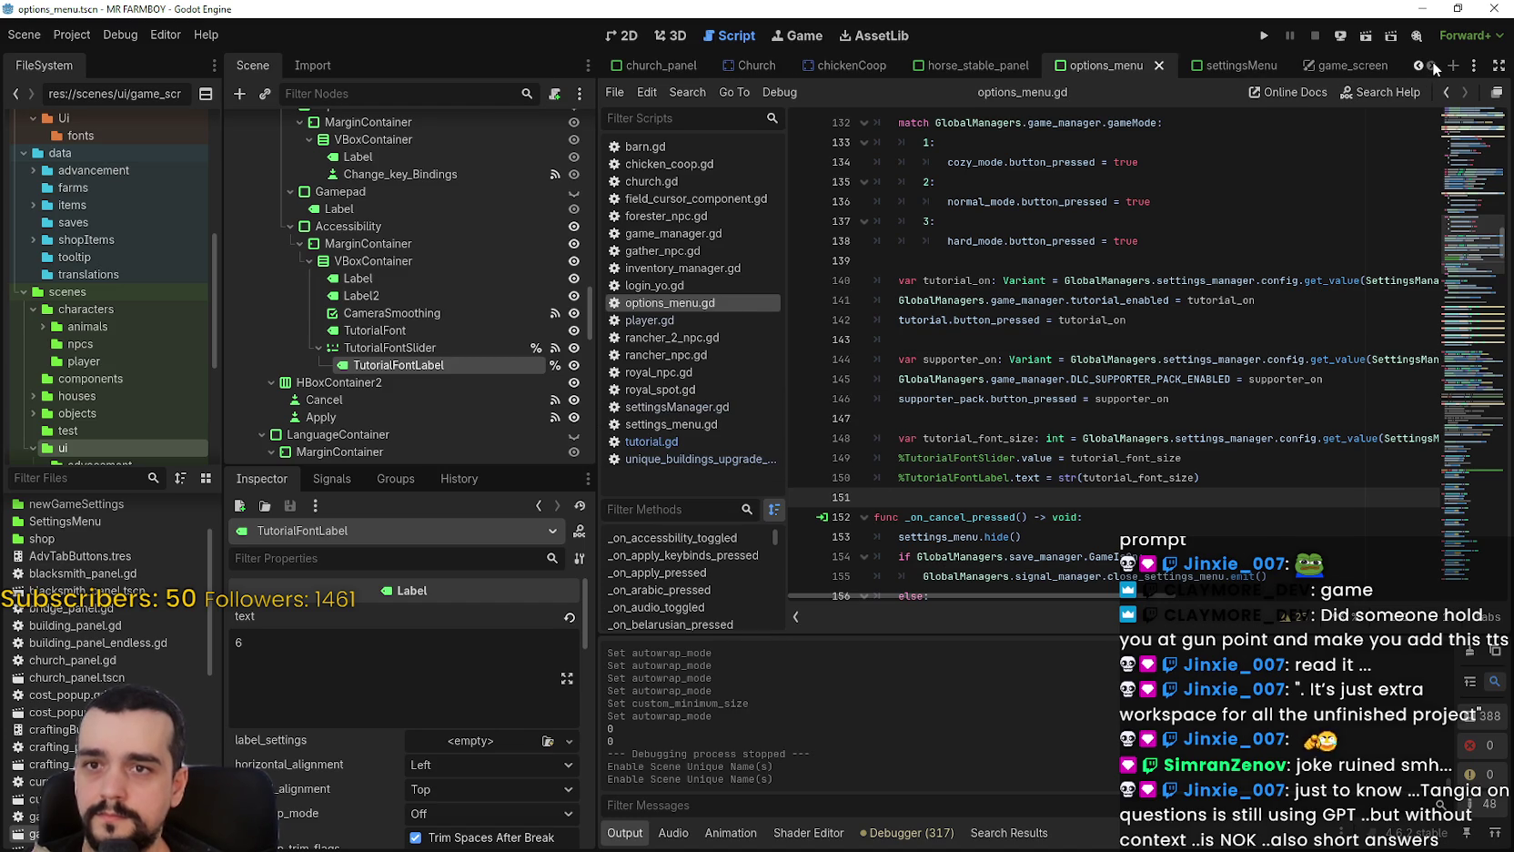
# Open tutorial.gd in game_screen and paste the three font-size lines after line 144 in _ready().
pyautogui.click(1343, 68)
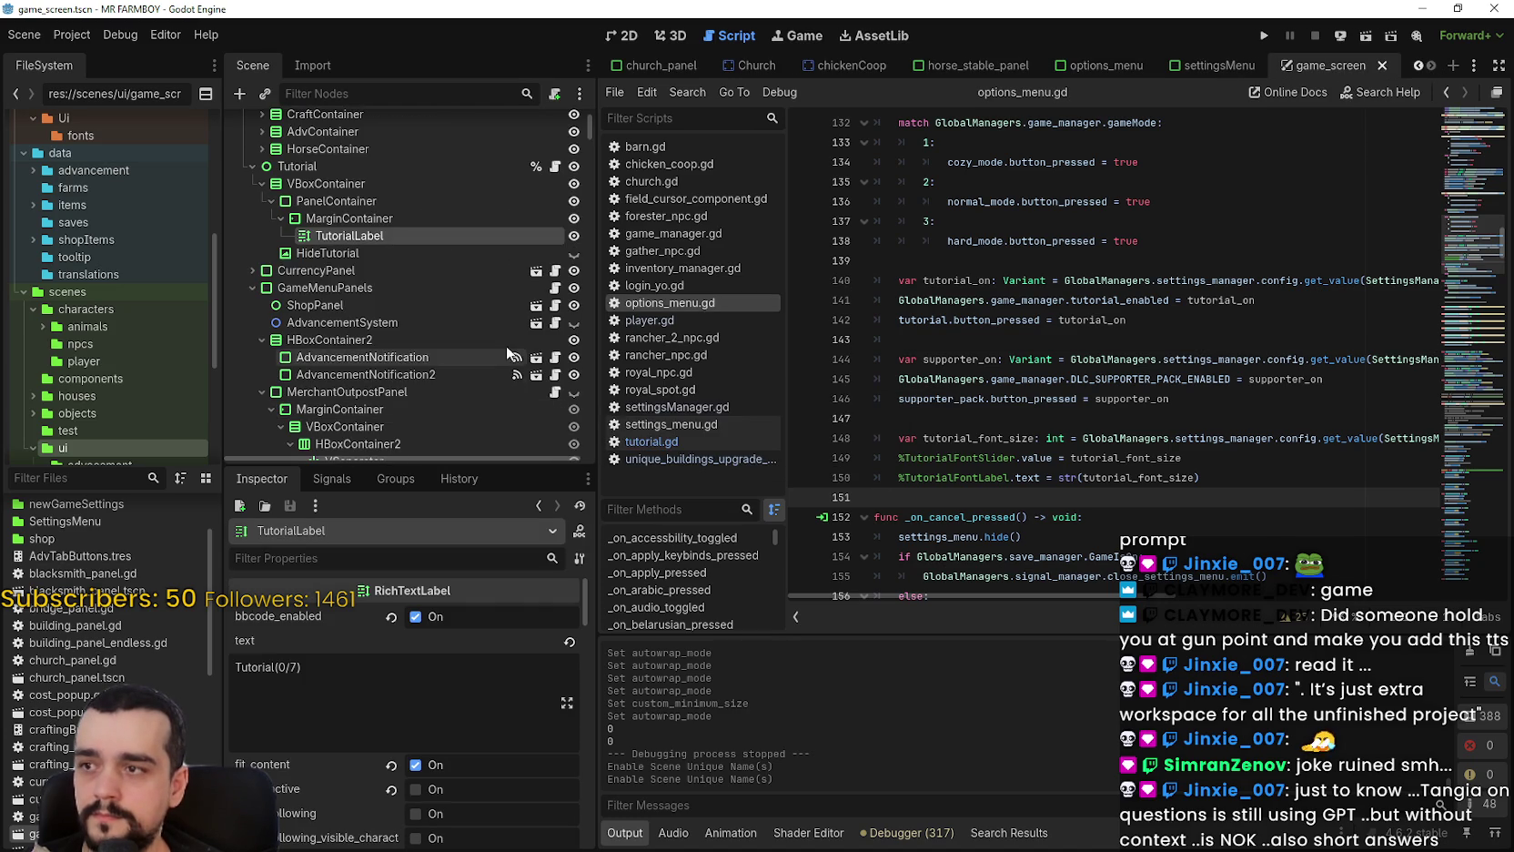
pyautogui.click(556, 166)
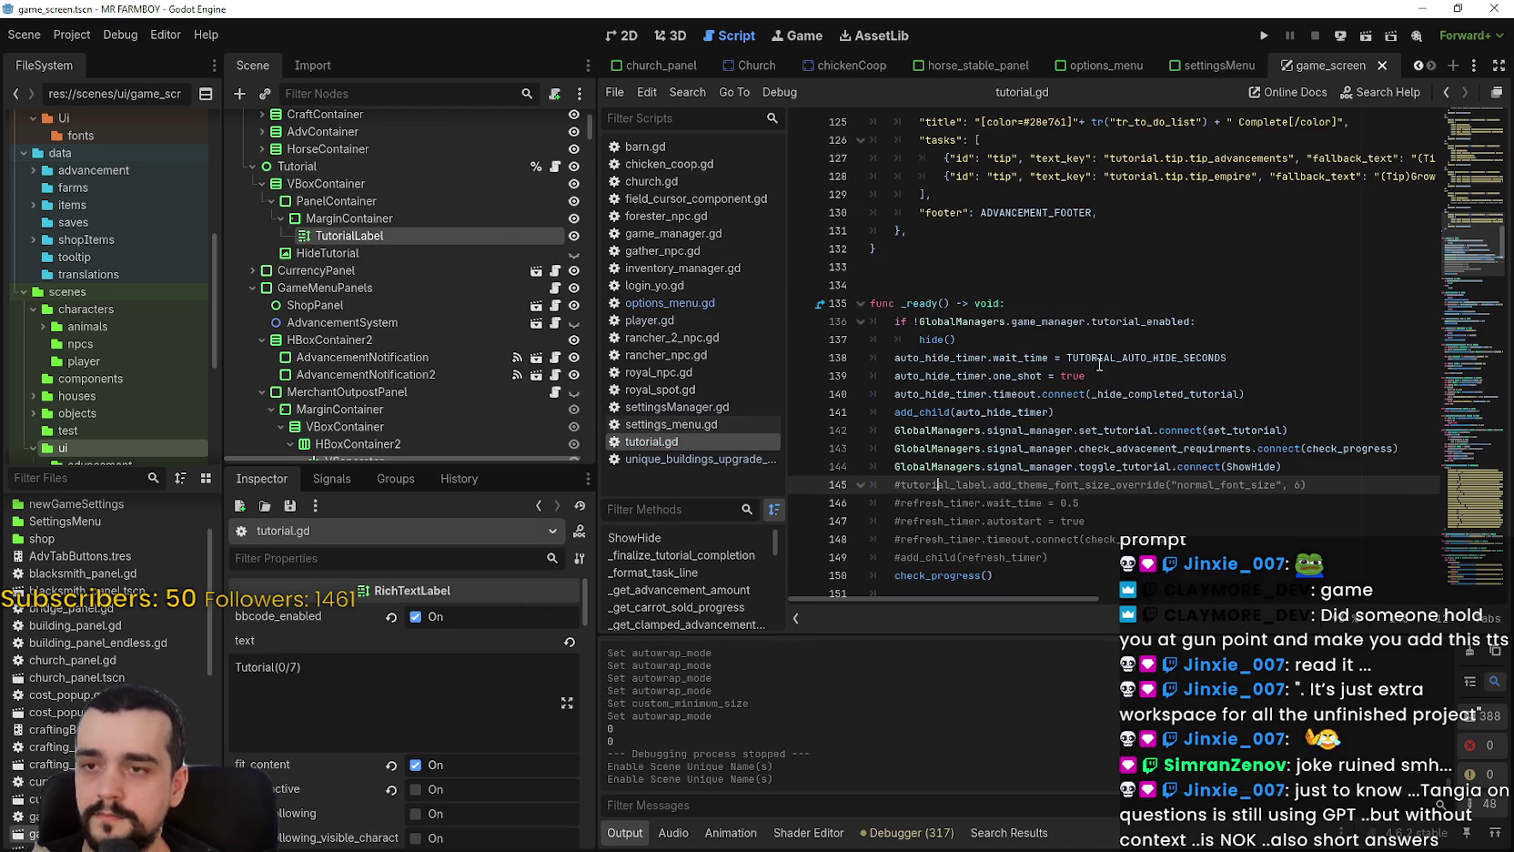
pyautogui.press('Return')
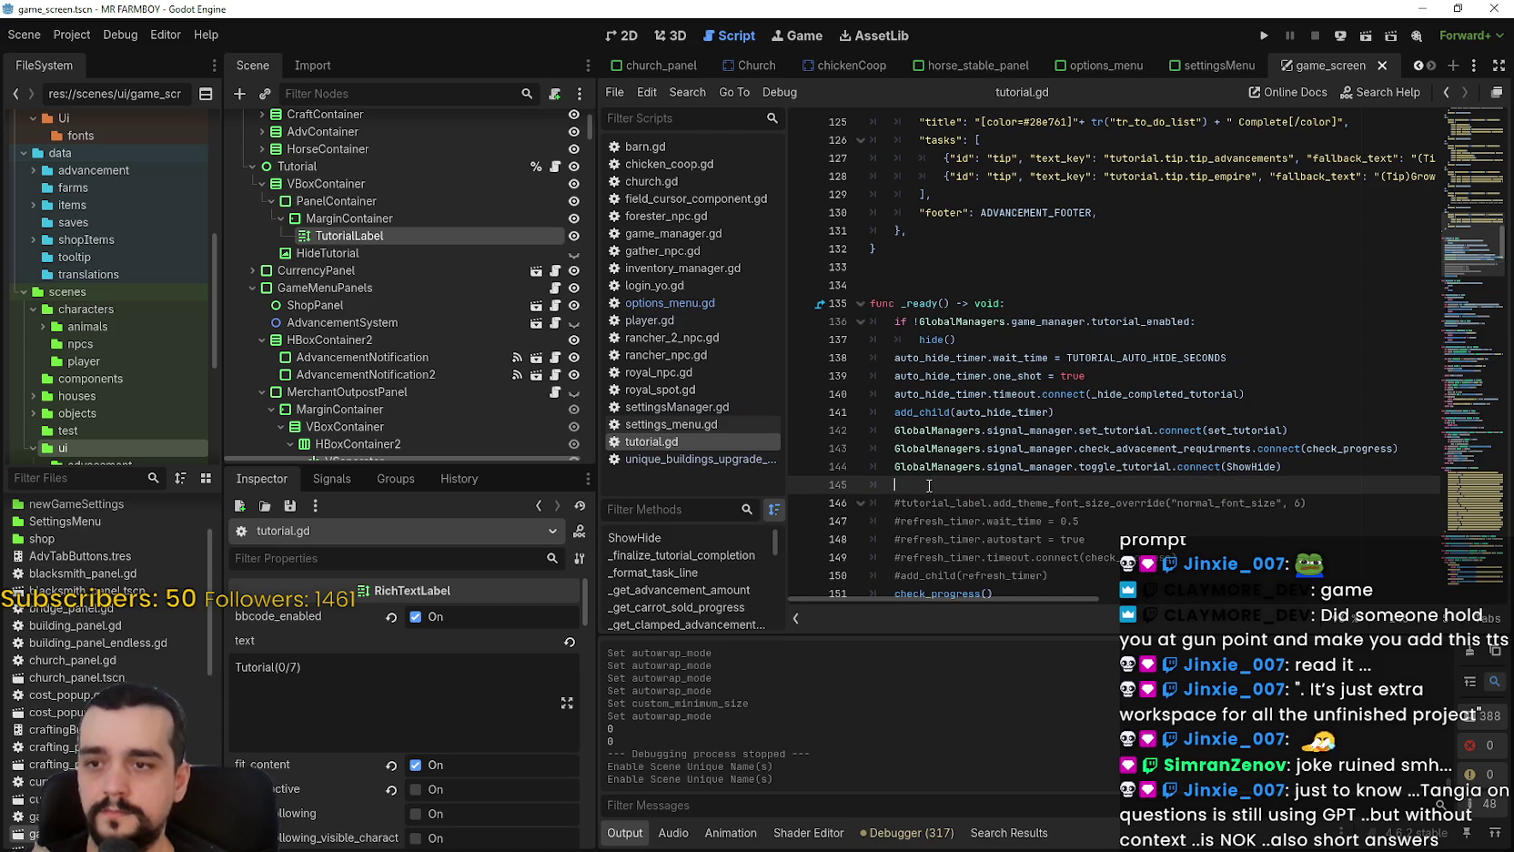
pyautogui.hotkey('ctrl', 'v')
pyautogui.click(1292, 467)
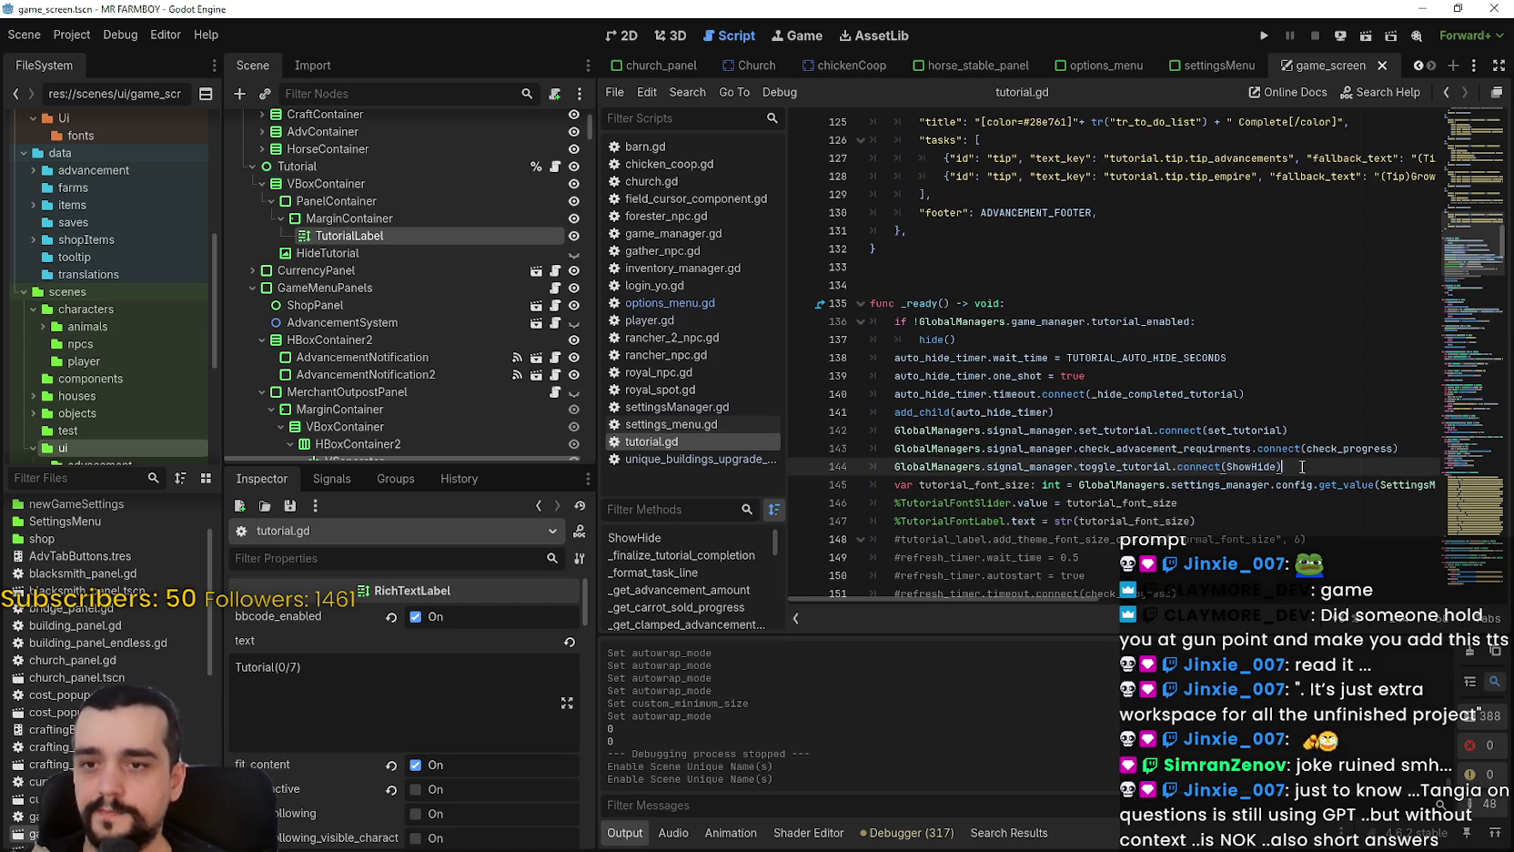
pyautogui.press('Return')
pyautogui.click(1204, 535)
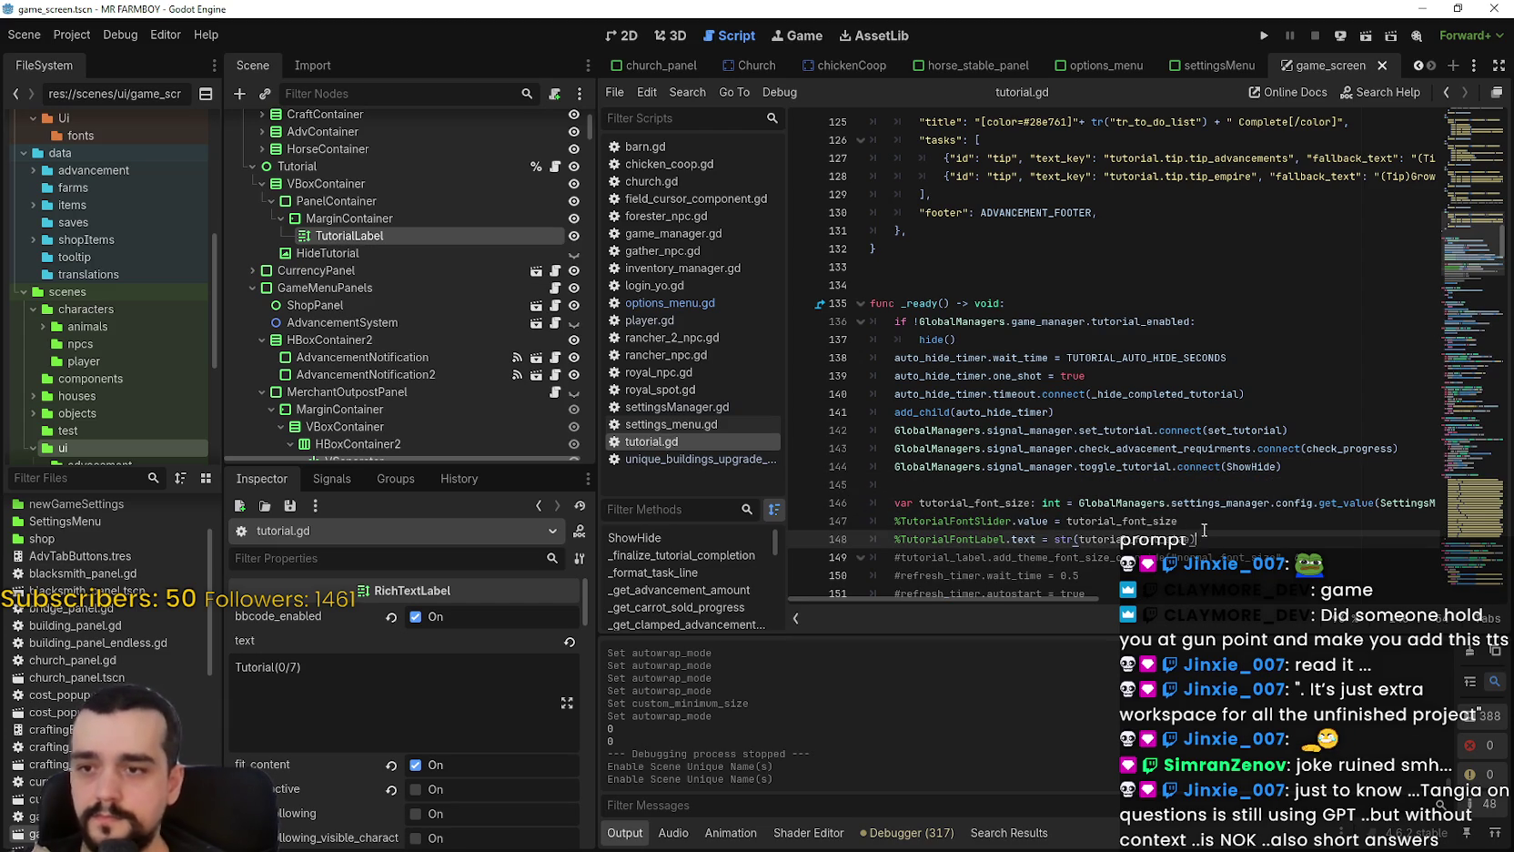
pyautogui.doubleClick(974, 502)
pyautogui.click(1292, 505)
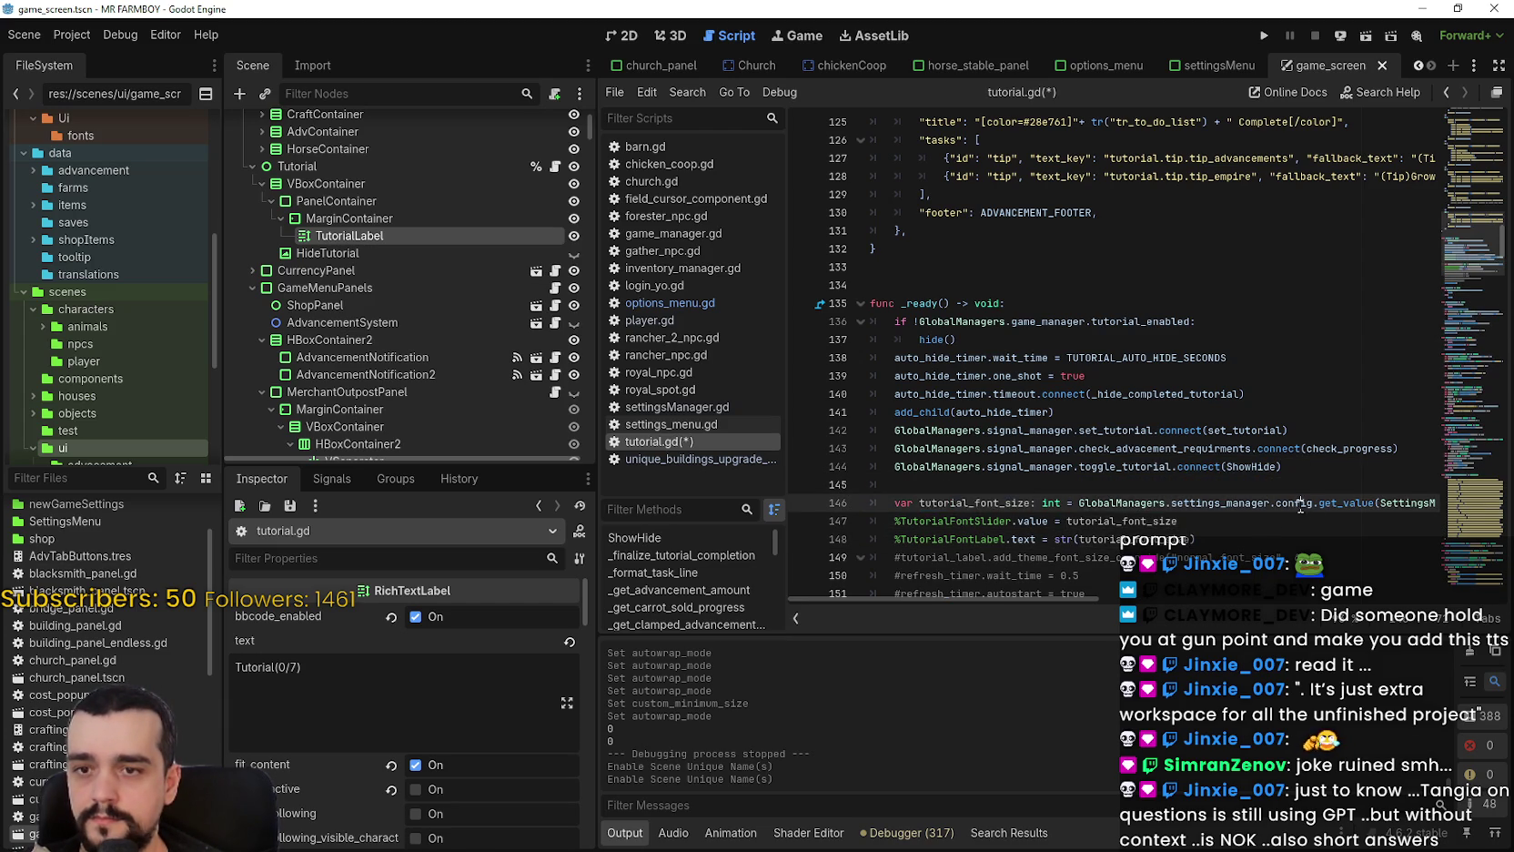
pyautogui.press('End')
pyautogui.press('Down')
pyautogui.press('Down')
pyautogui.moveTo(1248, 601); pyautogui.dragTo(1073, 600)
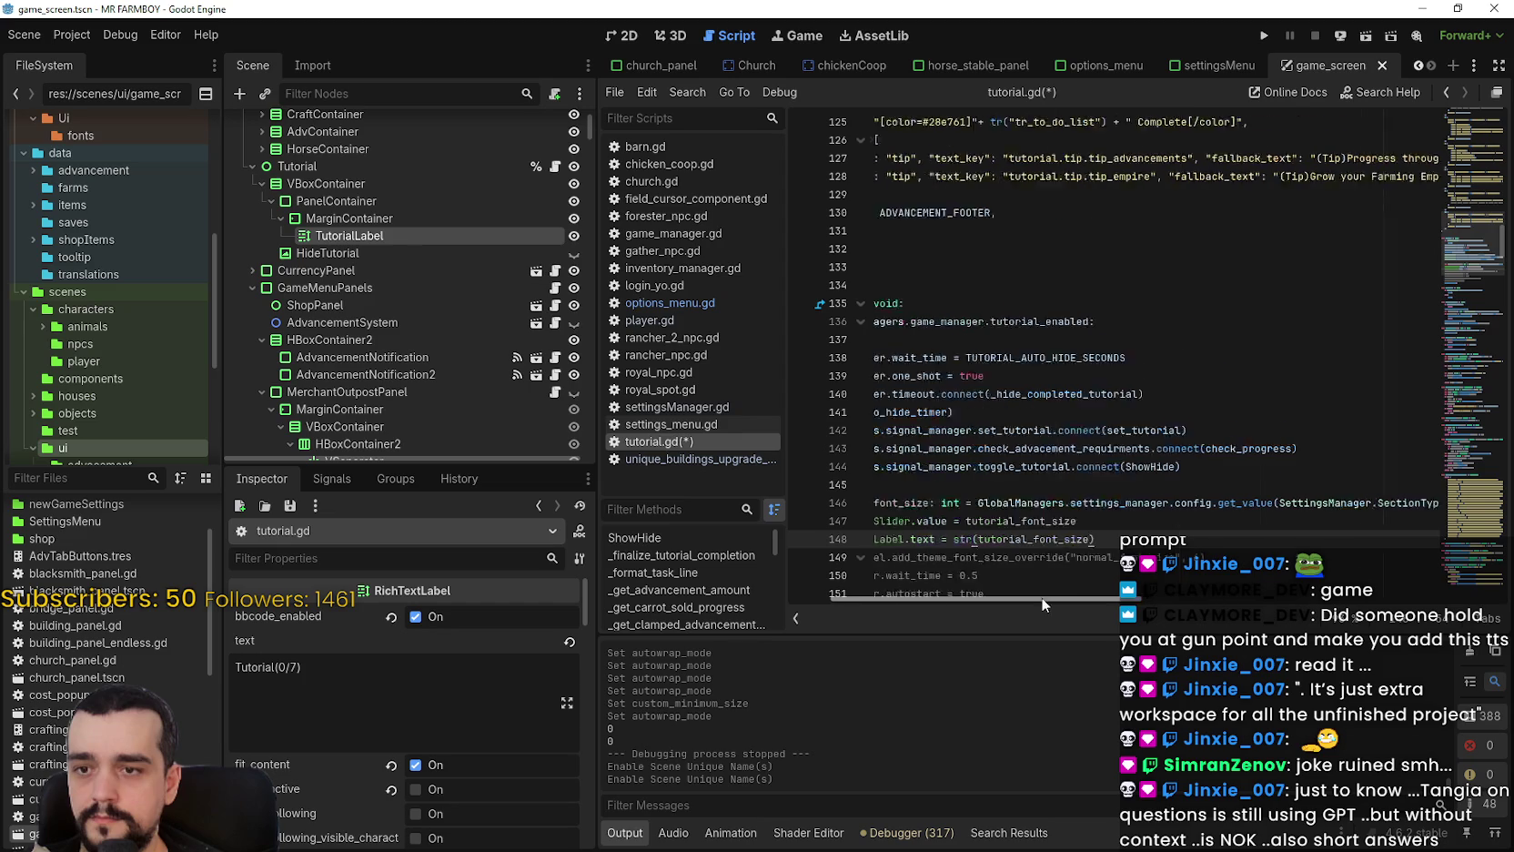
pyautogui.moveTo(1195, 539); pyautogui.dragTo(891, 527)
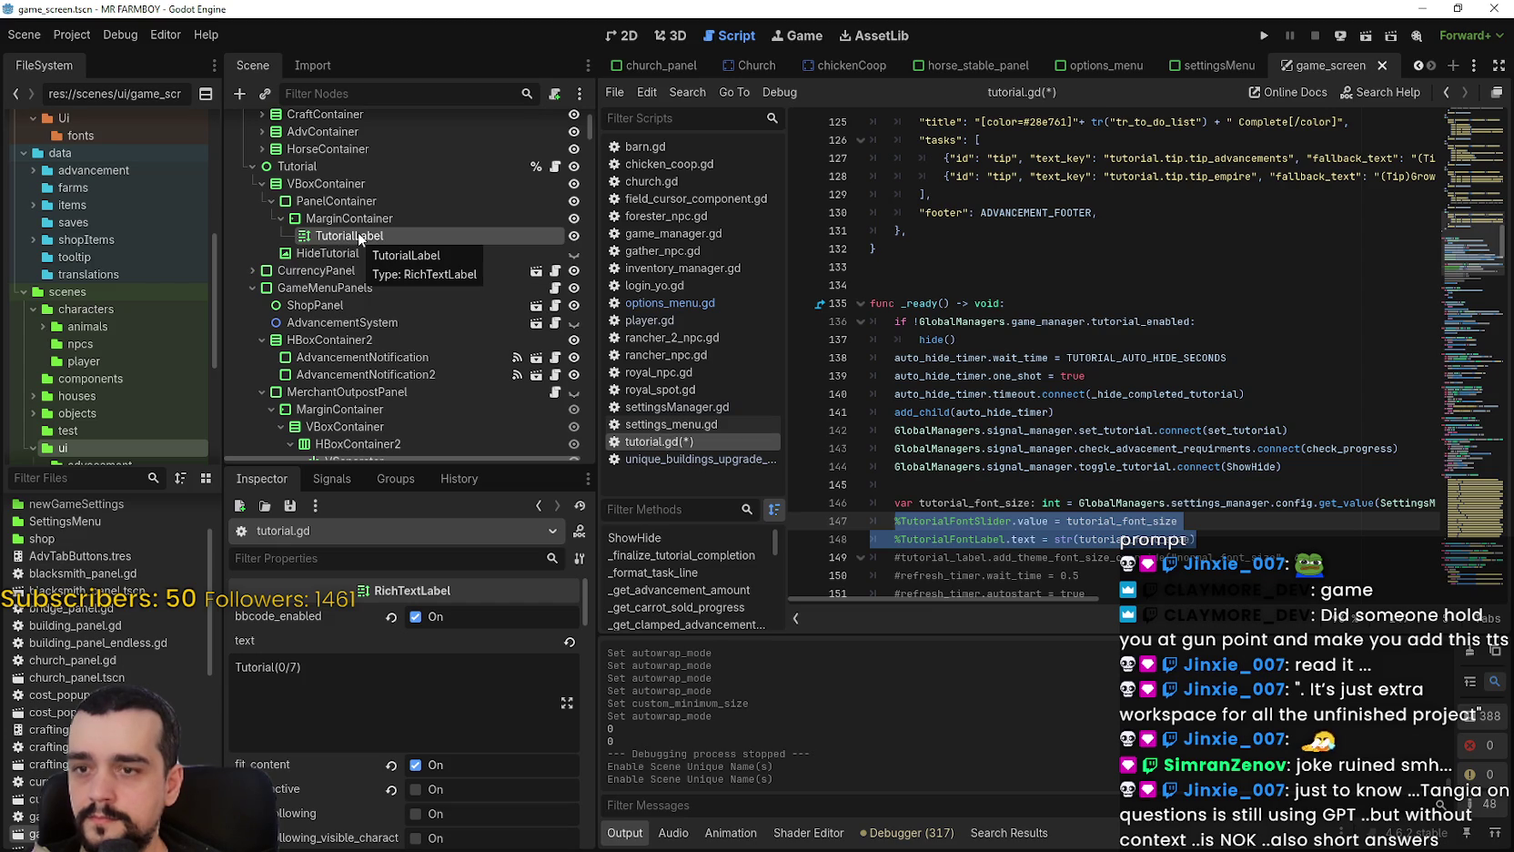
# Tidy the blank lines around the pasted slider and label lines.
pyautogui.scroll(-2, 1215, 505)
pyautogui.click(1234, 446)
pyautogui.click(1242, 420)
pyautogui.moveTo(1285, 433); pyautogui.dragTo(869, 411)
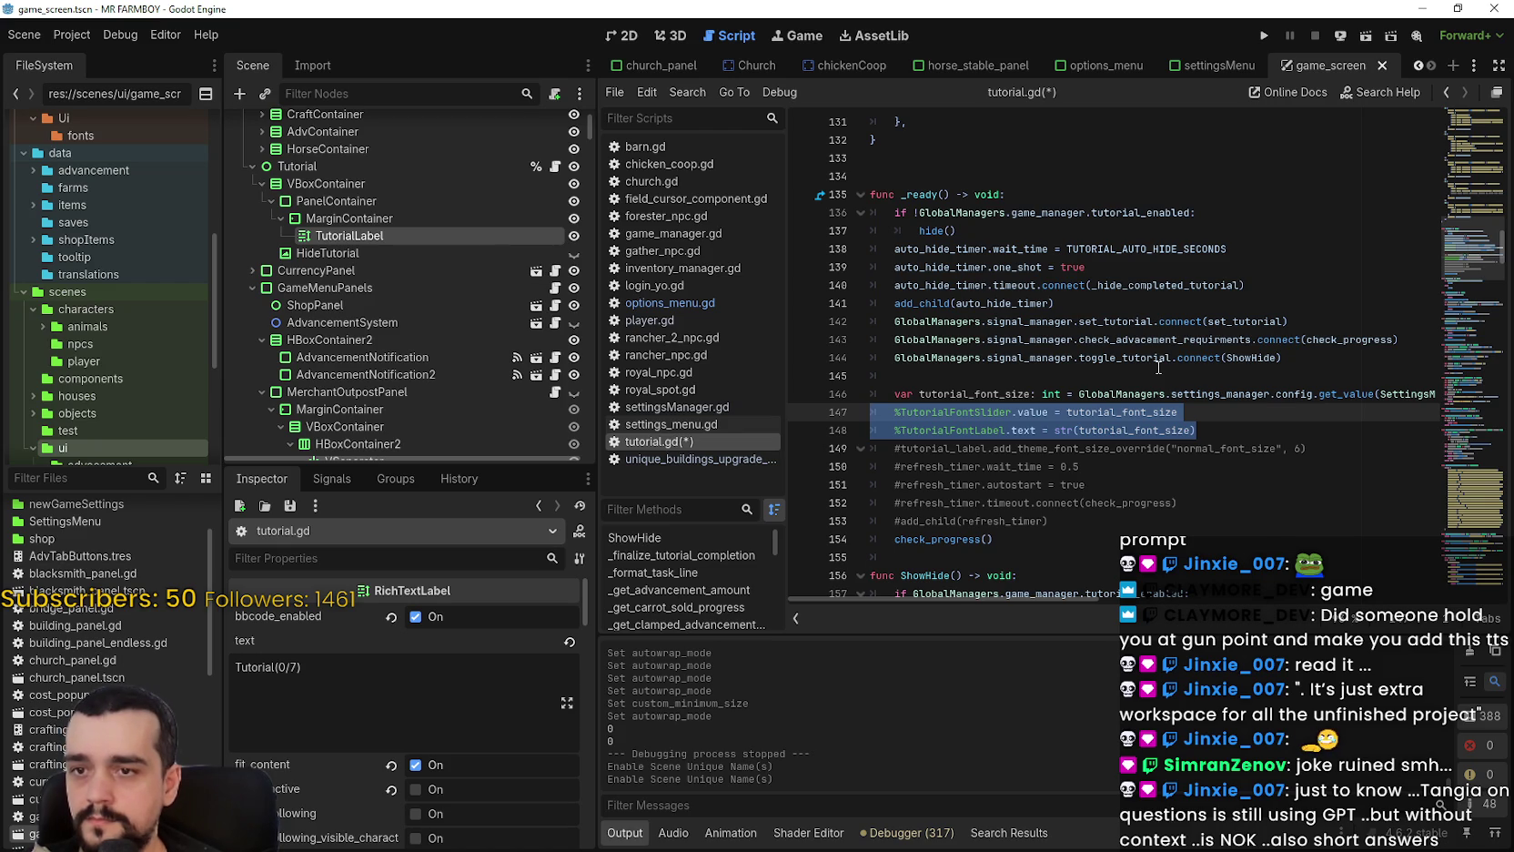
pyautogui.click(1210, 429)
pyautogui.press('Return')
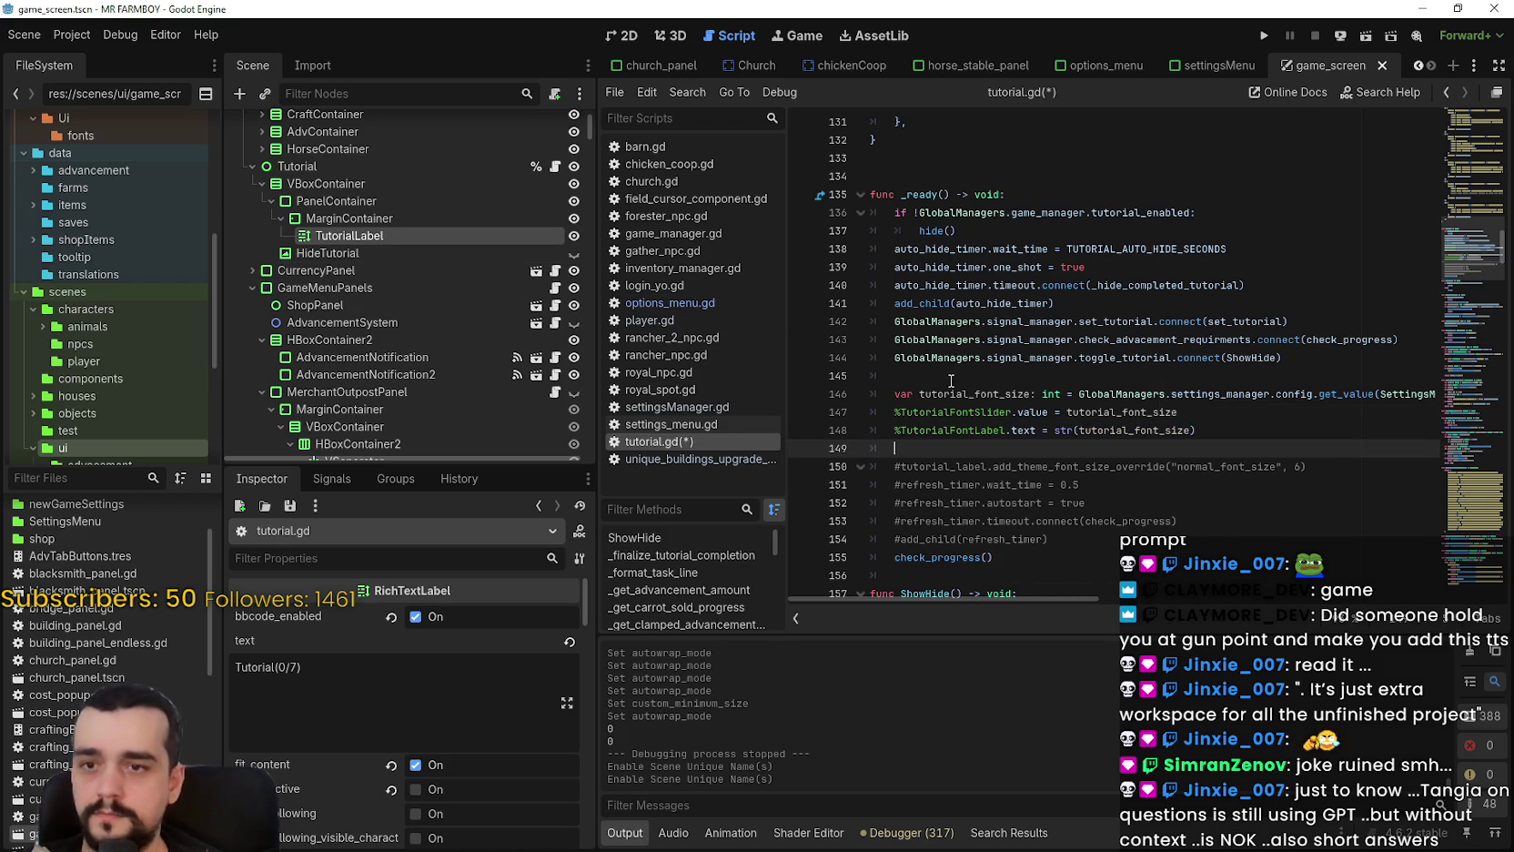
pyautogui.press('BackSpace')
pyautogui.press('BackSpace')
# Uncomment the font-size override line and replace its size 6 with tutorial_font_size.
pyautogui.click(904, 448)
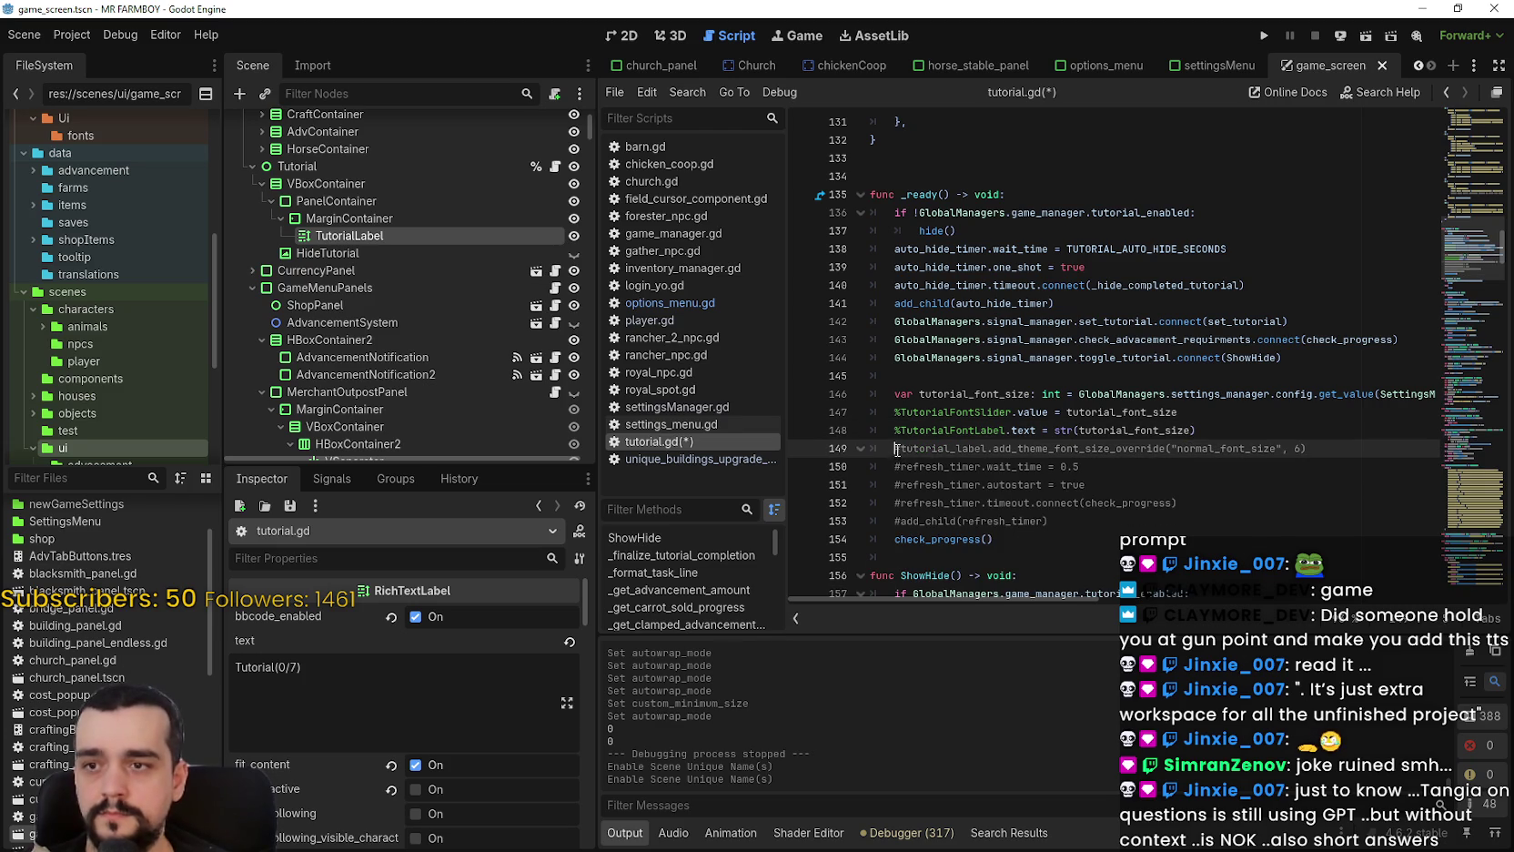
pyautogui.press('BackSpace')
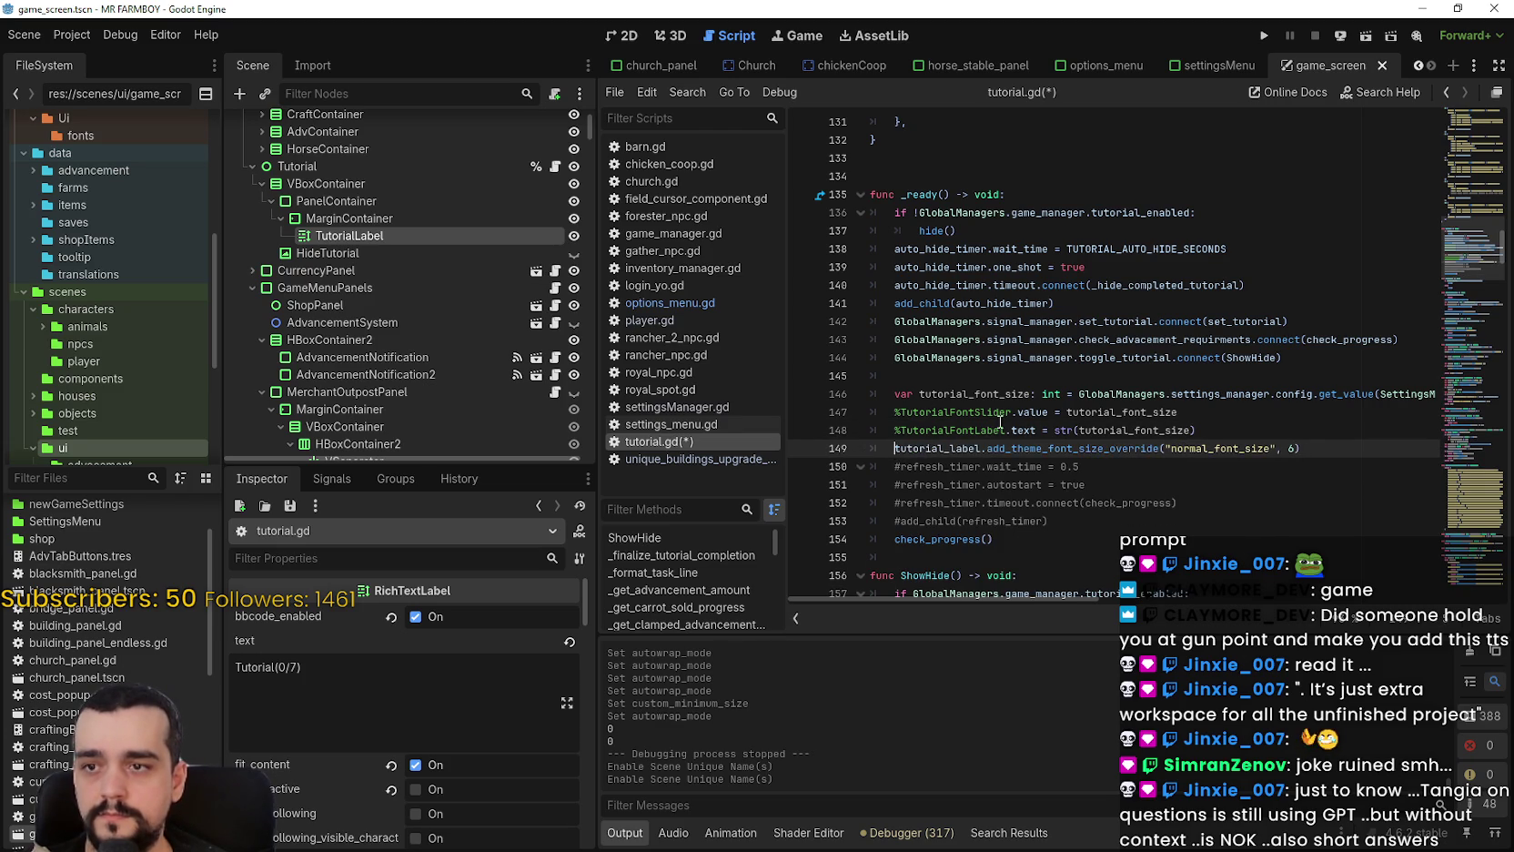
pyautogui.doubleClick(1015, 395)
pyautogui.hotkey('ctrl', 'c')
pyautogui.doubleClick(1290, 448)
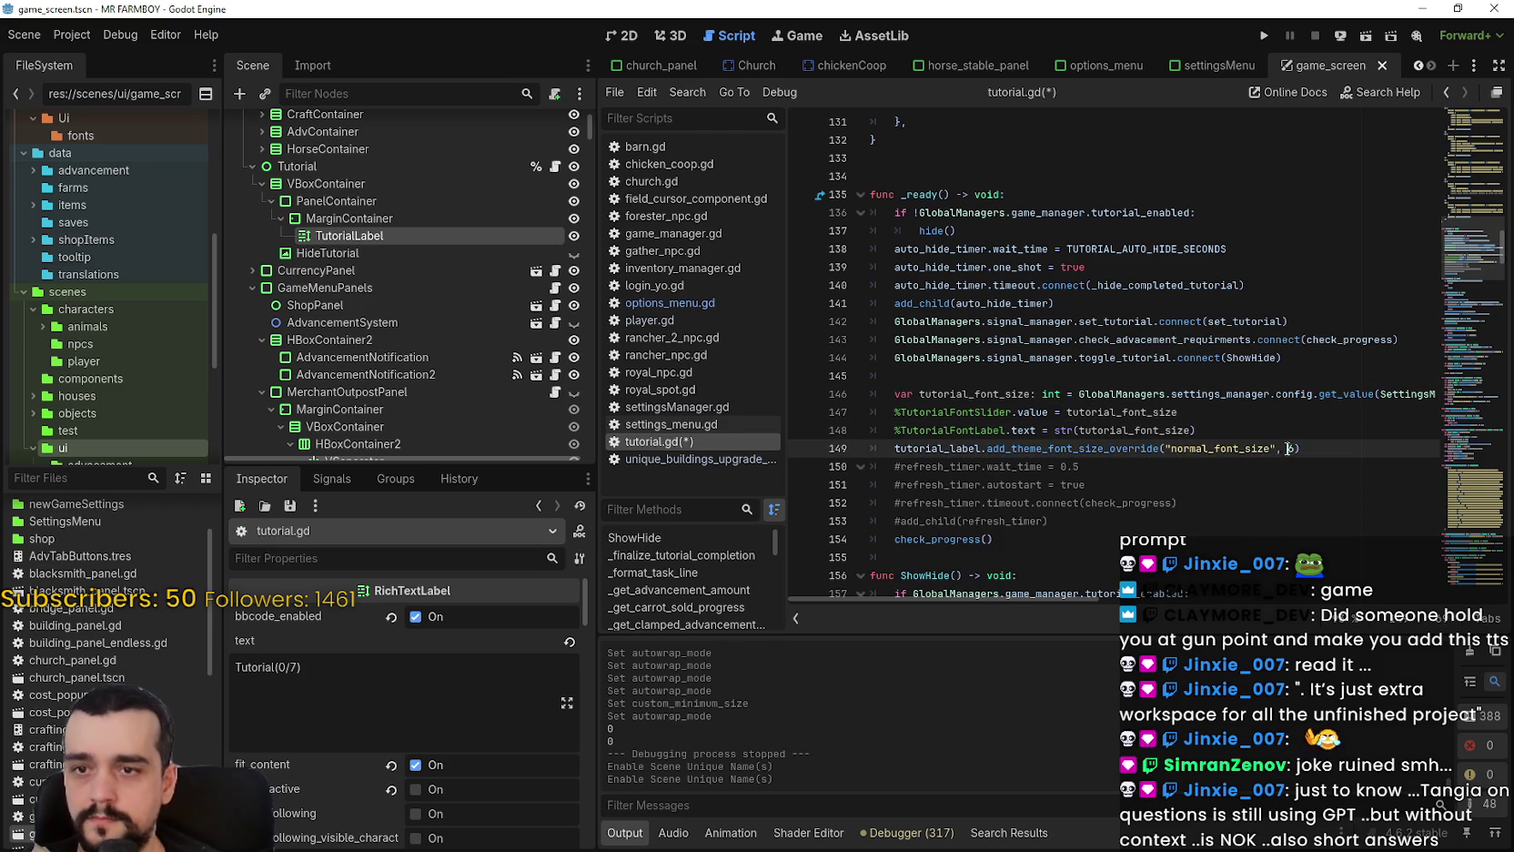
pyautogui.hotkey('ctrl', 'v')
pyautogui.moveTo(1072, 595)
pyautogui.mouseDown()
pyautogui.moveTo(1416, 587)
pyautogui.moveTo(1201, 593)
pyautogui.moveTo(948, 564)
pyautogui.mouseUp()
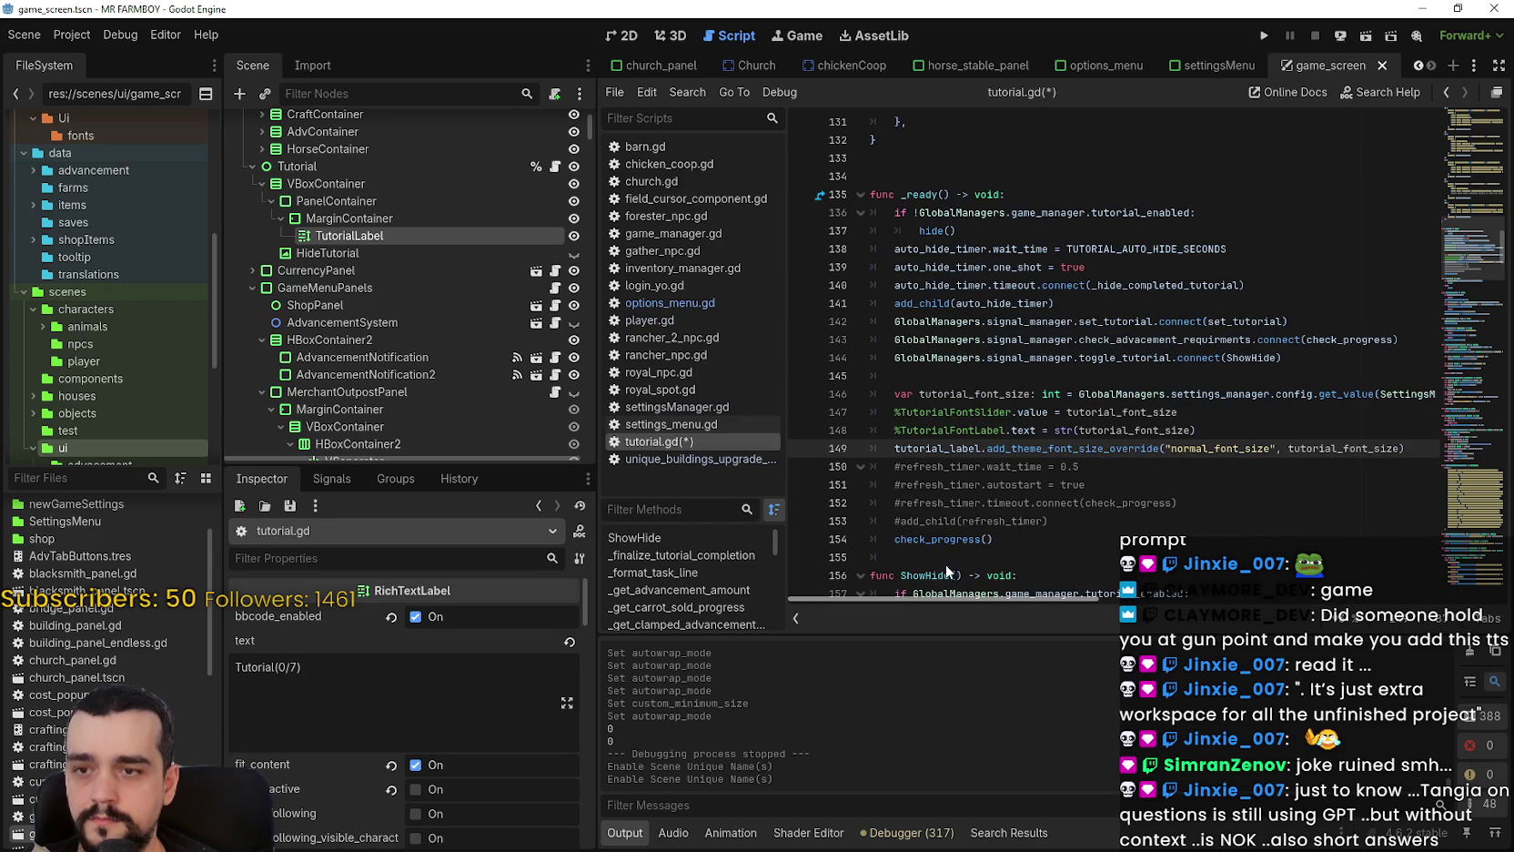
# Duplicate the override line, changing normal_font_size to bold_font_size in the copy.
pyautogui.click(1171, 473)
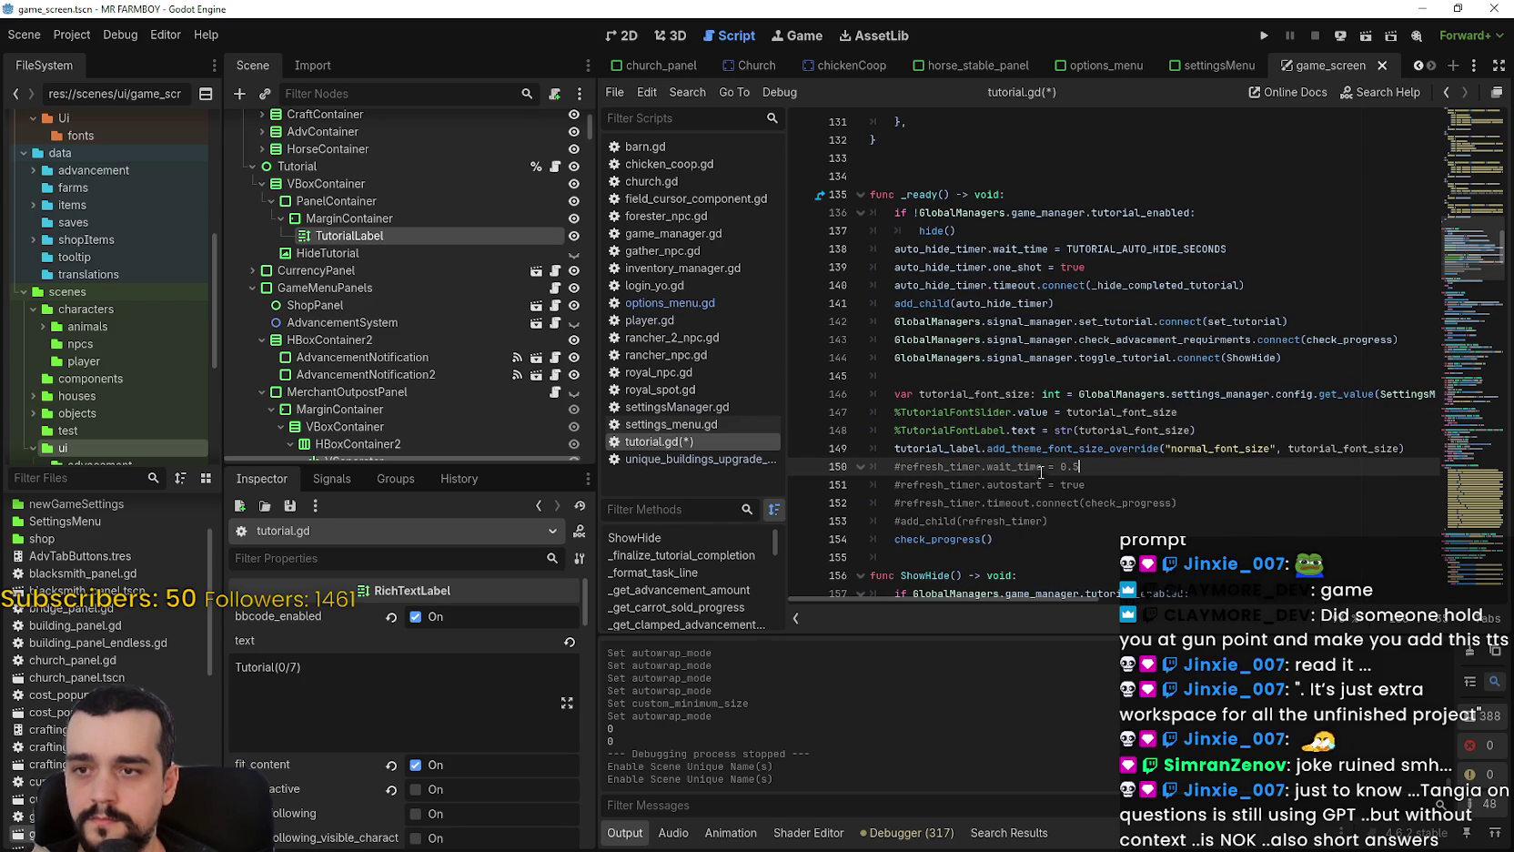
pyautogui.doubleClick(957, 449)
pyautogui.hotkey('shift', 'End')
pyautogui.press('Right')
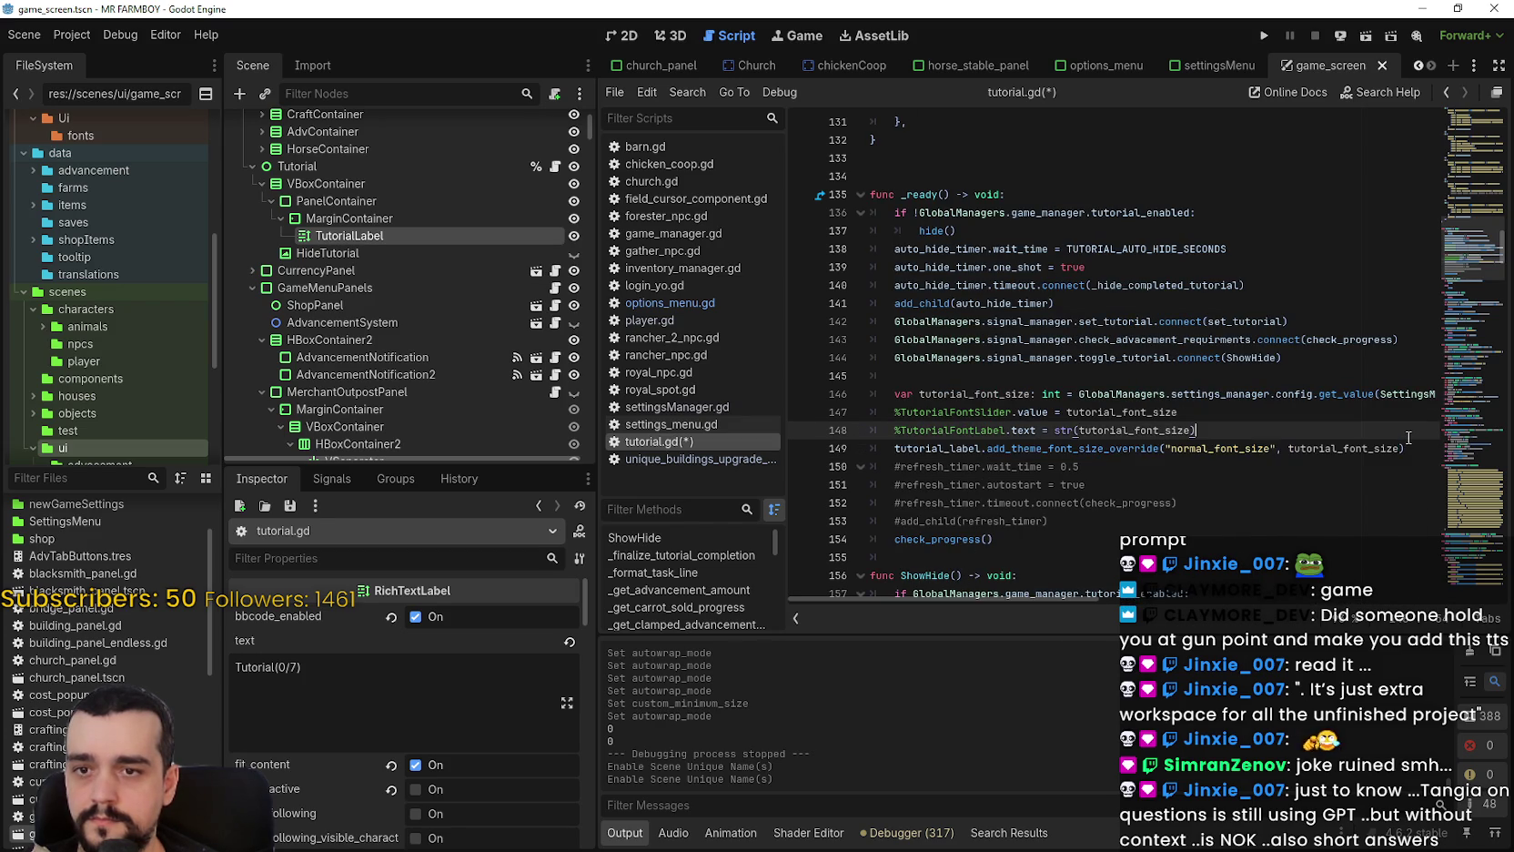
pyautogui.hotkey('shift', 'Home')
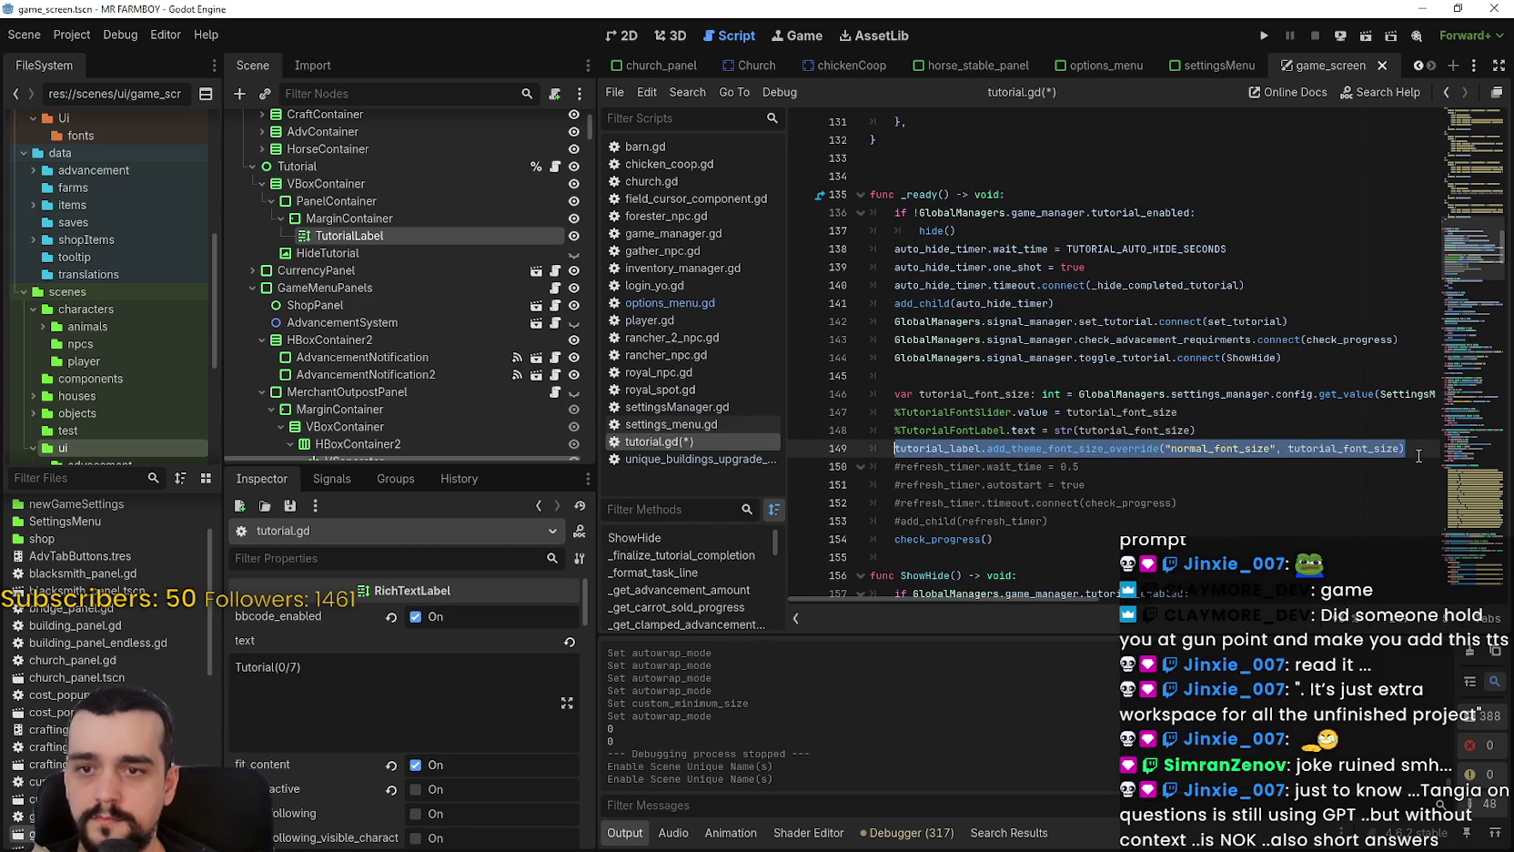
pyautogui.hotkey('ctrl', 'shift', 'd')
pyautogui.doubleClick(1244, 467)
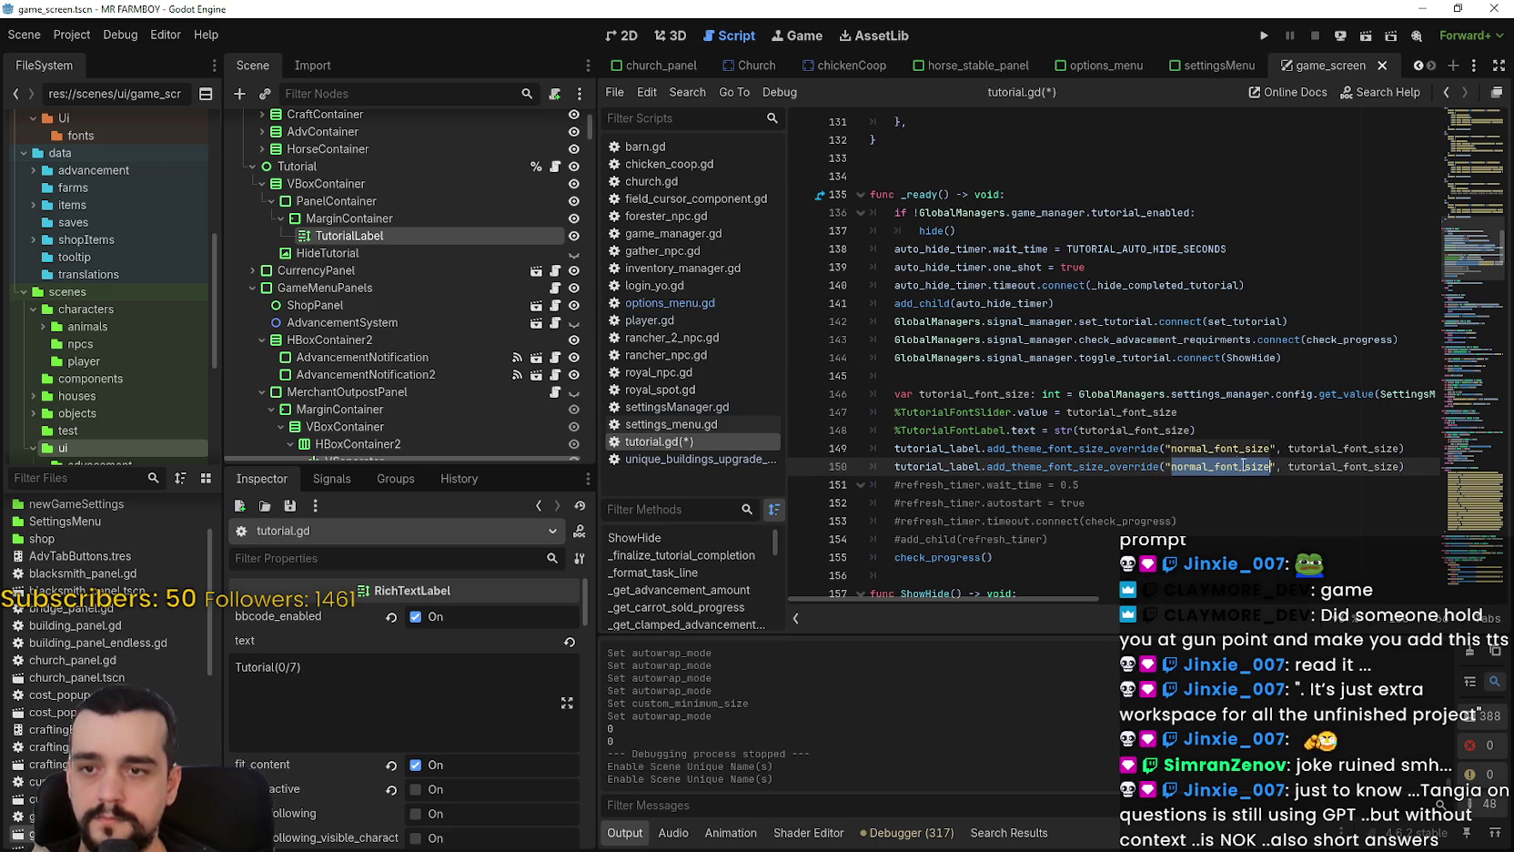
pyautogui.write('bold_font_size')
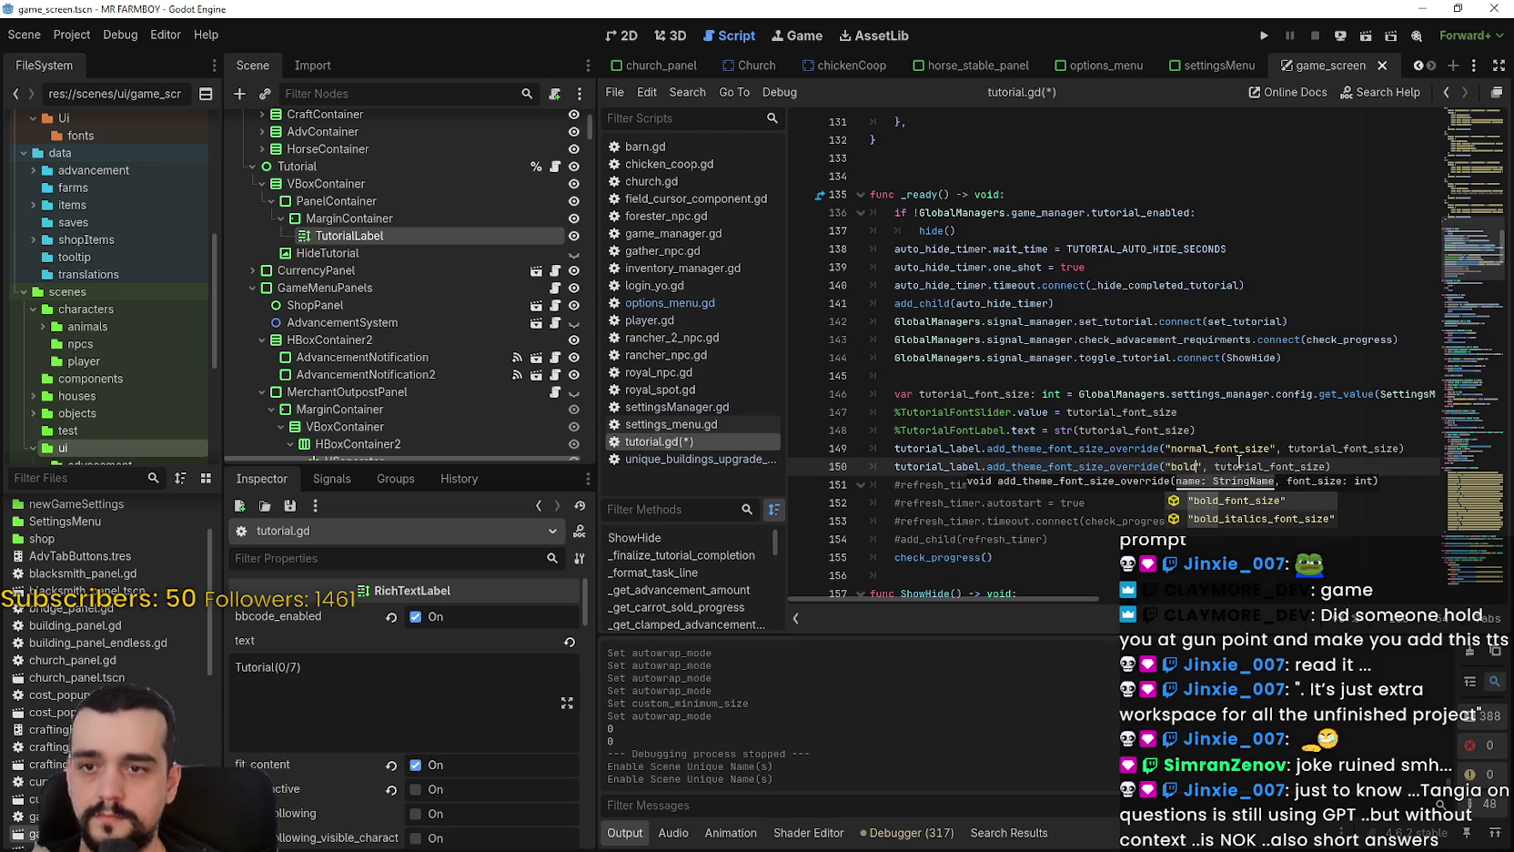
# Delete the slider and label setup lines and save tutorial.gd.
pyautogui.moveTo(992, 429)
pyautogui.mouseDown()
pyautogui.moveTo(1297, 434)
pyautogui.moveTo(836, 408)
pyautogui.mouseUp()
pyautogui.press('BackSpace')
pyautogui.press('BackSpace')
pyautogui.hotkey('ctrl', 's')
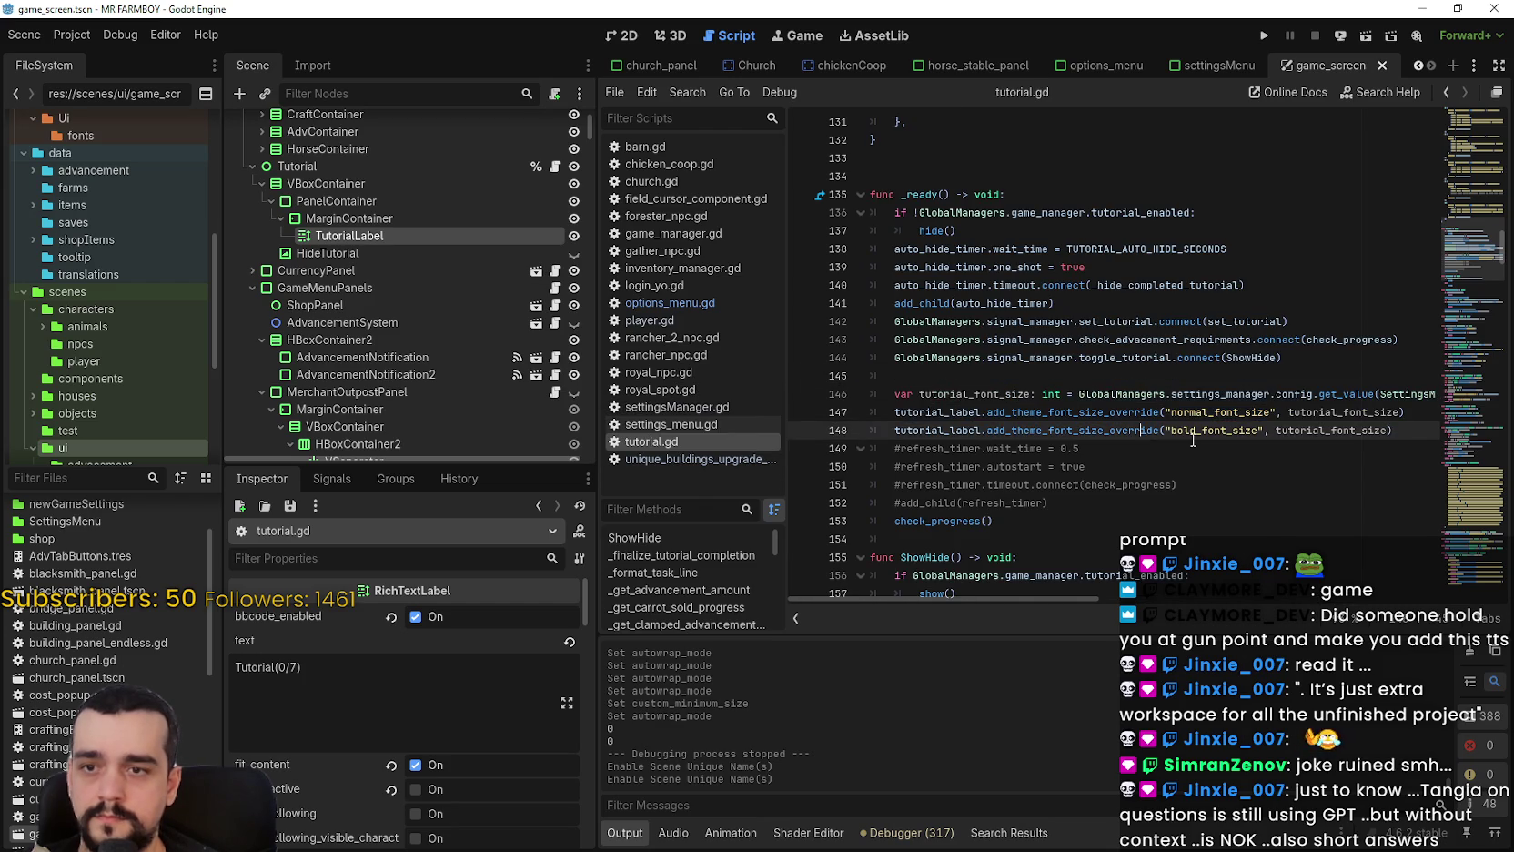
pyautogui.hotkey('ctrl', 's')
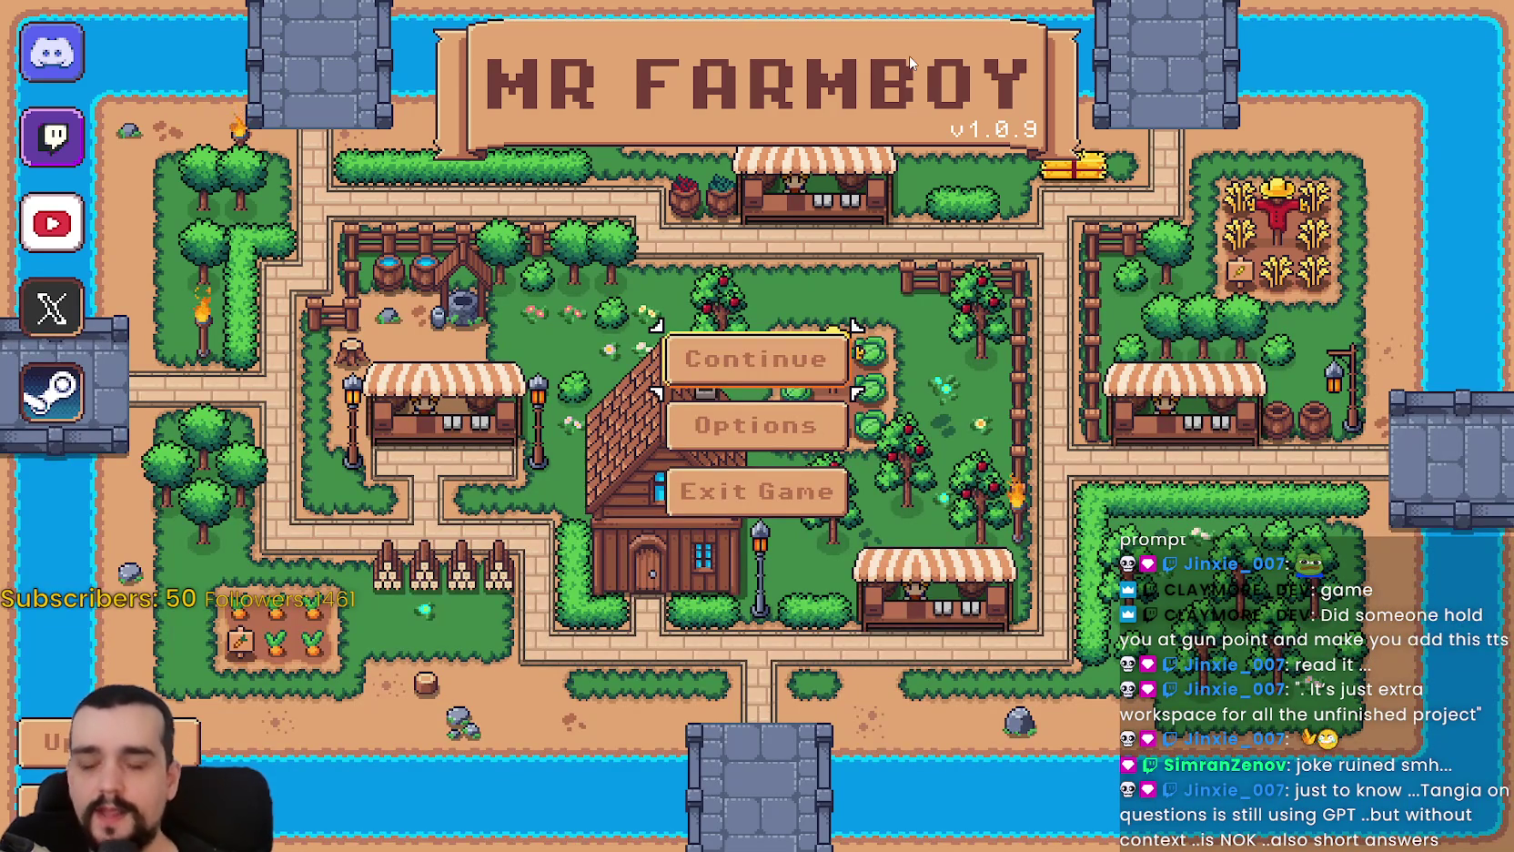
# Load Save 1 from the saved games list.
pyautogui.click(822, 371)
pyautogui.scroll(-1, 801, 364)
pyautogui.scroll(1, 801, 328)
pyautogui.click(800, 328)
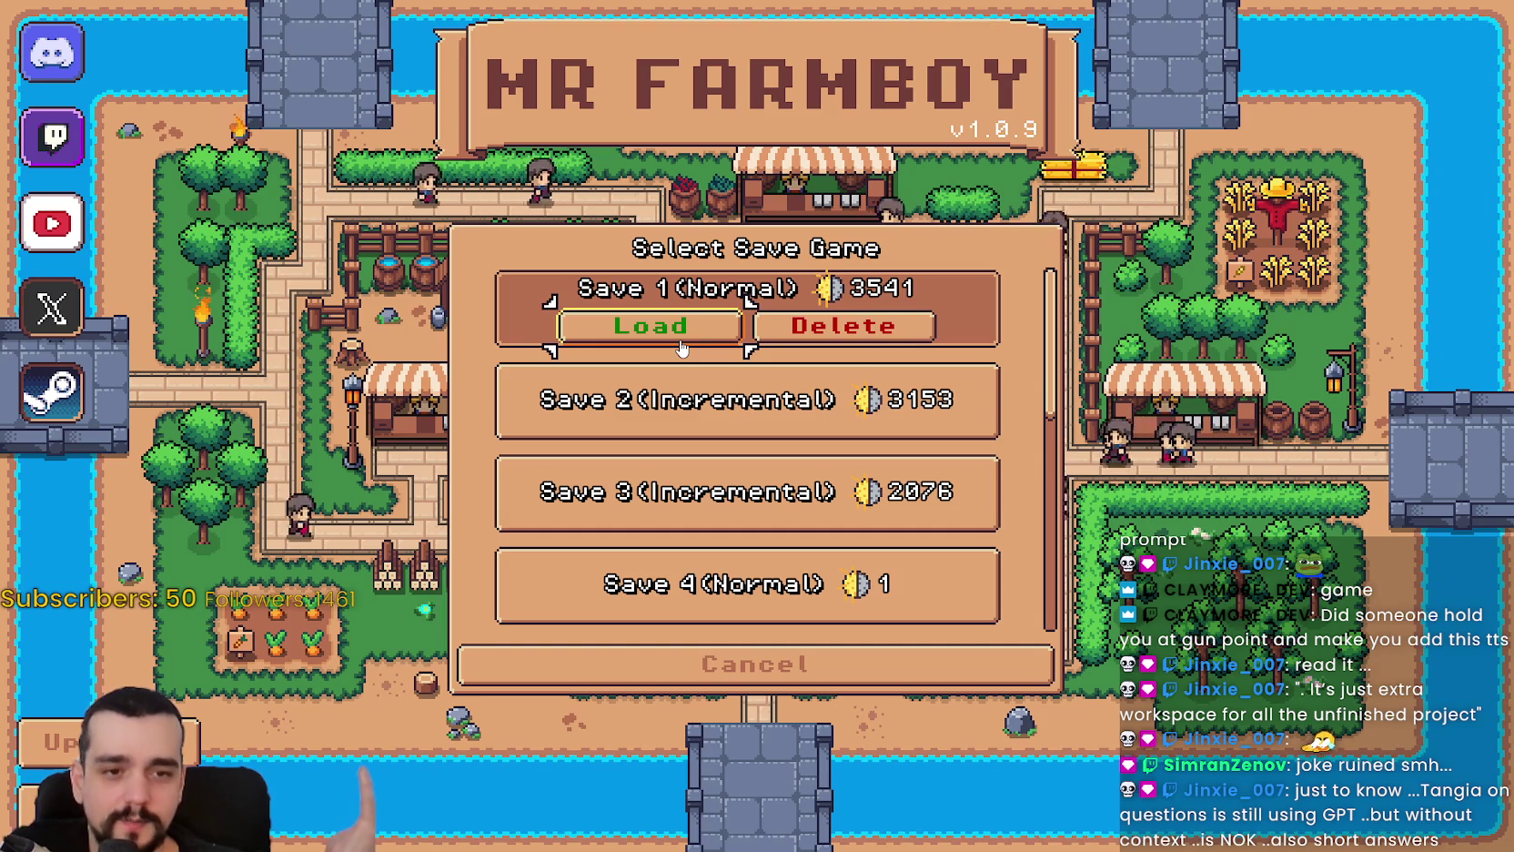
pyautogui.click(690, 330)
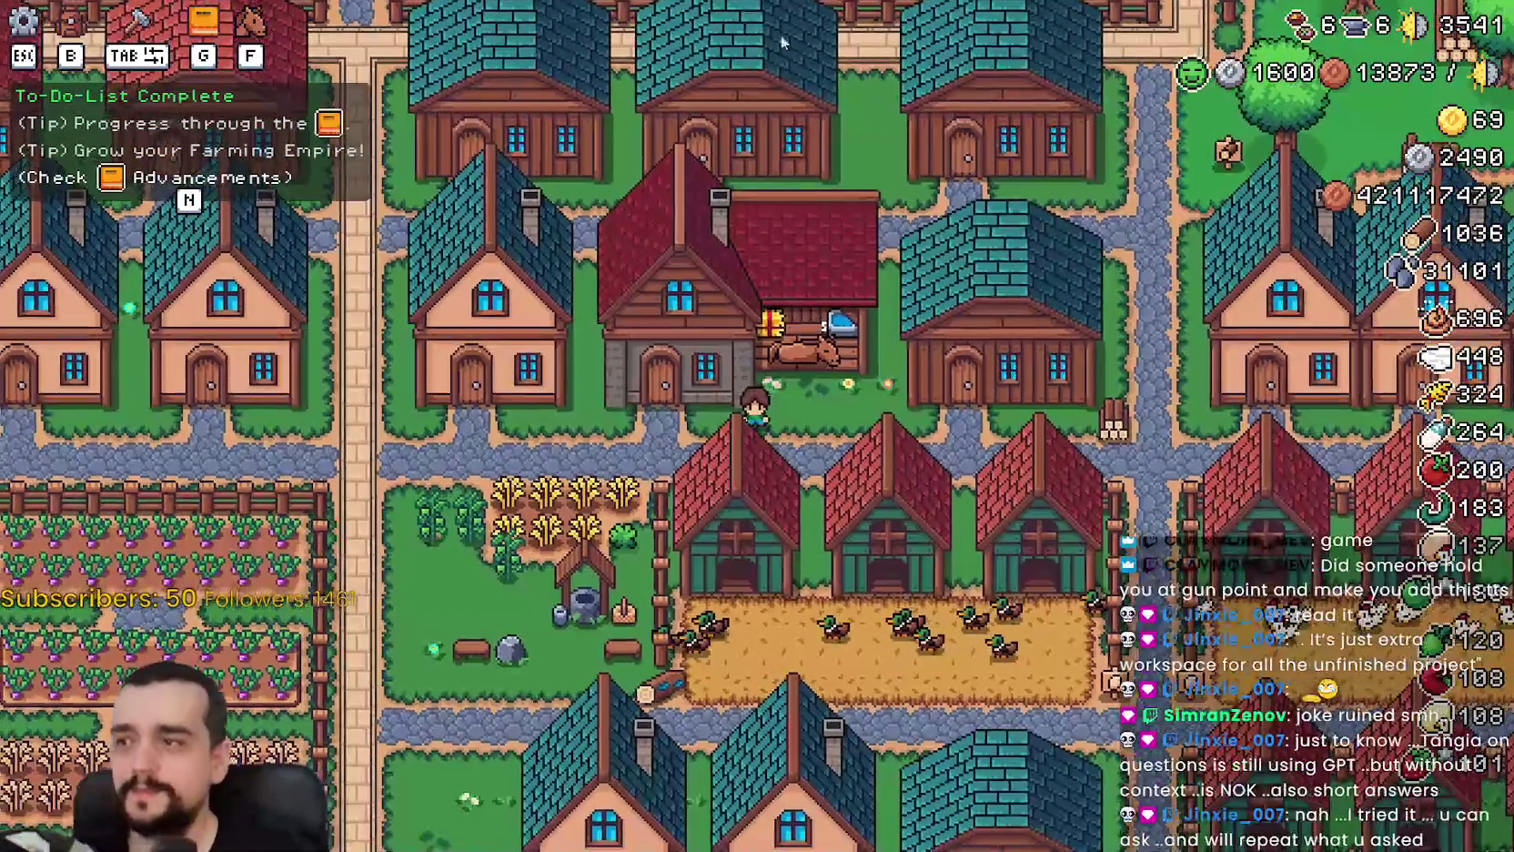
# Set Tutorial Font Size to 6 in the Accessibility options and apply.
pyautogui.press('Escape')
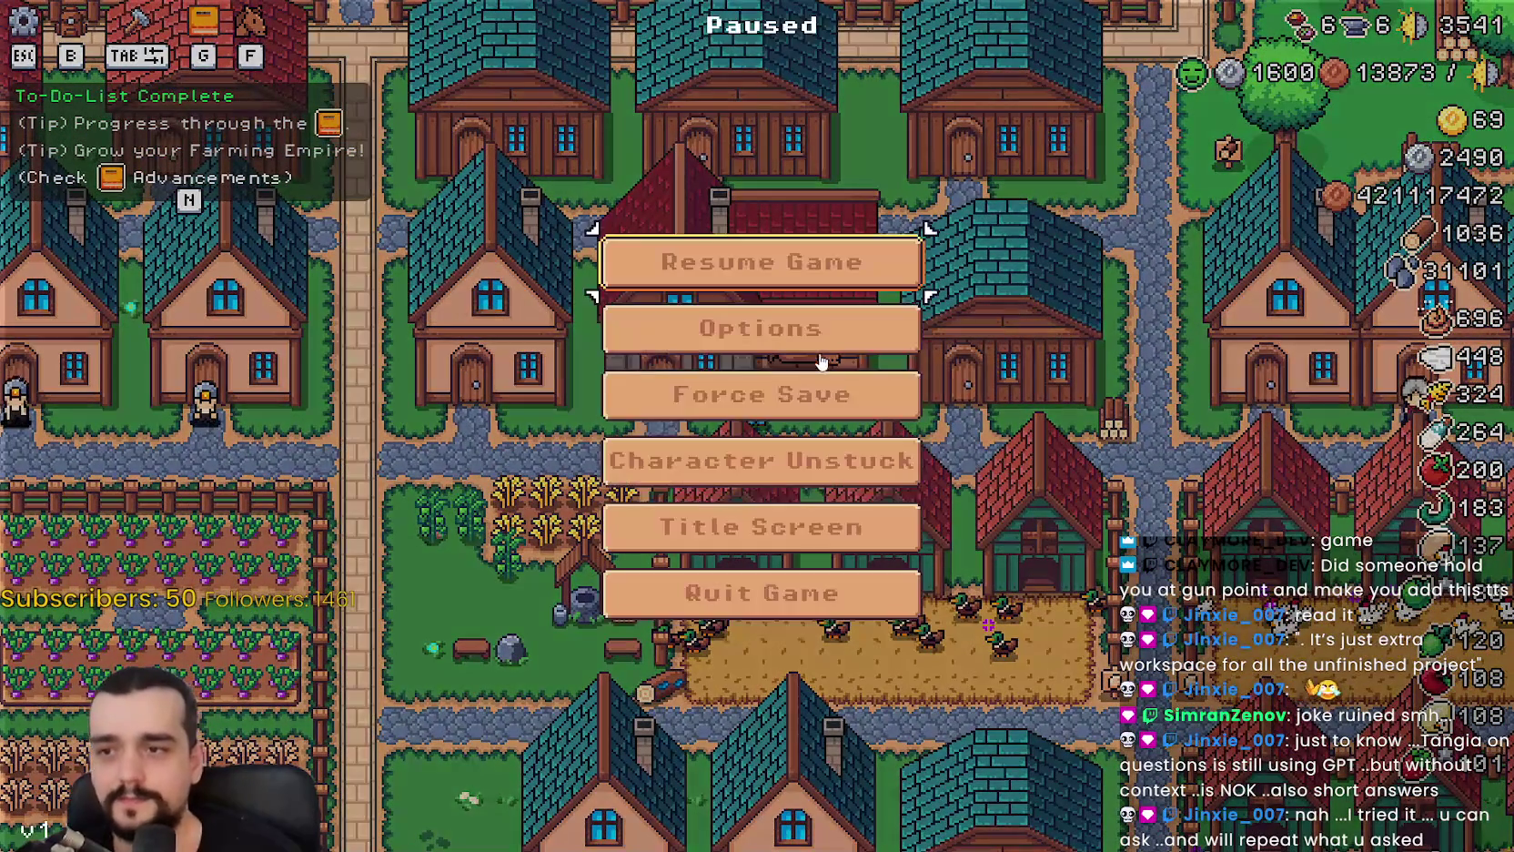
pyautogui.click(815, 350)
pyautogui.click(666, 161)
pyautogui.click(523, 163)
pyautogui.click(1043, 165)
pyautogui.moveTo(364, 400)
pyautogui.mouseDown()
pyautogui.moveTo(541, 400)
pyautogui.moveTo(622, 419)
pyautogui.mouseUp()
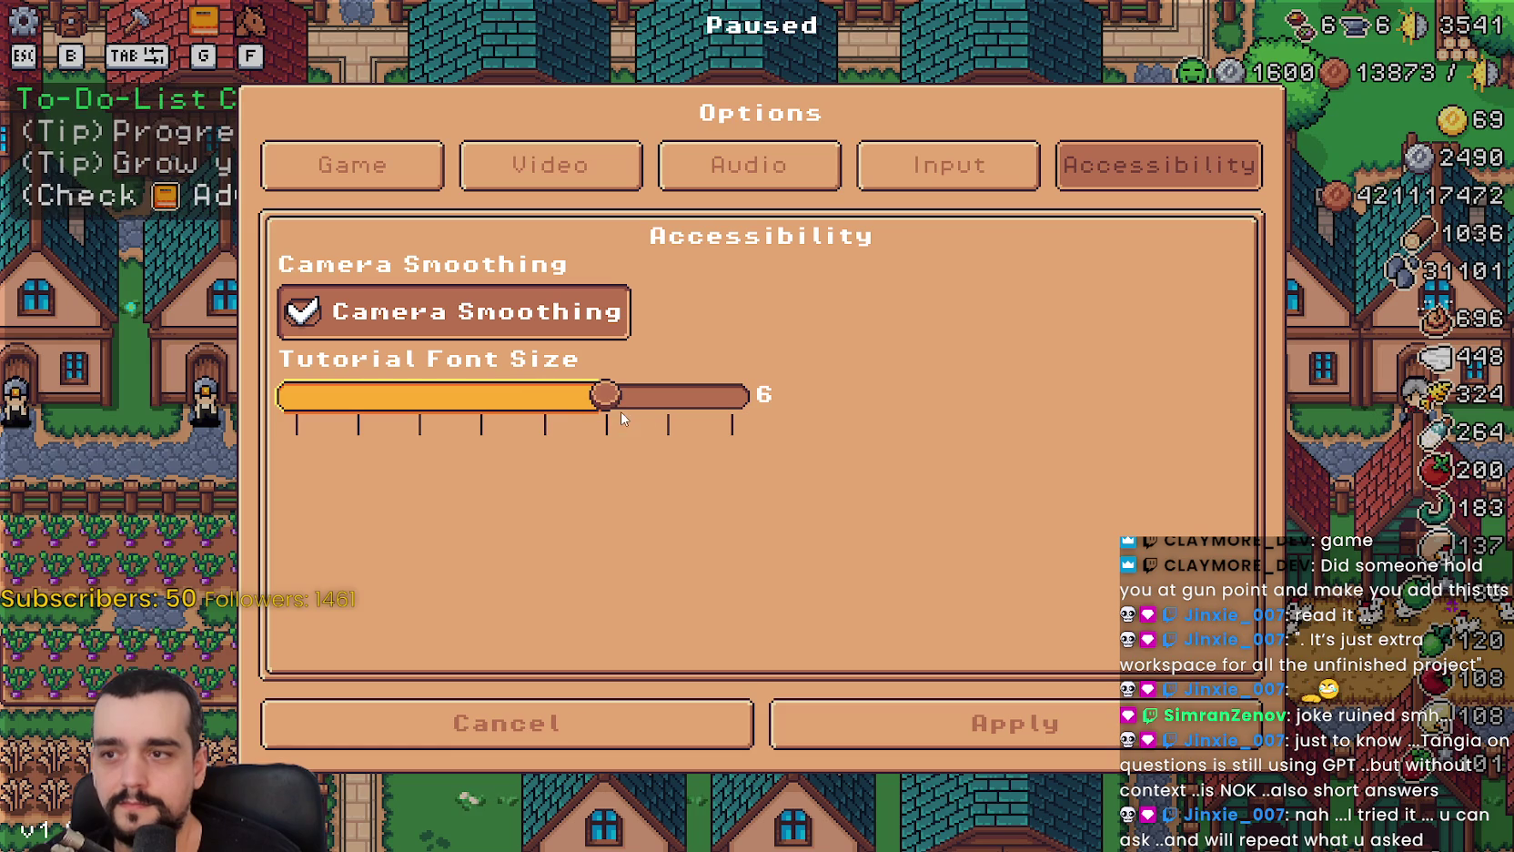
pyautogui.click(1007, 722)
# Resume, walk right, then reopen and close the options to check the setting.
pyautogui.press('Escape')
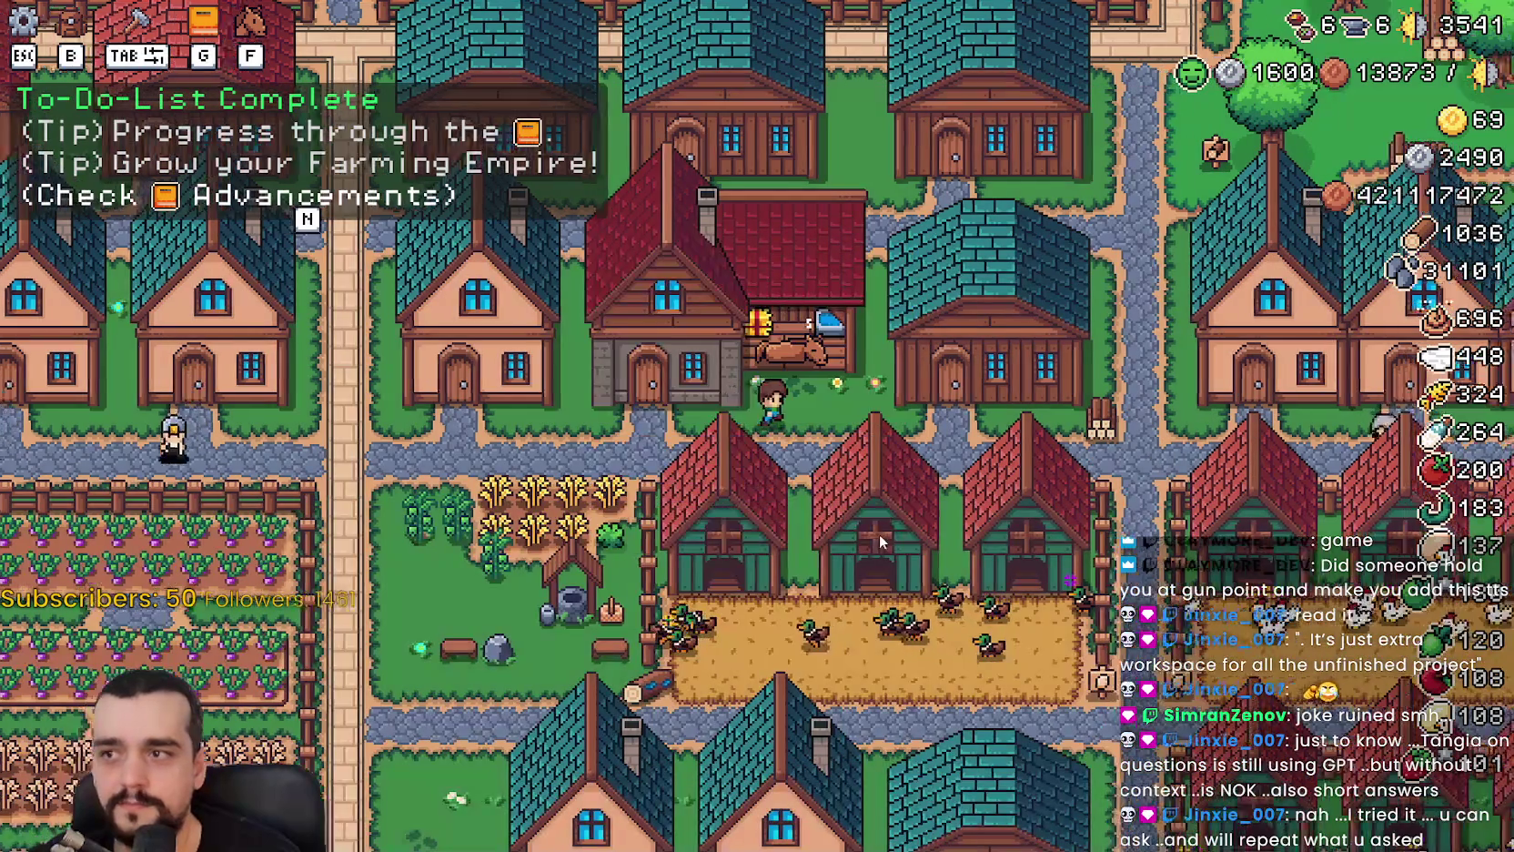
pyautogui.press('d')
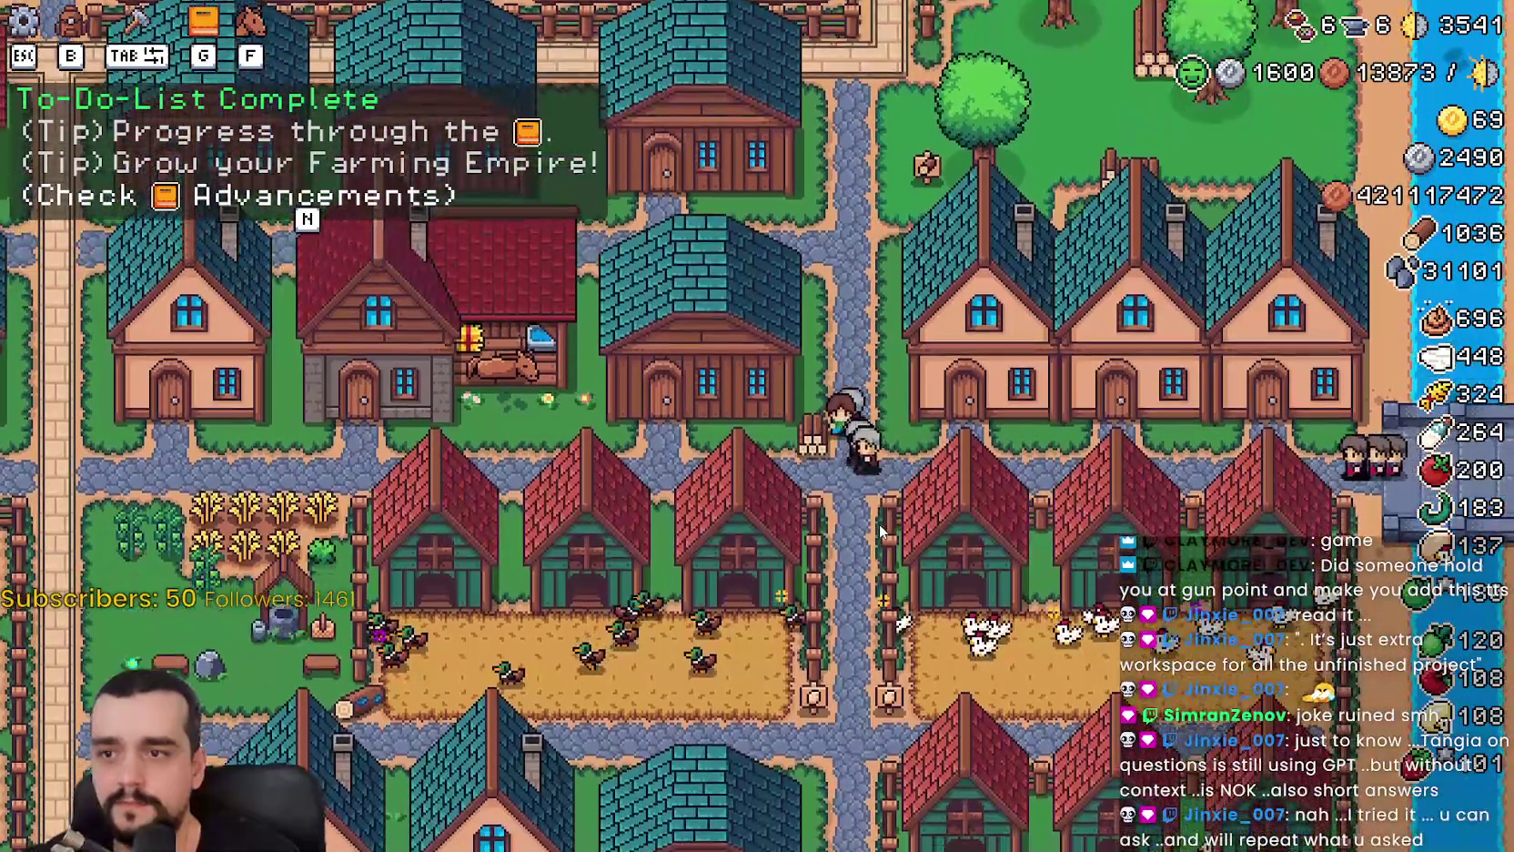
pyautogui.press('Escape')
pyautogui.click(855, 335)
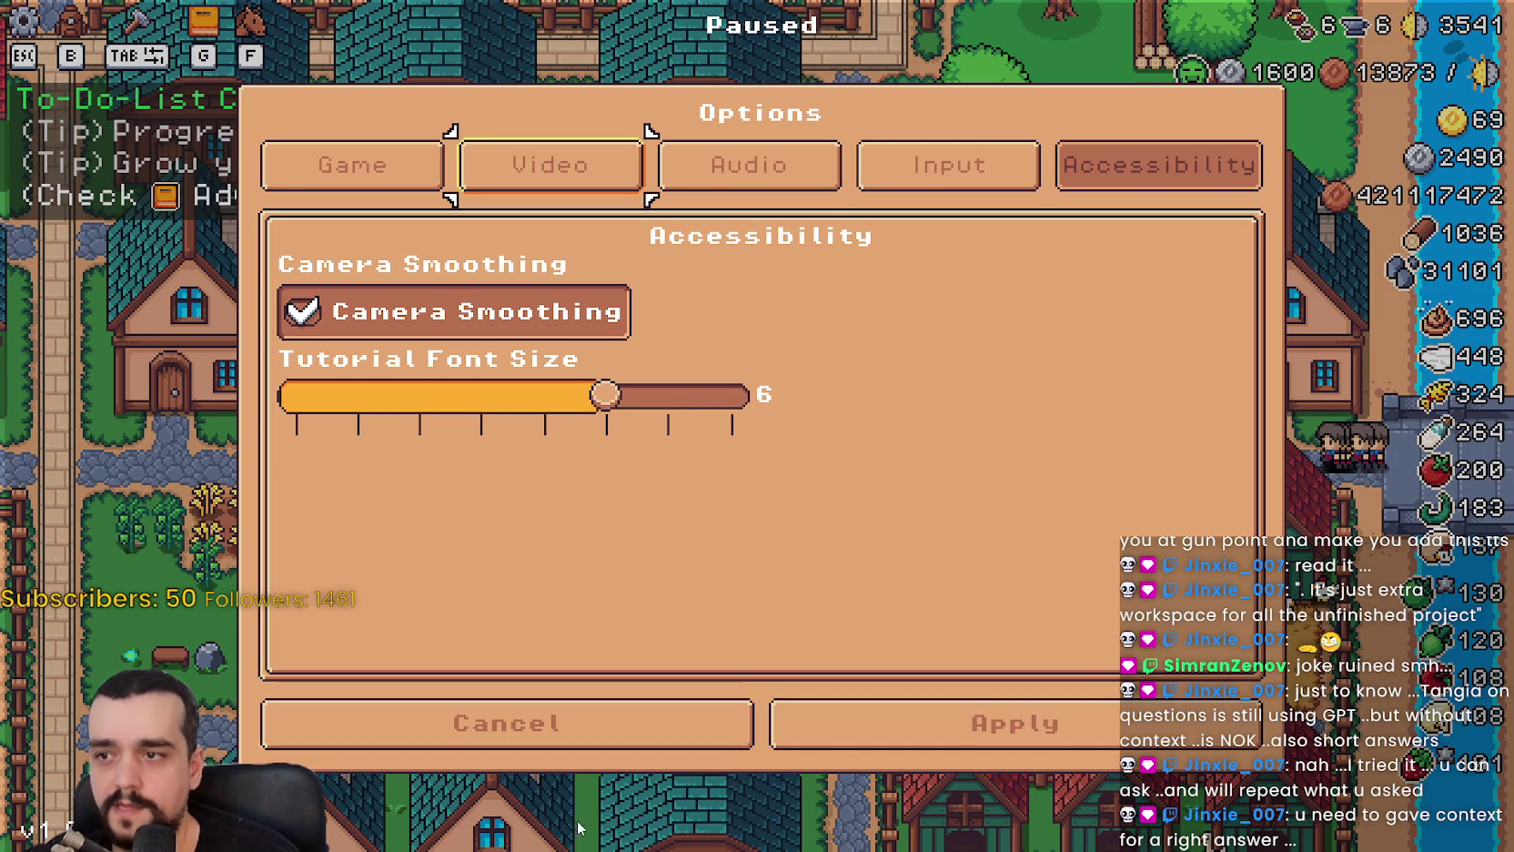
pyautogui.click(855, 728)
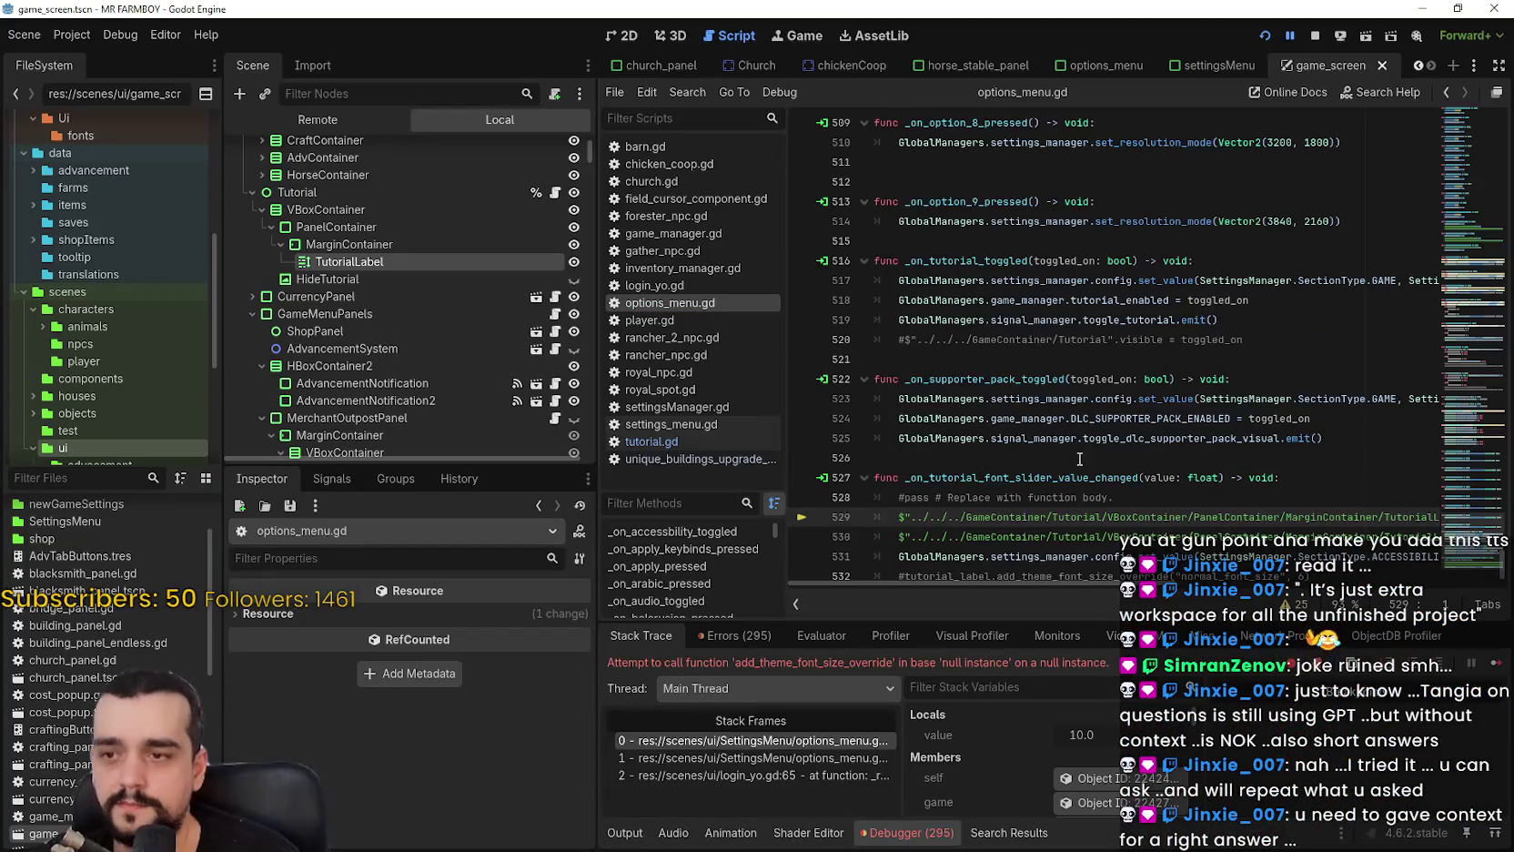
pyautogui.scroll(-1, 1140, 506)
pyautogui.hscroll(8, 1155, 355)
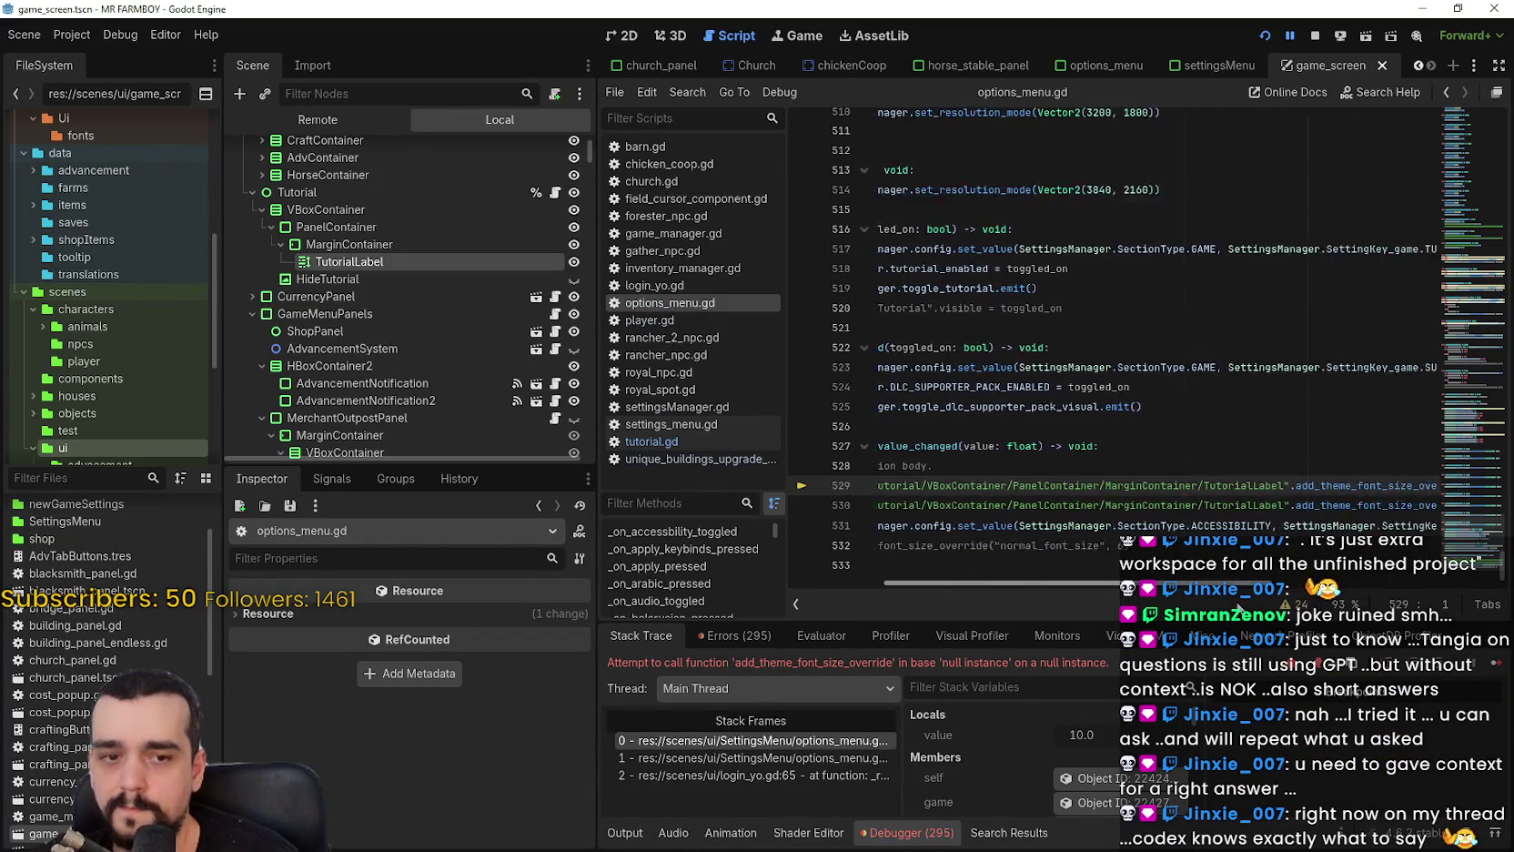
pyautogui.hscroll(4, 1324, 622)
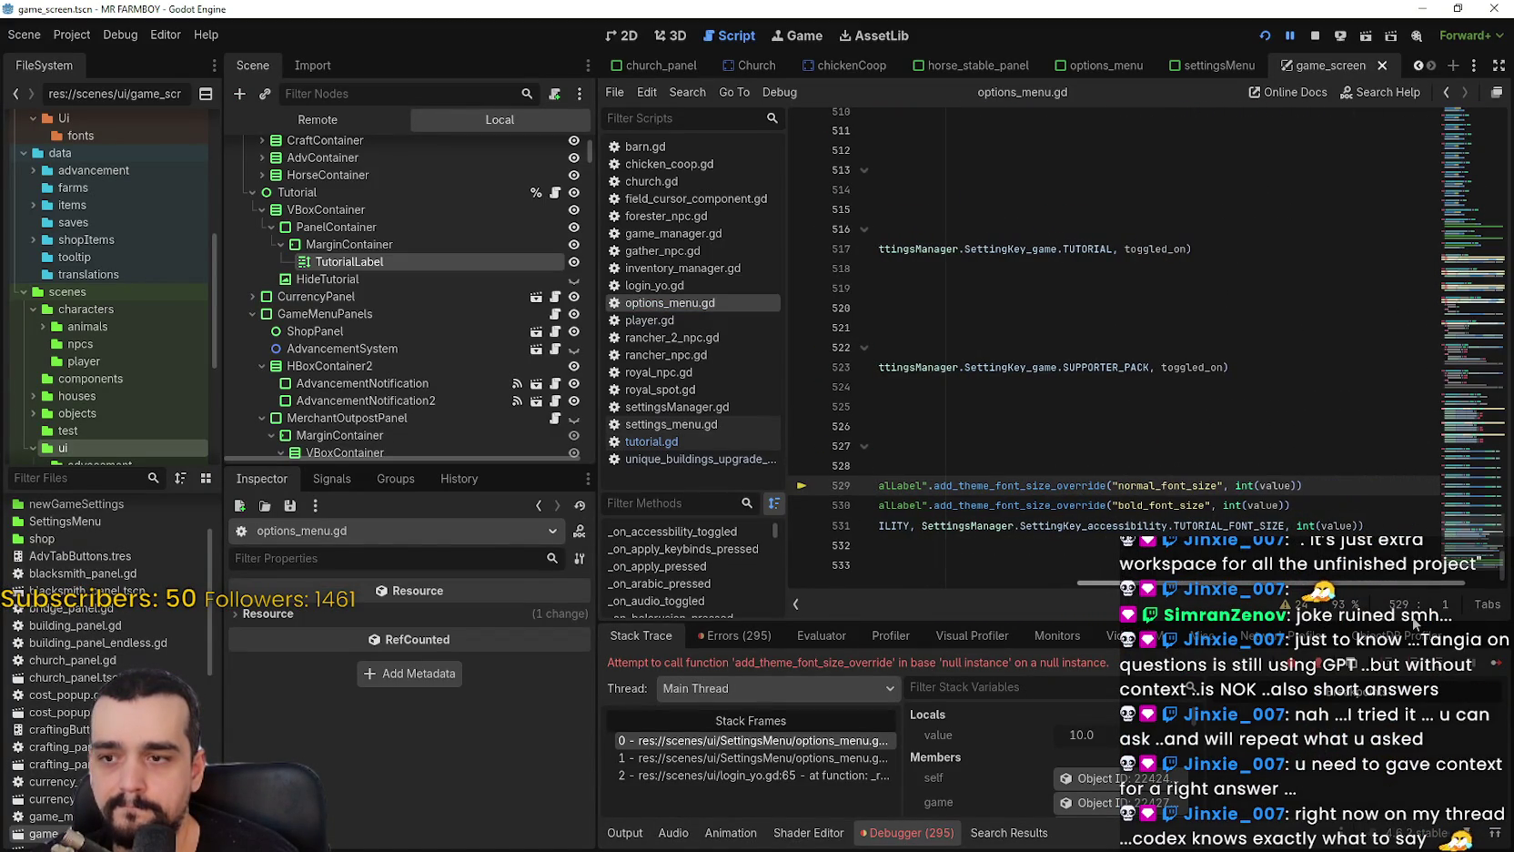
pyautogui.moveTo(1365, 583); pyautogui.dragTo(1032, 597)
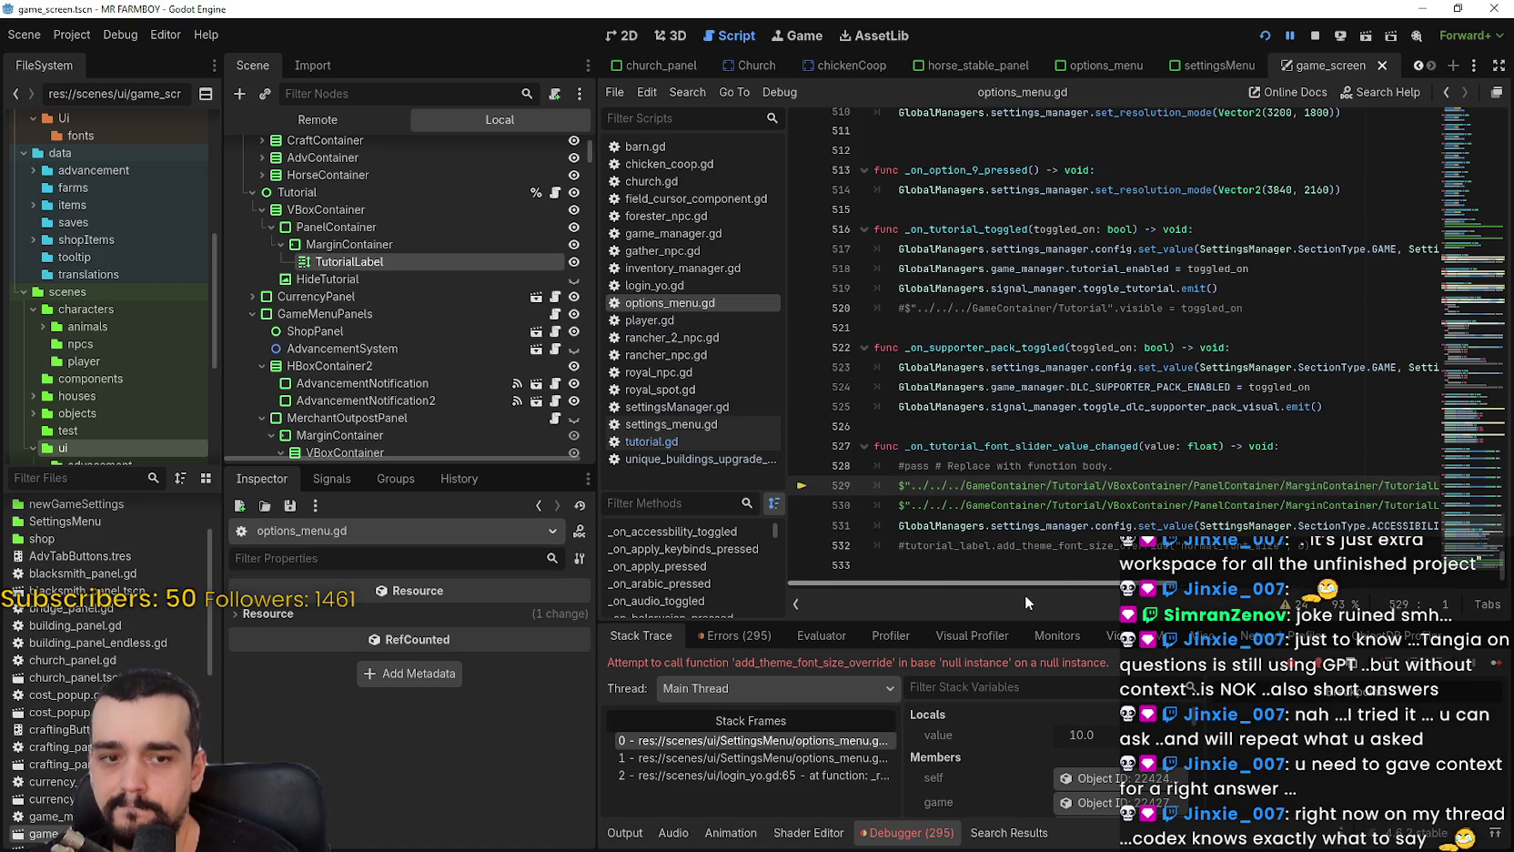
pyautogui.moveTo(1024, 594); pyautogui.dragTo(1155, 594)
pyautogui.moveTo(1259, 604)
pyautogui.mouseDown()
pyautogui.moveTo(1433, 585)
pyautogui.moveTo(1022, 570)
pyautogui.mouseUp()
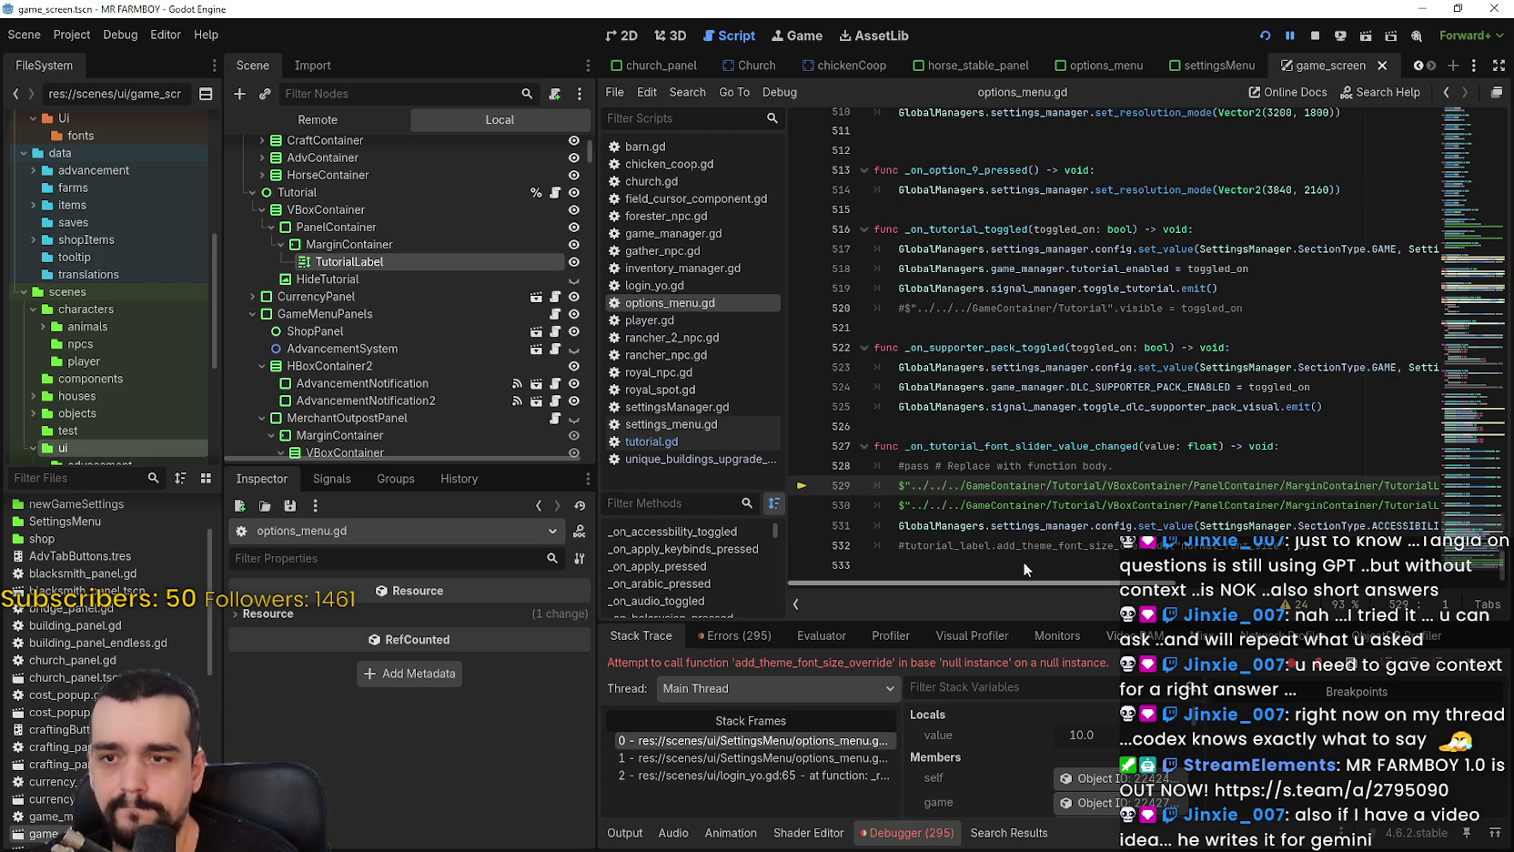
pyautogui.hscroll(5, 1133, 587)
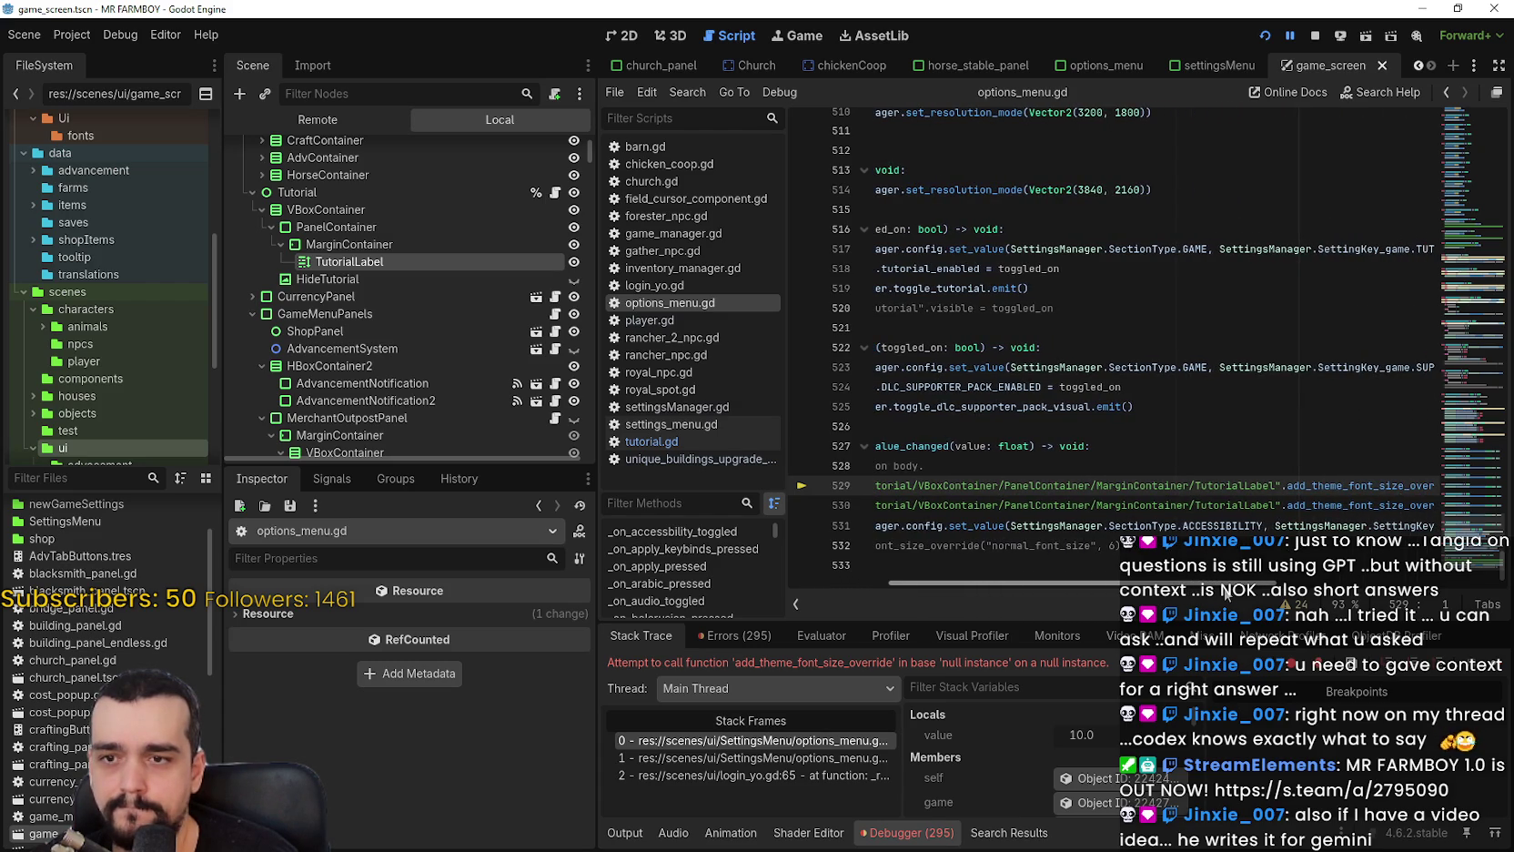
pyautogui.moveTo(1225, 592)
pyautogui.mouseDown()
pyautogui.moveTo(1171, 587)
pyautogui.moveTo(1399, 585)
pyautogui.moveTo(943, 572)
pyautogui.mouseUp()
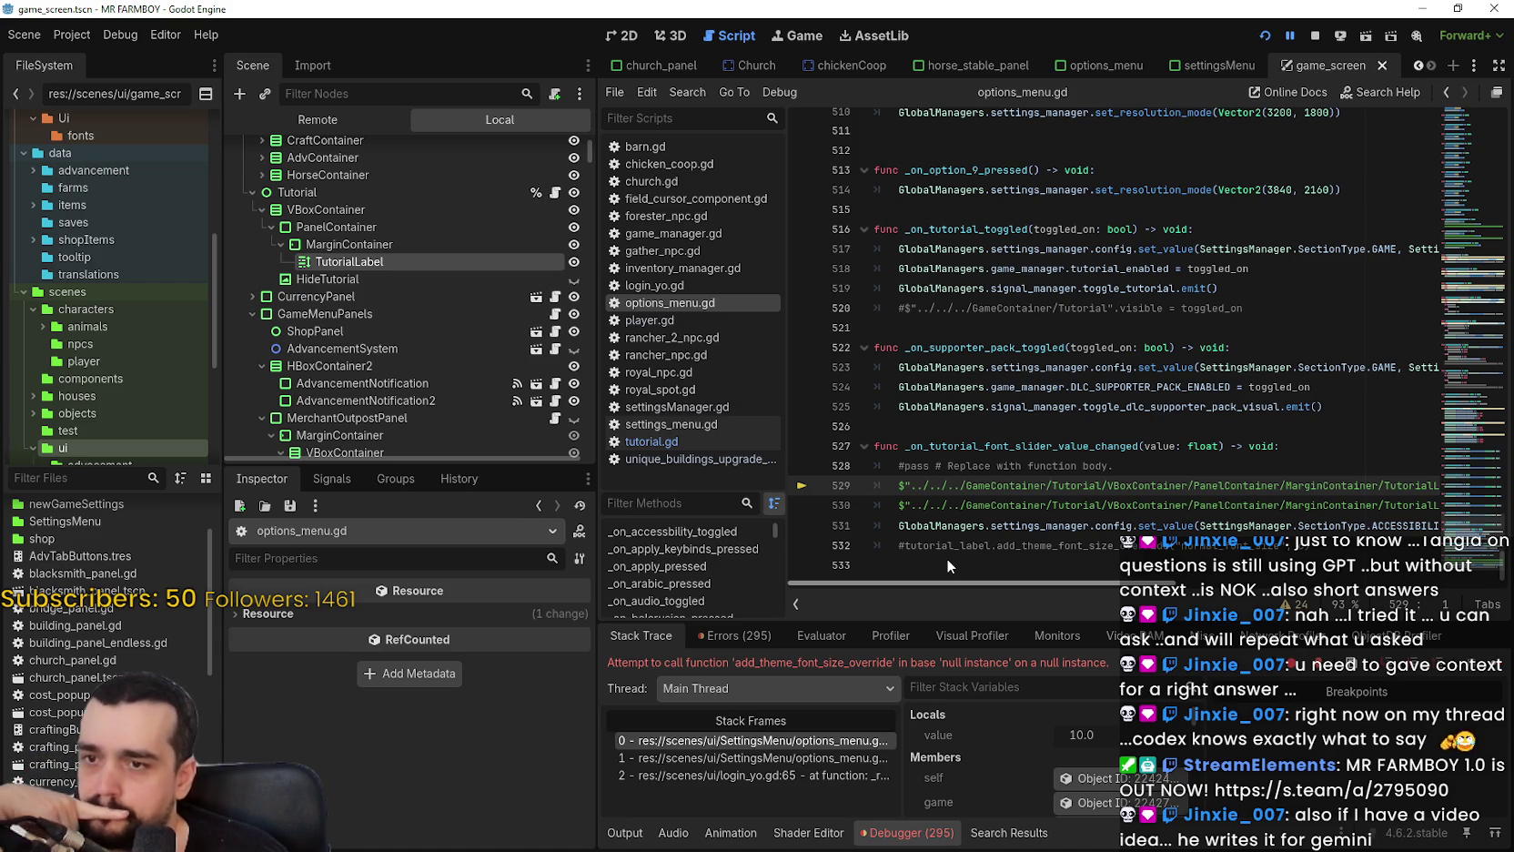
pyautogui.moveTo(1116, 578)
pyautogui.mouseDown()
pyautogui.moveTo(1449, 573)
pyautogui.moveTo(1029, 549)
pyautogui.mouseUp()
pyautogui.click(1133, 467)
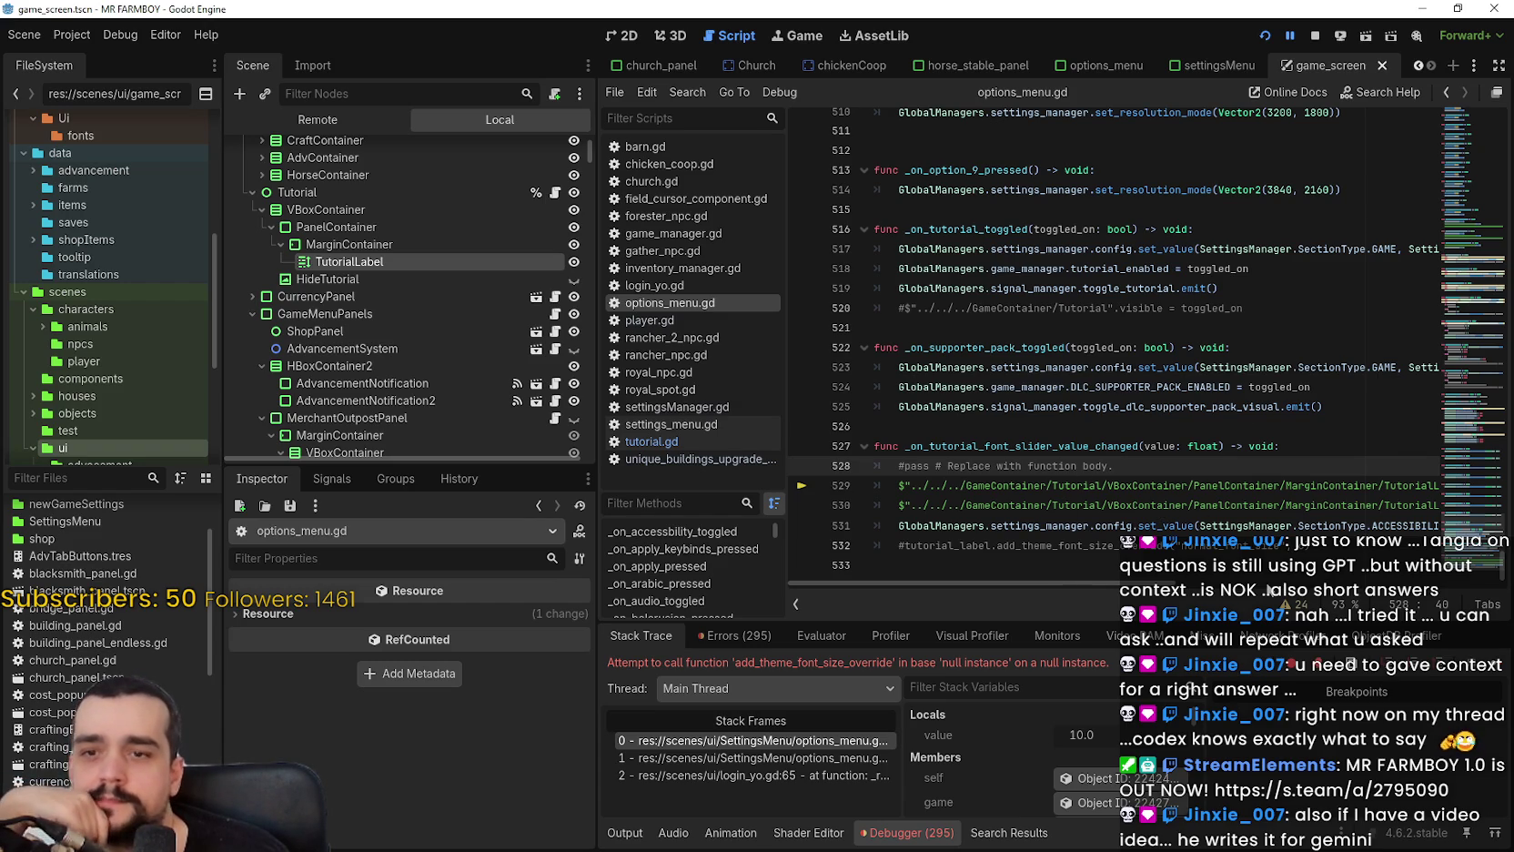
pyautogui.moveTo(1097, 582)
pyautogui.mouseDown()
pyautogui.moveTo(1365, 596)
pyautogui.moveTo(1215, 608)
pyautogui.moveTo(1426, 610)
pyautogui.moveTo(928, 570)
pyautogui.mouseUp()
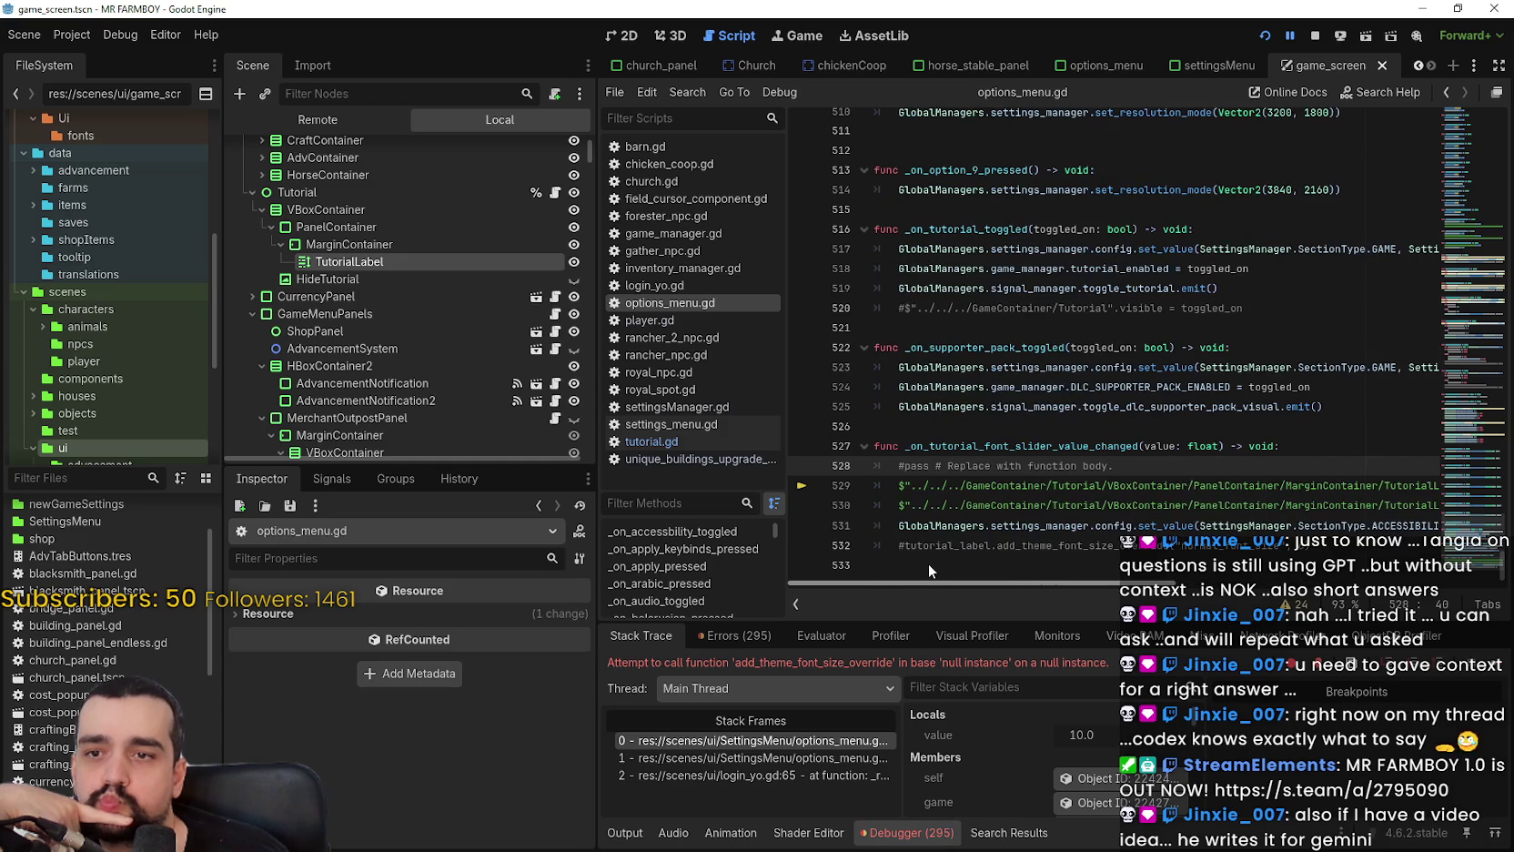
pyautogui.hscroll(6, 1017, 556)
pyautogui.click(1356, 508)
pyautogui.moveTo(1355, 511)
pyautogui.mouseDown()
pyautogui.moveTo(802, 508)
pyautogui.moveTo(803, 485)
pyautogui.mouseUp()
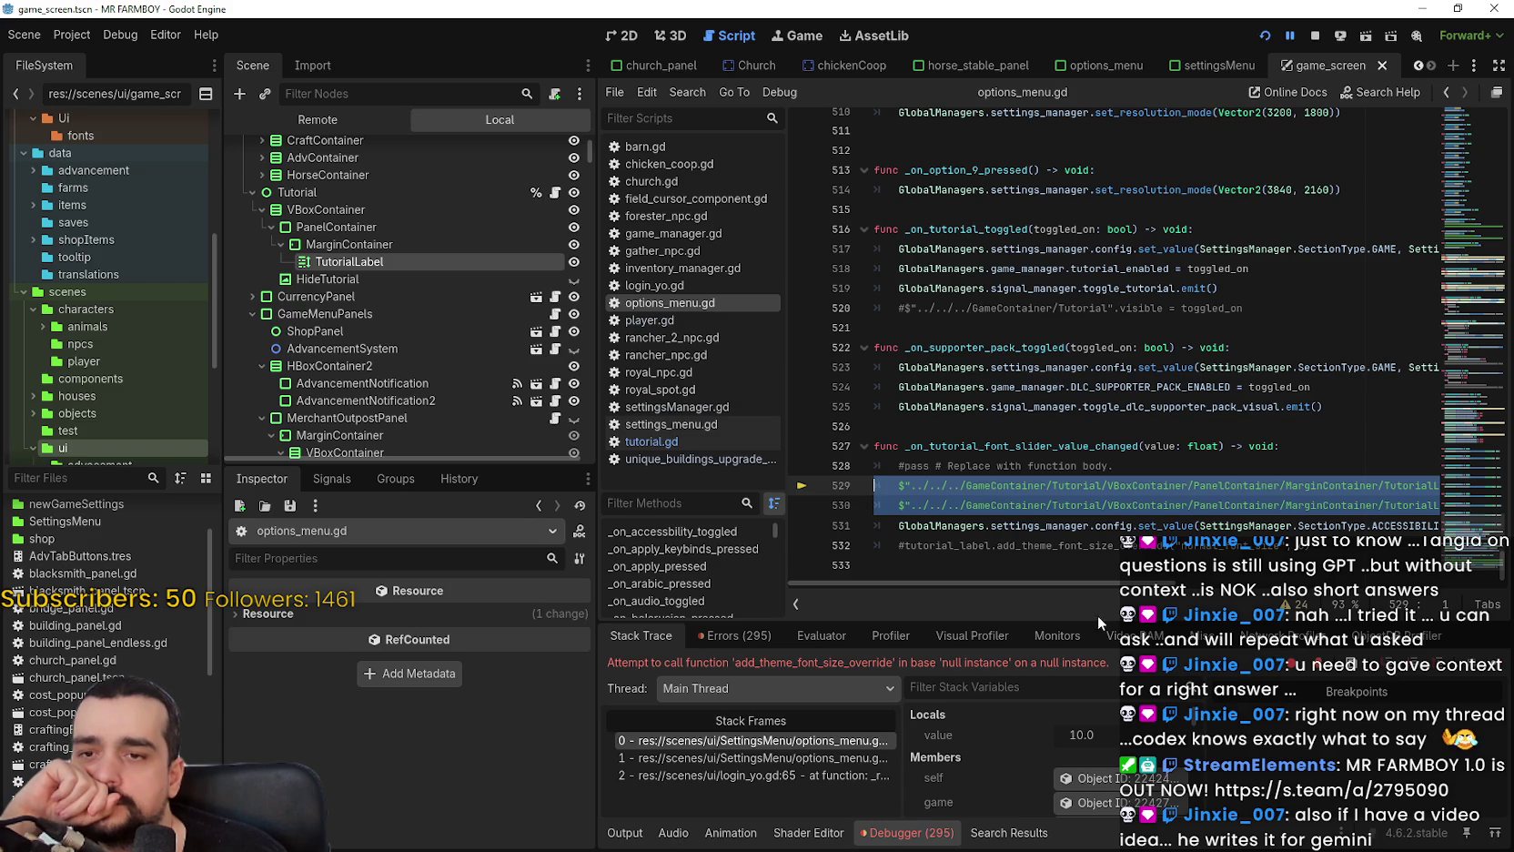
pyautogui.moveTo(1084, 580)
pyautogui.mouseDown()
pyautogui.moveTo(1283, 583)
pyautogui.moveTo(1022, 582)
pyautogui.moveTo(1334, 600)
pyautogui.moveTo(1057, 603)
pyautogui.mouseUp()
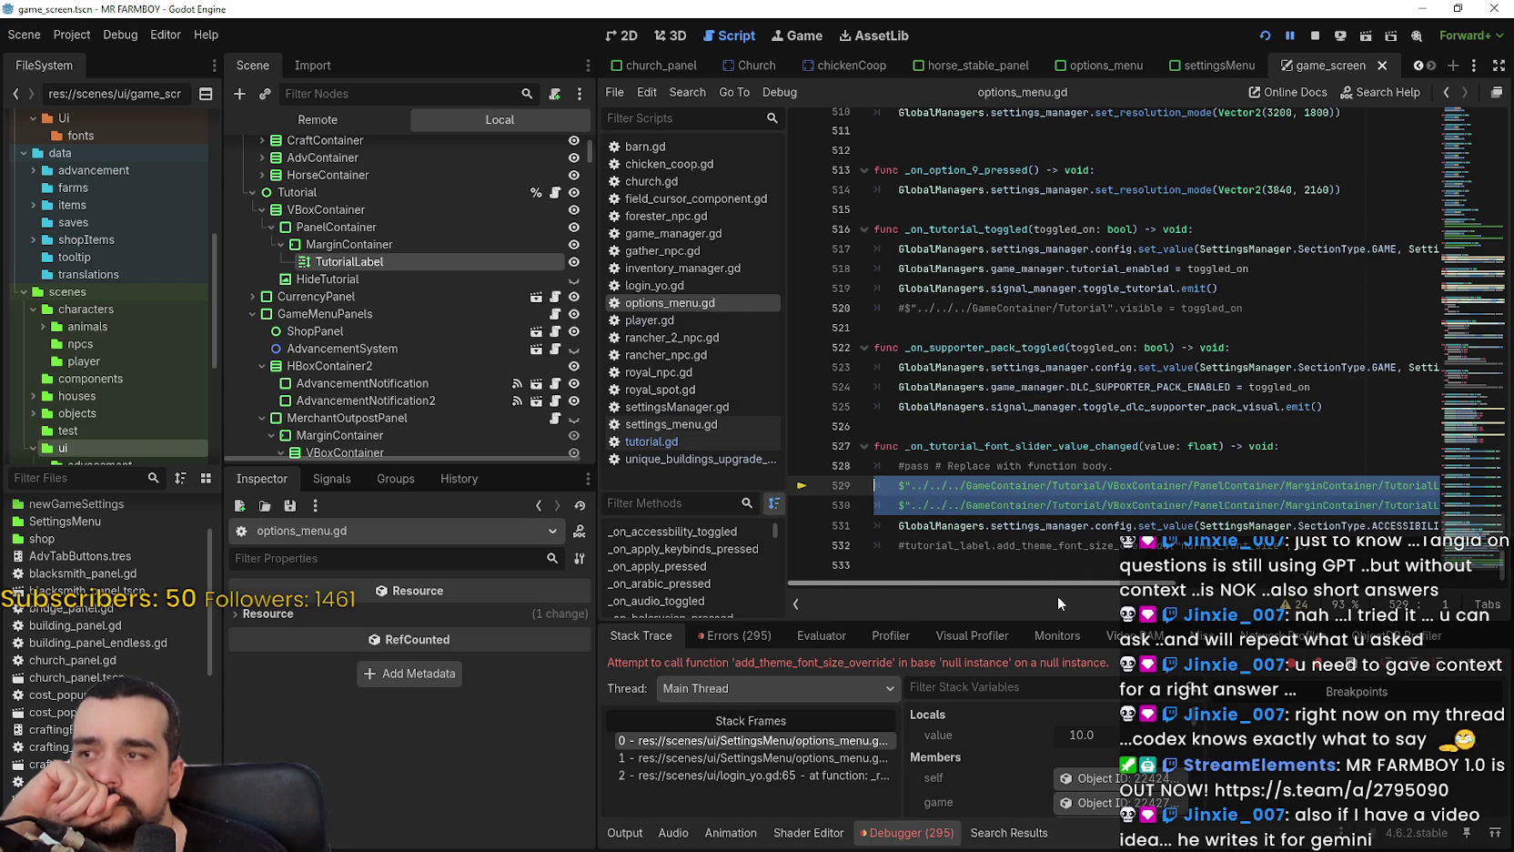
pyautogui.scroll(3, 497, 332)
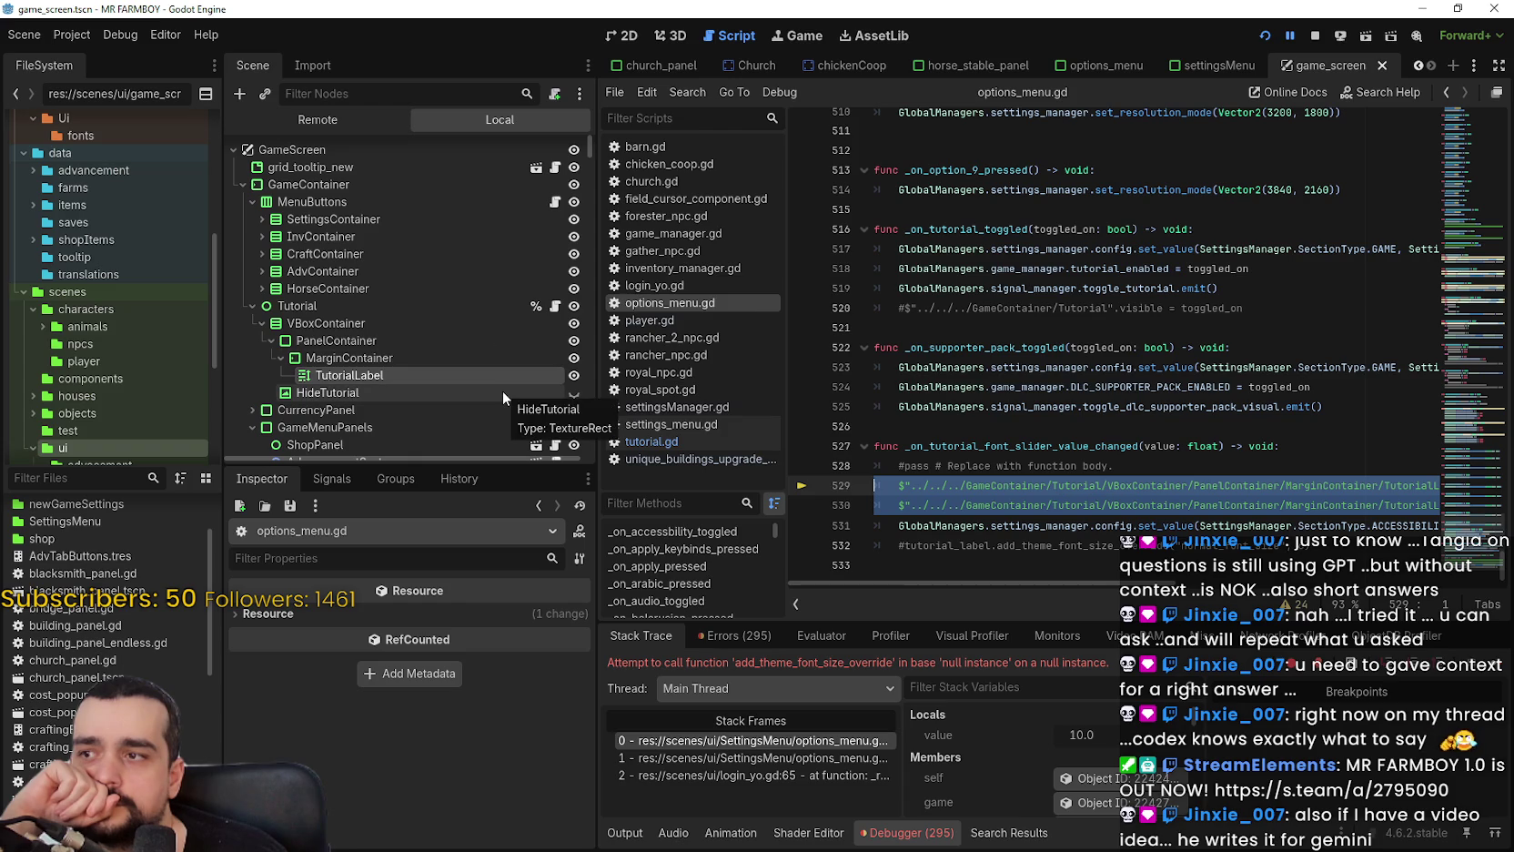
# Expand the Remote tree down to SettingsMenu > Settings > MarginContainer, then stop the game.
pyautogui.click(312, 121)
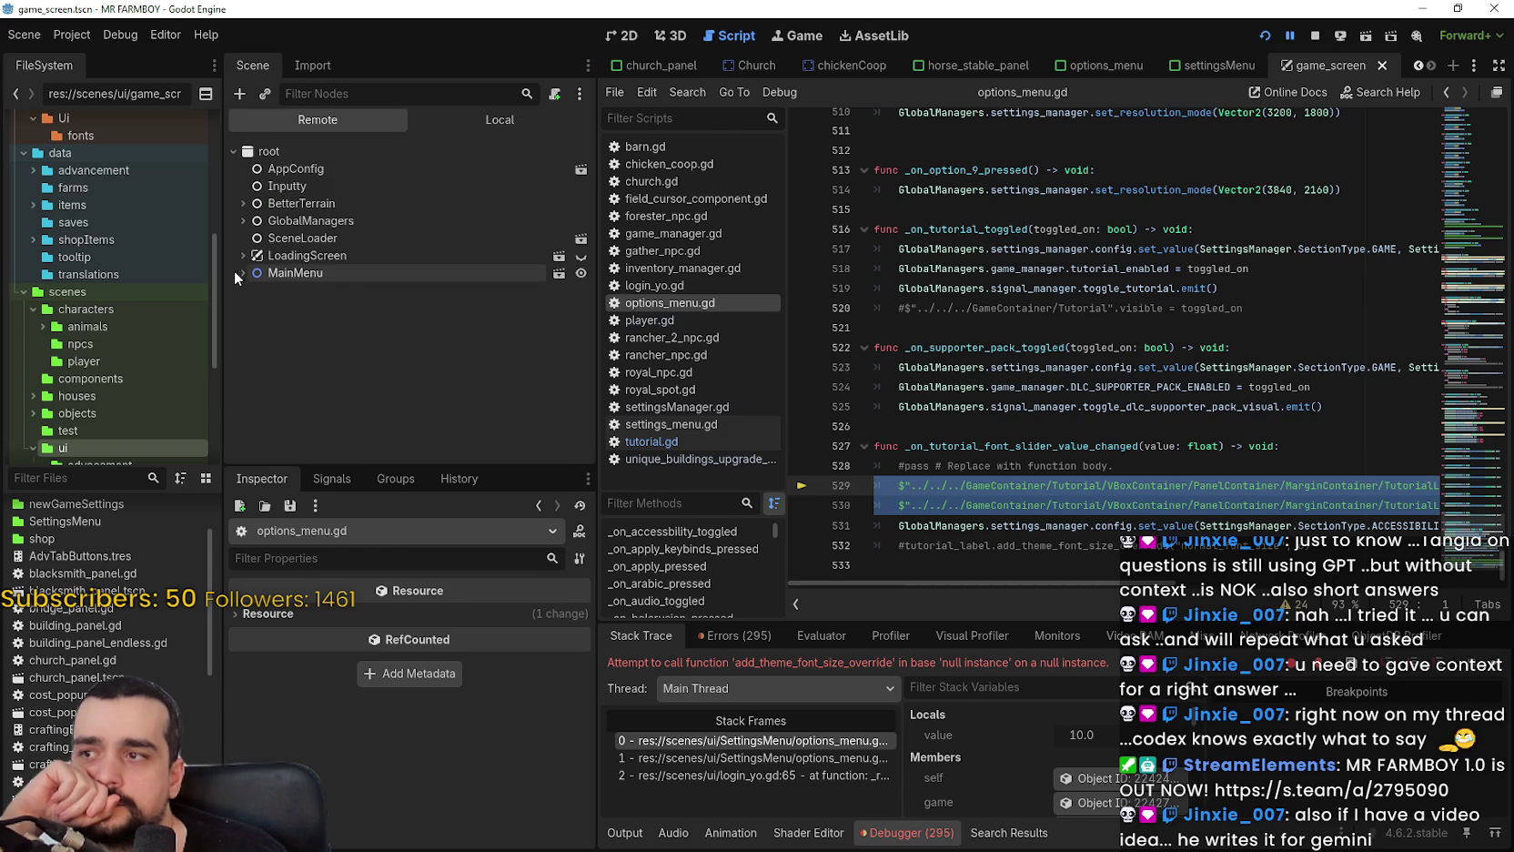
pyautogui.click(242, 272)
pyautogui.click(253, 307)
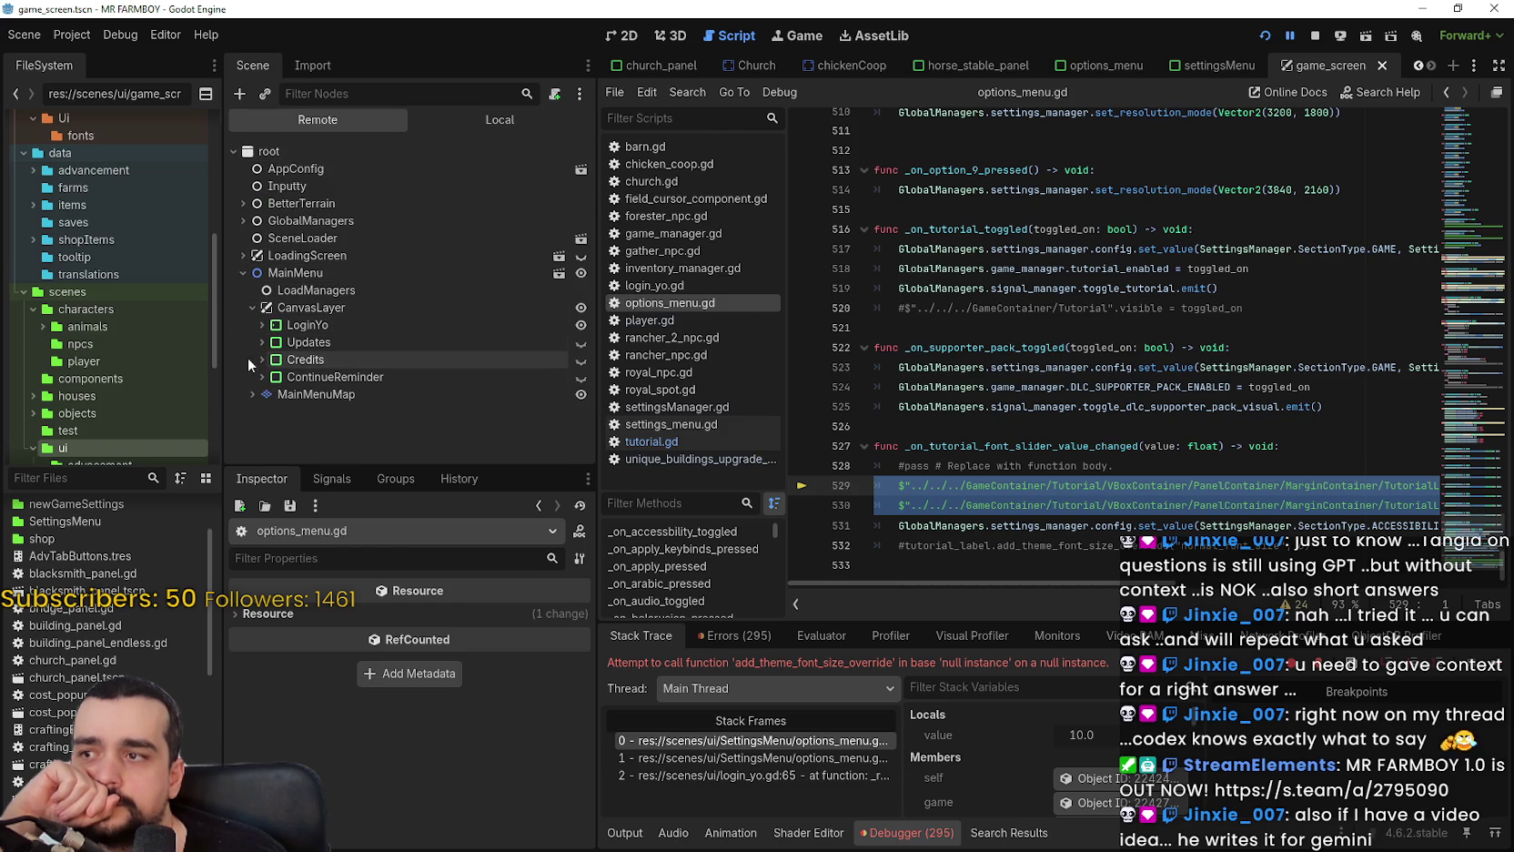
pyautogui.click(260, 324)
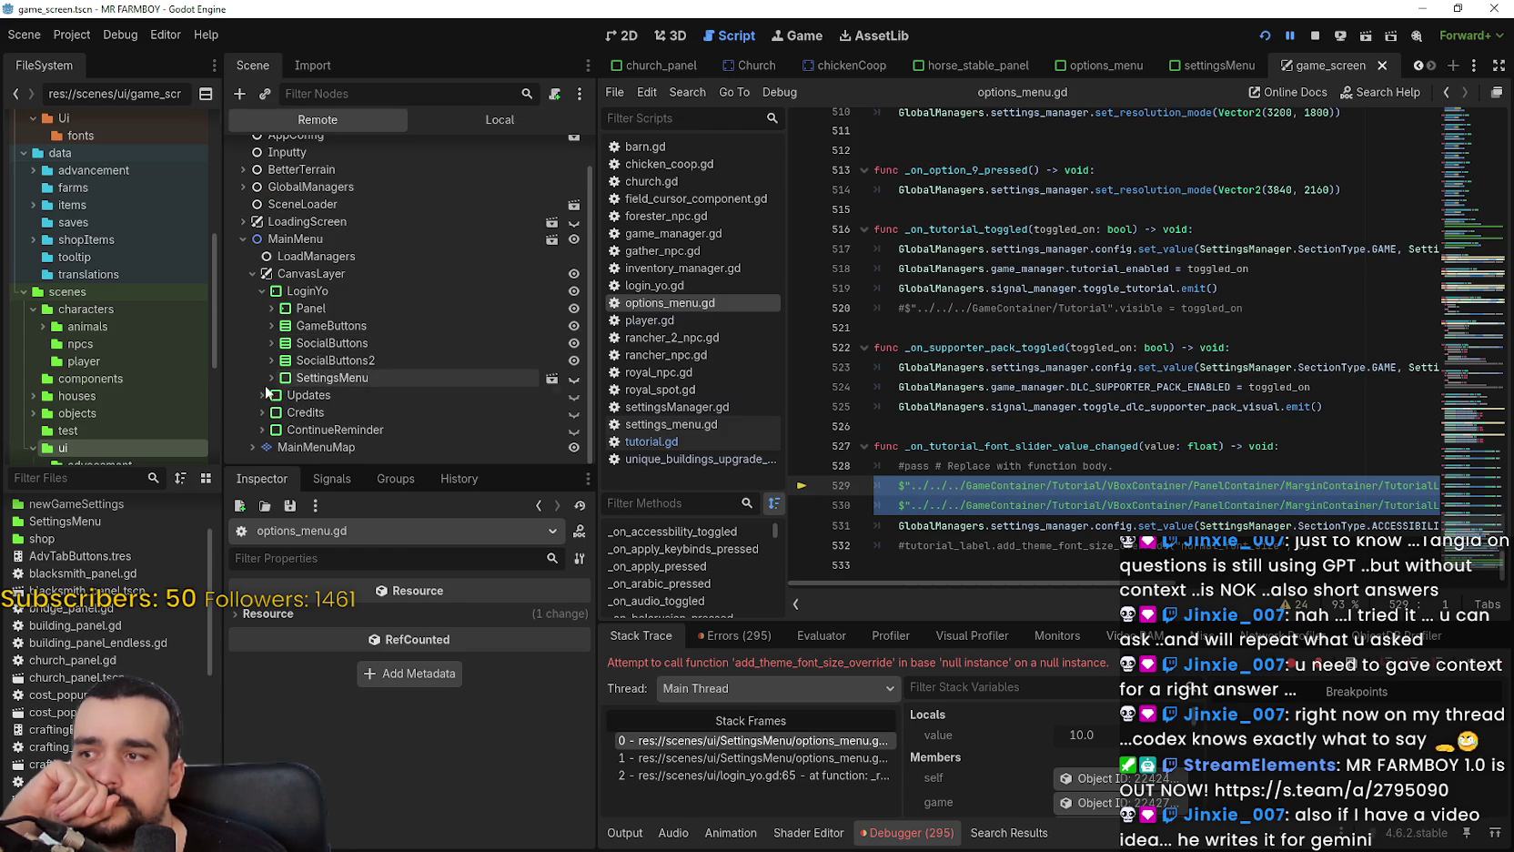
pyautogui.click(272, 376)
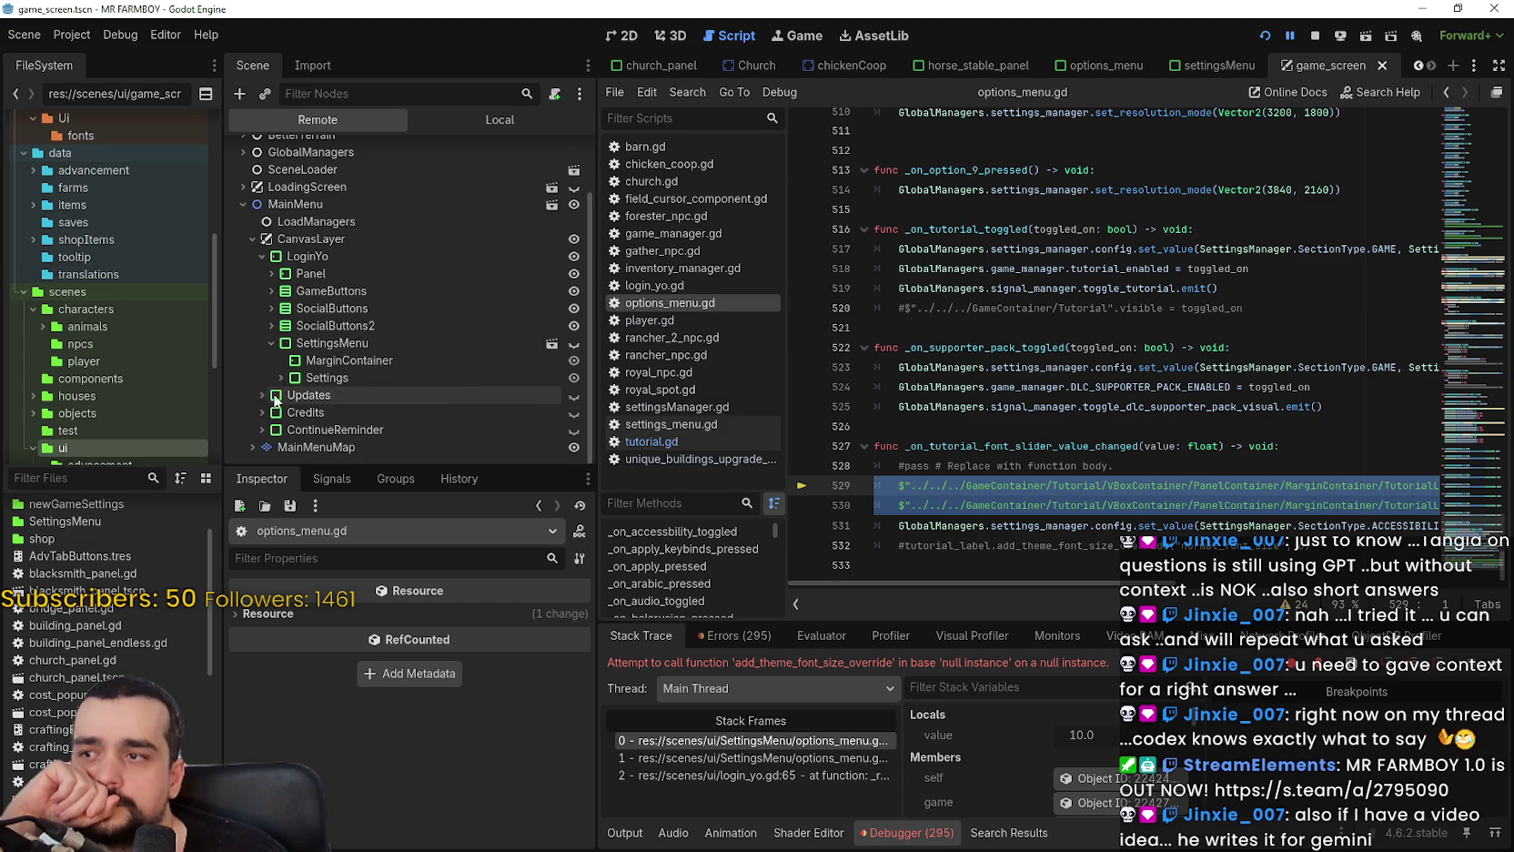
pyautogui.click(279, 379)
pyautogui.click(289, 396)
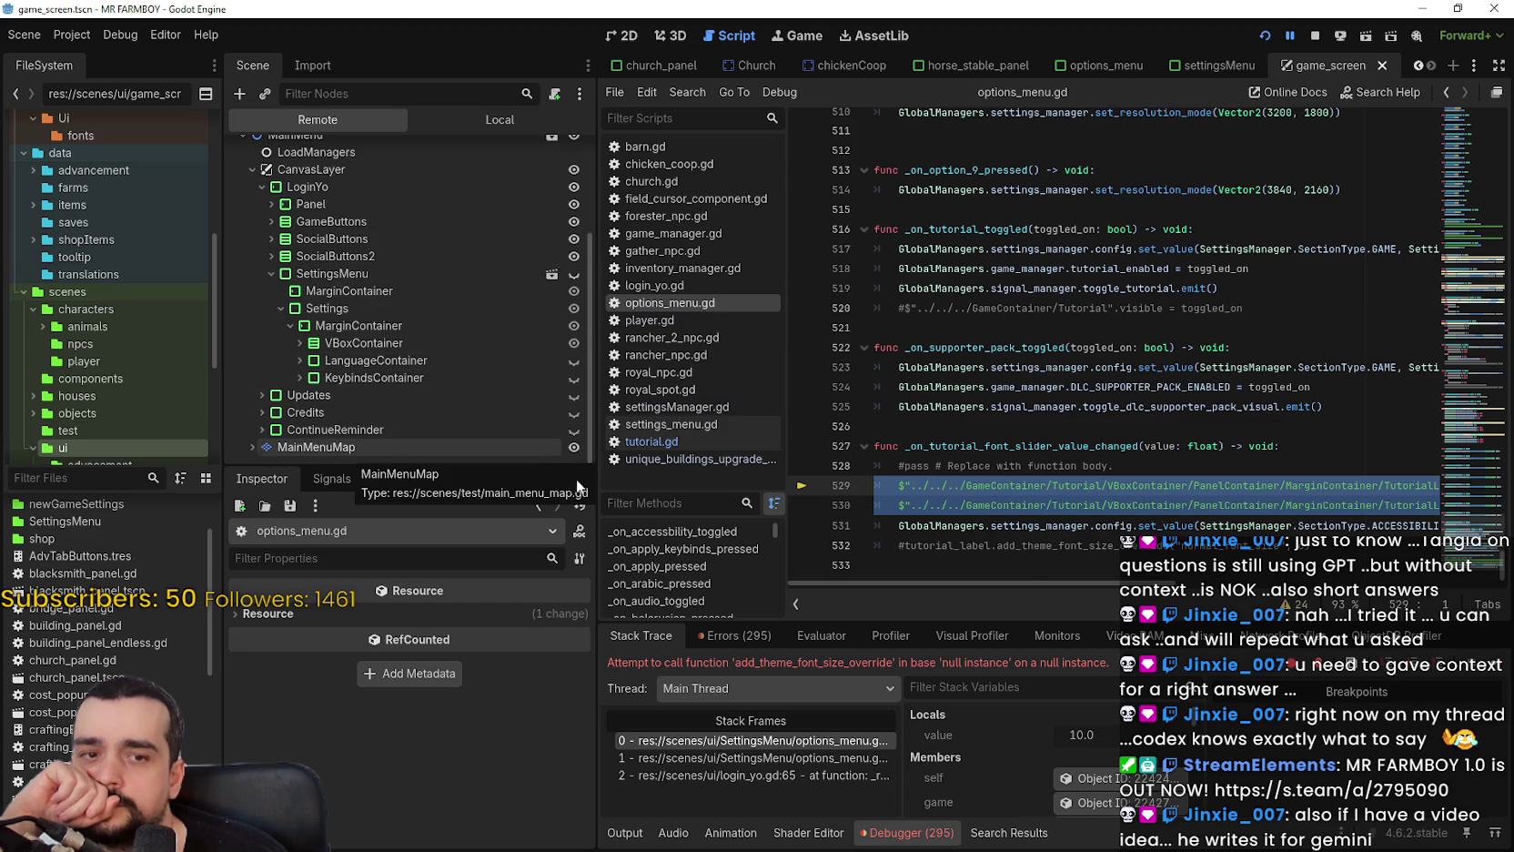
pyautogui.moveTo(1029, 581)
pyautogui.mouseDown()
pyautogui.moveTo(1310, 598)
pyautogui.moveTo(983, 548)
pyautogui.moveTo(1309, 587)
pyautogui.moveTo(1175, 577)
pyautogui.moveTo(1351, 573)
pyautogui.moveTo(947, 570)
pyautogui.mouseUp()
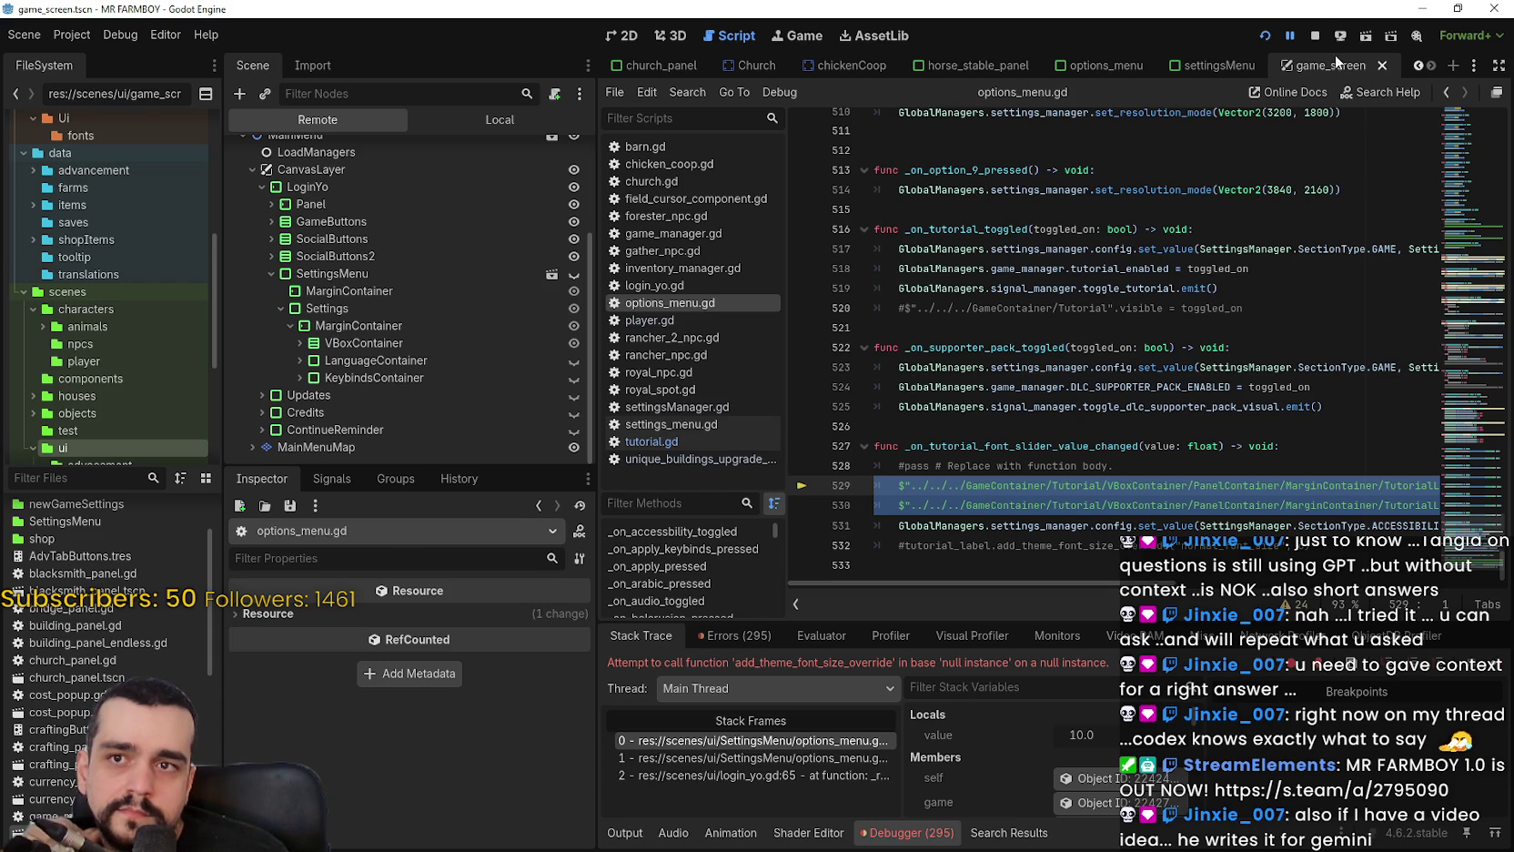
pyautogui.click(1314, 37)
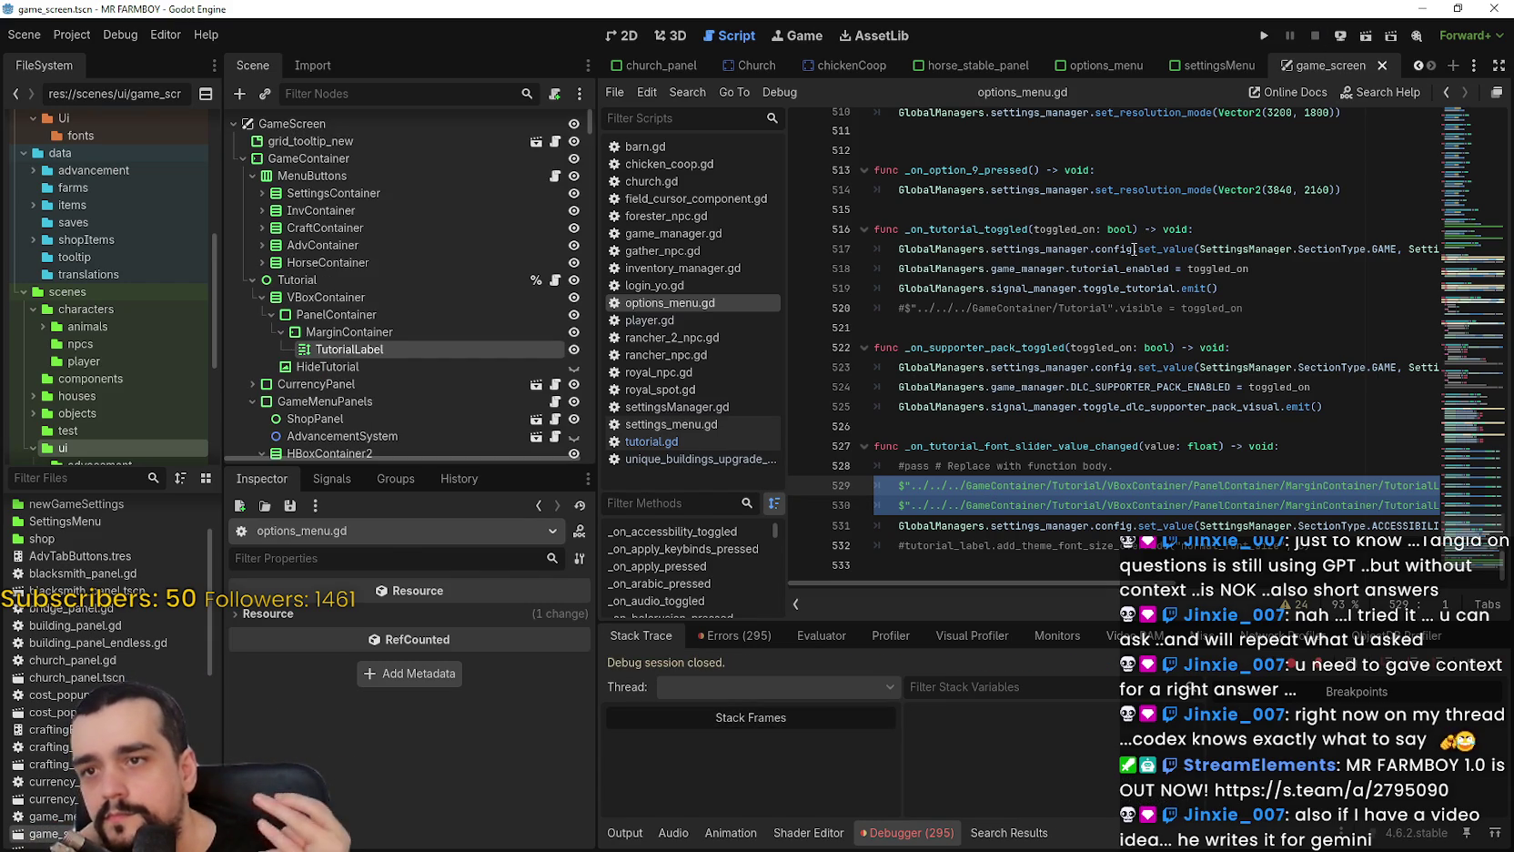
# Comment out the label font-size override lines 529–530.
pyautogui.scroll(1, 1163, 291)
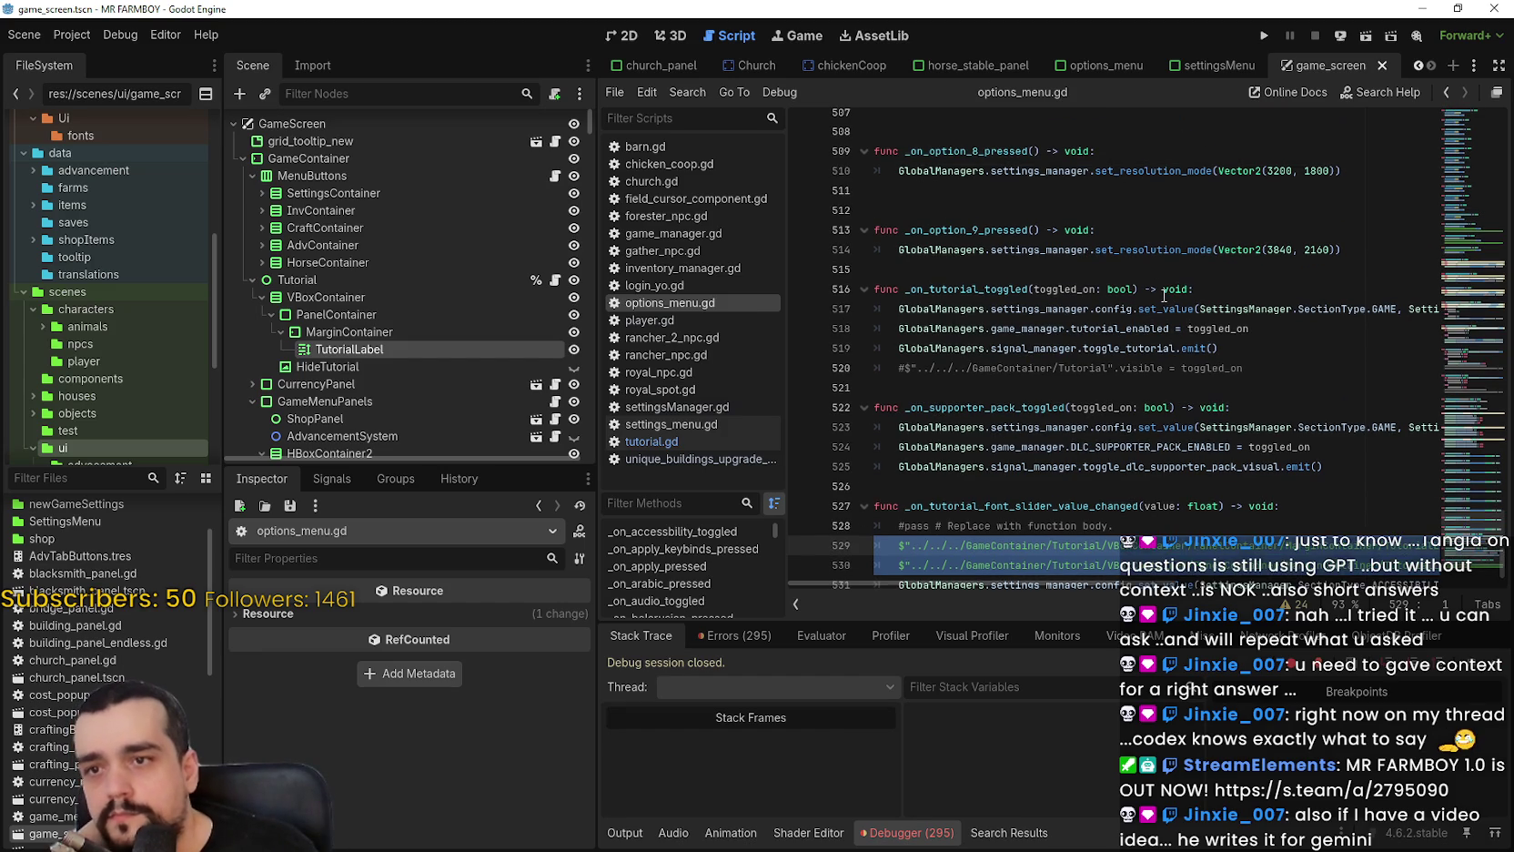
pyautogui.moveTo(1248, 347)
pyautogui.mouseDown()
pyautogui.moveTo(897, 330)
pyautogui.moveTo(898, 347)
pyautogui.mouseUp()
pyautogui.scroll(3, 1129, 403)
pyautogui.scroll(1, 1120, 382)
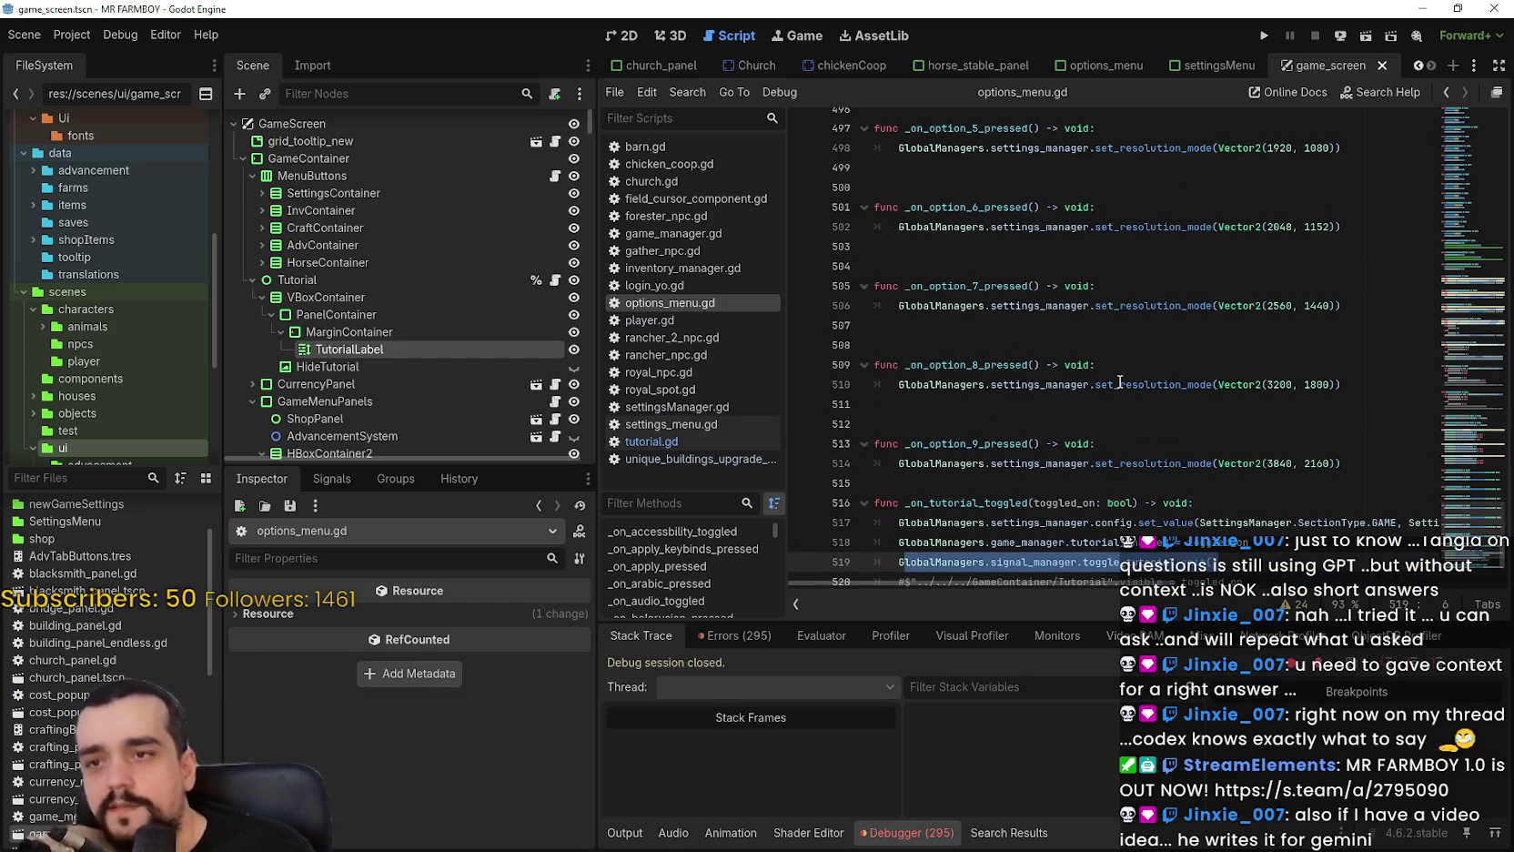
pyautogui.scroll(2, 1110, 366)
pyautogui.scroll(5, 1107, 362)
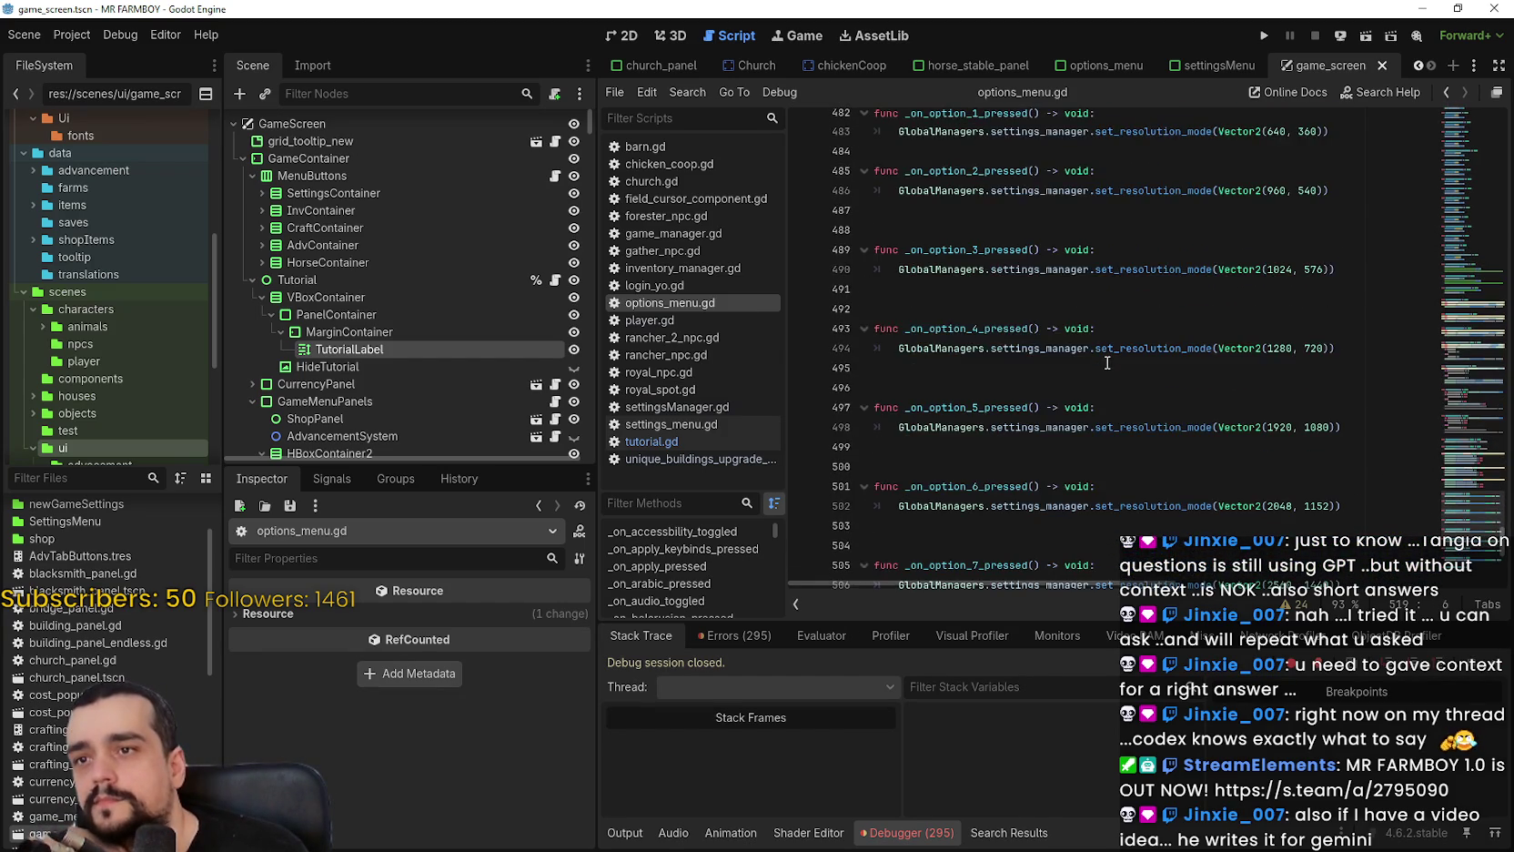
pyautogui.scroll(-12, 1107, 362)
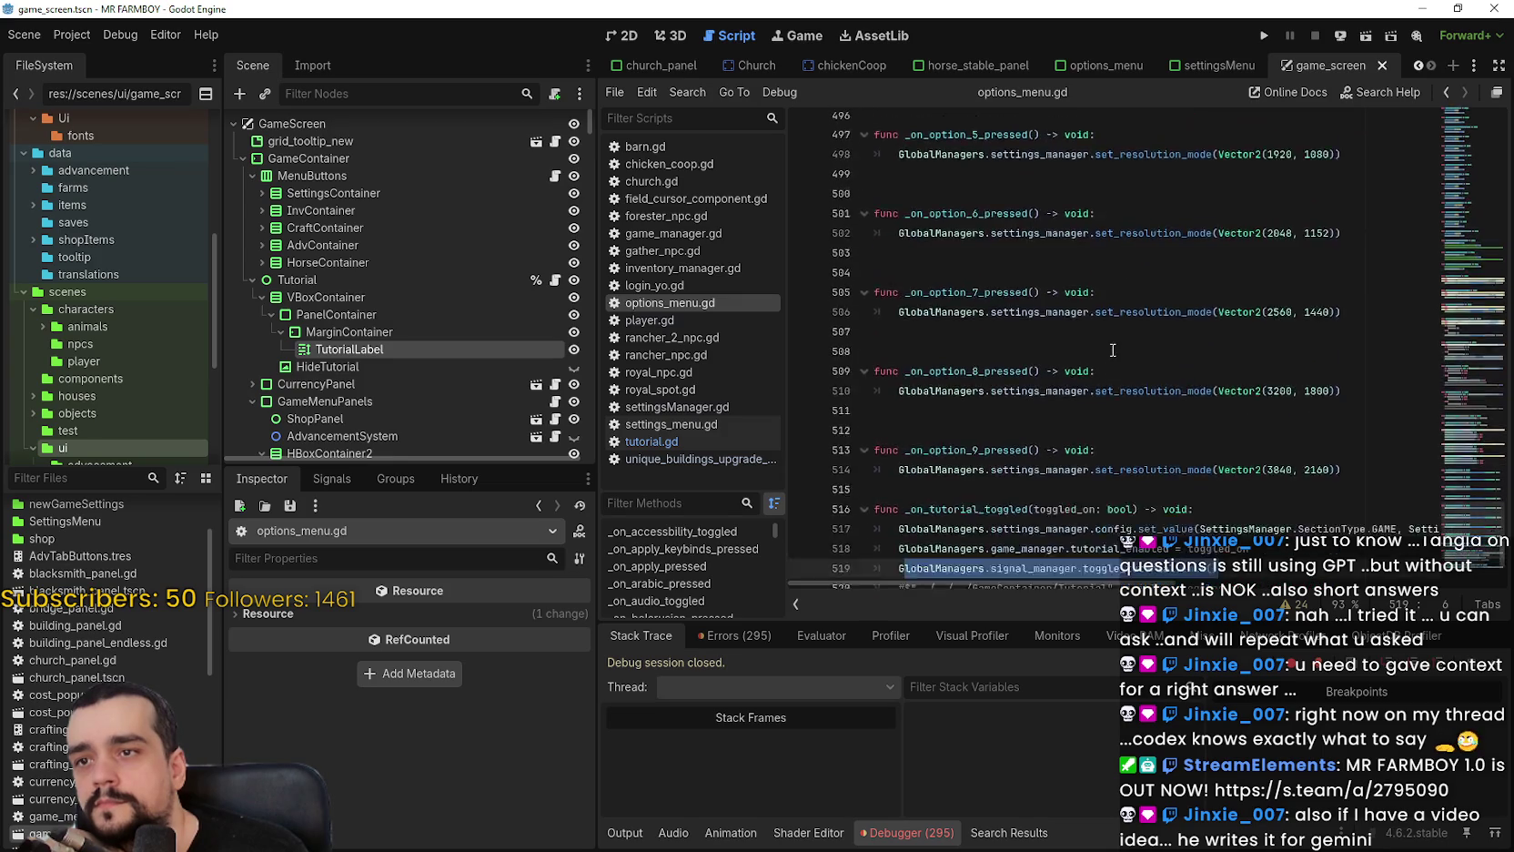
pyautogui.moveTo(1327, 464); pyautogui.dragTo(1004, 445)
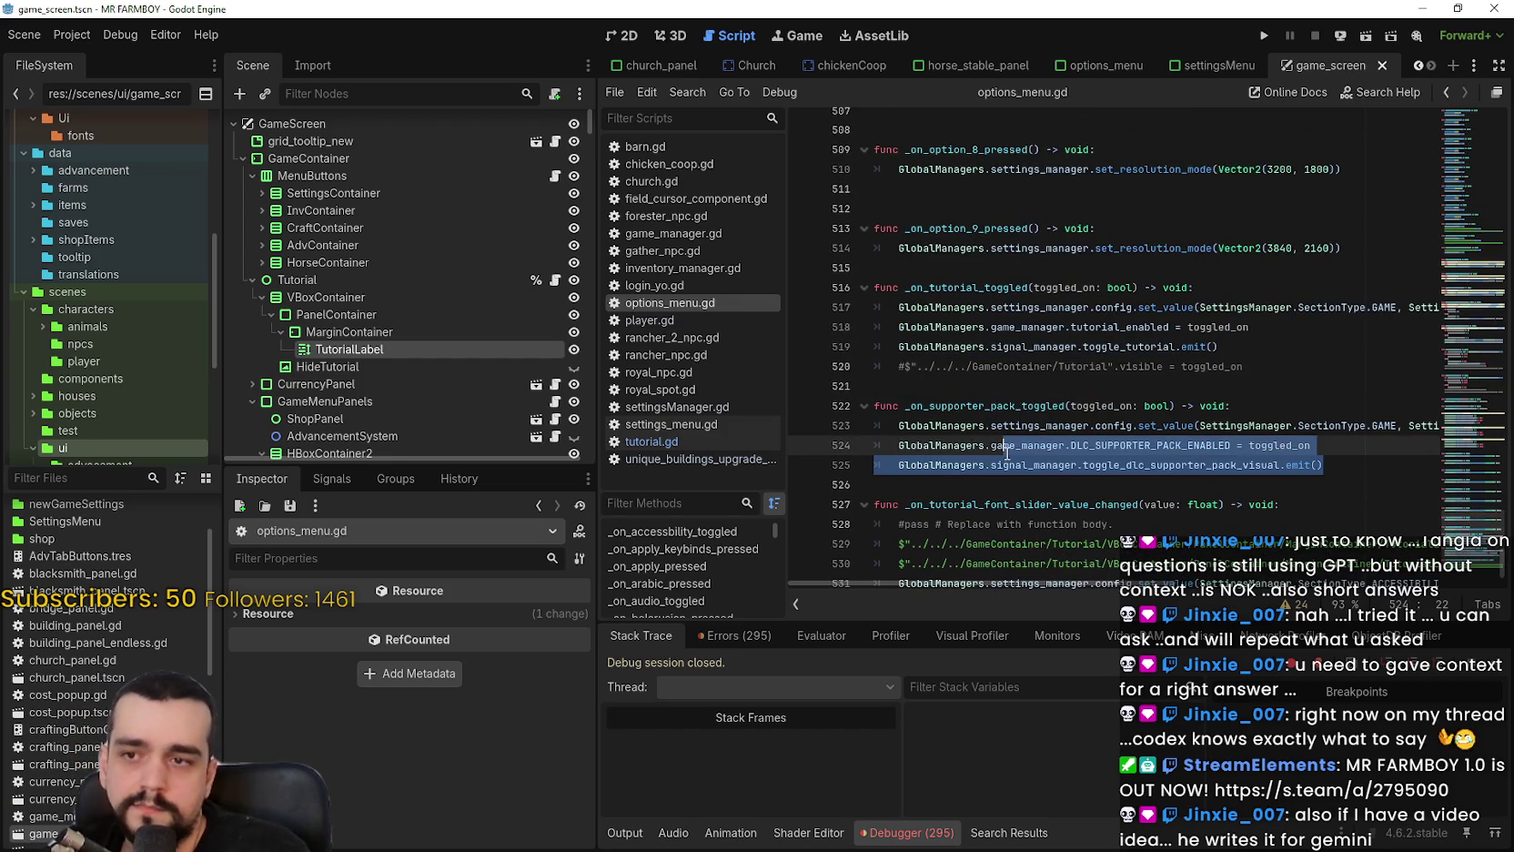
pyautogui.scroll(-3, 1122, 484)
pyautogui.moveTo(878, 485)
pyautogui.mouseDown()
pyautogui.moveTo(1425, 505)
pyautogui.moveTo(829, 487)
pyautogui.moveTo(899, 485)
pyautogui.mouseUp()
pyautogui.click(1425, 504)
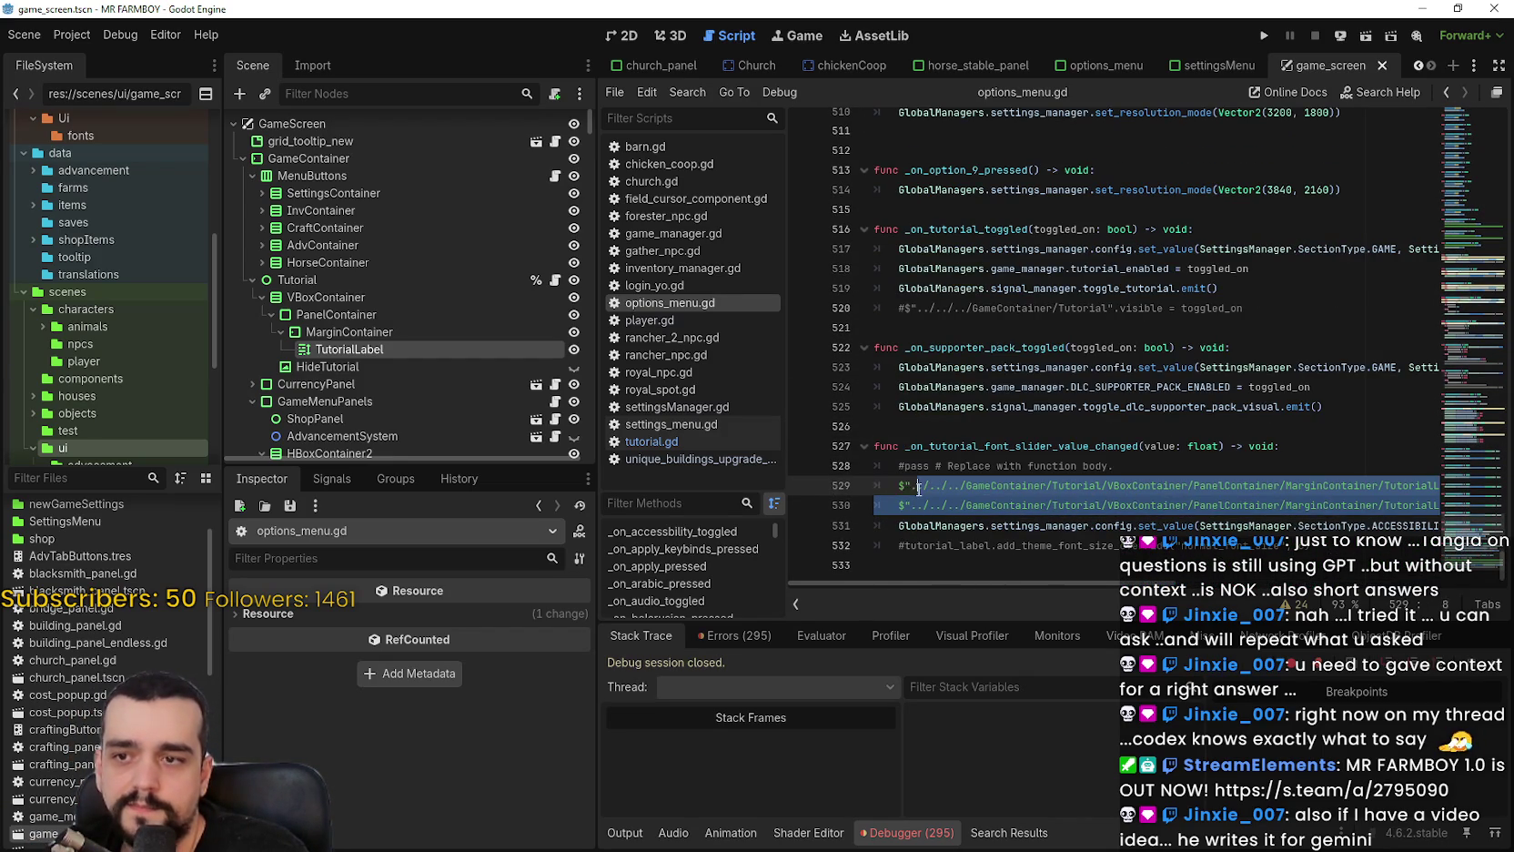
pyautogui.click(899, 485)
pyautogui.write('#')
pyautogui.press('Down')
pyautogui.write('#')
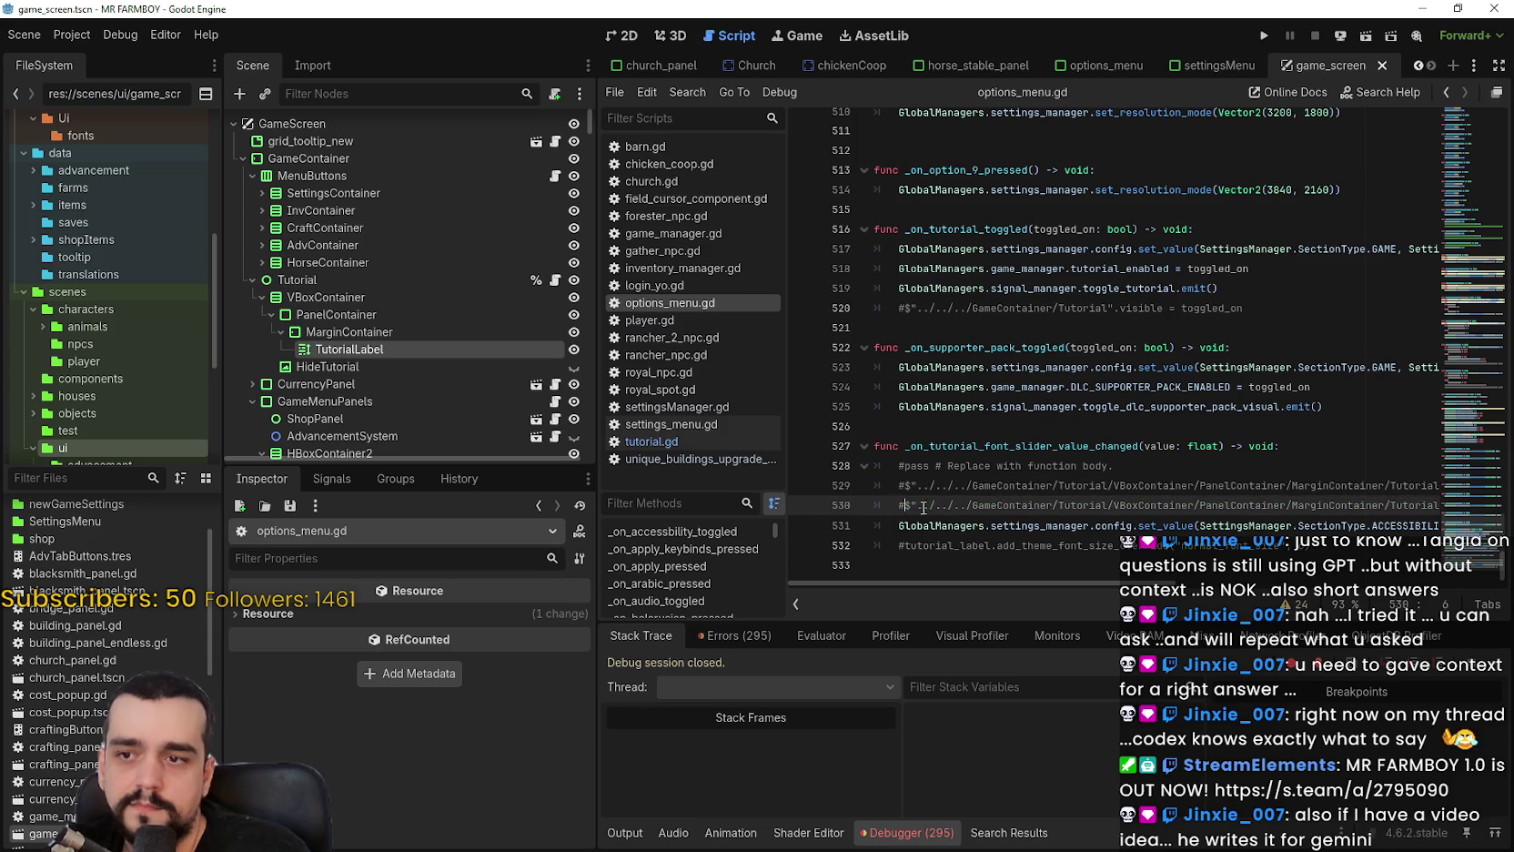
# Add line 532 calling GlobalManagers.signal_manager.change_tutorial_font_size.emit.
pyautogui.moveTo(1254, 508); pyautogui.dragTo(1456, 506)
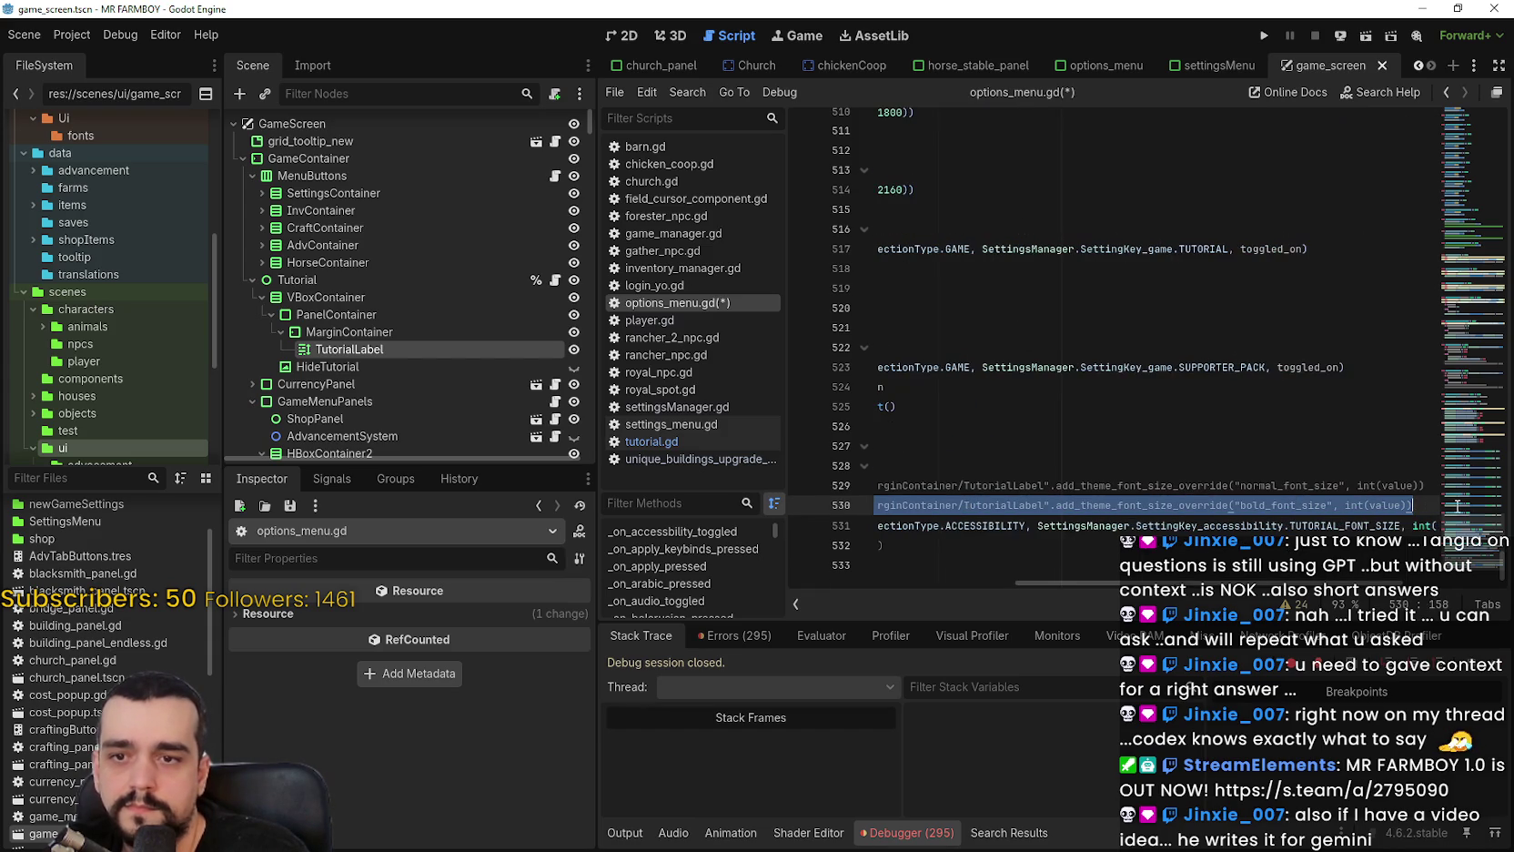
pyautogui.click(1413, 525)
pyautogui.press('End')
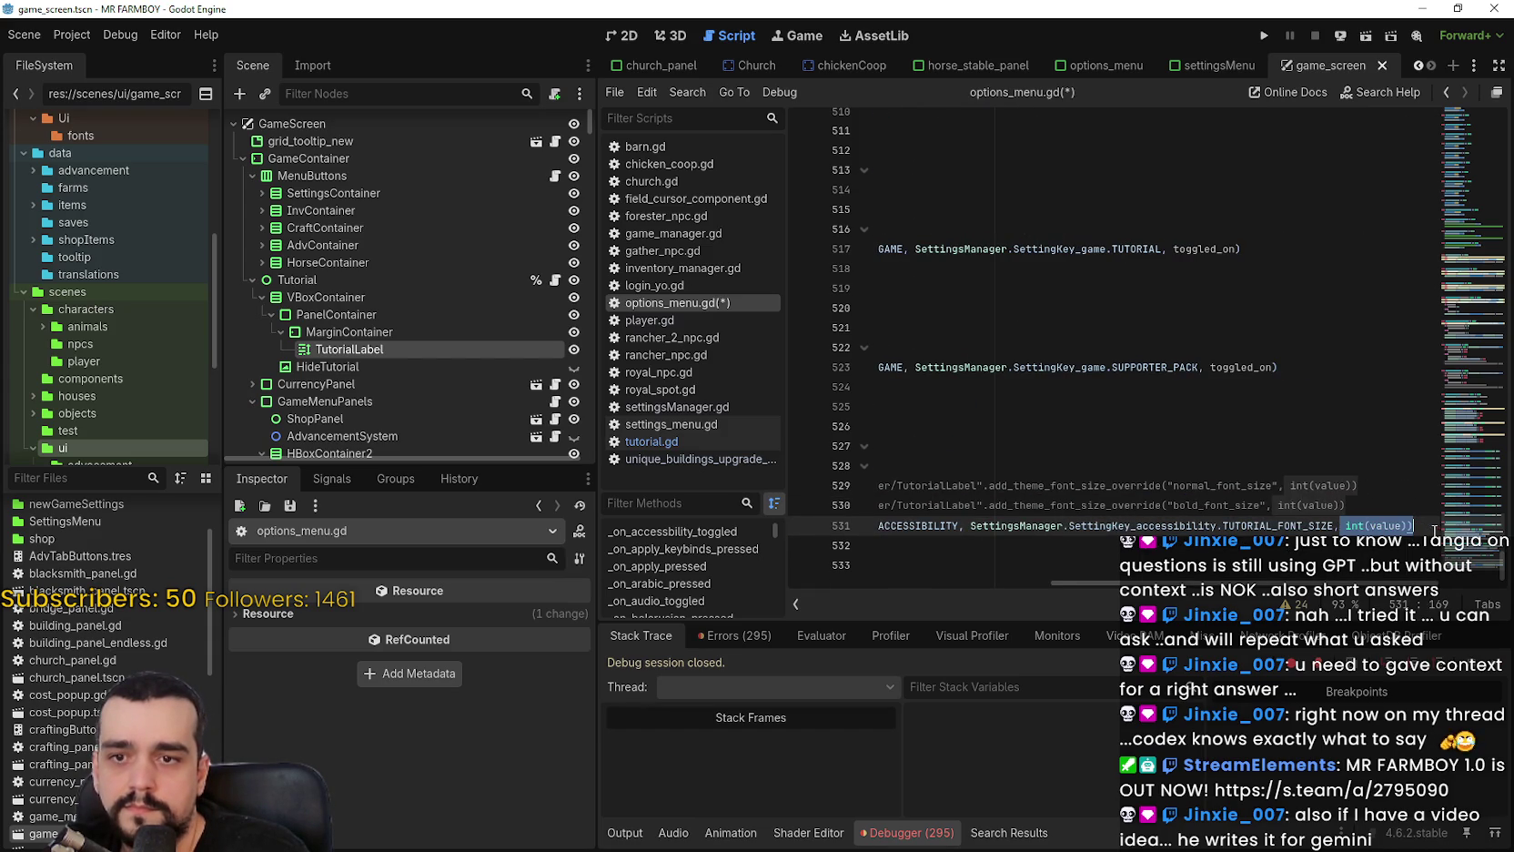
pyautogui.press('Return')
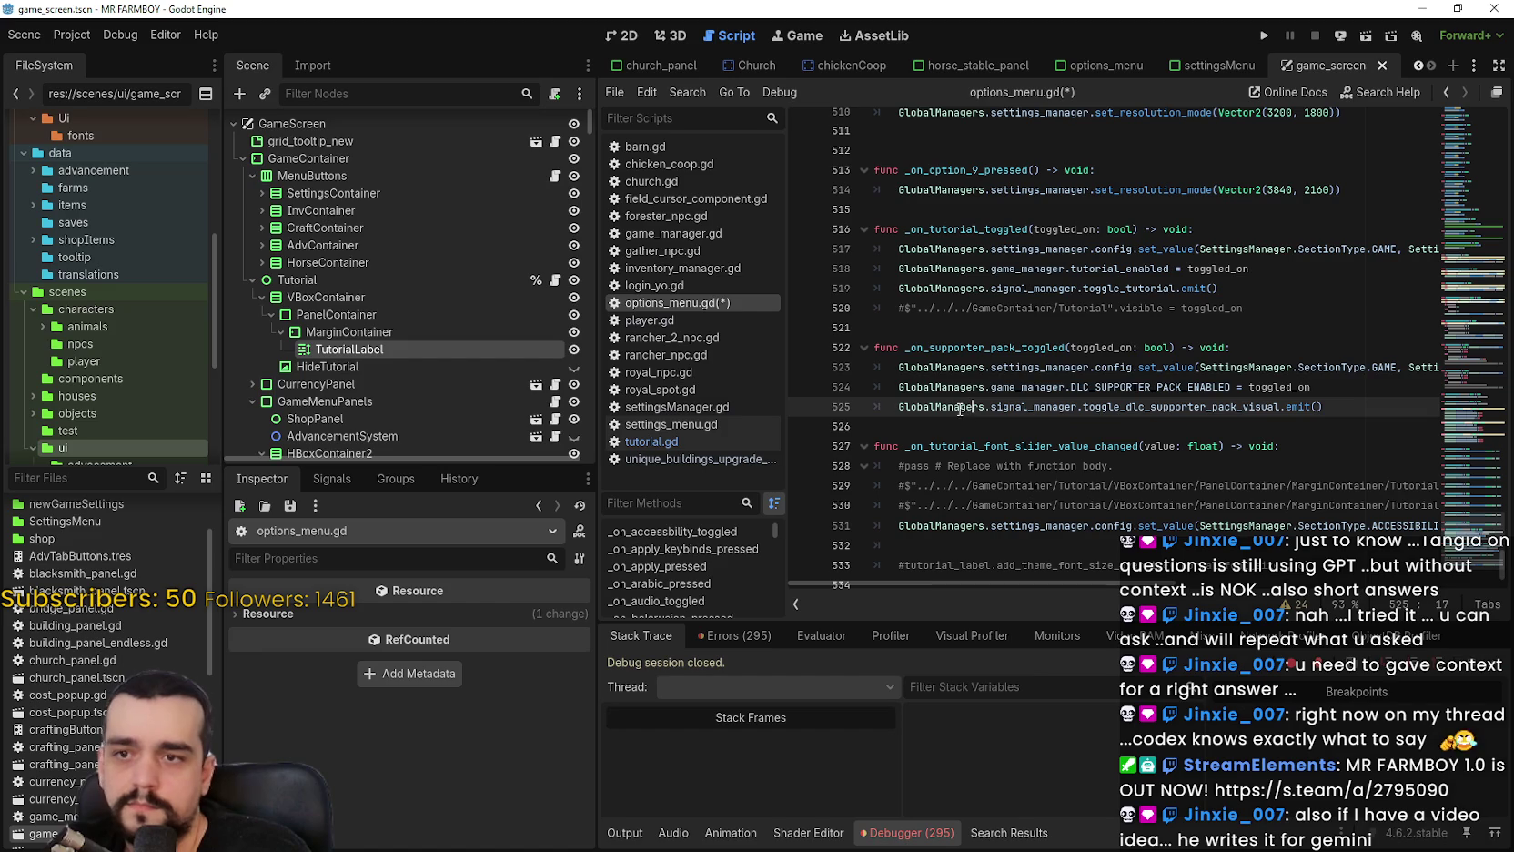
pyautogui.write('Global')
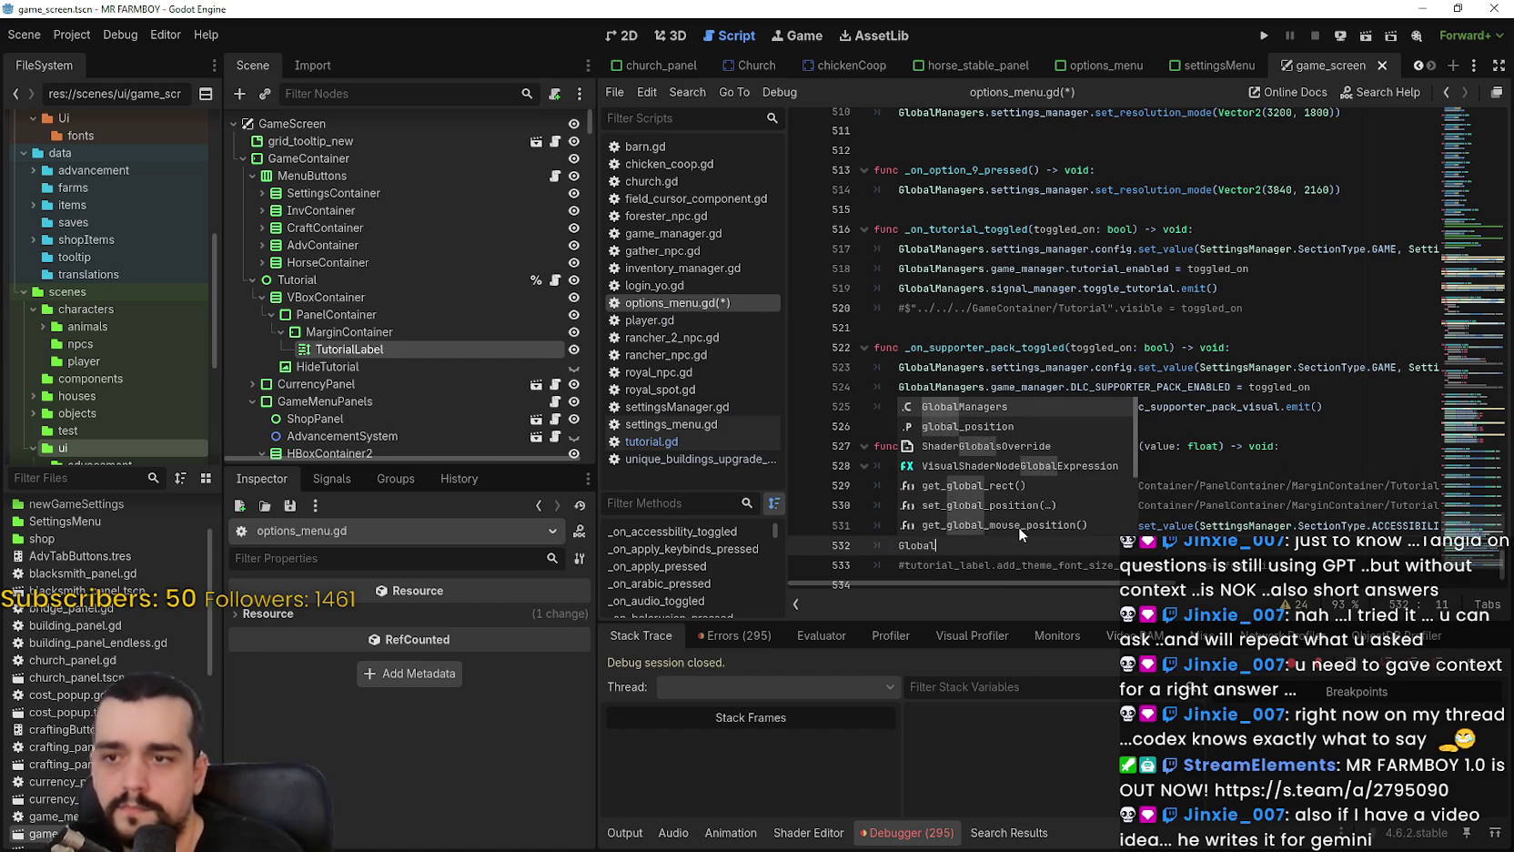
pyautogui.write('Managers.ga')
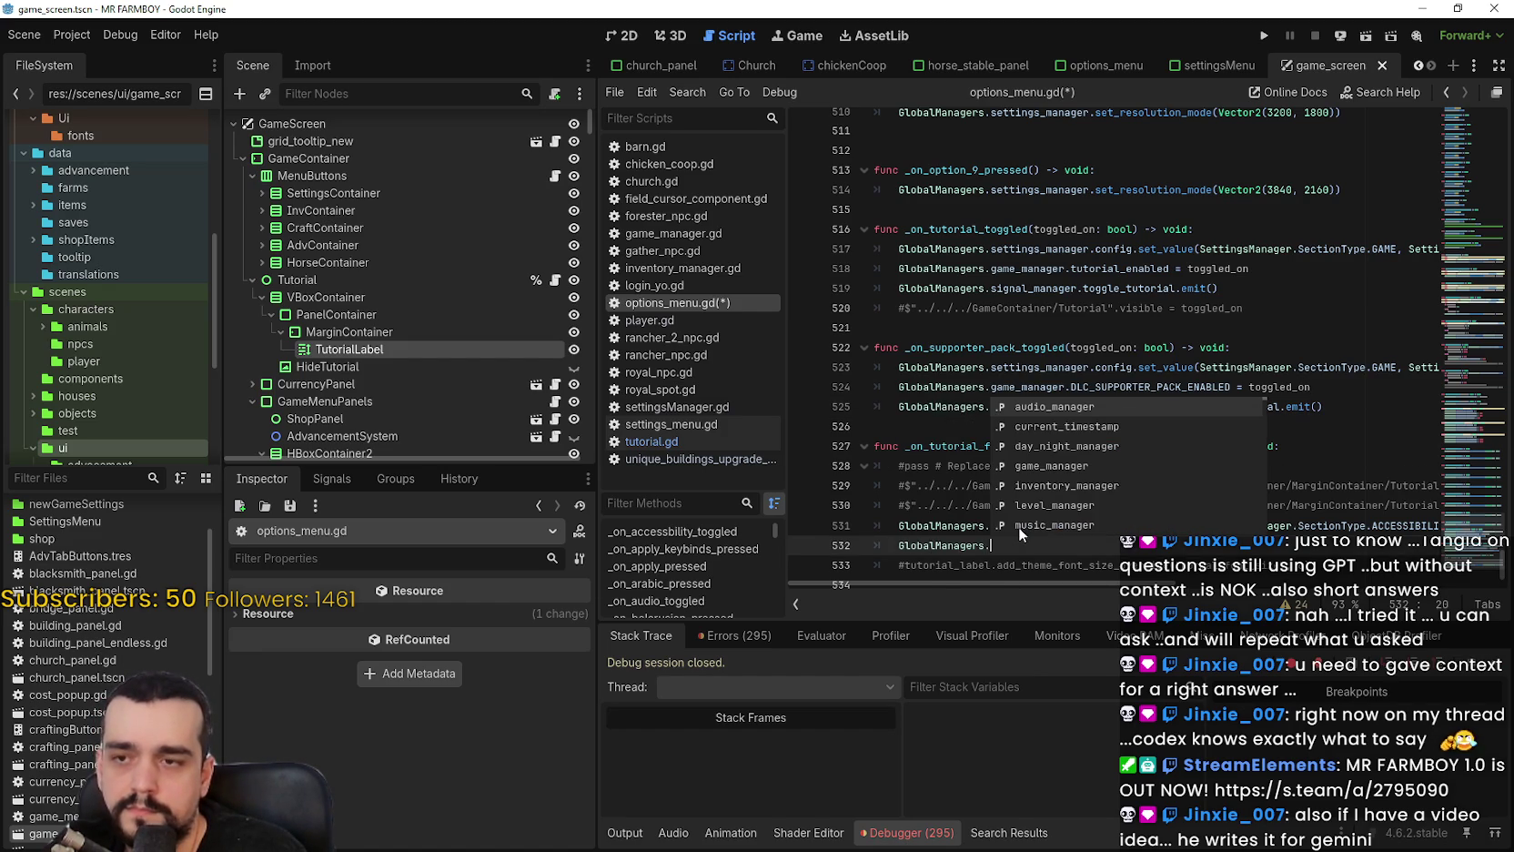
pyautogui.press('BackSpace')
pyautogui.press('BackSpace')
pyautogui.write('si')
pyautogui.press('Return')
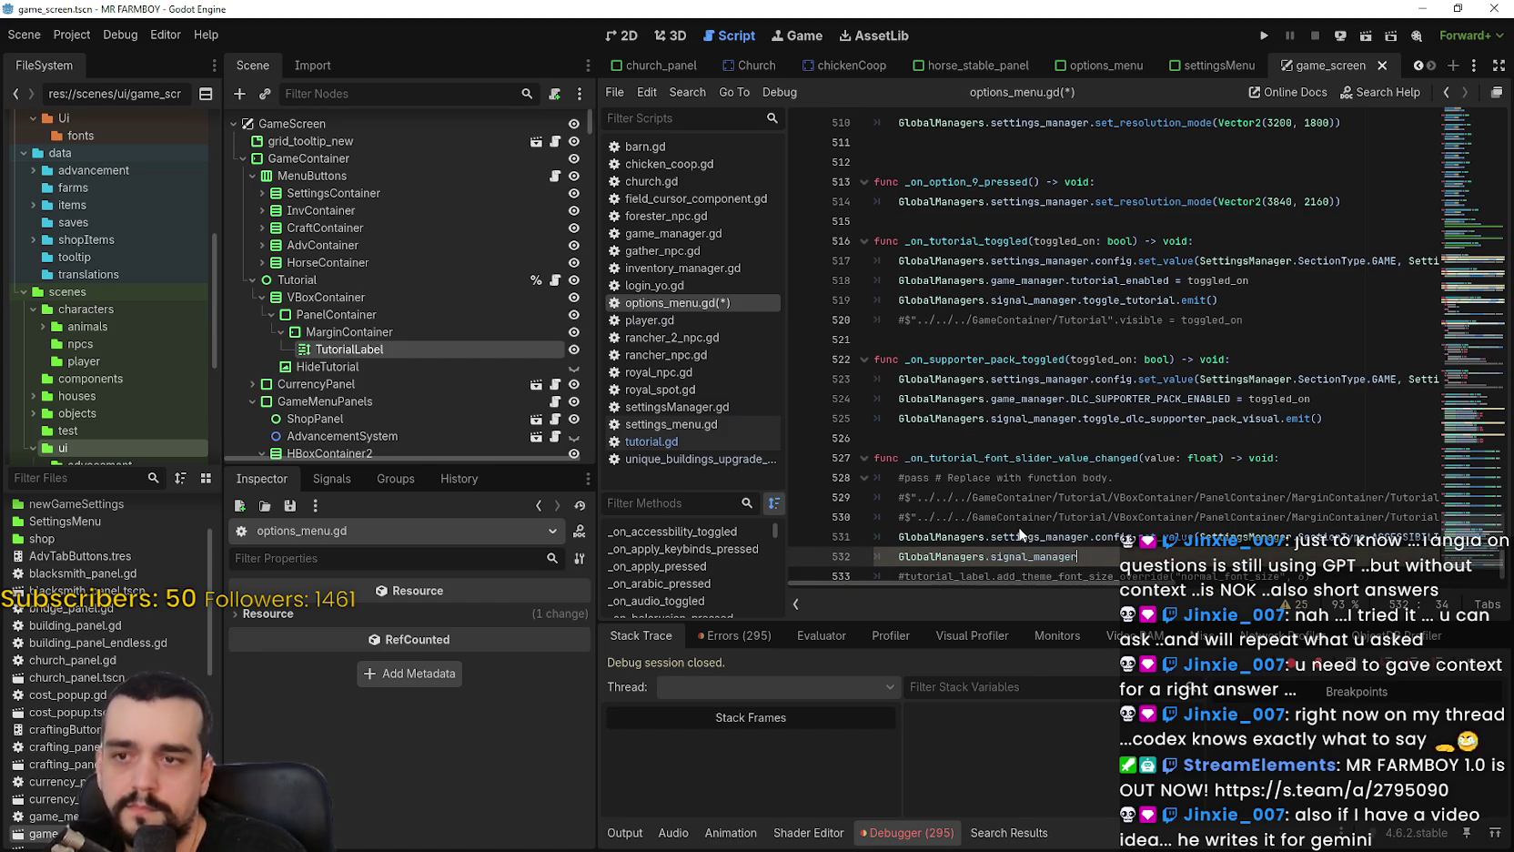
pyautogui.write('change_tutorial_font_size.emit(')
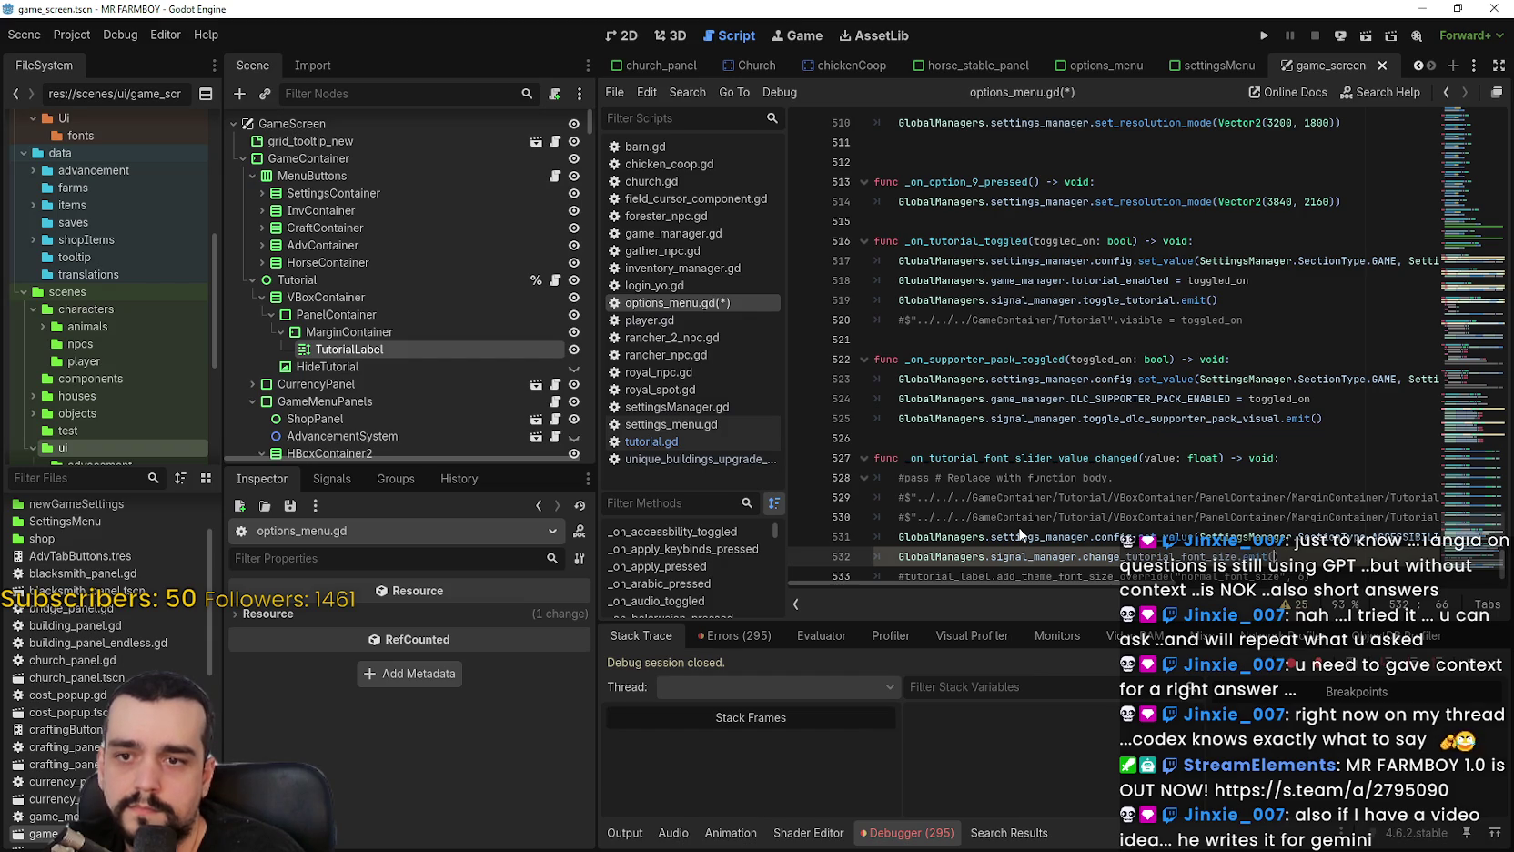
# Pass the handler's value parameter into the emit call and save the script.
pyautogui.doubleClick(1157, 456)
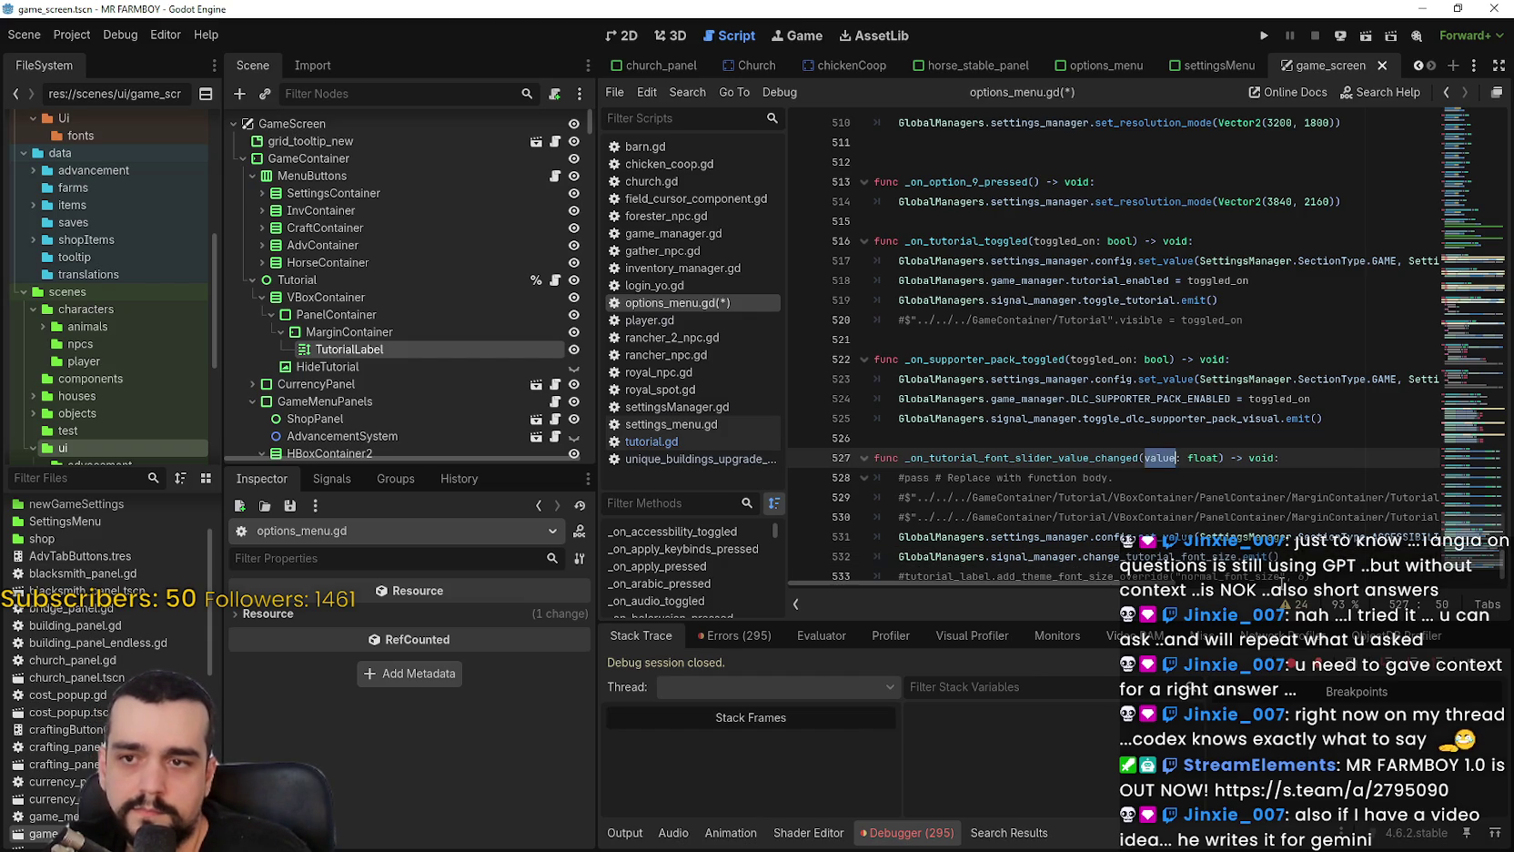
pyautogui.hotkey('ctrl', 'c')
pyautogui.click(1275, 555)
pyautogui.hotkey('ctrl', 'v')
pyautogui.hotkey('ctrl', 's')
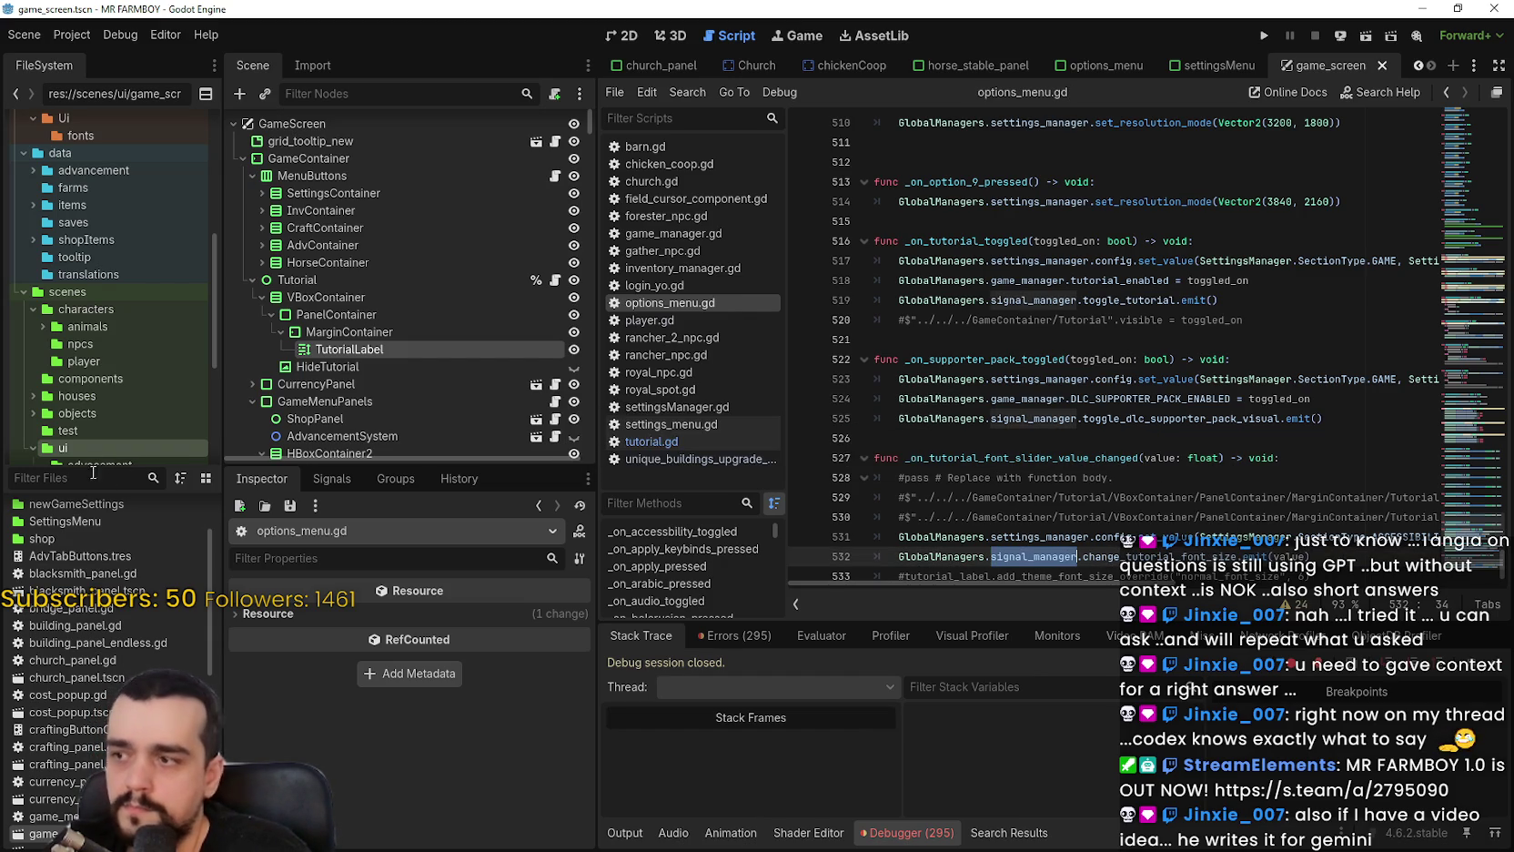
pyautogui.doubleClick(1137, 555)
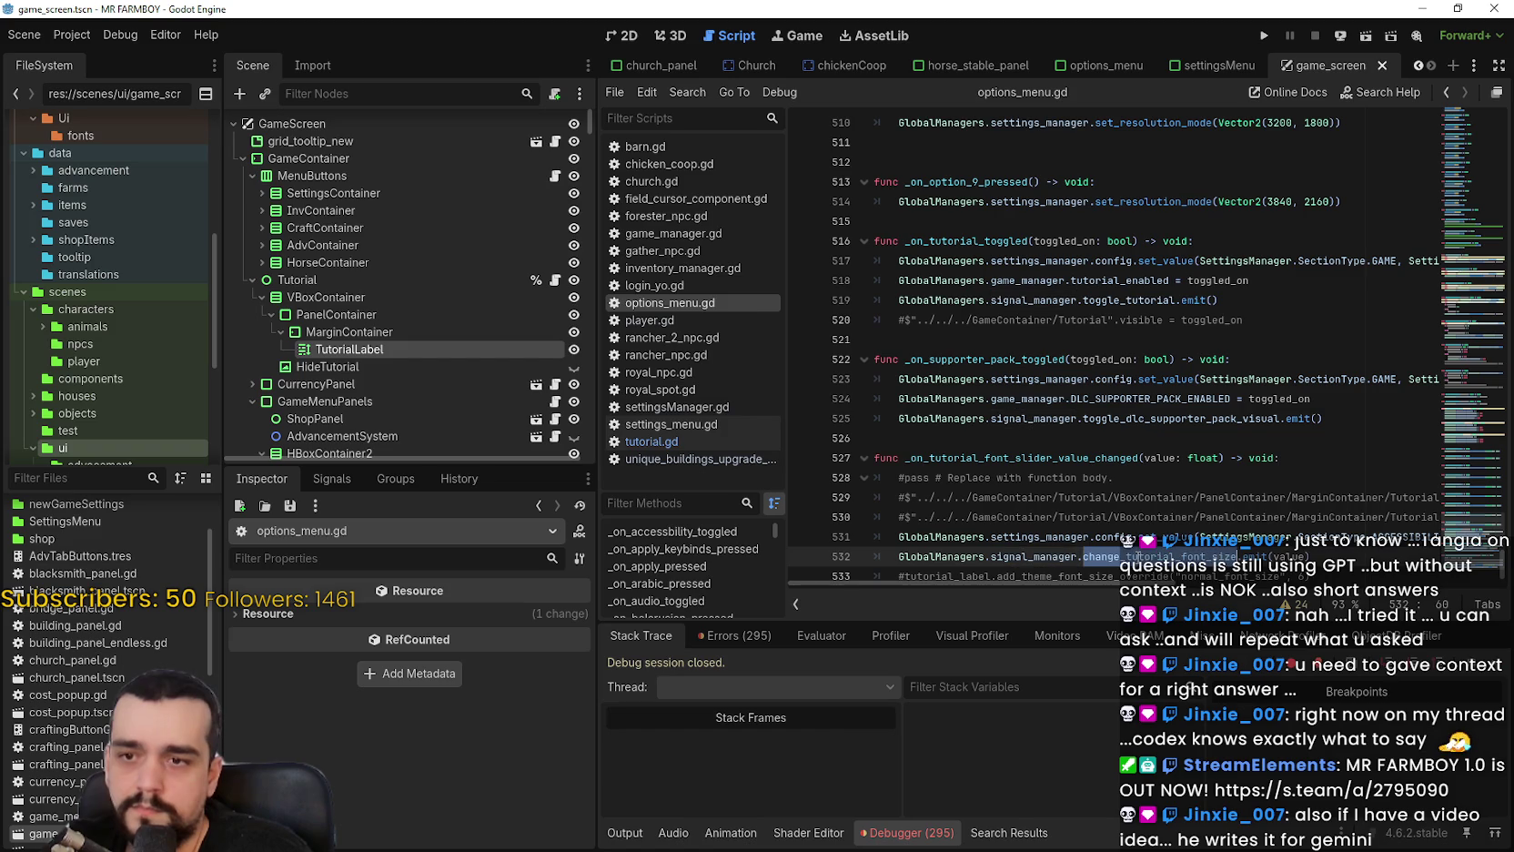
# Open signal_manager.gd and paste the change_tutorial_font_size name onto its own line.
pyautogui.click(127, 478)
pyautogui.write('signal')
pyautogui.doubleClick(127, 510)
pyautogui.scroll(-3, 989, 367)
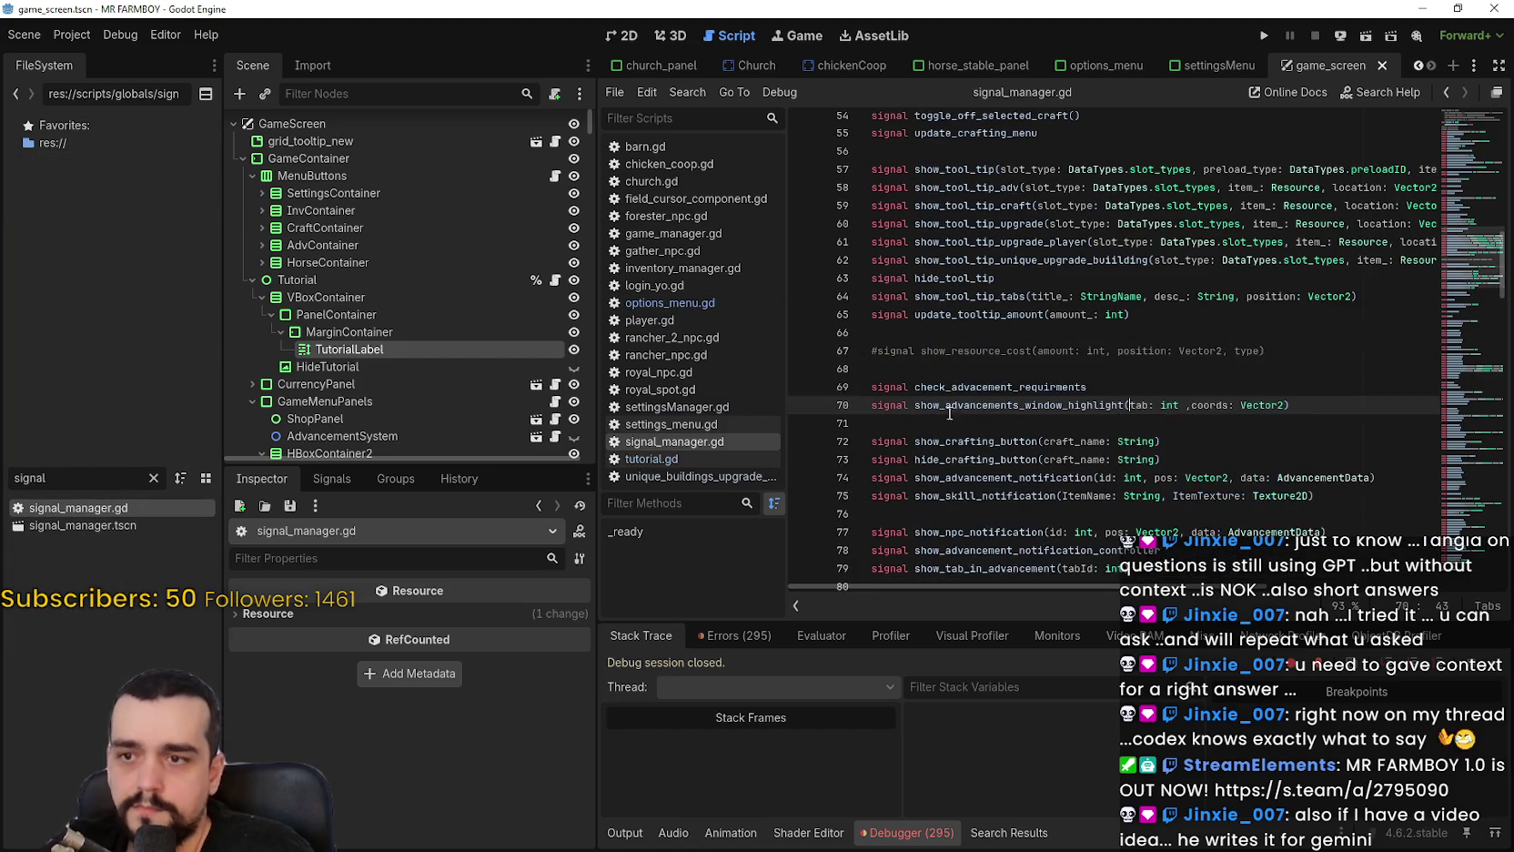
pyautogui.click(978, 423)
pyautogui.hotkey('ctrl', 'v')
pyautogui.press('Return')
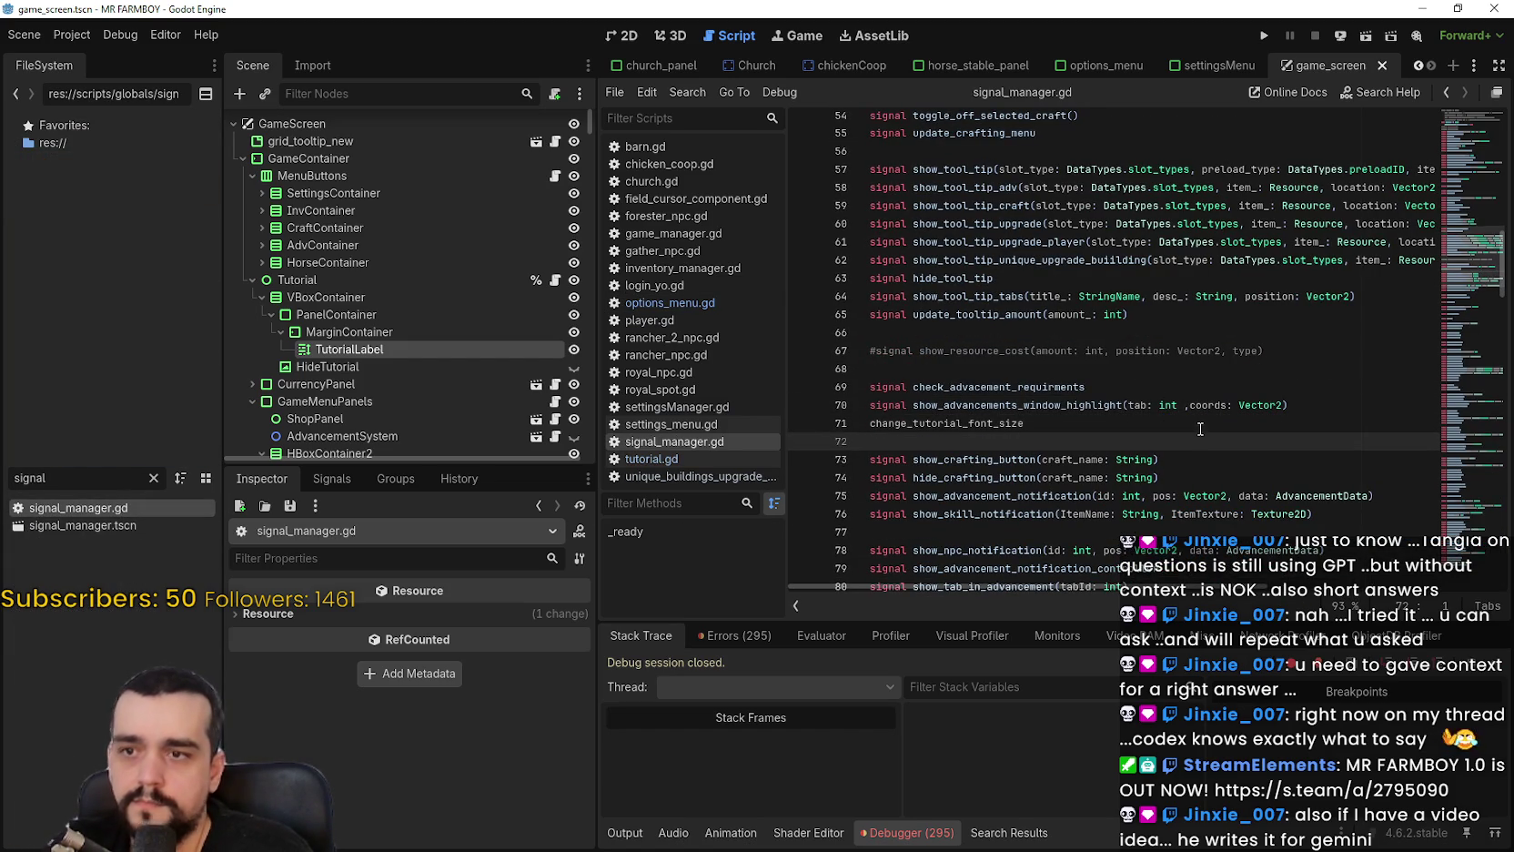
pyautogui.press('Up')
pyautogui.press('Return')
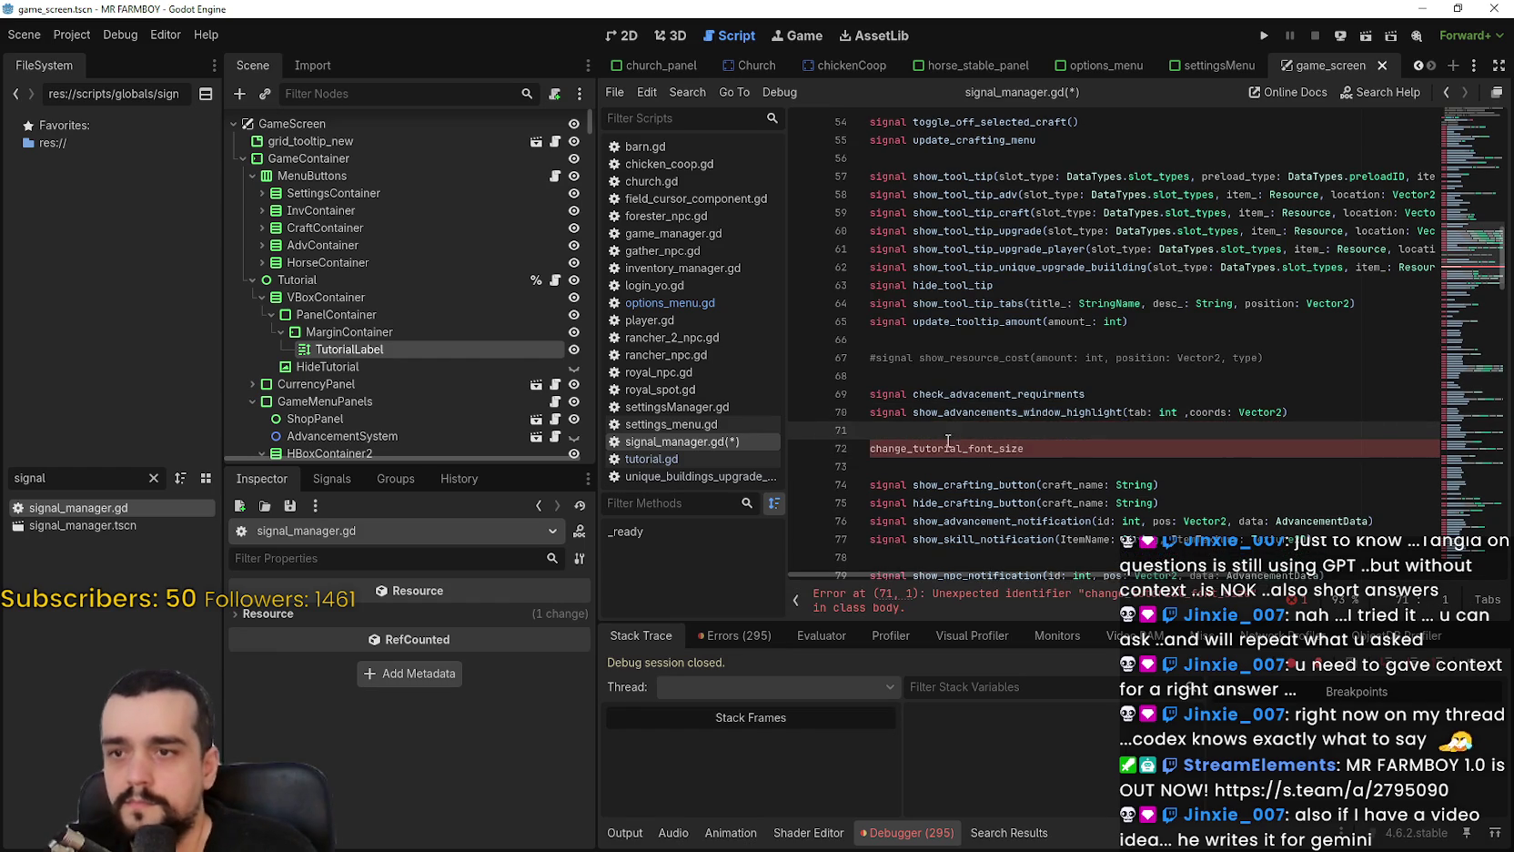
# Complete the declaration as signal change_tutorial_font_size(value_: int) and save the script.
pyautogui.click(871, 448)
pyautogui.write('var')
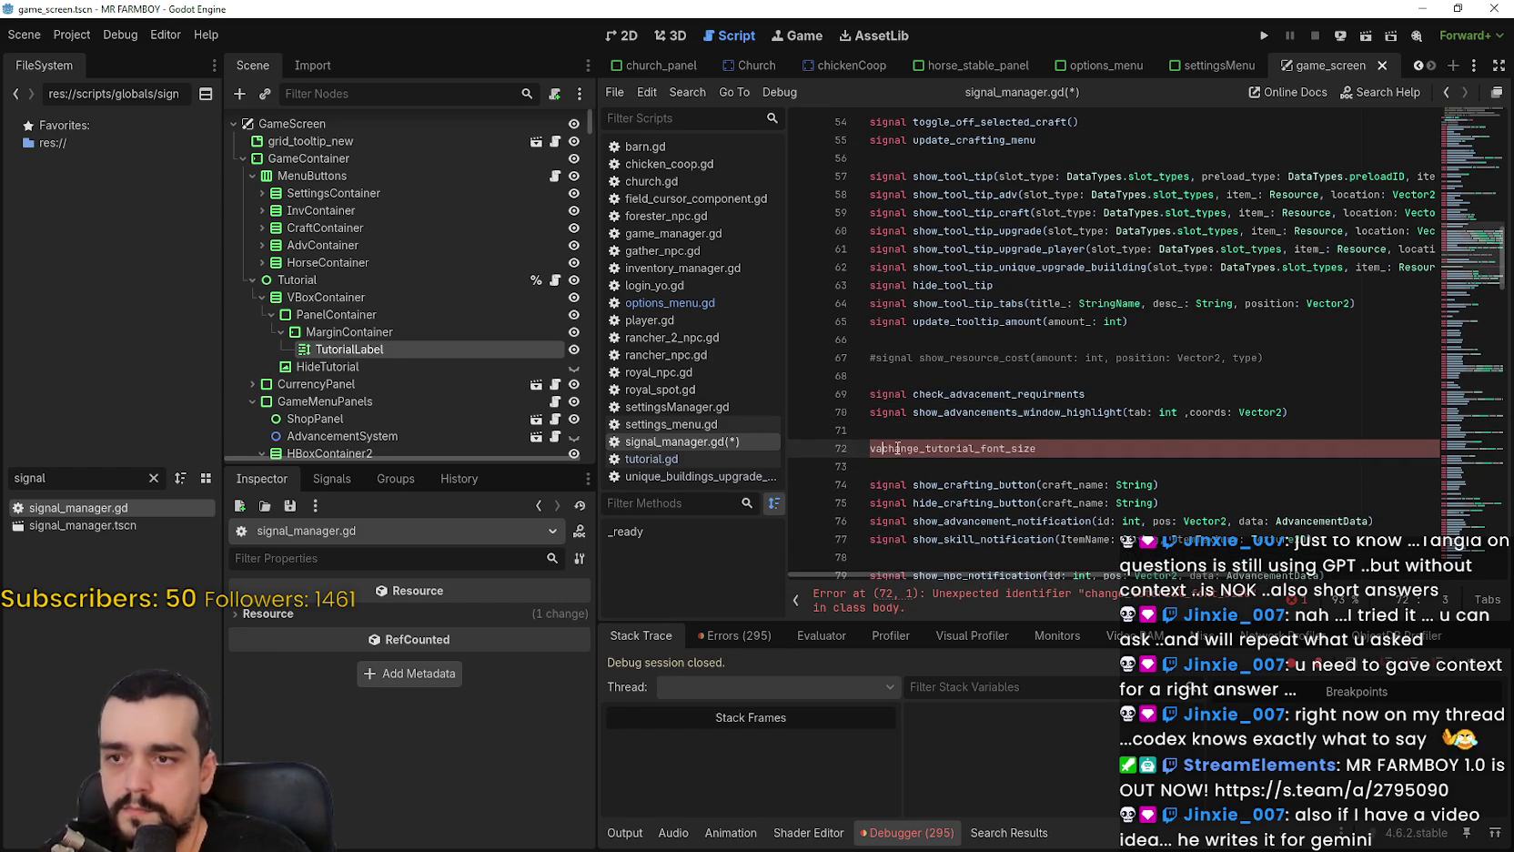
pyautogui.press('BackSpace')
pyautogui.press('BackSpace')
pyautogui.press('BackSpace')
pyautogui.write('signal')
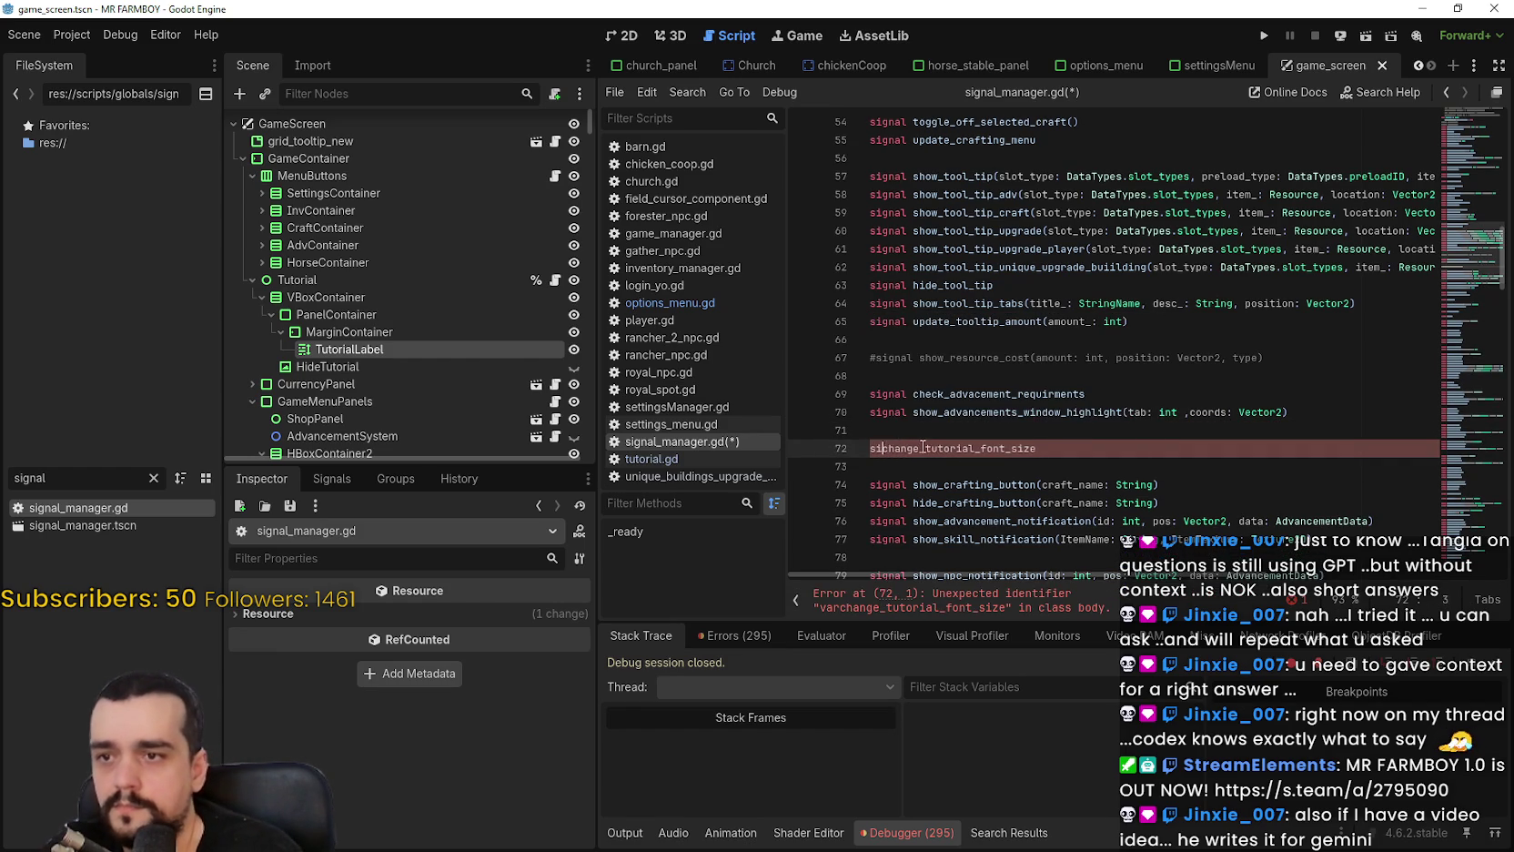
pyautogui.click(1119, 448)
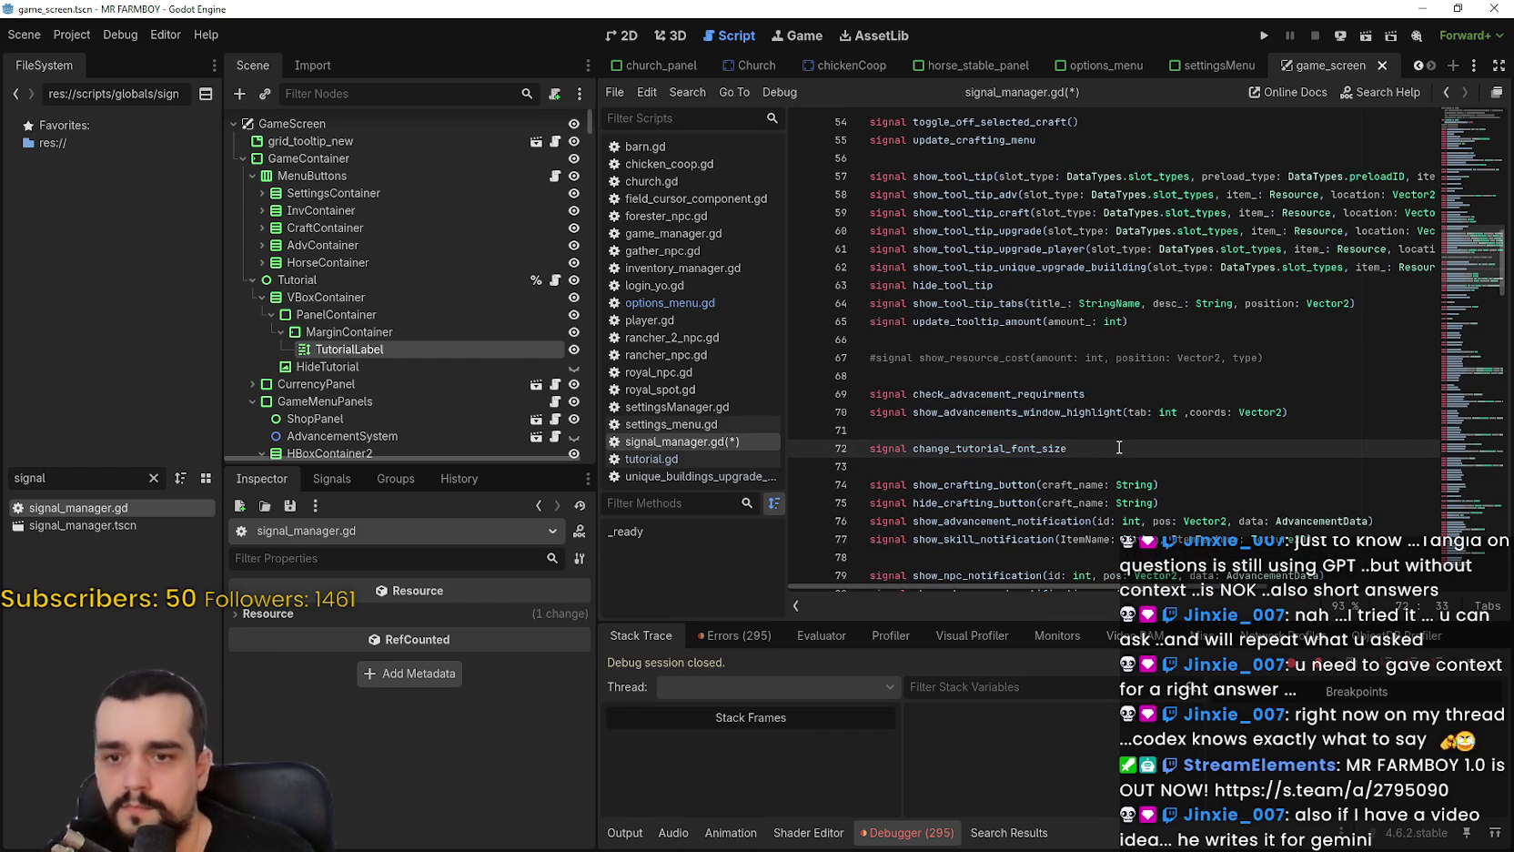
pyautogui.write('(value_: int')
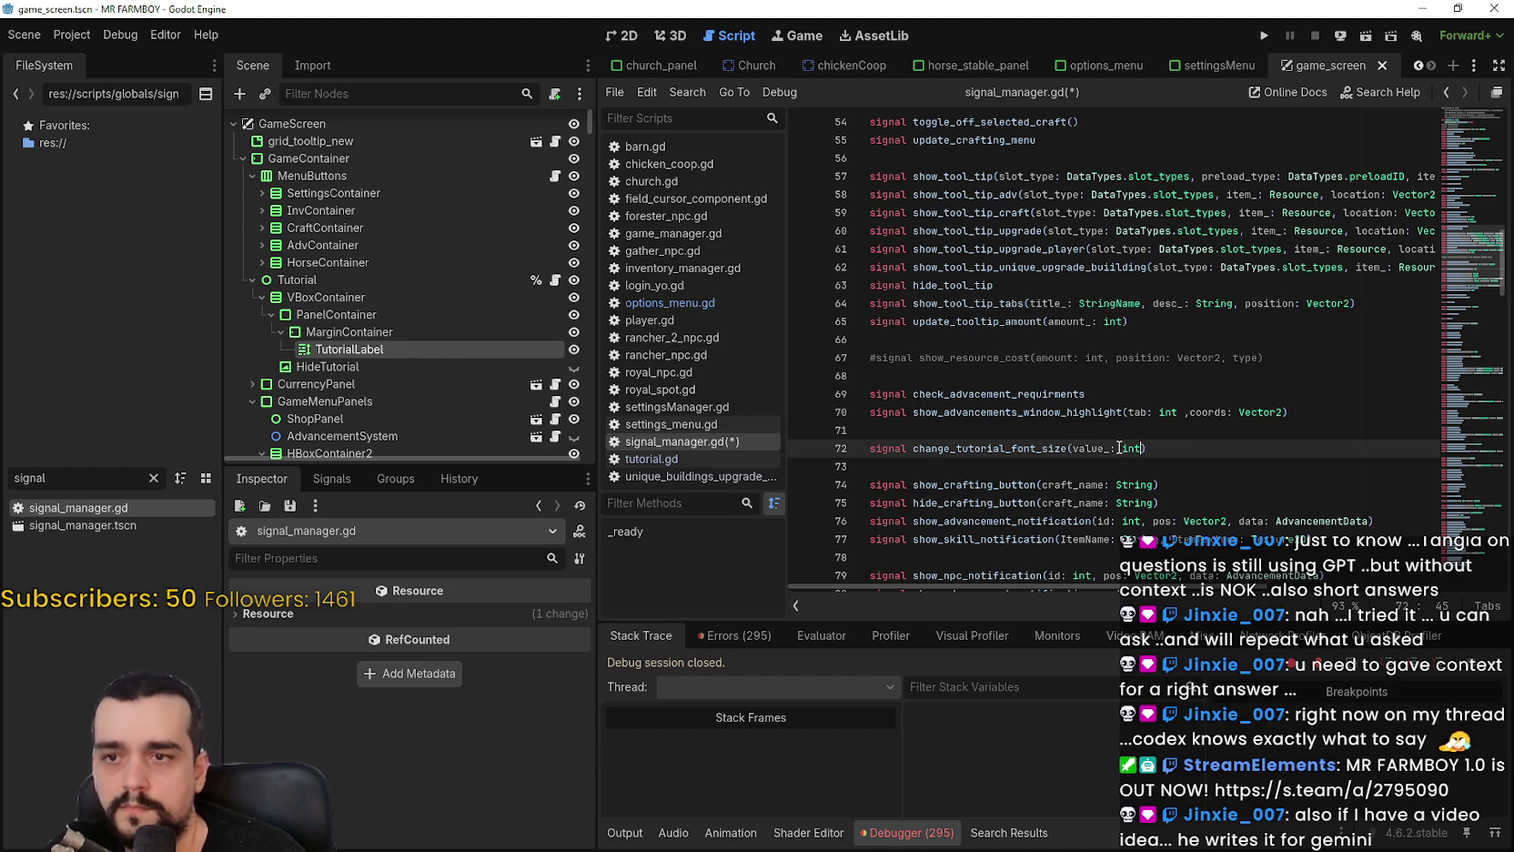
pyautogui.hotkey('ctrl', 's')
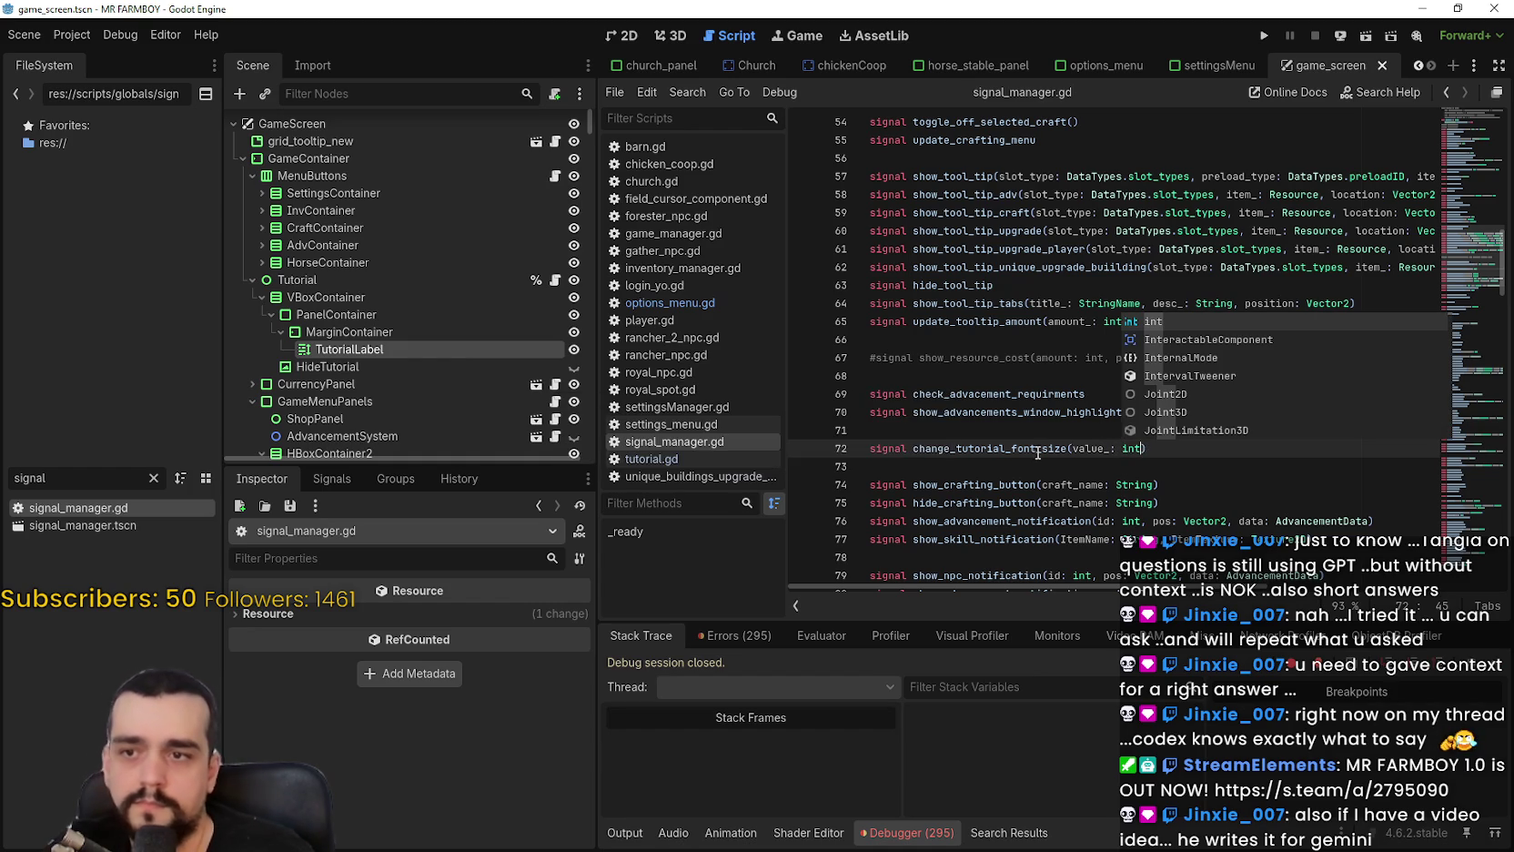
# Select the new signal name and switch to tutorial.gd in the script list.
pyautogui.doubleClick(1037, 448)
pyautogui.click(1037, 482)
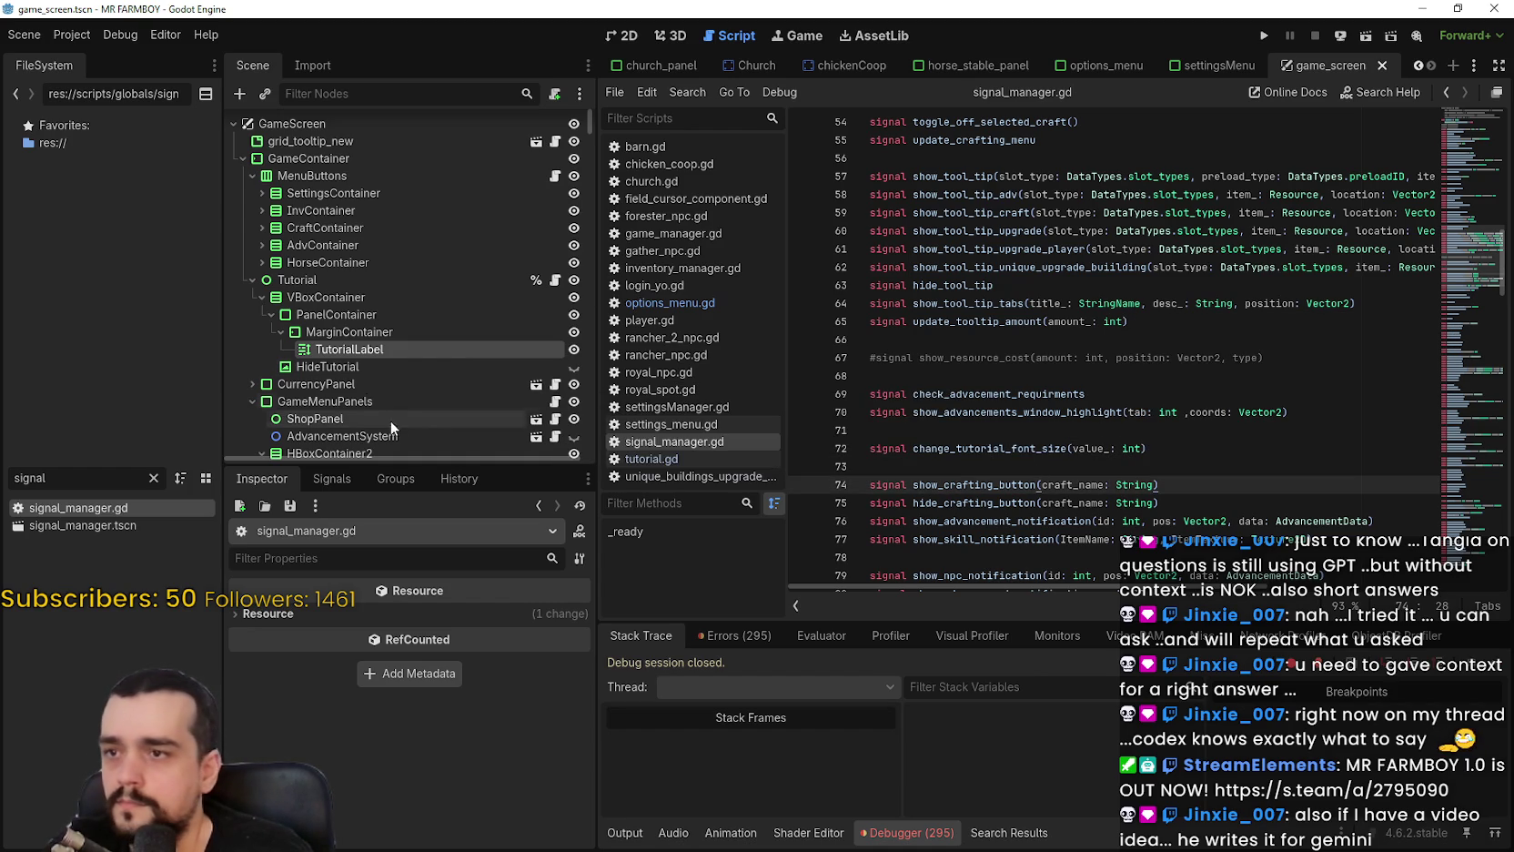
pyautogui.click(652, 458)
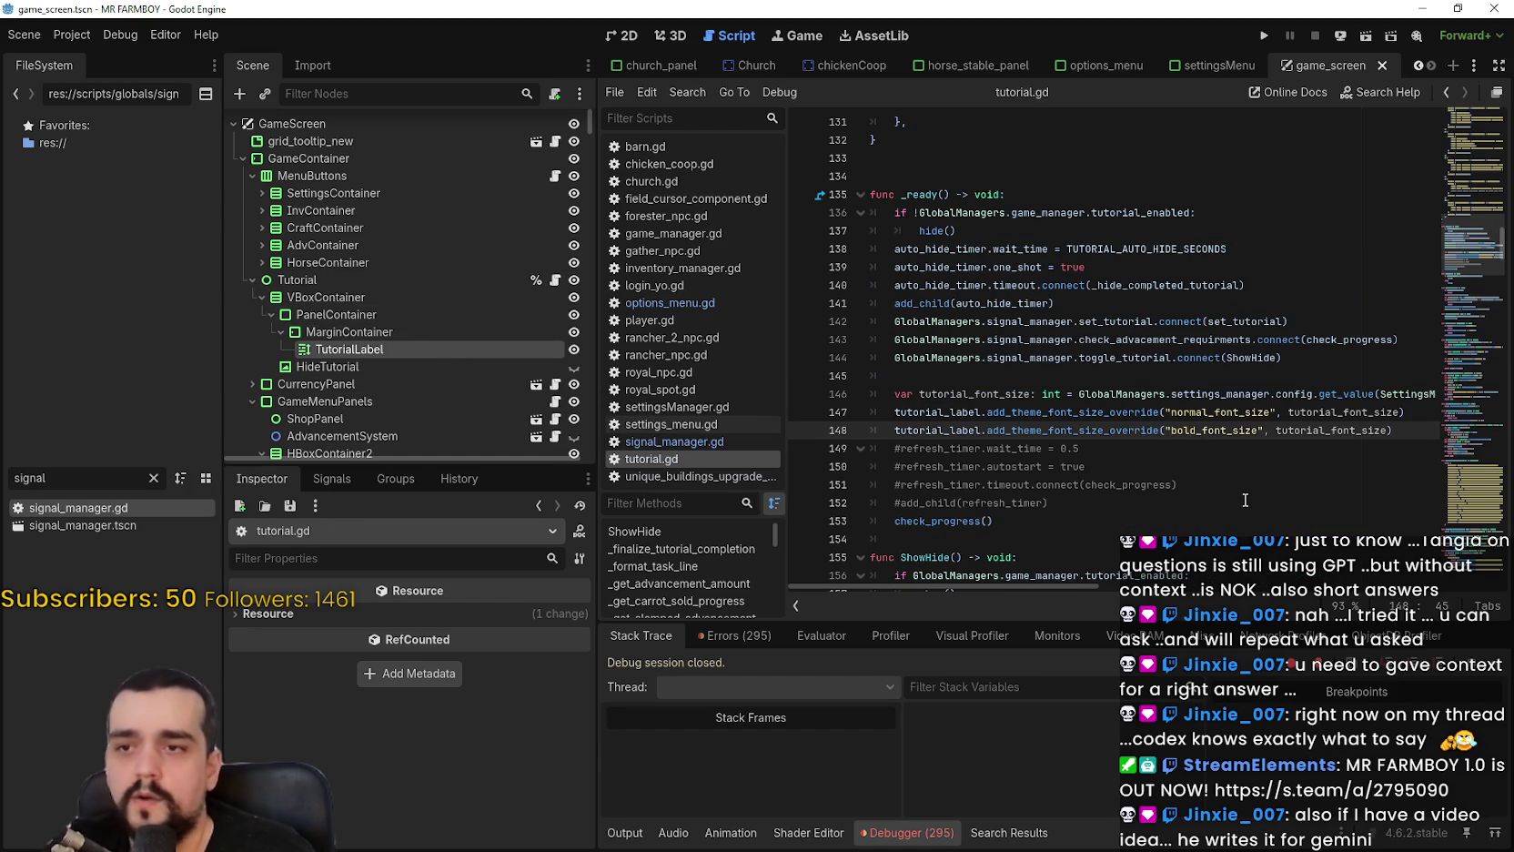
# After line 144, add GlobalManagers.signal_manager.change_tutorial_font_size.connect(changeFontSize).
pyautogui.click(1178, 344)
pyautogui.click(1303, 364)
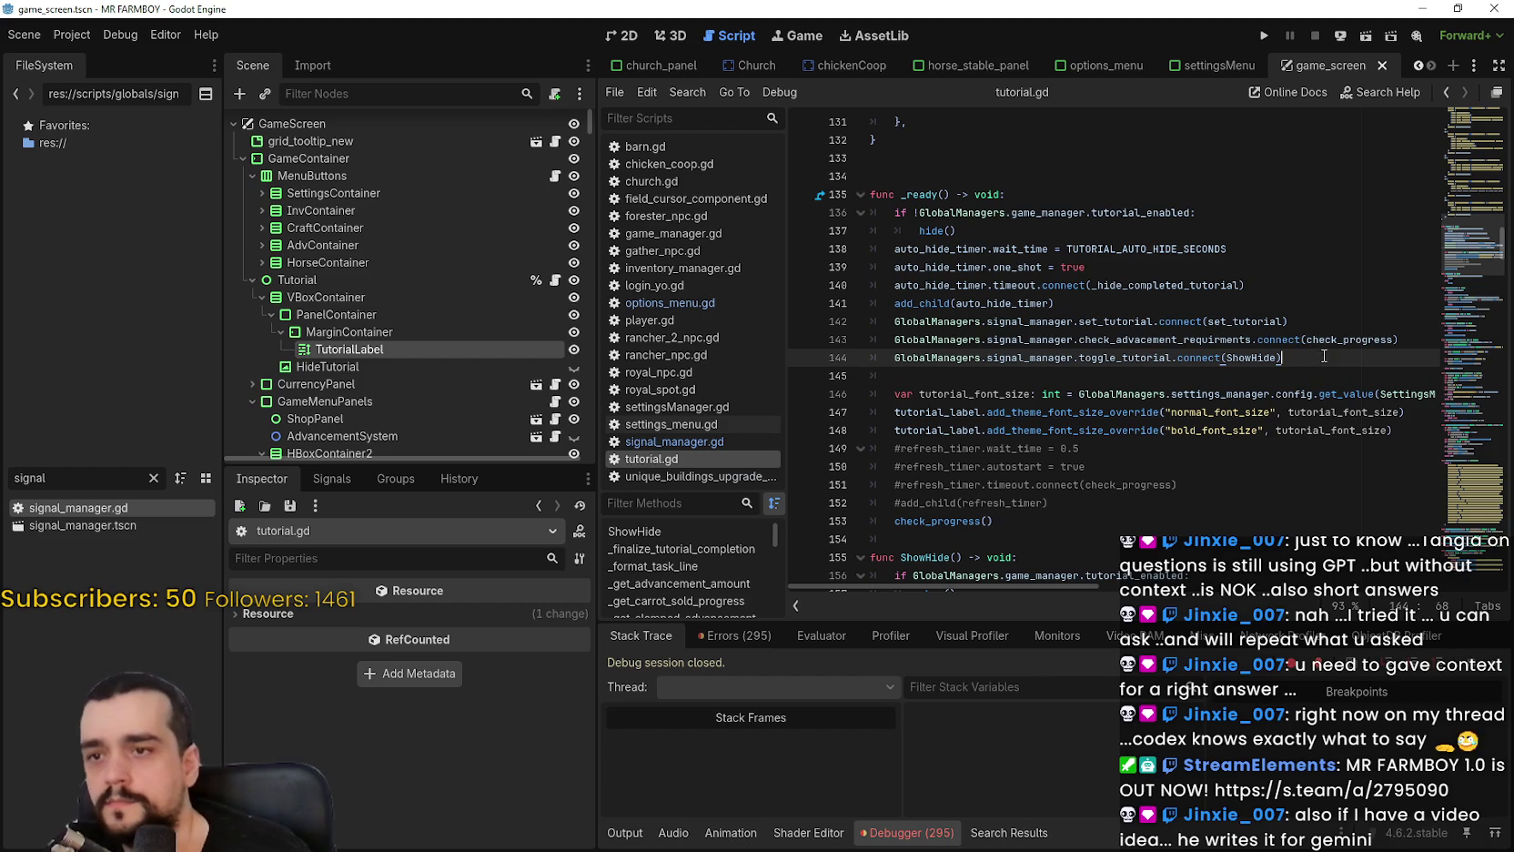
pyautogui.press('Return')
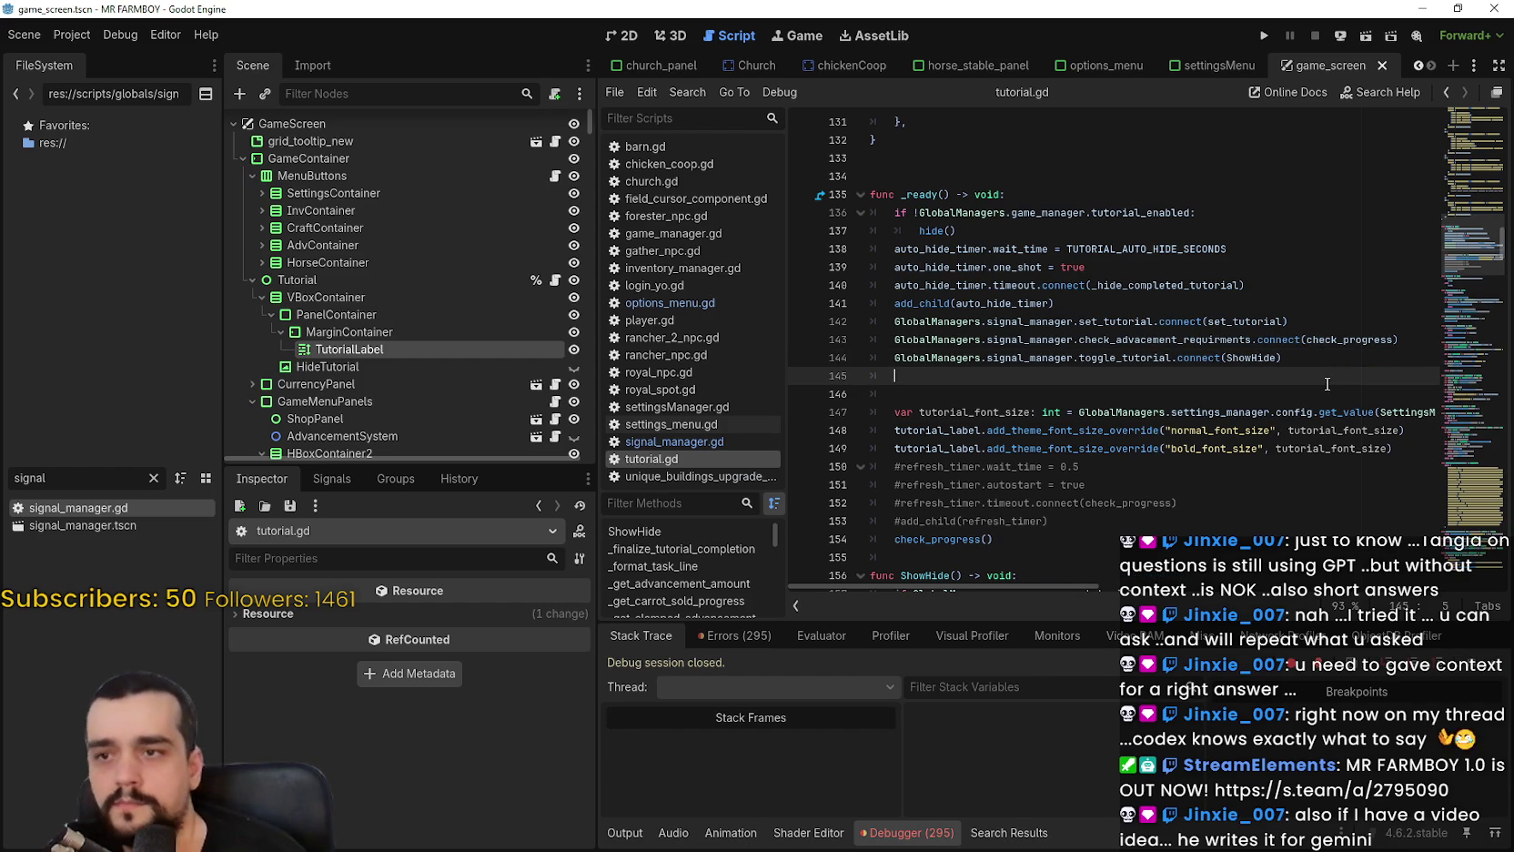
pyautogui.write('GlobalManagers.signal_manager.change_tutorial_font_size(')
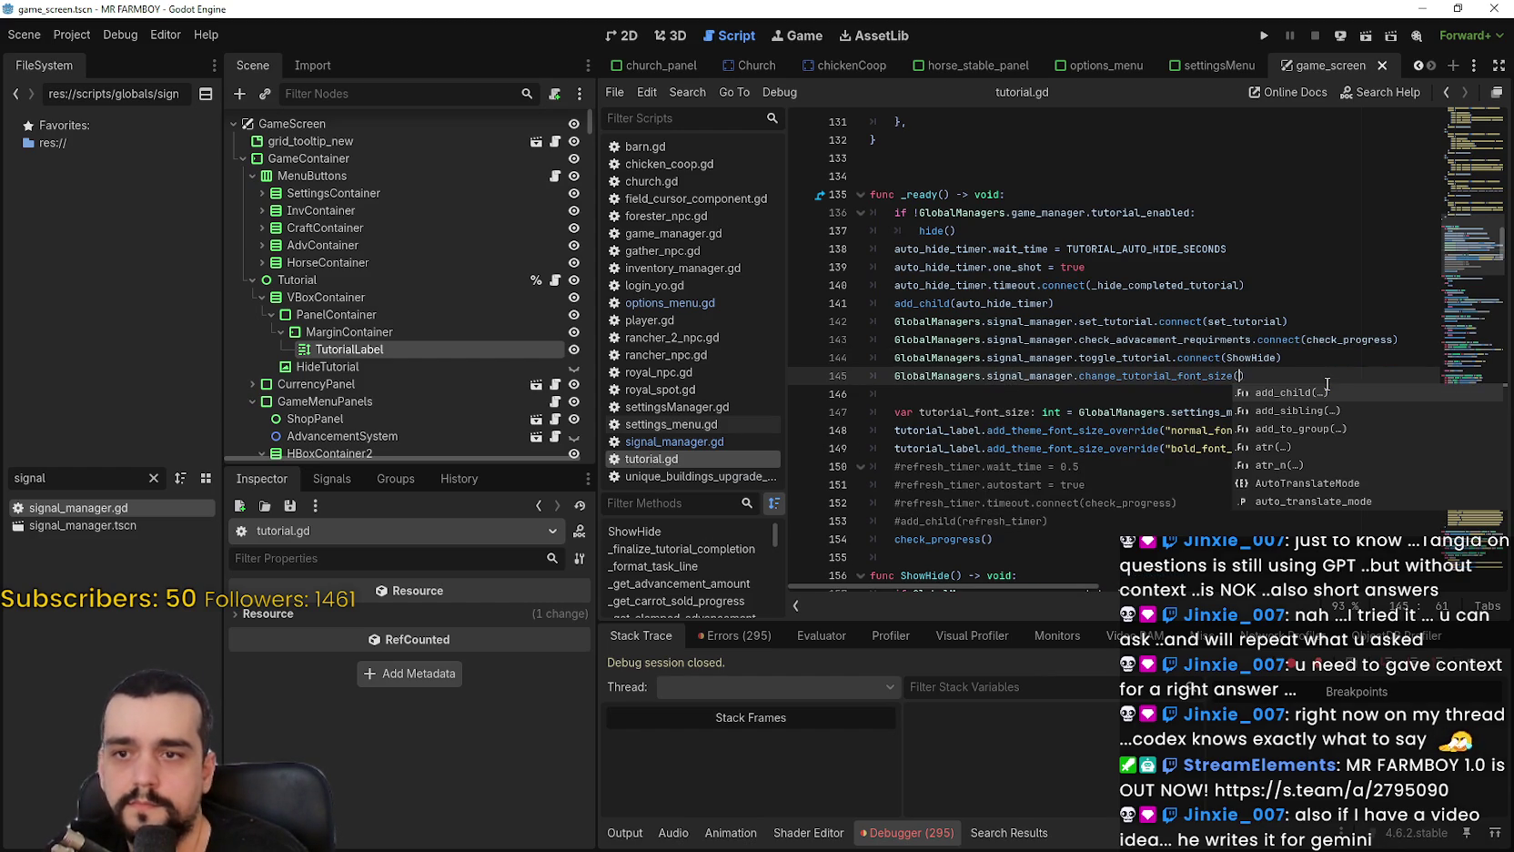
pyautogui.write('connect')
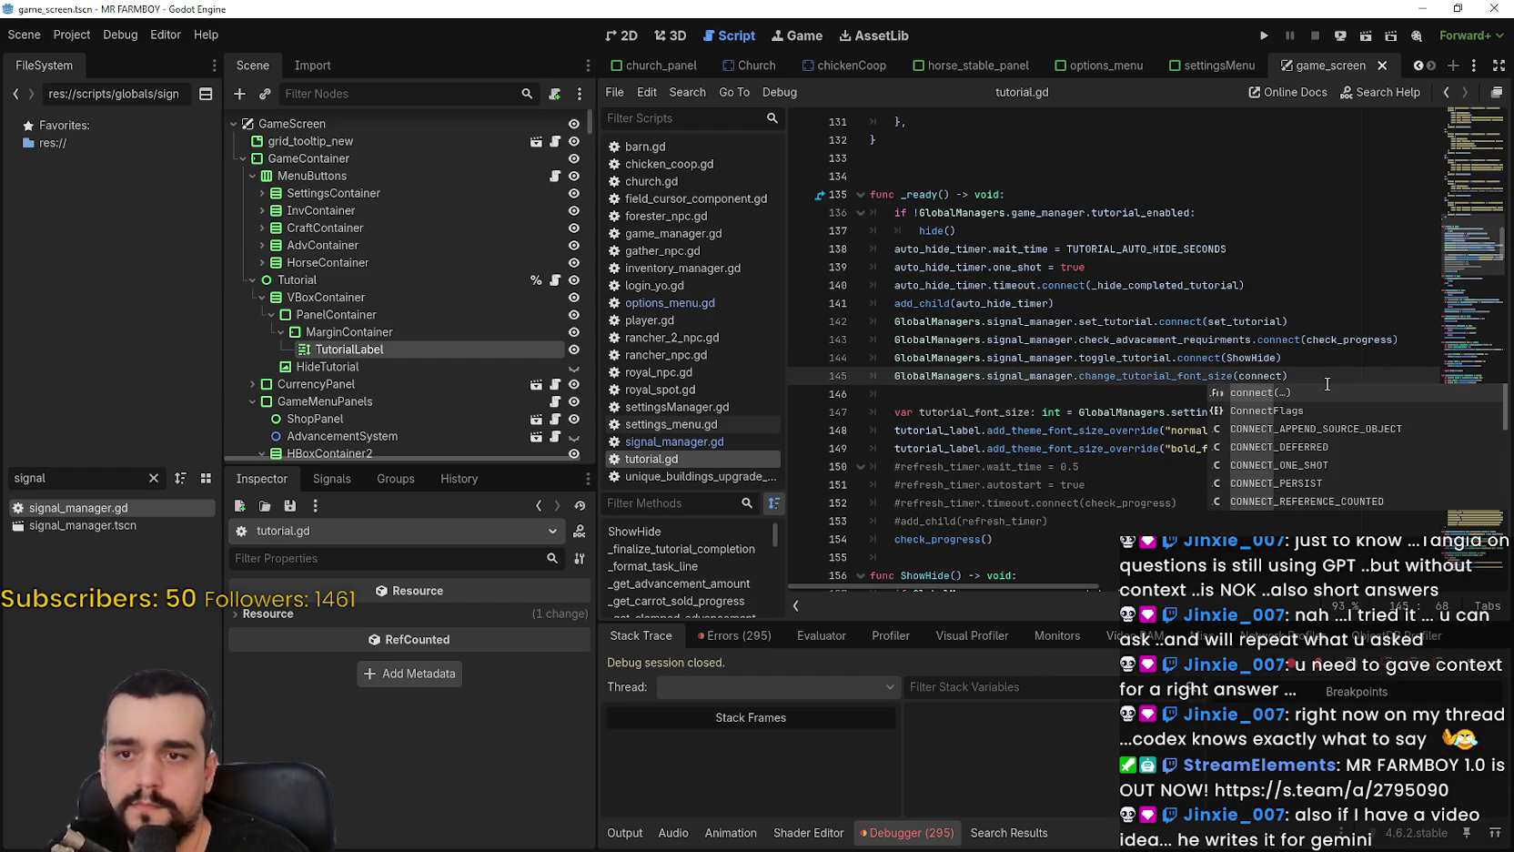
pyautogui.press('BackSpace')
pyautogui.press('BackSpace')
pyautogui.press('BackSpace')
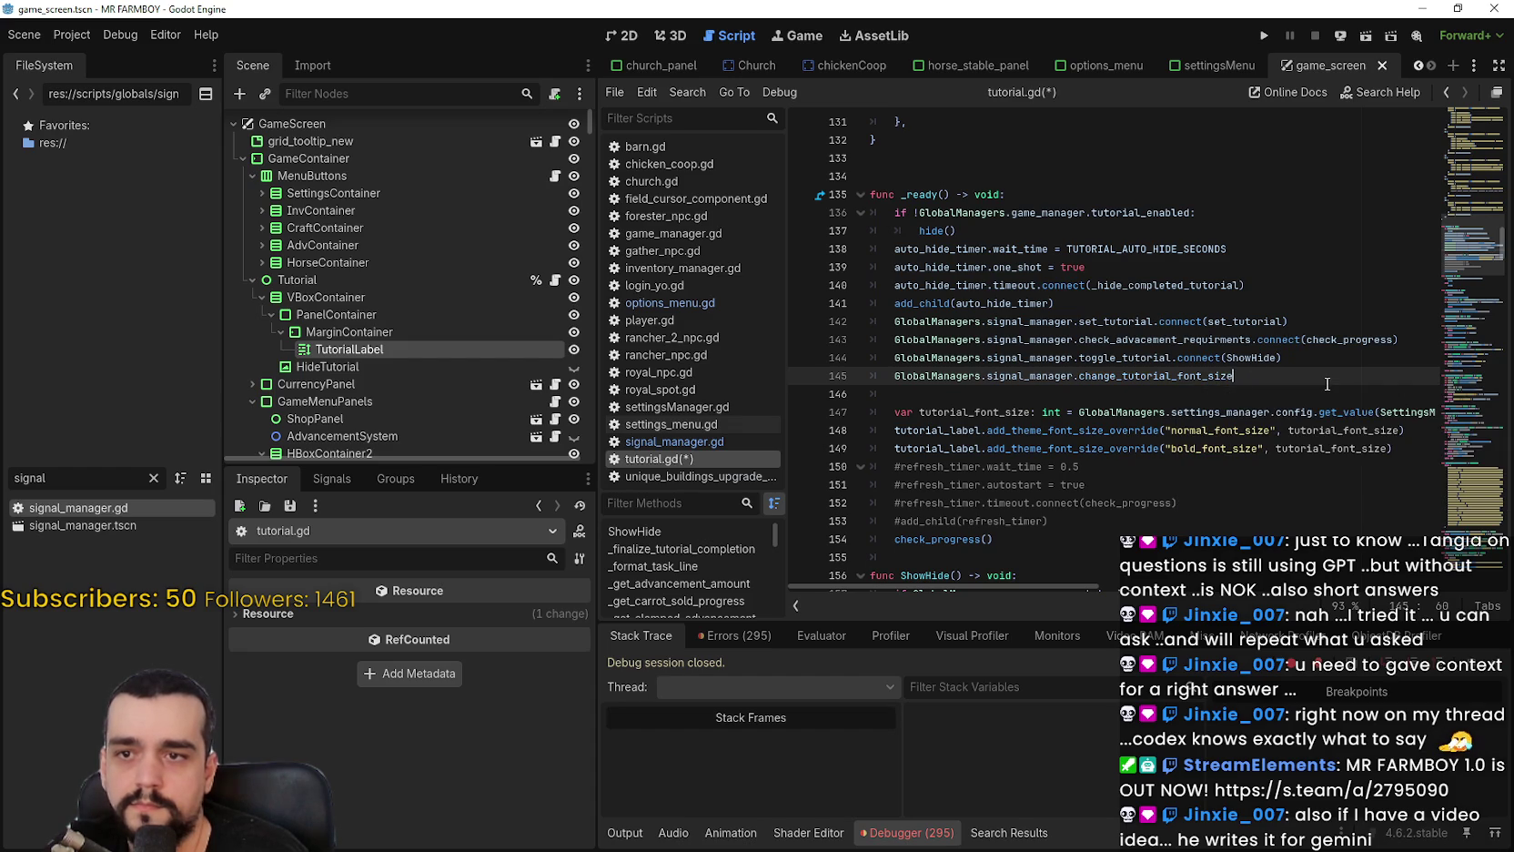
pyautogui.write('.connect(')
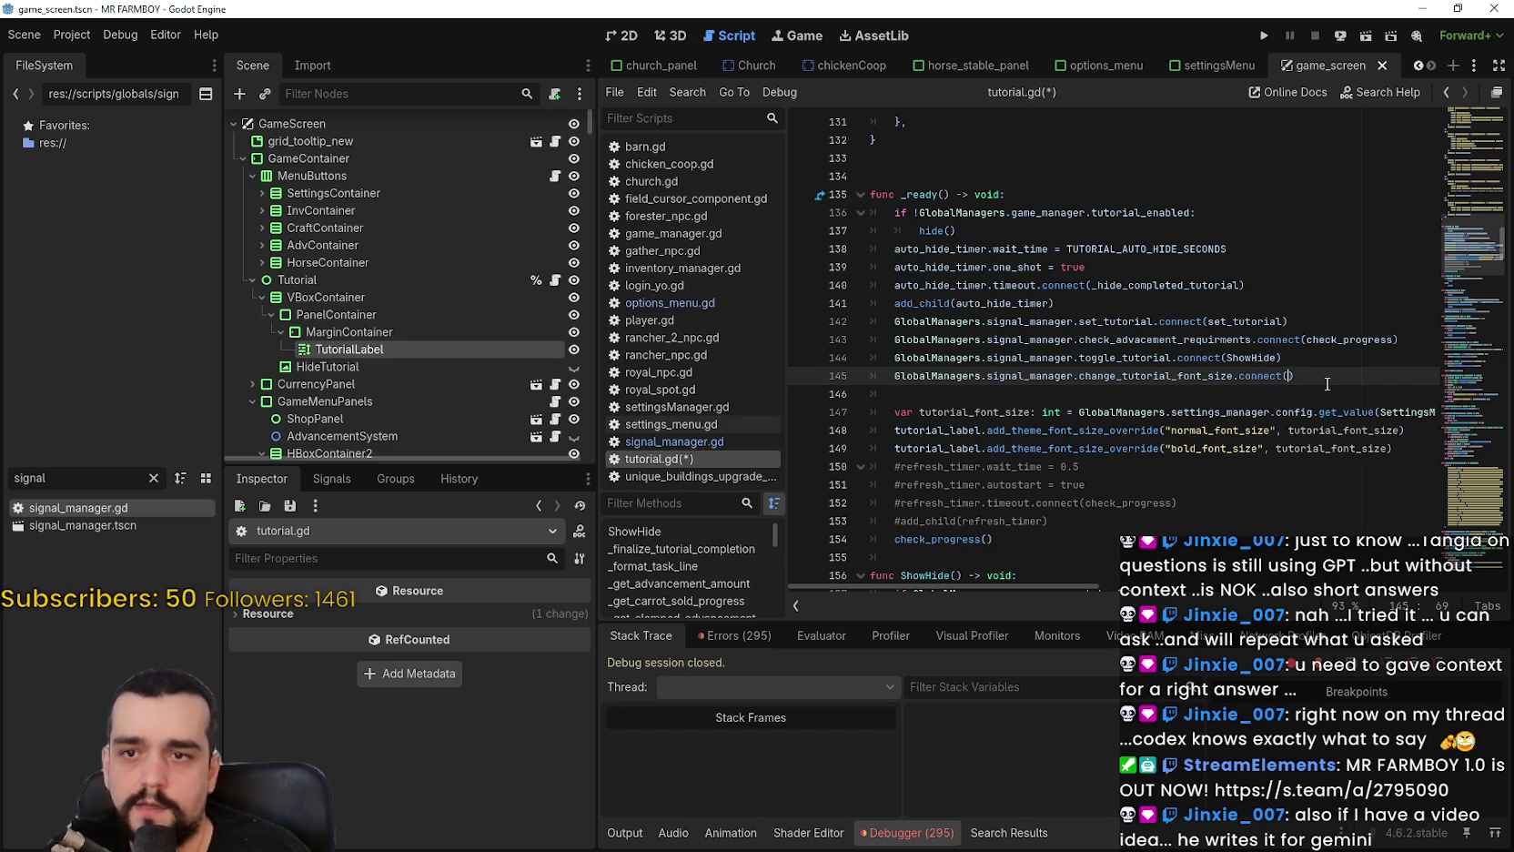
pyautogui.press('BackSpace')
pyautogui.press('BackSpace')
pyautogui.press('BackSpace')
pyautogui.write('change')
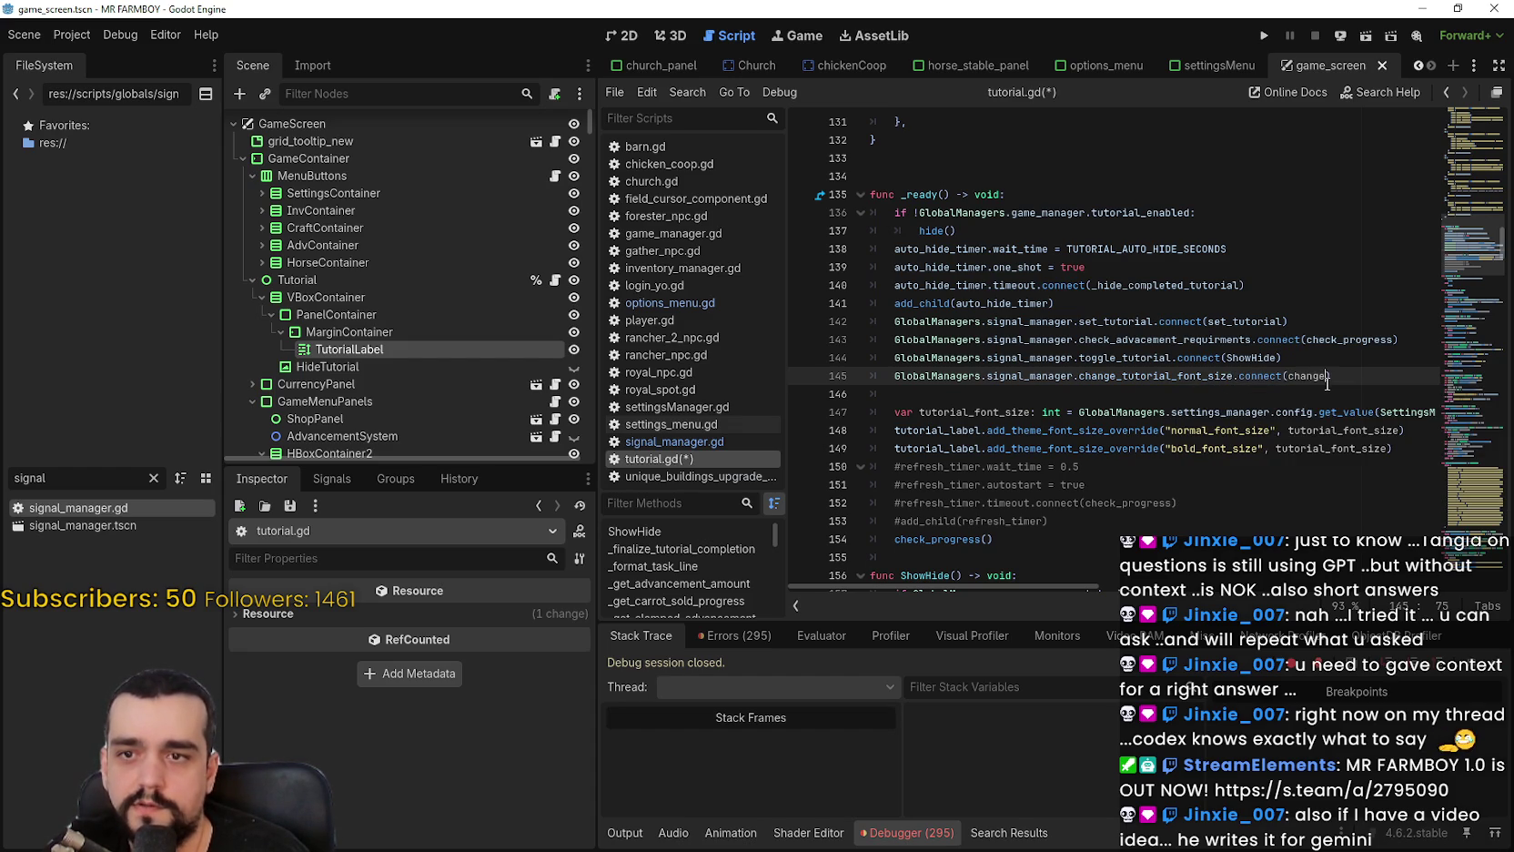
pyautogui.write('FontSi')
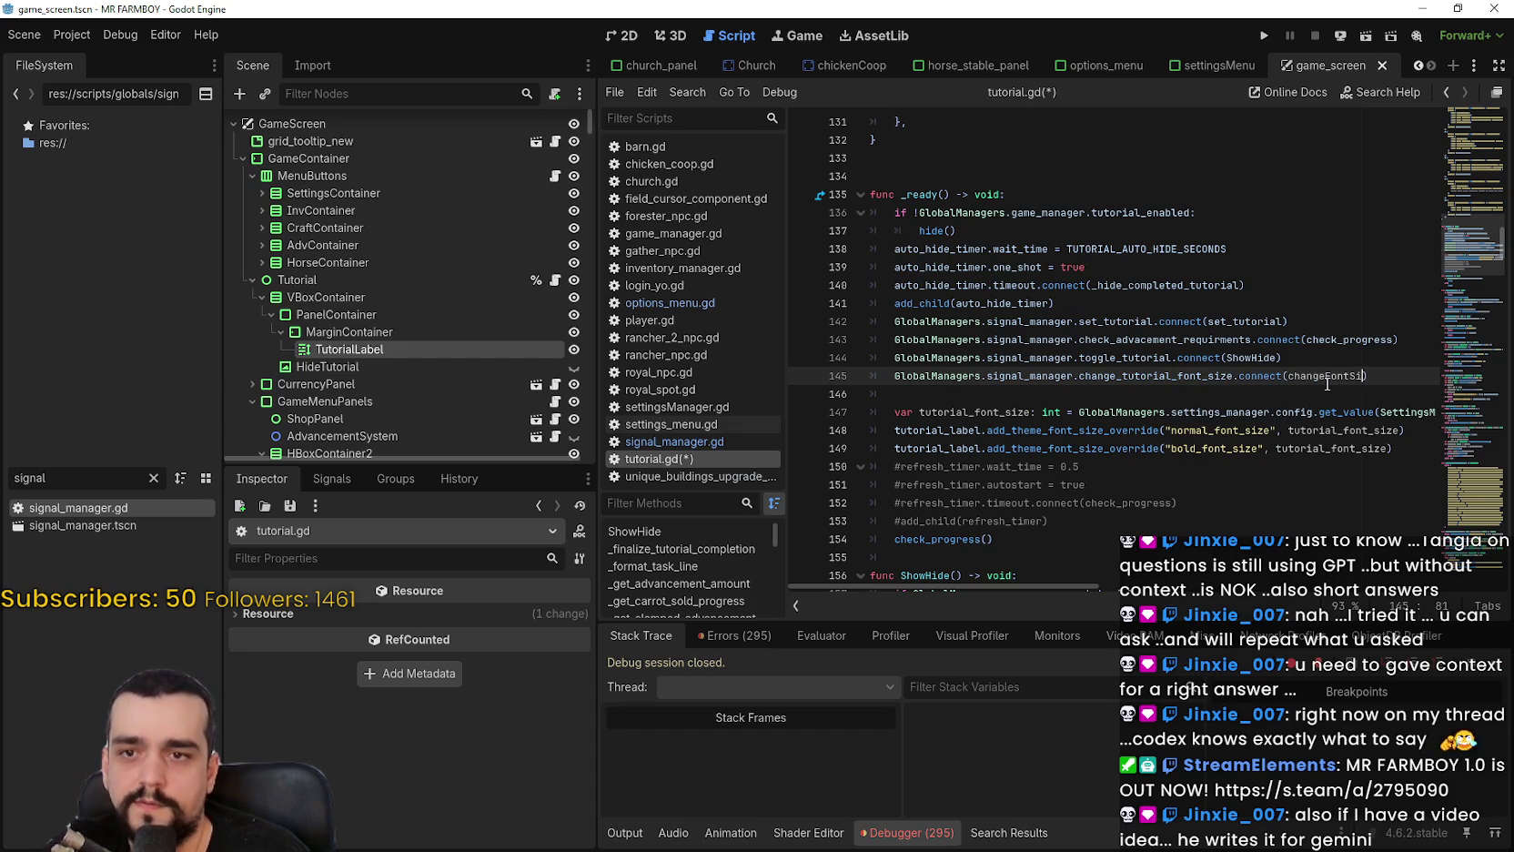
pyautogui.write('ze')
pyautogui.scroll(-2, 1137, 364)
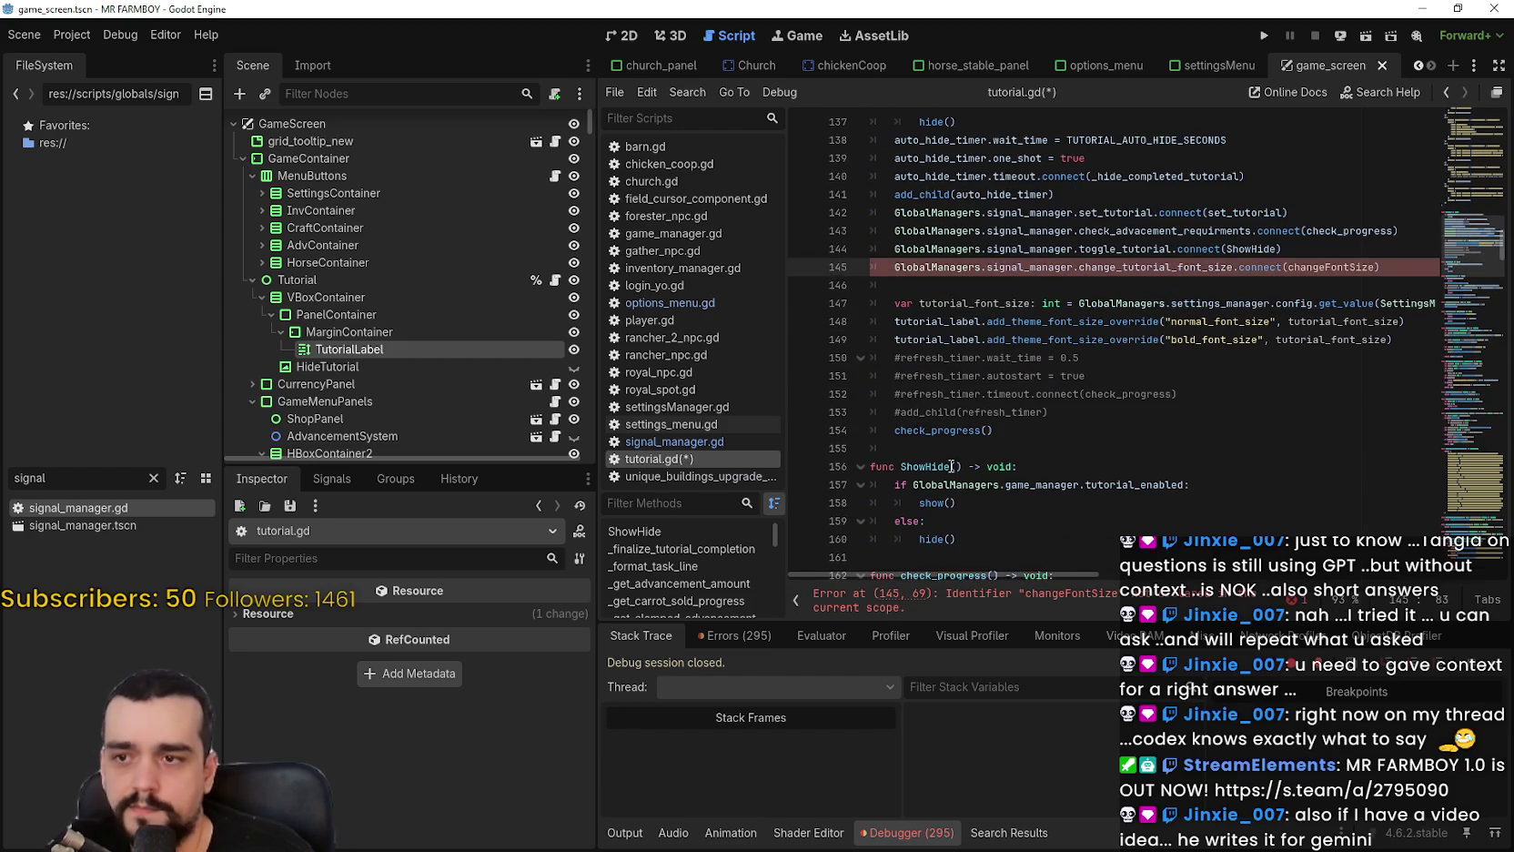
# Below _ready, write the signature func changeFontSize(value_: int) -> void:.
pyautogui.click(969, 445)
pyautogui.press('Return')
pyautogui.write('func')
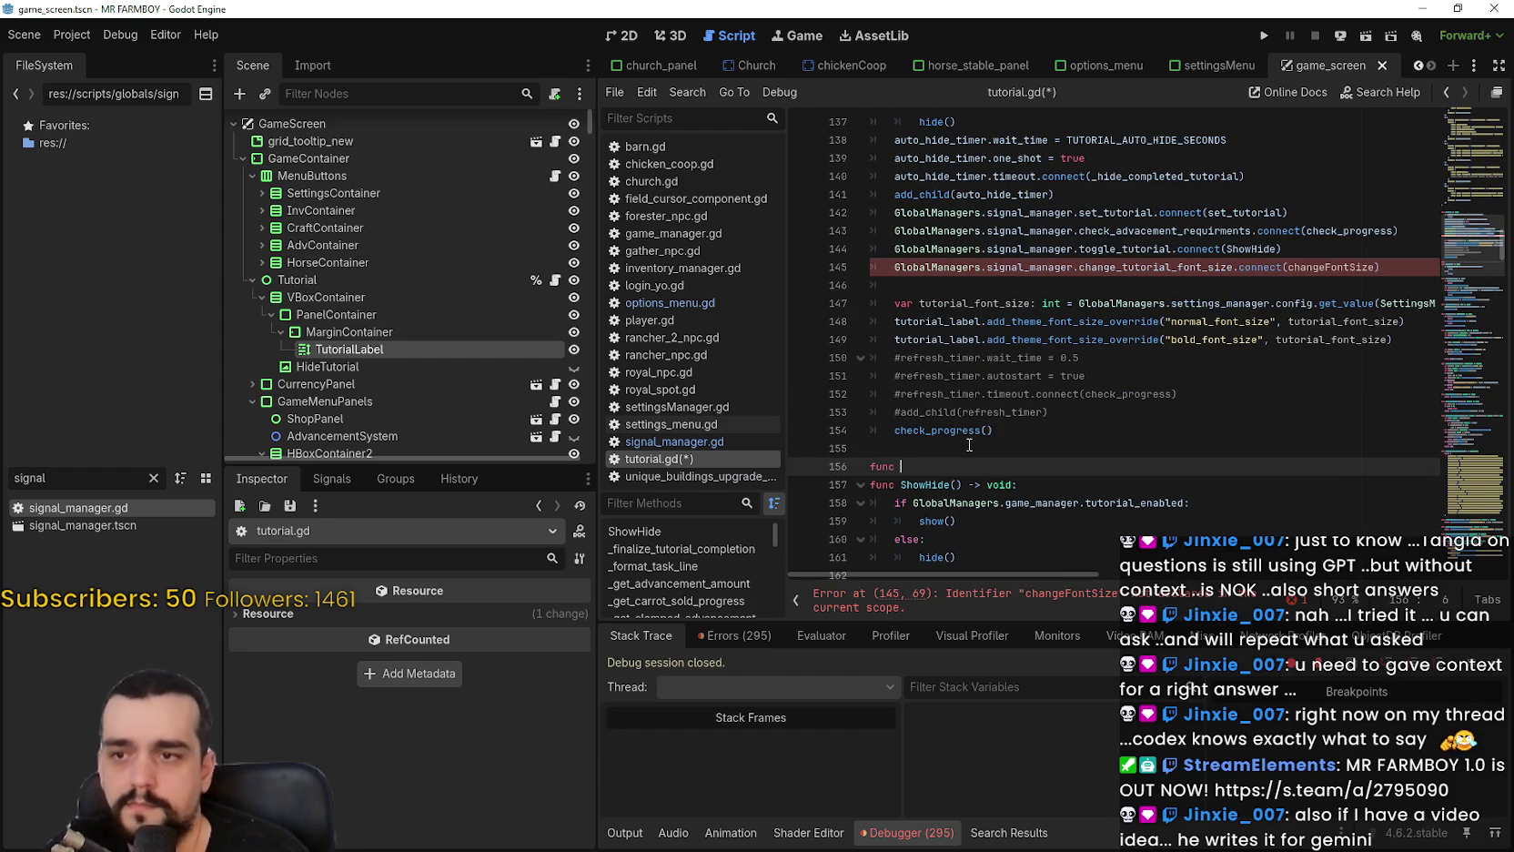
pyautogui.write('FontSize(value')
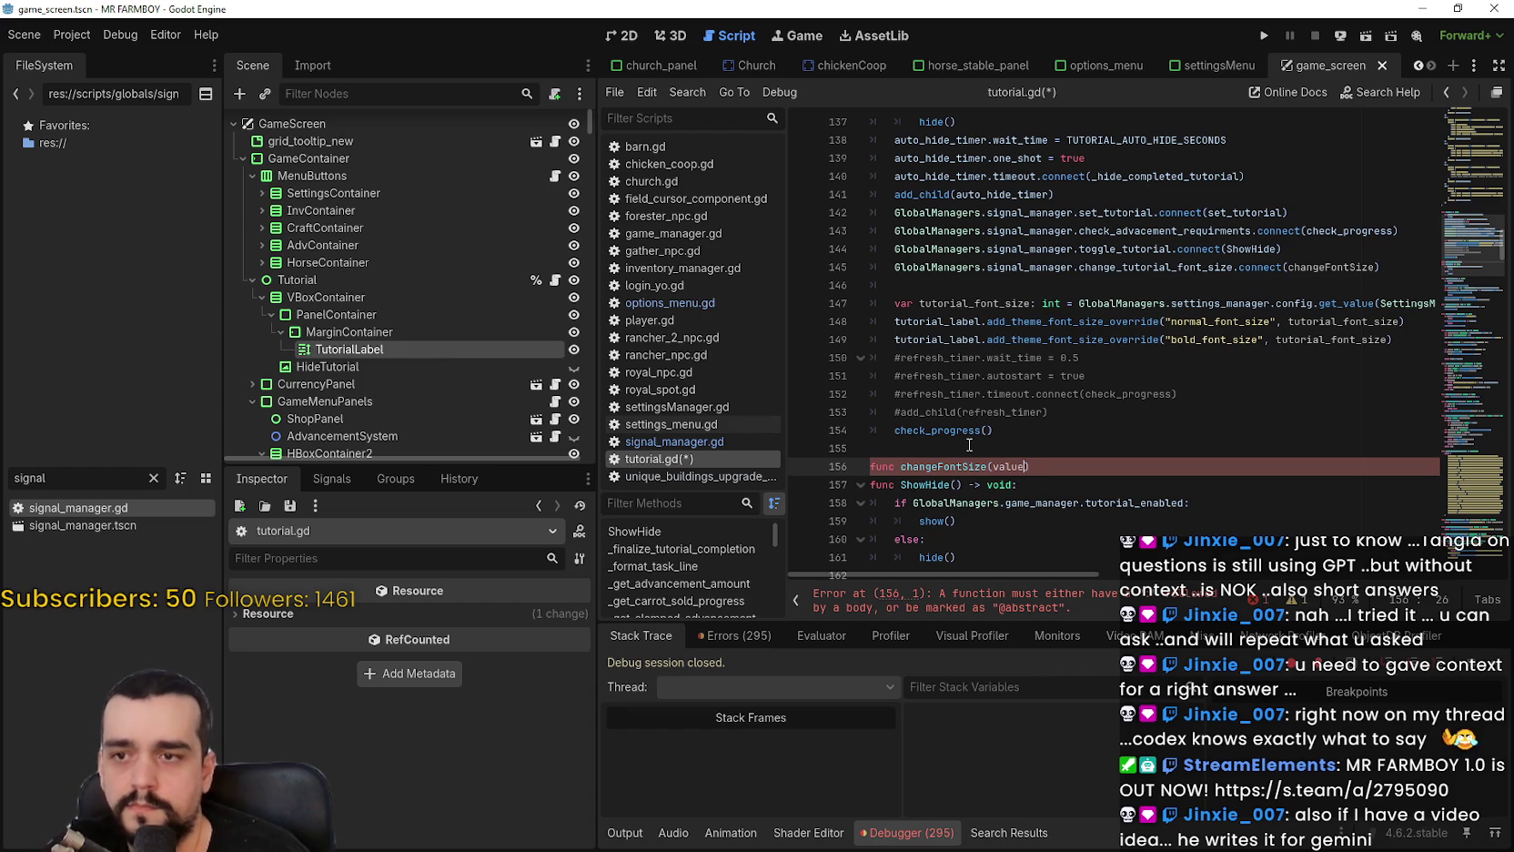
pyautogui.press('BackSpace')
pyautogui.write('int')
pyautogui.press('Left')
pyautogui.press('Left')
pyautogui.press('Left')
pyautogui.press('Right')
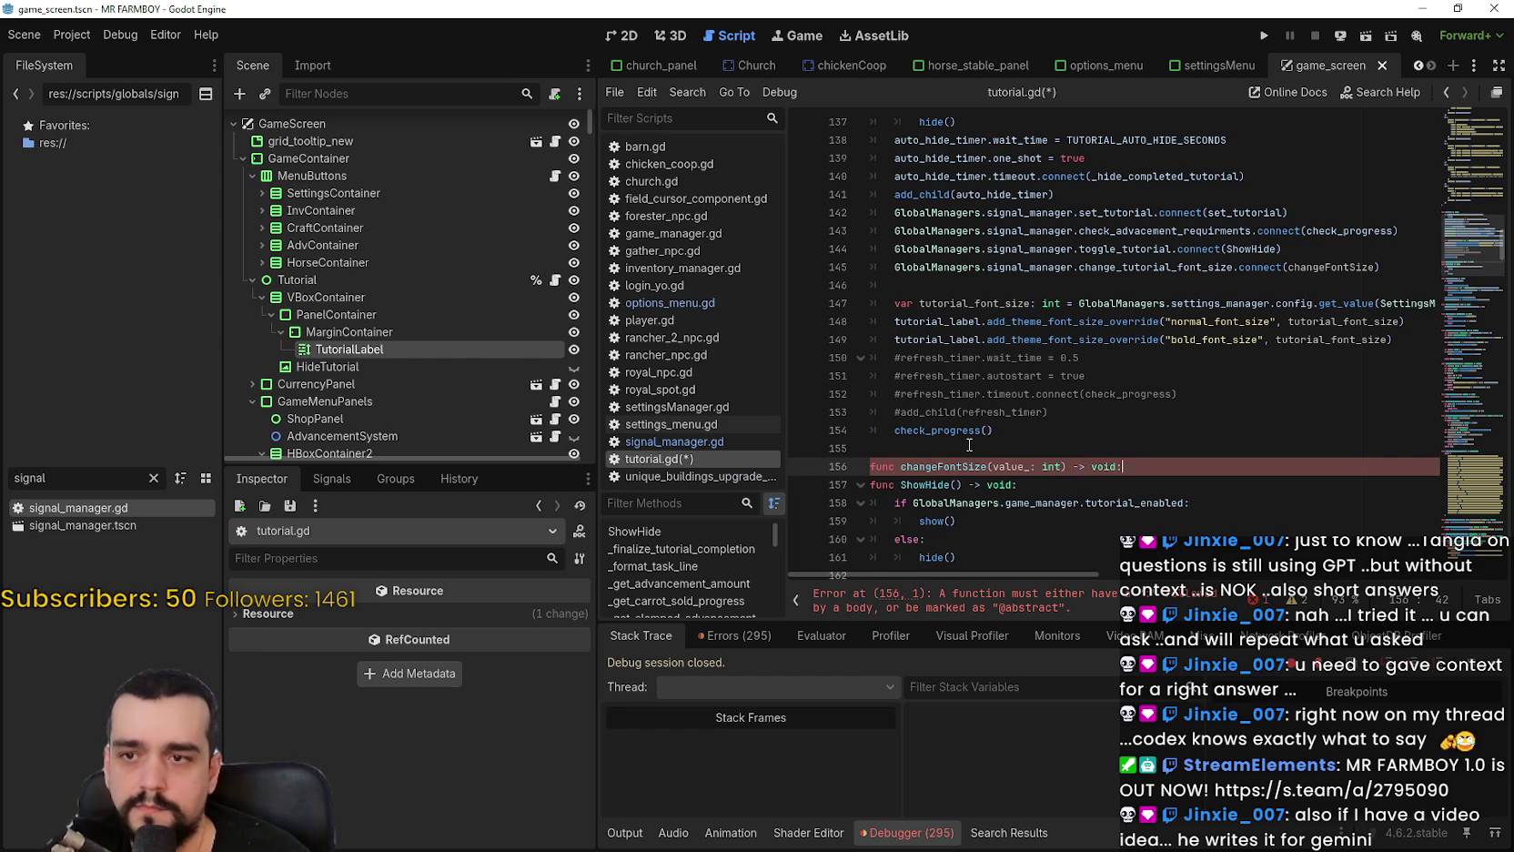
pyautogui.press('Return')
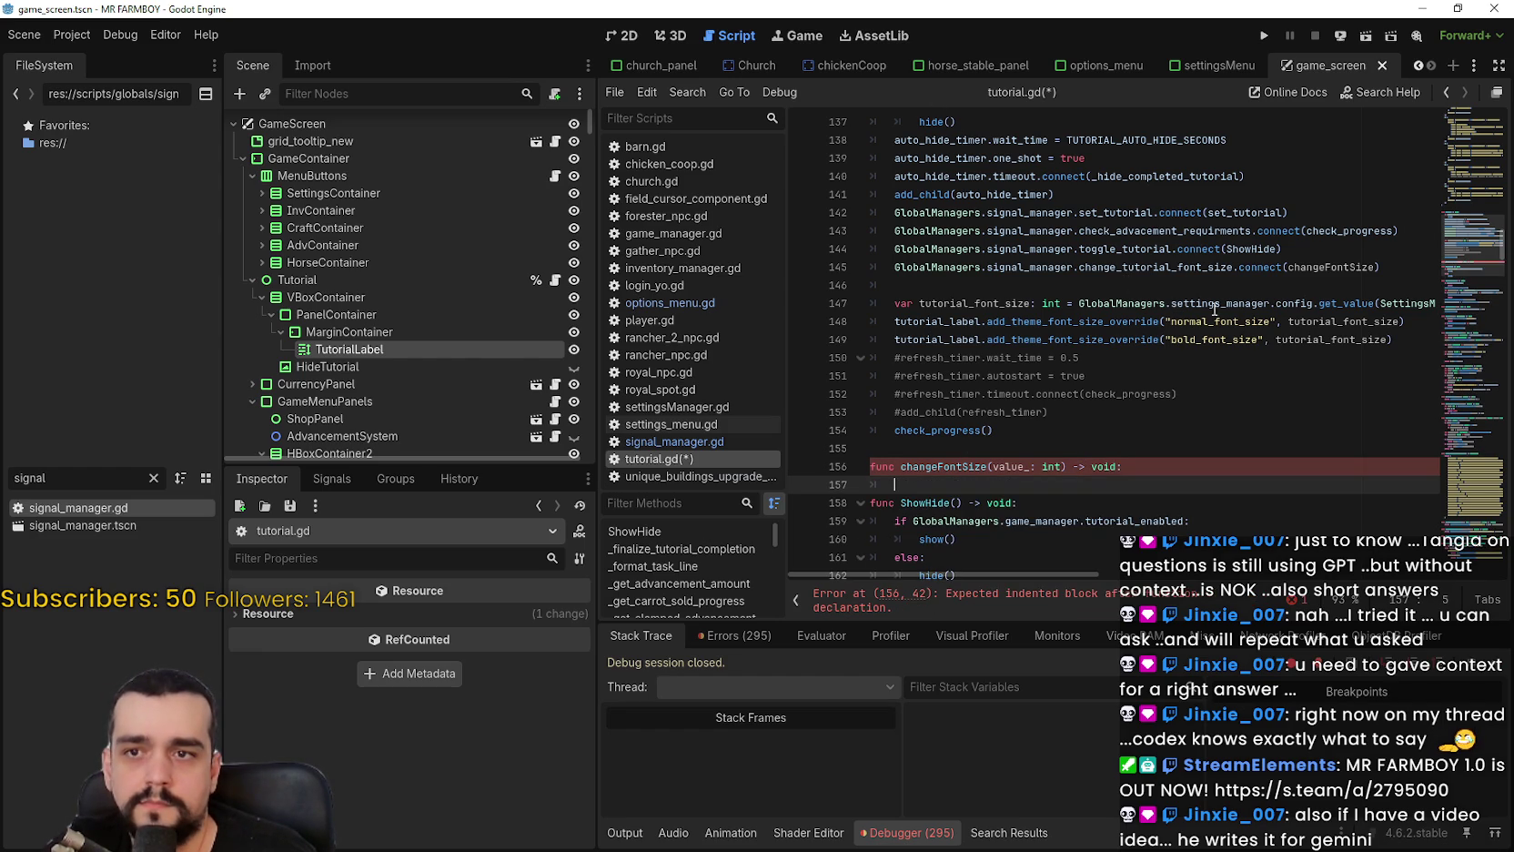
# Copy the two add_theme_font_size_override lines into the changeFontSize body.
pyautogui.moveTo(1435, 346); pyautogui.dragTo(823, 324)
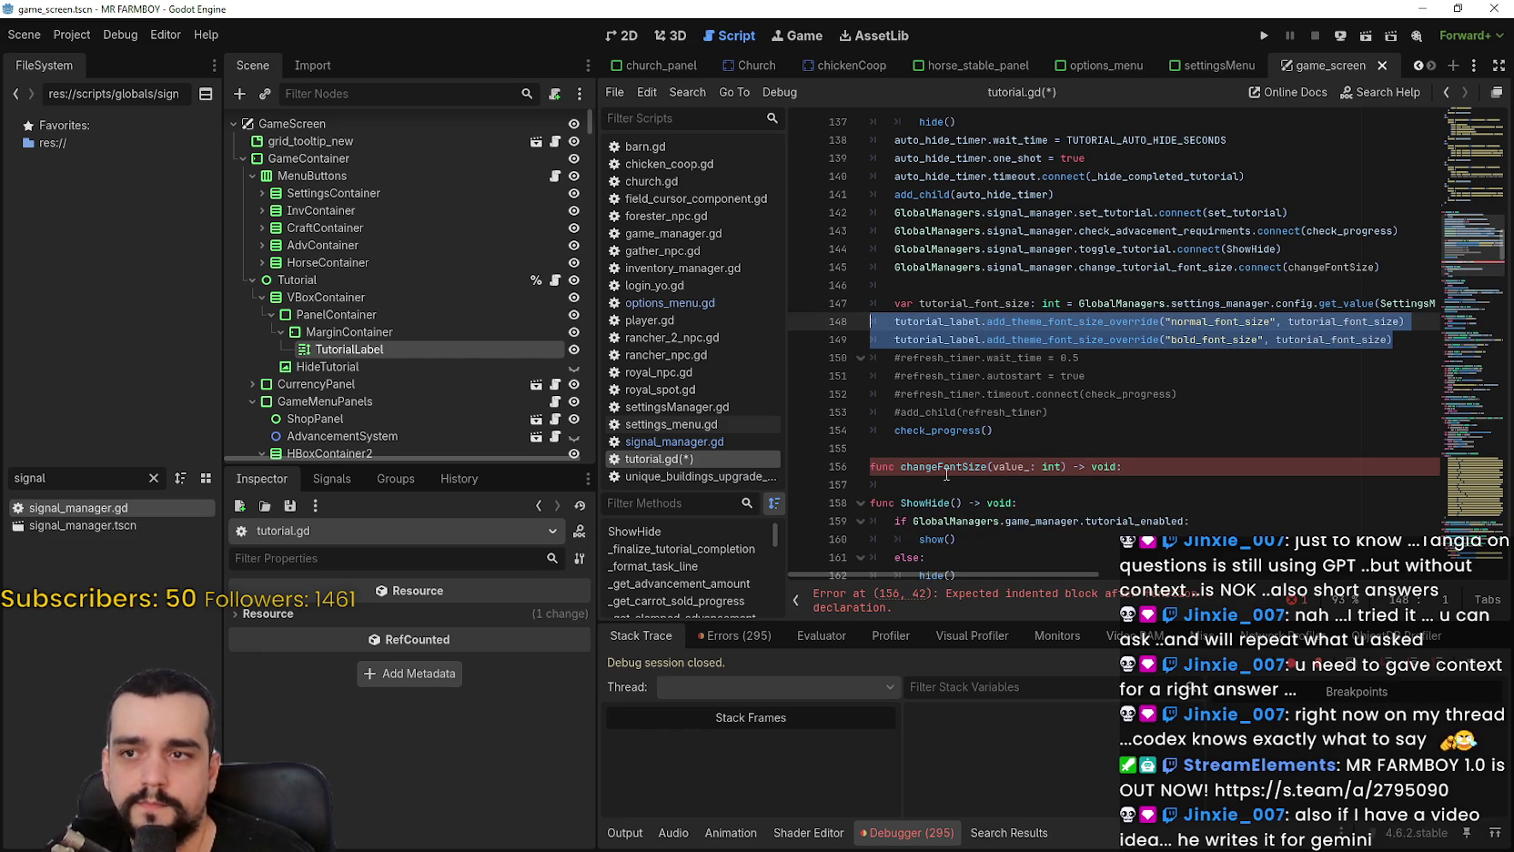
pyautogui.hotkey('ctrl', 'c')
pyautogui.click(947, 485)
pyautogui.hotkey('ctrl', 'v')
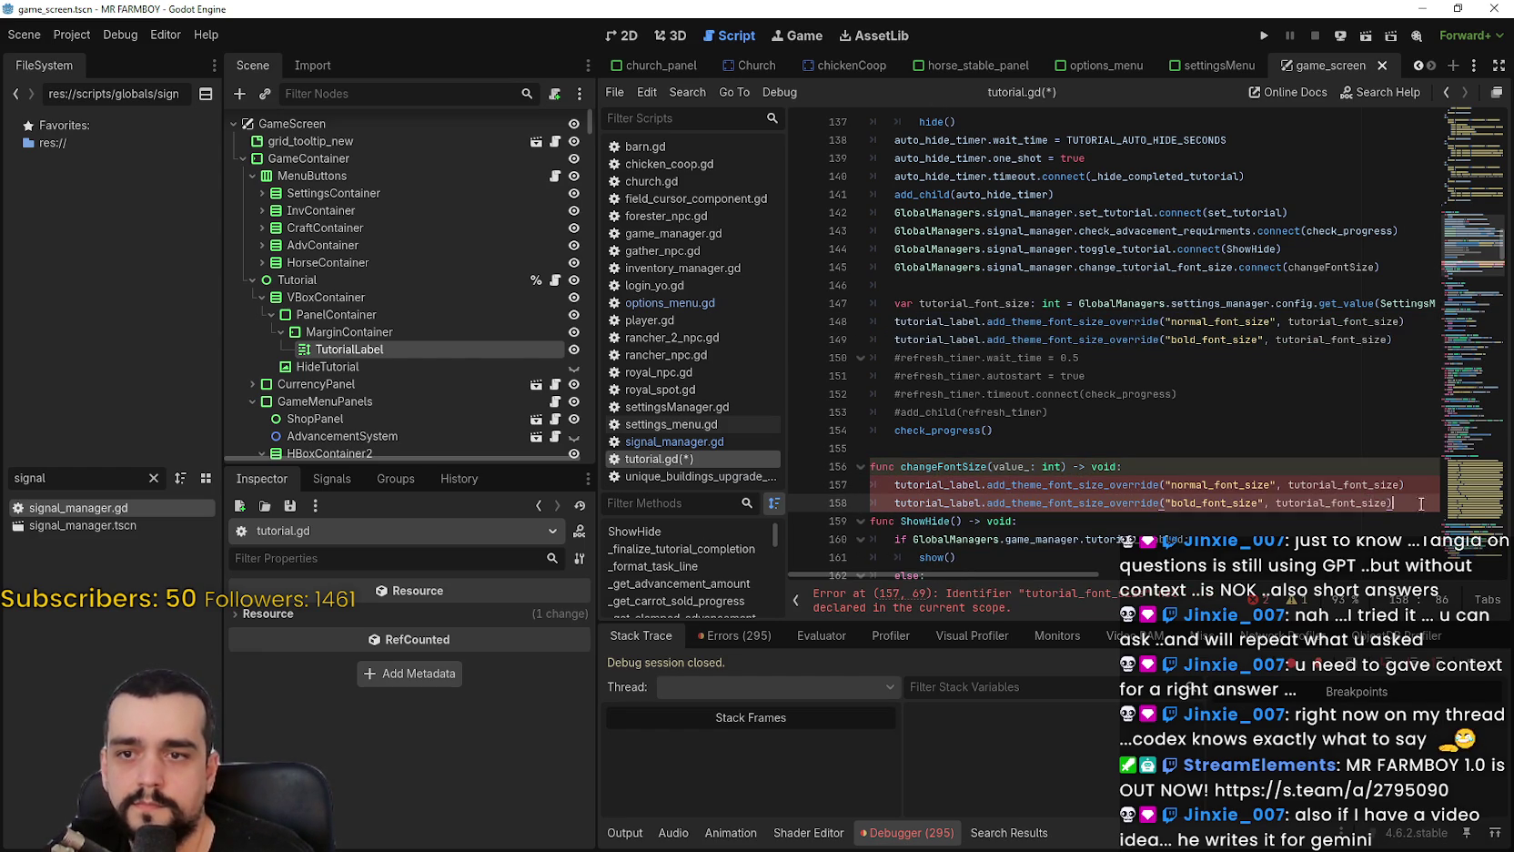
pyautogui.press('Return')
pyautogui.click(1051, 468)
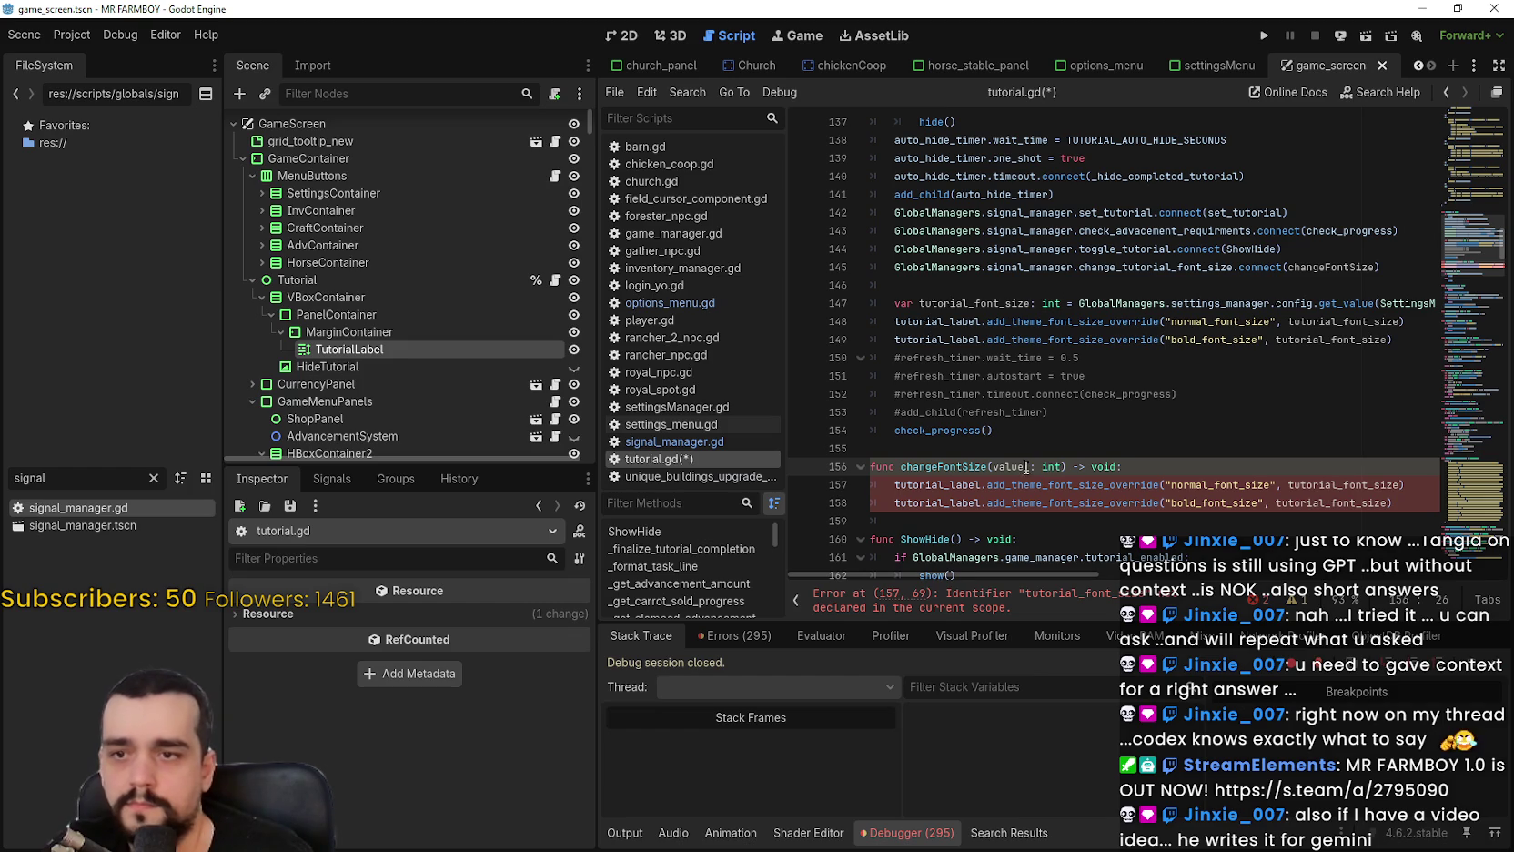
pyautogui.write('_')
# Replace tutorial_font_size with value_ in both pasted lines, tidy the blank line, and save.
pyautogui.click(1346, 473)
pyautogui.doubleClick(1334, 482)
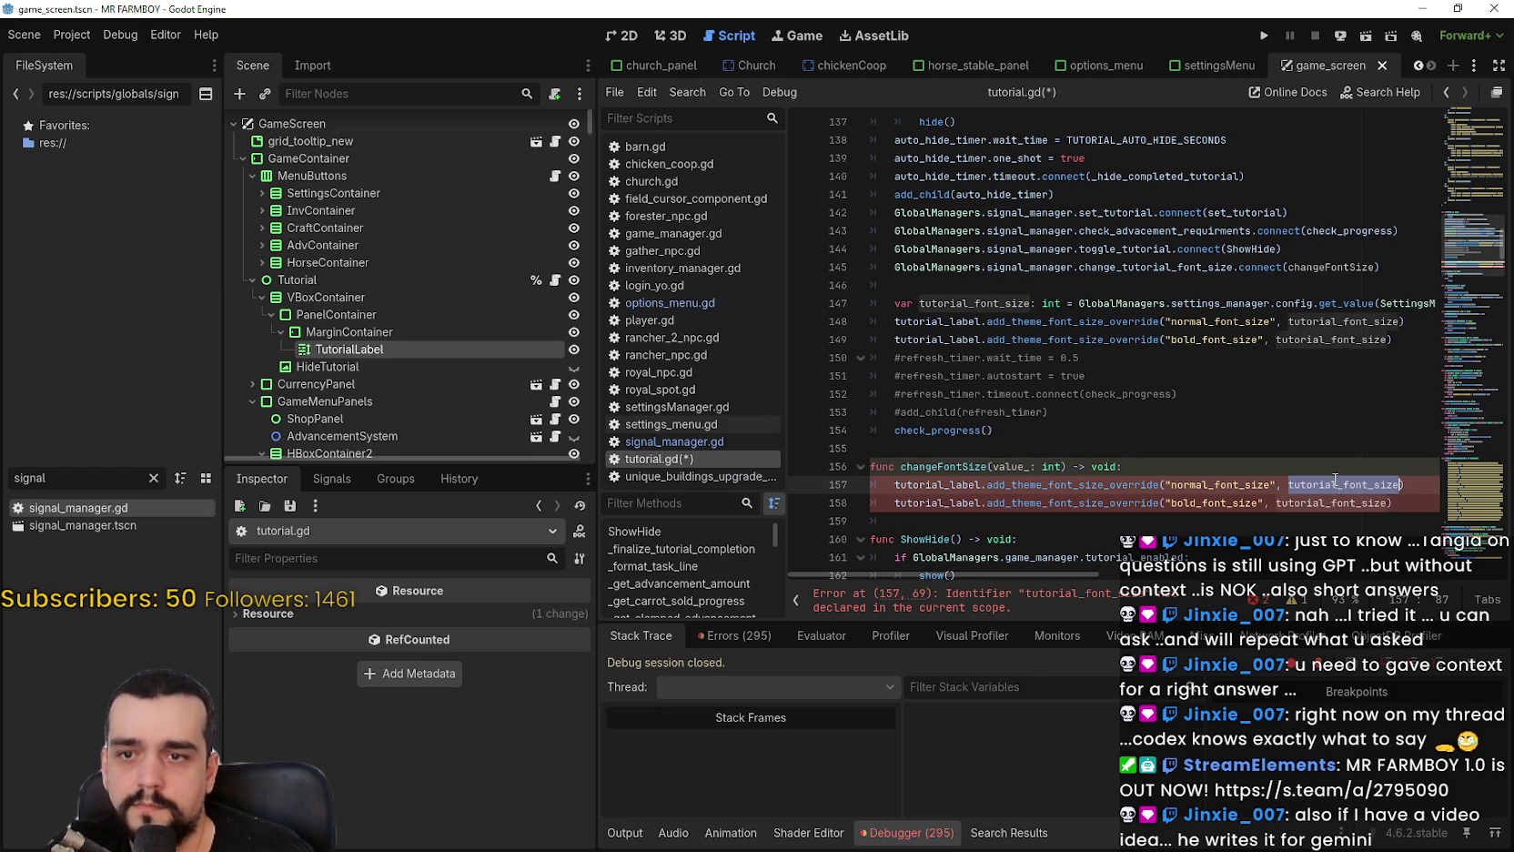
pyautogui.write('value_')
pyautogui.doubleClick(1343, 502)
pyautogui.write('value_')
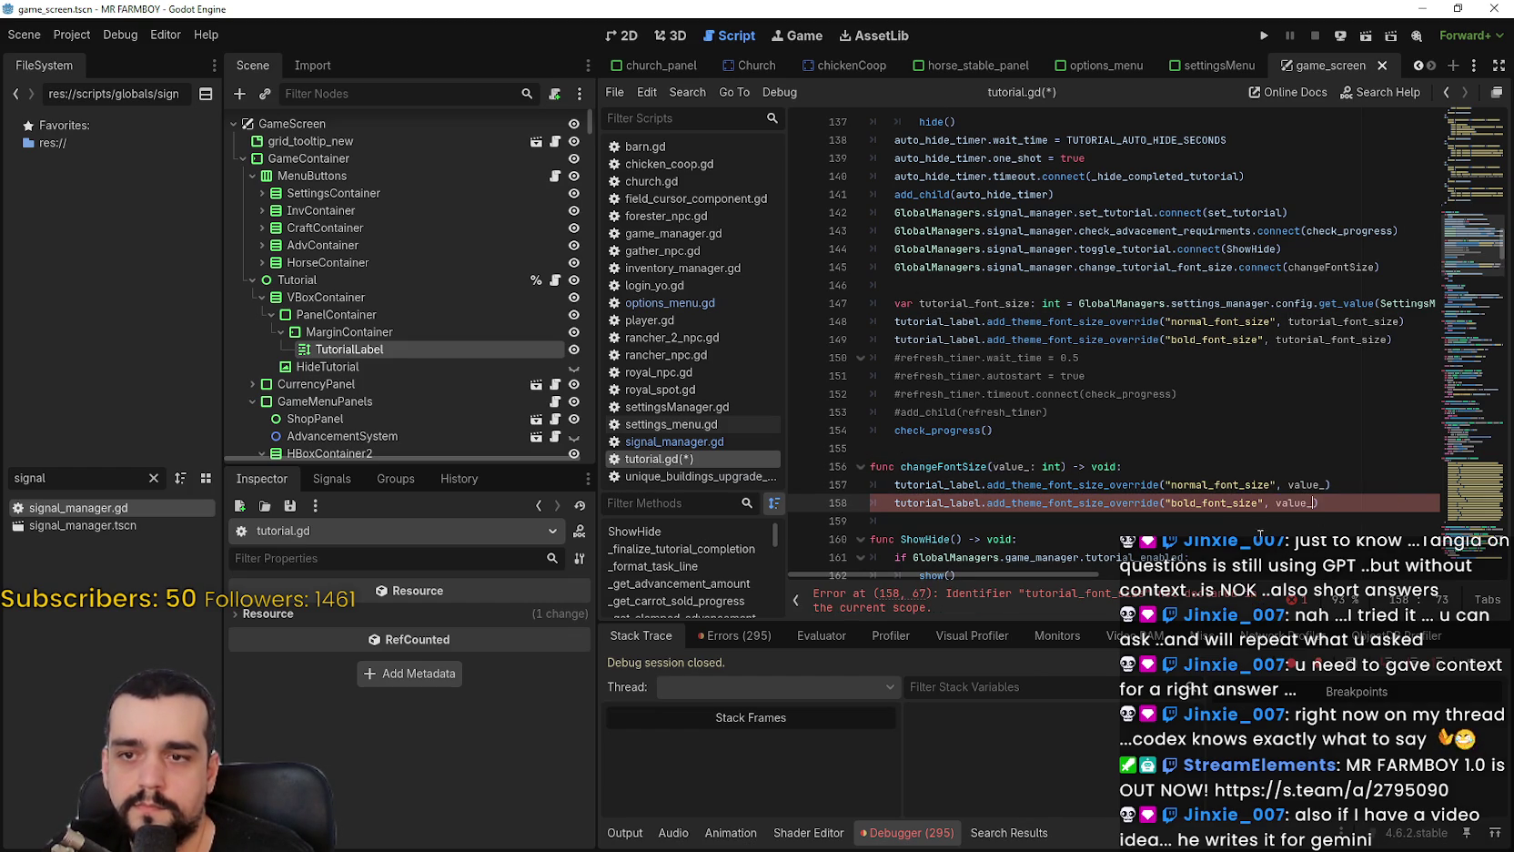
pyautogui.click(1236, 526)
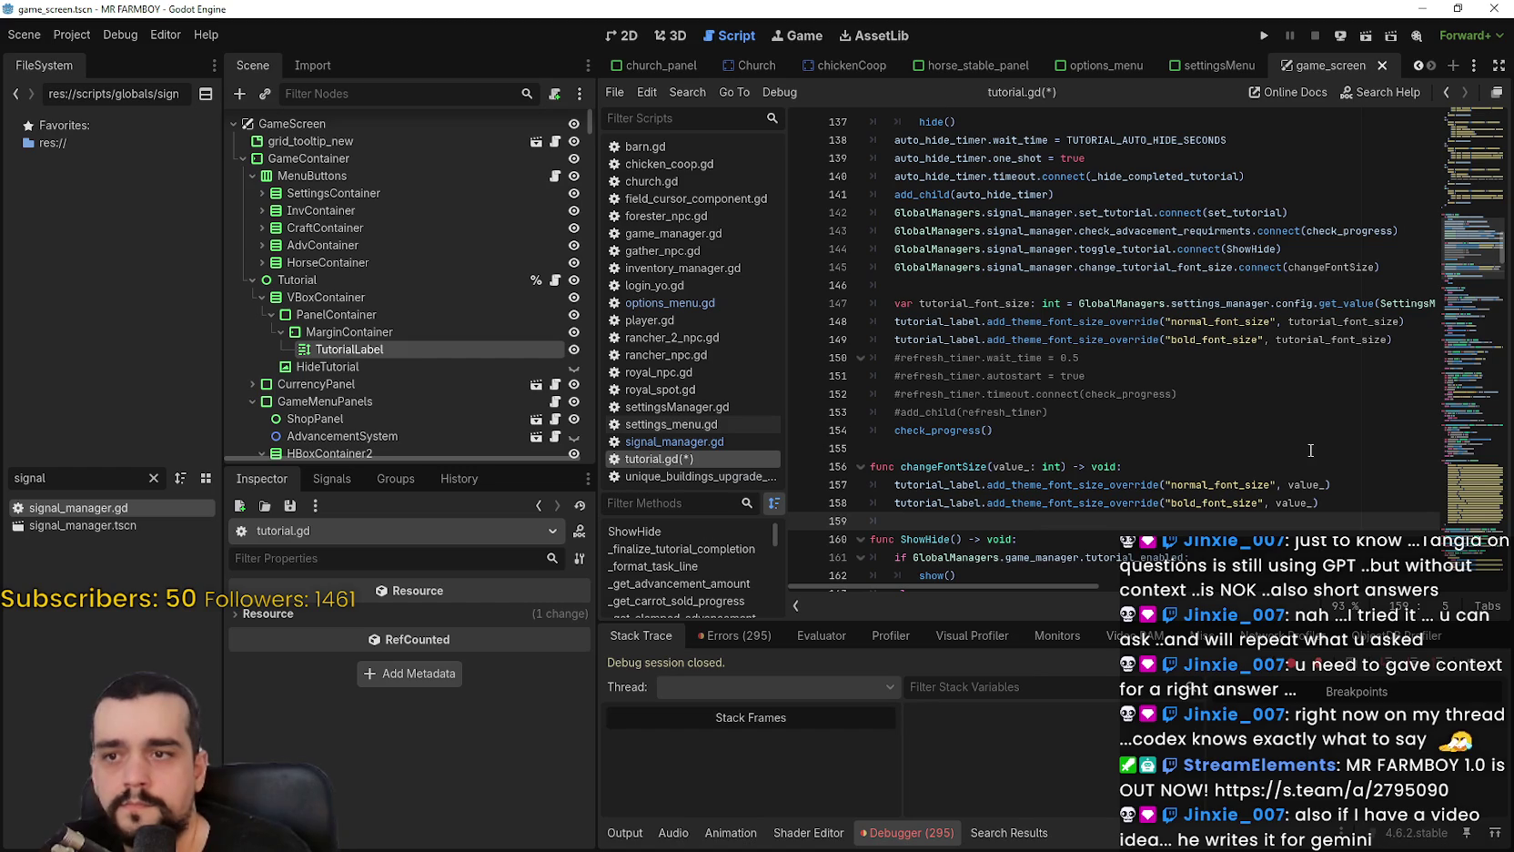
pyautogui.press('BackSpace')
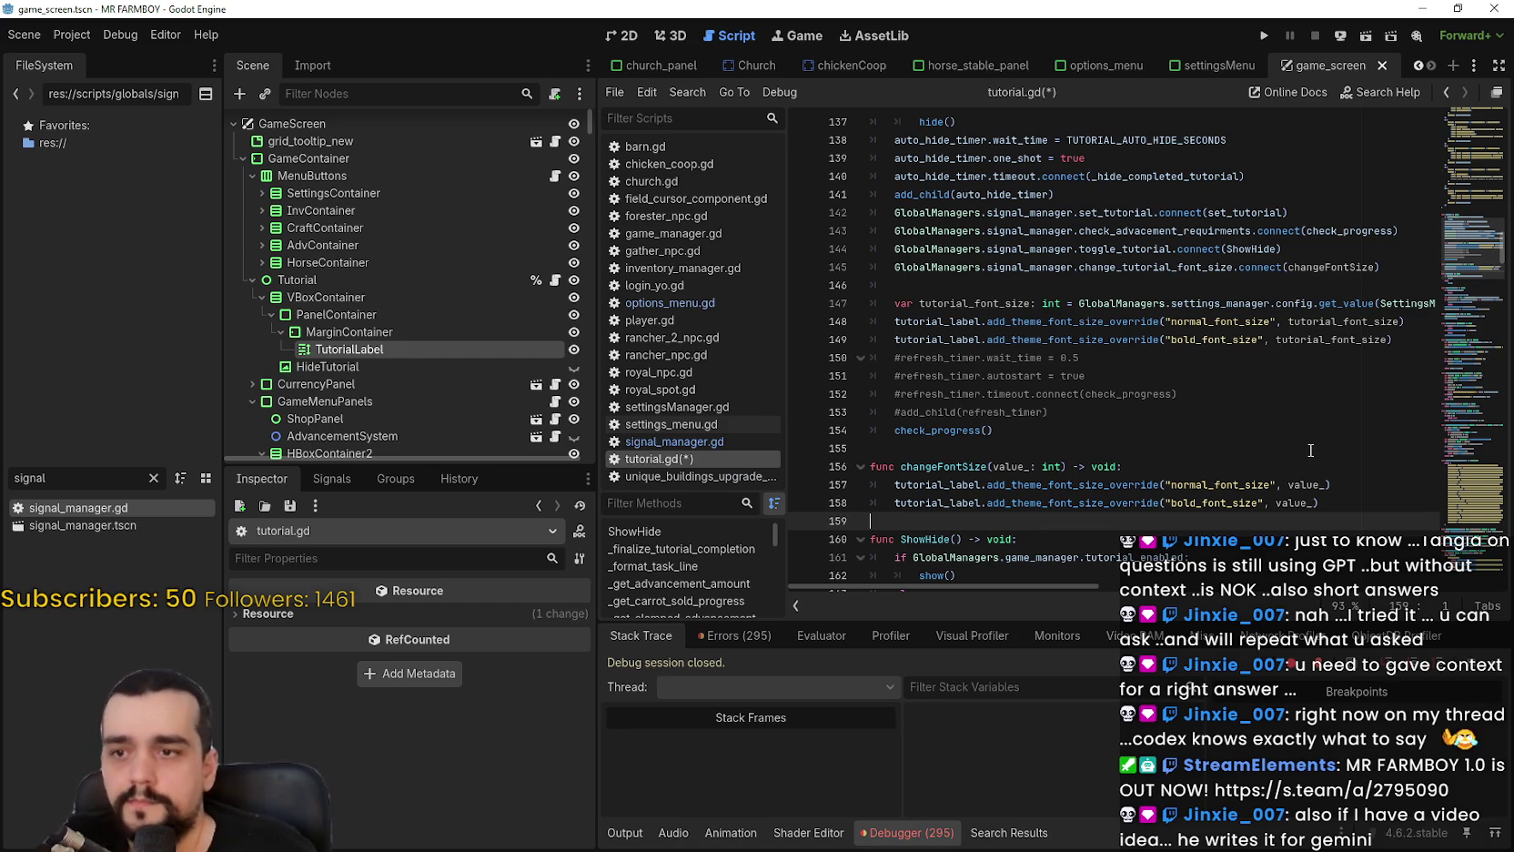
pyautogui.hotkey('ctrl', 's')
pyautogui.click(1057, 444)
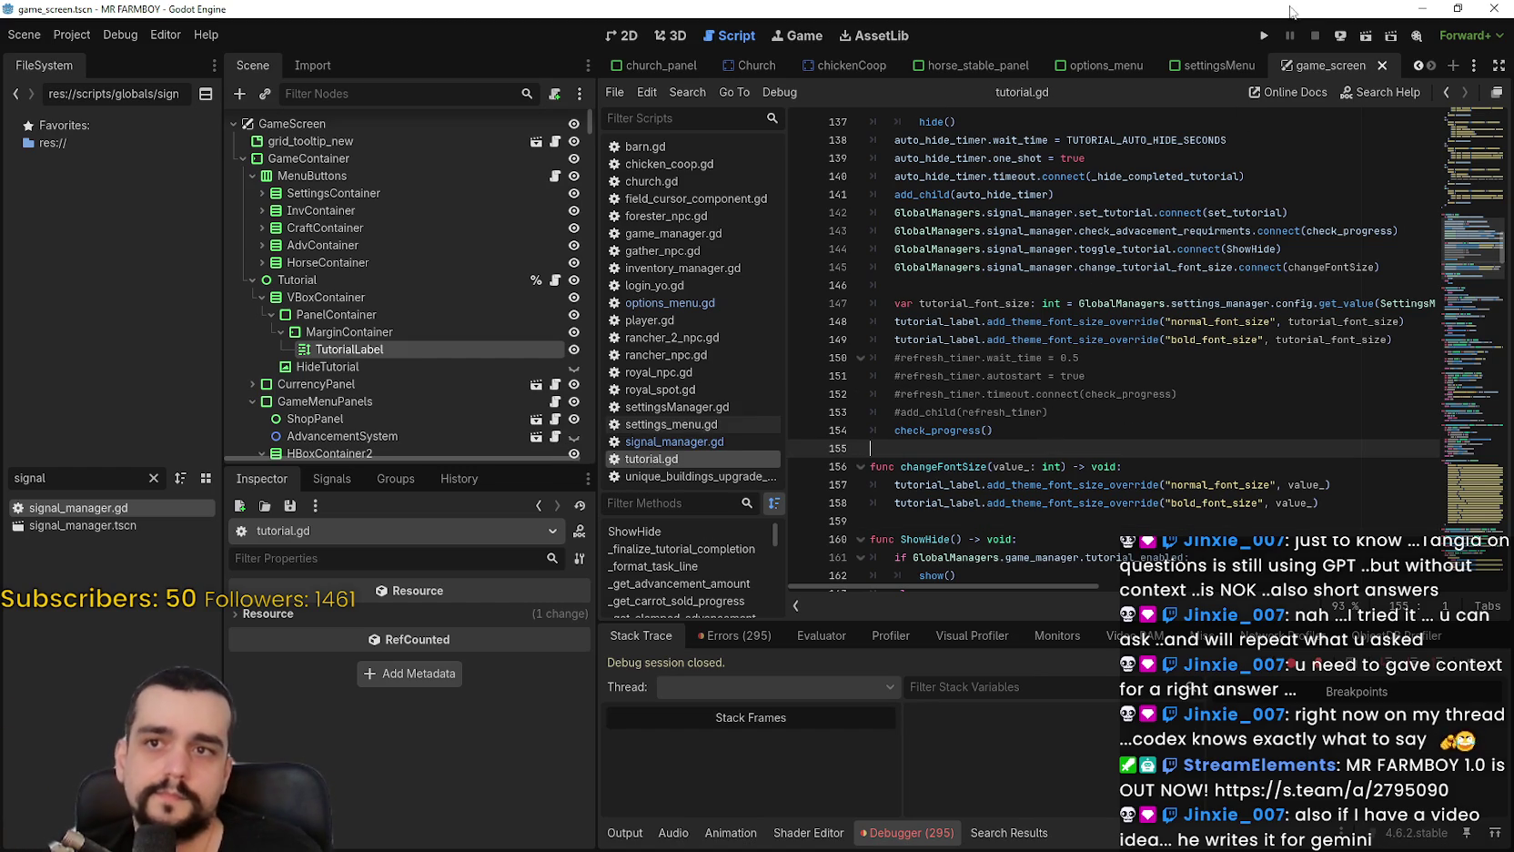
# Run the project, move the game window up, and load Save 4 via Continue.
pyautogui.click(1265, 36)
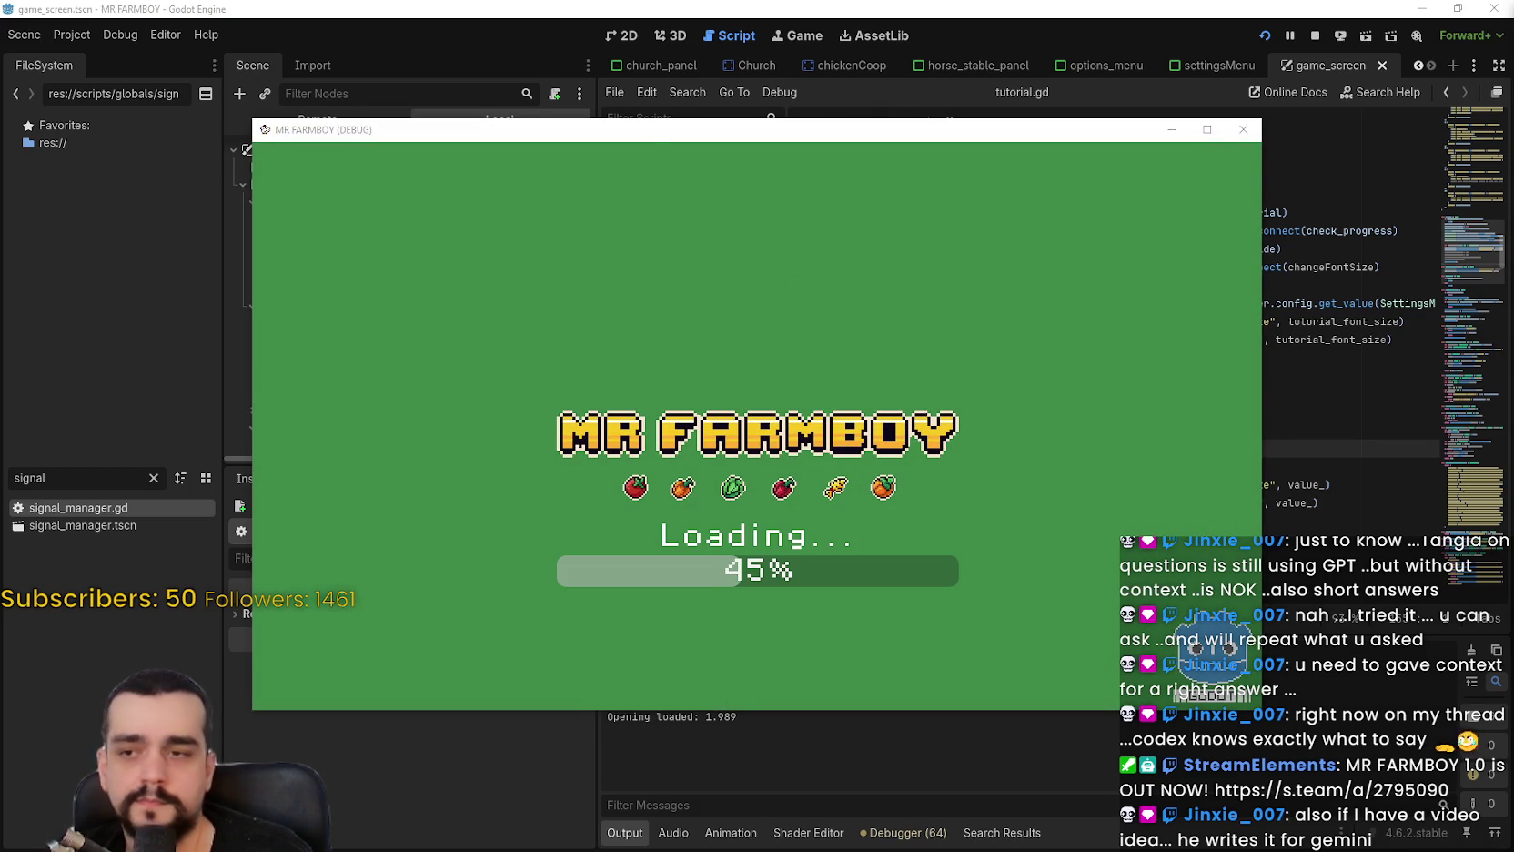
pyautogui.moveTo(652, 142)
pyautogui.mouseDown()
pyautogui.moveTo(765, 90)
pyautogui.moveTo(800, 54)
pyautogui.mouseUp()
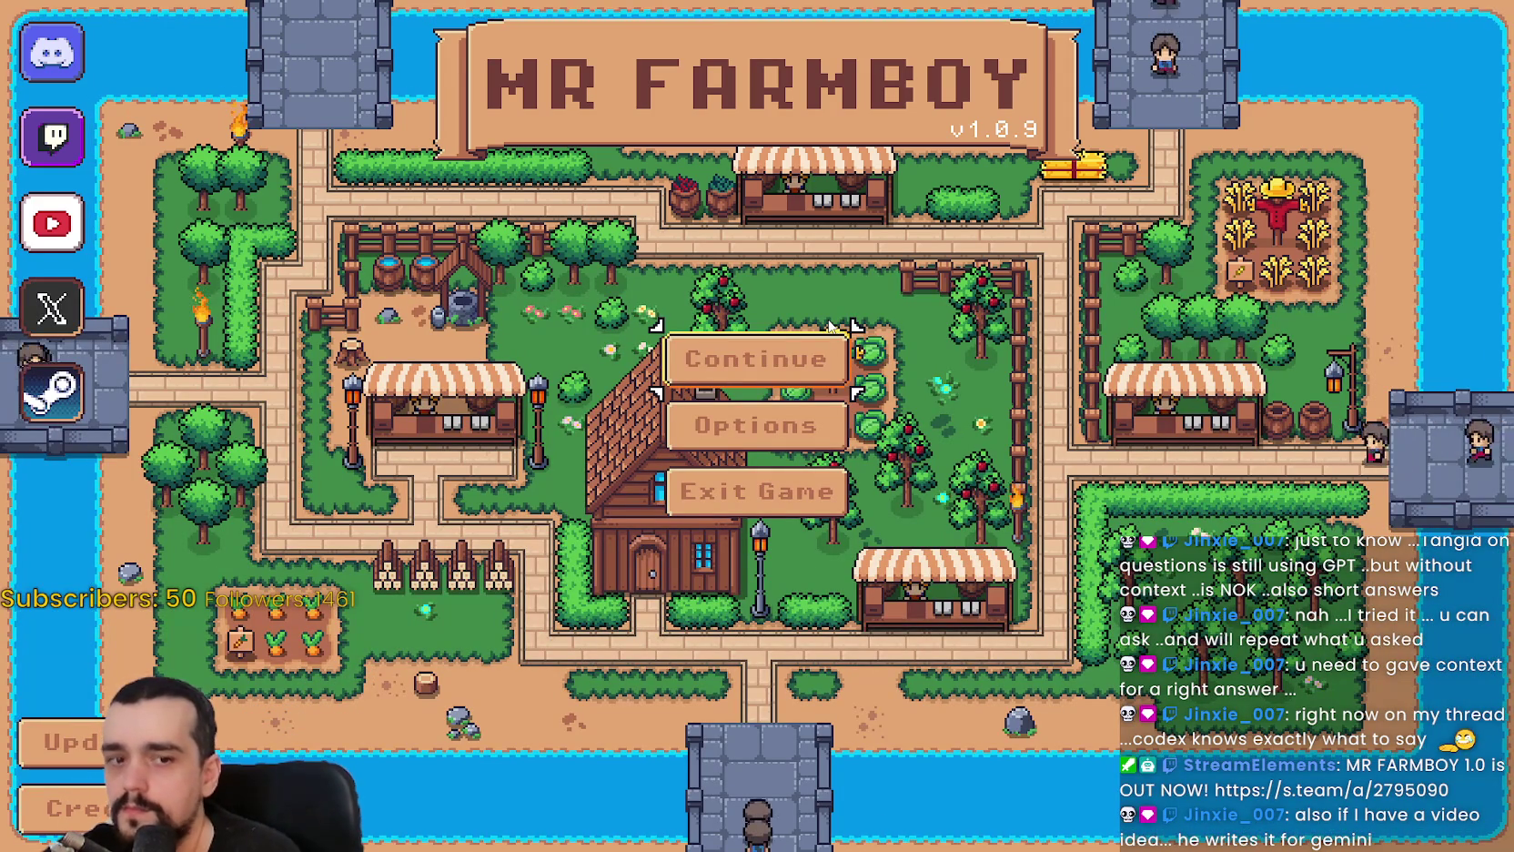
pyautogui.click(825, 355)
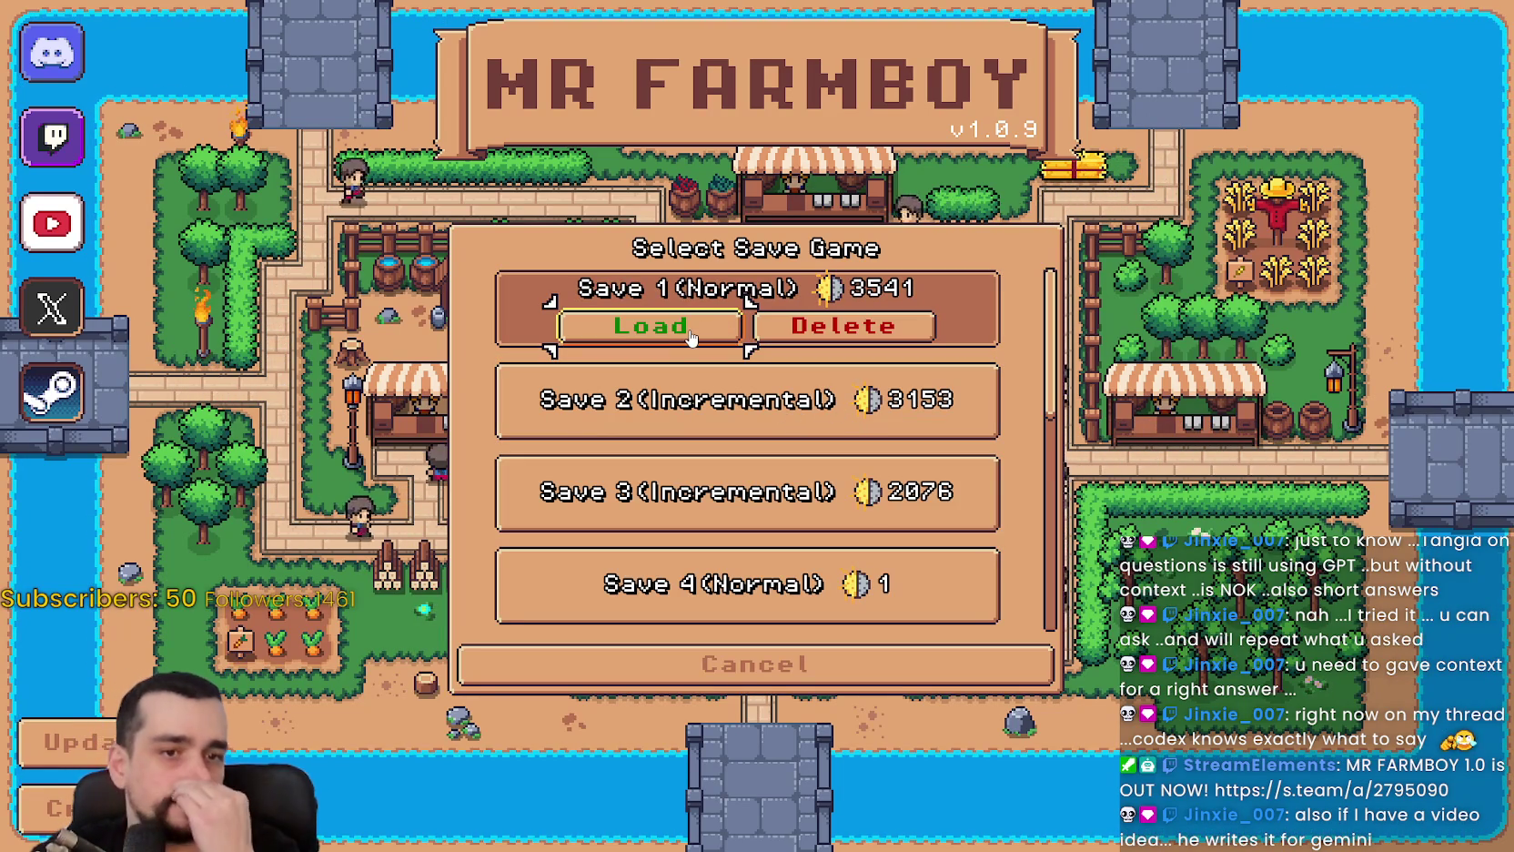
pyautogui.scroll(-1, 692, 455)
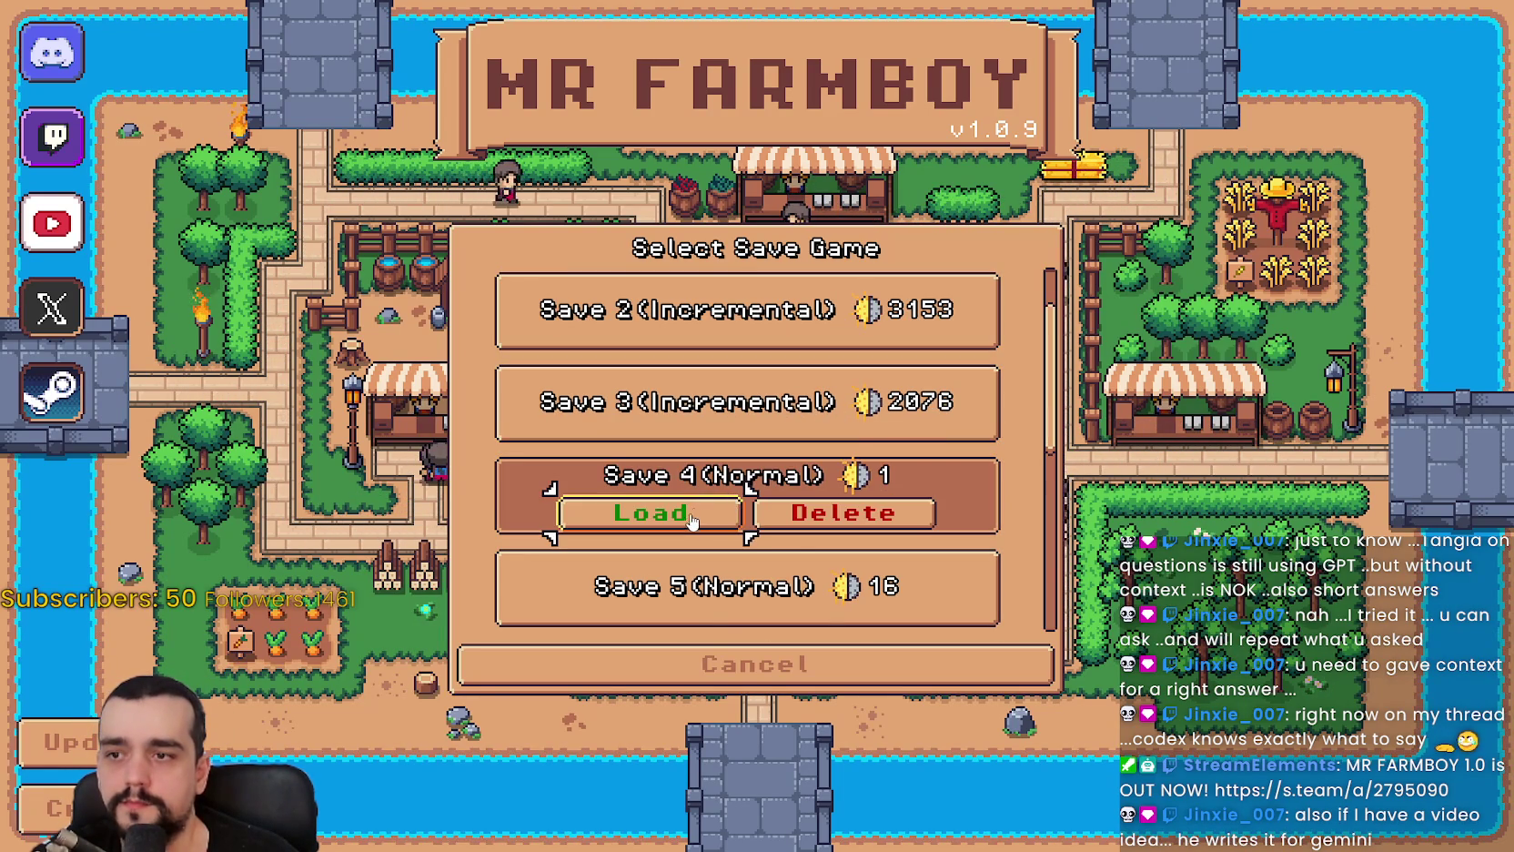
pyautogui.click(691, 520)
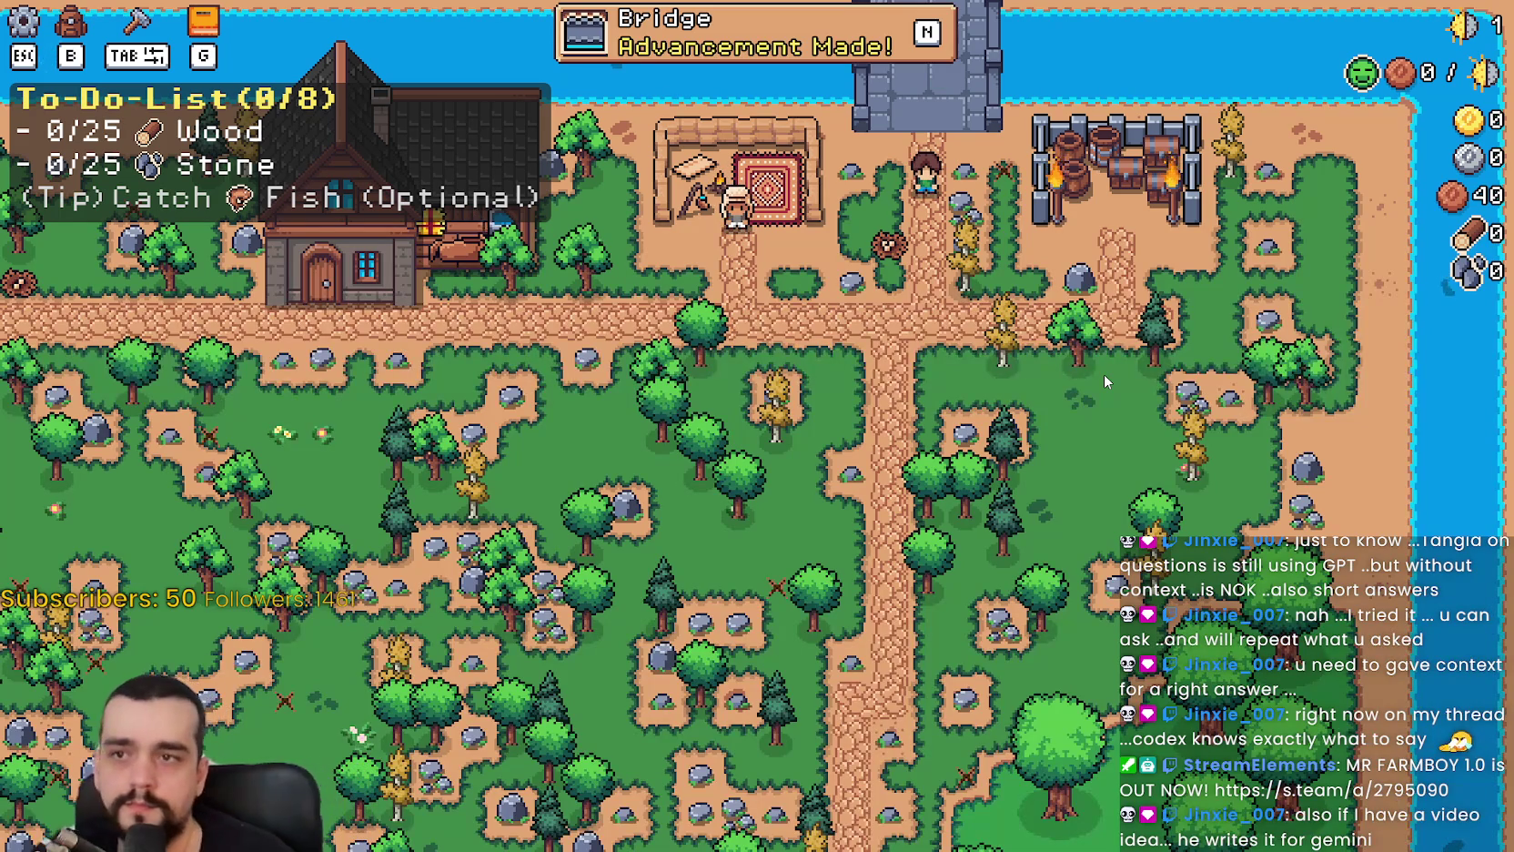
# Pause the game and lower the Tutorial Font Size slider to 10 under Options > Accessibility.
pyautogui.press('n')
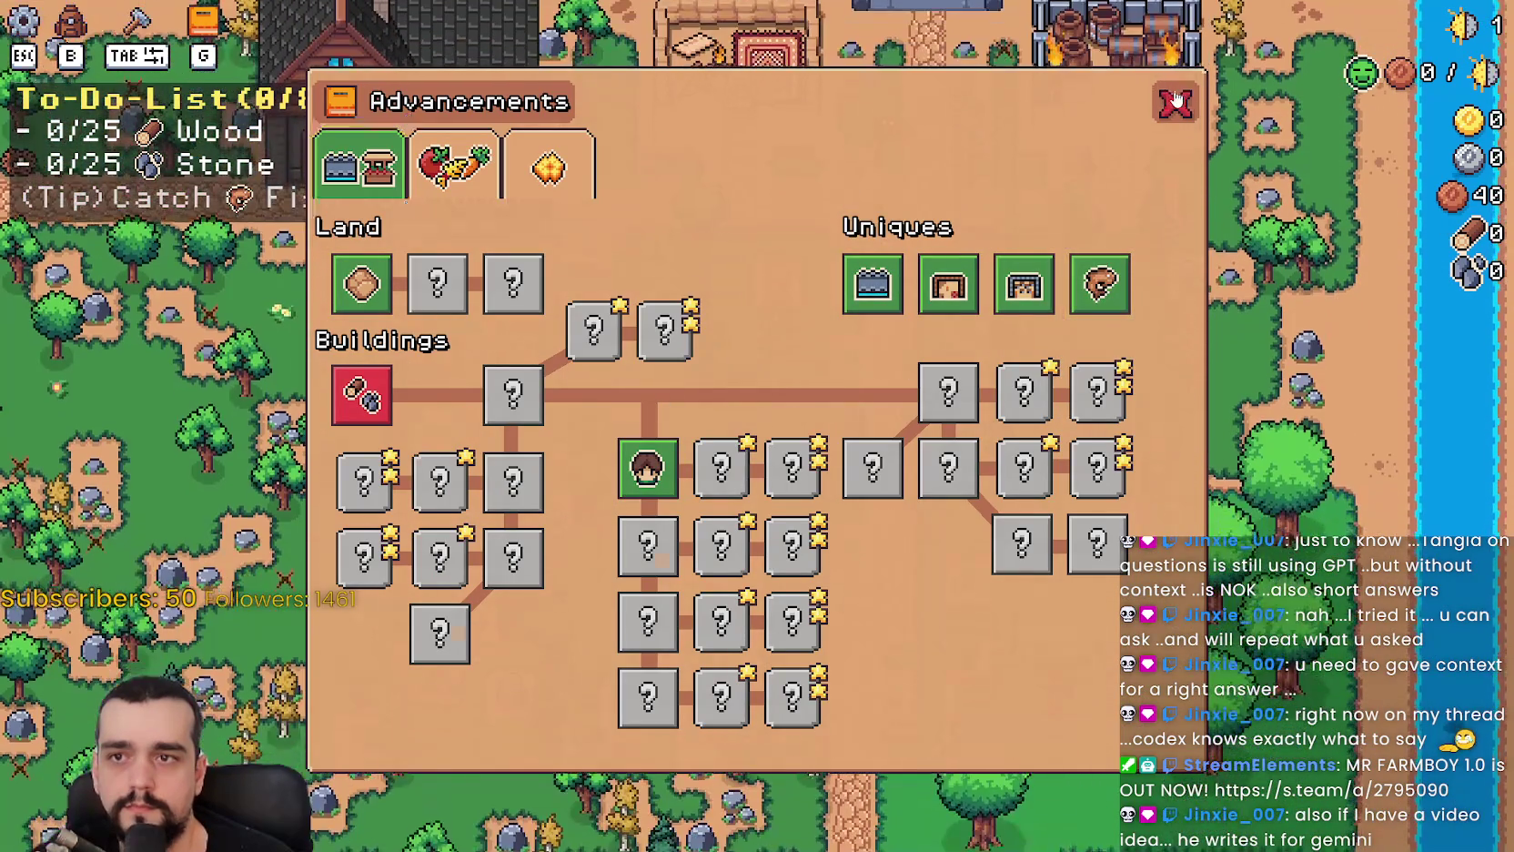
pyautogui.click(1176, 100)
pyautogui.press('Escape')
pyautogui.click(776, 336)
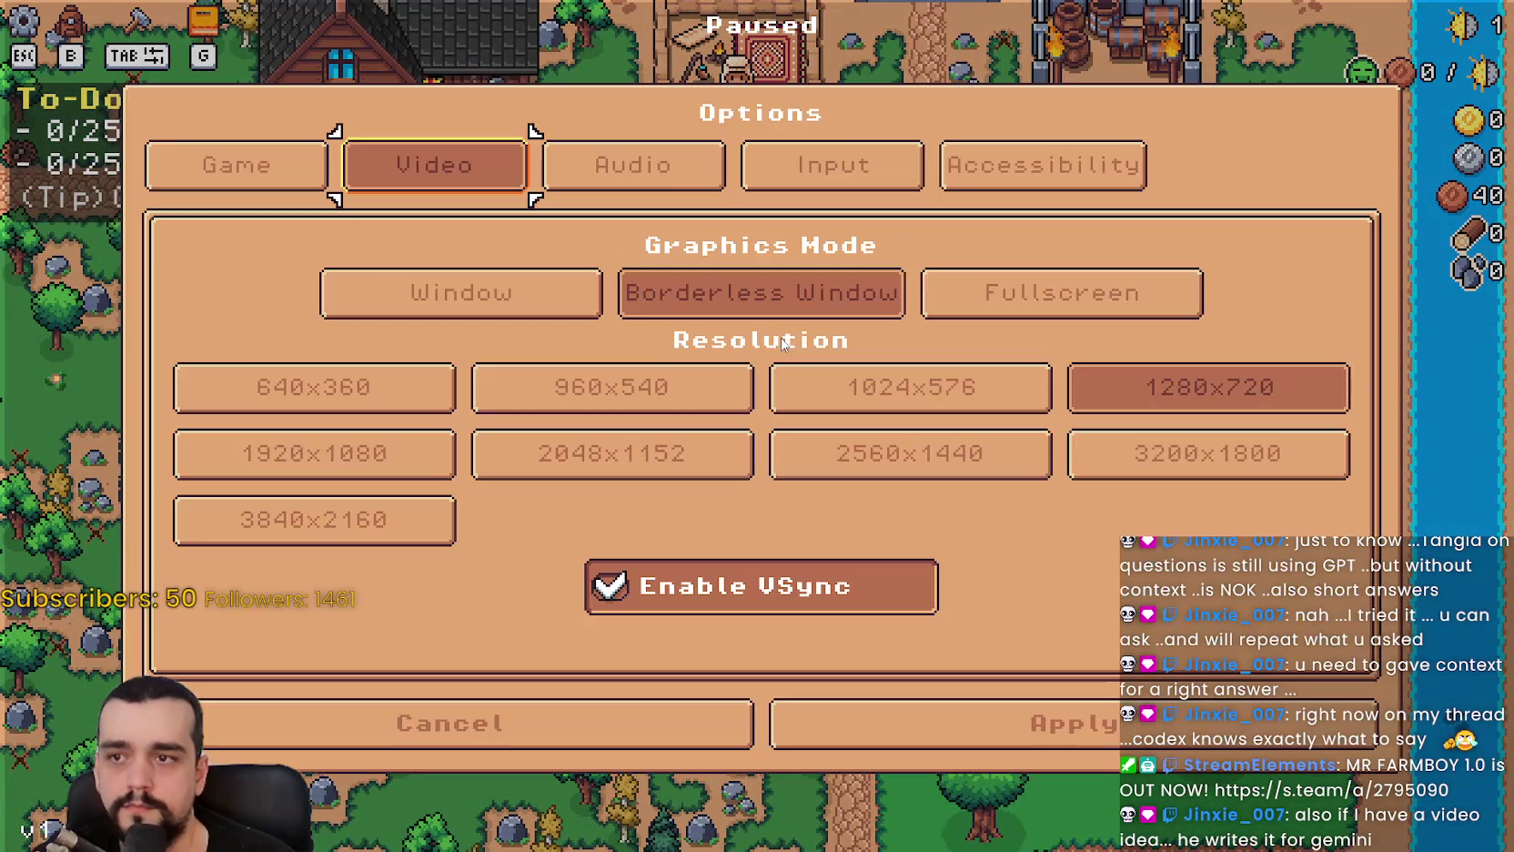
pyautogui.click(748, 166)
pyautogui.click(1013, 169)
pyautogui.click(1085, 175)
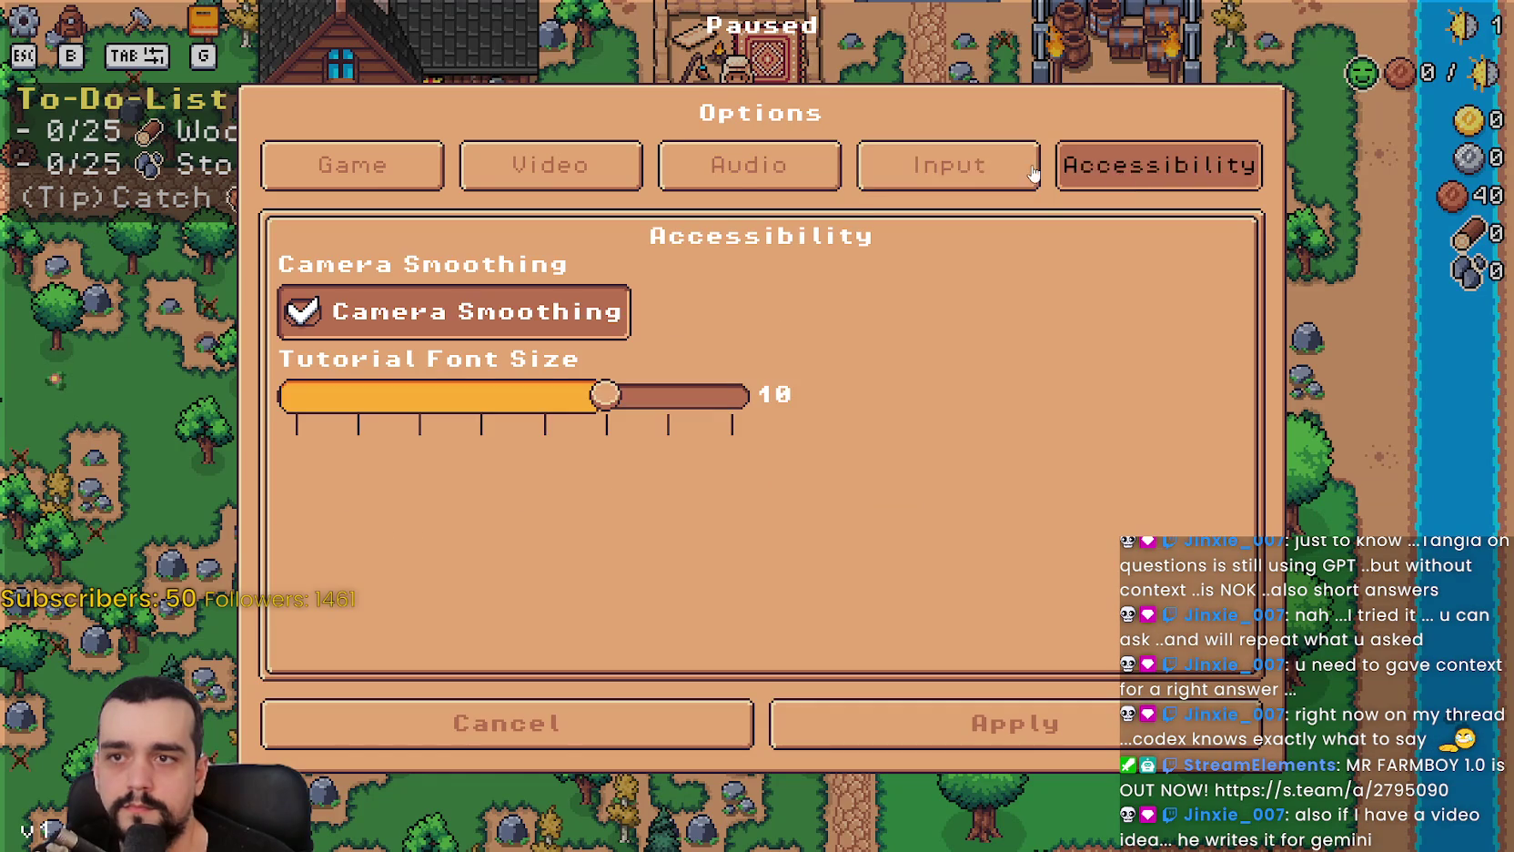
pyautogui.moveTo(584, 404); pyautogui.dragTo(479, 403)
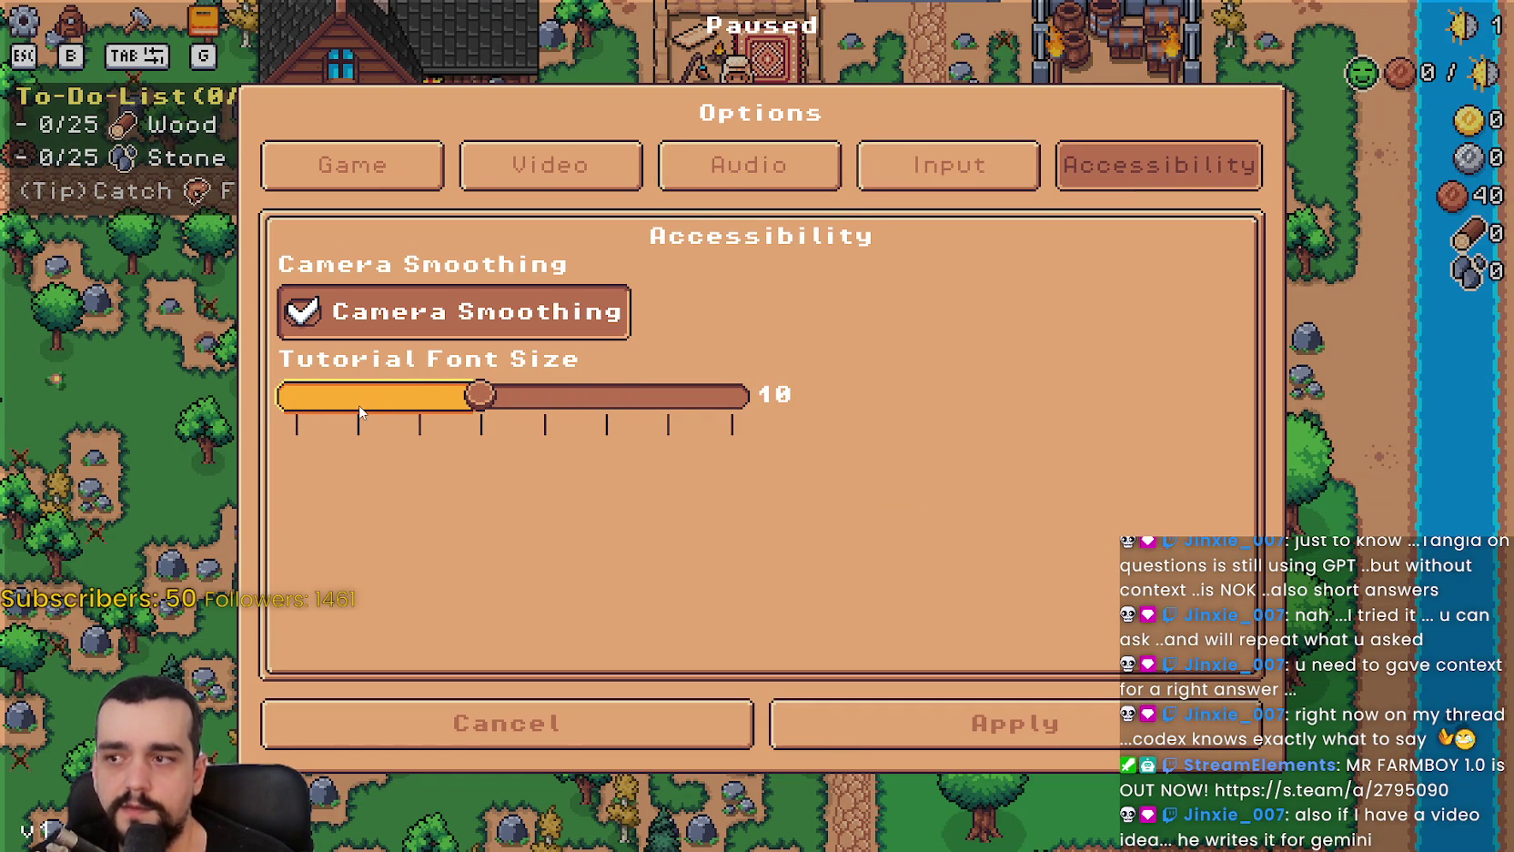
# Exit to the title screen, recheck the Accessibility options there, then quit the game.
pyautogui.click(928, 732)
pyautogui.press('Escape')
pyautogui.press('Escape')
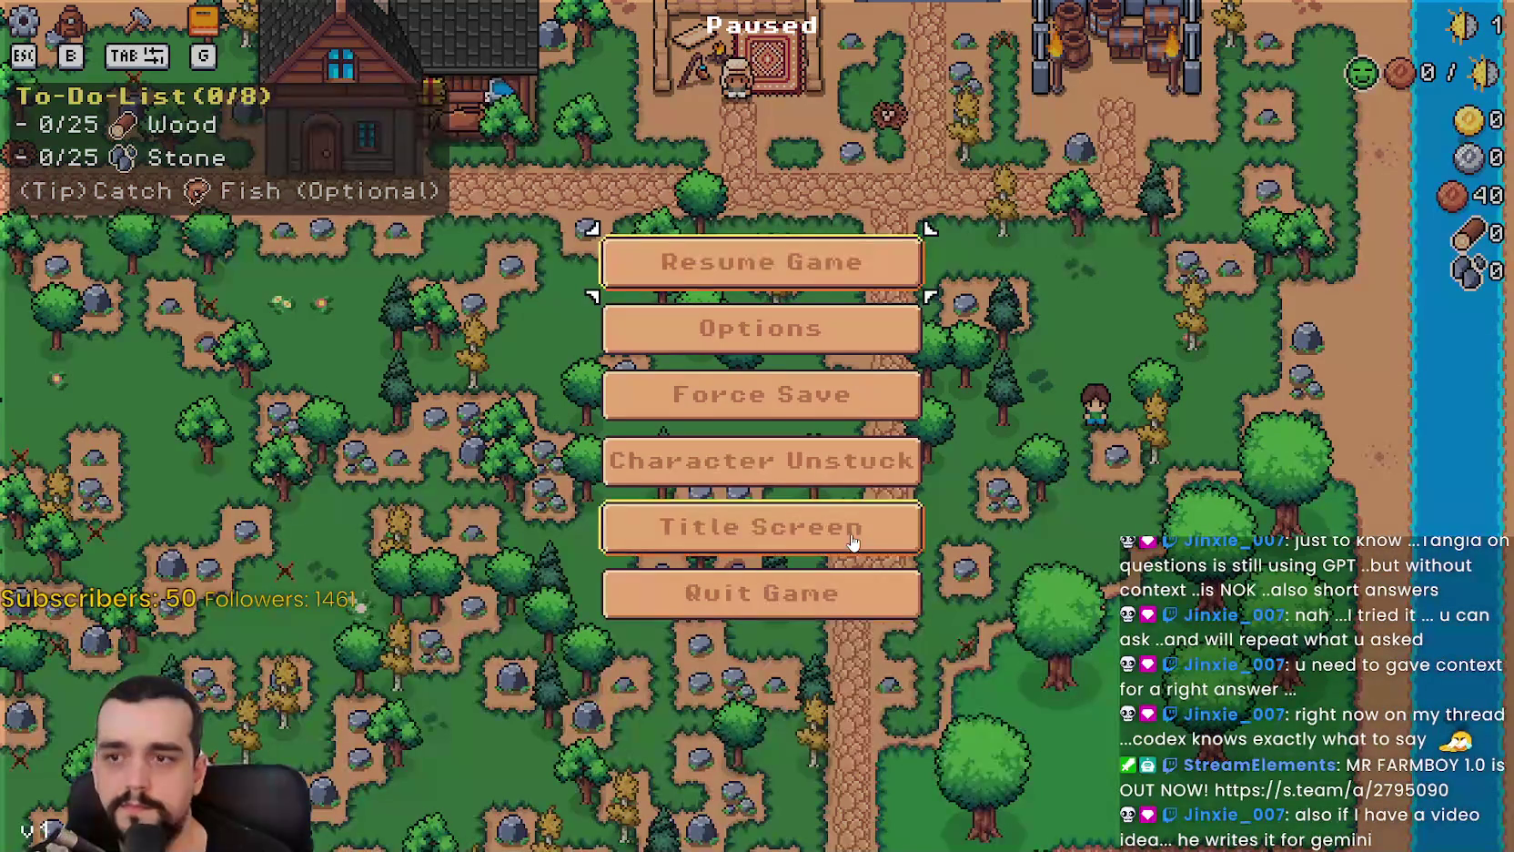
pyautogui.click(910, 539)
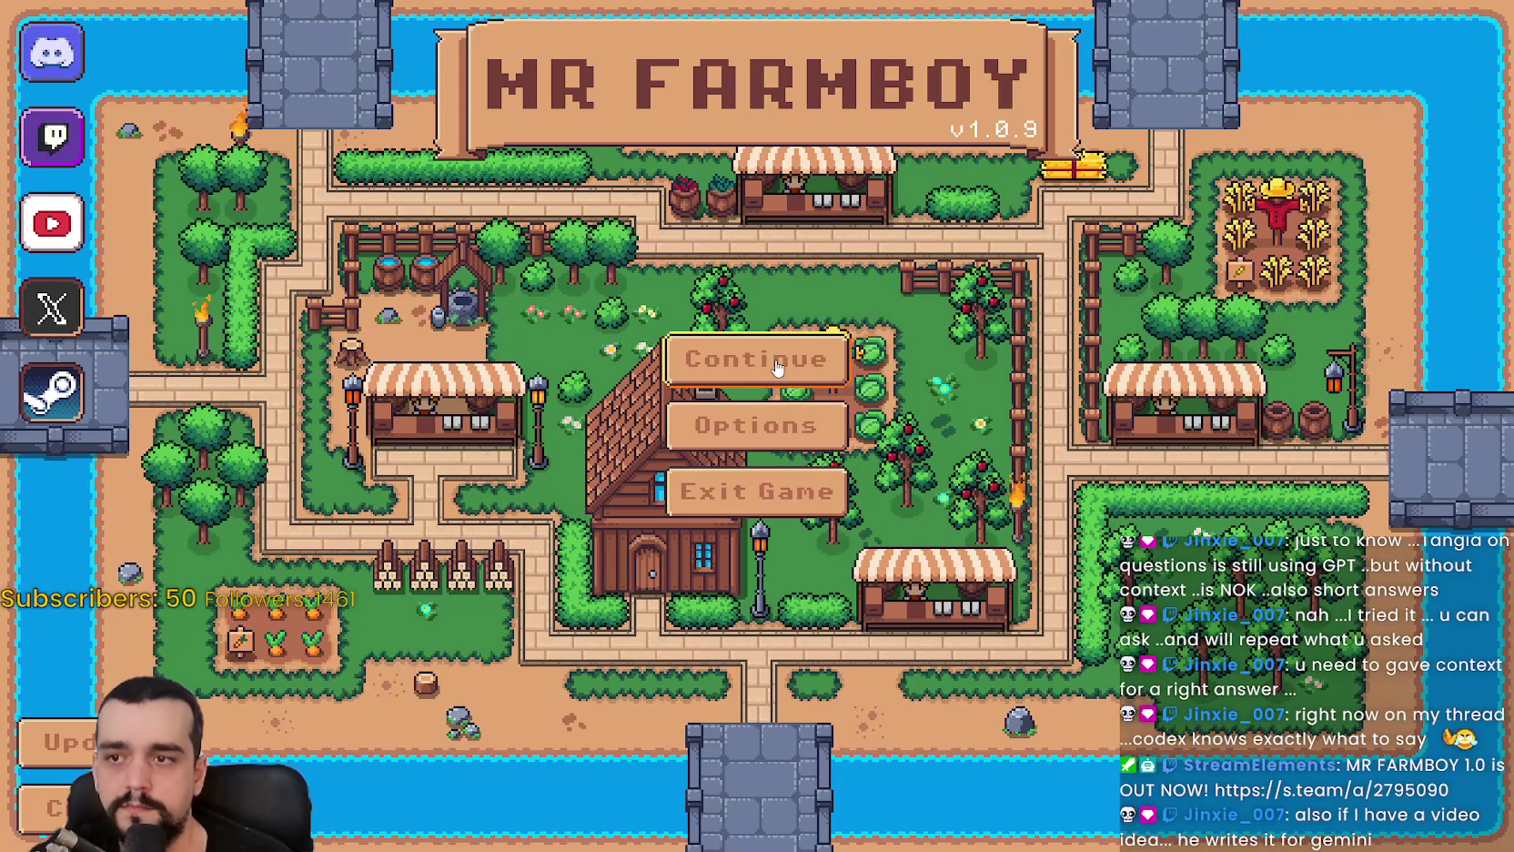
pyautogui.click(773, 438)
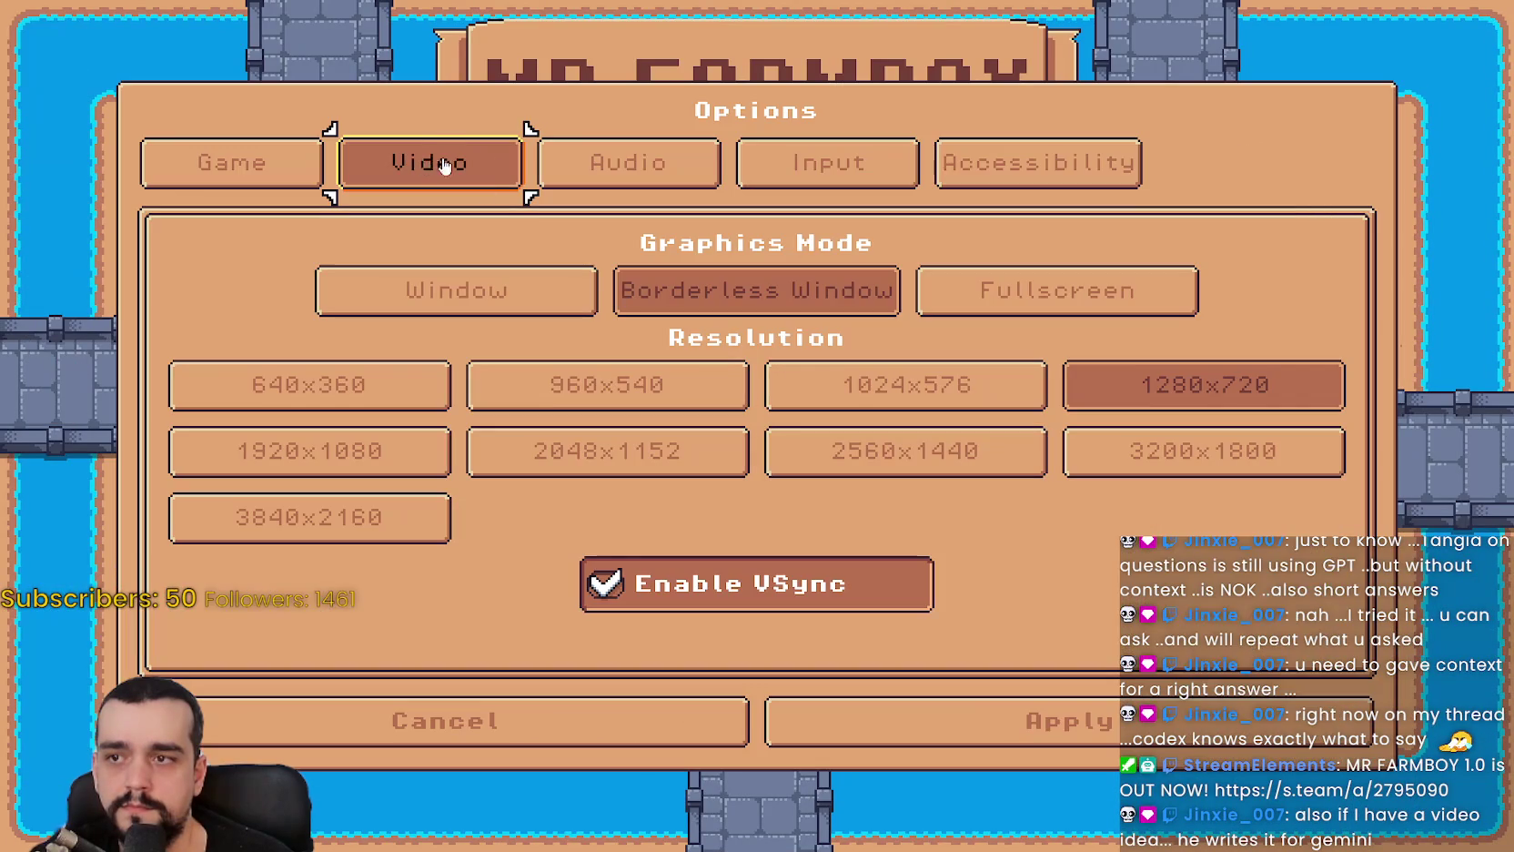
pyautogui.click(821, 159)
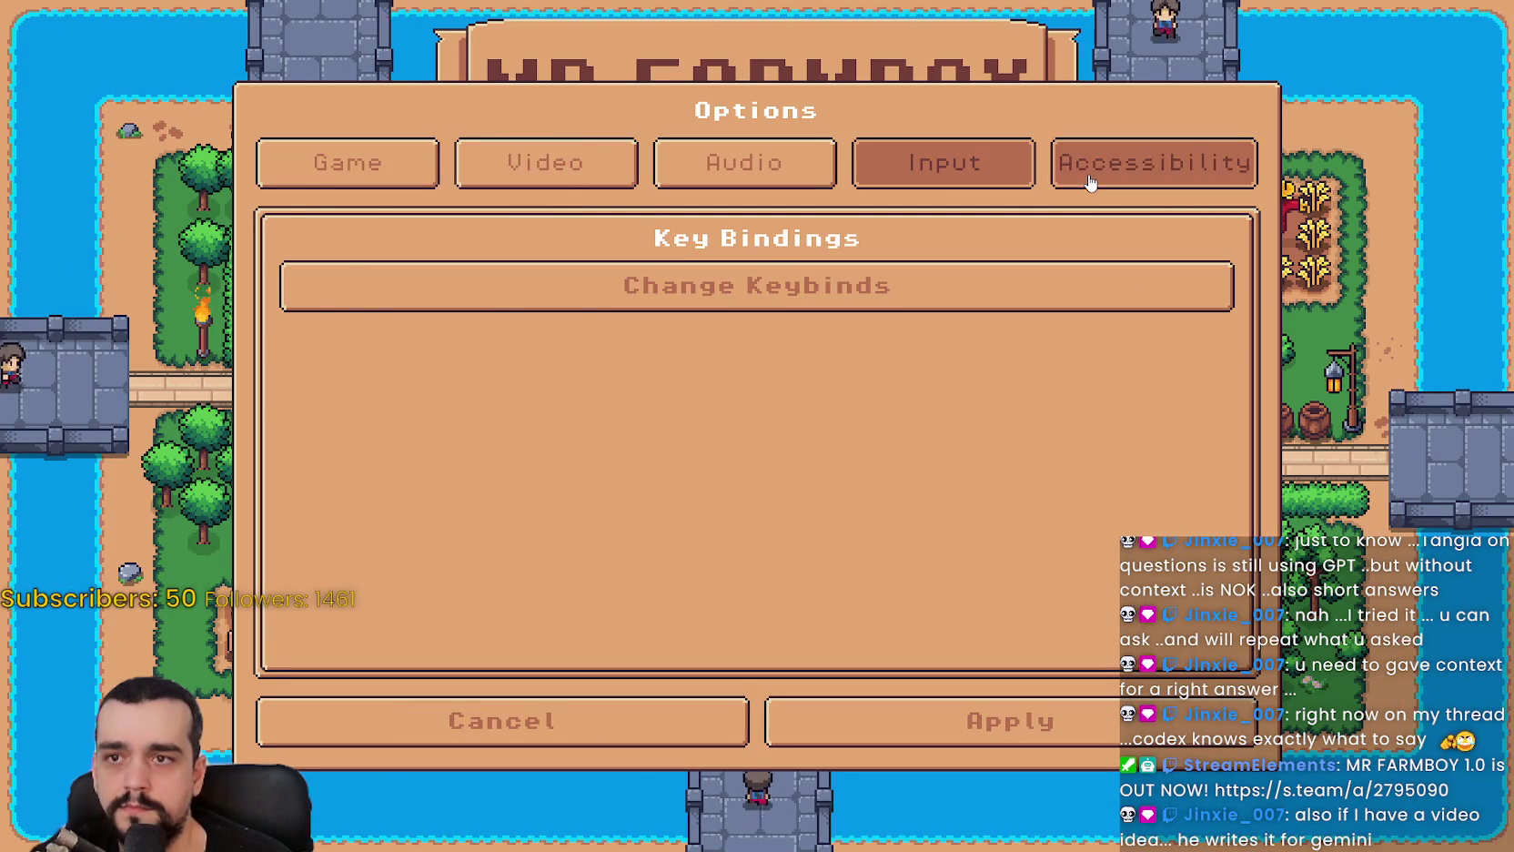
pyautogui.click(1154, 162)
pyautogui.click(901, 702)
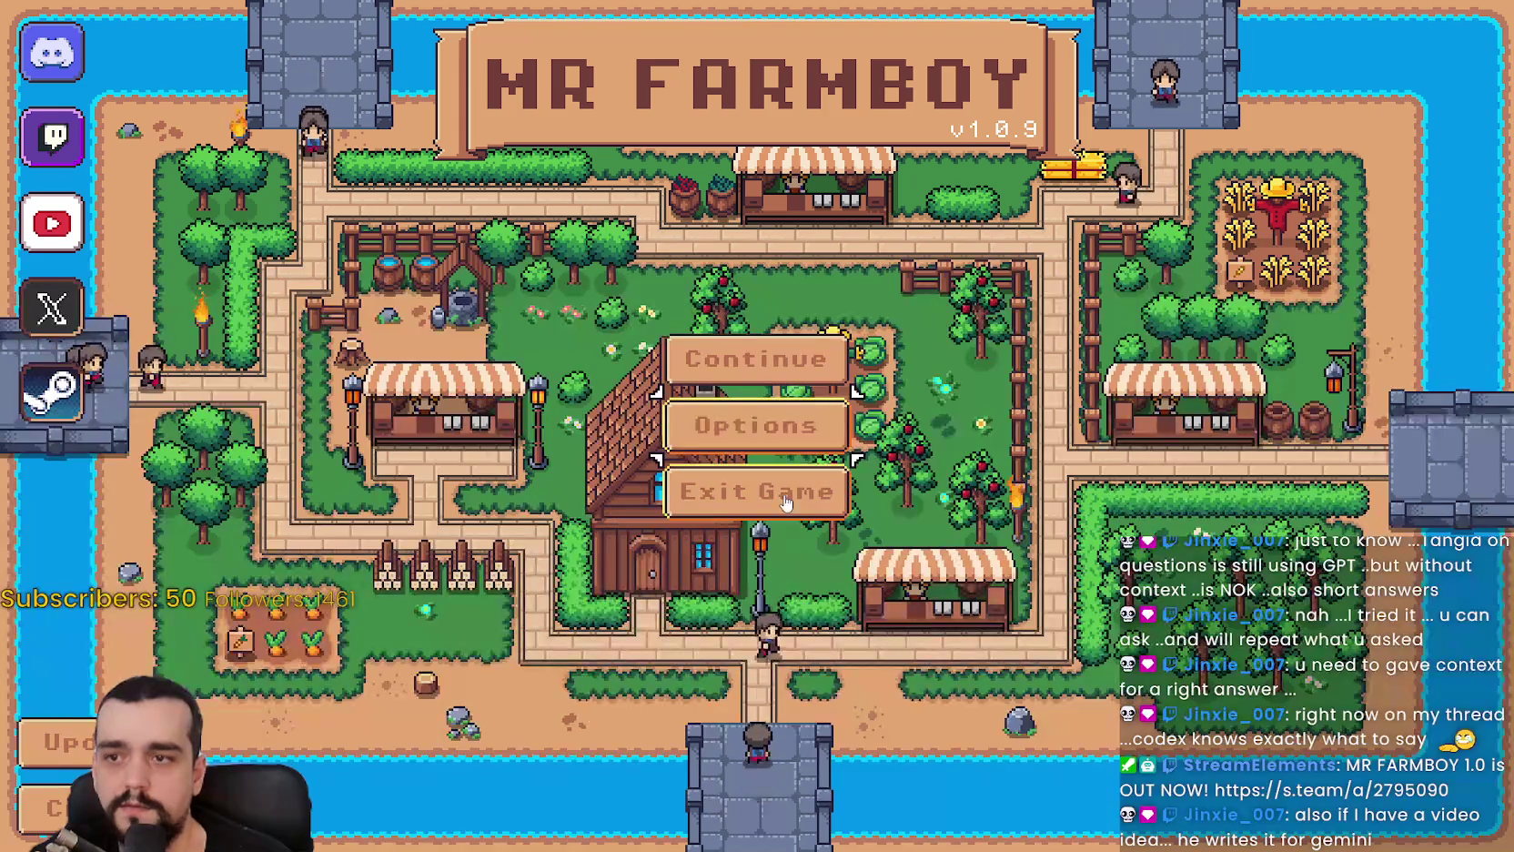
pyautogui.hotkey('alt', 'F4')
pyautogui.click(1168, 465)
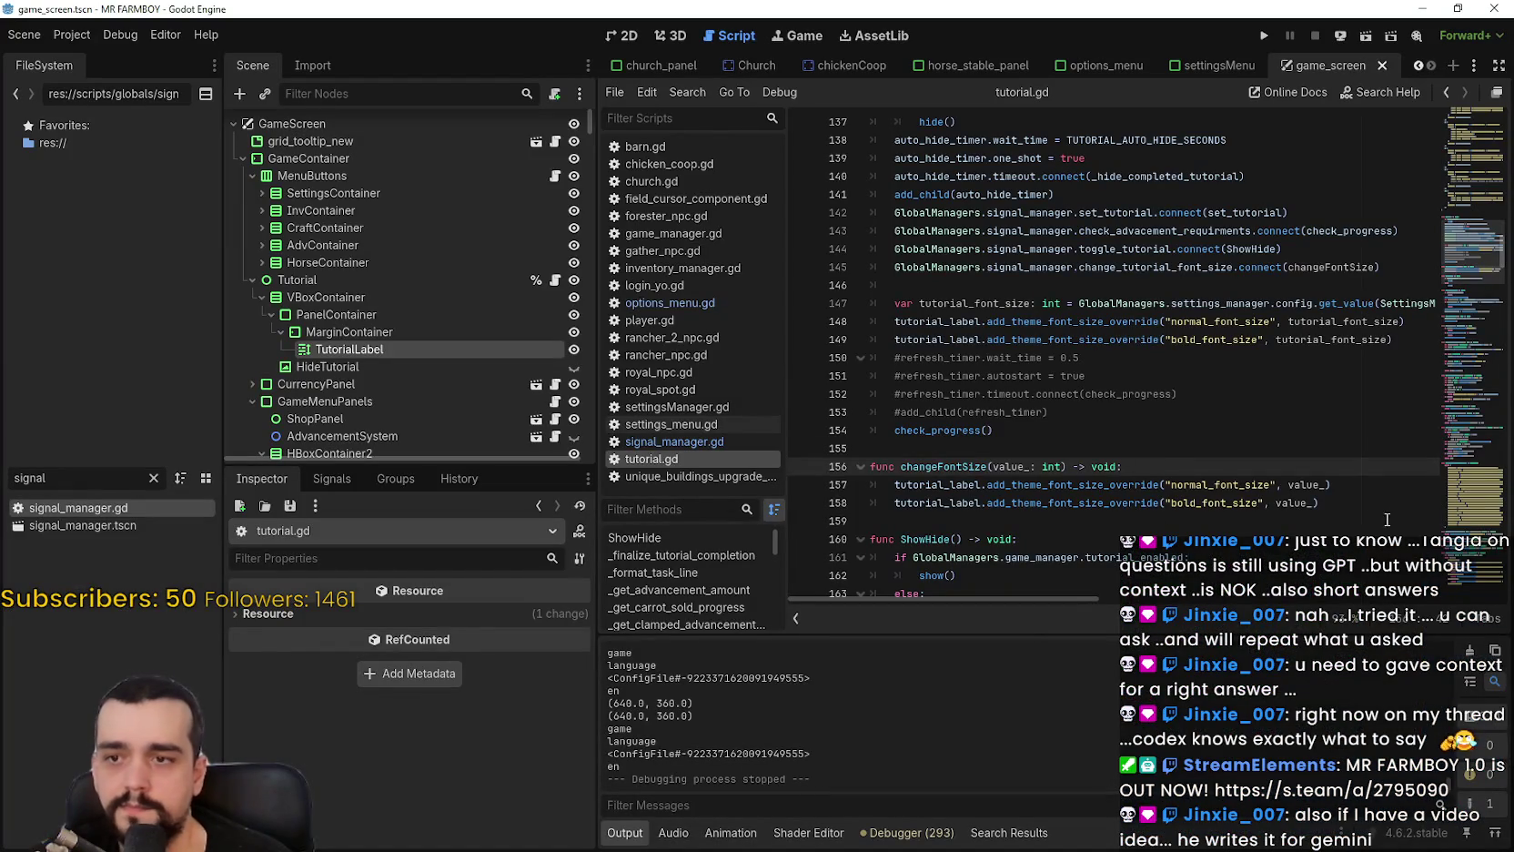
# Bring up and dismiss the TutorialLabel node's context menu in the Scene dock.
pyautogui.click(1356, 500)
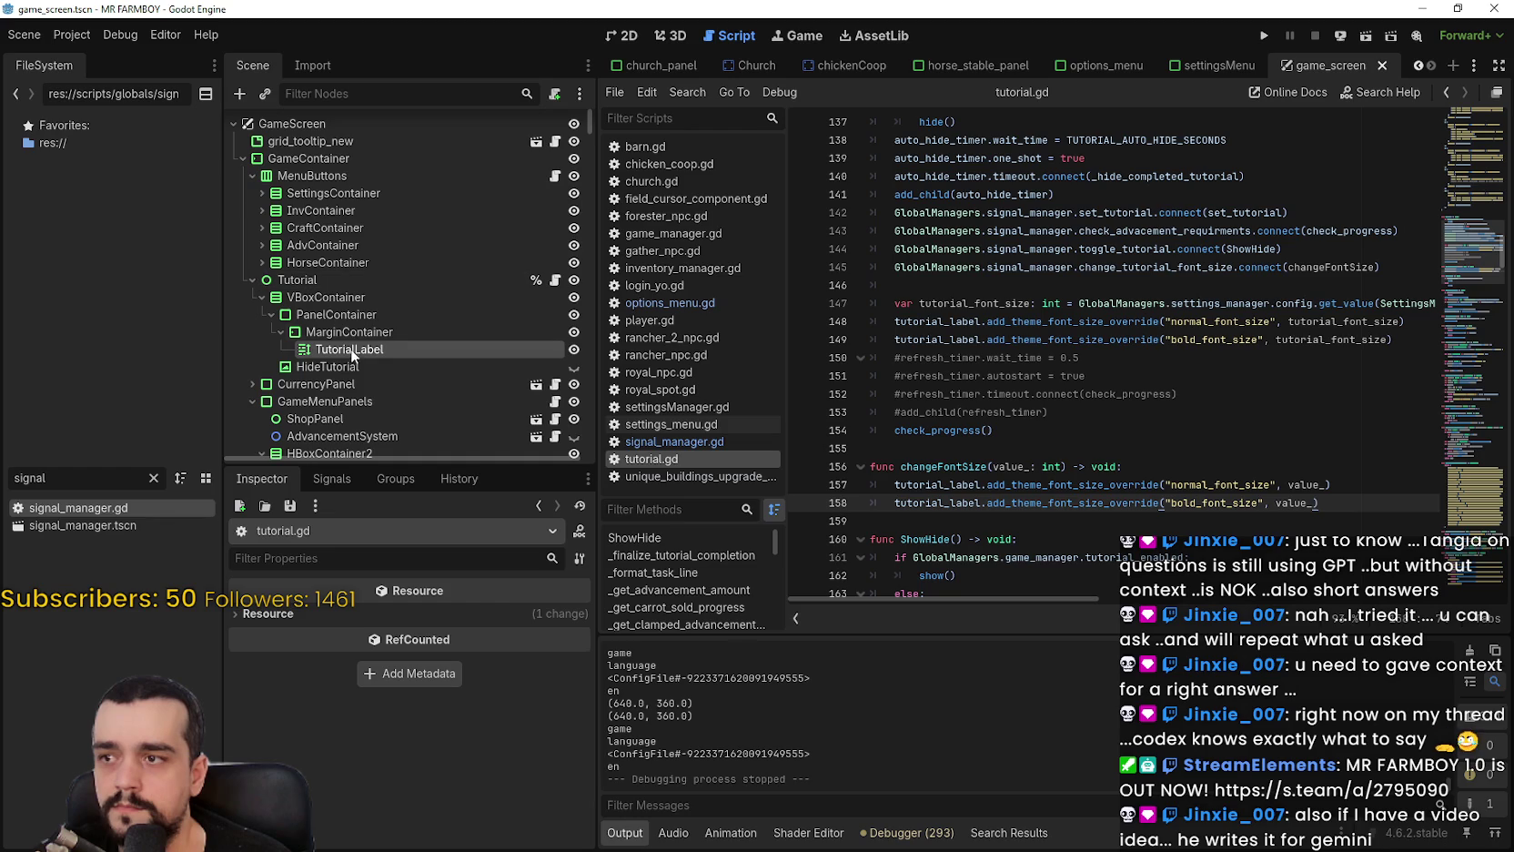
pyautogui.rightClick(351, 353)
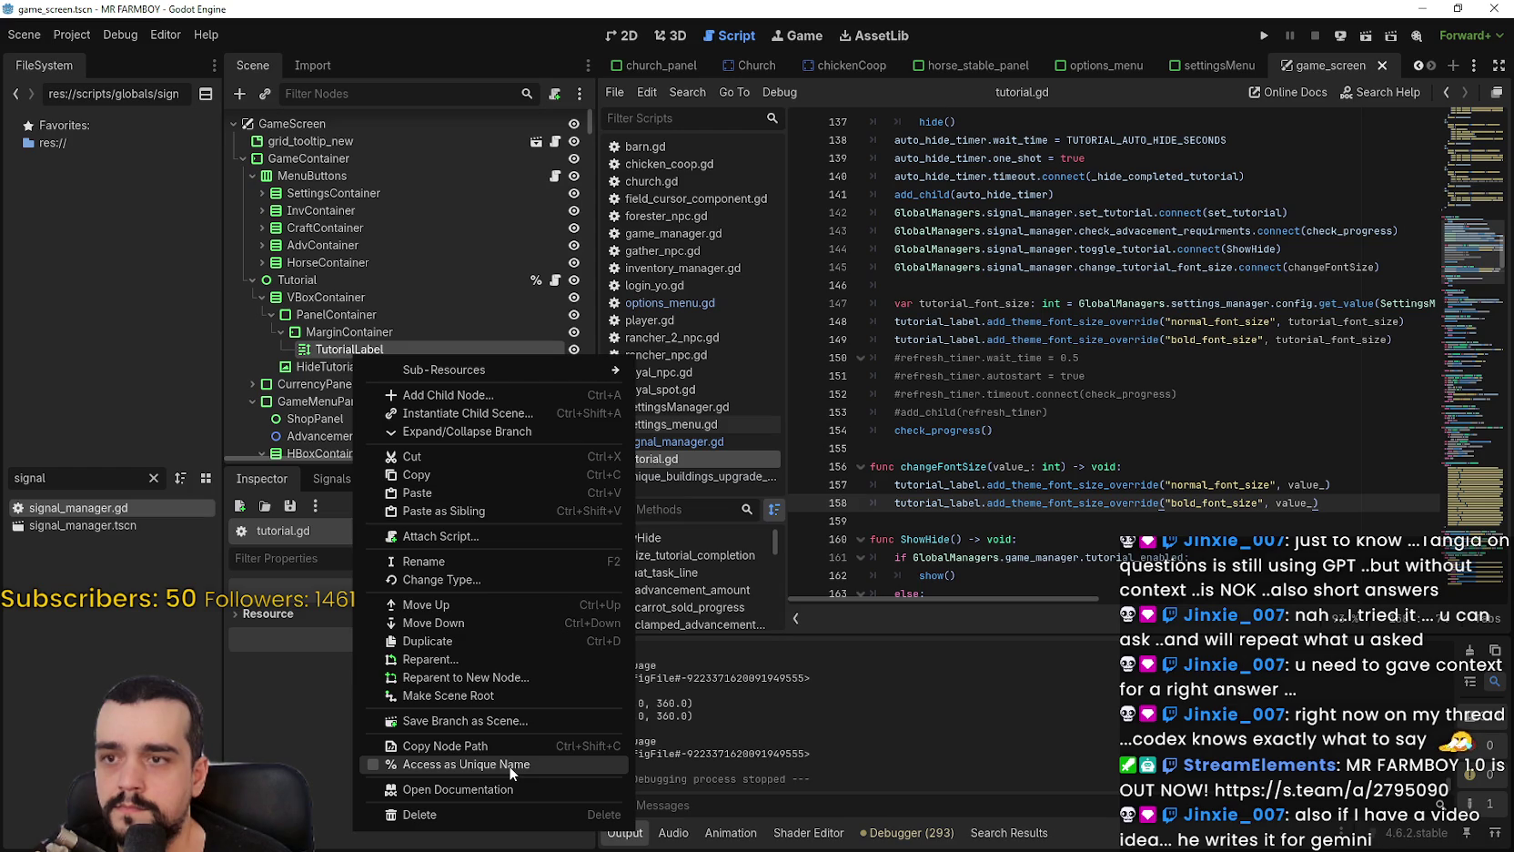
pyautogui.click(333, 354)
# Select TutorialFontSlider and open its value_changed handler from the Signals list.
pyautogui.scroll(-3, 352, 340)
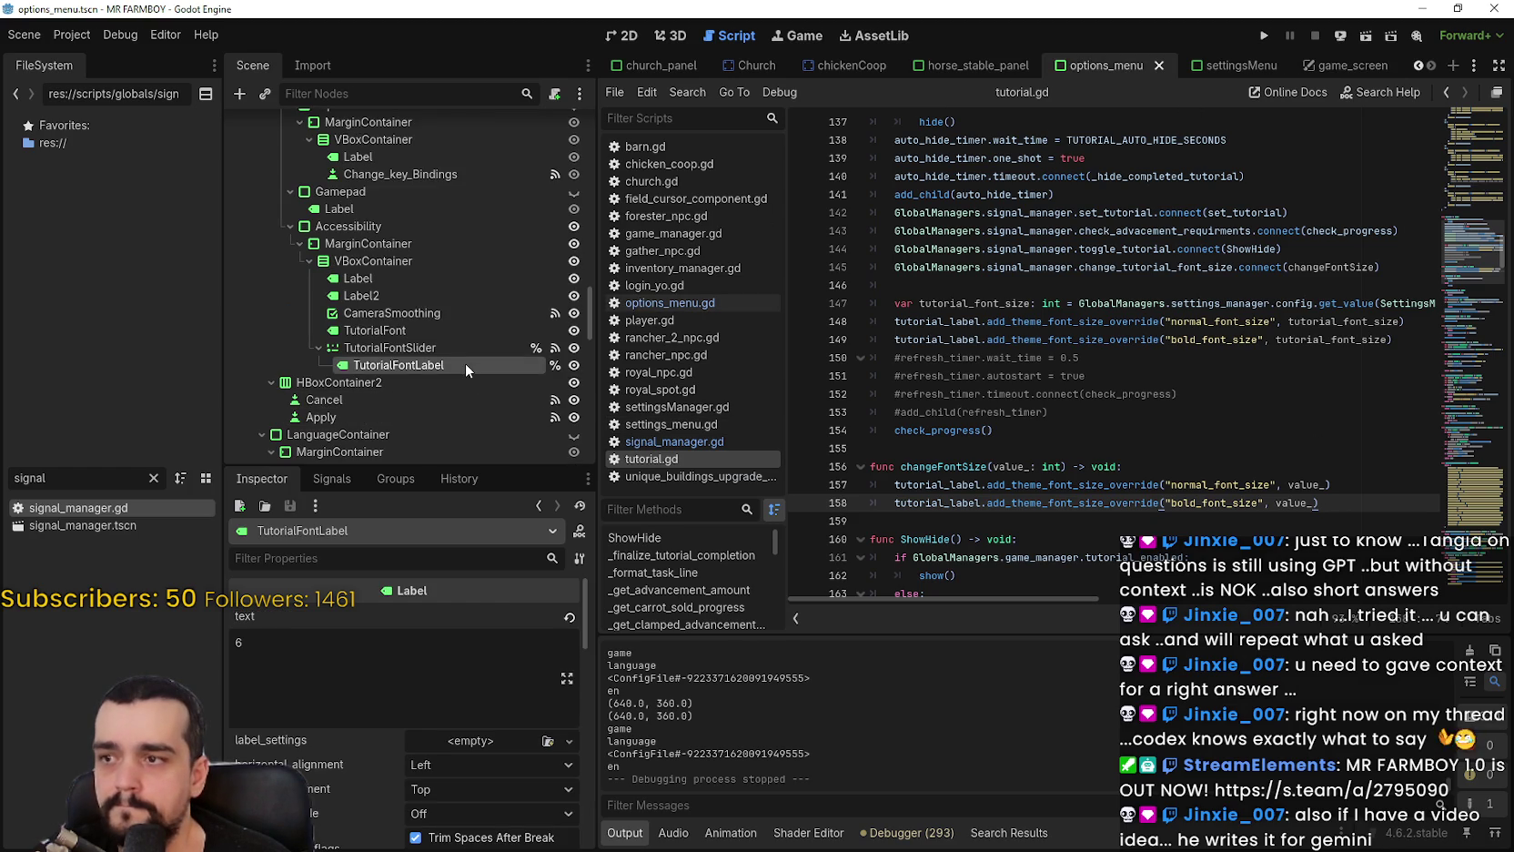
pyautogui.click(451, 364)
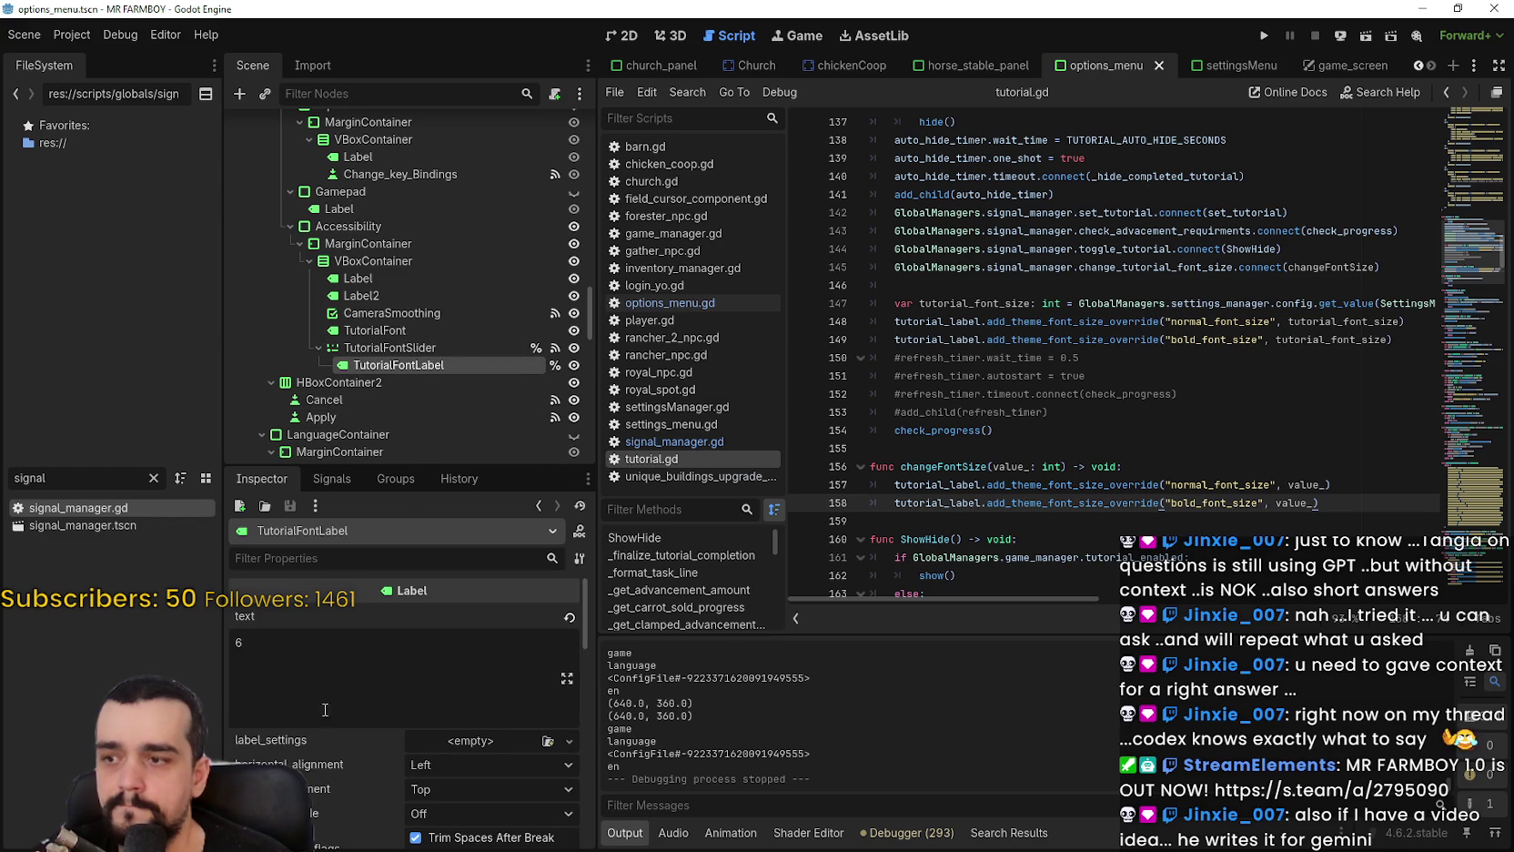
pyautogui.click(380, 349)
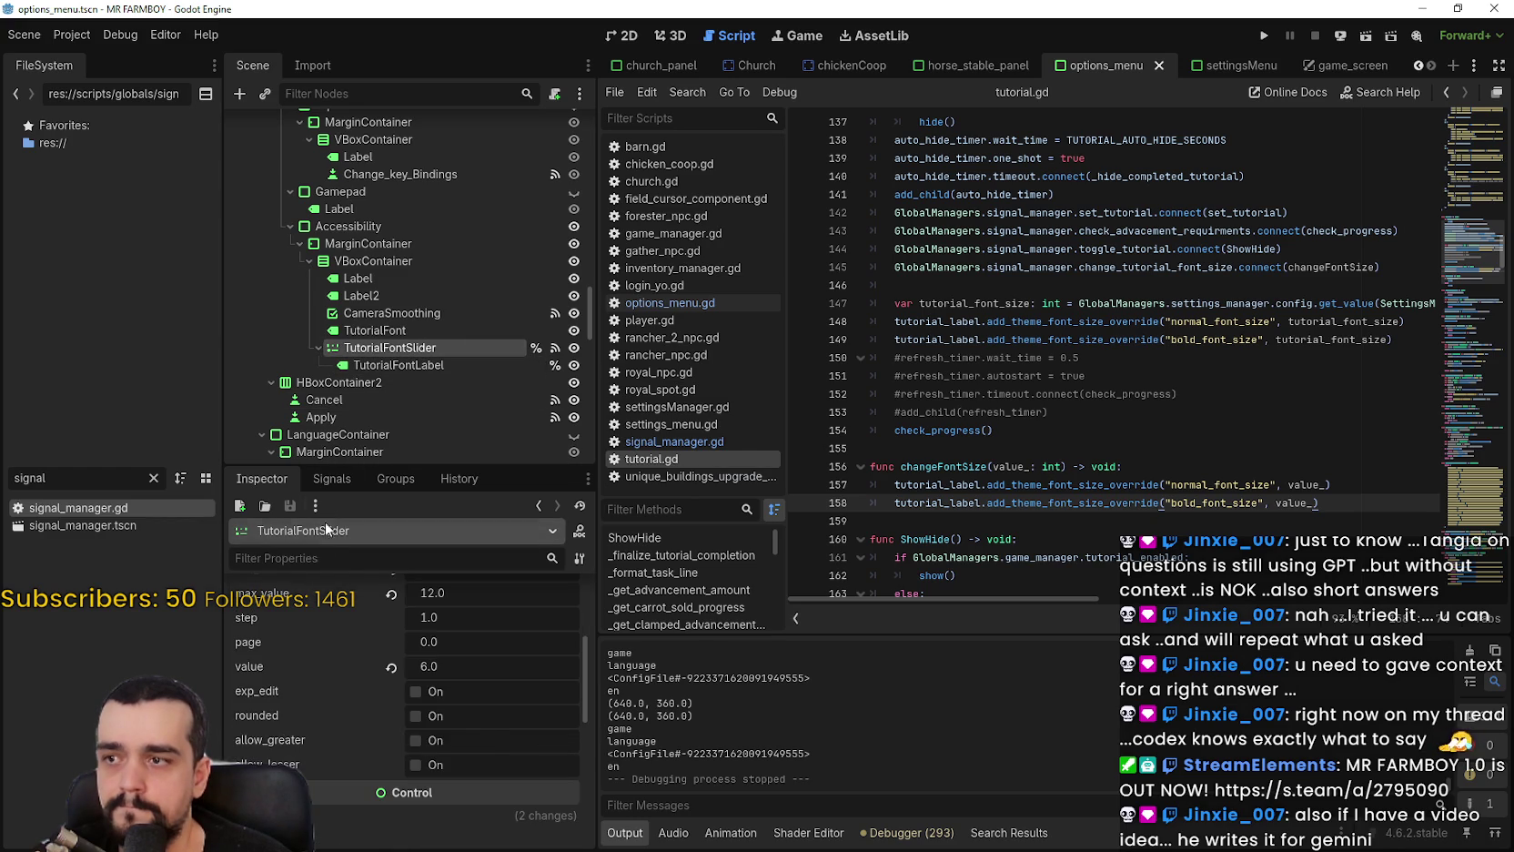
pyautogui.click(331, 479)
pyautogui.doubleClick(358, 641)
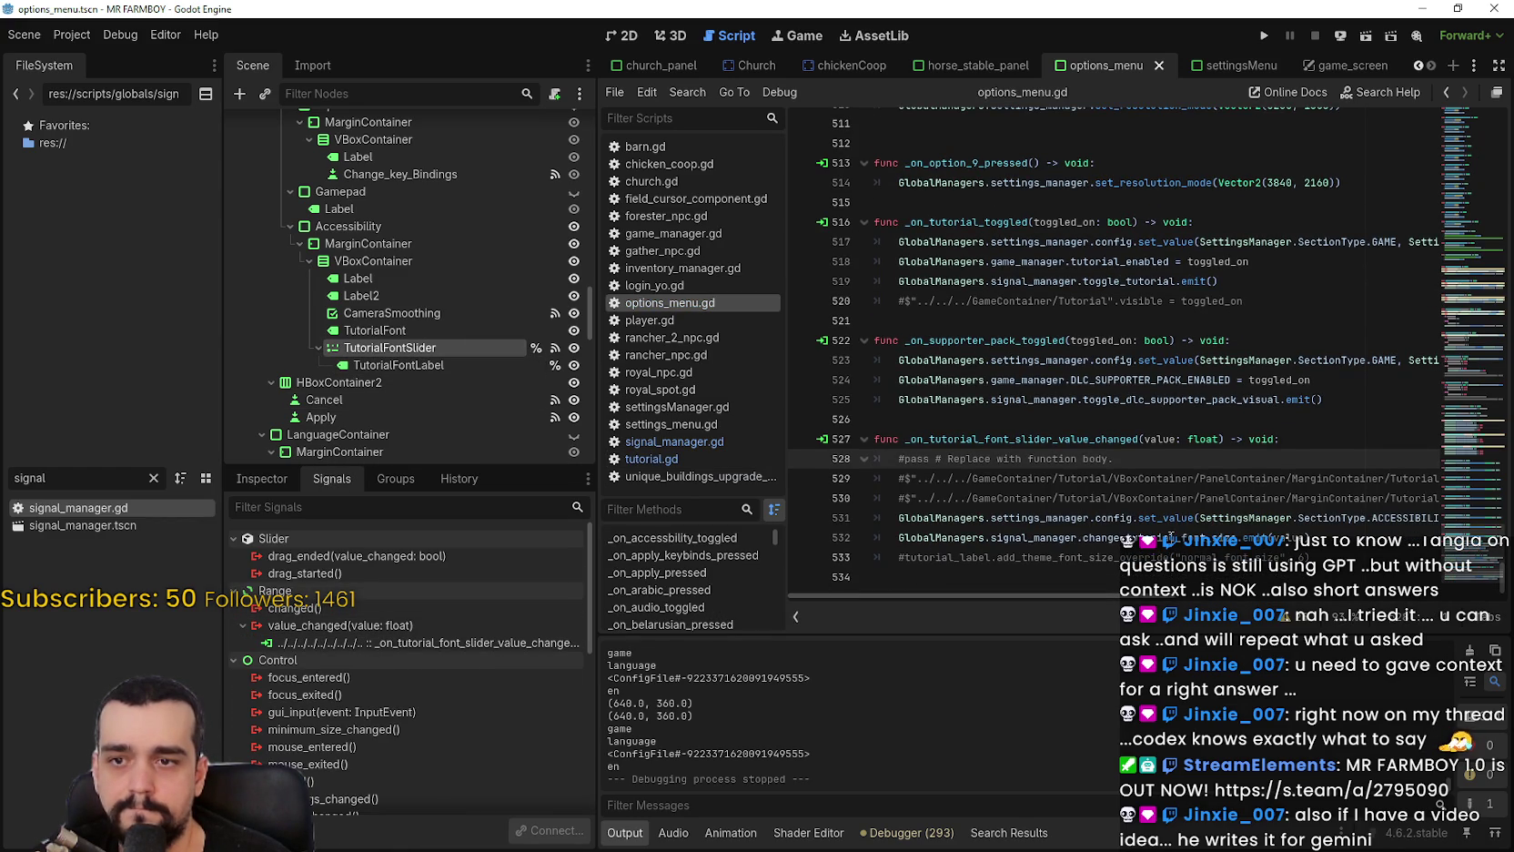
# Rearrange lines 530–531 of the slider handler to make room for a new line.
pyautogui.click(1338, 532)
pyautogui.moveTo(1350, 516); pyautogui.dragTo(1456, 519)
pyautogui.click(1369, 501)
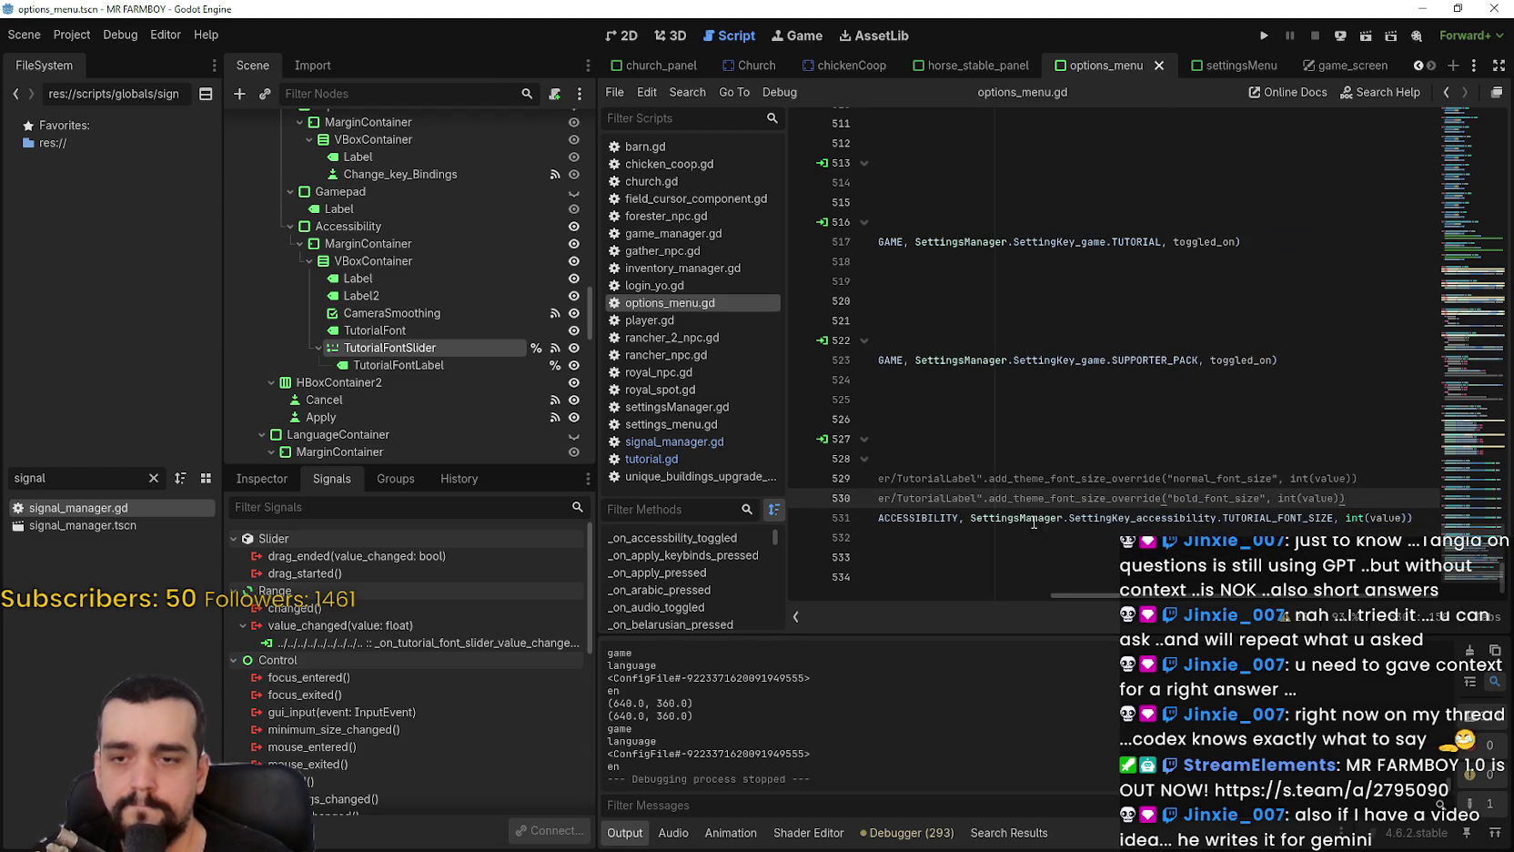
pyautogui.press('Home')
pyautogui.hotkey('shift', 'Down')
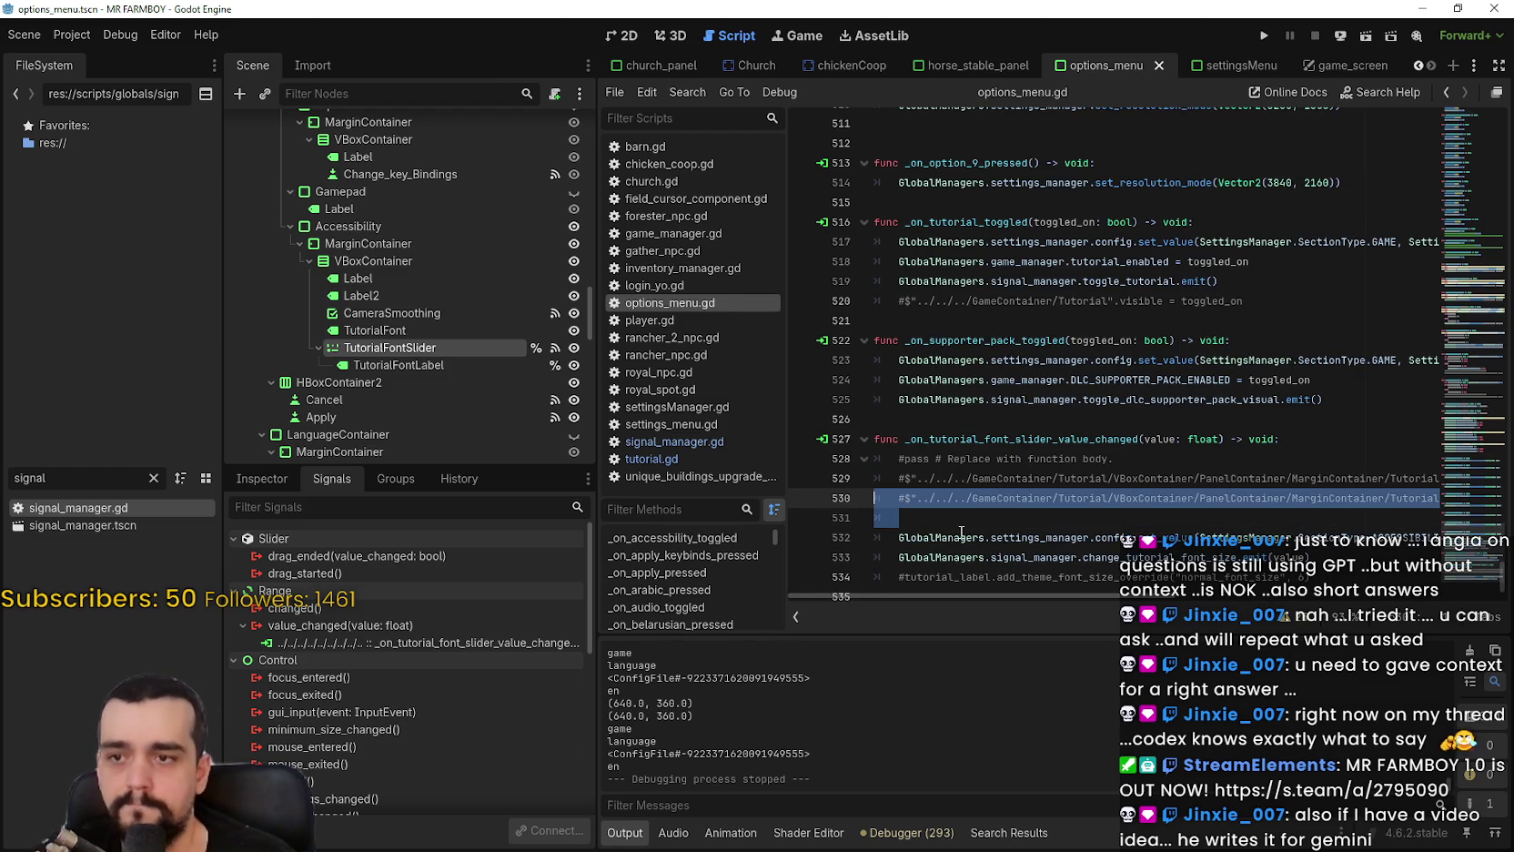
pyautogui.hotkey('ctrl', 'x')
pyautogui.hotkey('ctrl', 'v')
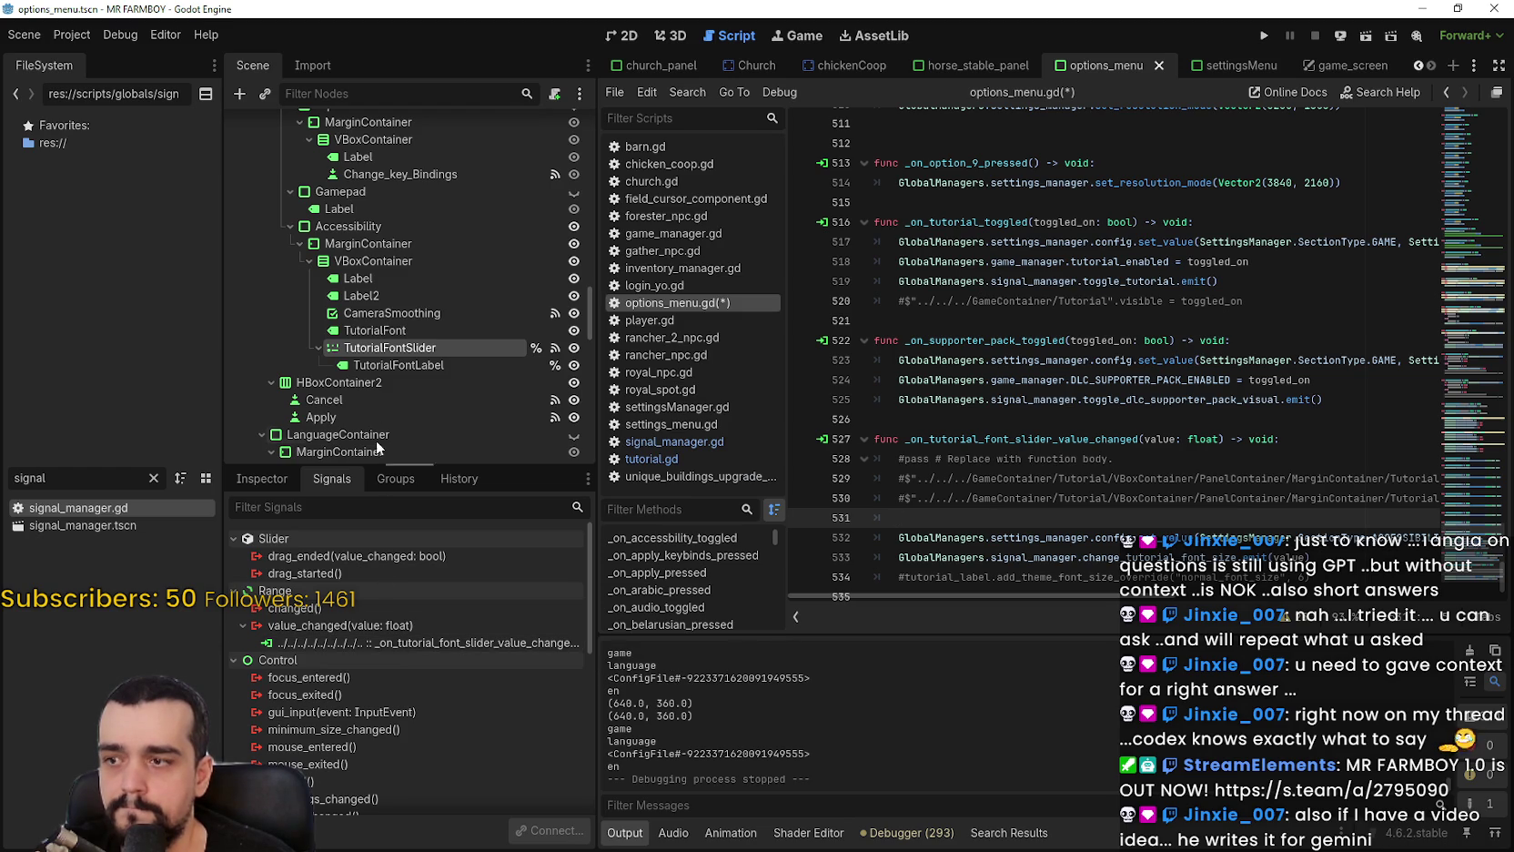
# Drop a TutorialFontLabel reference on line 531, set its text to str(value), and save.
pyautogui.click(399, 365)
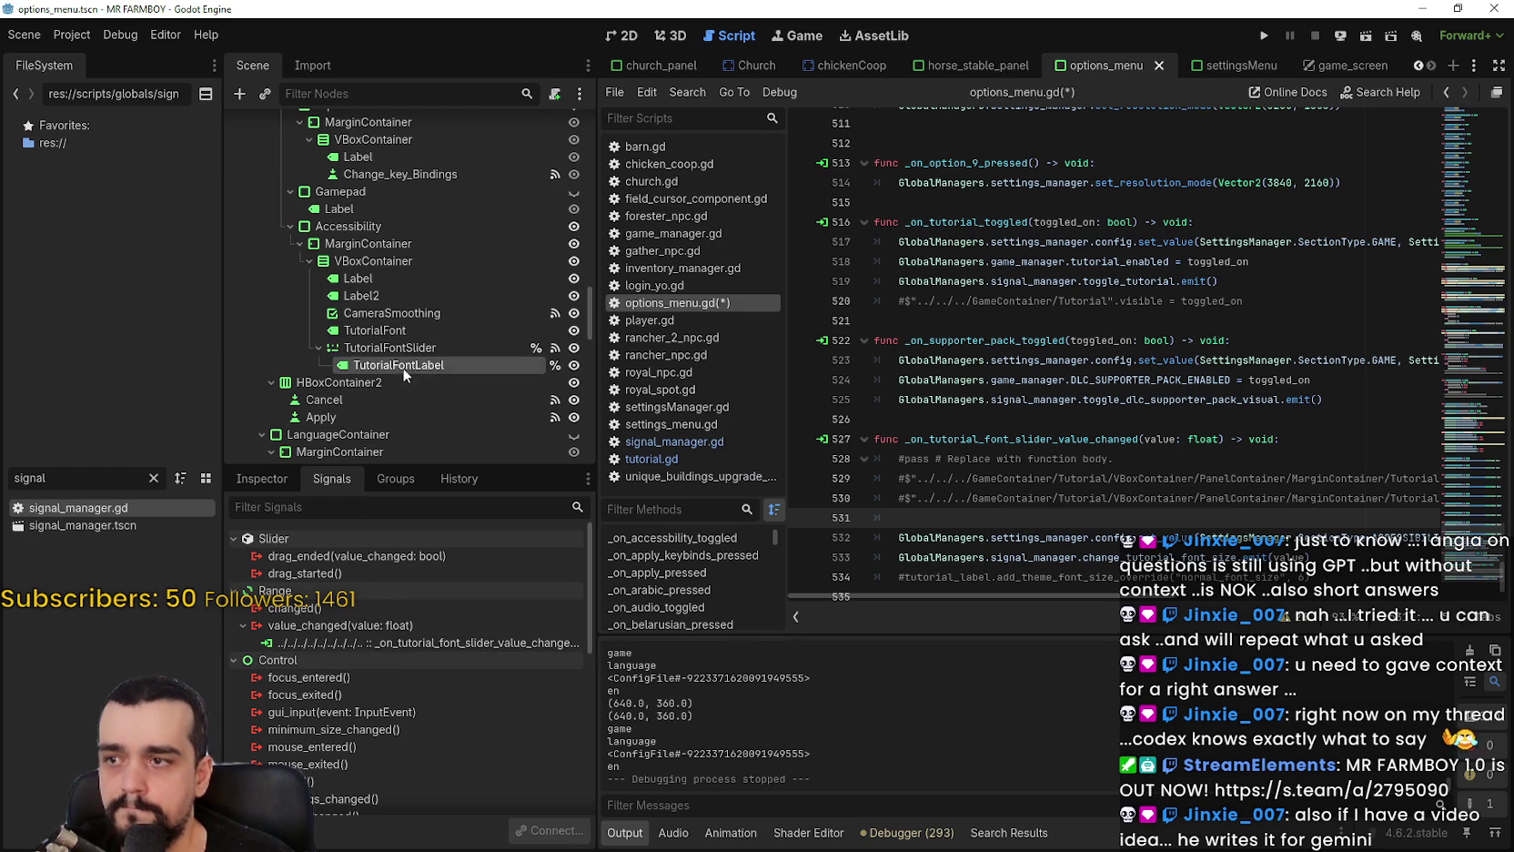
pyautogui.moveTo(428, 365)
pyautogui.mouseDown()
pyautogui.moveTo(1093, 515)
pyautogui.moveTo(988, 524)
pyautogui.mouseUp()
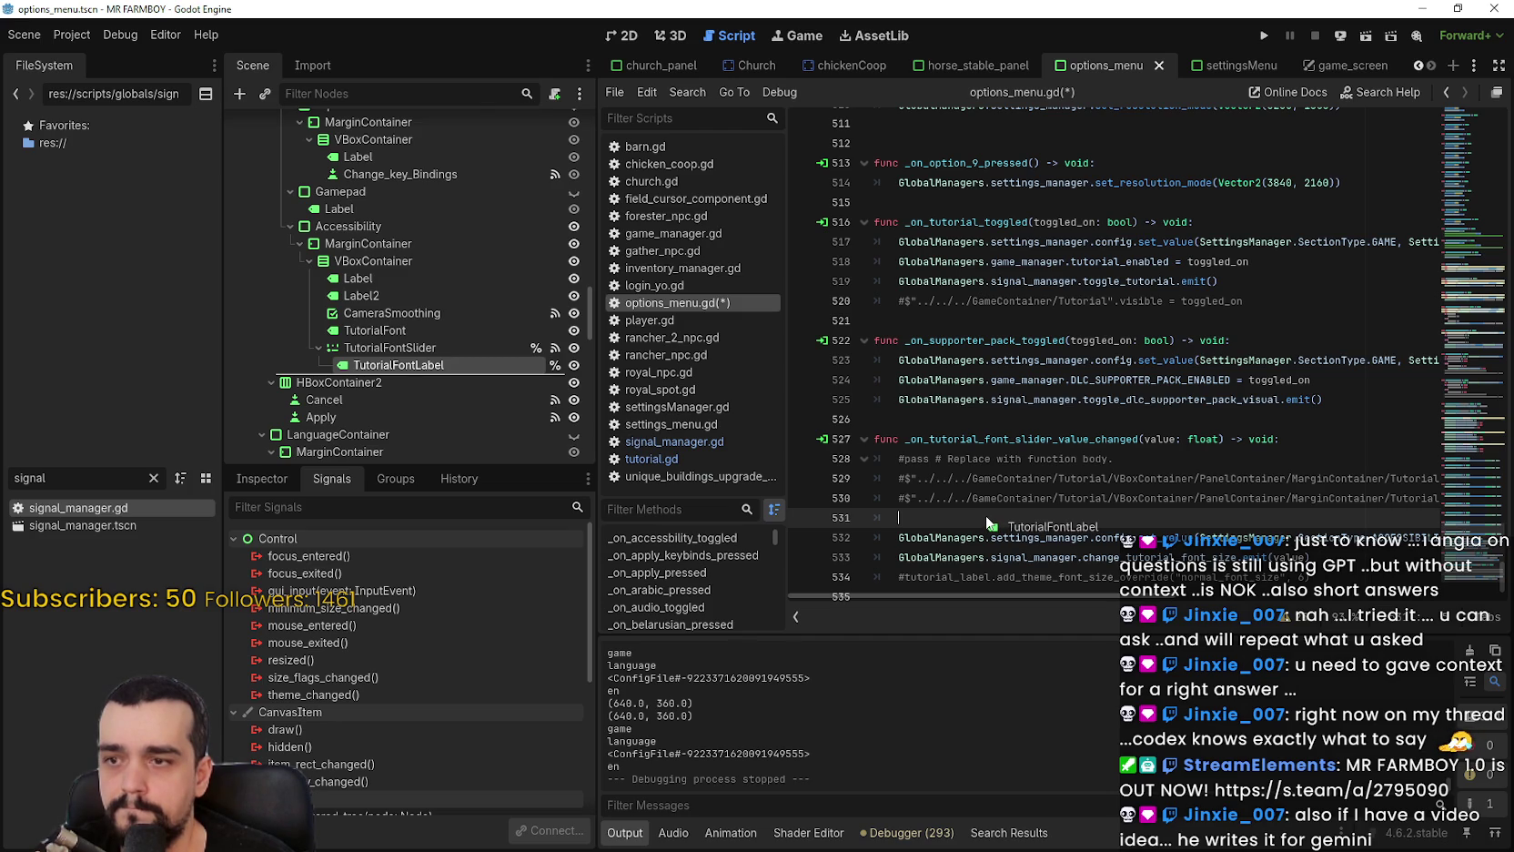
pyautogui.moveTo(988, 524); pyautogui.dragTo(989, 526)
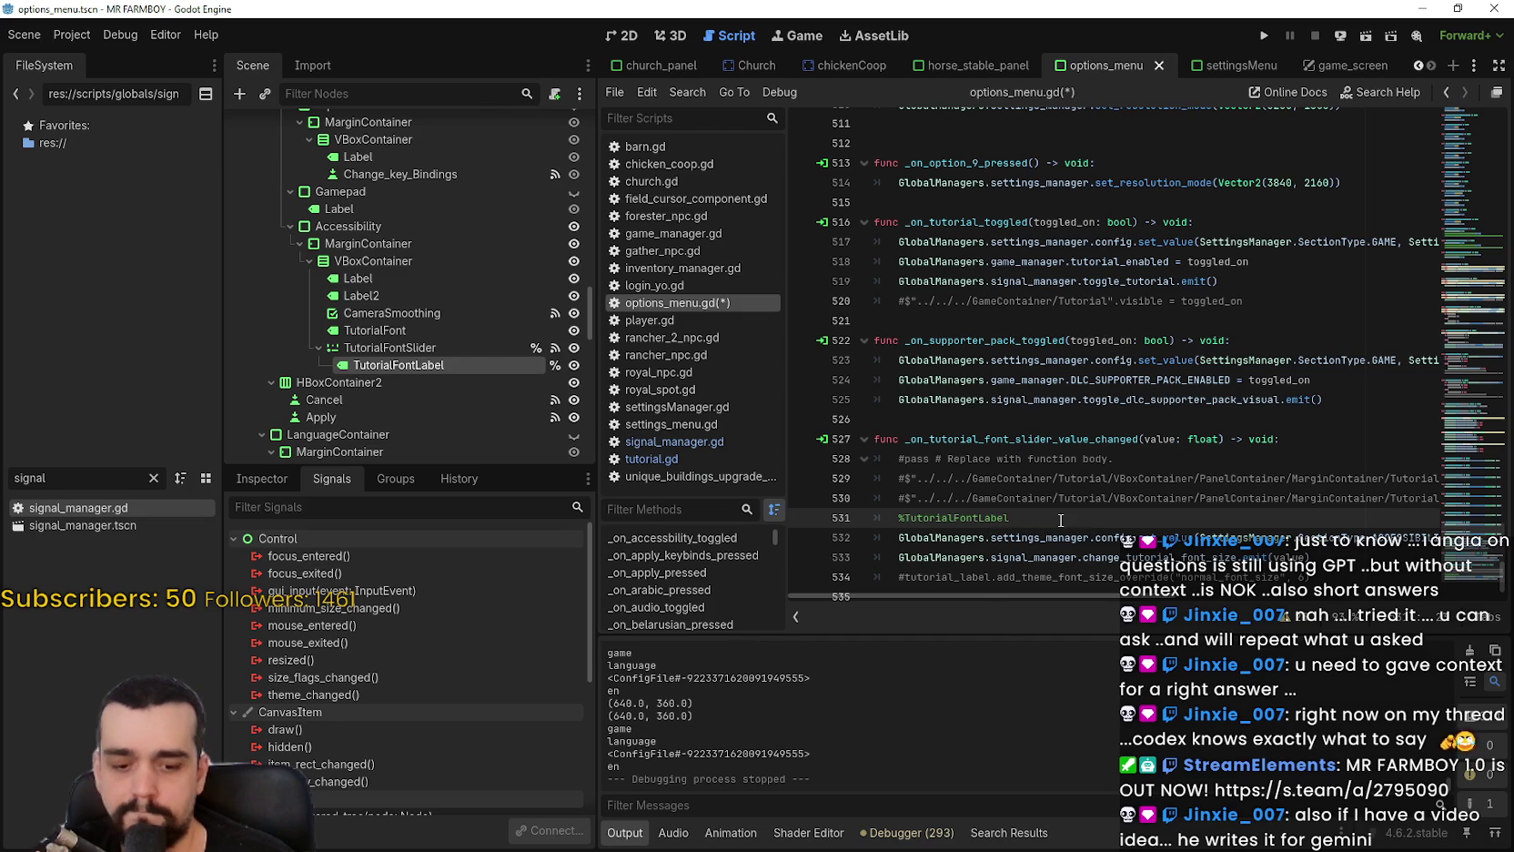
pyautogui.write('.text')
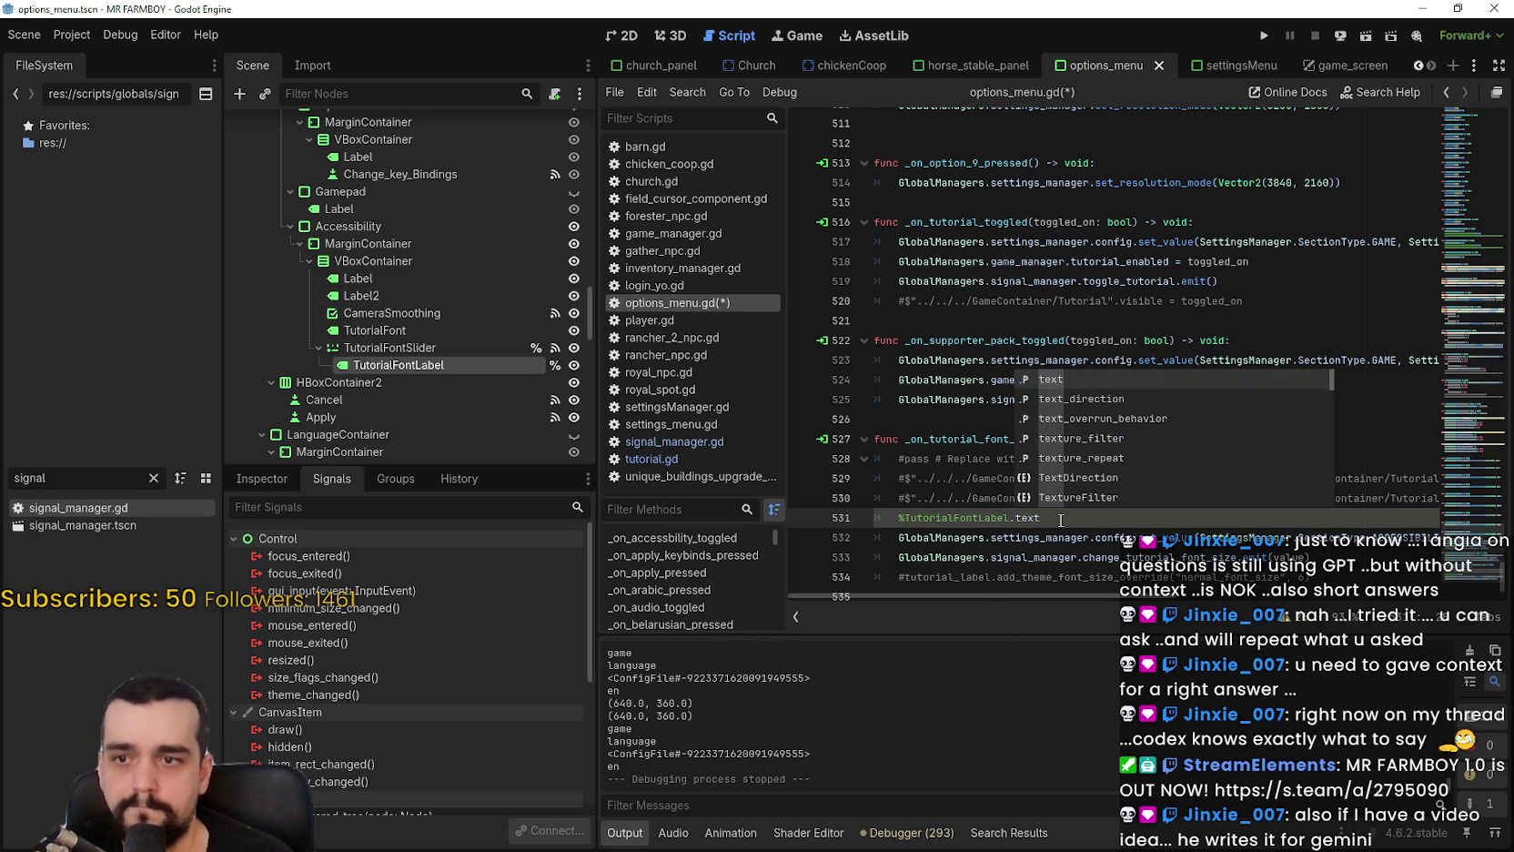
pyautogui.write(' = ')
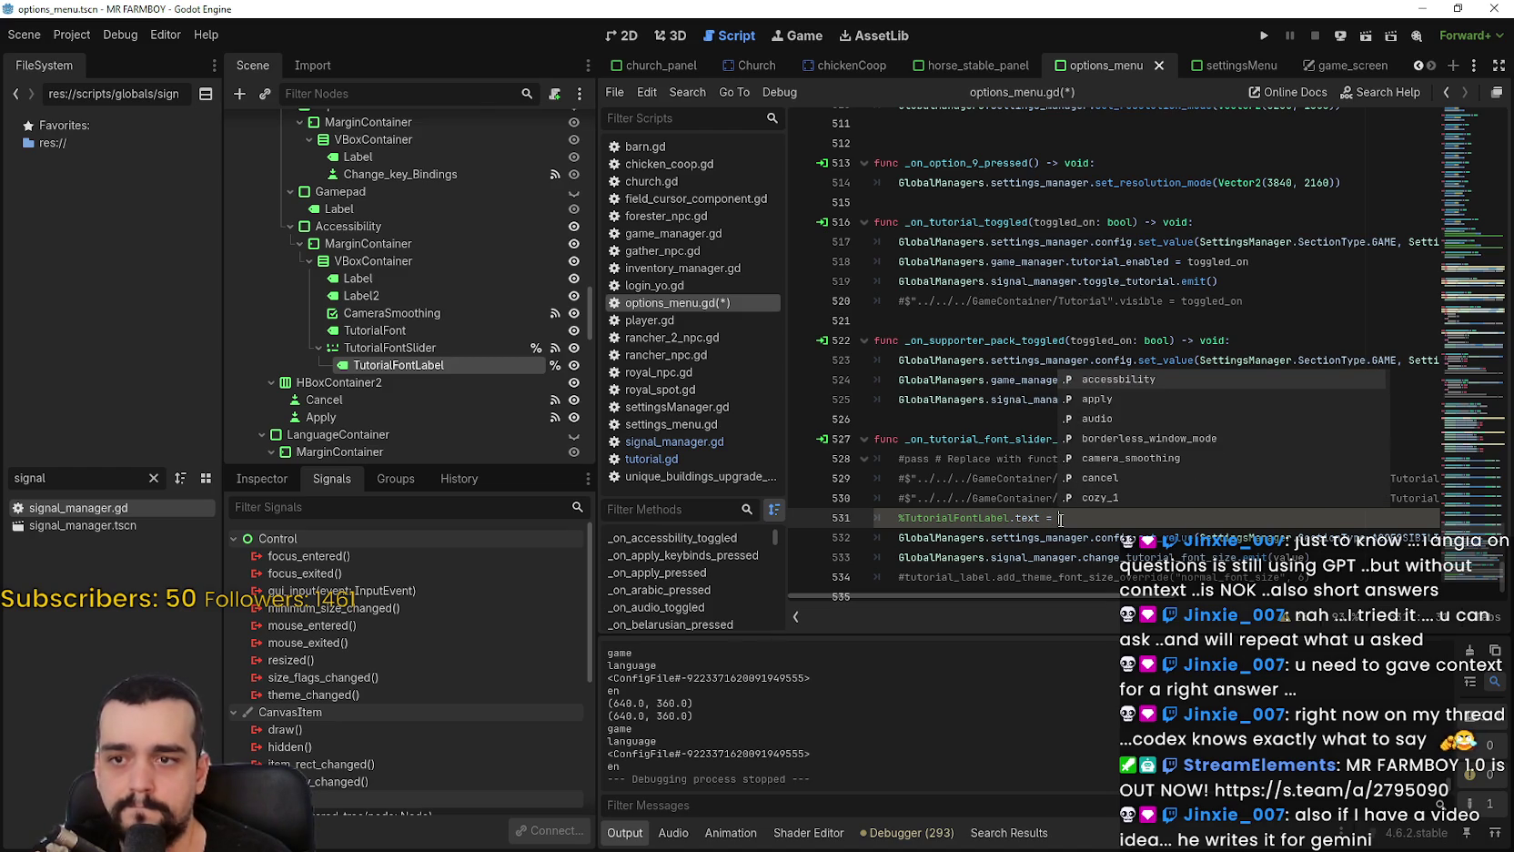
pyautogui.write('value')
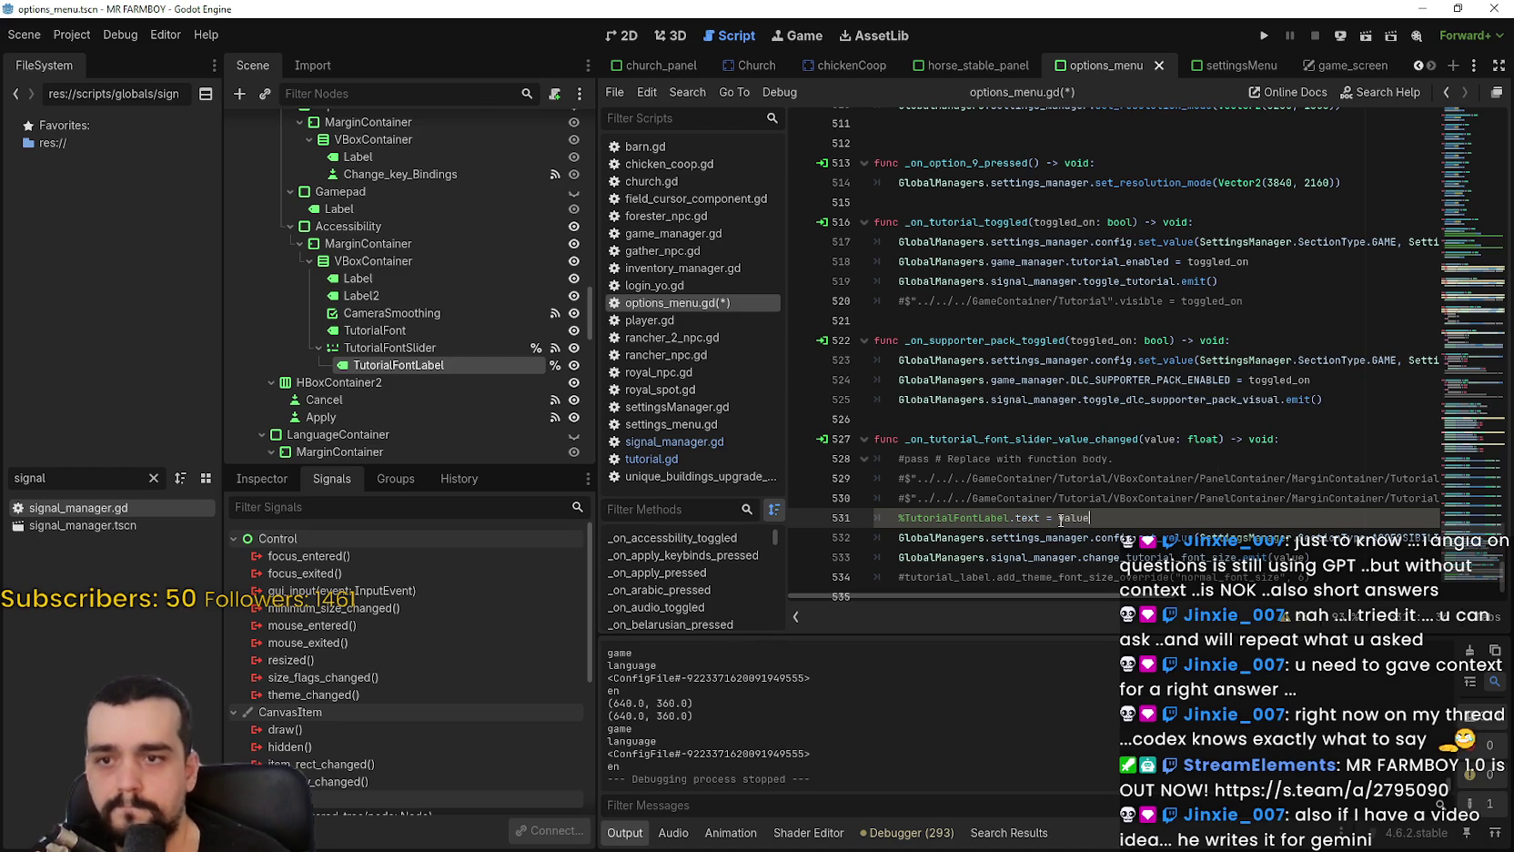
pyautogui.write('(')
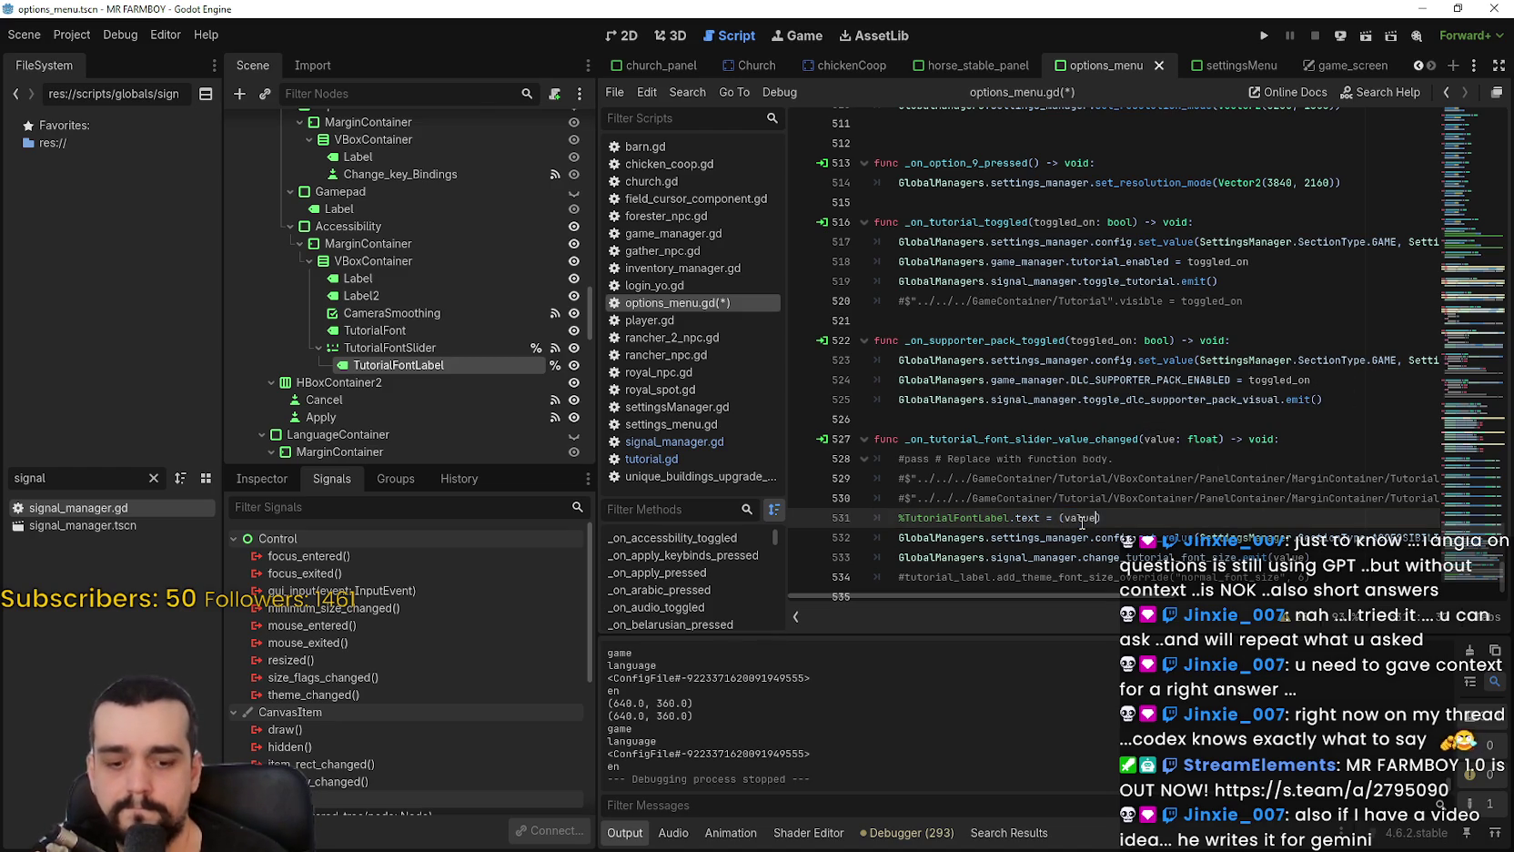
pyautogui.press('Left')
pyautogui.press('Left')
pyautogui.write('tr')
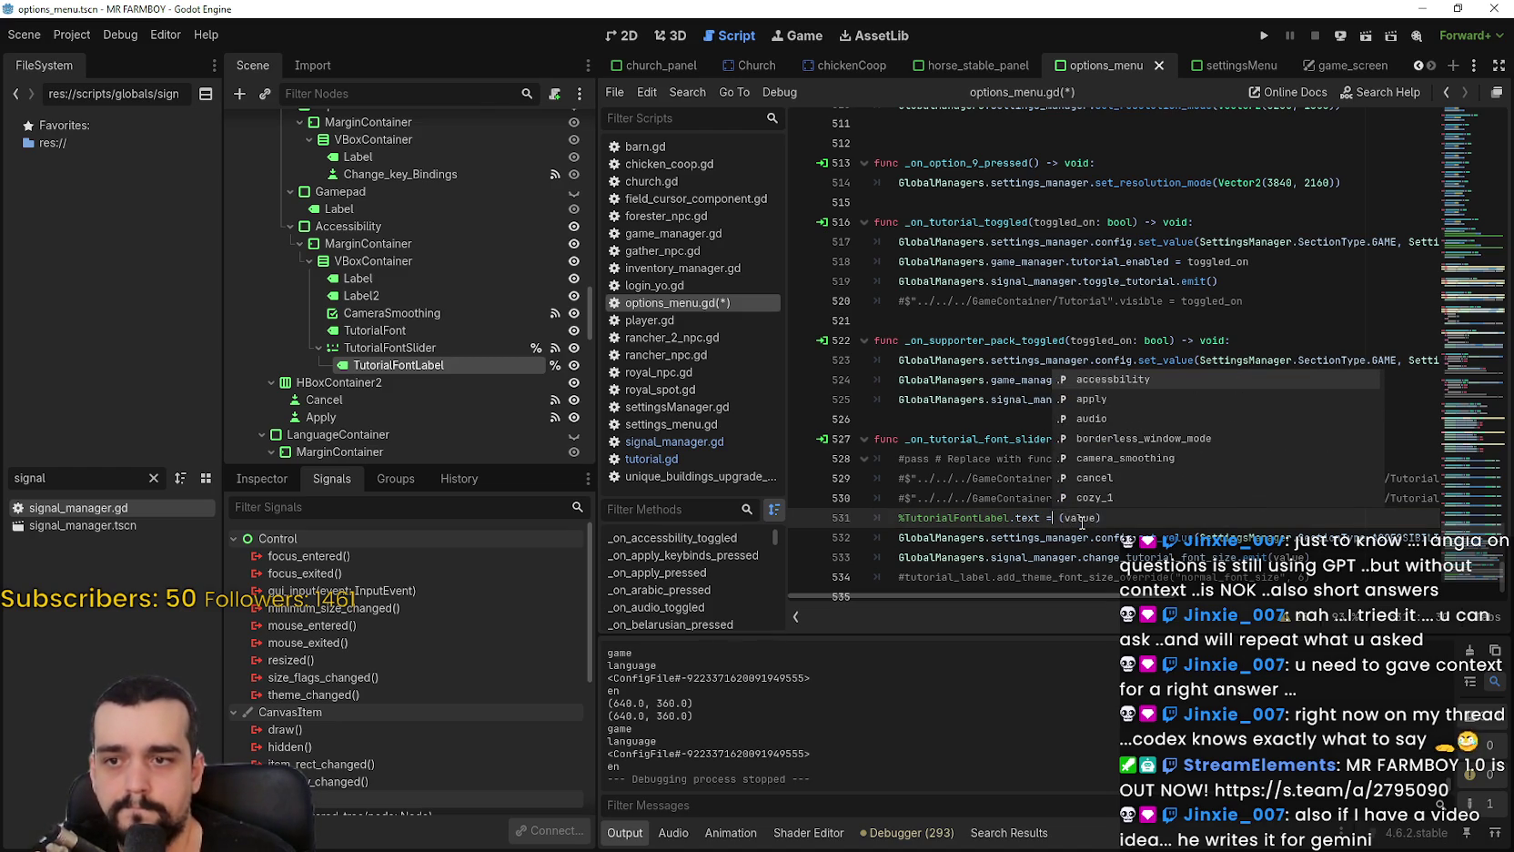
pyautogui.press('BackSpace')
pyautogui.press('BackSpace')
pyautogui.write('str')
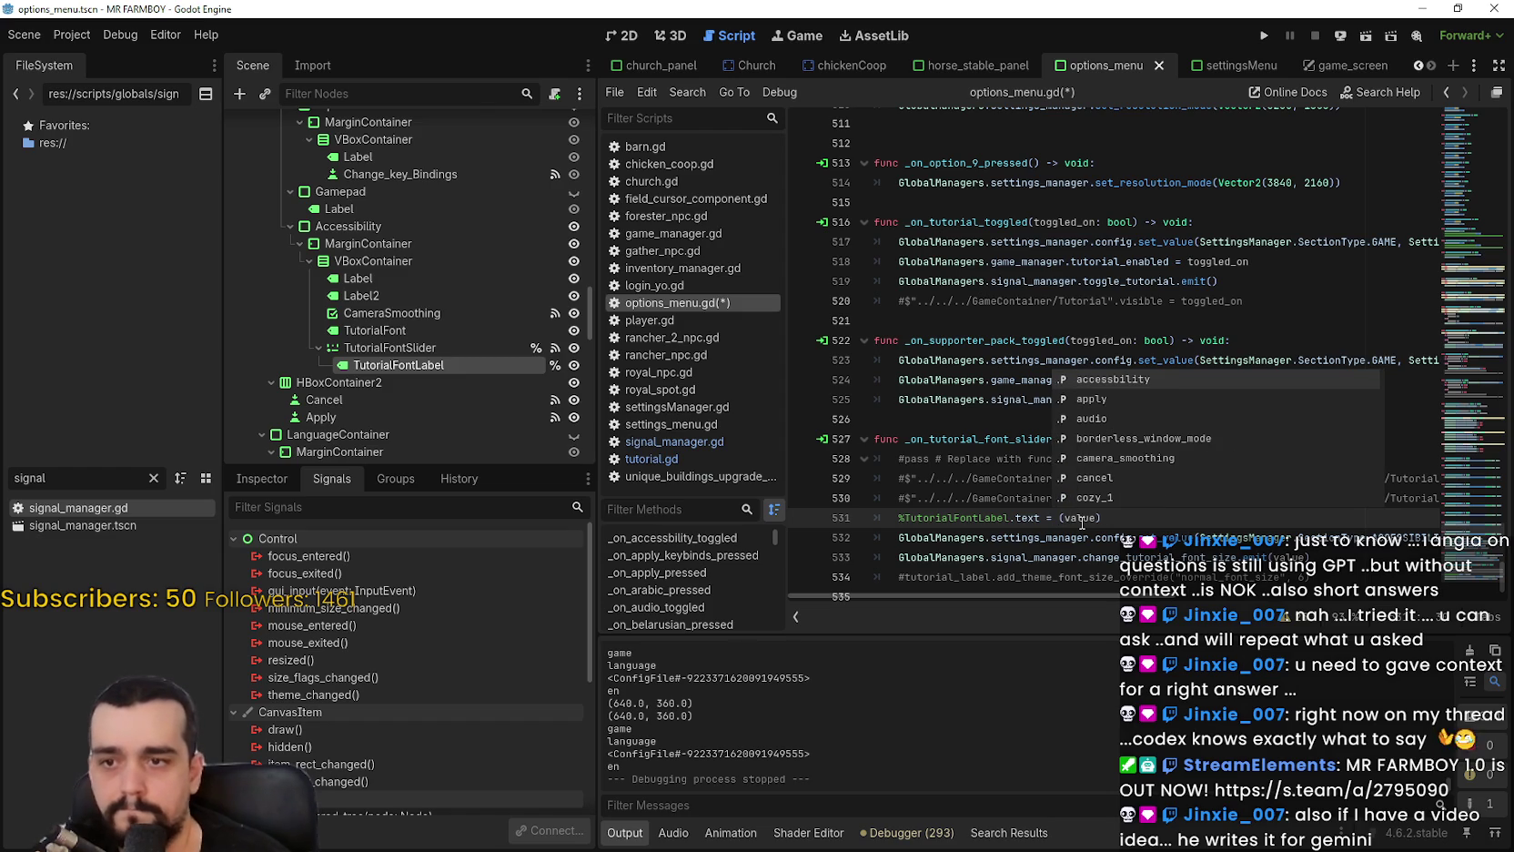
pyautogui.press('Delete')
pyautogui.hotkey('ctrl', 's')
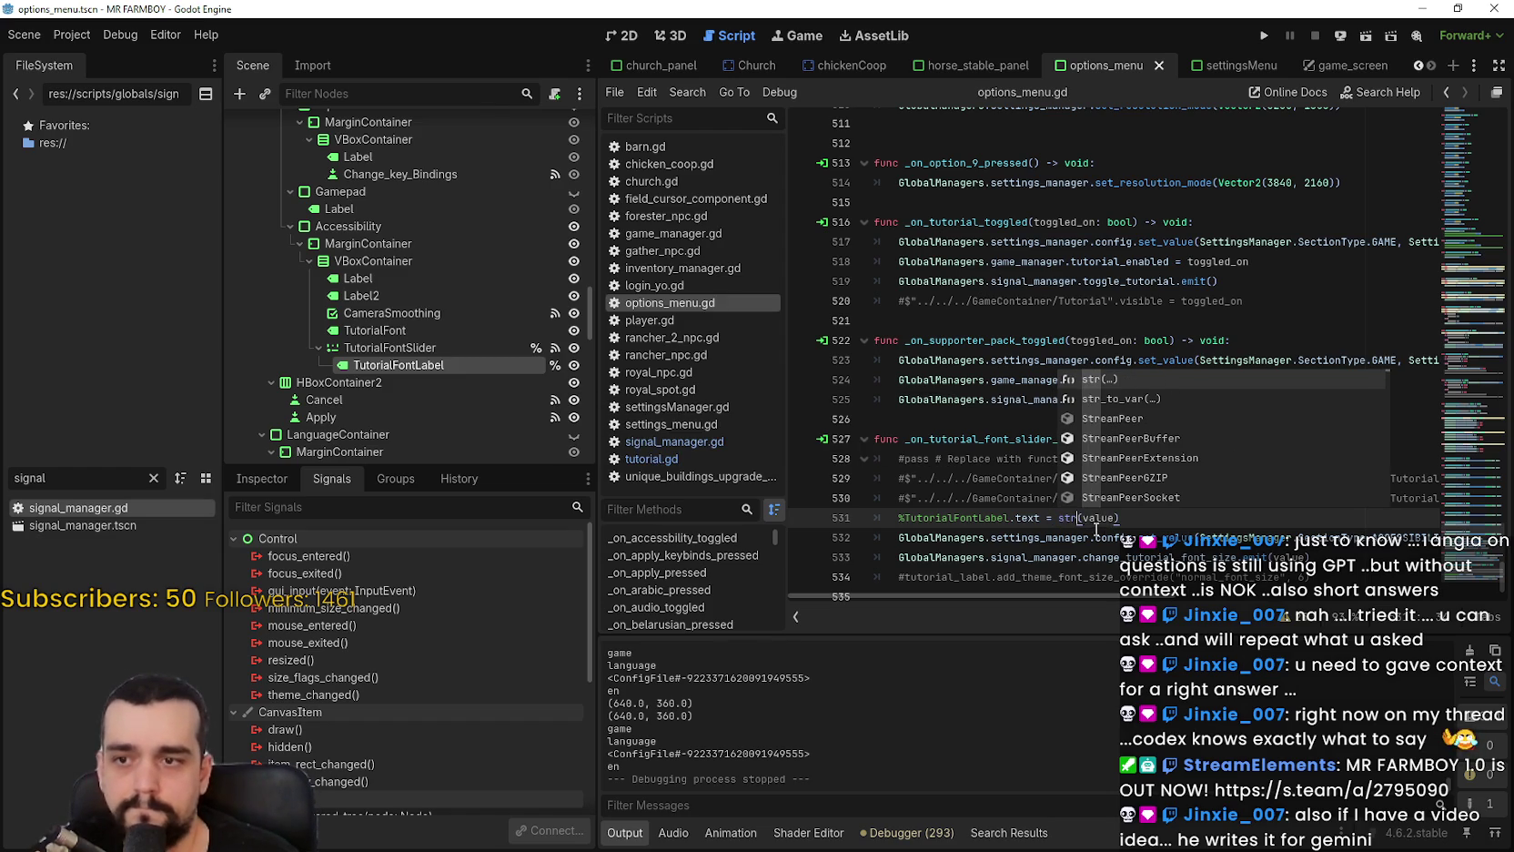
# Search the script for TutorialFontLabel to review its other match, then launch the game.
pyautogui.doubleClick(972, 525)
pyautogui.hotkey('ctrl', 'f')
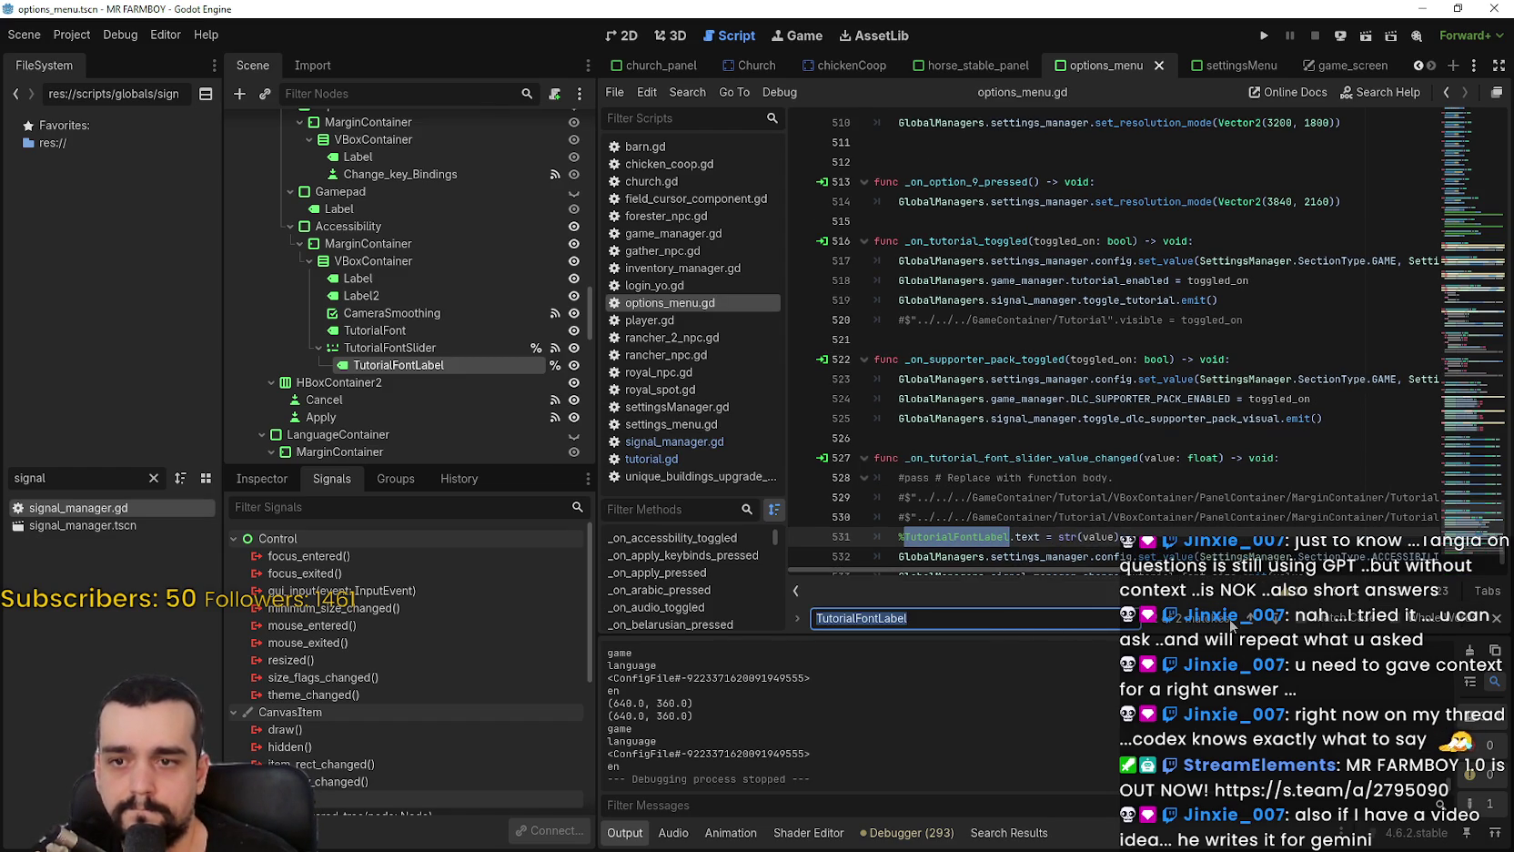
pyautogui.click(1246, 622)
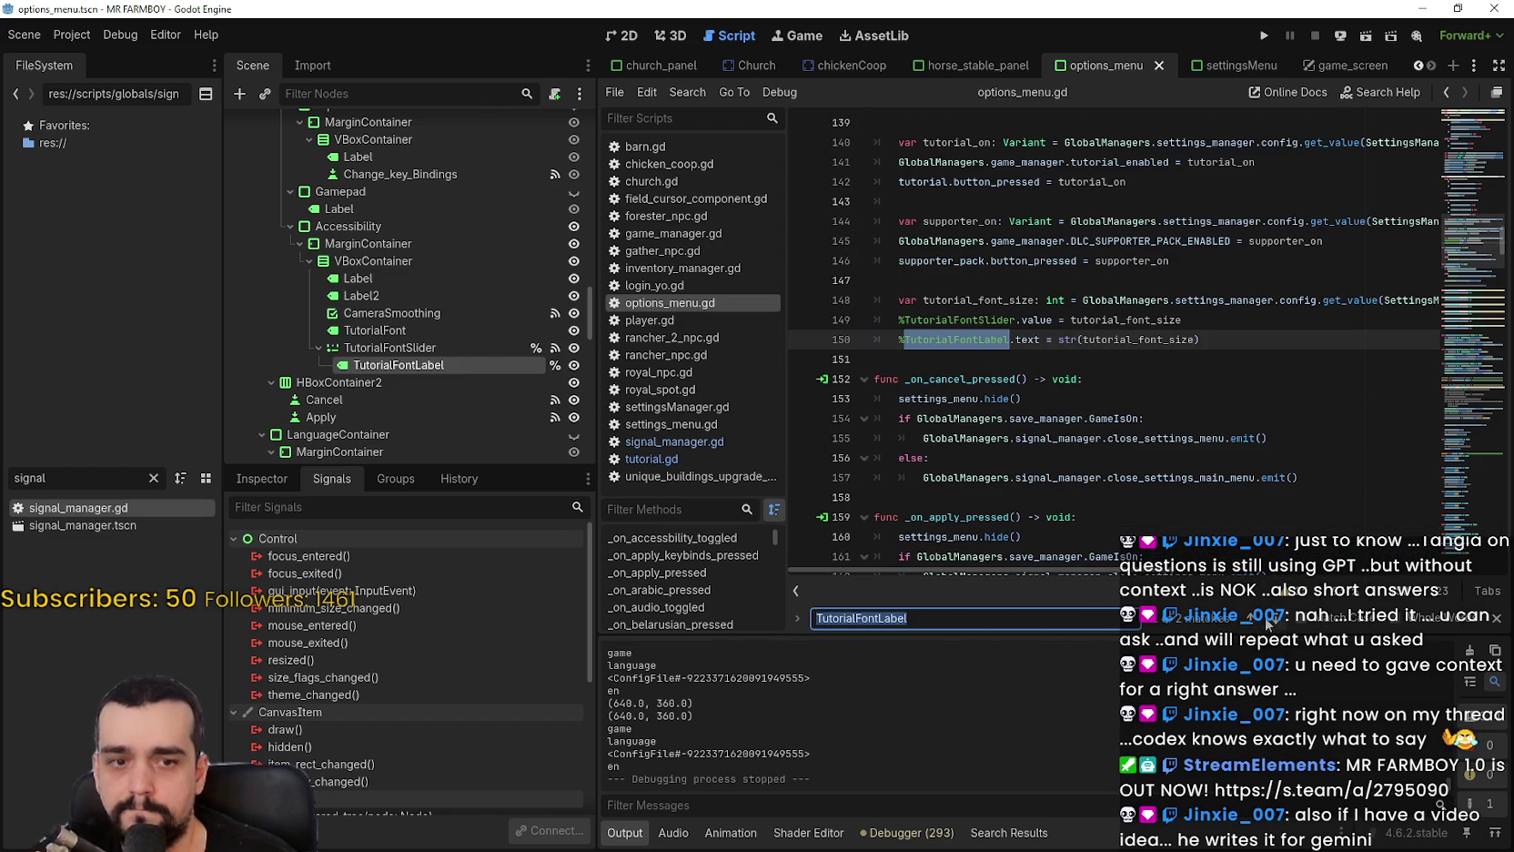
pyautogui.click(1267, 622)
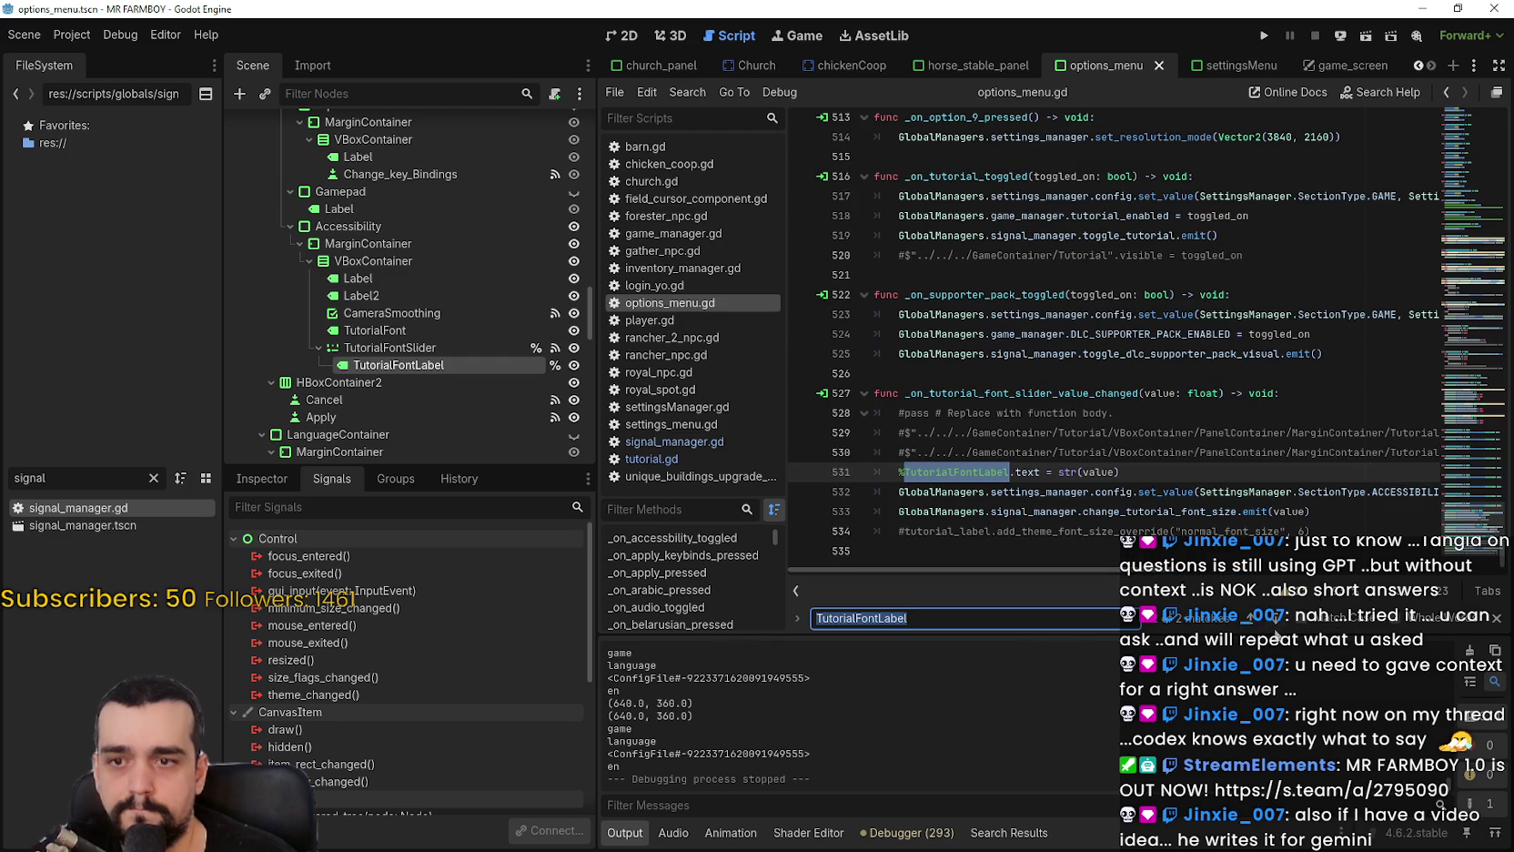
pyautogui.click(1273, 627)
pyautogui.click(1117, 499)
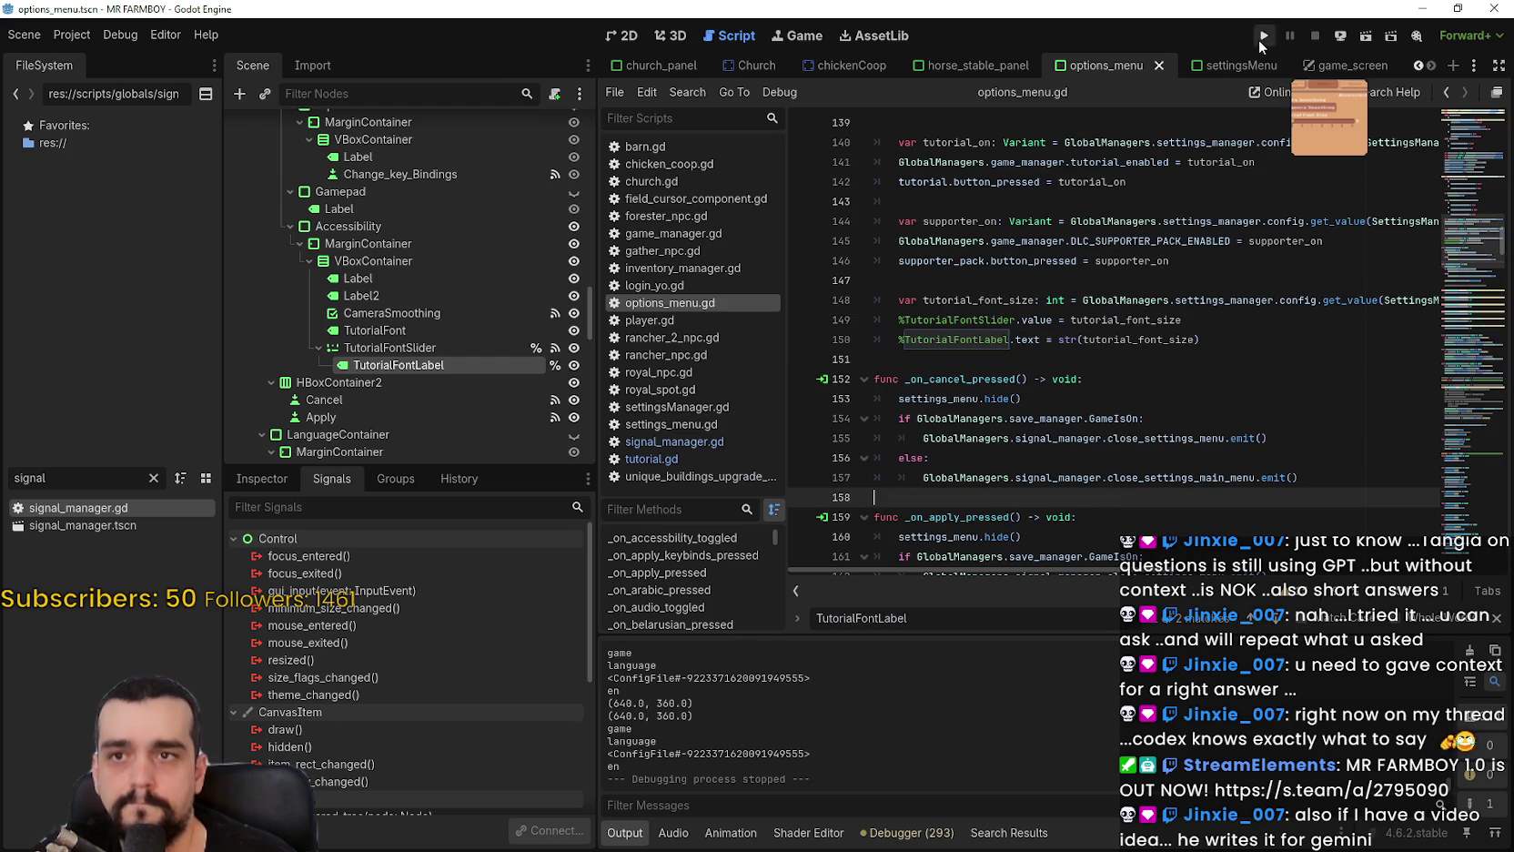
# Restart the game and toggle the graphics mode to windowed and back to borderless.
pyautogui.click(1261, 36)
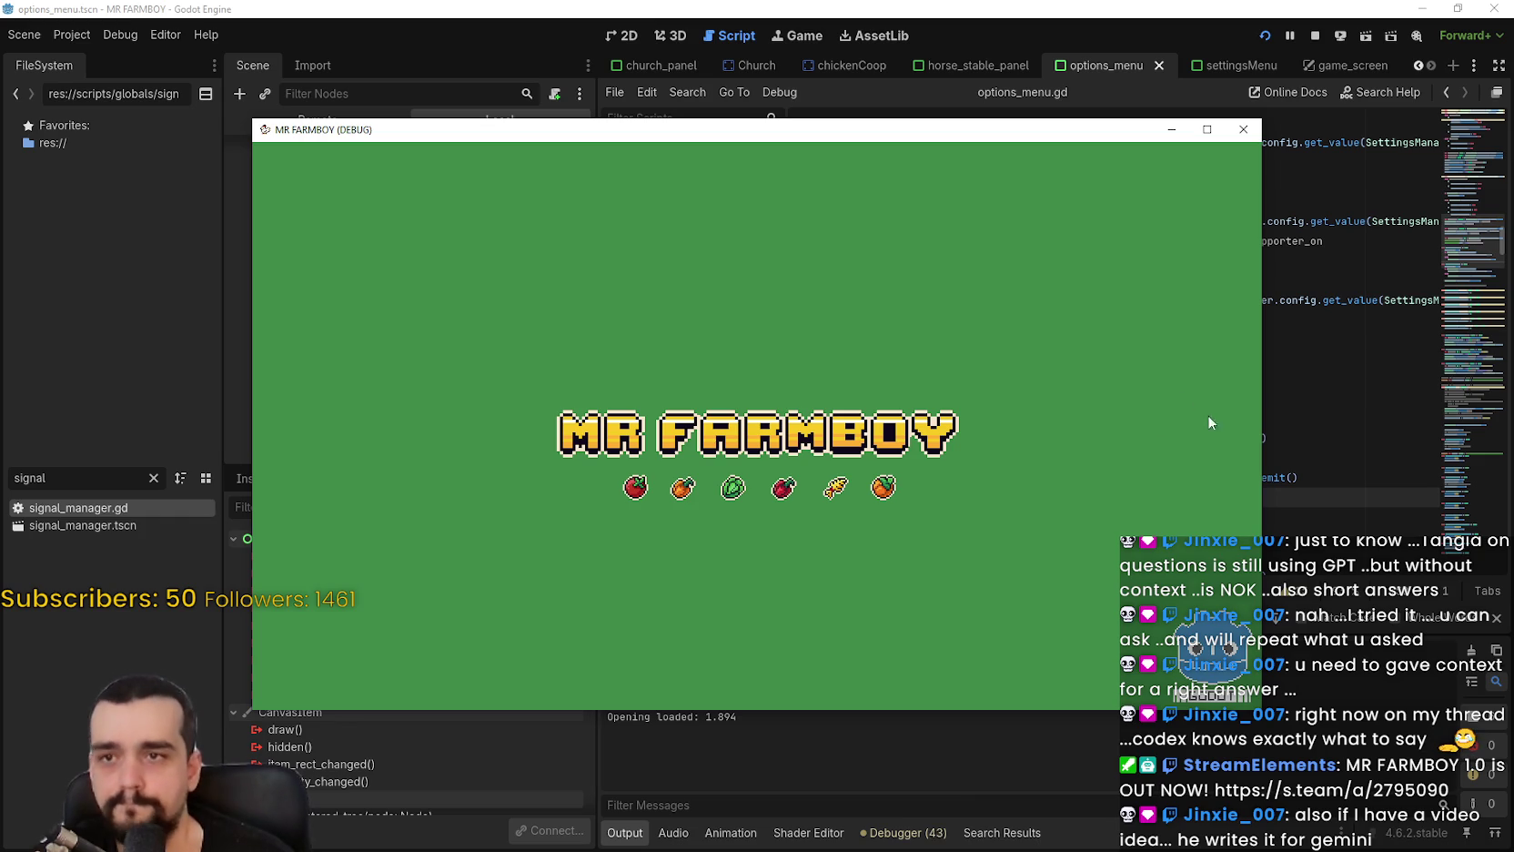
pyautogui.moveTo(1089, 137); pyautogui.dragTo(1172, 47)
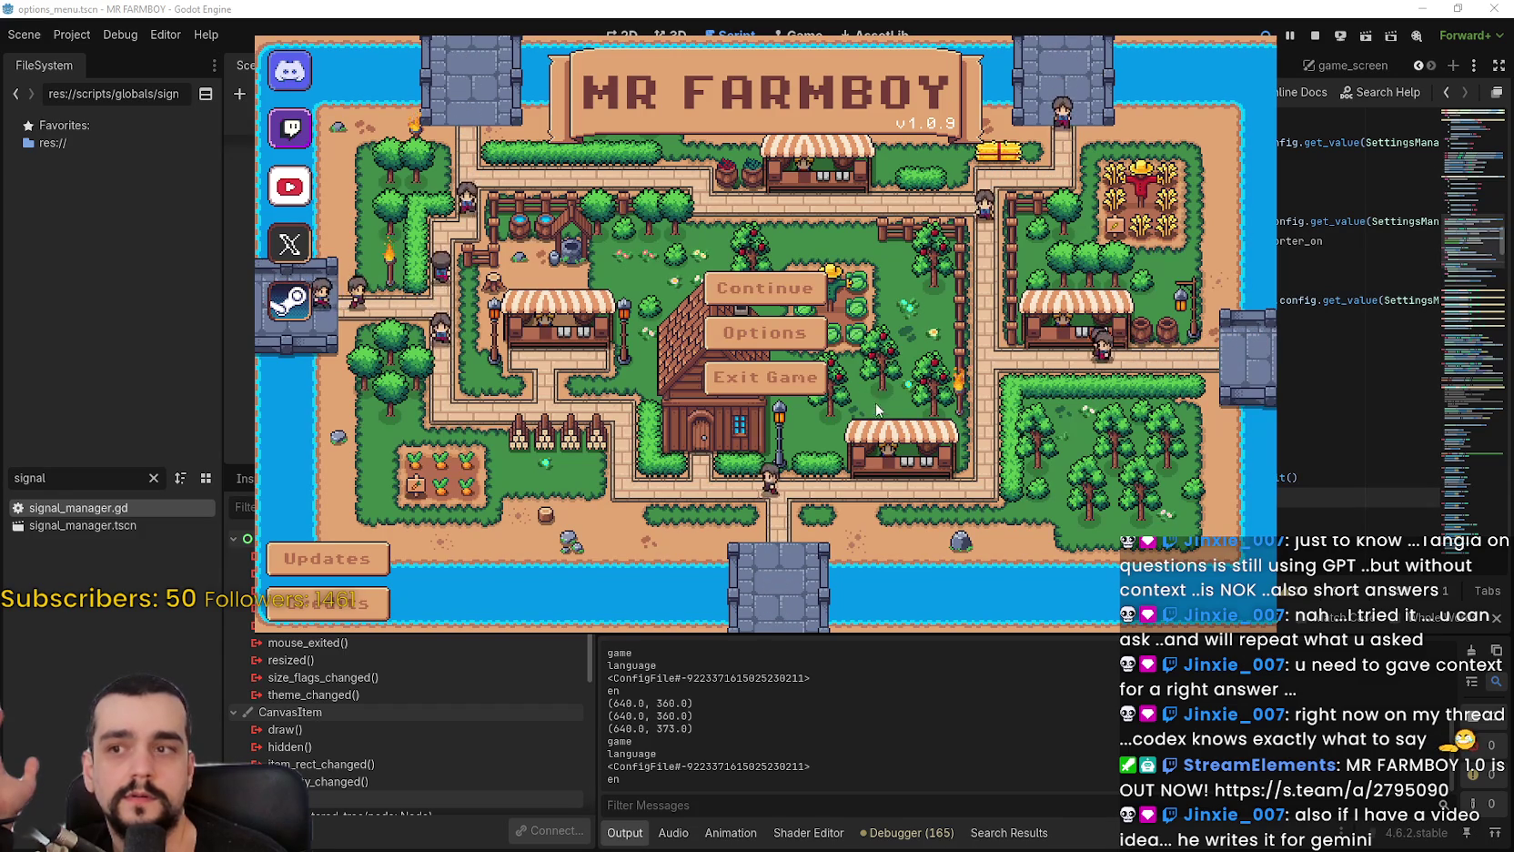
pyautogui.press('F8')
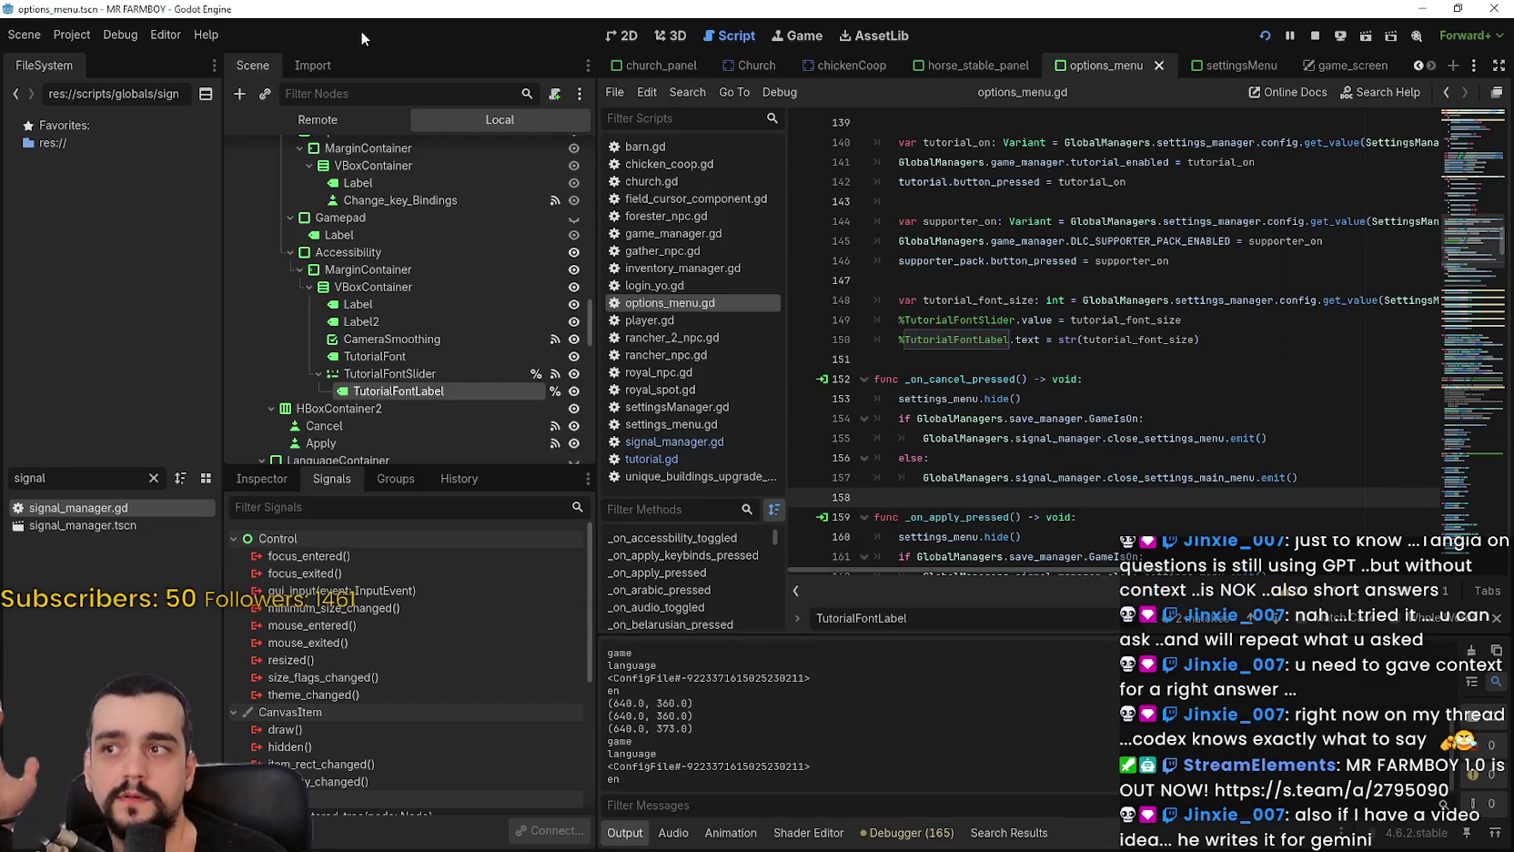
pyautogui.press('F5')
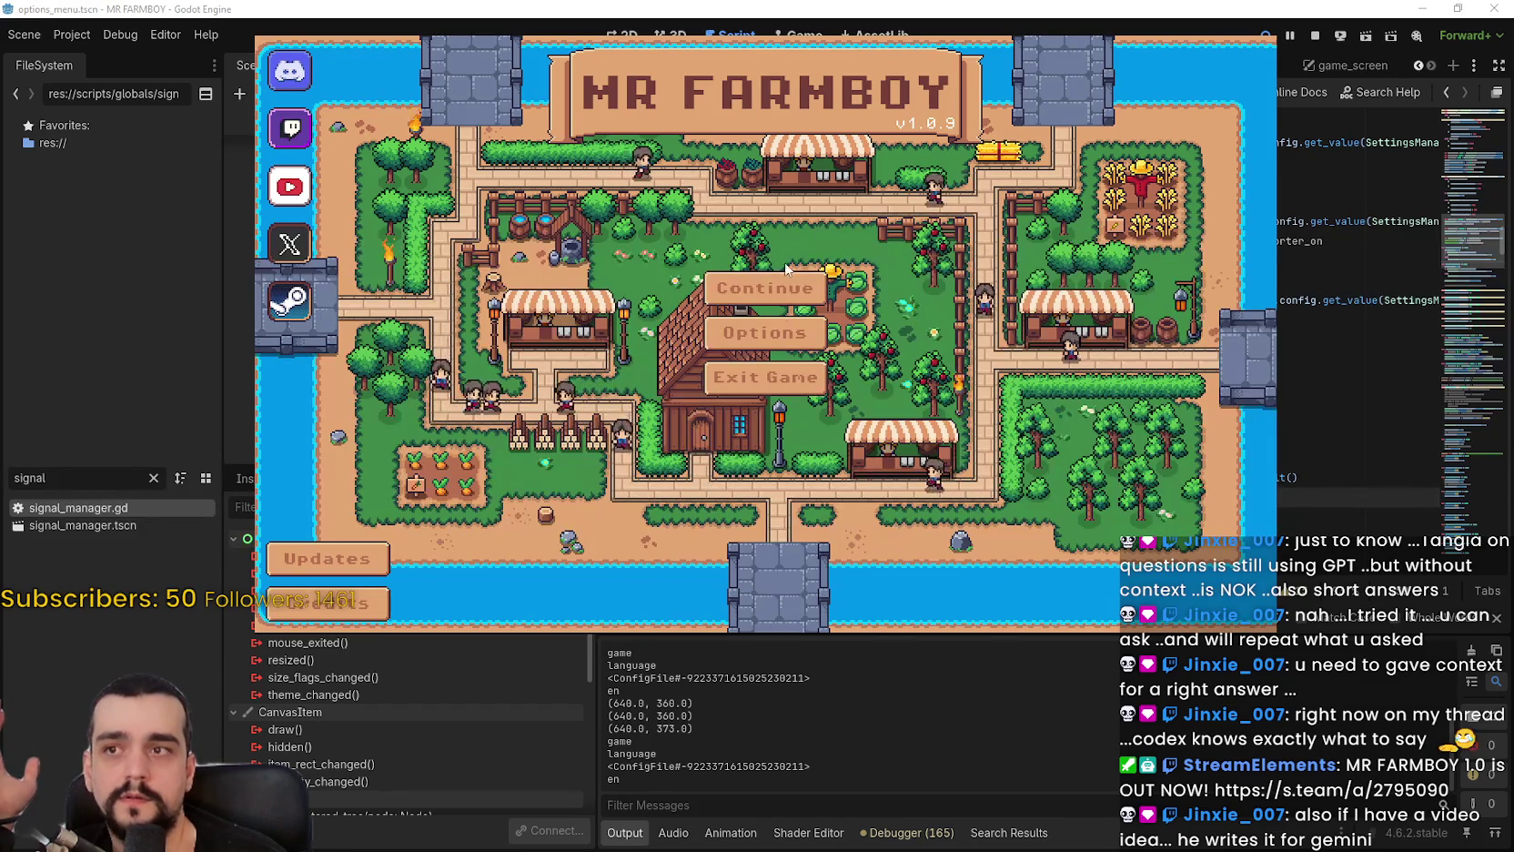
pyautogui.click(783, 335)
pyautogui.click(628, 247)
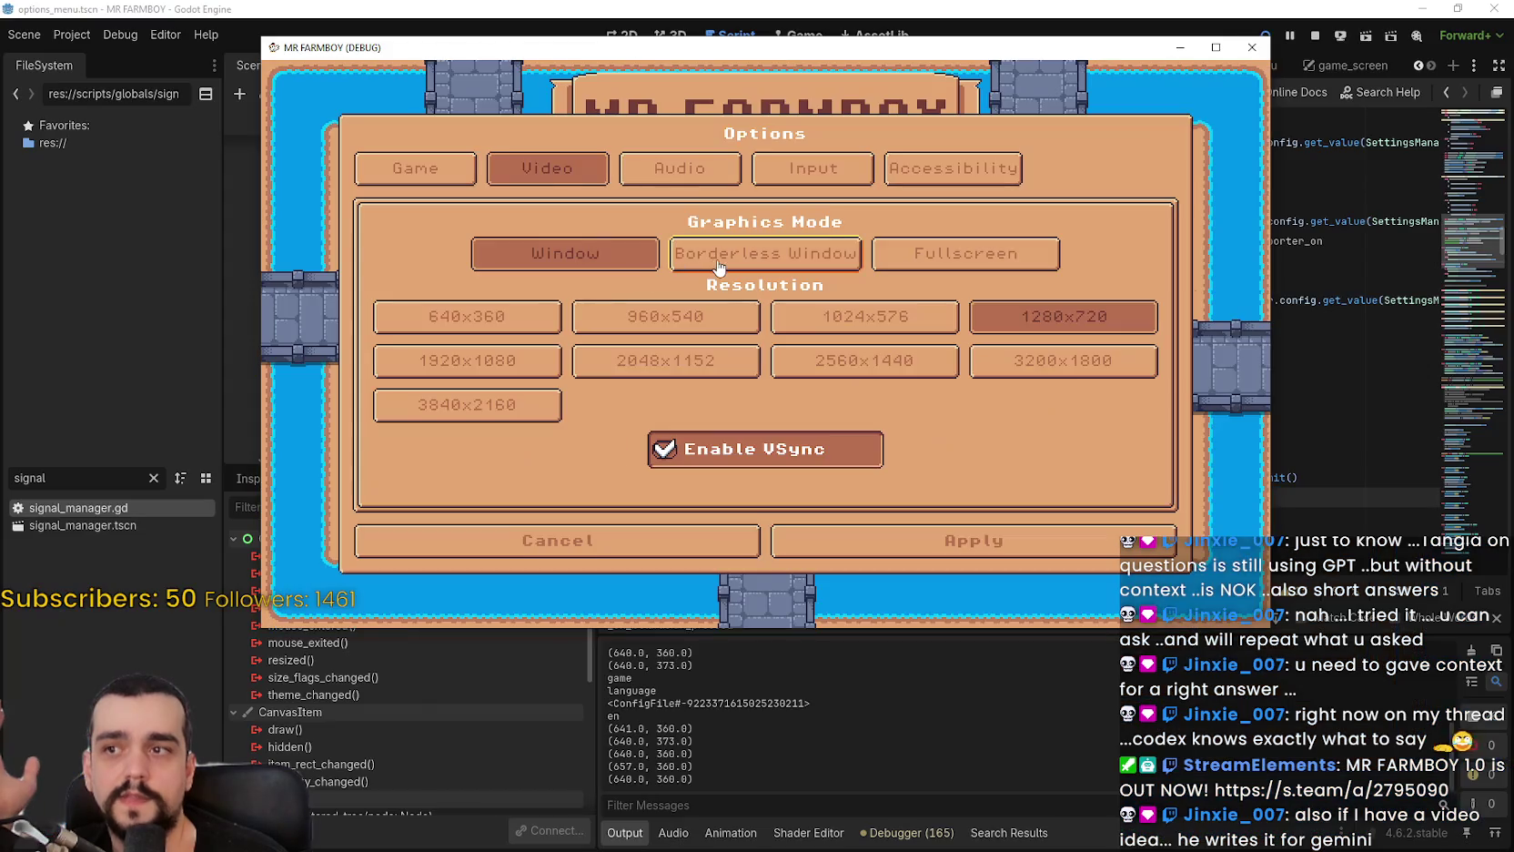
pyautogui.click(719, 266)
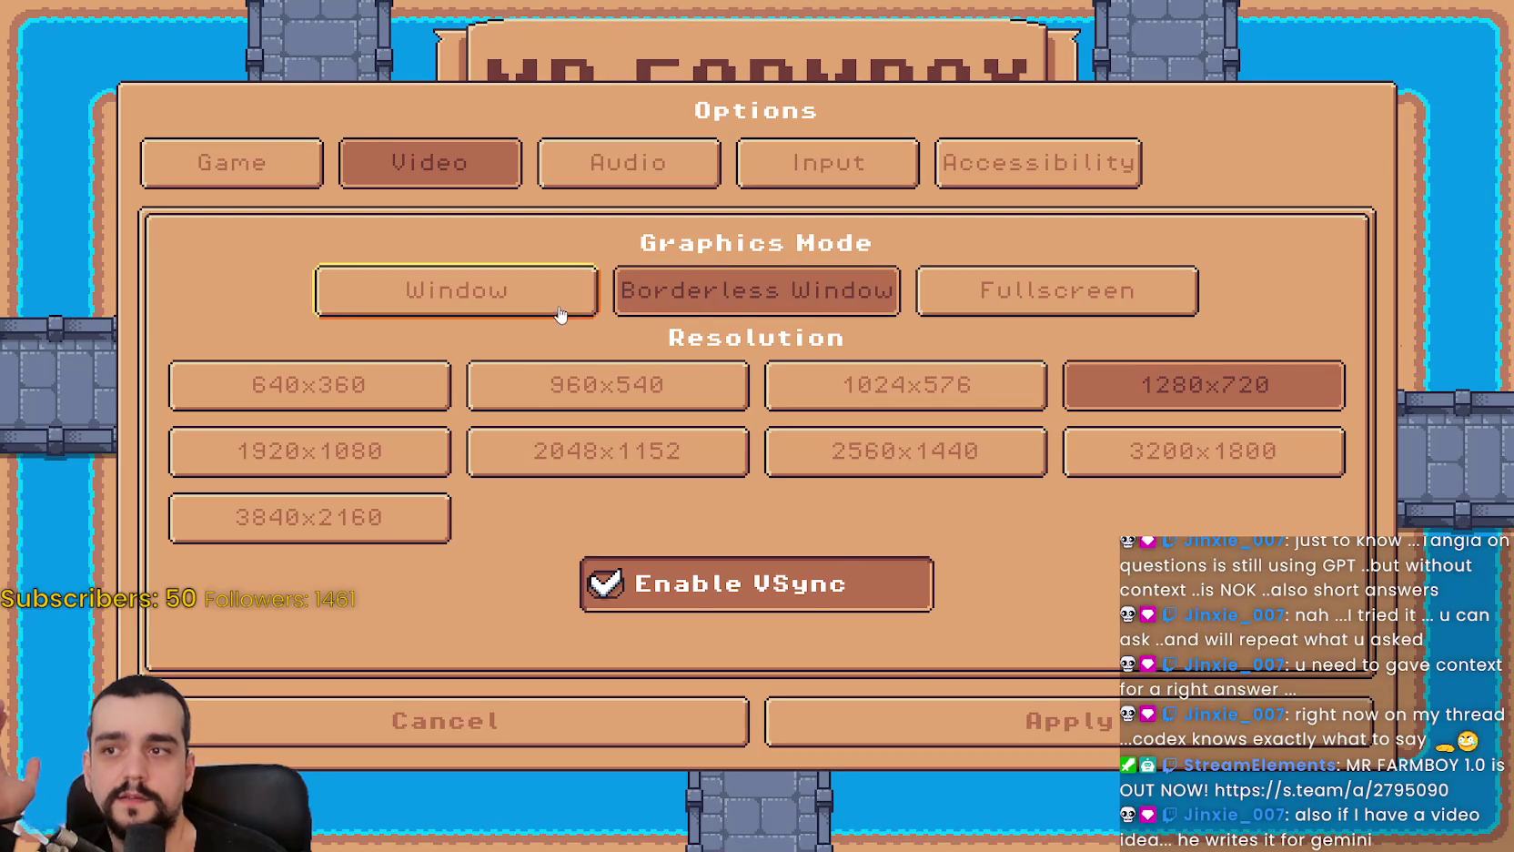
pyautogui.click(926, 716)
# Load Save 1, drag the Tutorial Font Size slider to maximum in Accessibility, and return to the editor.
pyautogui.click(691, 360)
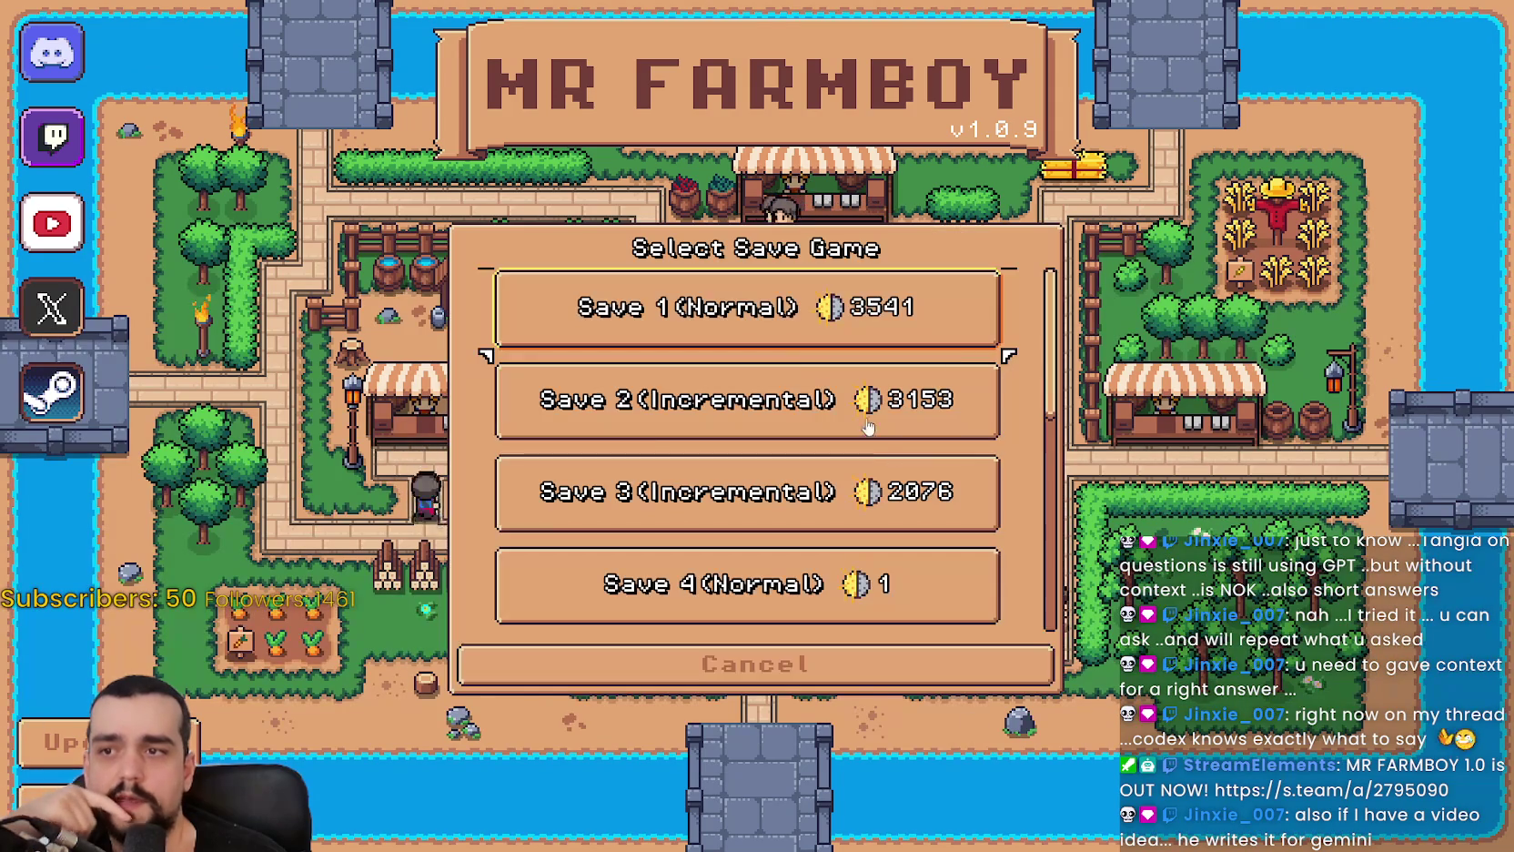
pyautogui.click(651, 326)
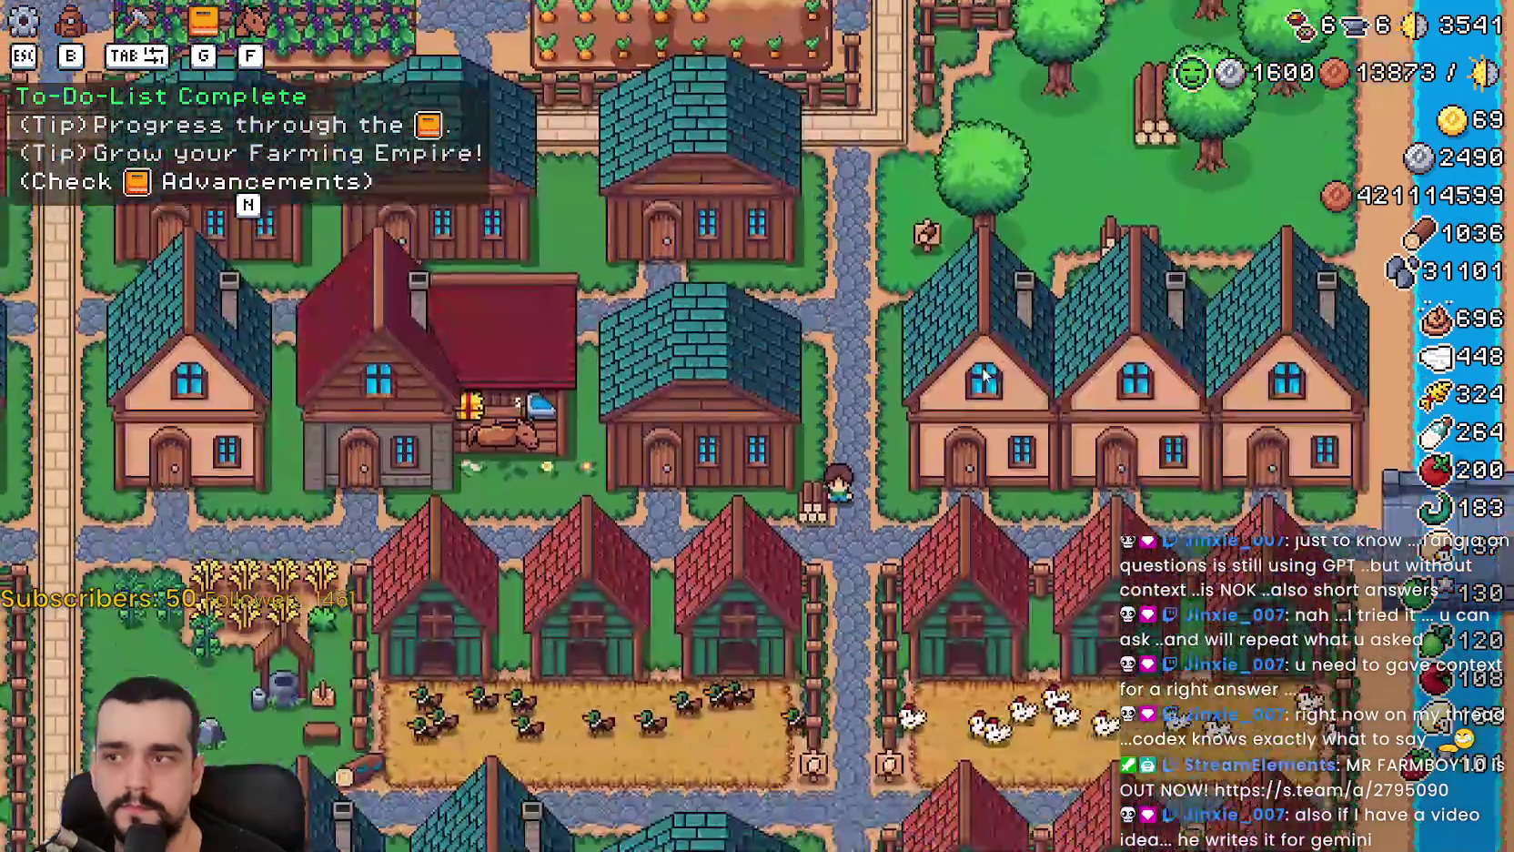
pyautogui.press('Escape')
pyautogui.click(820, 342)
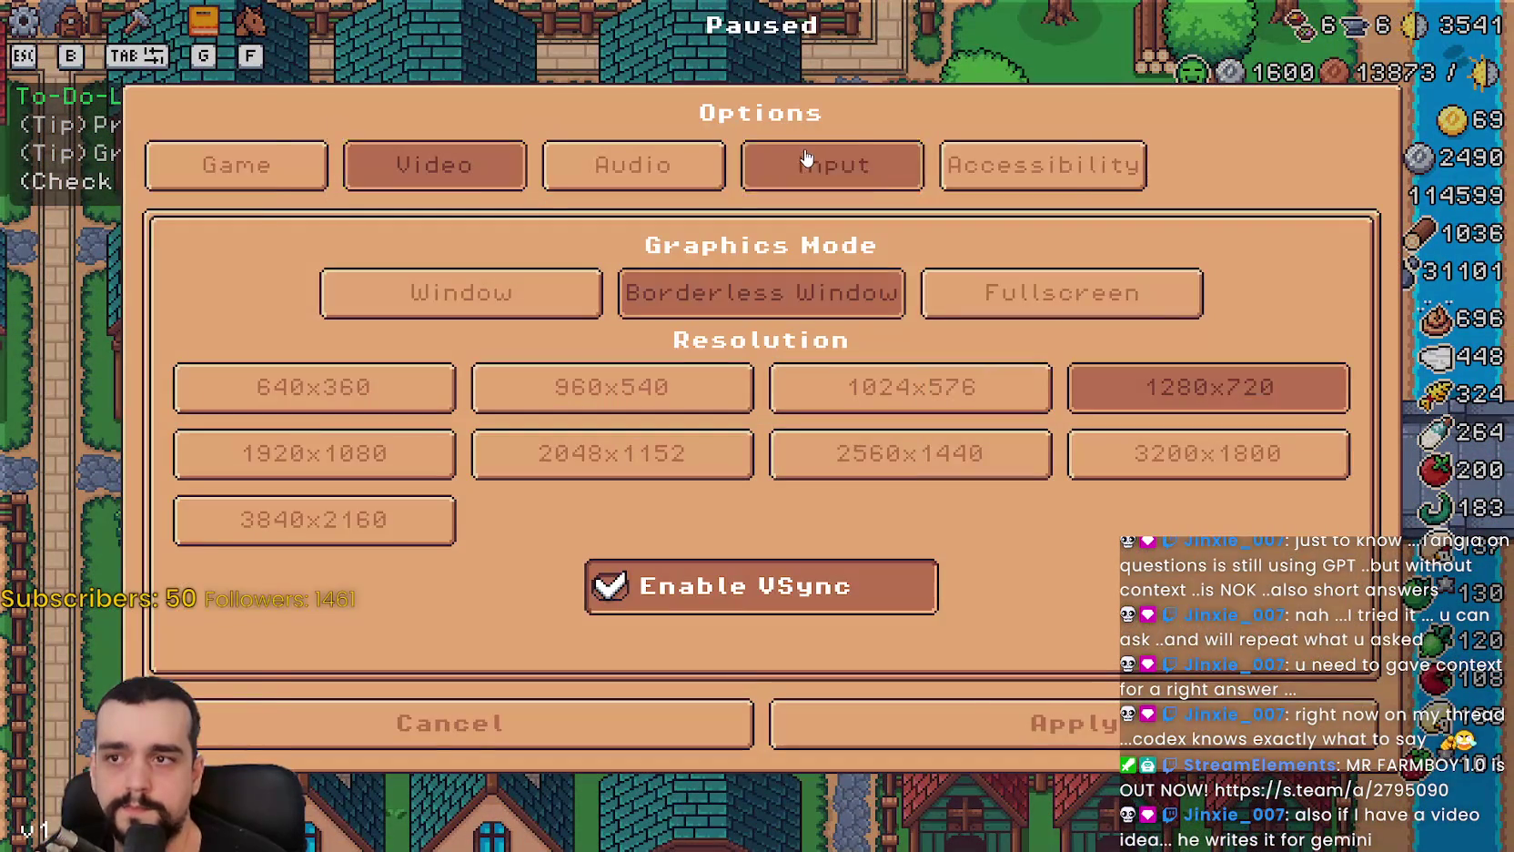
pyautogui.click(828, 166)
pyautogui.click(1159, 165)
pyautogui.moveTo(479, 395)
pyautogui.mouseDown()
pyautogui.moveTo(737, 407)
pyautogui.moveTo(427, 395)
pyautogui.moveTo(667, 395)
pyautogui.mouseUp()
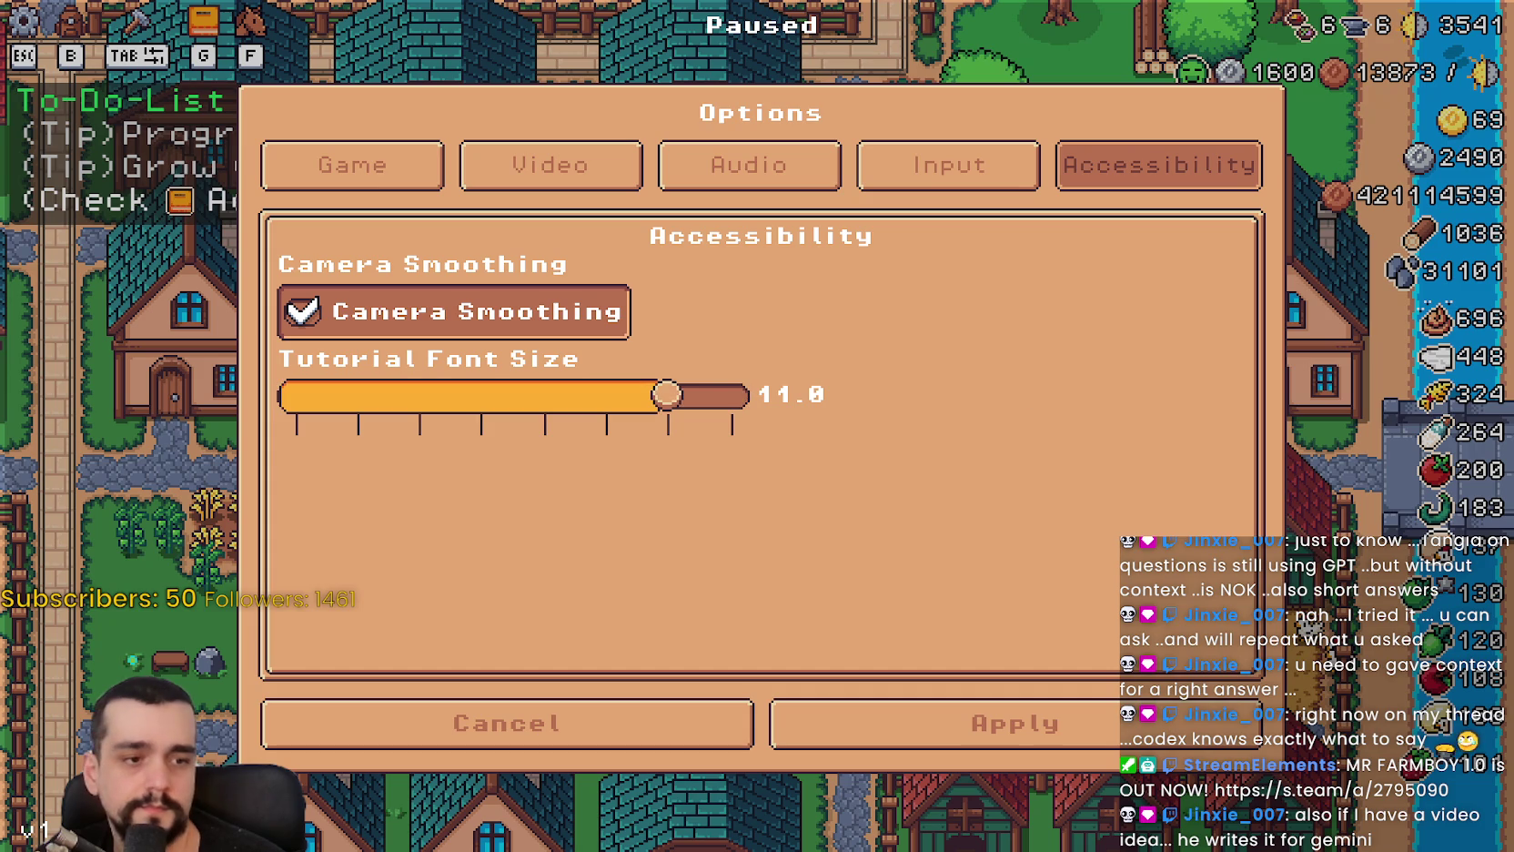
pyautogui.hotkey('alt', 'Tab')
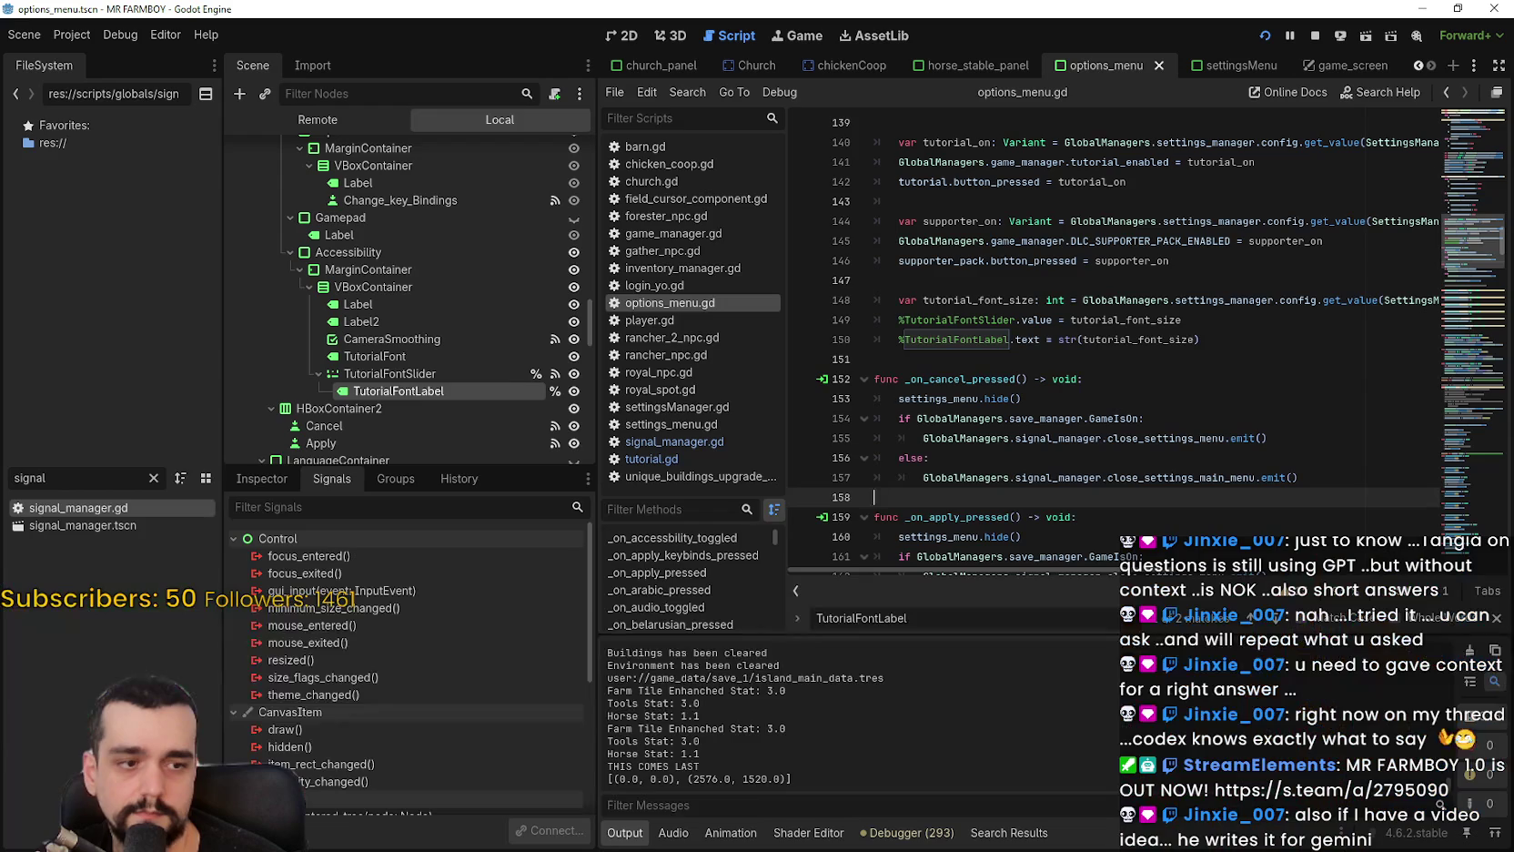
# Change line 531 to use str(int(value)), save, and return to the running game.
pyautogui.doubleClick(1035, 319)
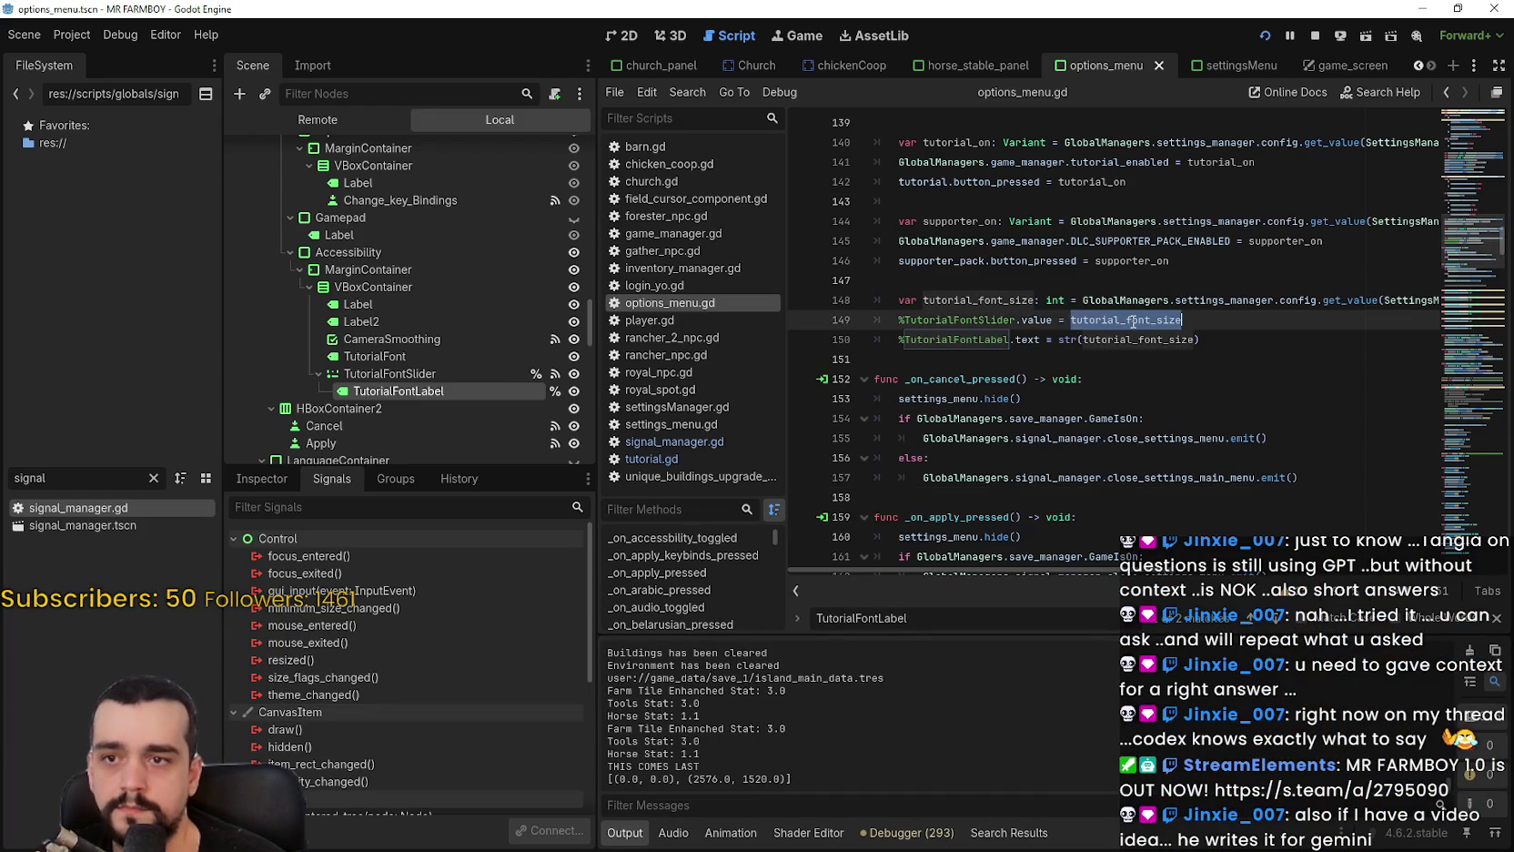
pyautogui.click(1219, 348)
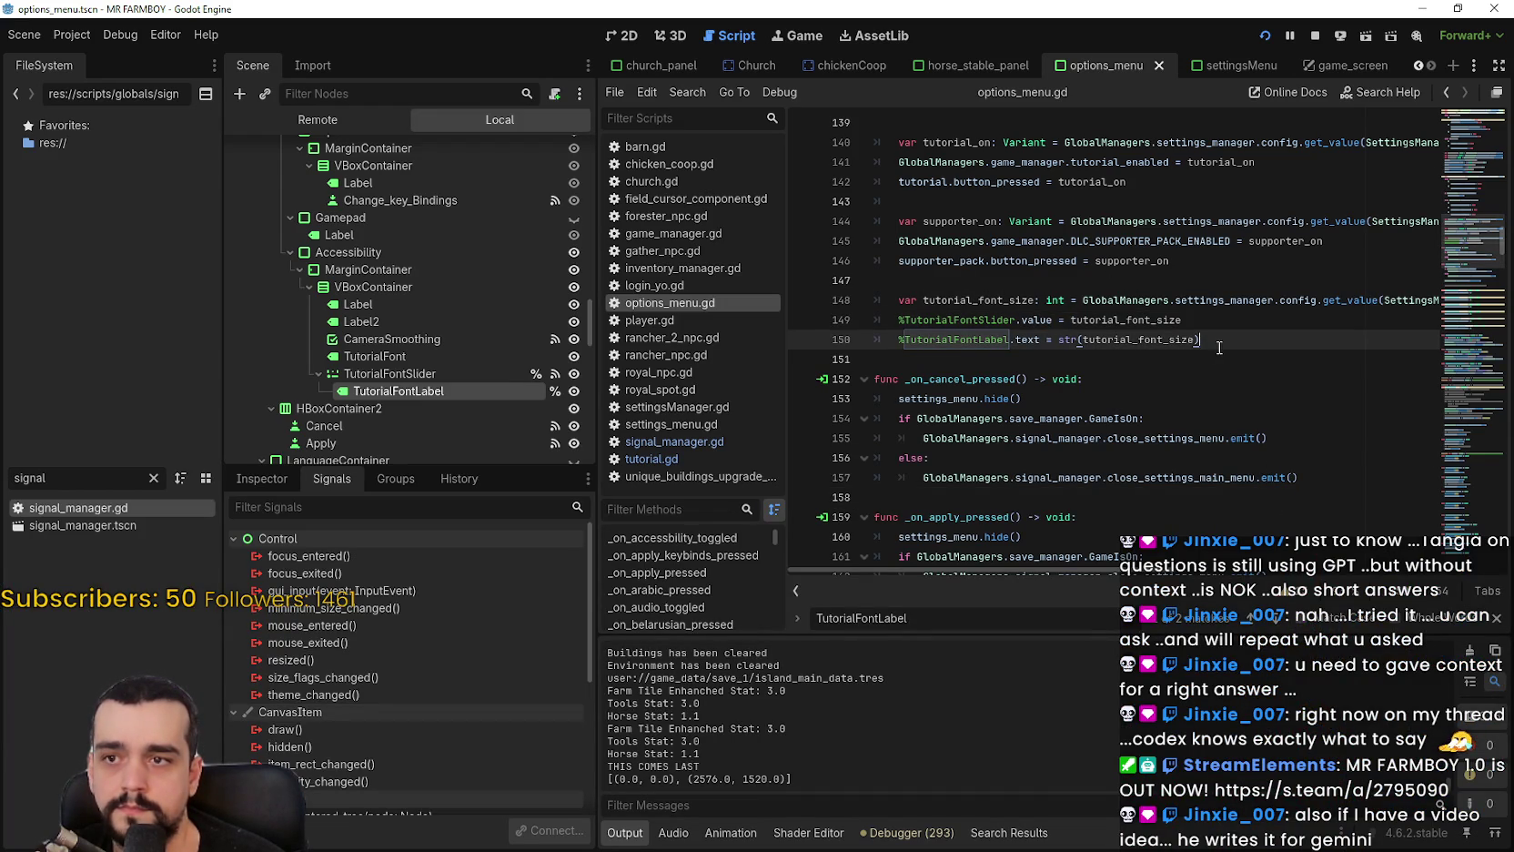
pyautogui.click(1091, 471)
pyautogui.doubleClick(1094, 472)
pyautogui.write('(')
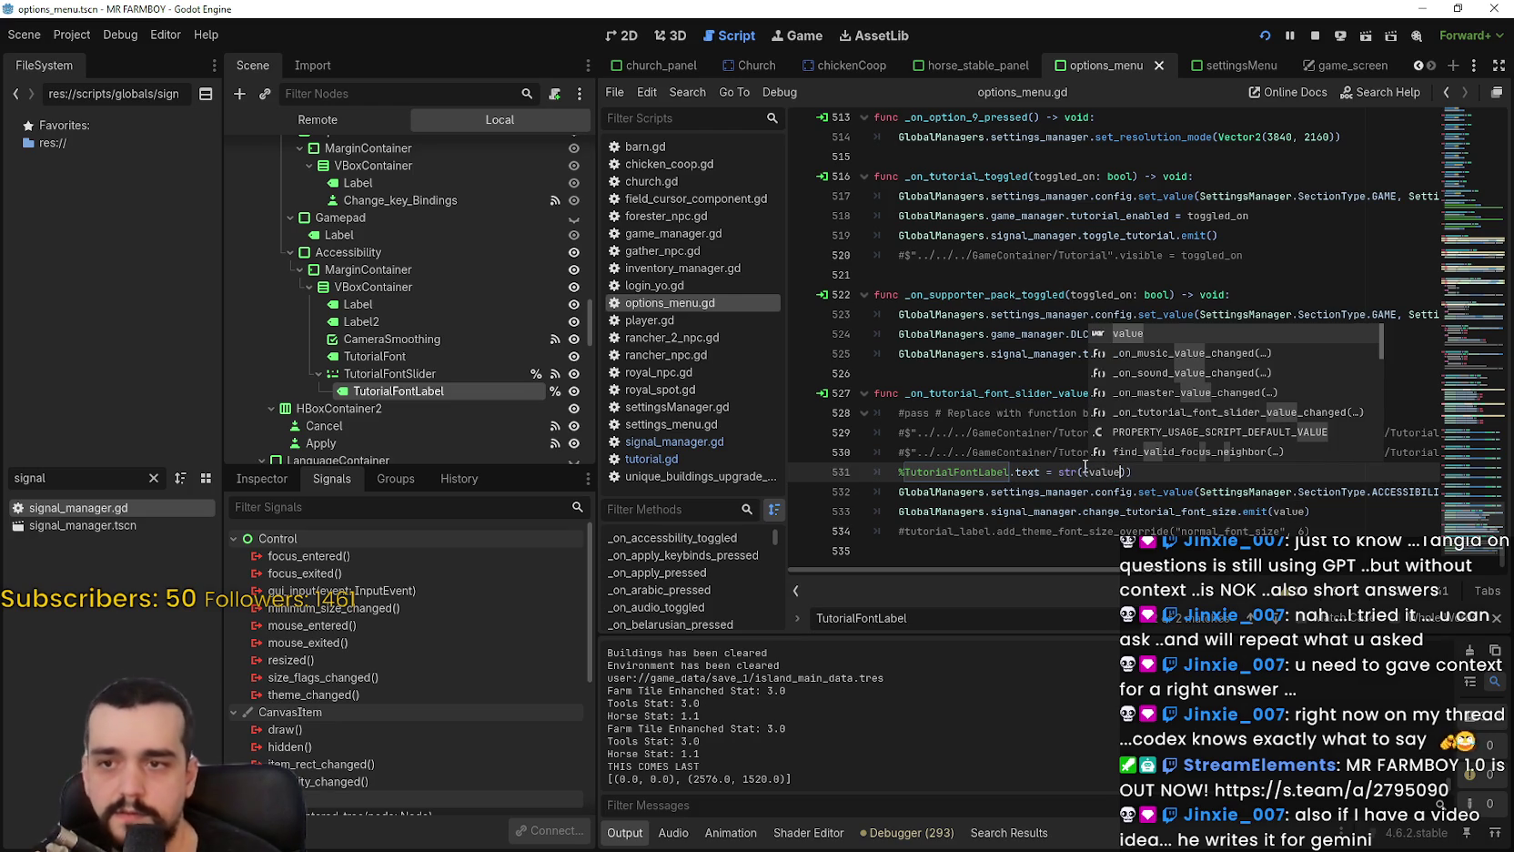
pyautogui.press('Escape')
pyautogui.write('t(')
pyautogui.press('Escape')
pyautogui.hotkey('ctrl', 's')
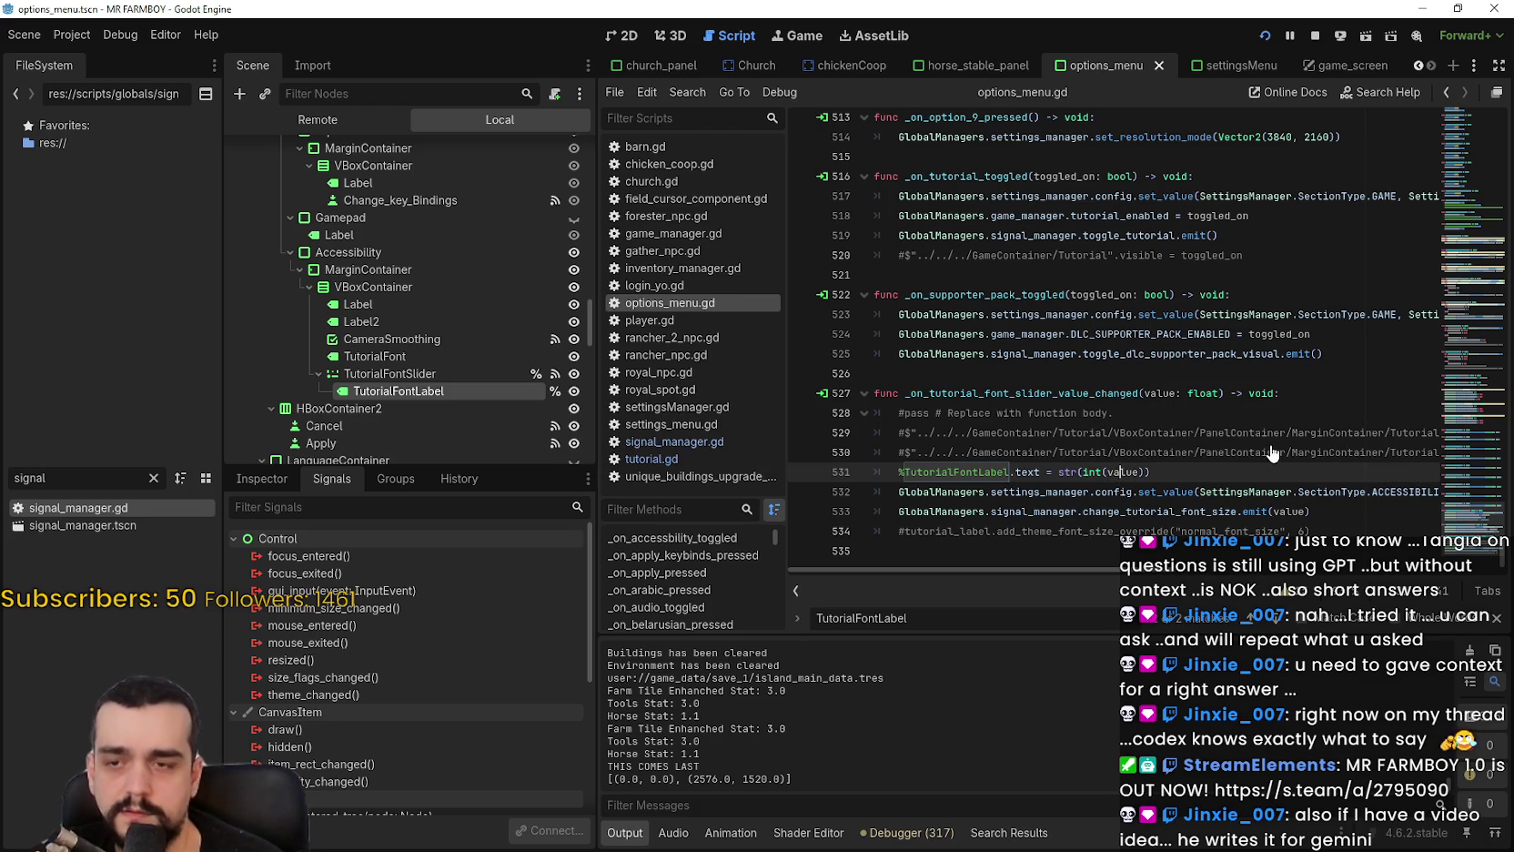
pyautogui.hotkey('alt', 'Tab')
# Sweep the Tutorial Font Size slider to confirm whole-number labels, then set it to 6 and apply.
pyautogui.moveTo(619, 414)
pyautogui.mouseDown()
pyautogui.moveTo(482, 394)
pyautogui.moveTo(732, 393)
pyautogui.moveTo(289, 394)
pyautogui.moveTo(605, 394)
pyautogui.moveTo(543, 394)
pyautogui.mouseUp()
pyautogui.moveTo(676, 414)
pyautogui.mouseDown()
pyautogui.moveTo(294, 394)
pyautogui.moveTo(894, 420)
pyautogui.mouseUp()
pyautogui.moveTo(687, 400)
pyautogui.mouseDown()
pyautogui.moveTo(416, 394)
pyautogui.moveTo(733, 394)
pyautogui.moveTo(294, 394)
pyautogui.moveTo(754, 428)
pyautogui.moveTo(294, 394)
pyautogui.moveTo(667, 393)
pyautogui.mouseUp()
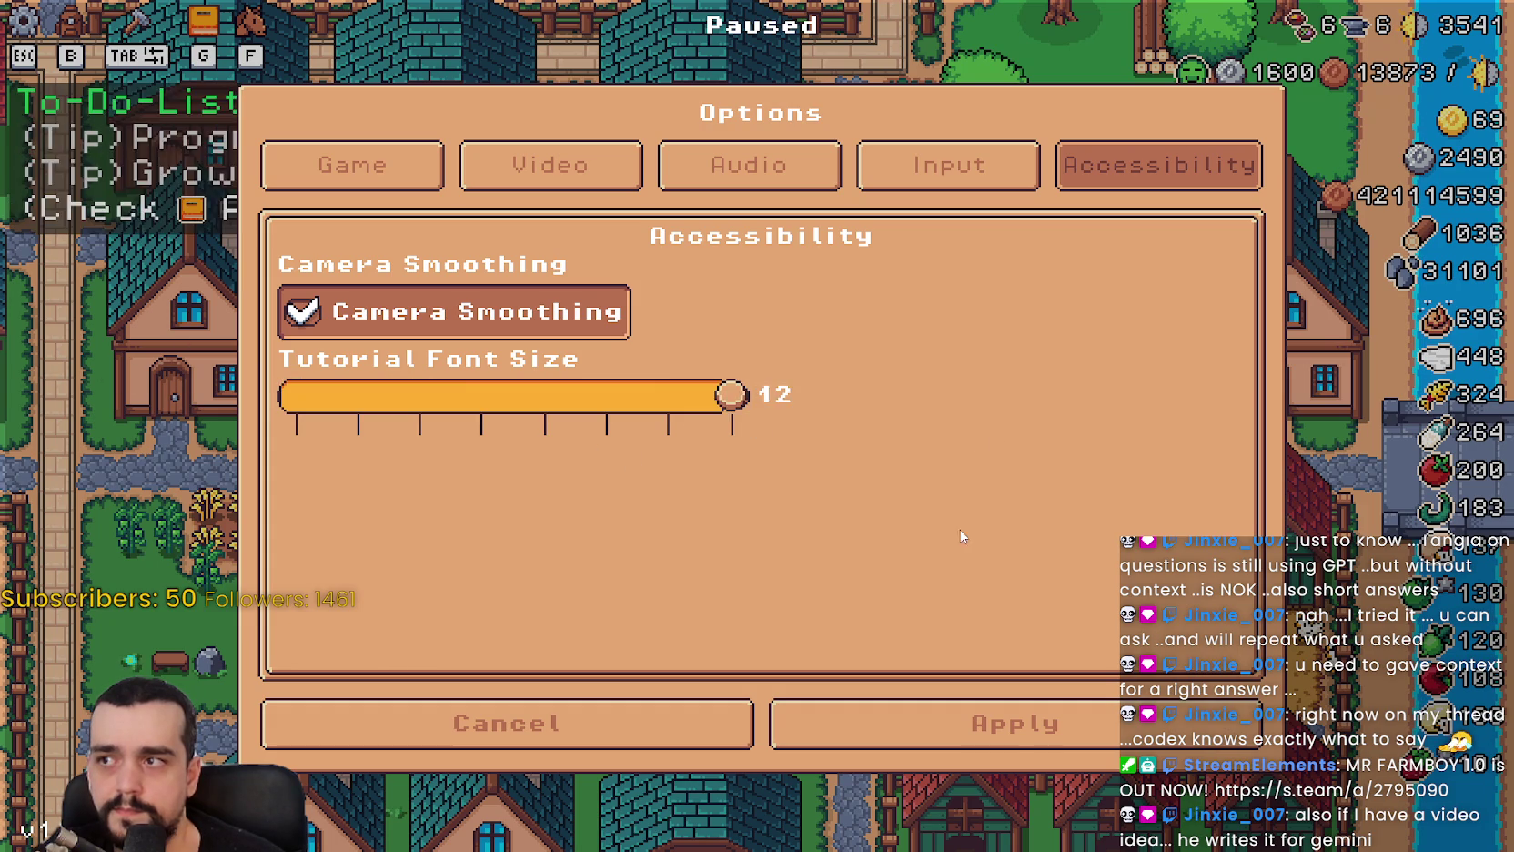
pyautogui.moveTo(474, 491)
pyautogui.mouseDown()
pyautogui.moveTo(328, 456)
pyautogui.moveTo(1131, 487)
pyautogui.moveTo(60, 452)
pyautogui.moveTo(1019, 467)
pyautogui.moveTo(910, 428)
pyautogui.moveTo(273, 405)
pyautogui.moveTo(829, 399)
pyautogui.moveTo(278, 414)
pyautogui.moveTo(296, 400)
pyautogui.moveTo(791, 430)
pyautogui.moveTo(668, 405)
pyautogui.moveTo(338, 392)
pyautogui.moveTo(882, 423)
pyautogui.moveTo(354, 400)
pyautogui.moveTo(755, 402)
pyautogui.mouseUp()
pyautogui.moveTo(496, 398)
pyautogui.mouseDown()
pyautogui.moveTo(601, 400)
pyautogui.moveTo(416, 400)
pyautogui.moveTo(338, 423)
pyautogui.mouseUp()
pyautogui.click(999, 706)
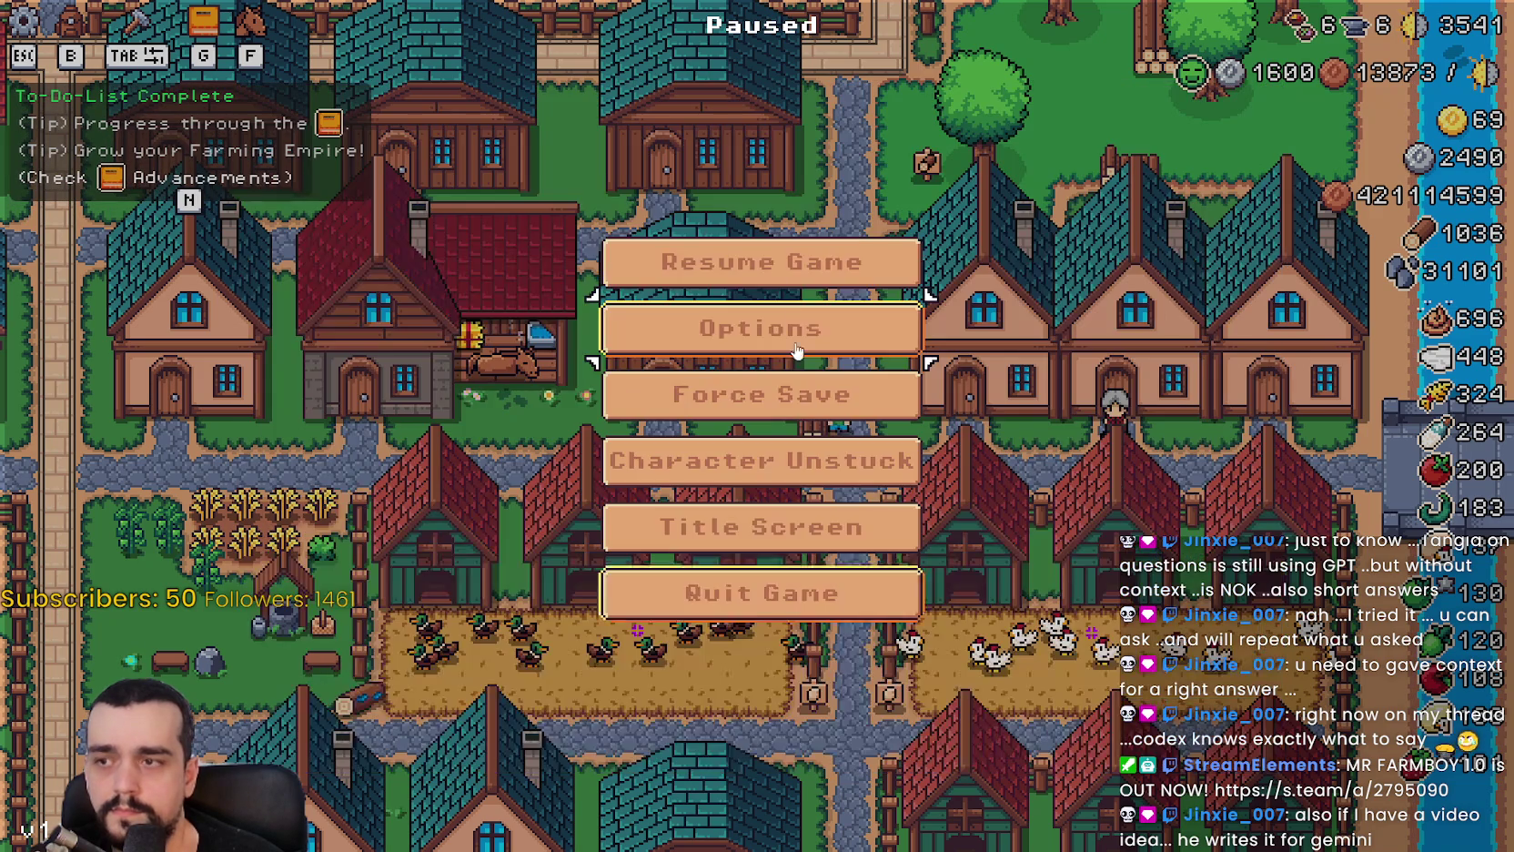
# Resume MR FARMBOY, walk around the farm viewing the resized tutorial tips, then quit to the editor.
pyautogui.click(764, 269)
pyautogui.press('w')
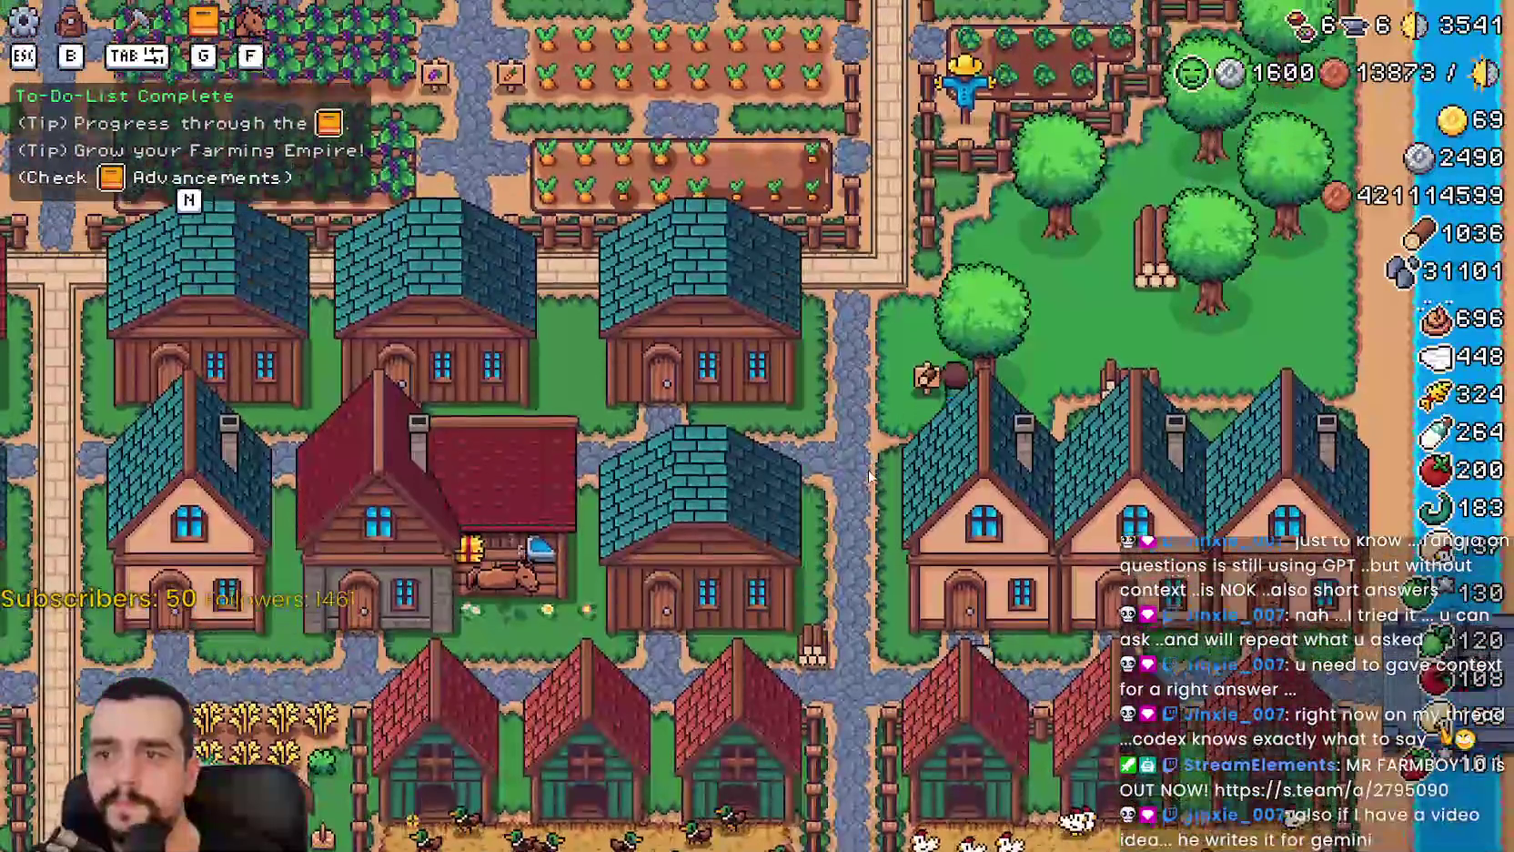
pyautogui.scroll(-5, 867, 473)
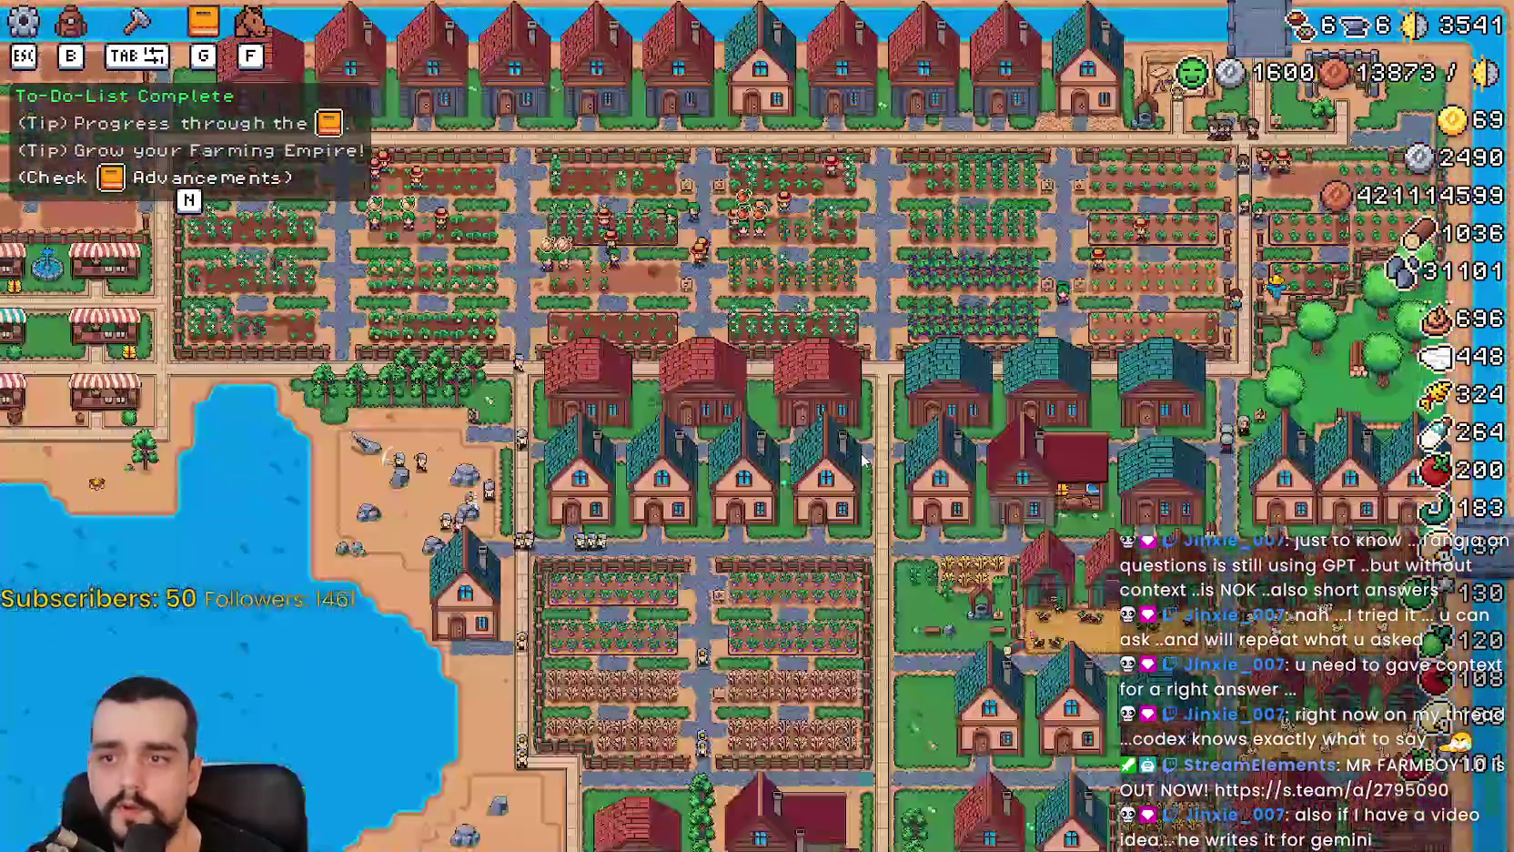
pyautogui.scroll(-2, 865, 462)
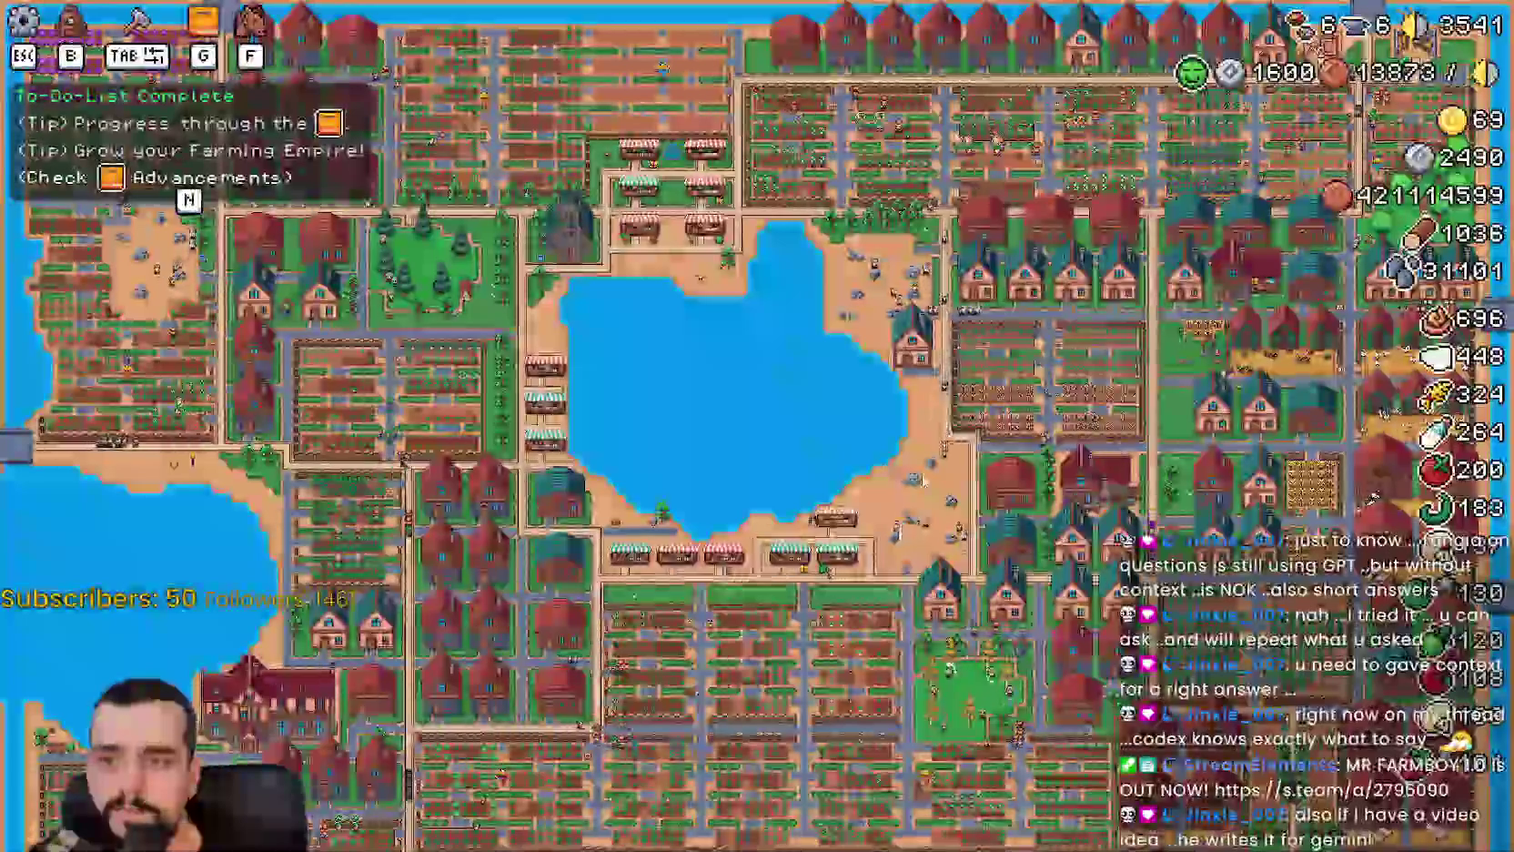
pyautogui.scroll(6, 900, 469)
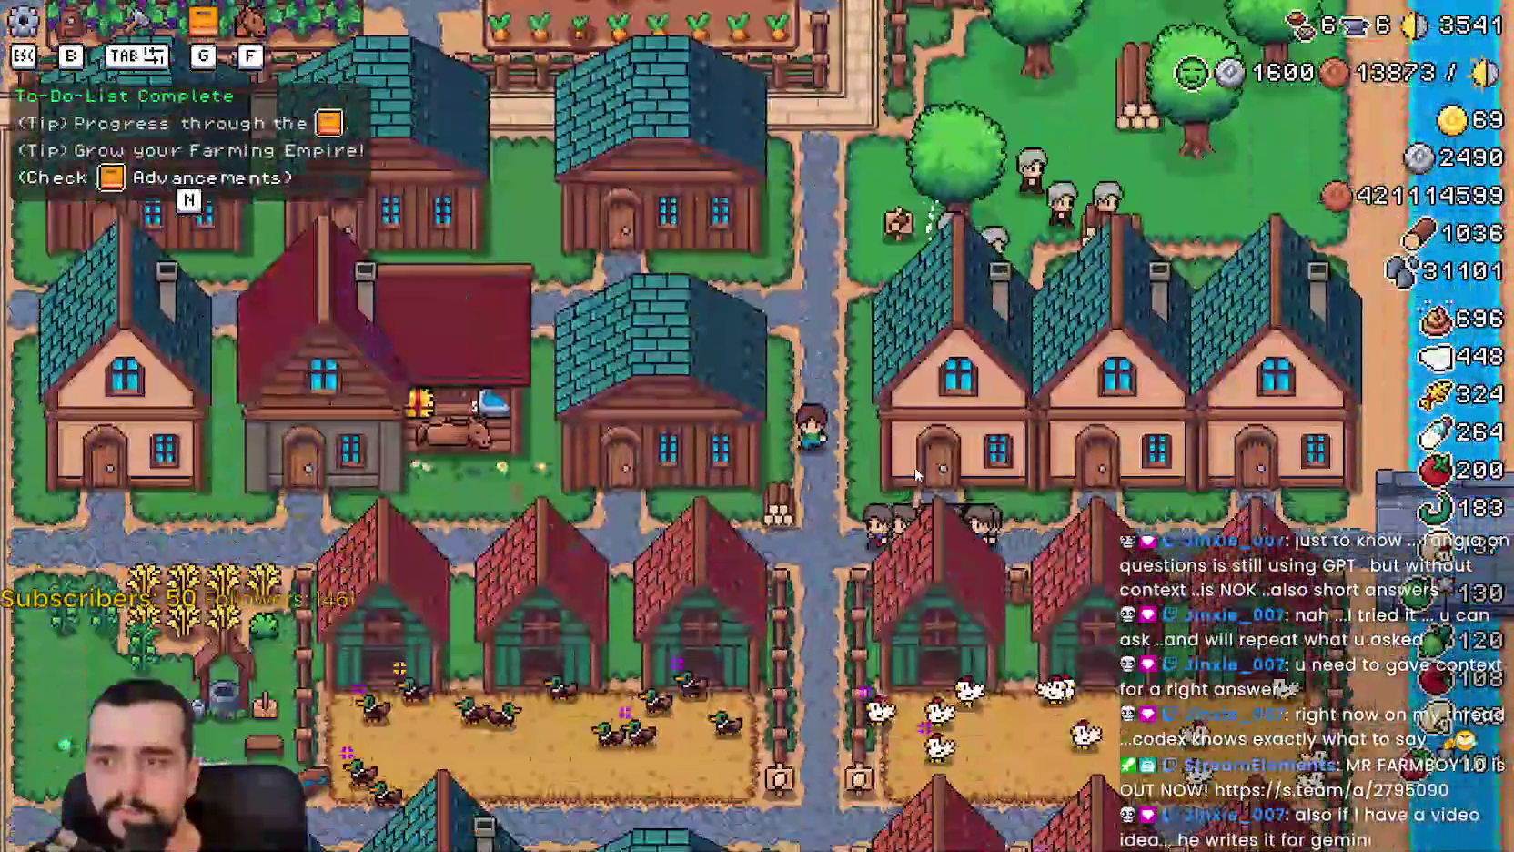
pyautogui.press('s')
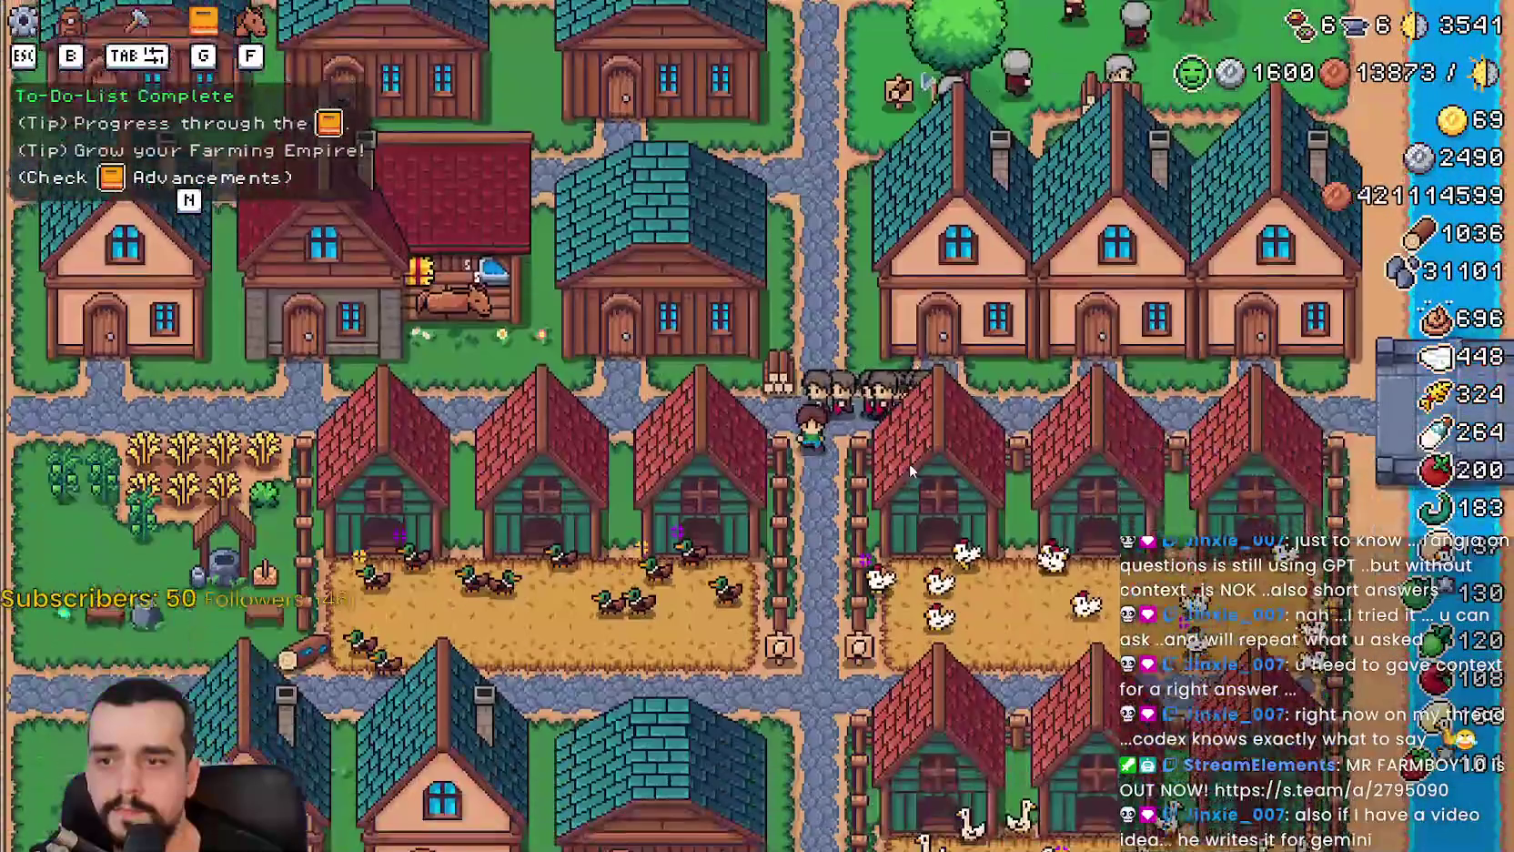
pyautogui.press('d')
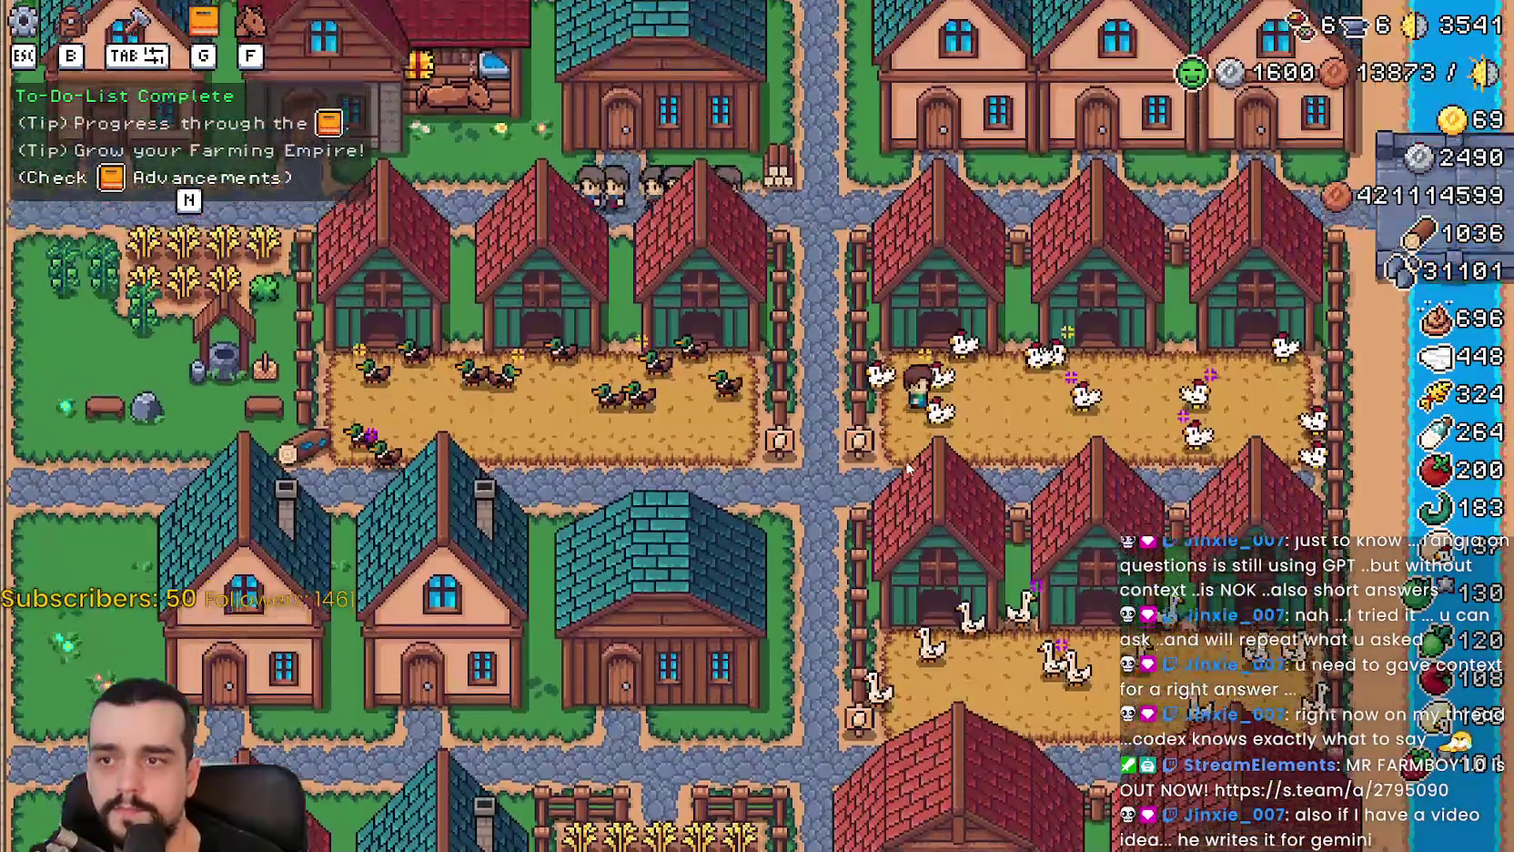
pyautogui.press('Escape')
pyautogui.press('a')
pyautogui.press('s')
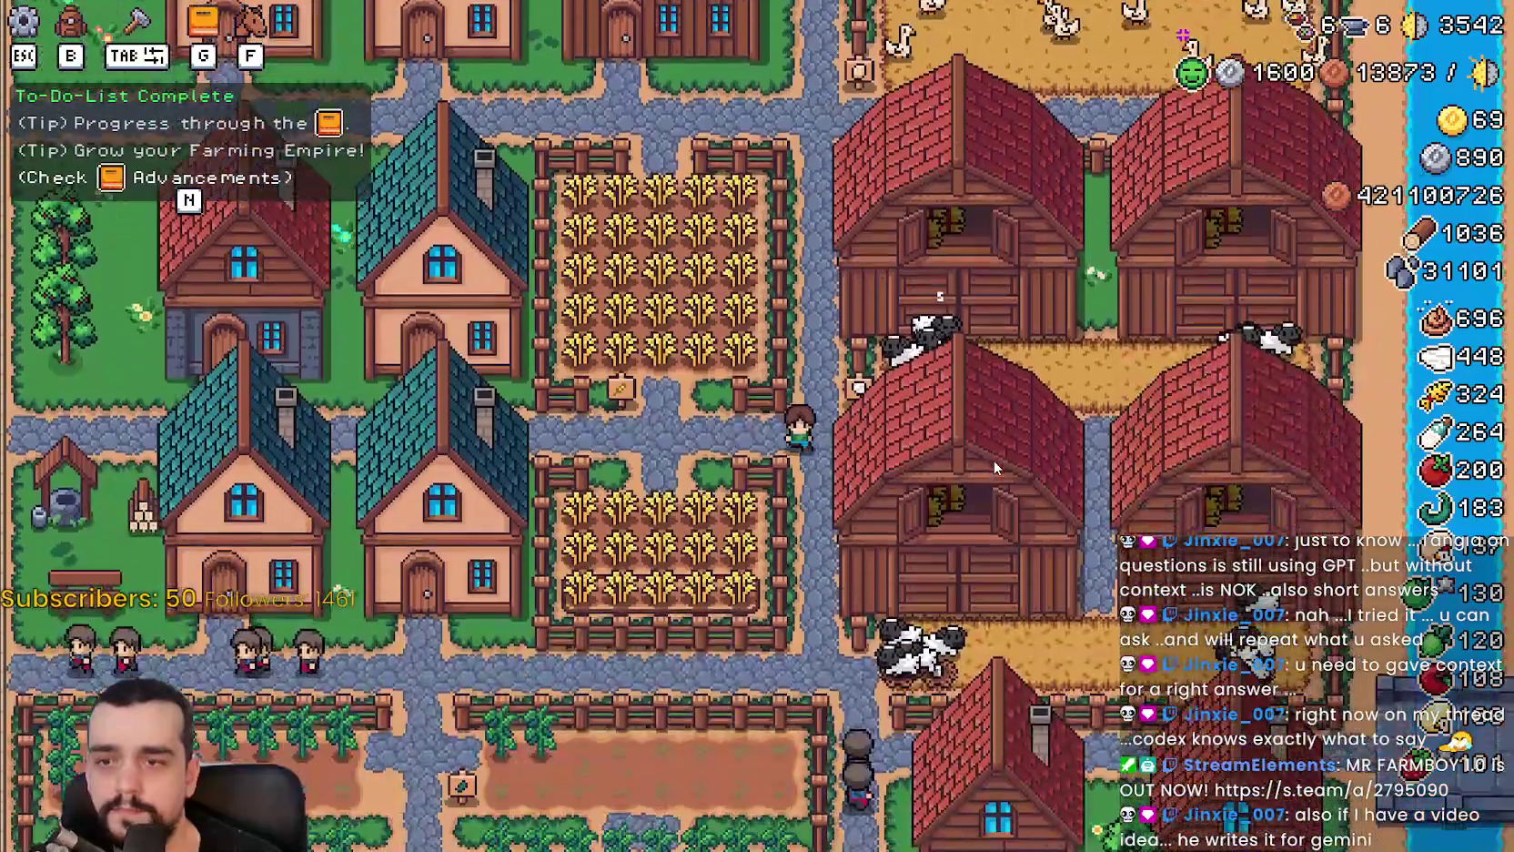
pyautogui.press('Escape')
pyautogui.click(871, 589)
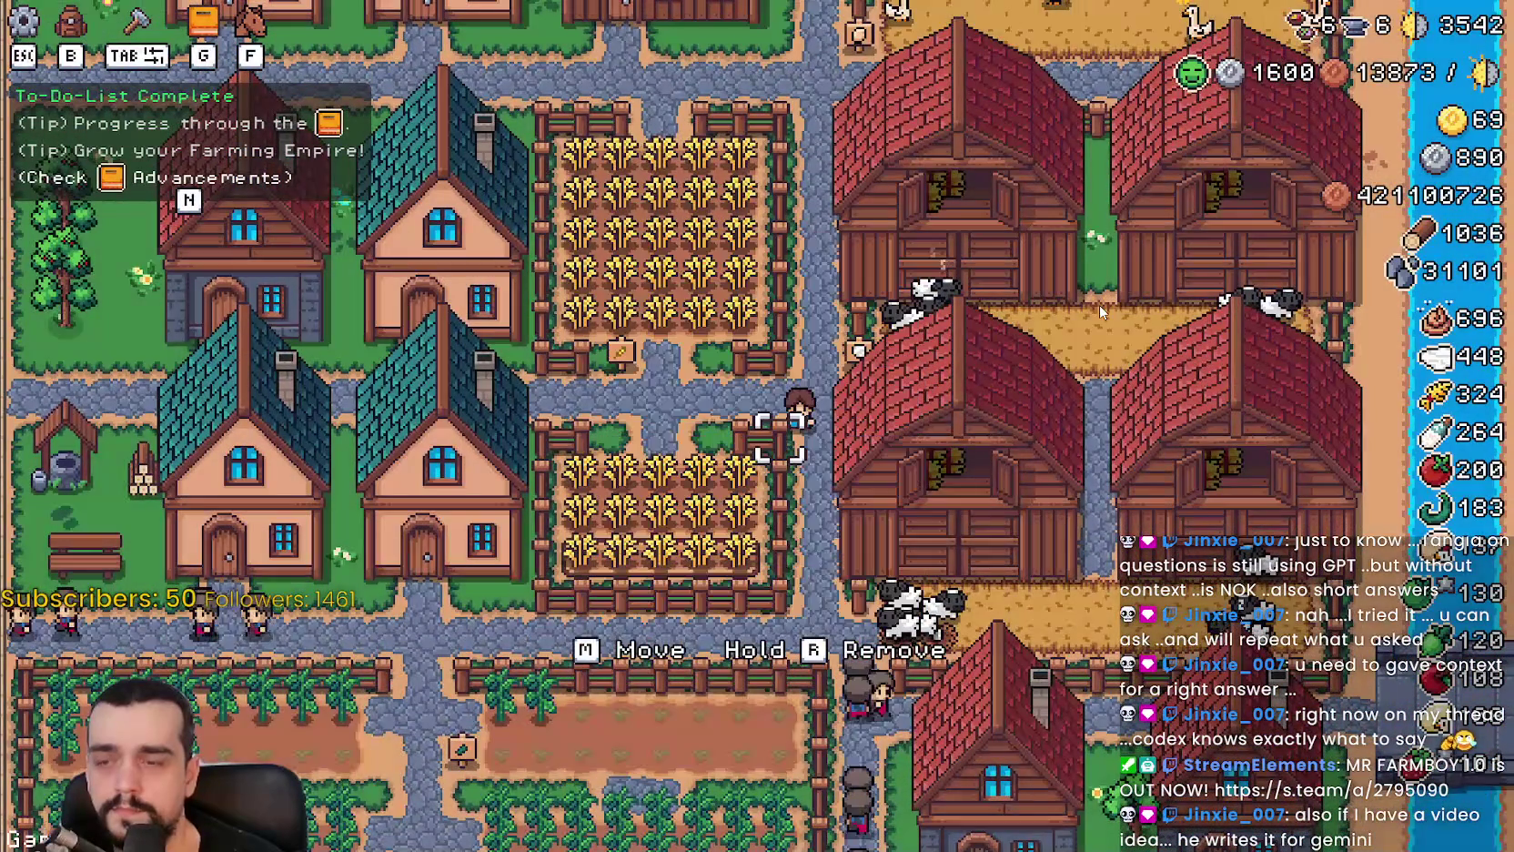
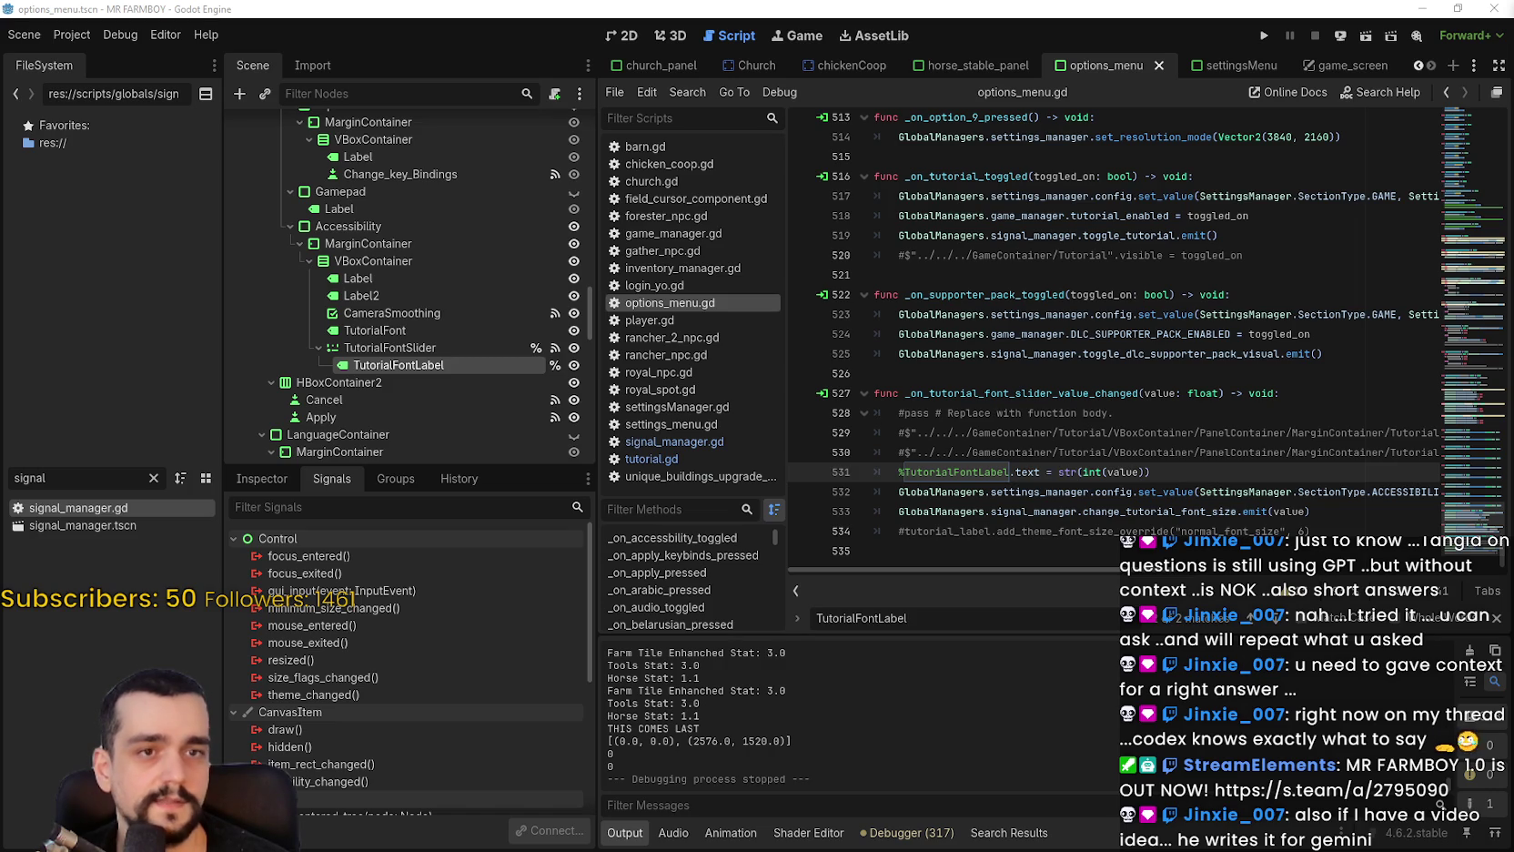
# Watch the video shared in Discord's stream-chat full screen, then hide Discord.
pyautogui.hotkey('alt', 'Tab')
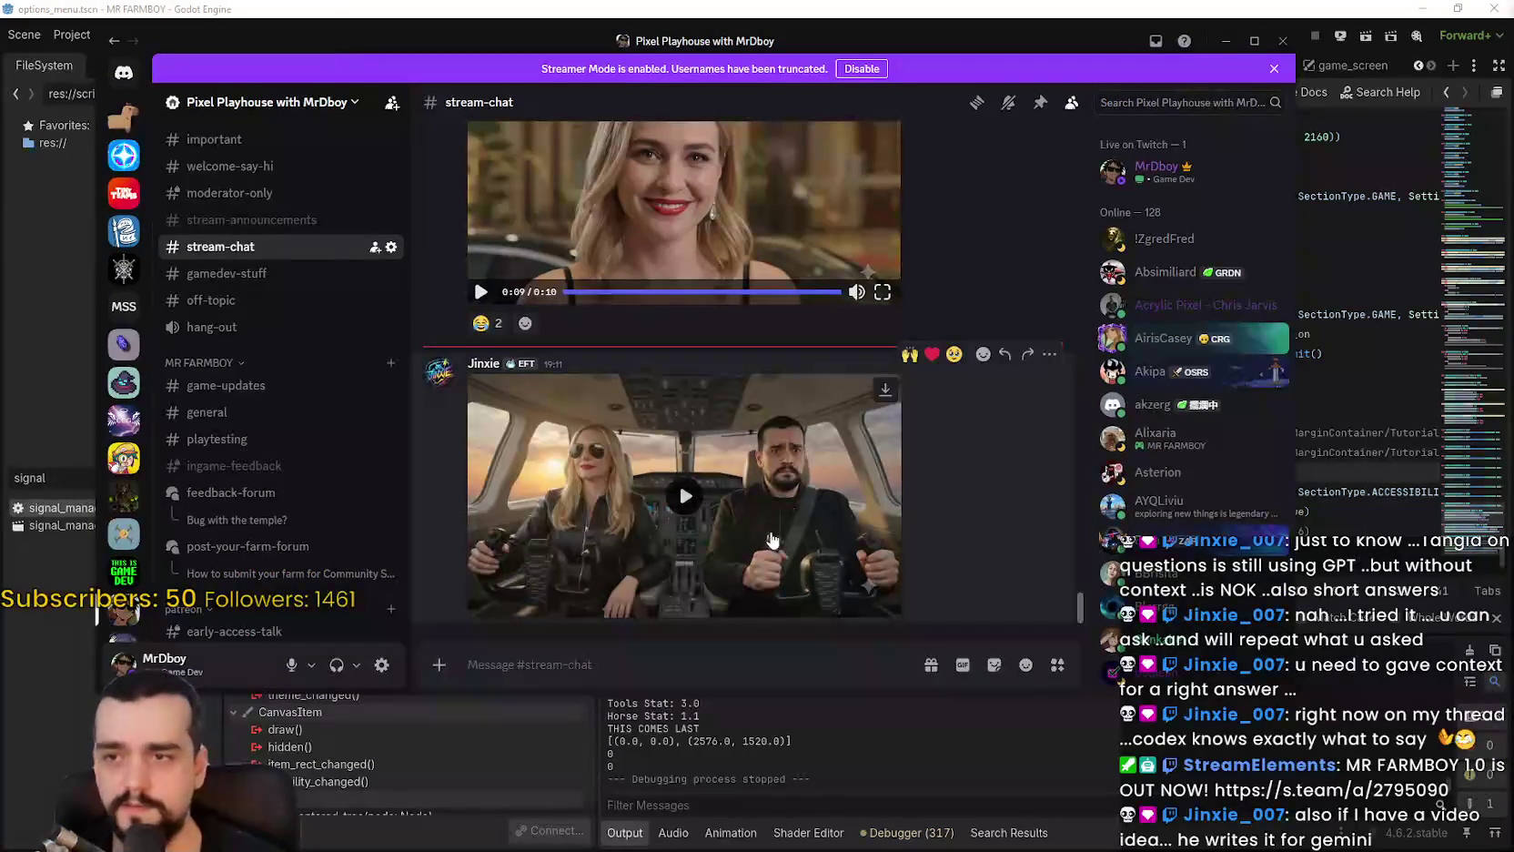
pyautogui.click(885, 605)
pyautogui.click(882, 608)
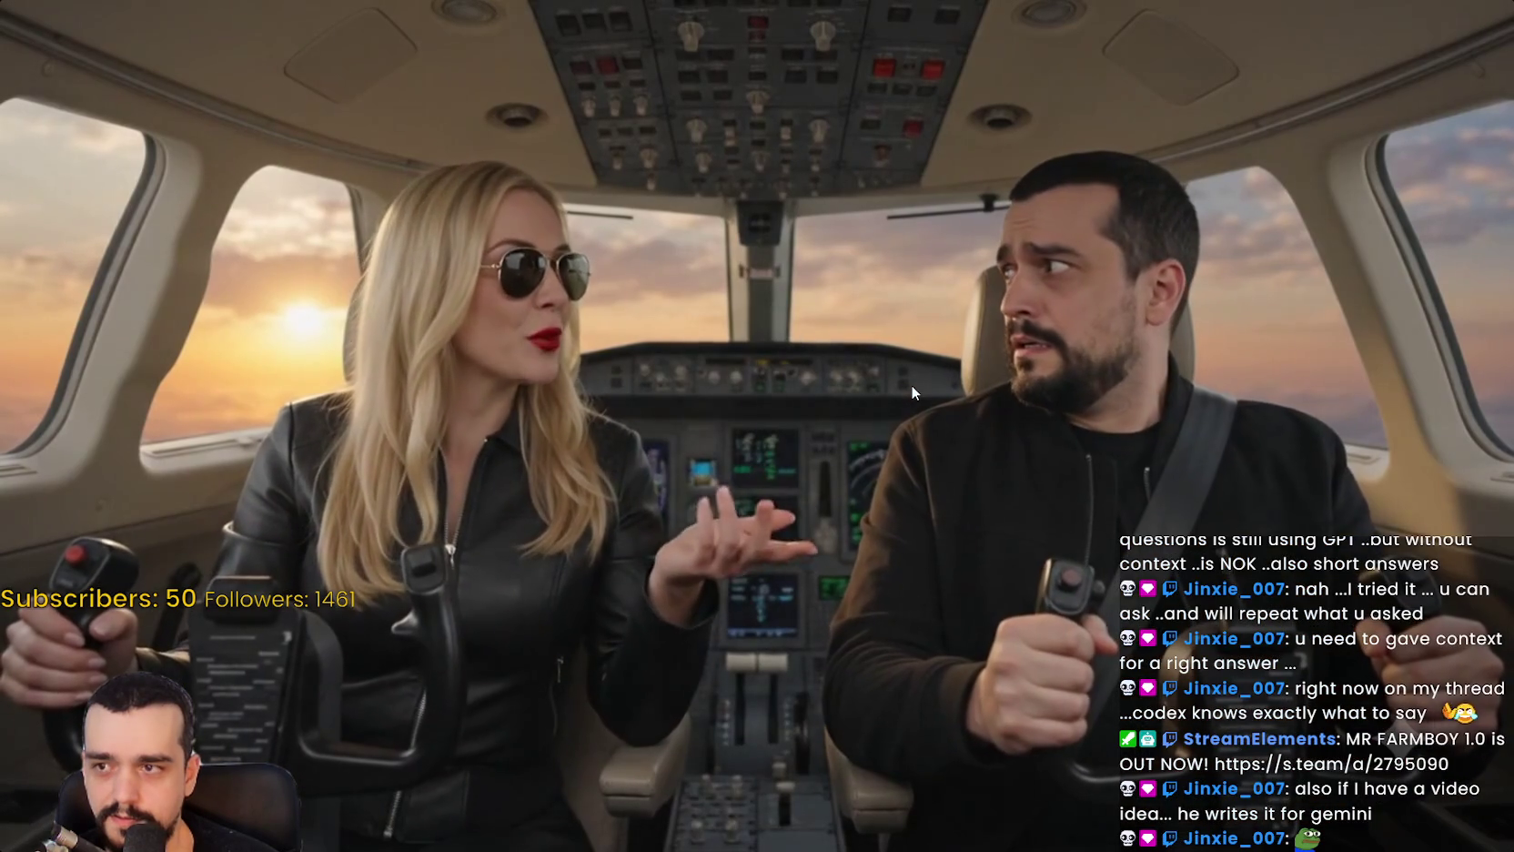
pyautogui.click(953, 348)
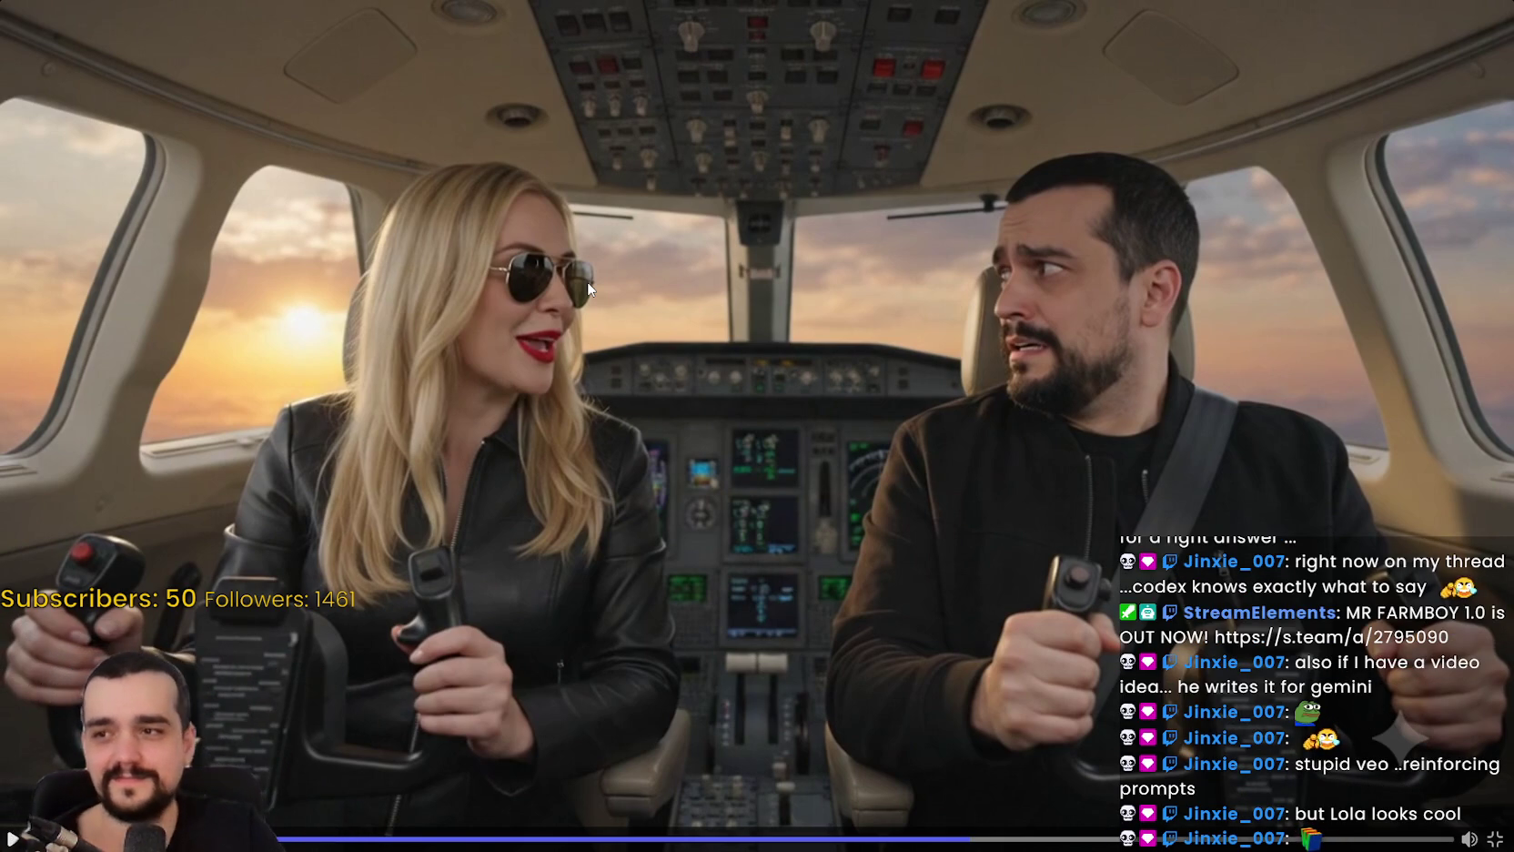
pyautogui.press('space')
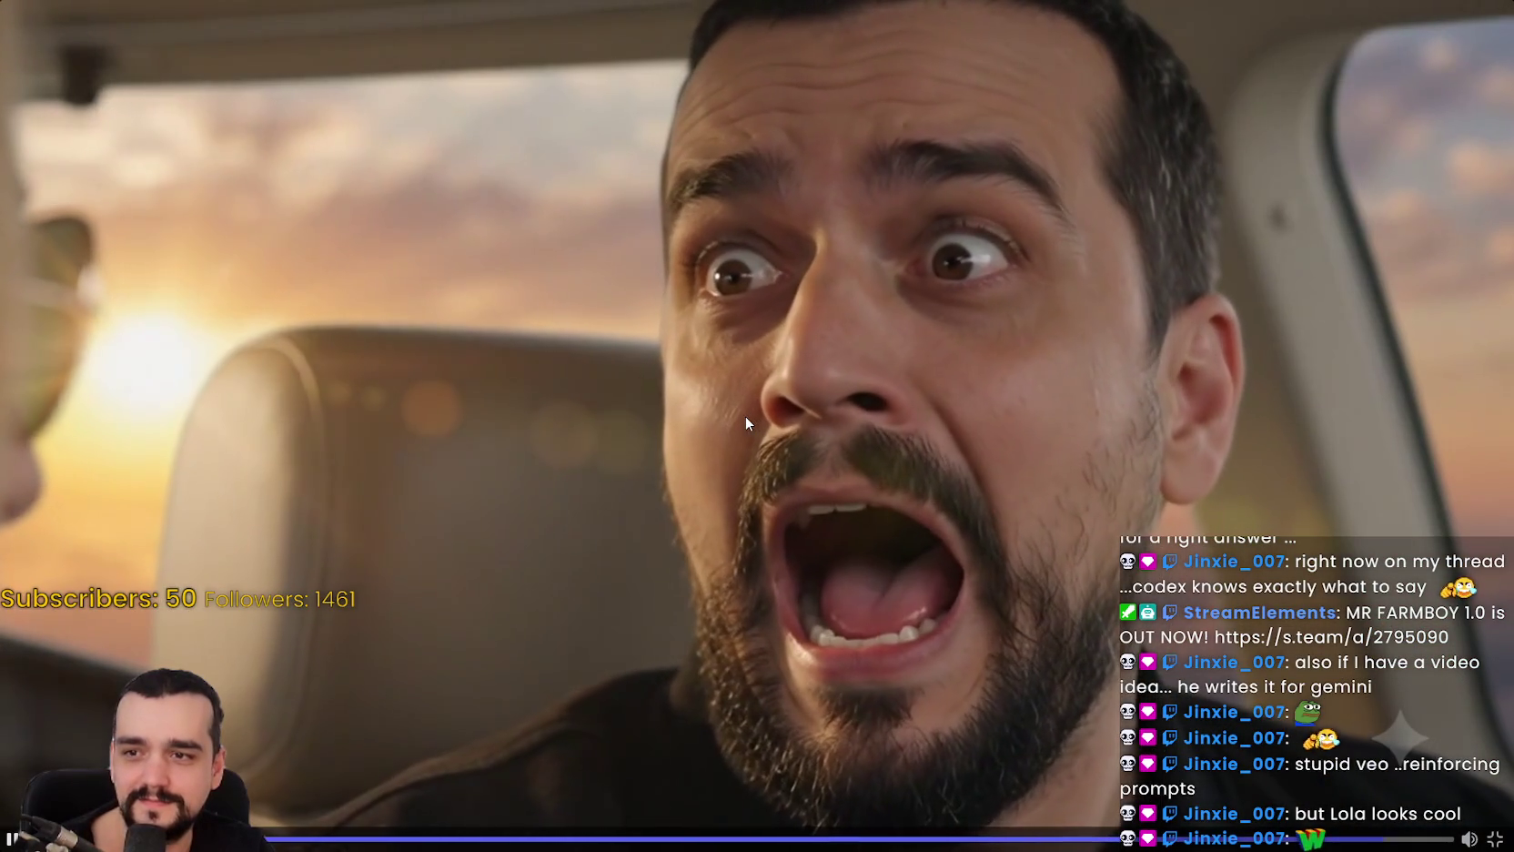
pyautogui.press('space')
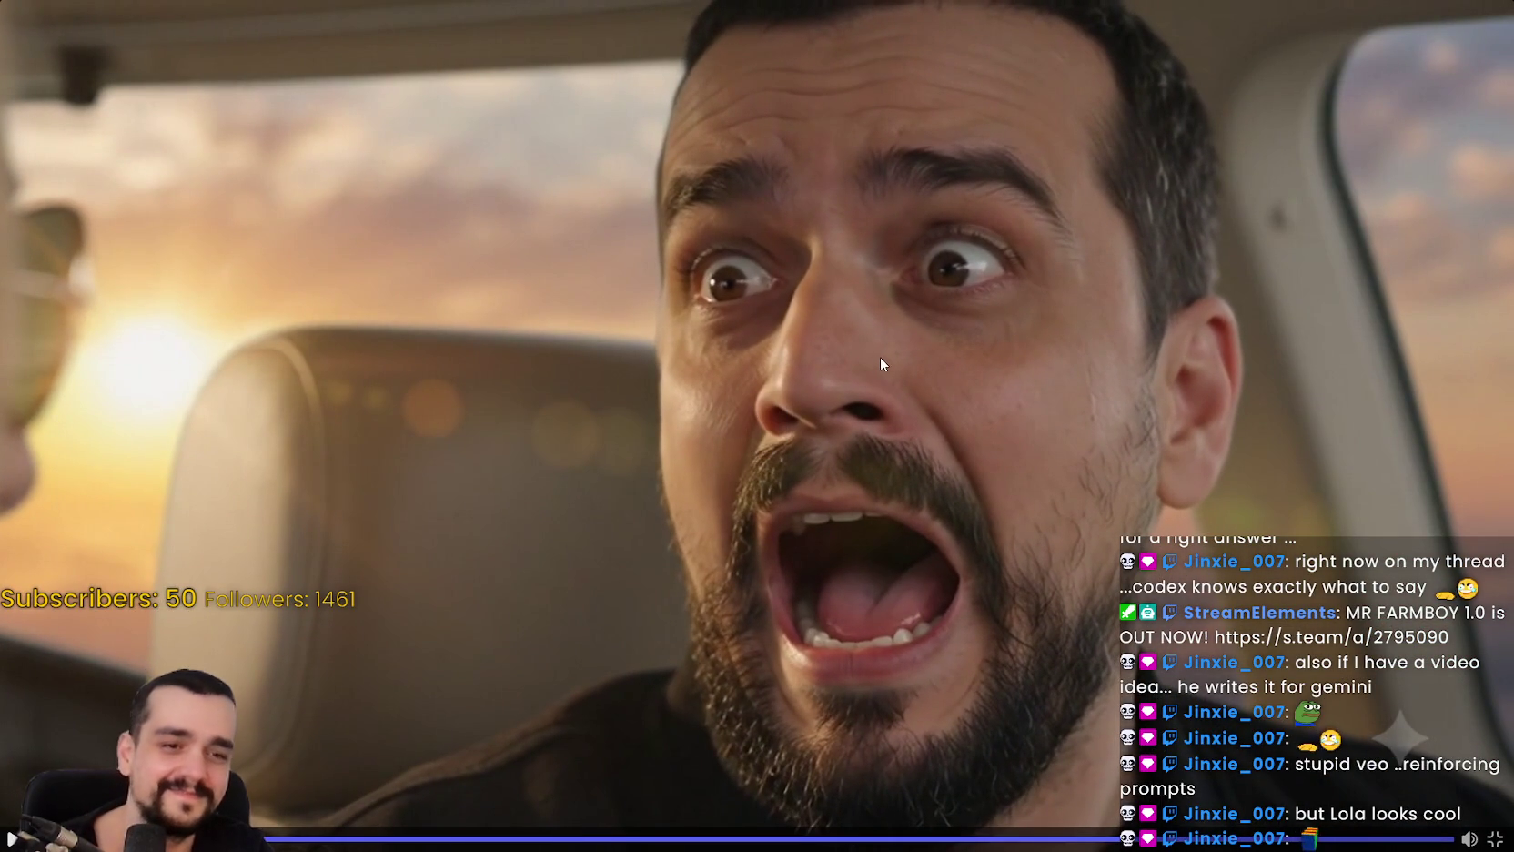
pyautogui.click(1493, 838)
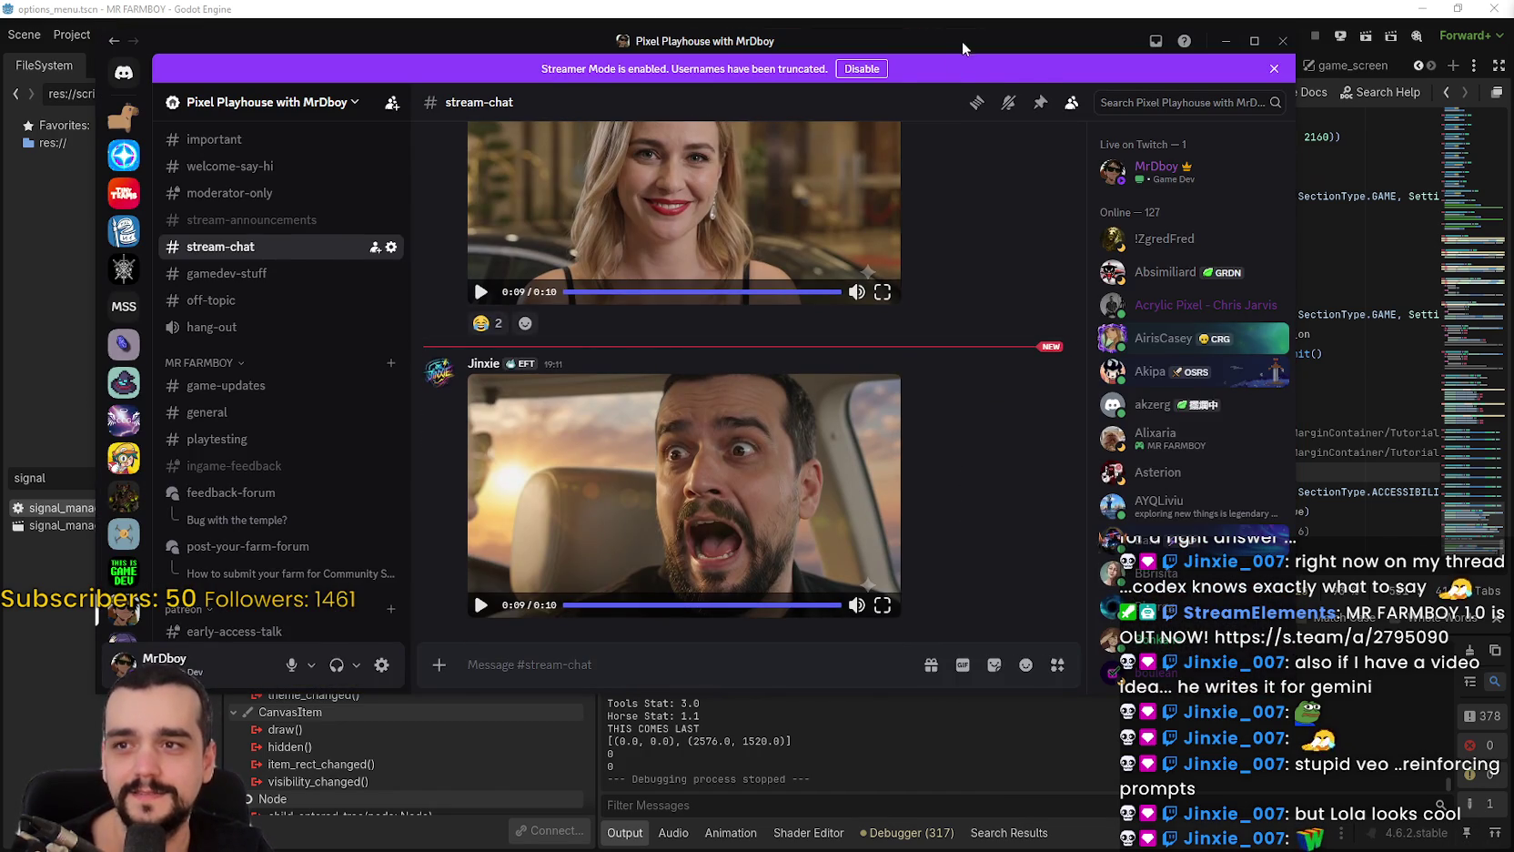
pyautogui.click(1226, 40)
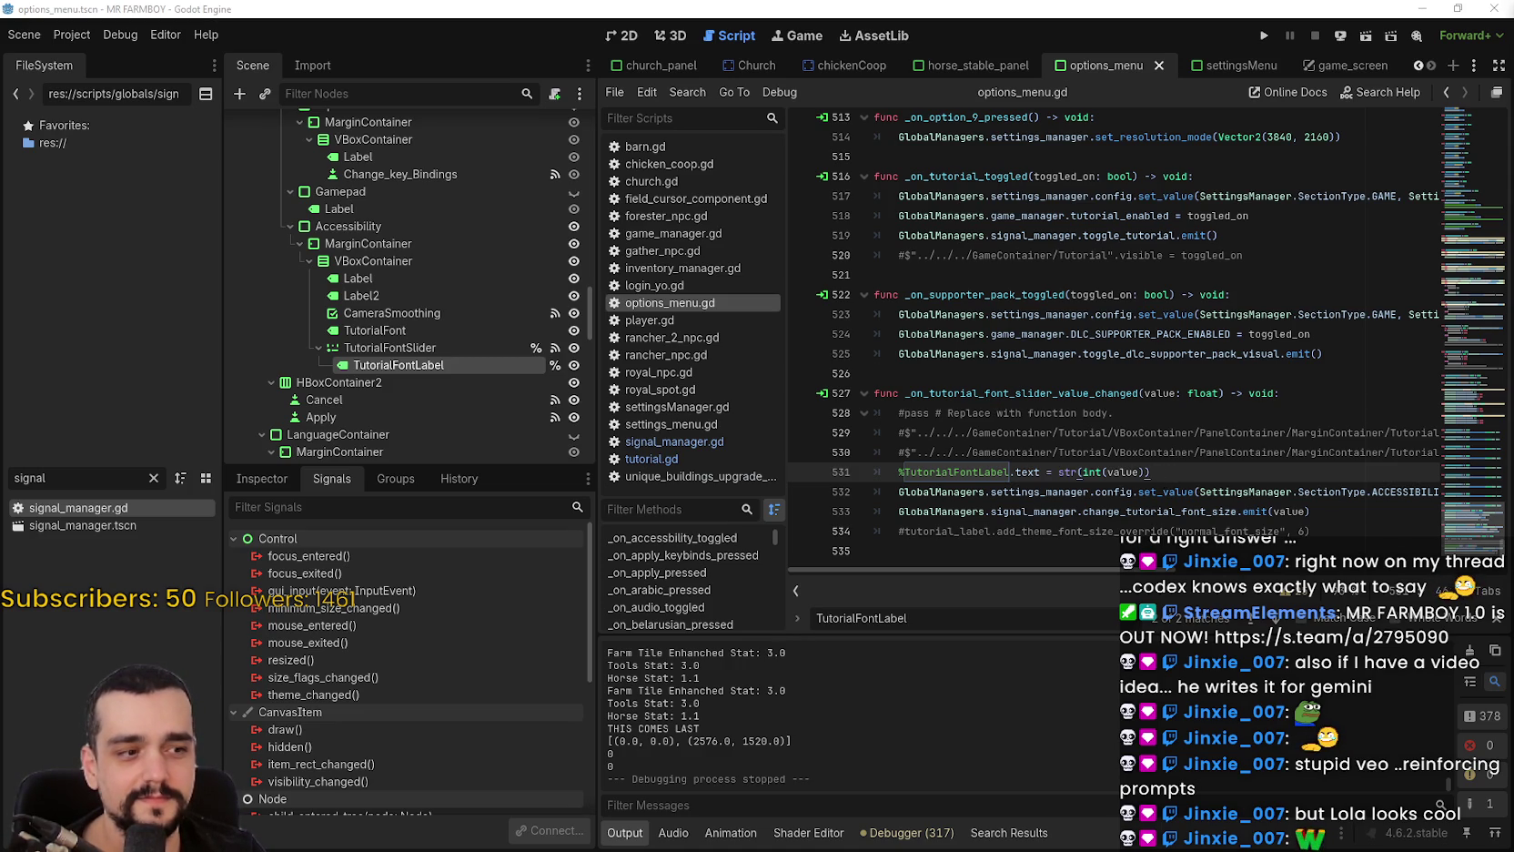
# In Steam, go to the MR FARMBOY community hub and preview the Achievements after update discussion.
pyautogui.hotkey('alt', 'Tab')
pyautogui.click(83, 37)
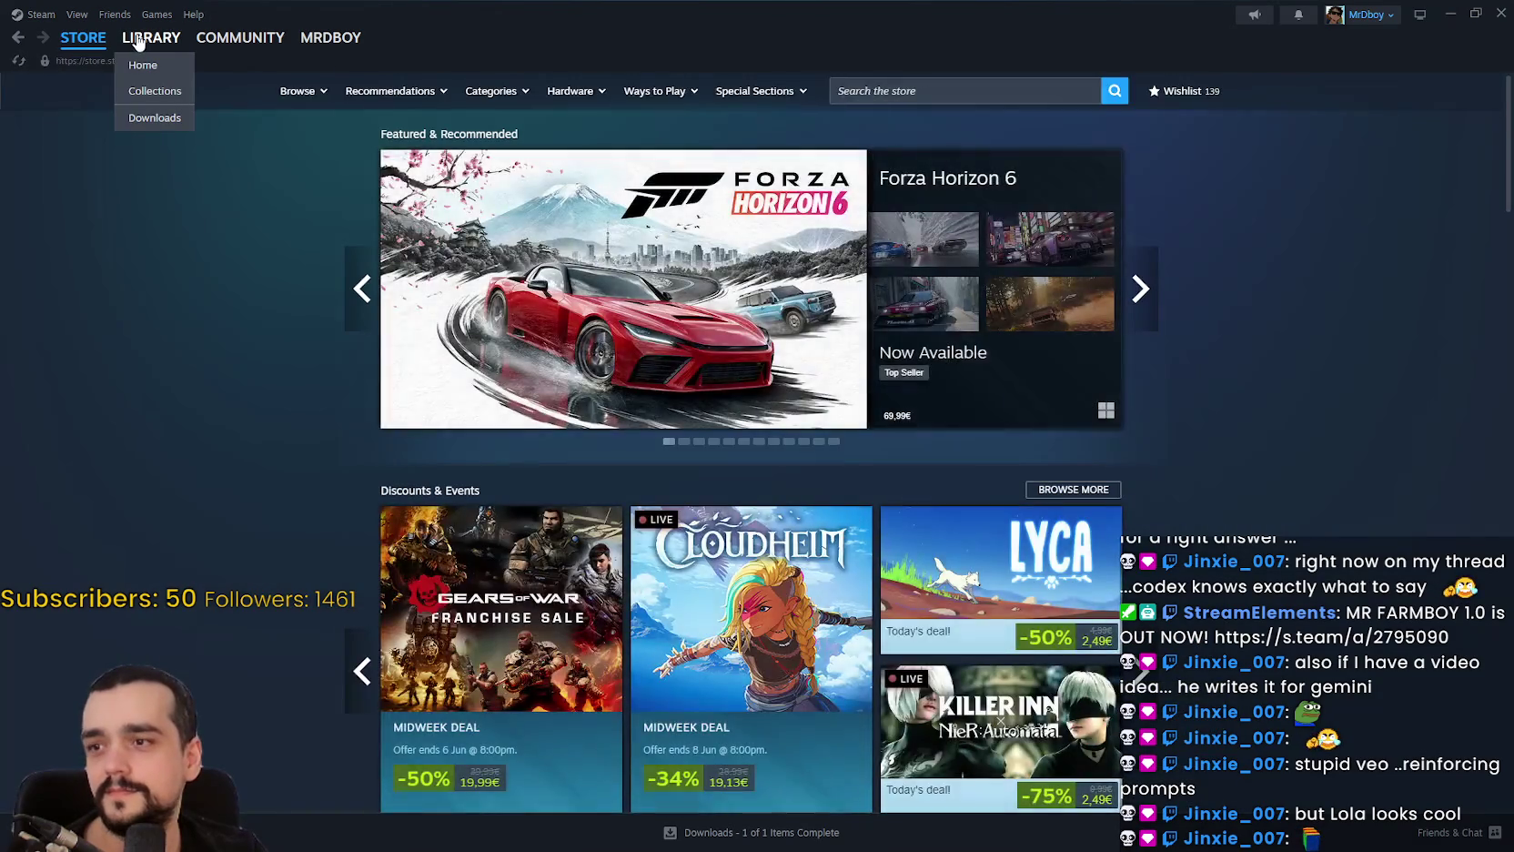
pyautogui.click(137, 40)
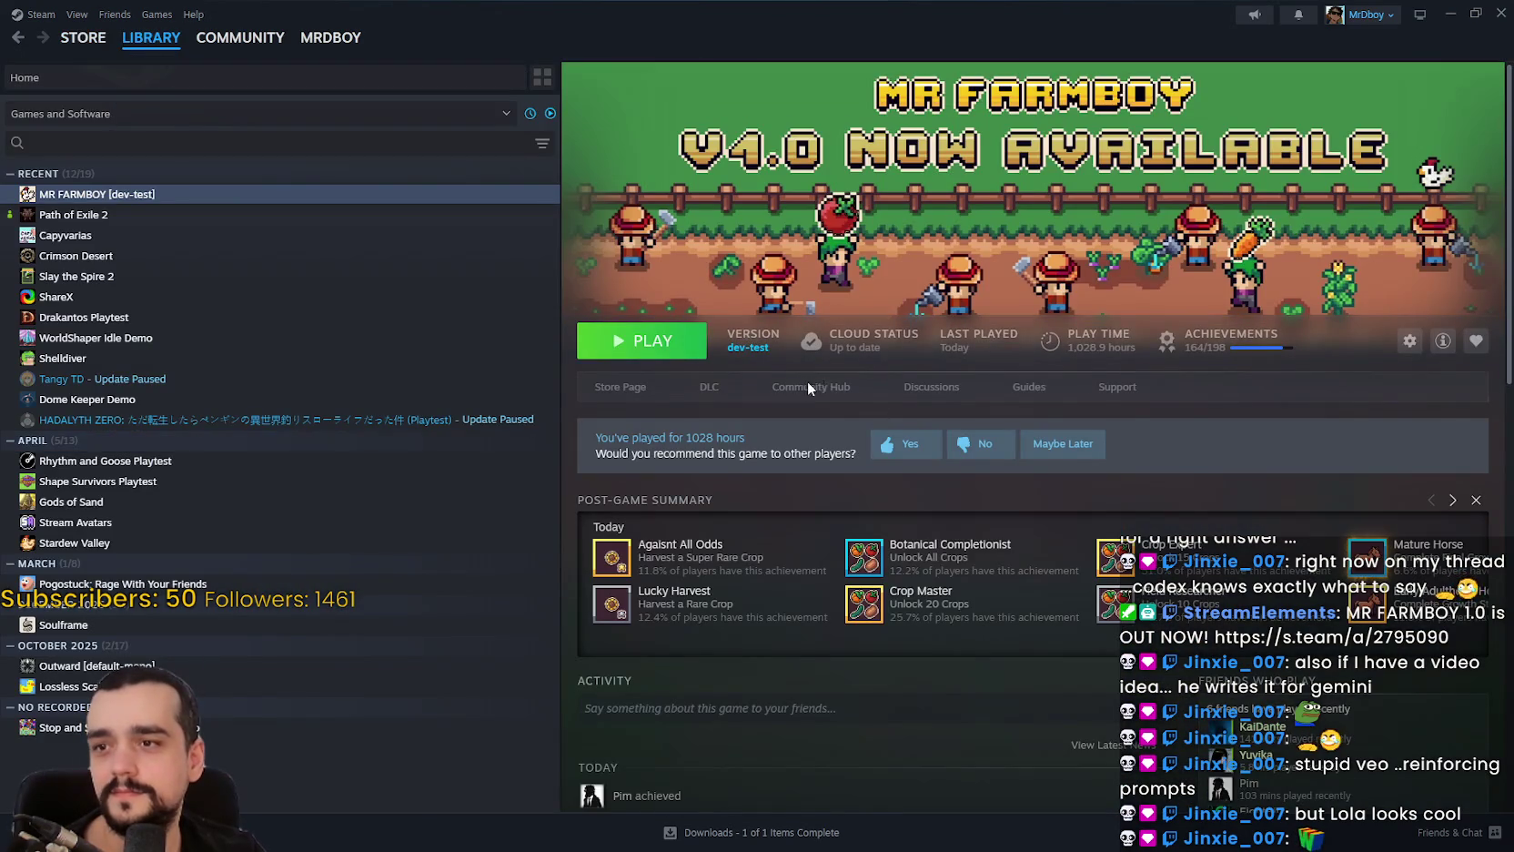
pyautogui.click(809, 384)
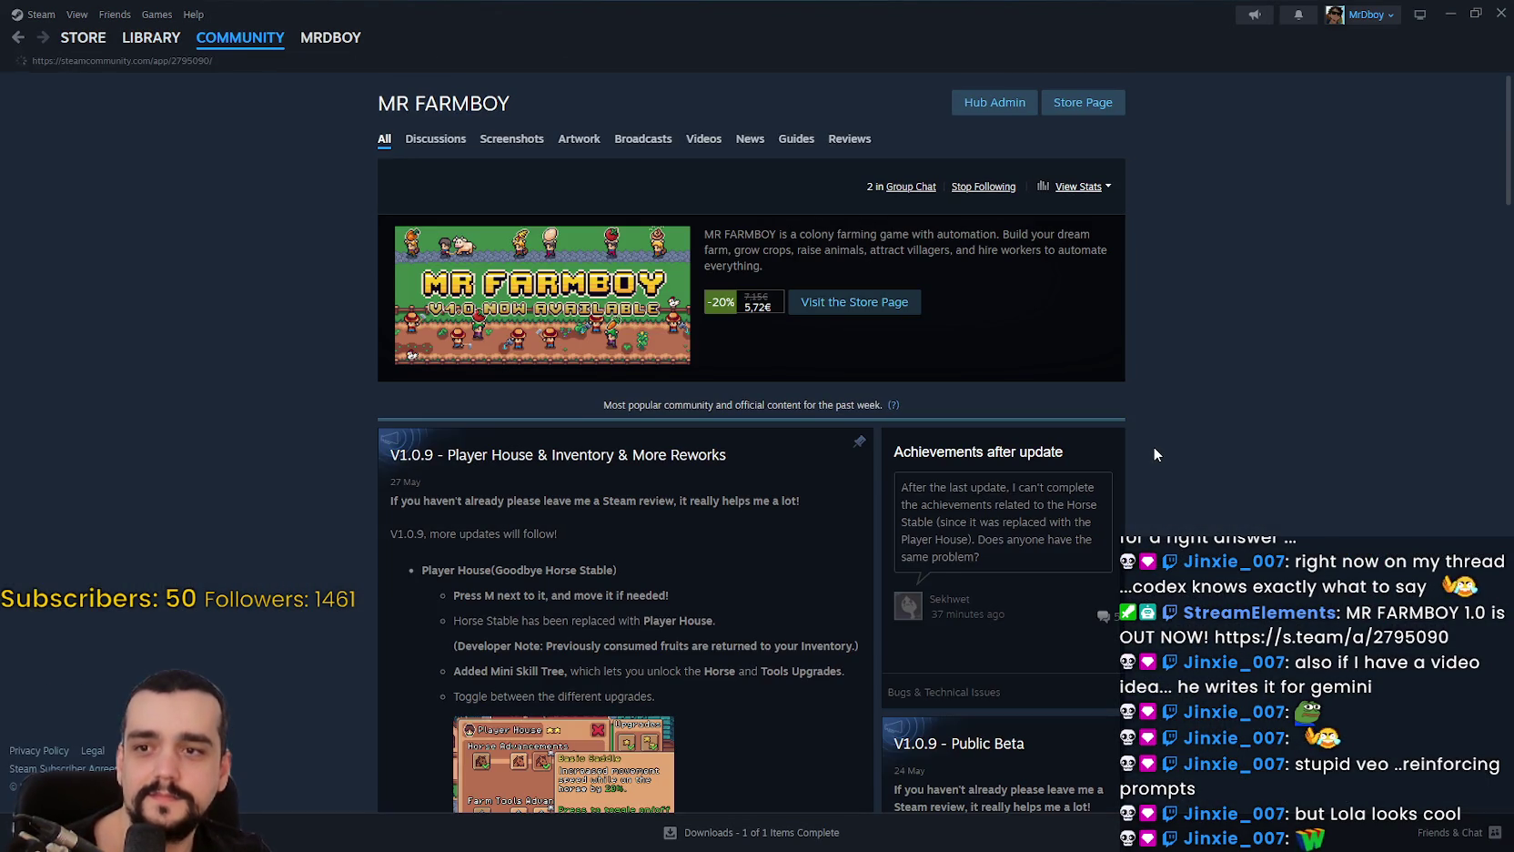
pyautogui.scroll(-1, 1130, 434)
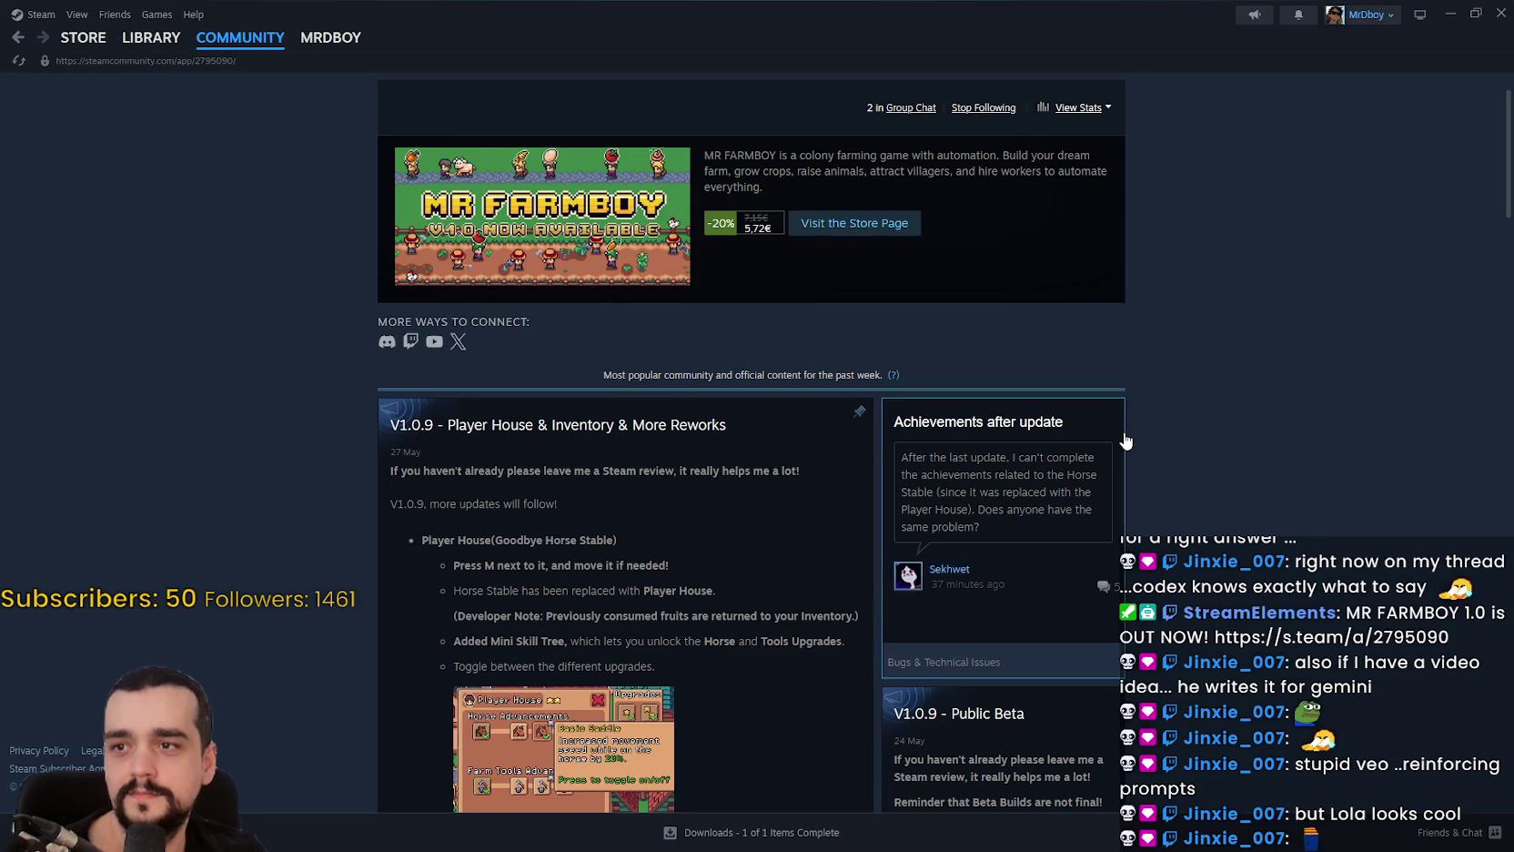
pyautogui.scroll(-2, 1130, 435)
pyautogui.scroll(2, 1197, 397)
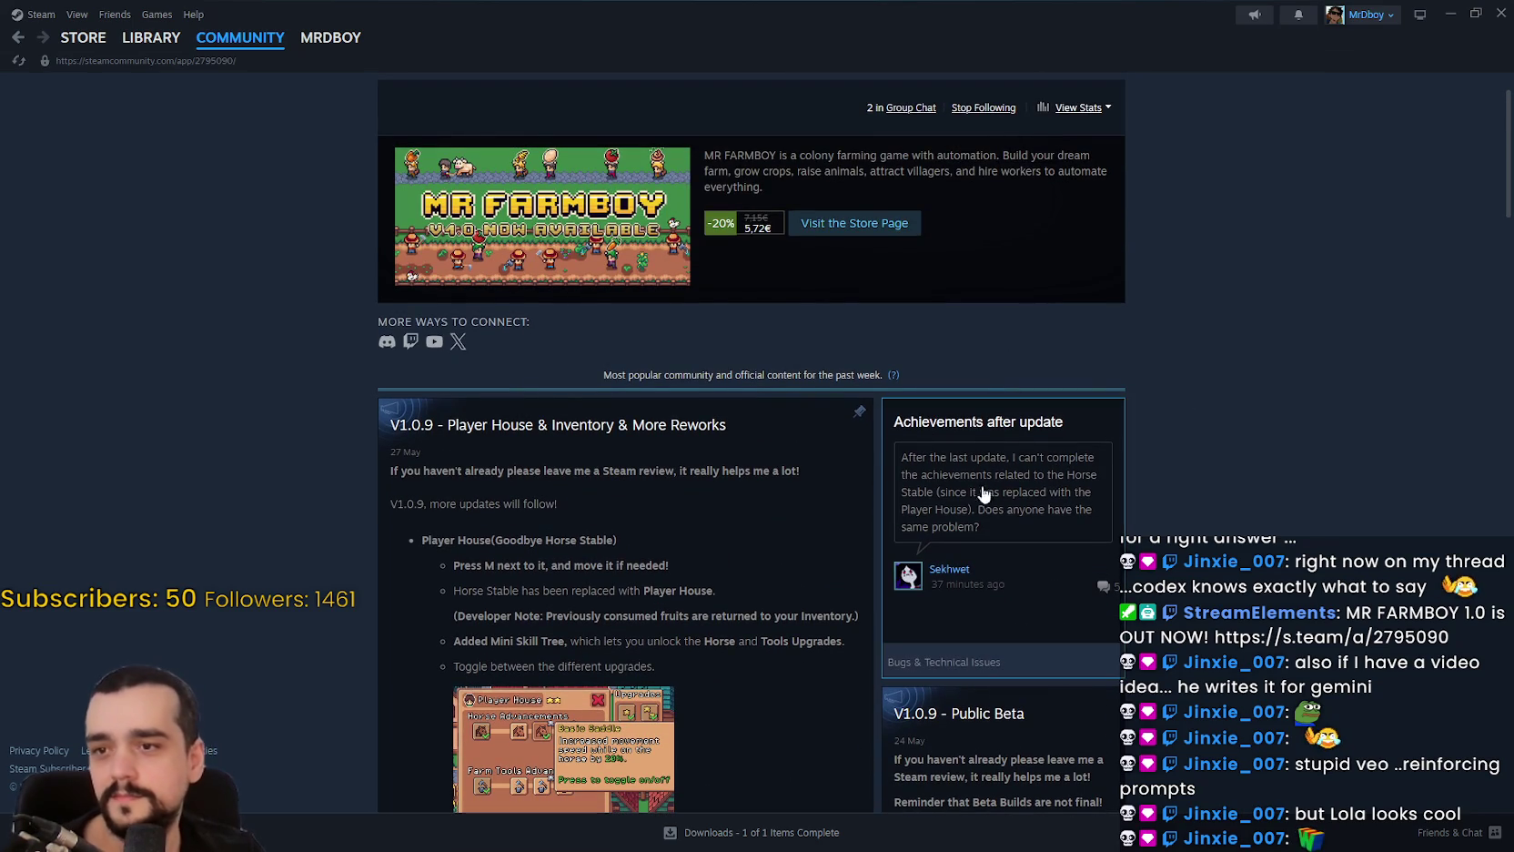
pyautogui.click(1057, 502)
pyautogui.scroll(-5, 1081, 571)
pyautogui.click(1303, 541)
# Open the discussions list's Bugs & Technical Issues topics and the 'Minners and Foresters ask for wheat' thread.
pyautogui.click(435, 138)
pyautogui.click(1099, 109)
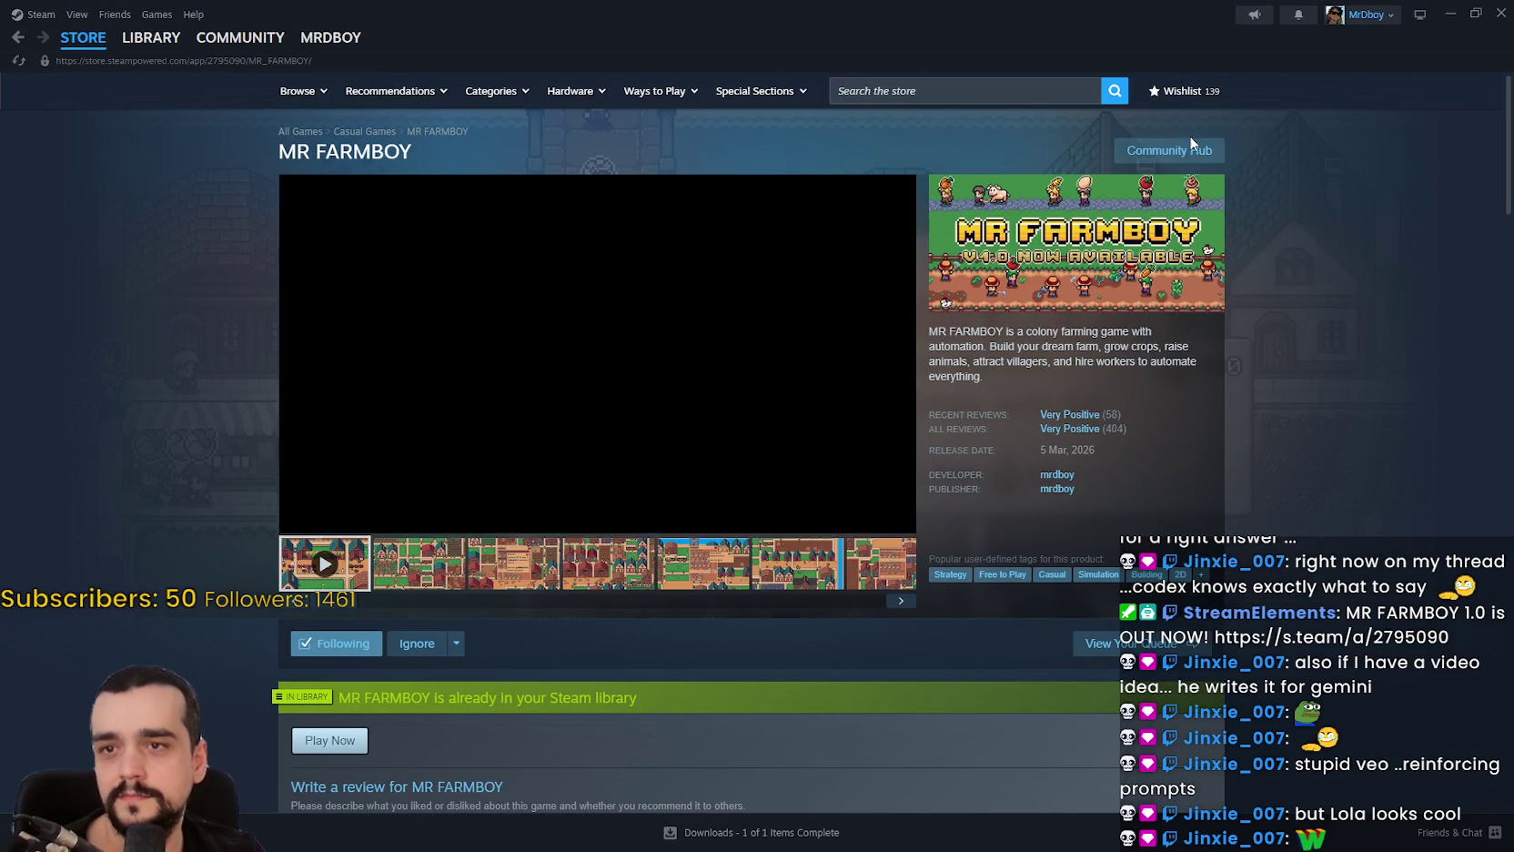
pyautogui.click(1183, 149)
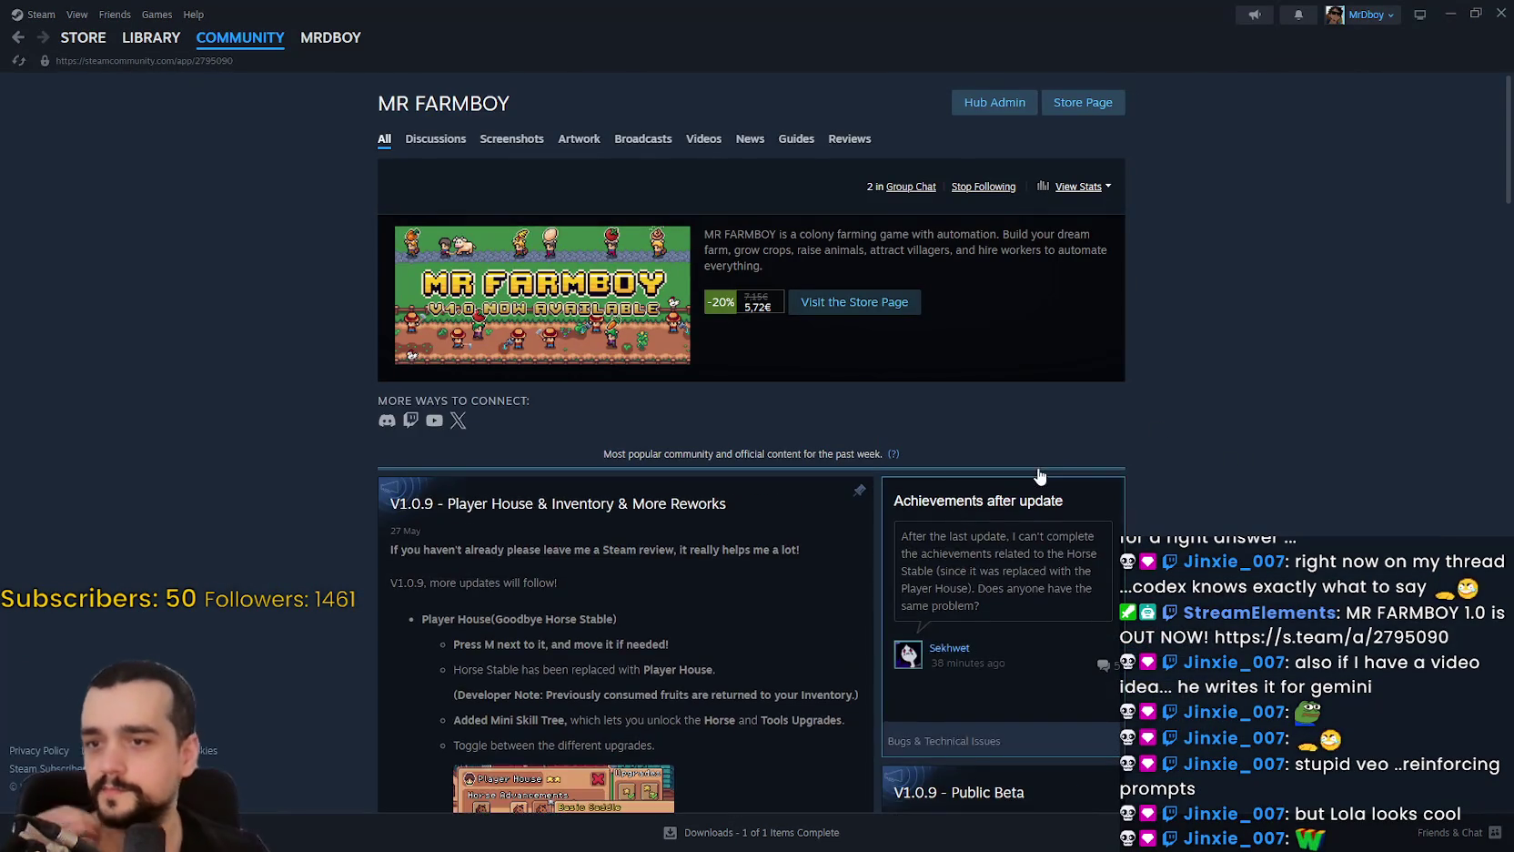
pyautogui.click(1001, 564)
pyautogui.click(1259, 455)
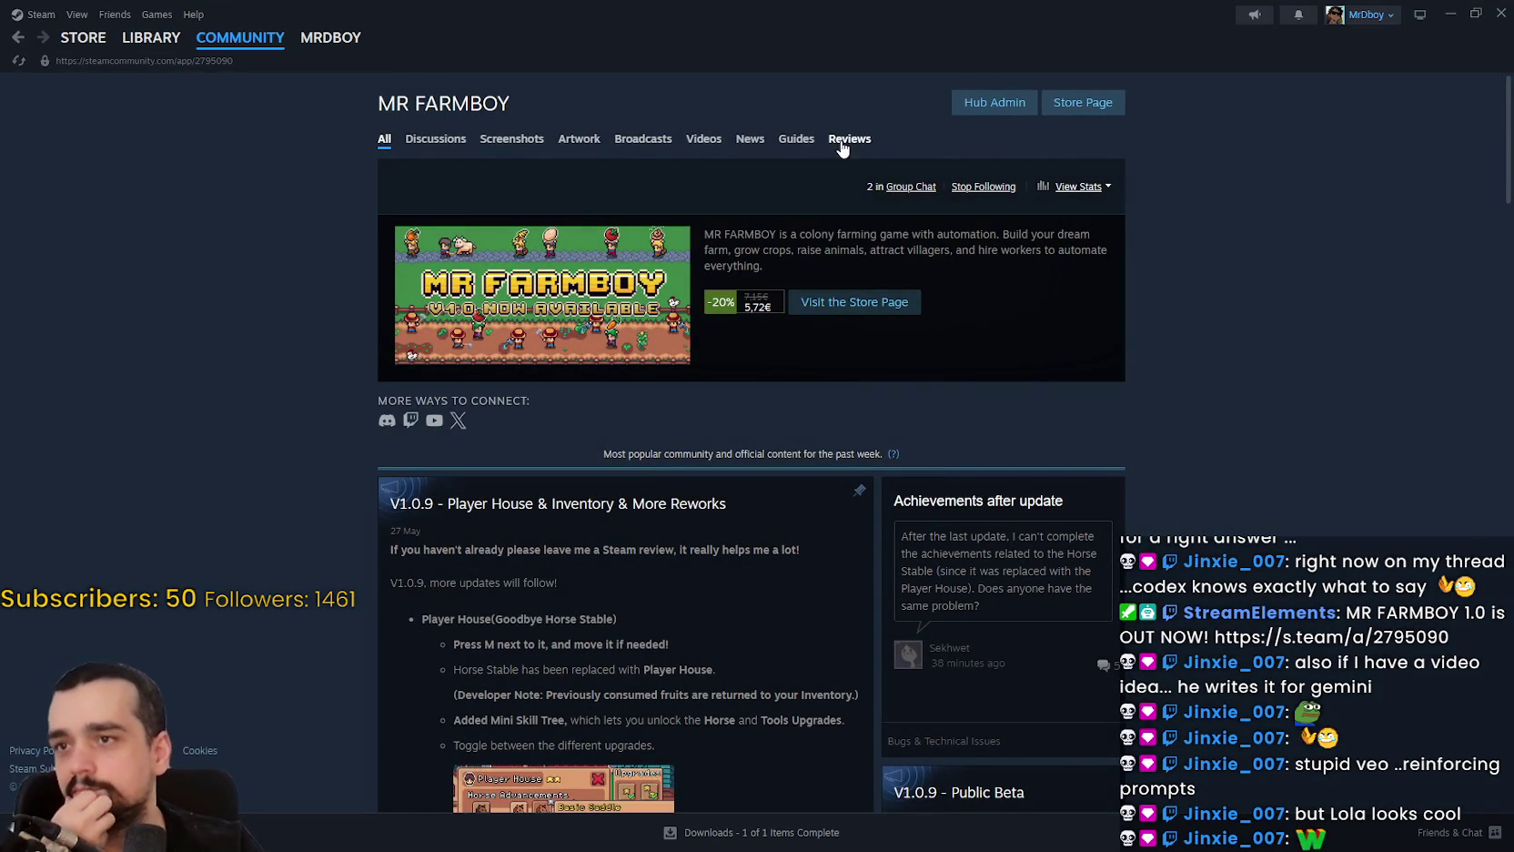
pyautogui.click(437, 140)
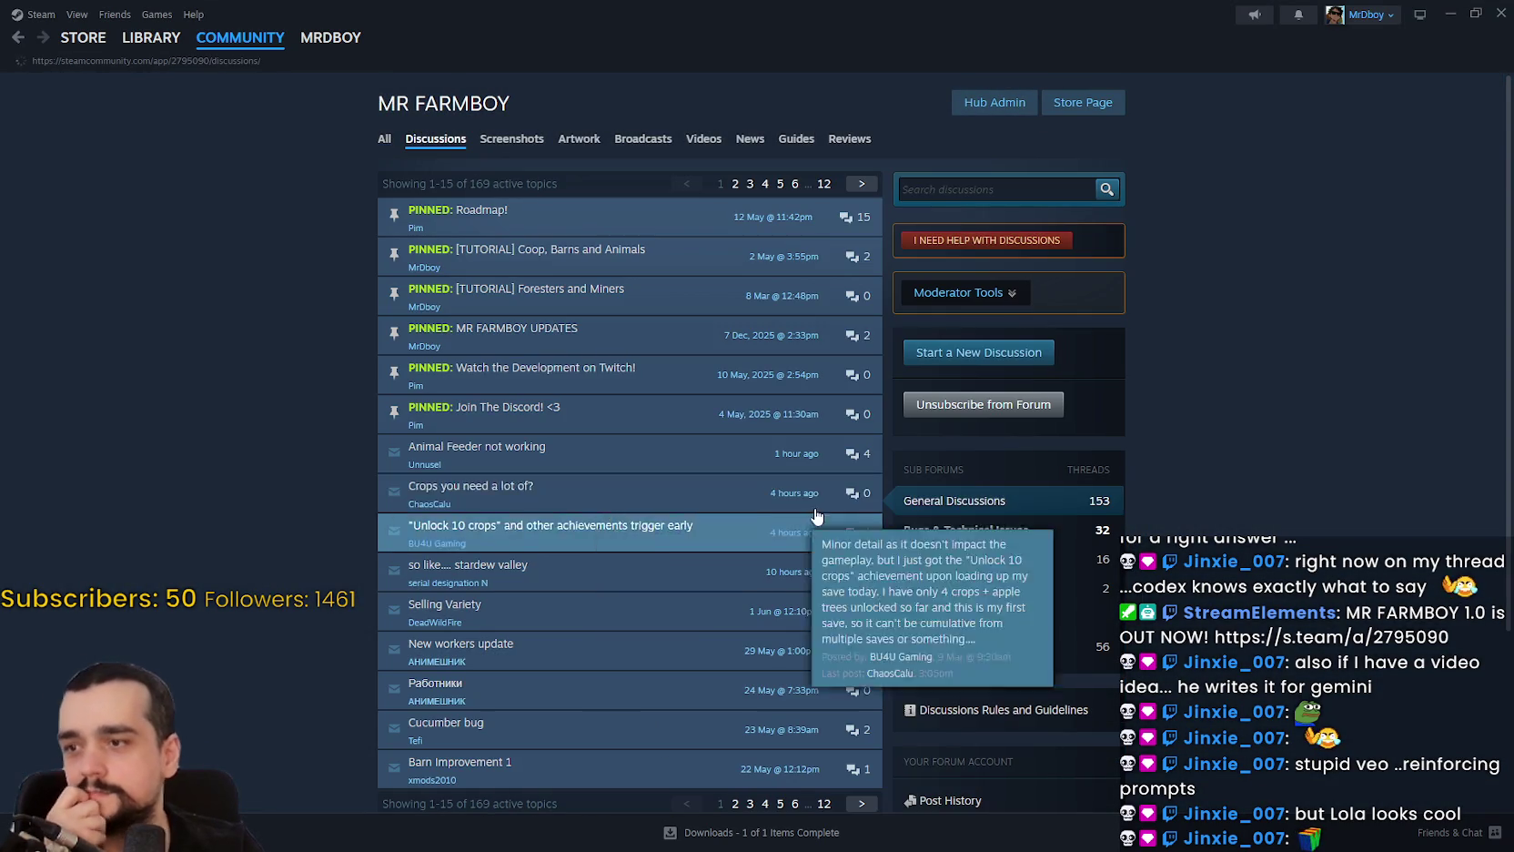
pyautogui.click(987, 532)
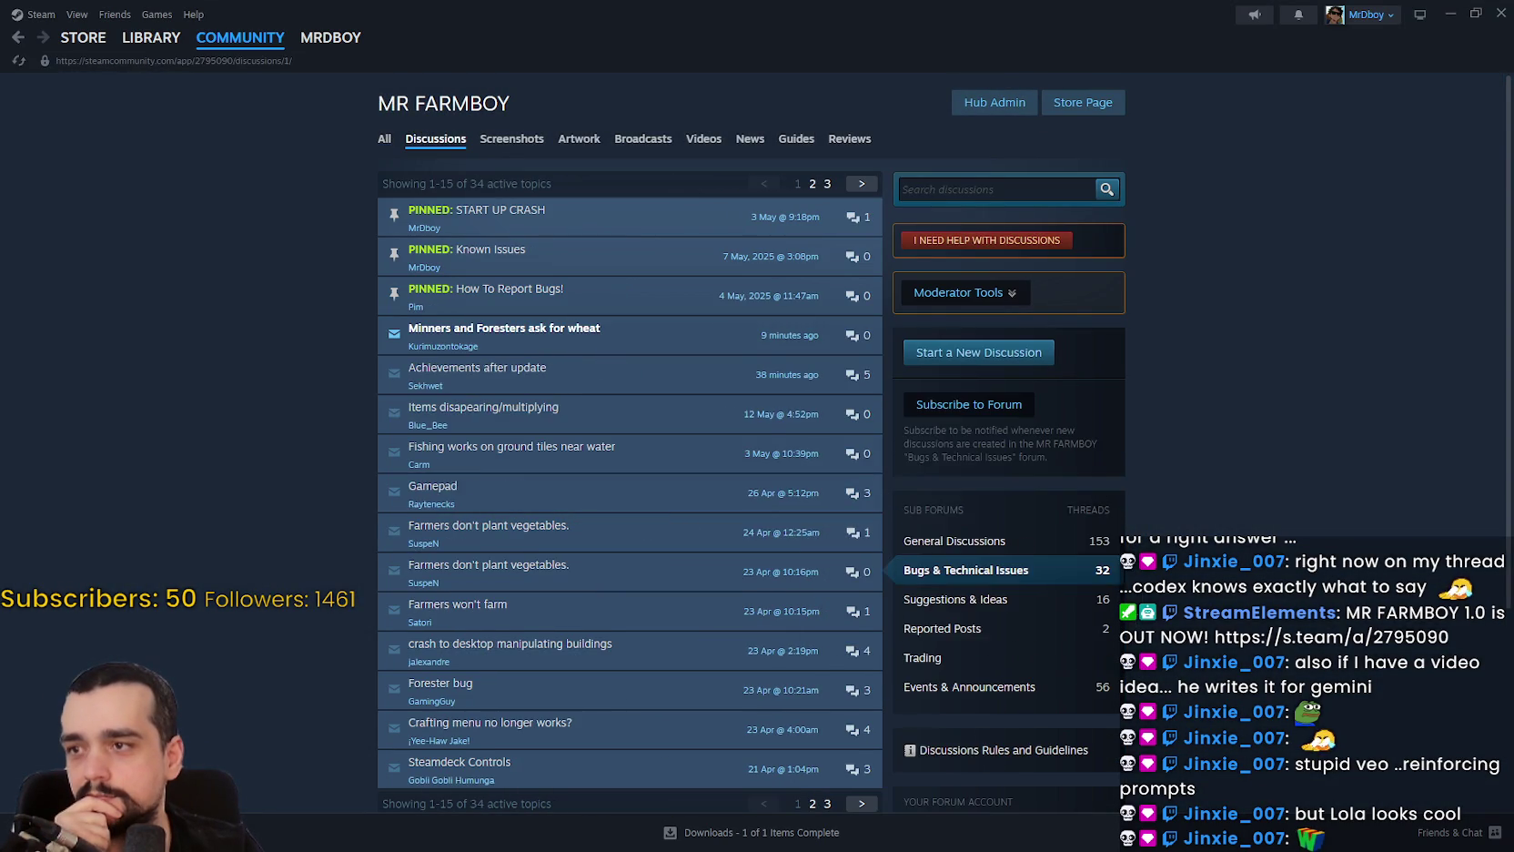
pyautogui.click(696, 347)
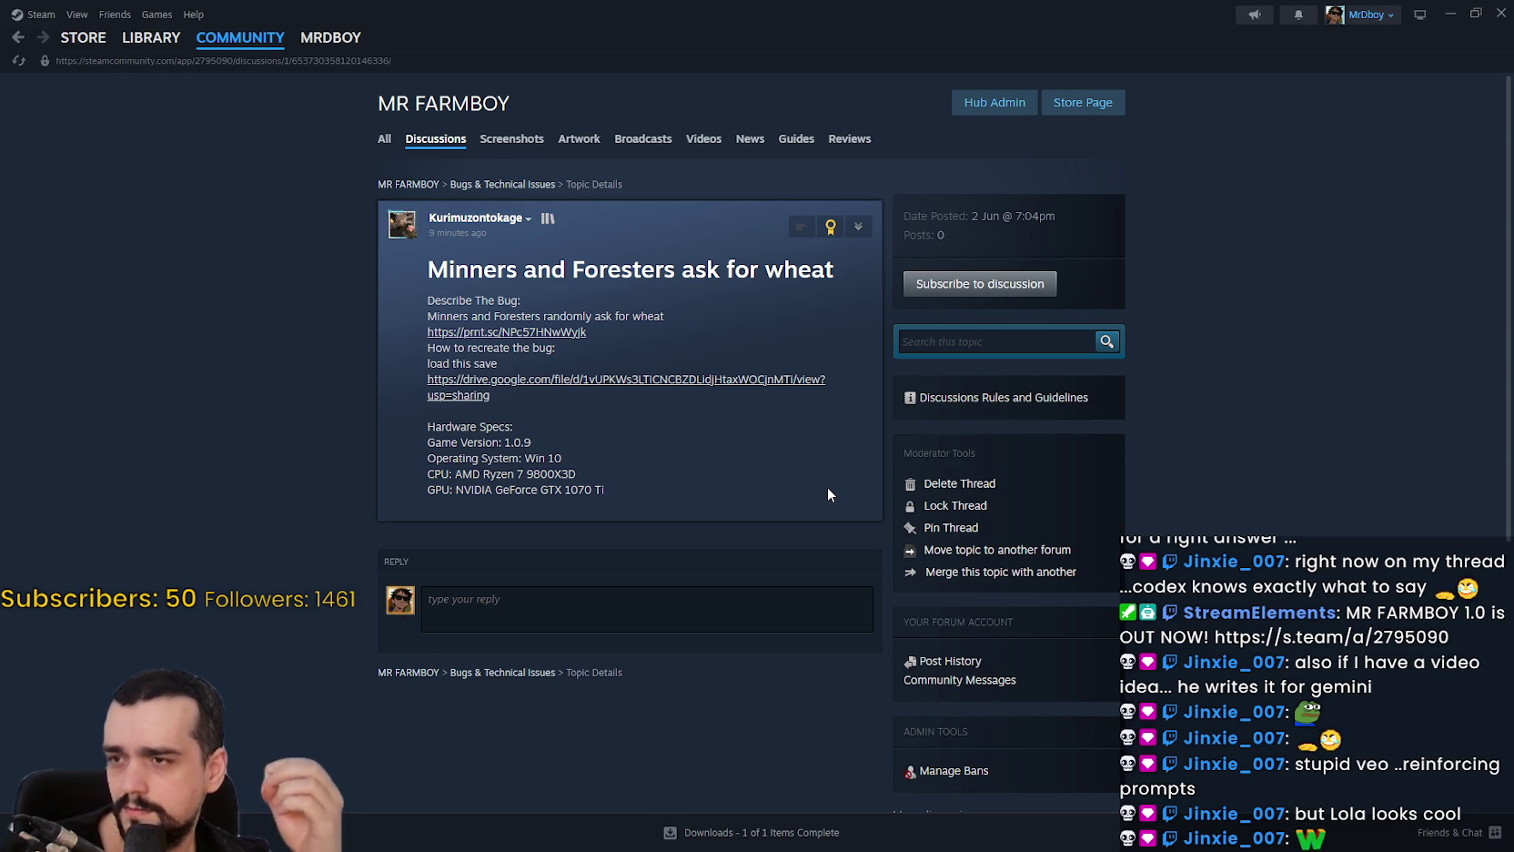
# Check the wheat thread author's profile and previous names, then return to the thread.
pyautogui.click(491, 219)
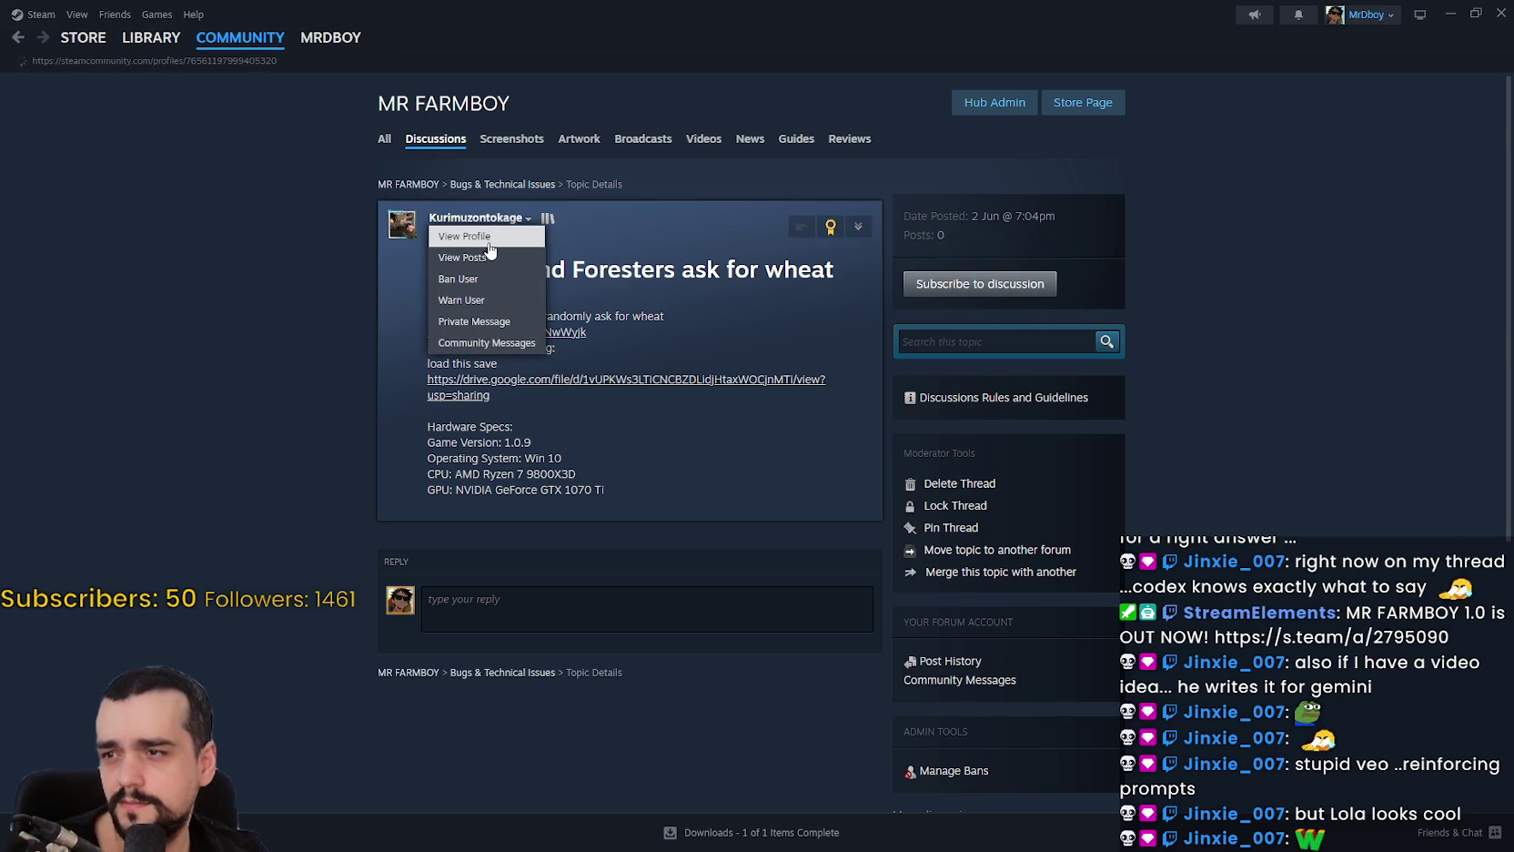
pyautogui.click(464, 237)
pyautogui.click(709, 121)
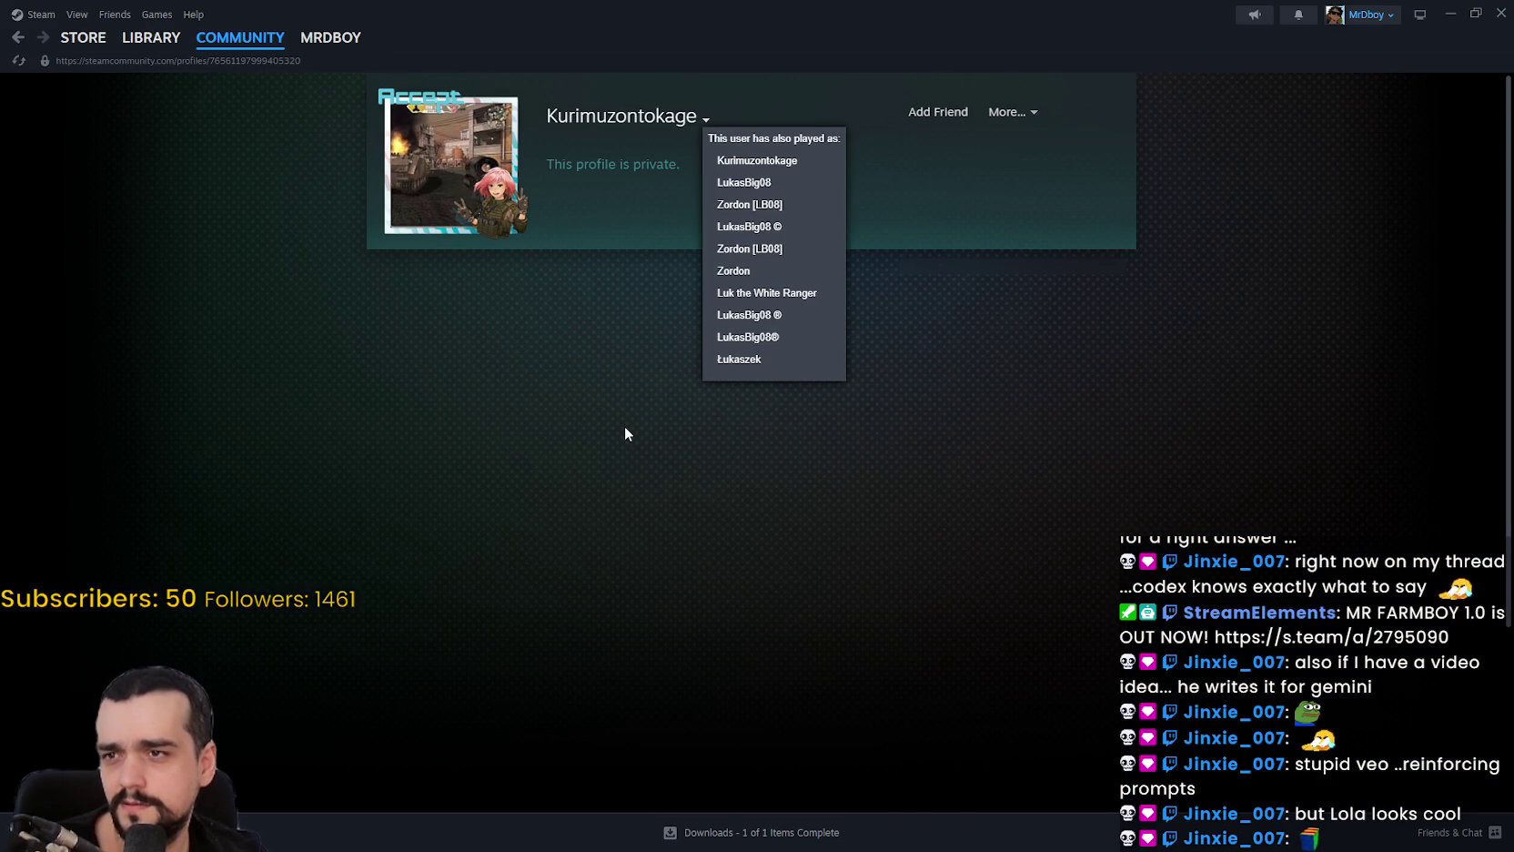
pyautogui.click(18, 37)
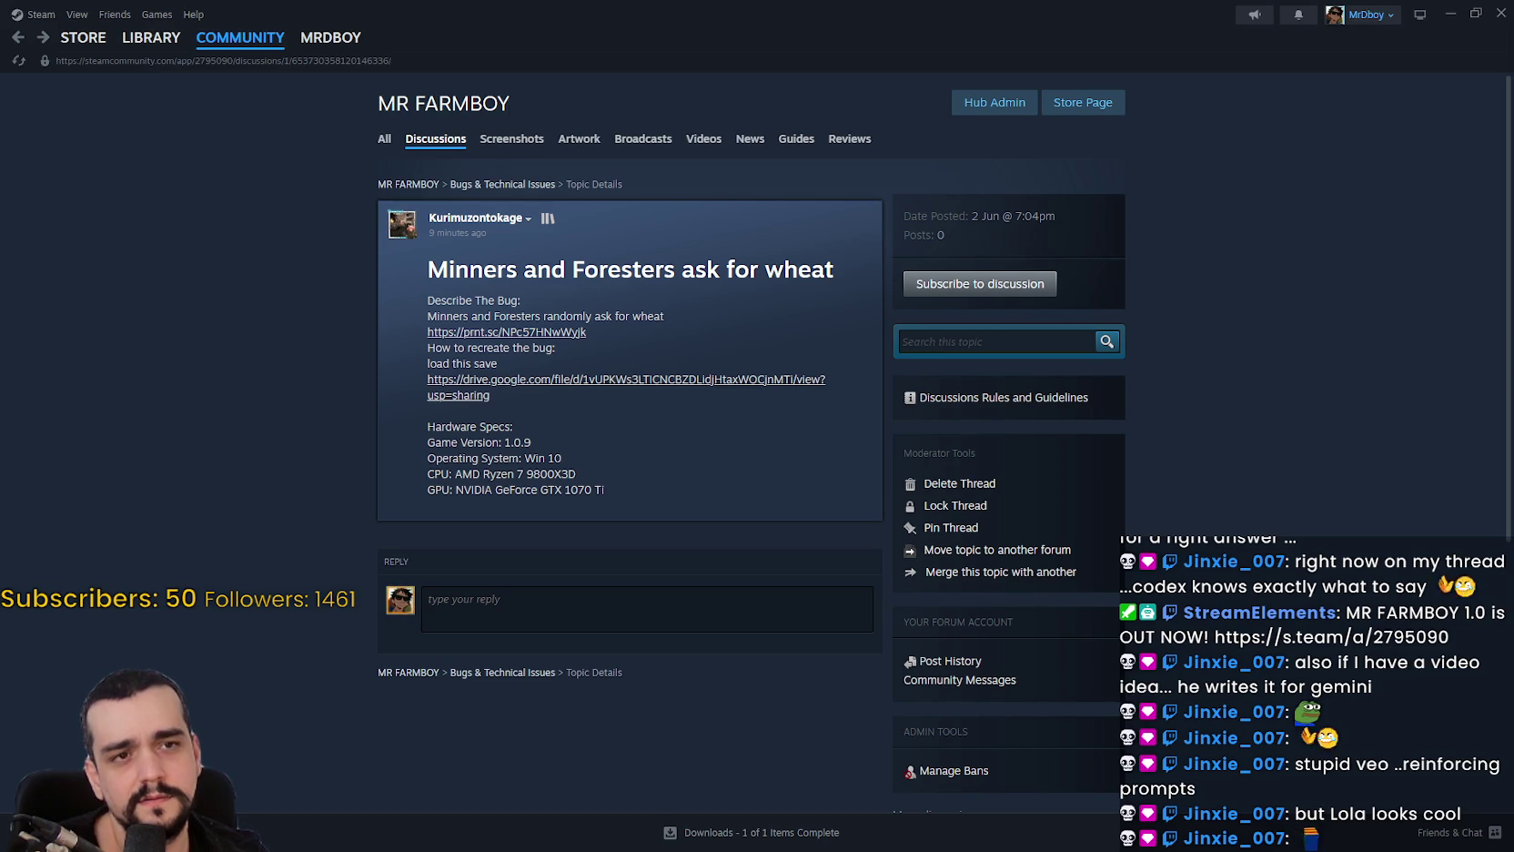
pyautogui.scroll(-2, 694, 366)
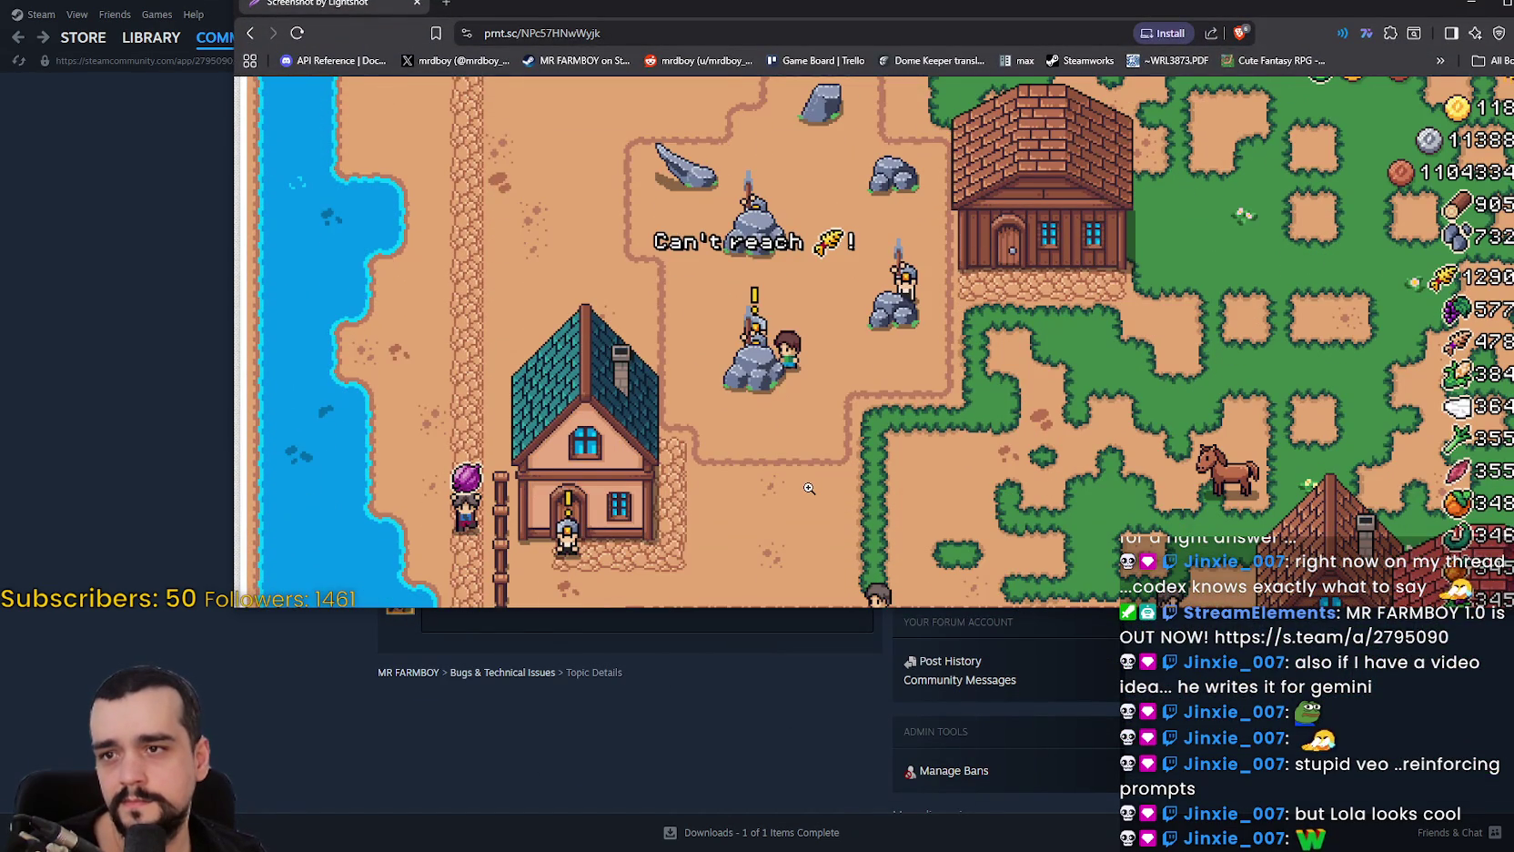
# Scroll through the Can't reach screenshot of the workers at the rocks.
pyautogui.scroll(-1, 809, 488)
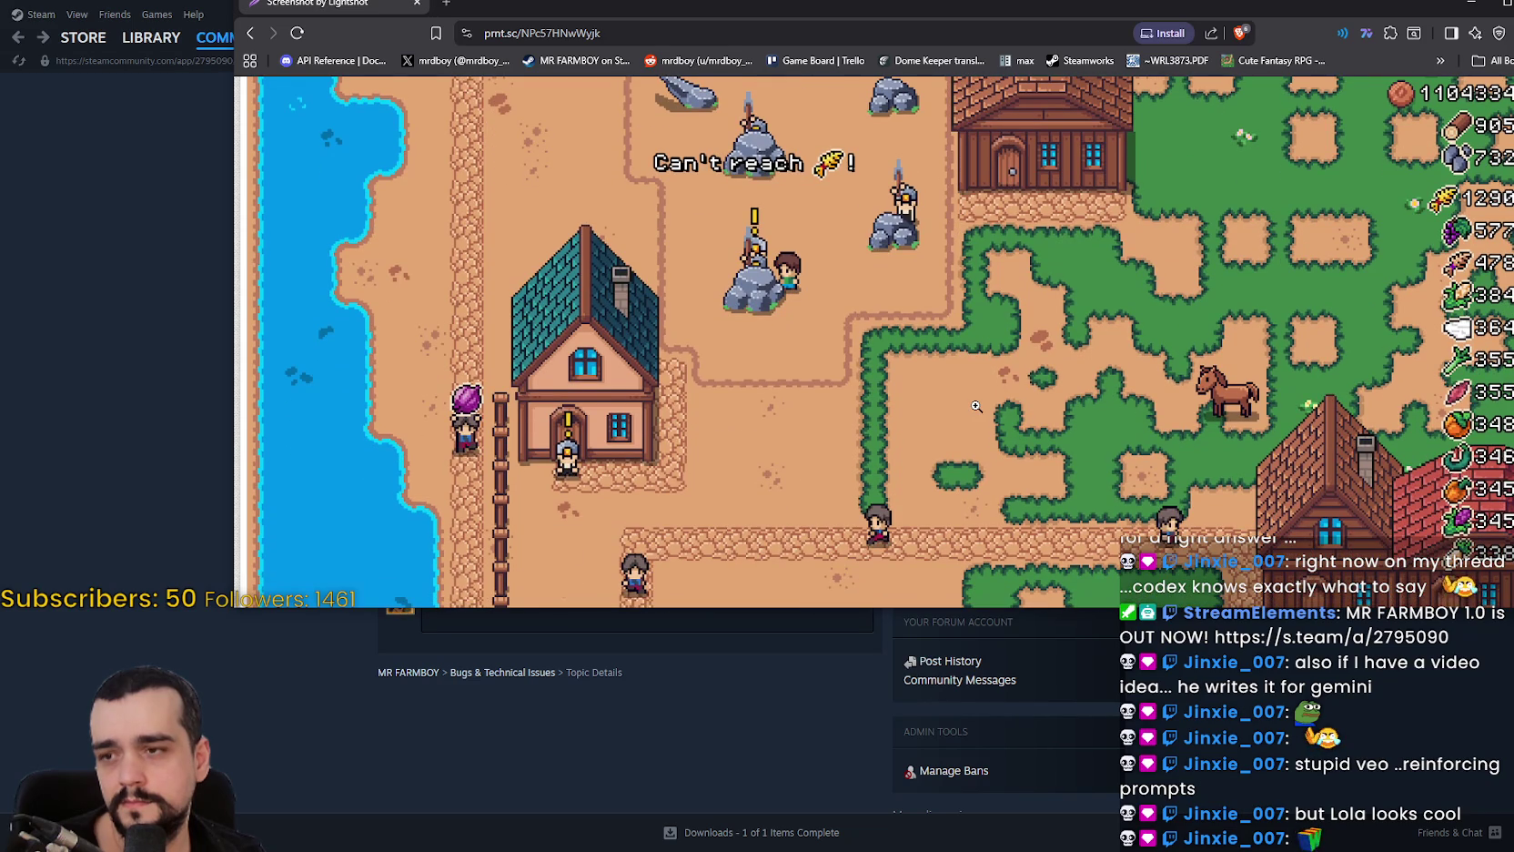
pyautogui.scroll(-2, 976, 406)
pyautogui.scroll(4, 824, 397)
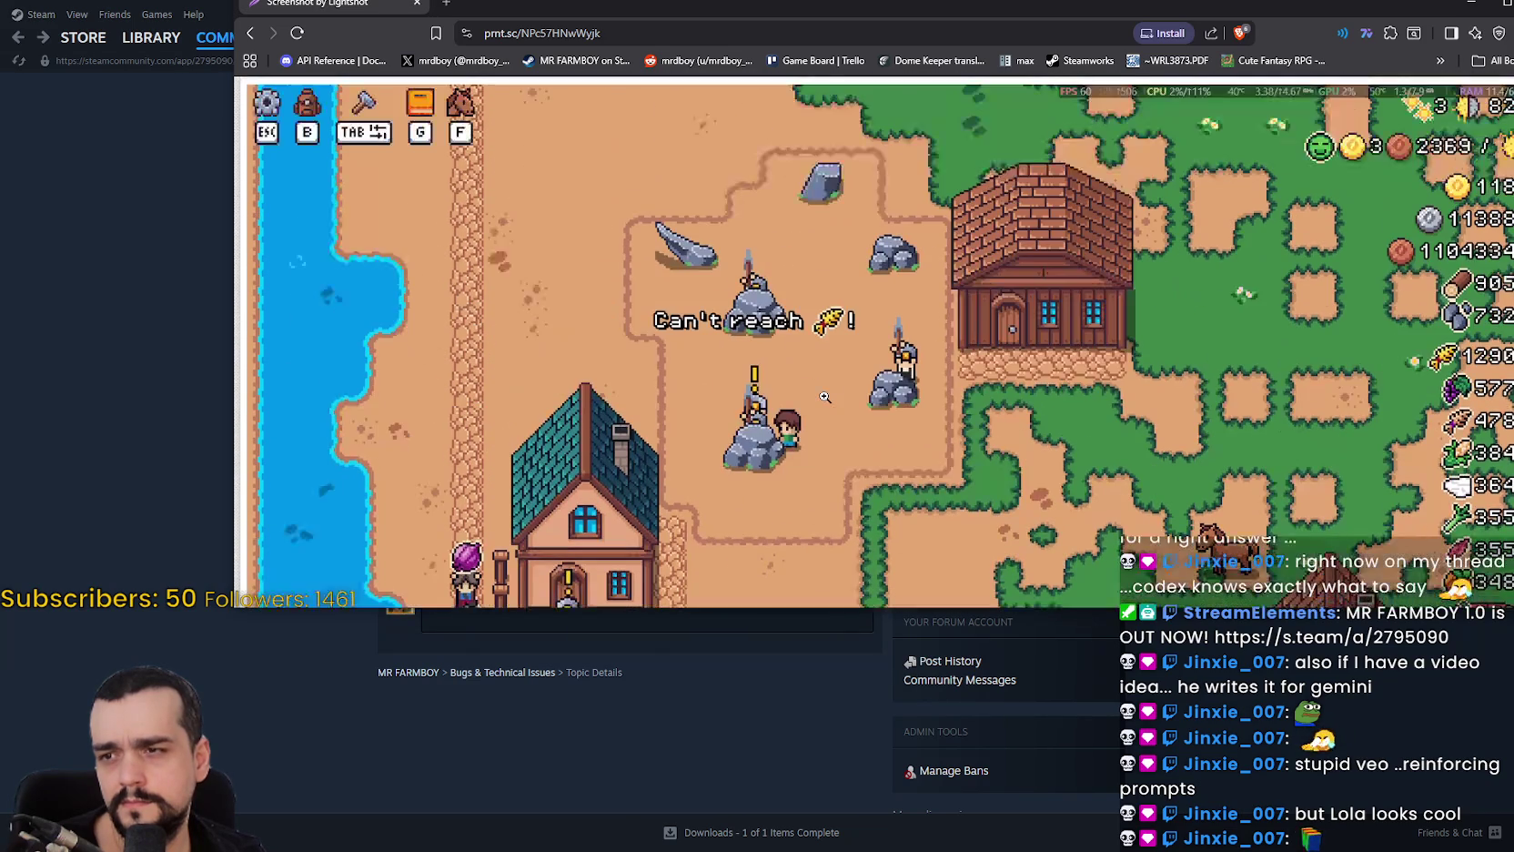
pyautogui.scroll(1, 827, 398)
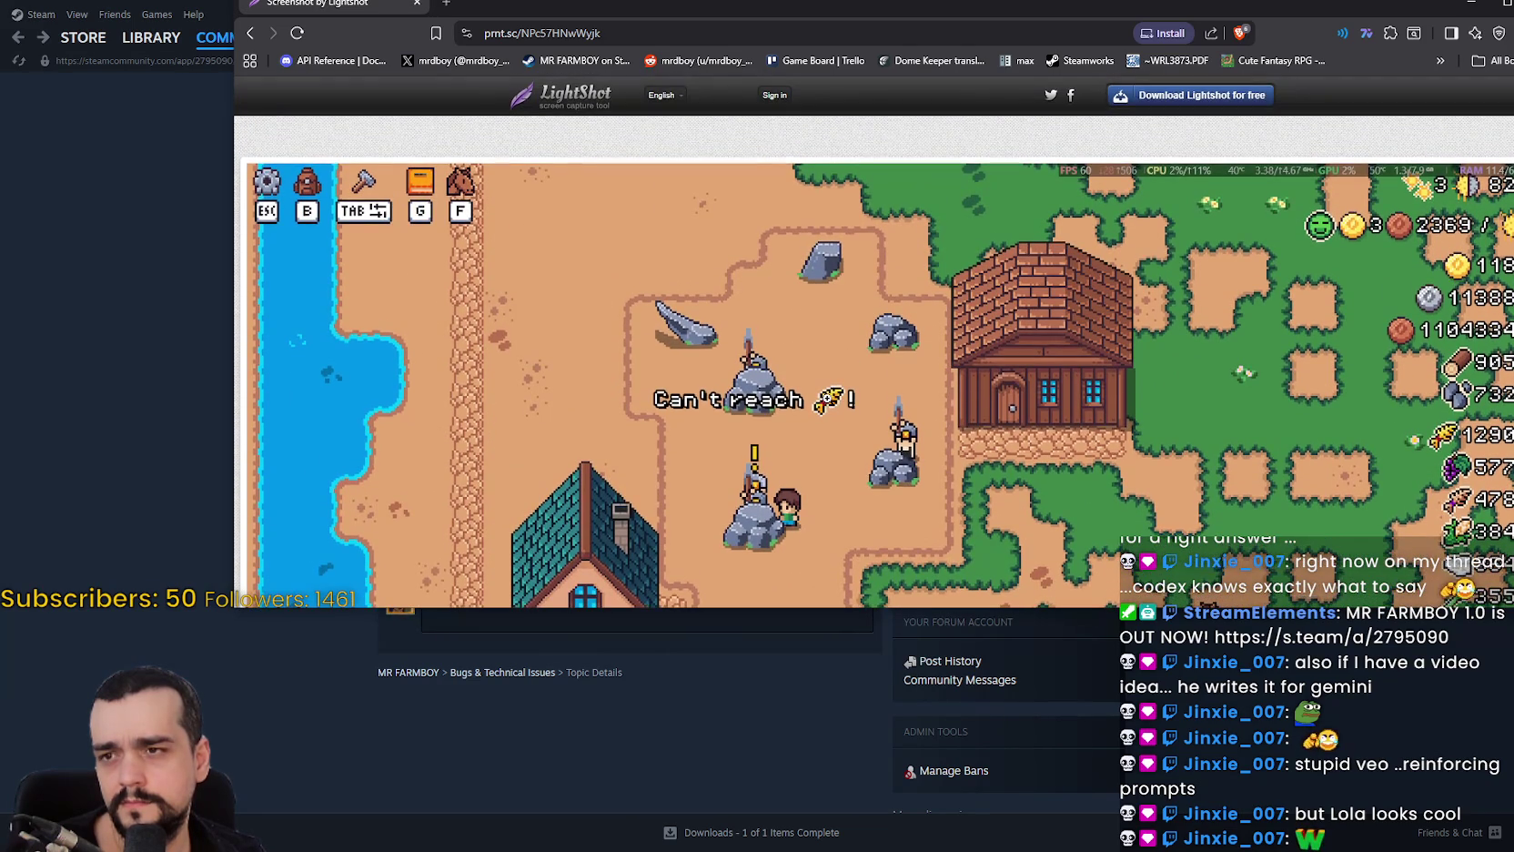
pyautogui.scroll(-2, 788, 433)
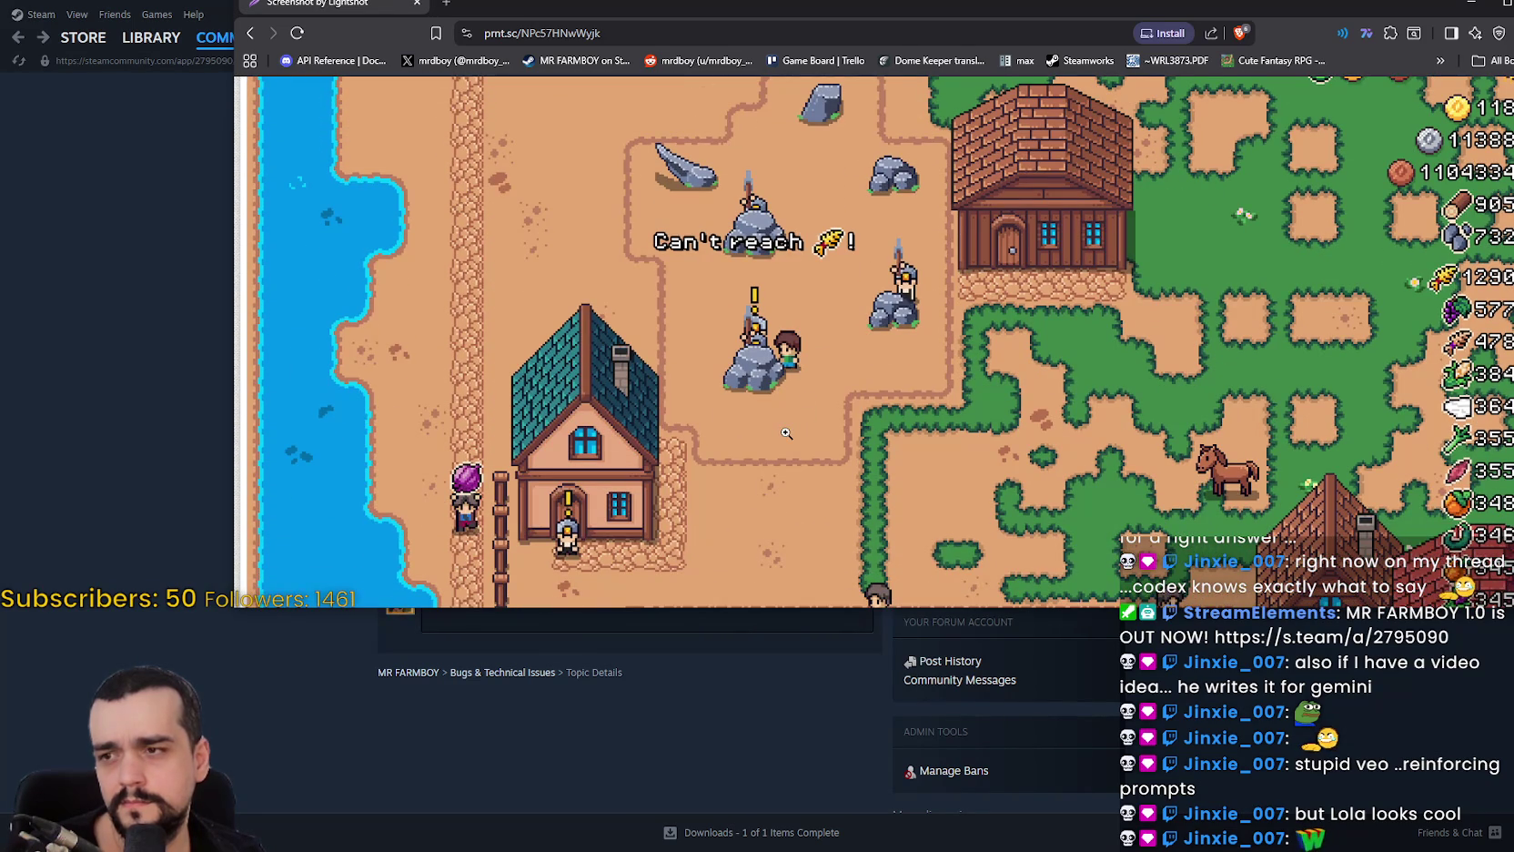
pyautogui.scroll(-3, 787, 433)
pyautogui.scroll(2, 786, 433)
pyautogui.scroll(3, 786, 433)
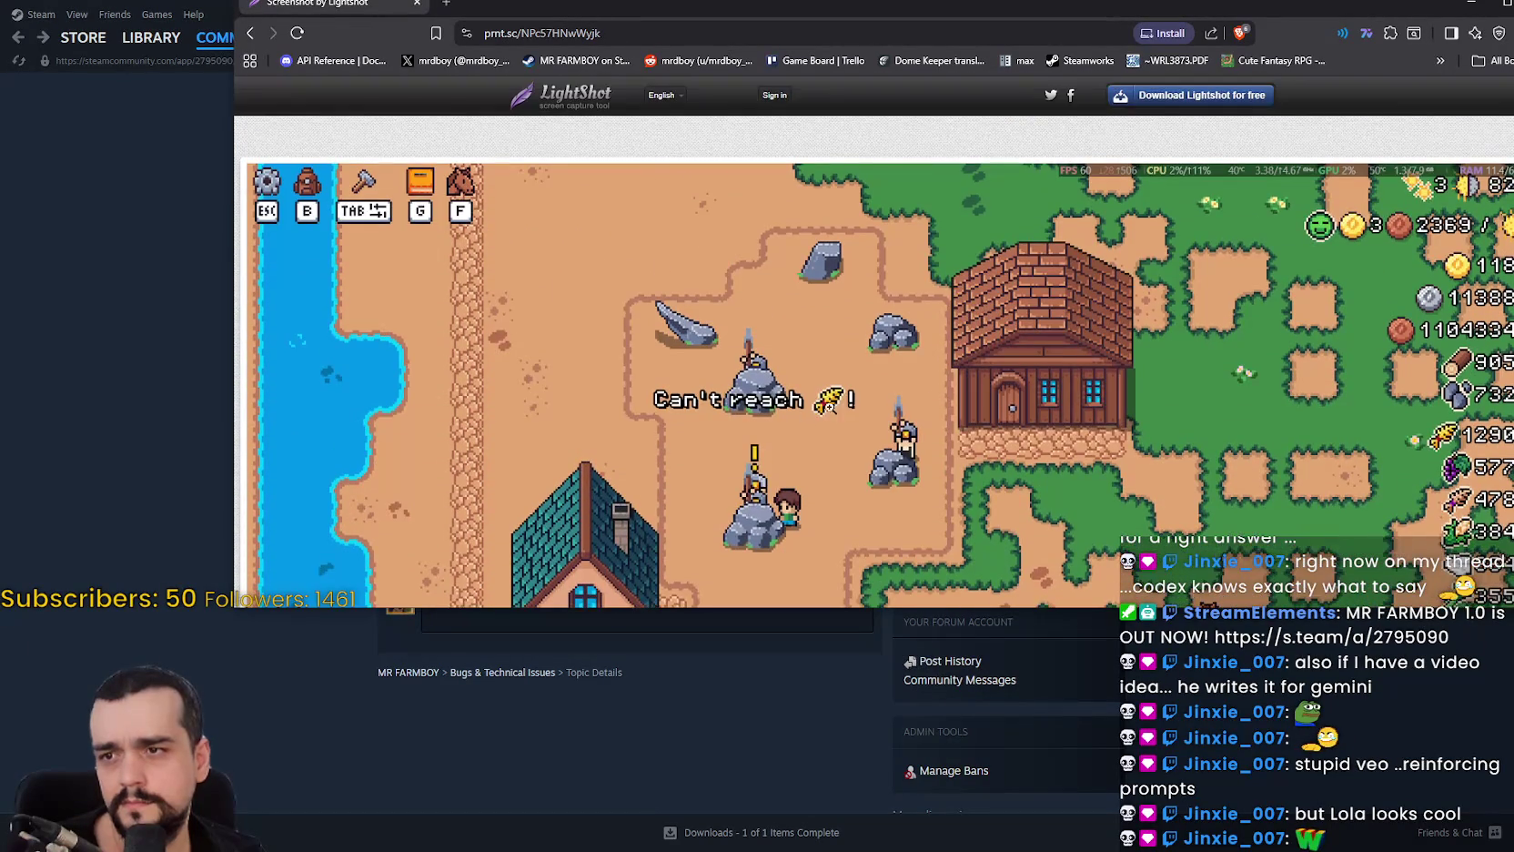
pyautogui.scroll(-3, 986, 419)
pyautogui.scroll(-3, 986, 420)
pyautogui.scroll(3, 977, 420)
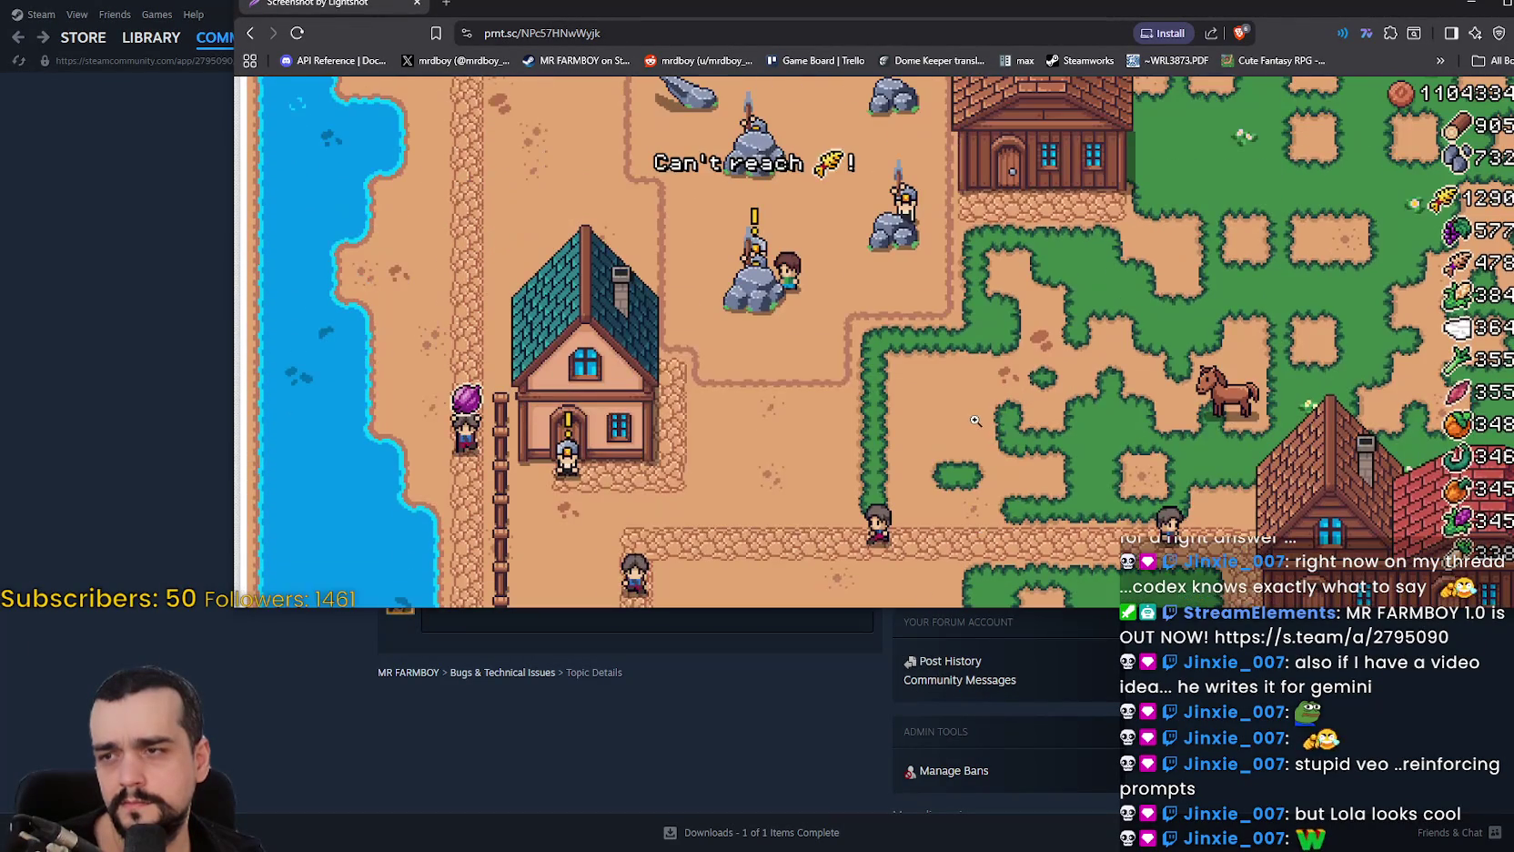
pyautogui.scroll(3, 973, 421)
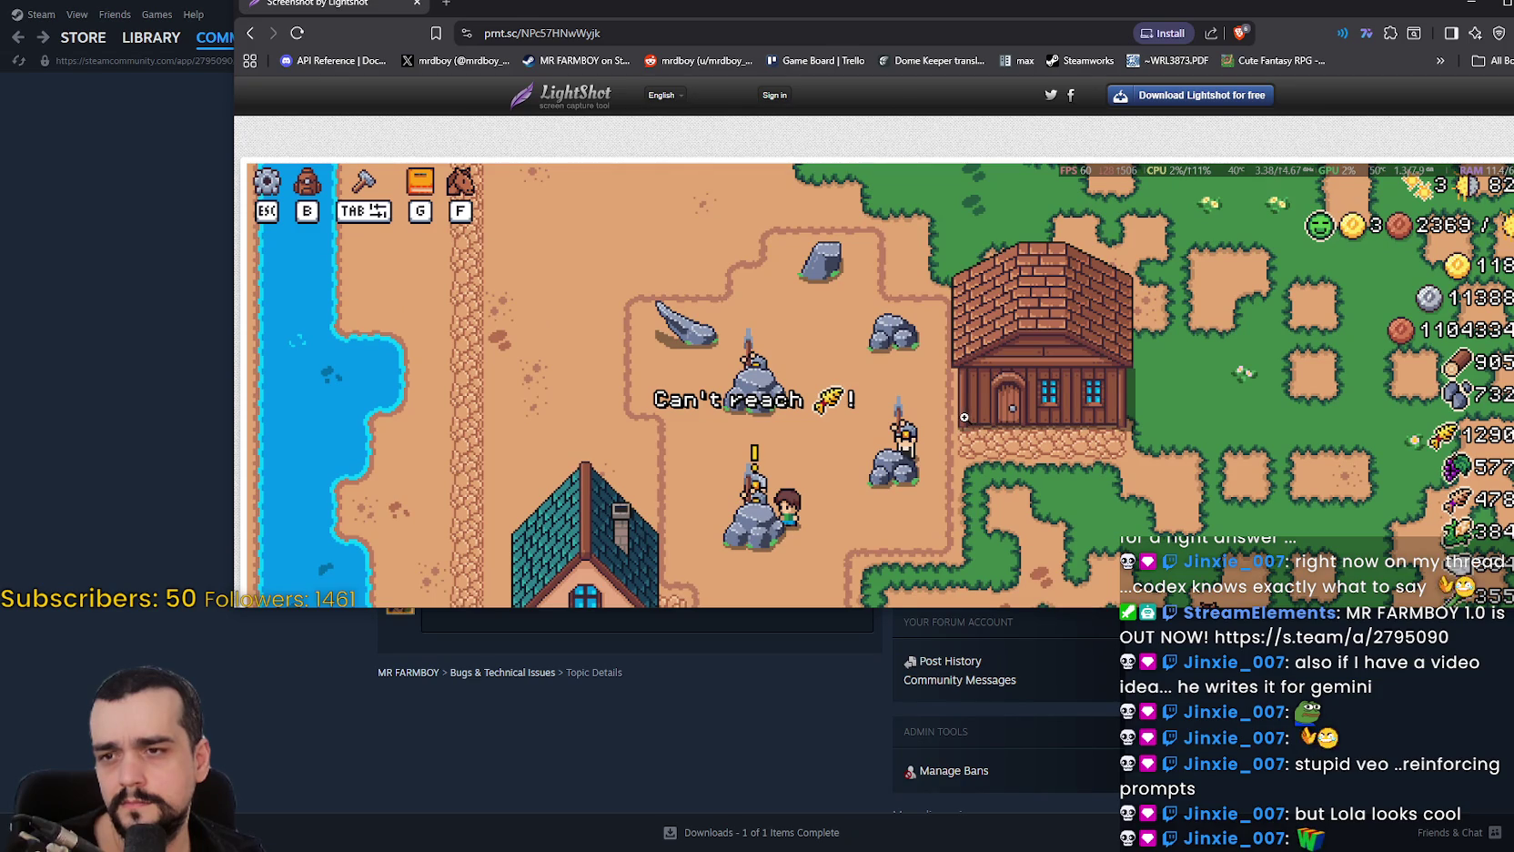
pyautogui.scroll(-3, 965, 417)
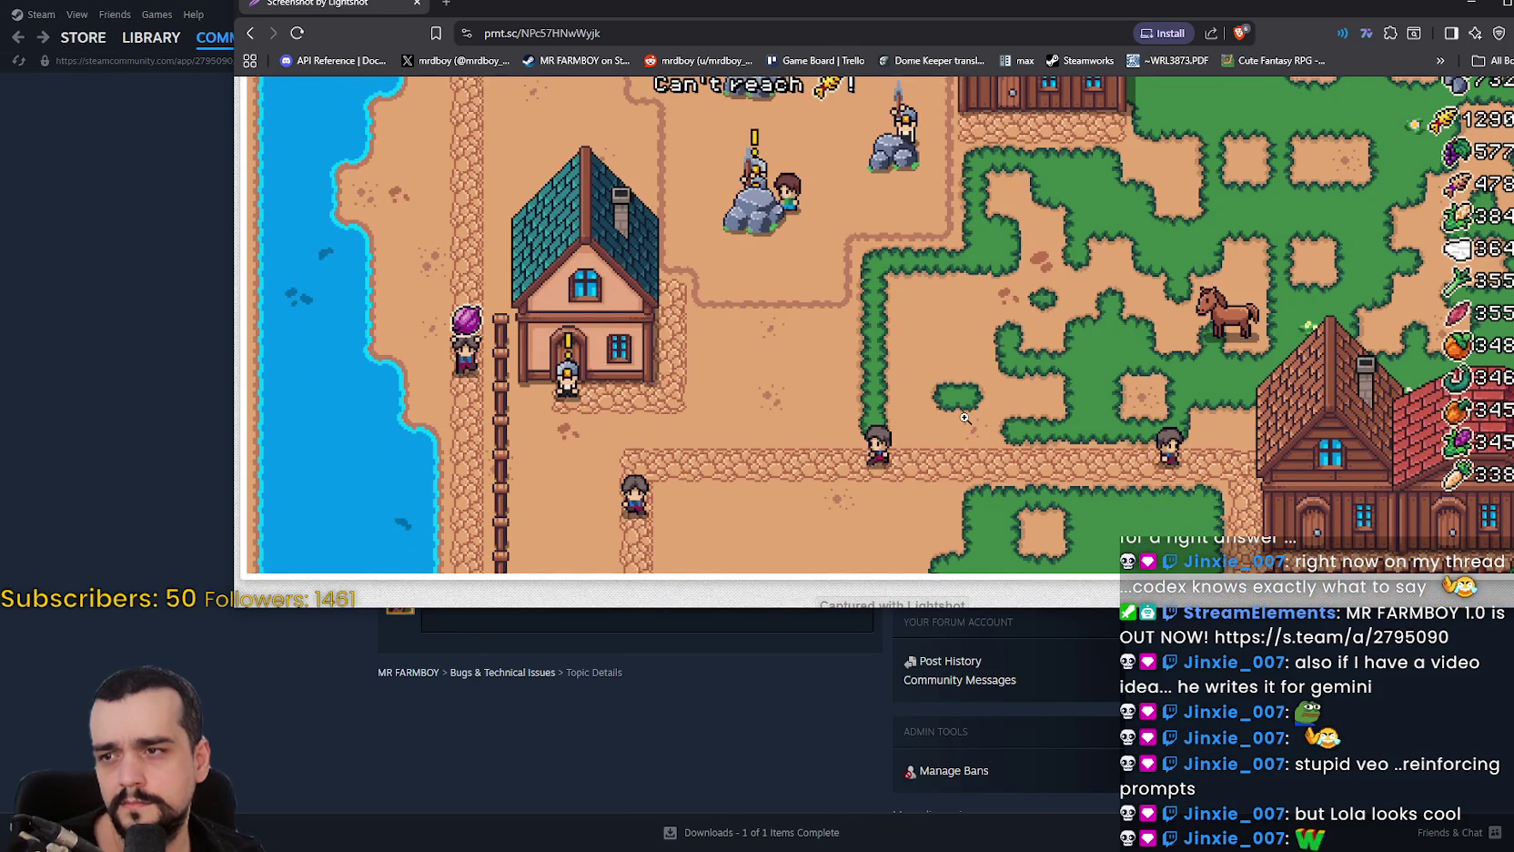
pyautogui.scroll(3, 965, 417)
pyautogui.scroll(-3, 982, 428)
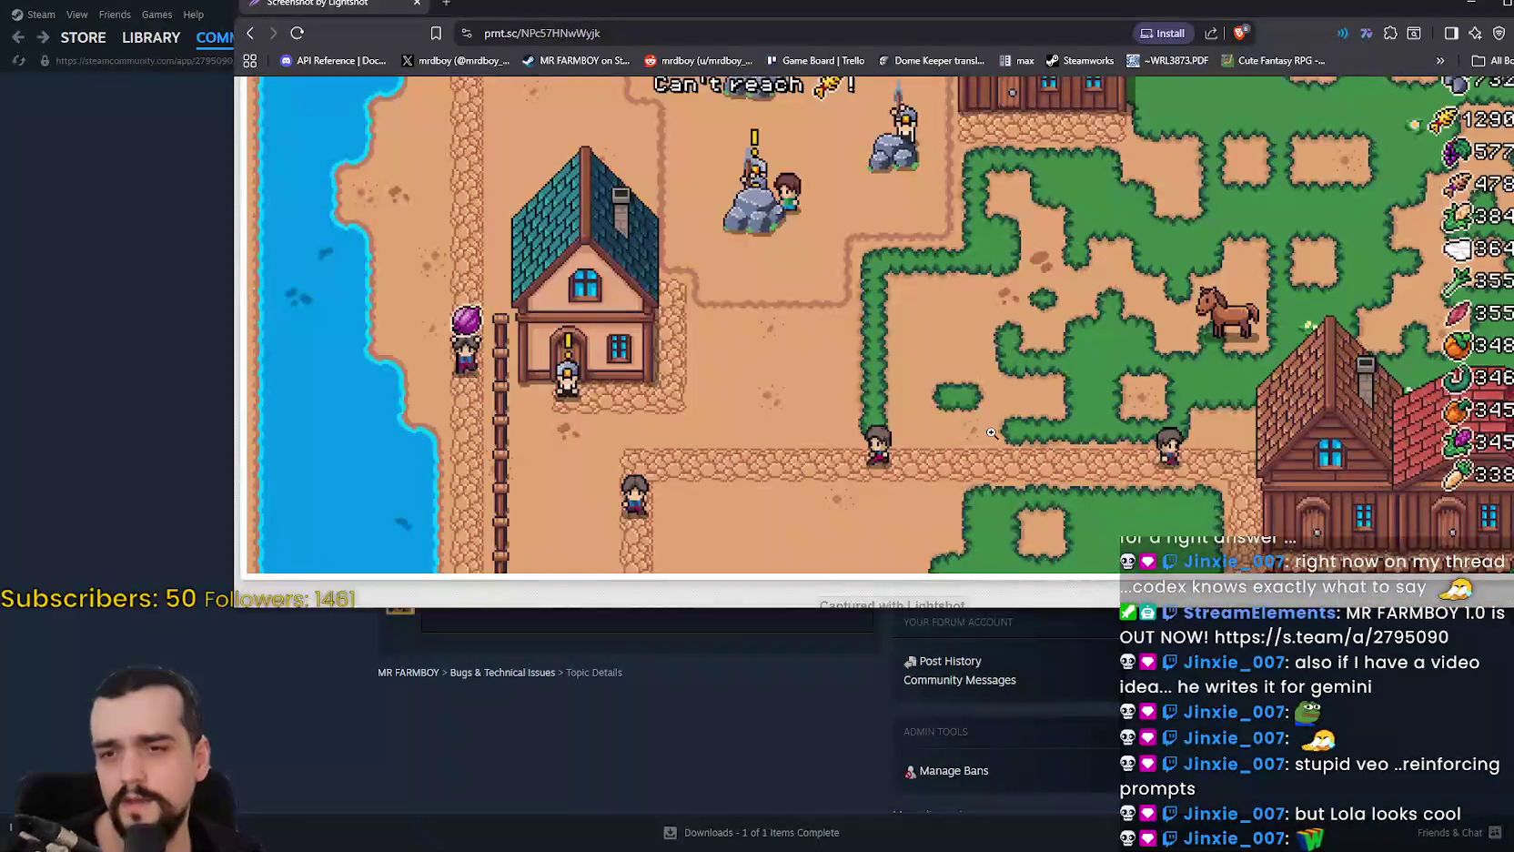
pyautogui.scroll(3, 987, 430)
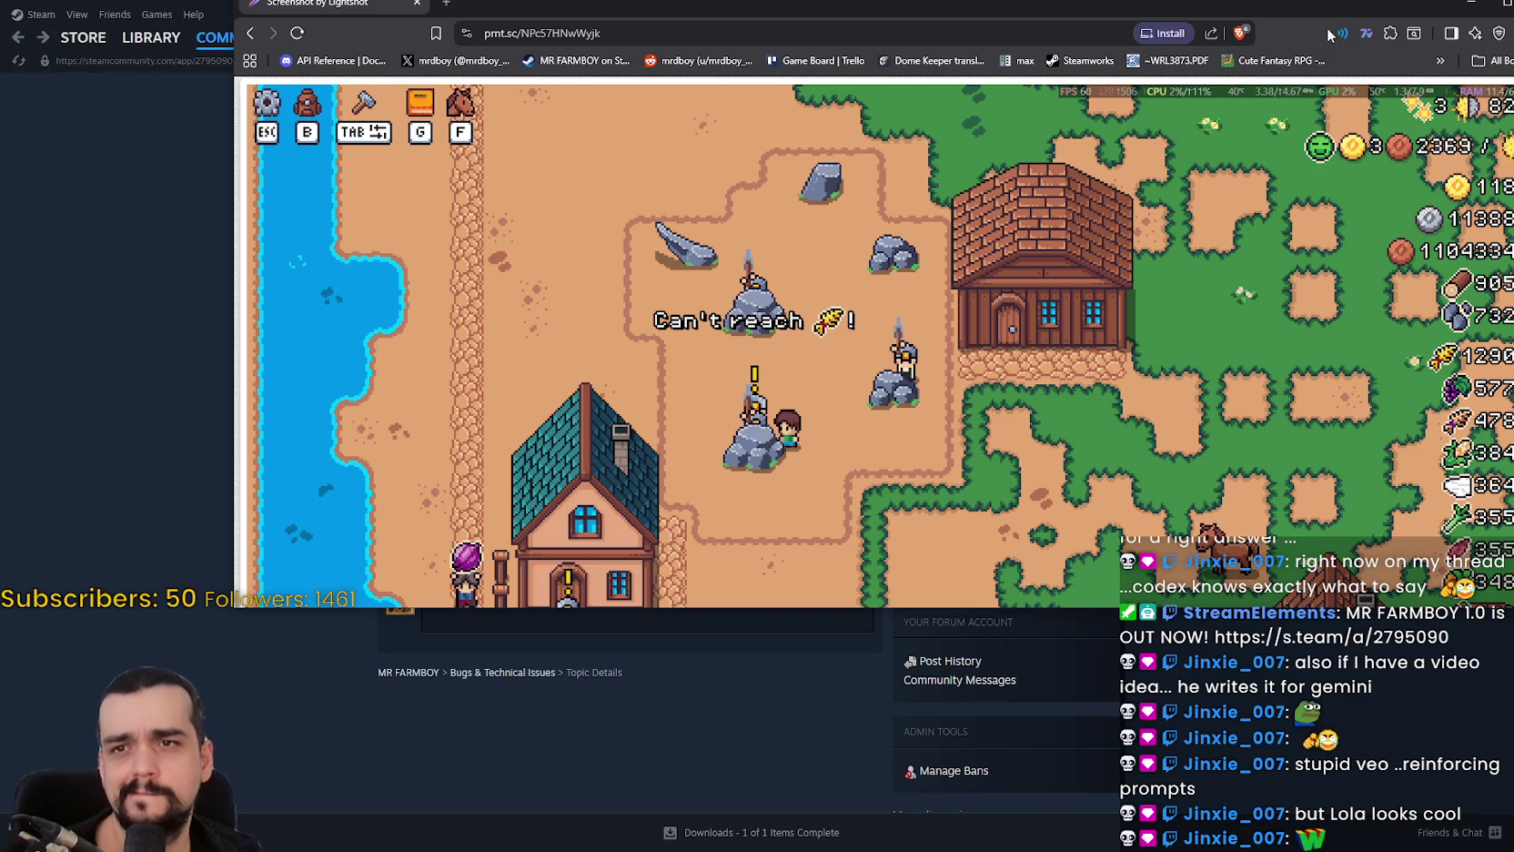
# Move the screenshot window fully on screen, review it again, then close it.
pyautogui.moveTo(1227, 9); pyautogui.dragTo(1116, 36)
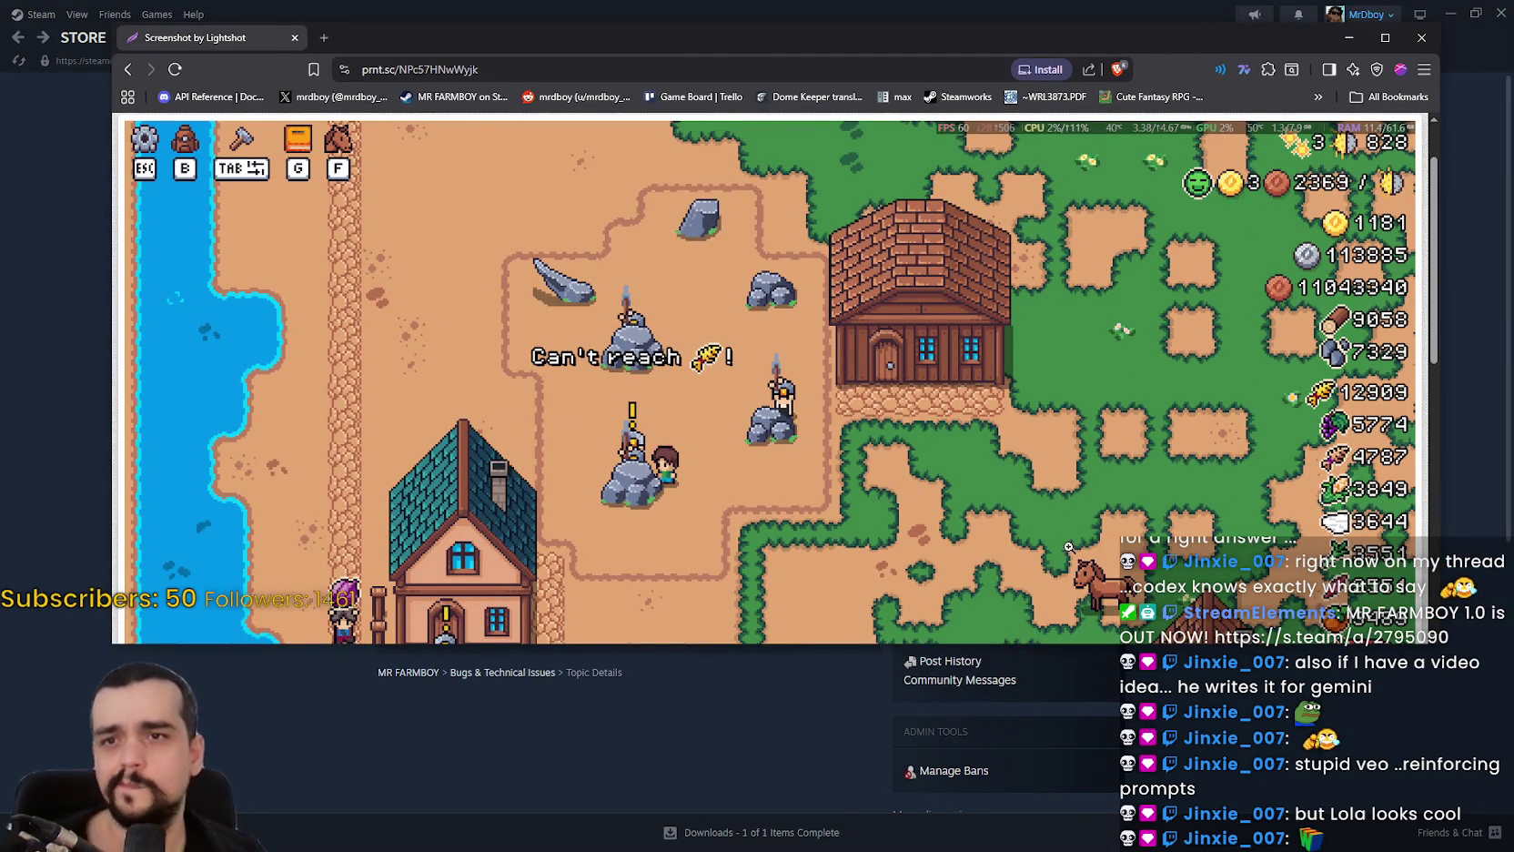
pyautogui.scroll(-3, 1046, 395)
pyautogui.scroll(3, 1046, 395)
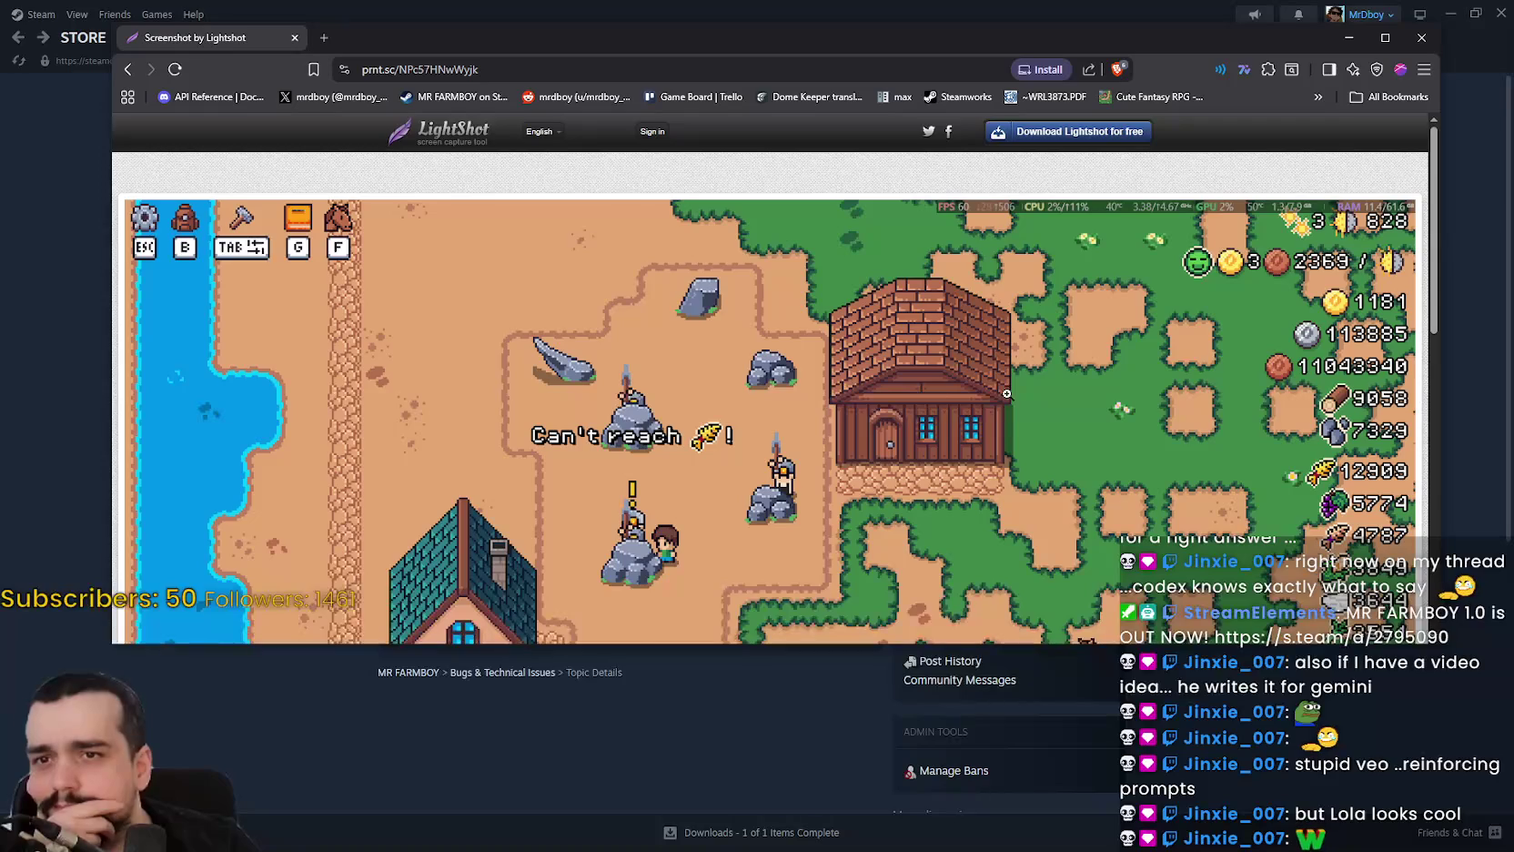
pyautogui.scroll(-3, 1021, 383)
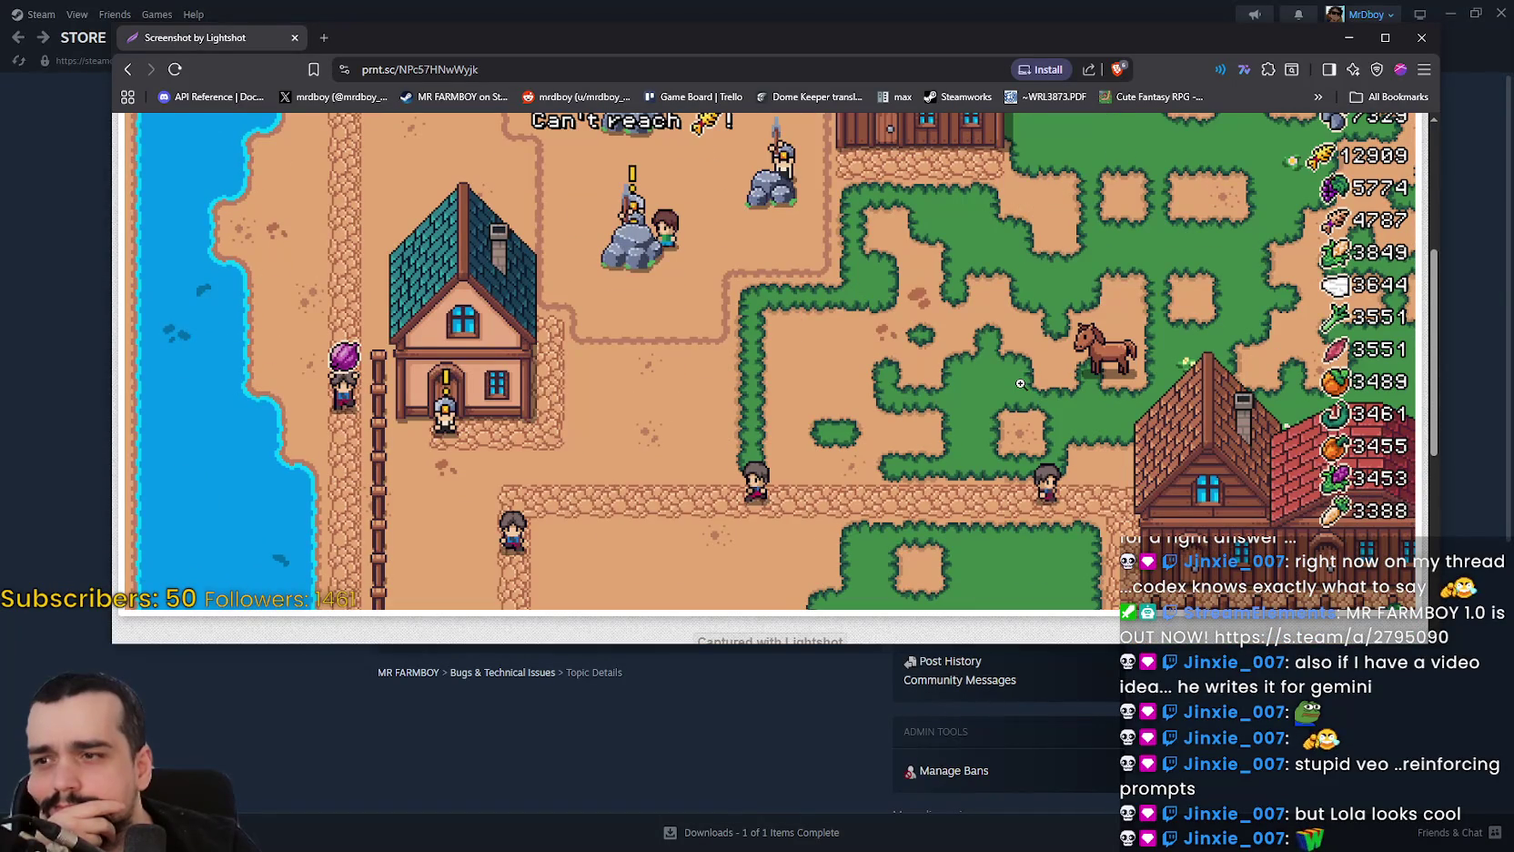
pyautogui.scroll(1, 1020, 383)
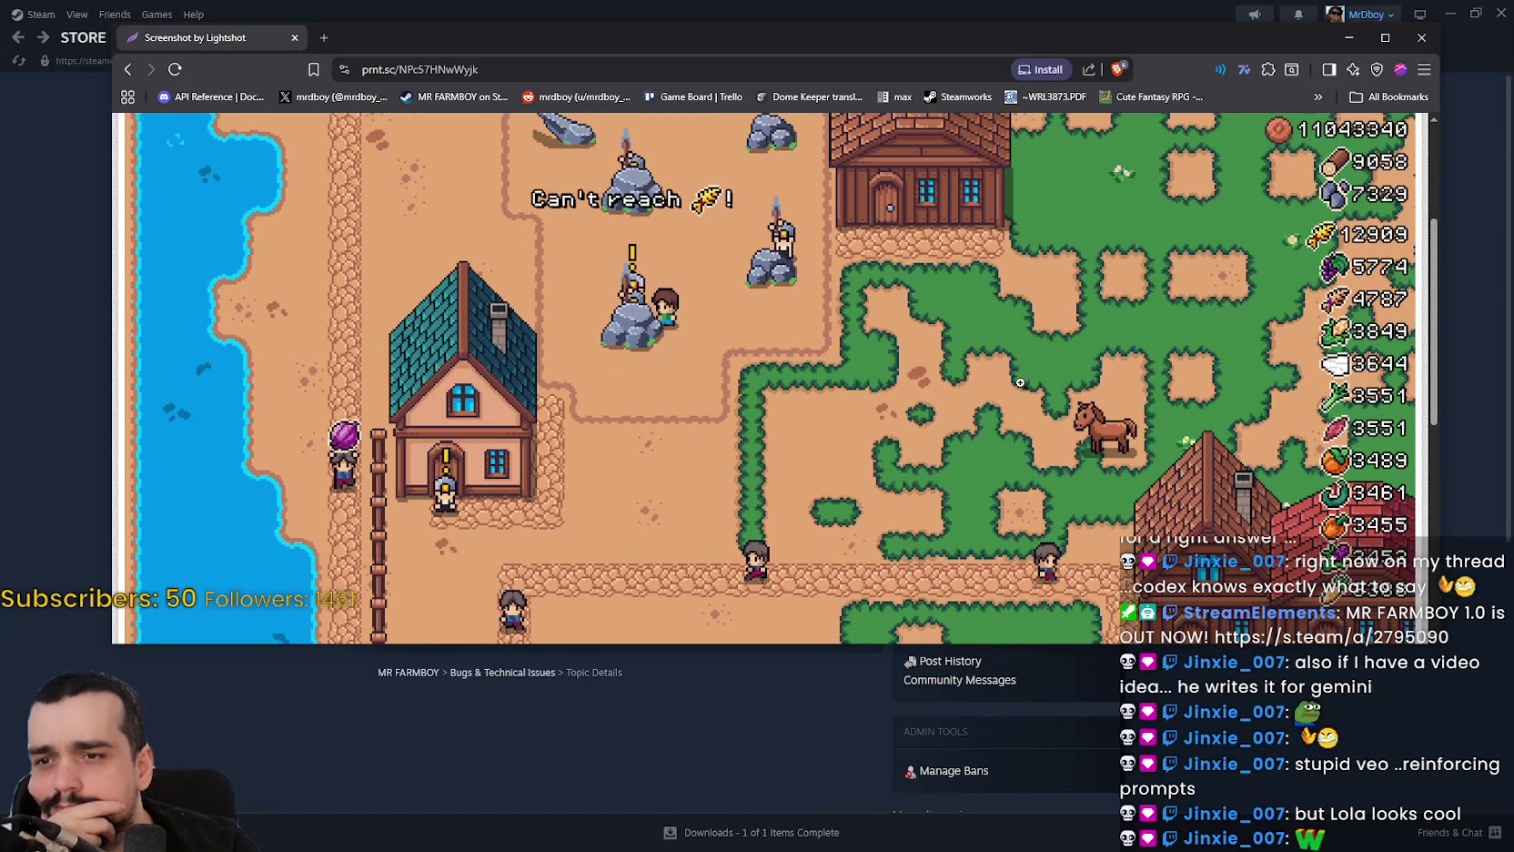
pyautogui.scroll(2, 1020, 383)
pyautogui.scroll(-1, 1020, 383)
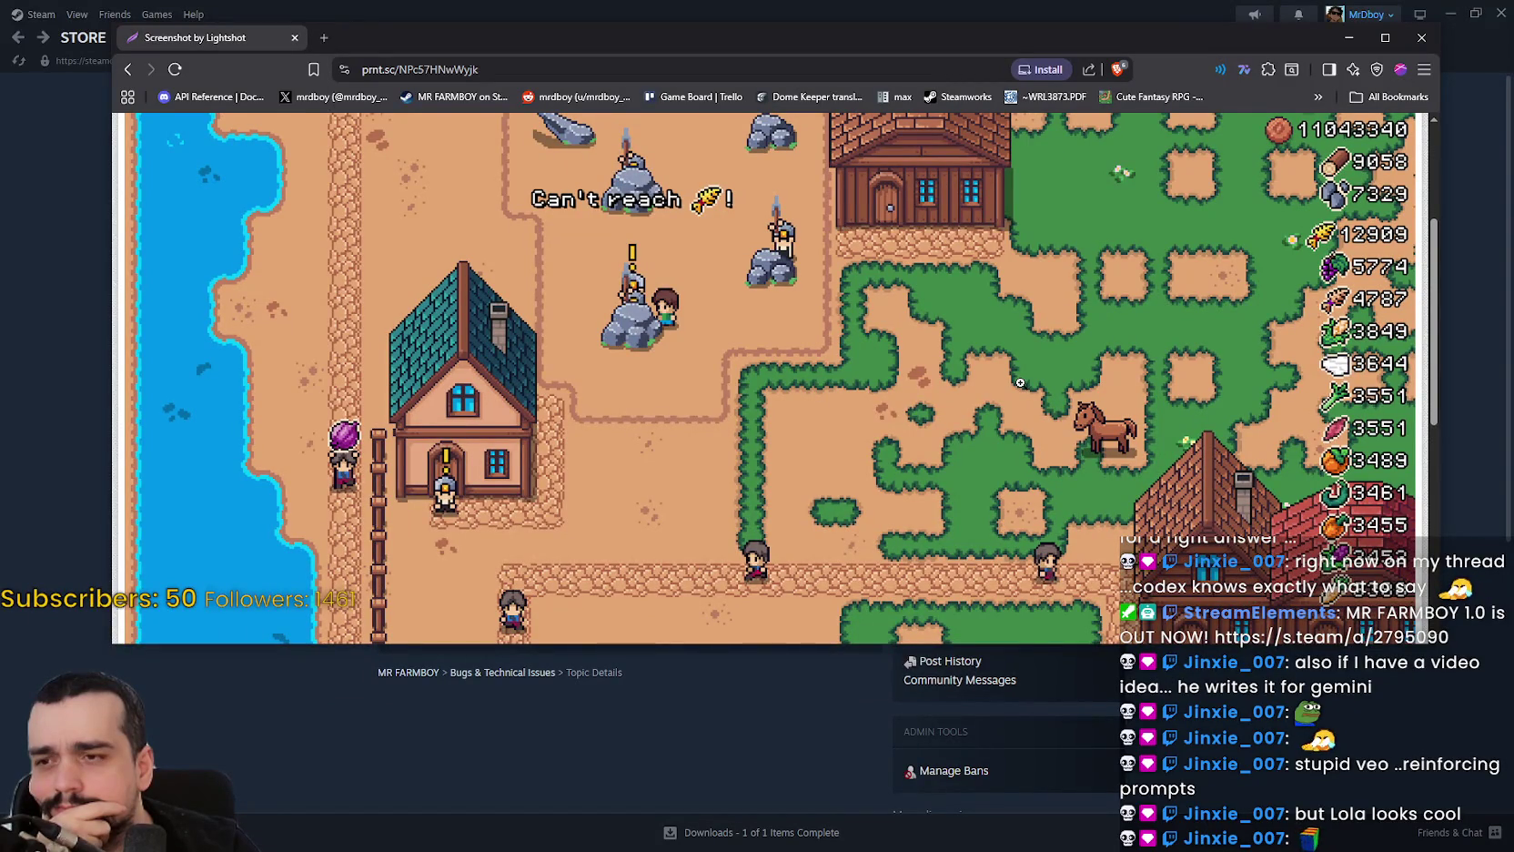
pyautogui.scroll(1, 1021, 383)
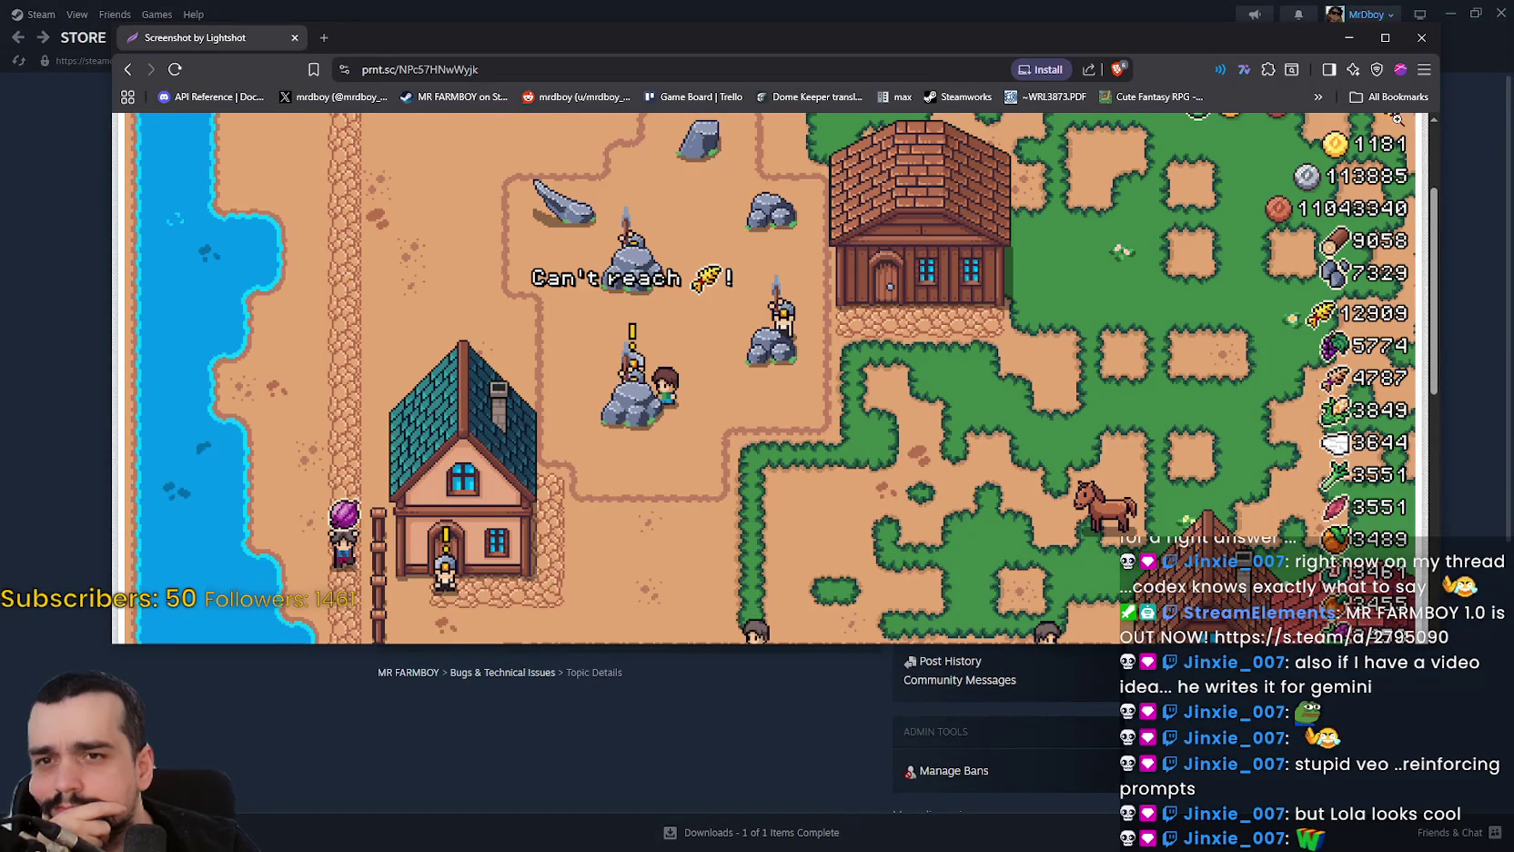
pyautogui.scroll(2, 1208, 327)
pyautogui.scroll(-1, 1261, 194)
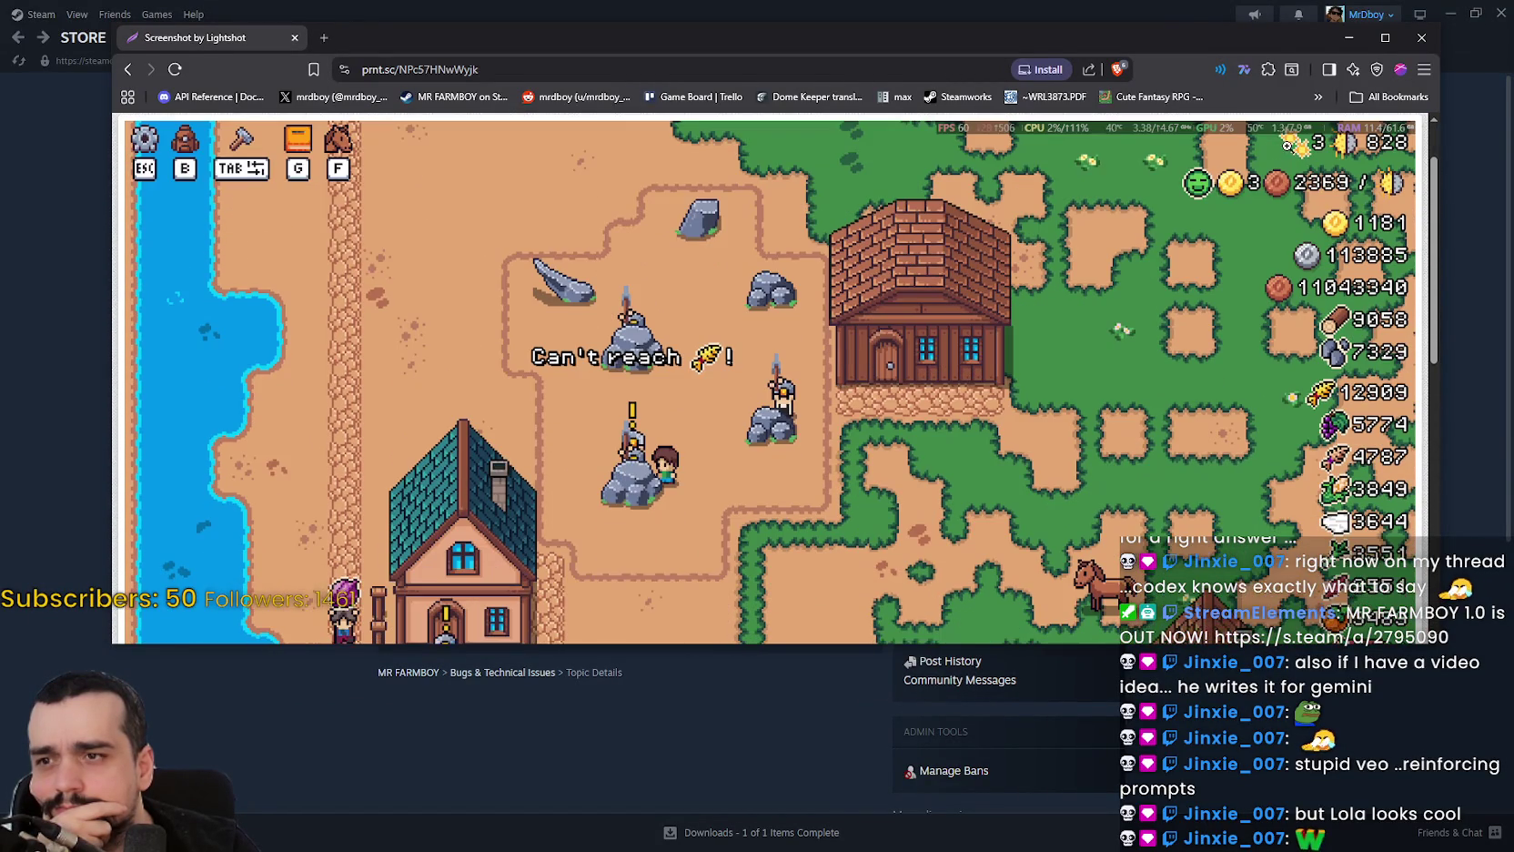
pyautogui.moveTo(1183, 37); pyautogui.dragTo(1488, 89)
pyautogui.click(1507, 89)
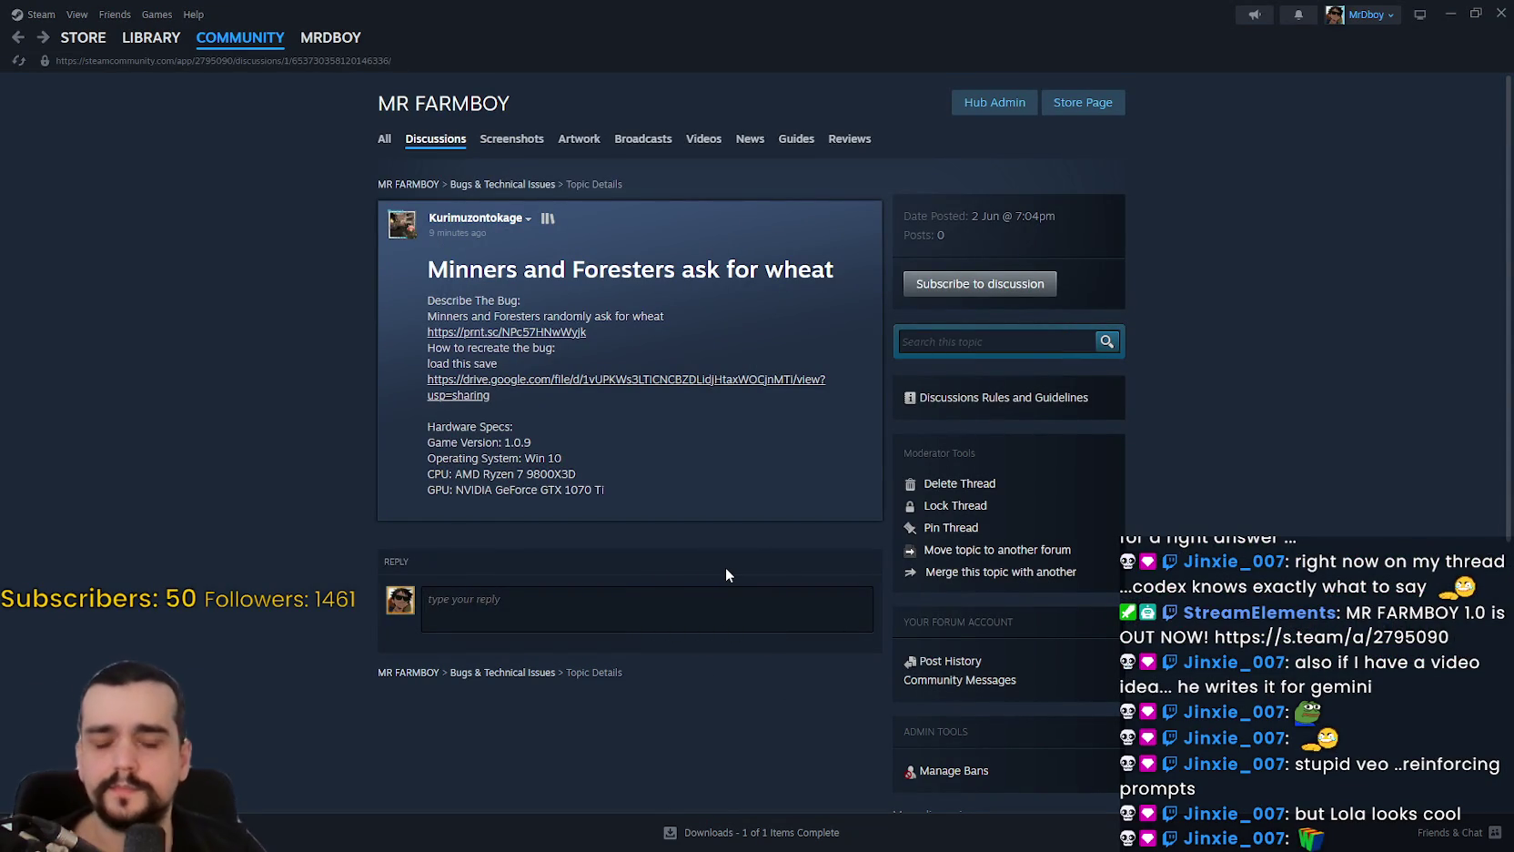
# Write a reply blaming a road issue reaching Stone Nodes, Houses and Warehouse, with a steamhappy emoji.
pyautogui.write("It's")
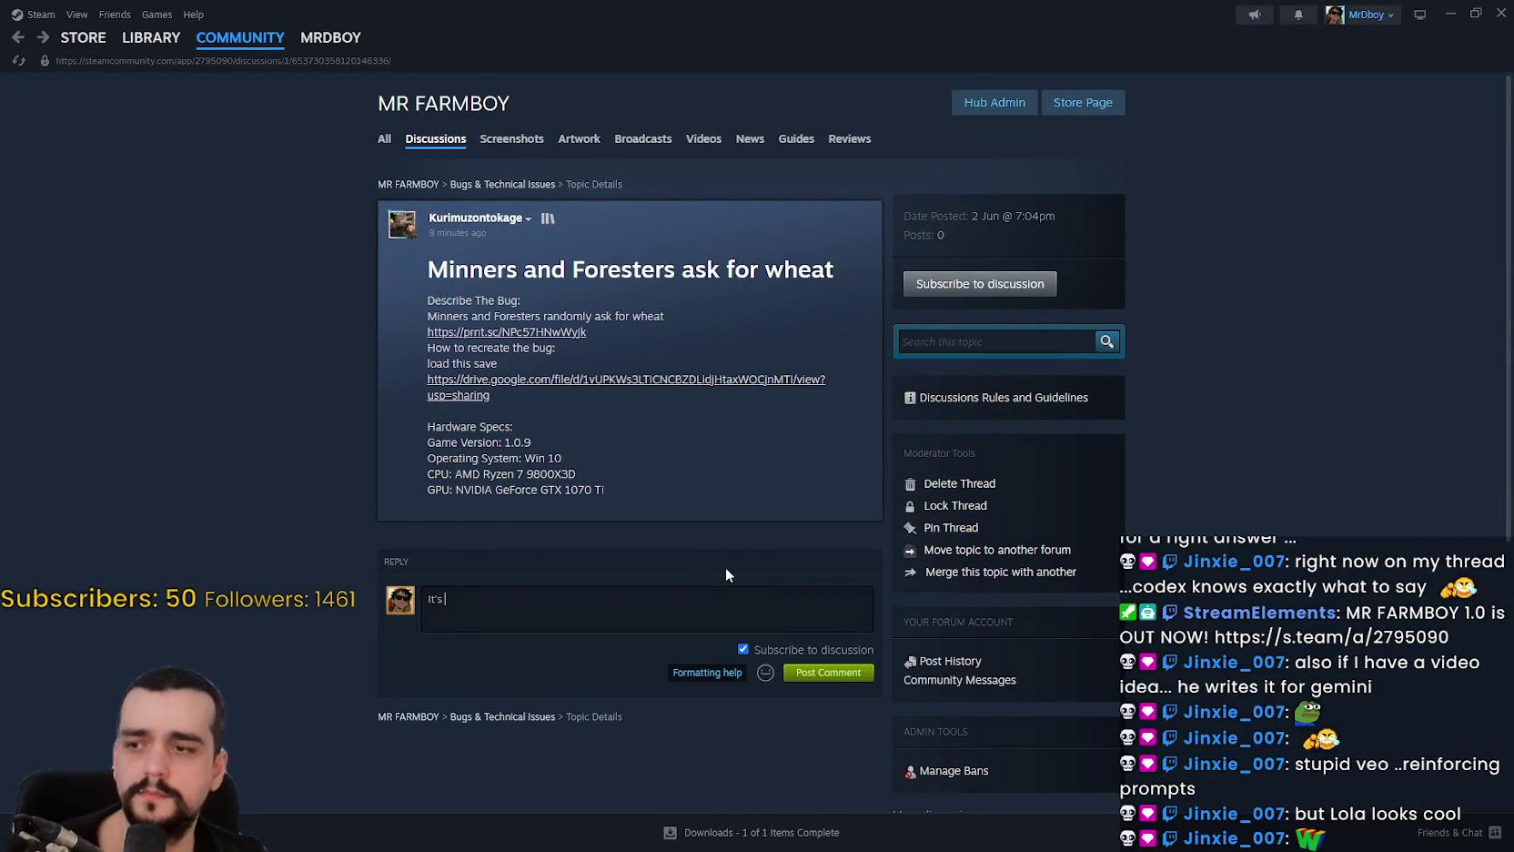
pyautogui.write(' just displaying')
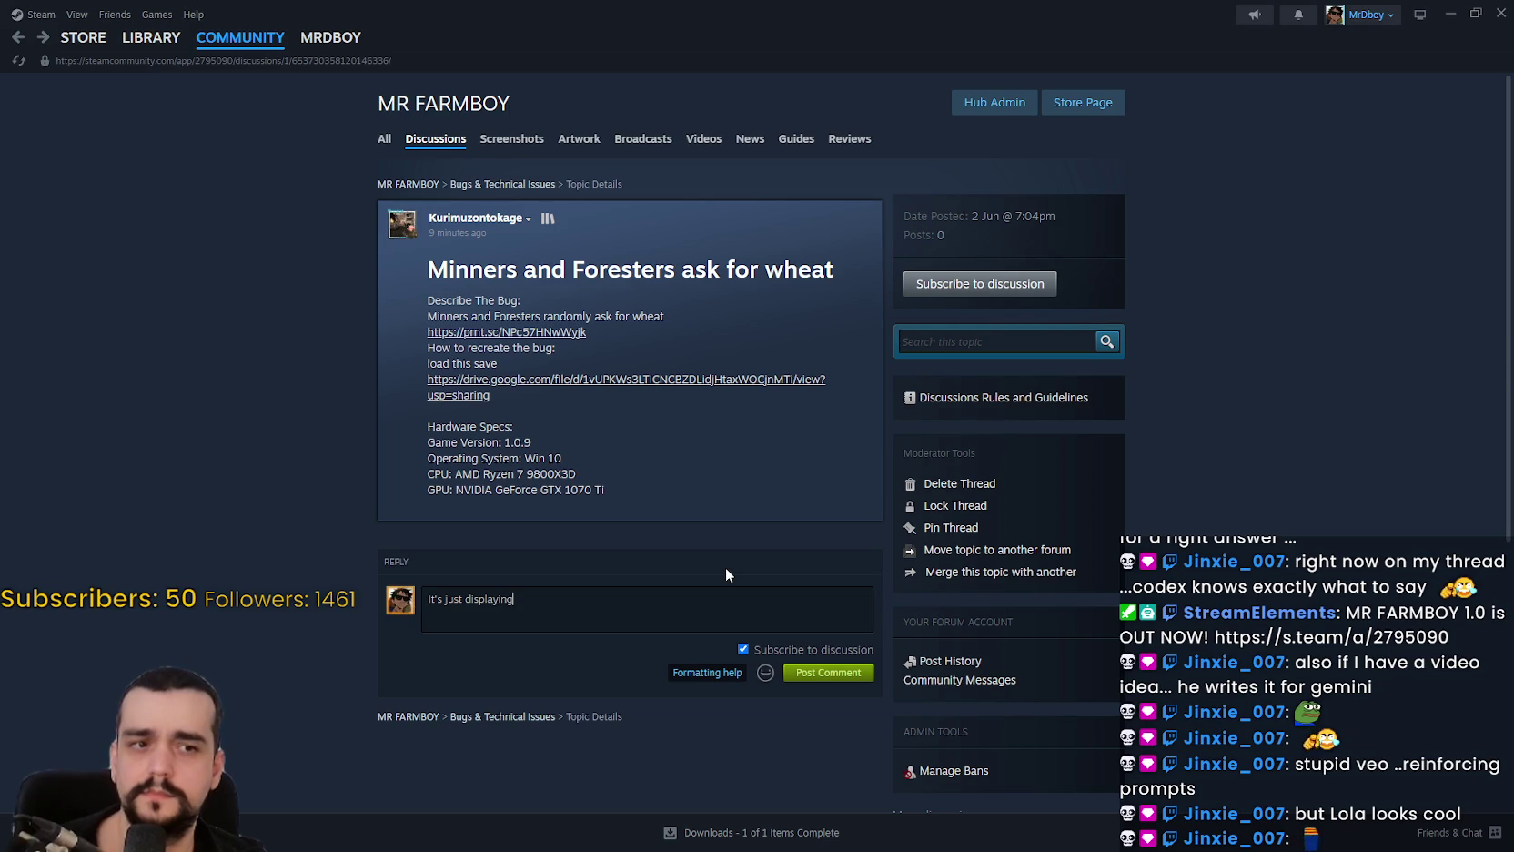
pyautogui.write(' the wrong informat')
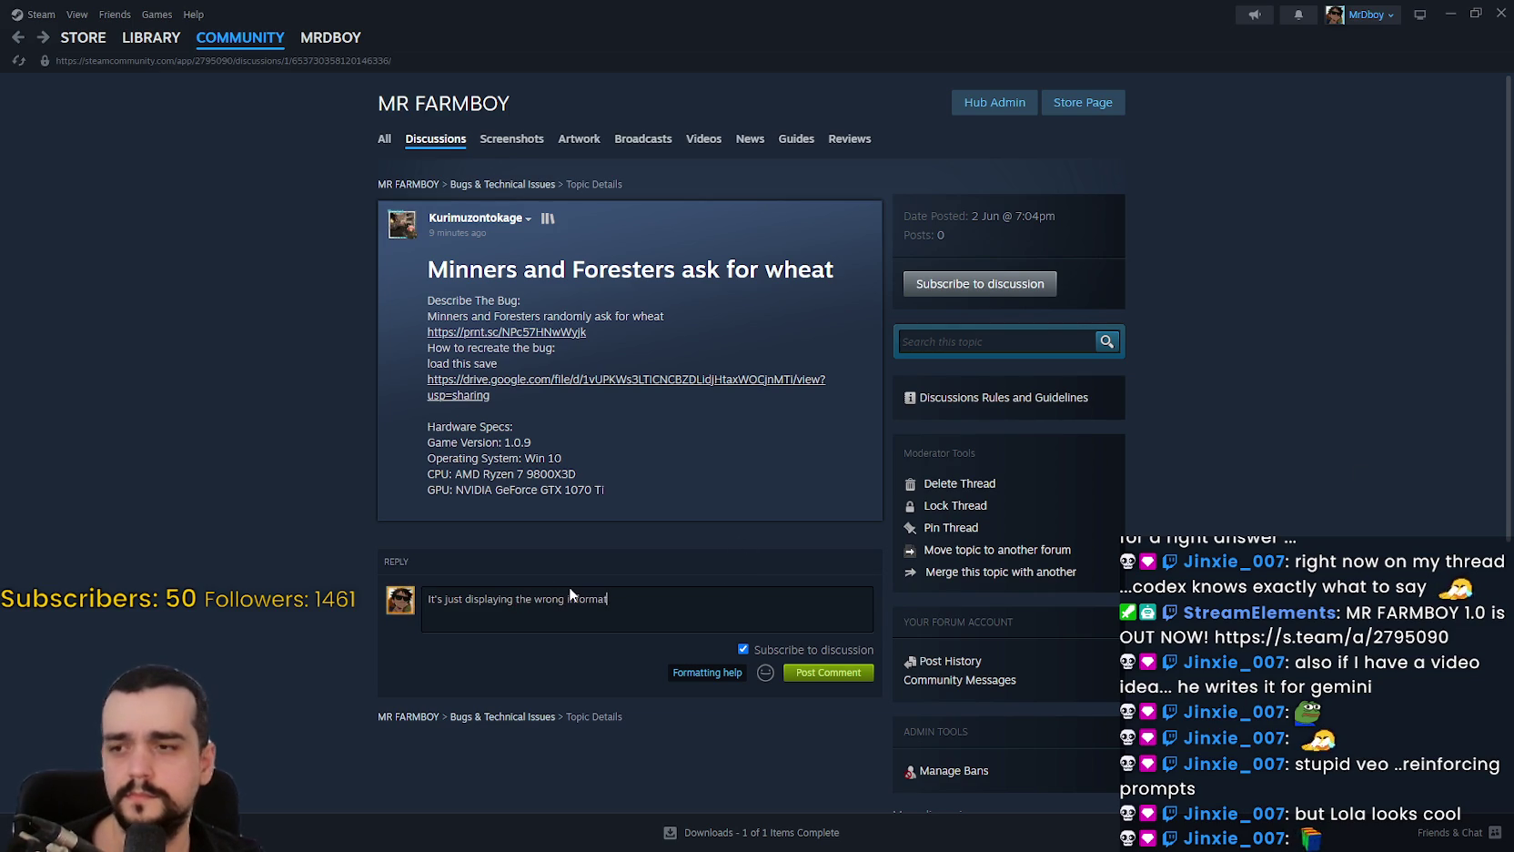
pyautogui.write('ing the wrong')
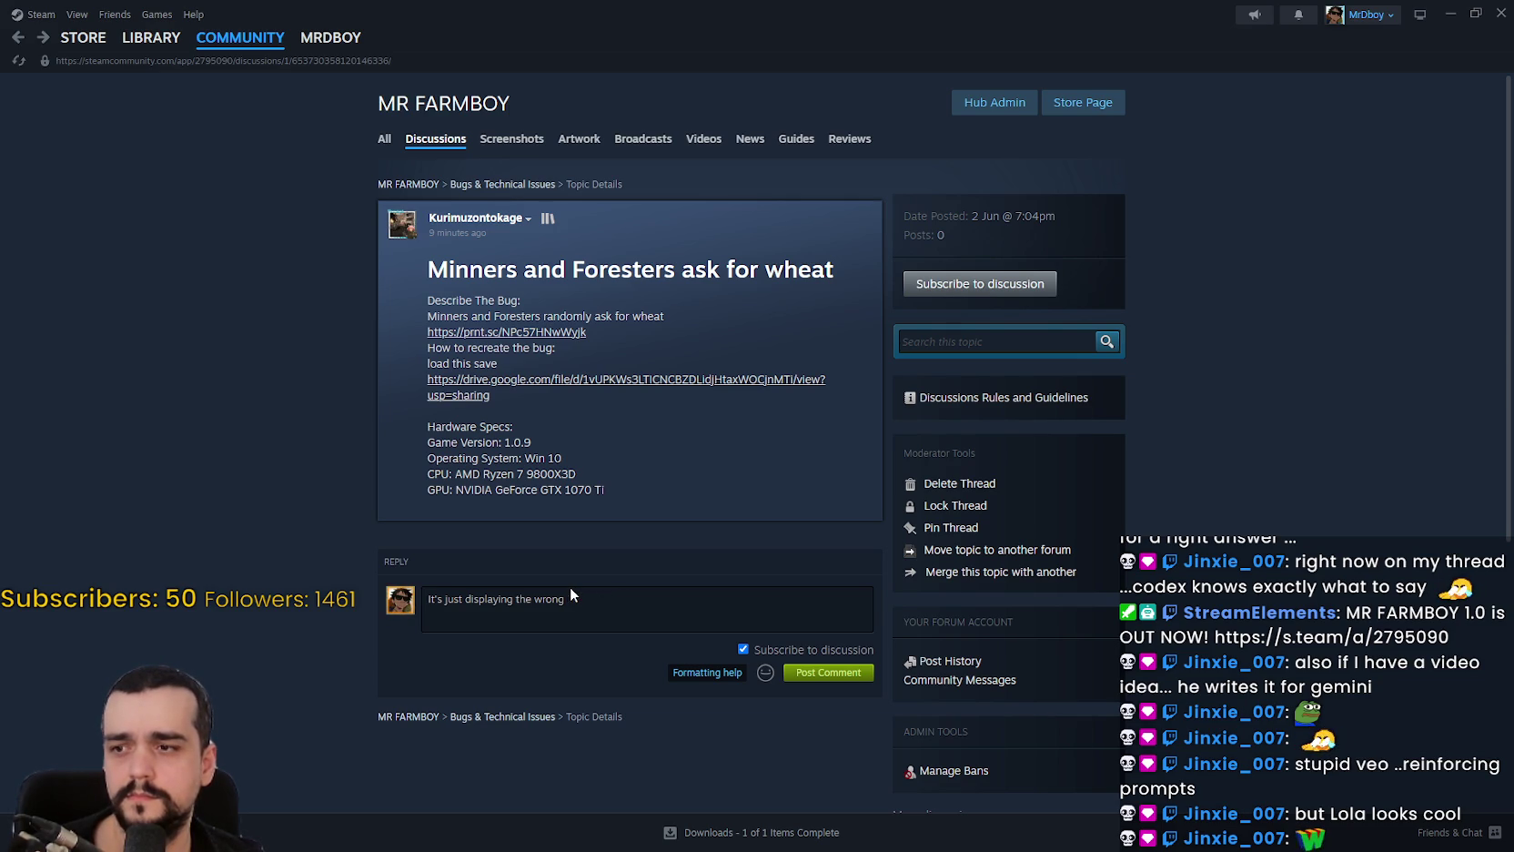
pyautogui.write(' warning I')
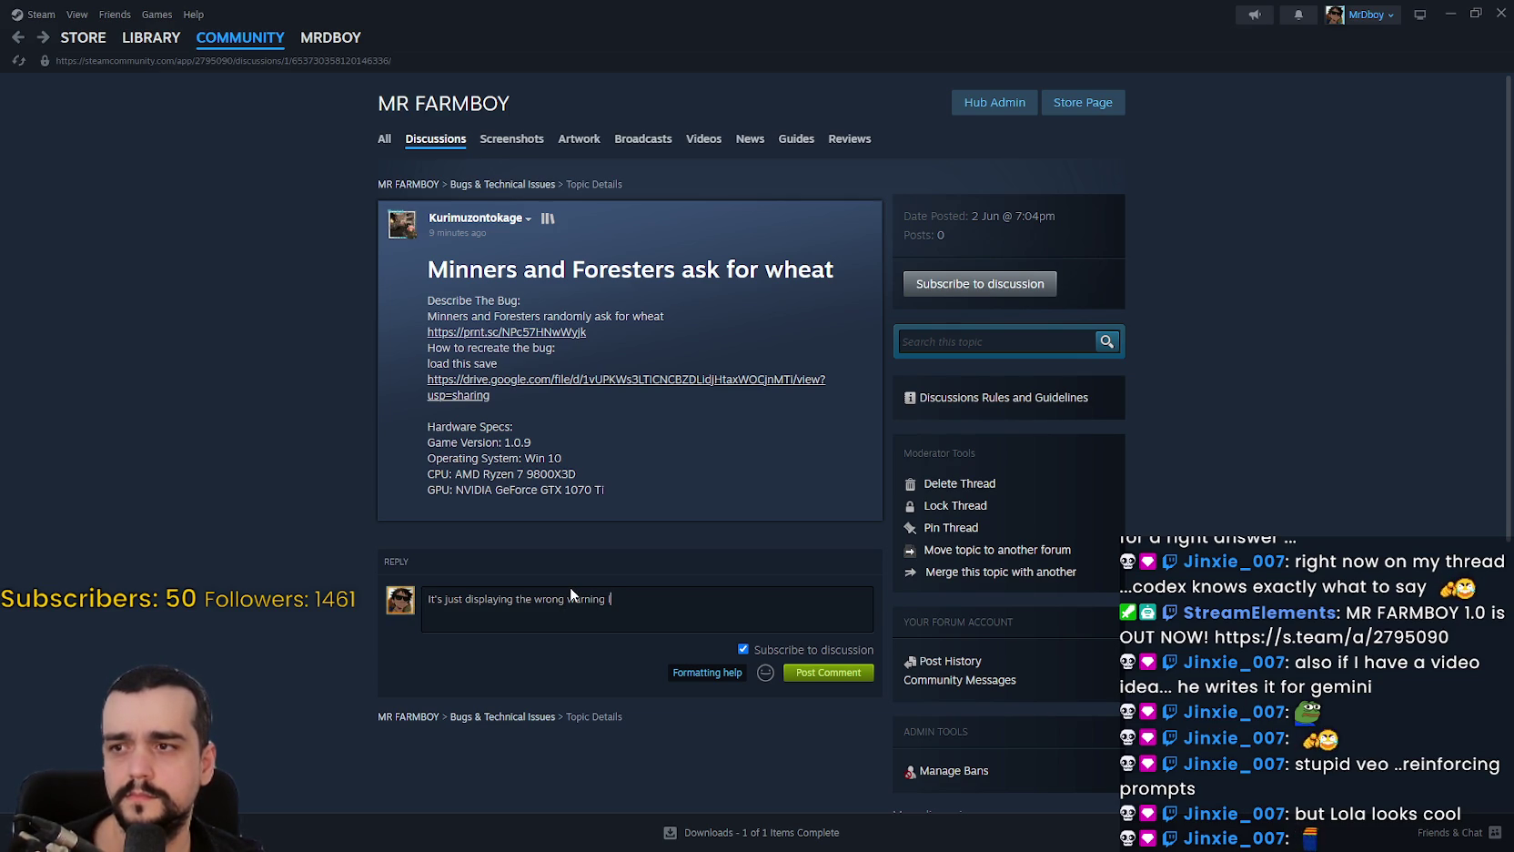
pyautogui.write(' believe, the prob')
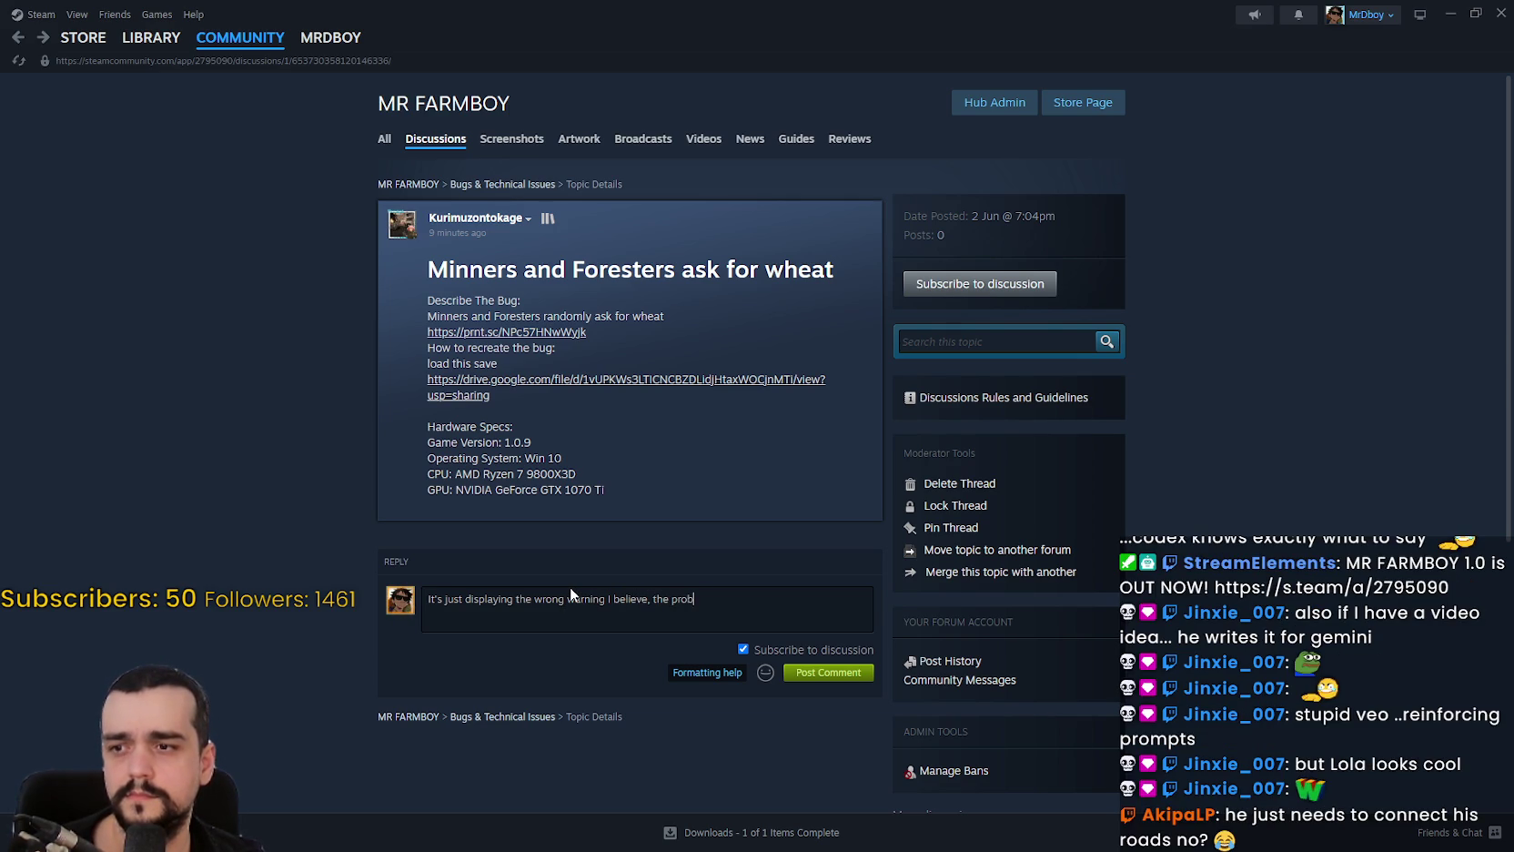
pyautogui.write('lem is probably ')
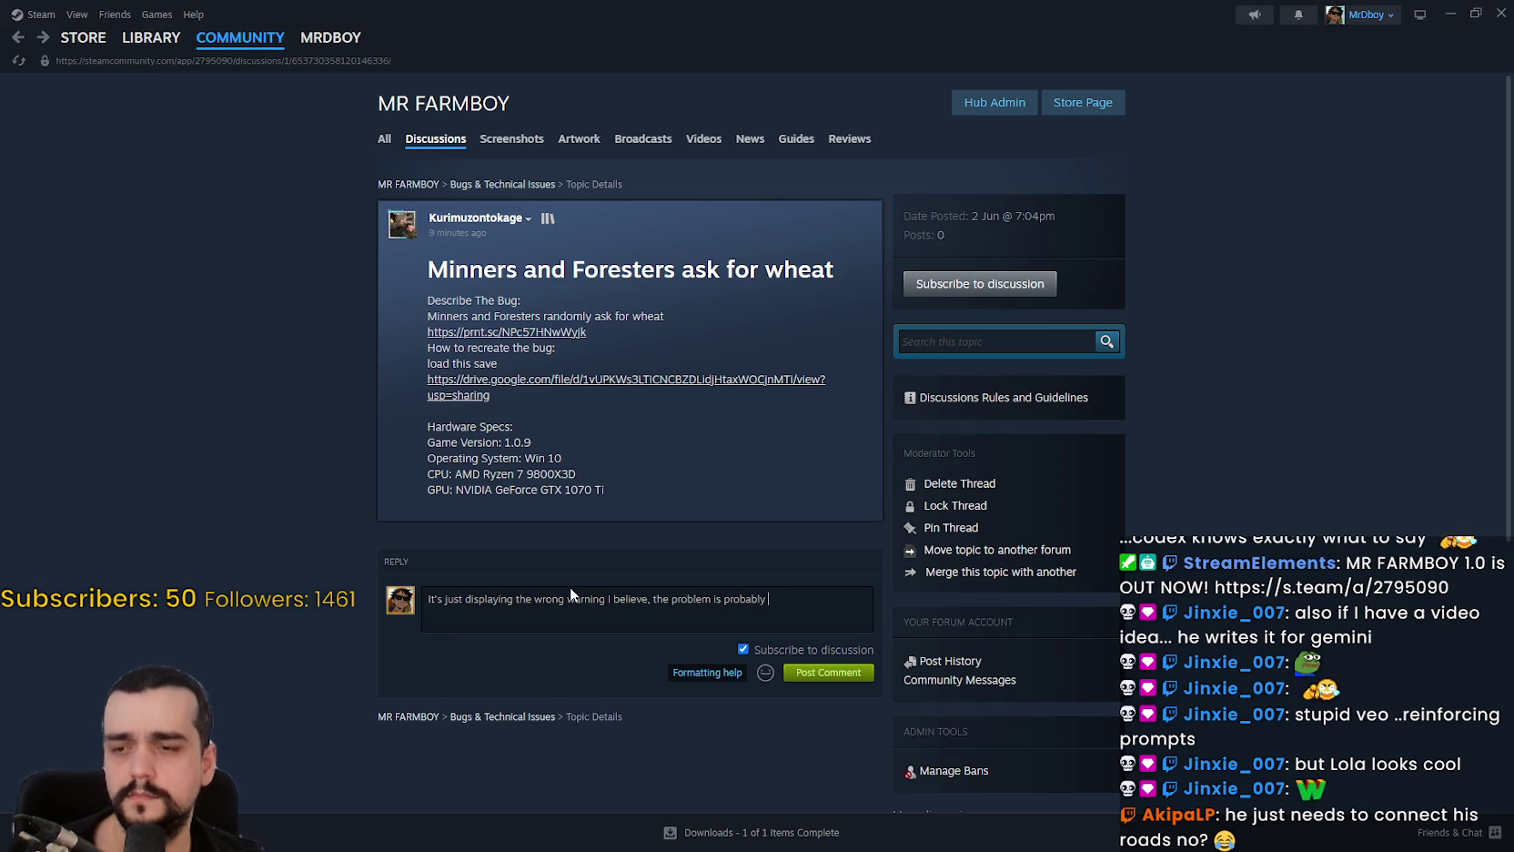
pyautogui.write('a ro')
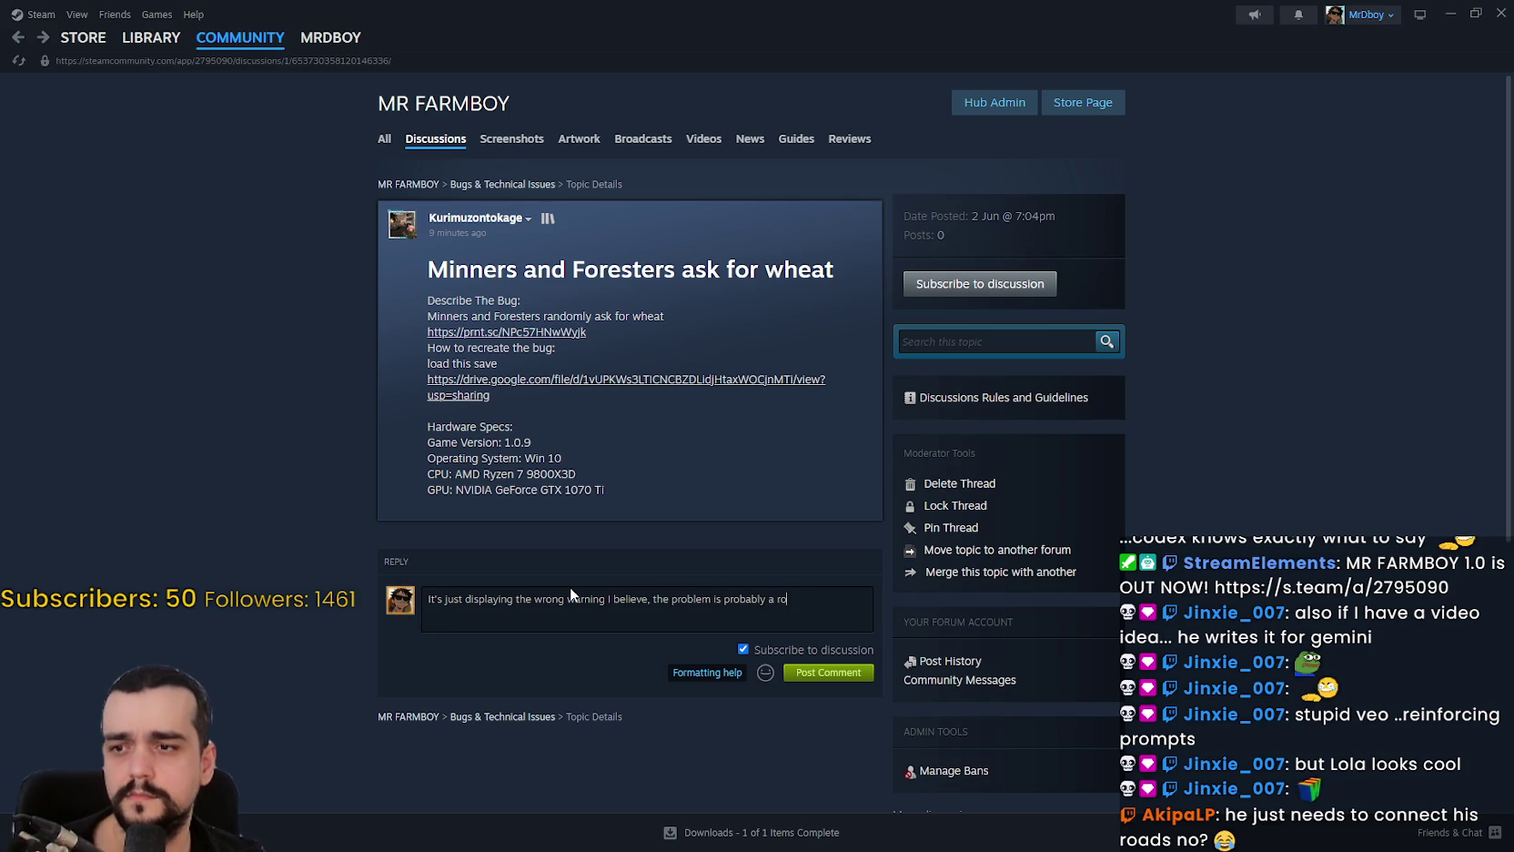
pyautogui.write('ad issue')
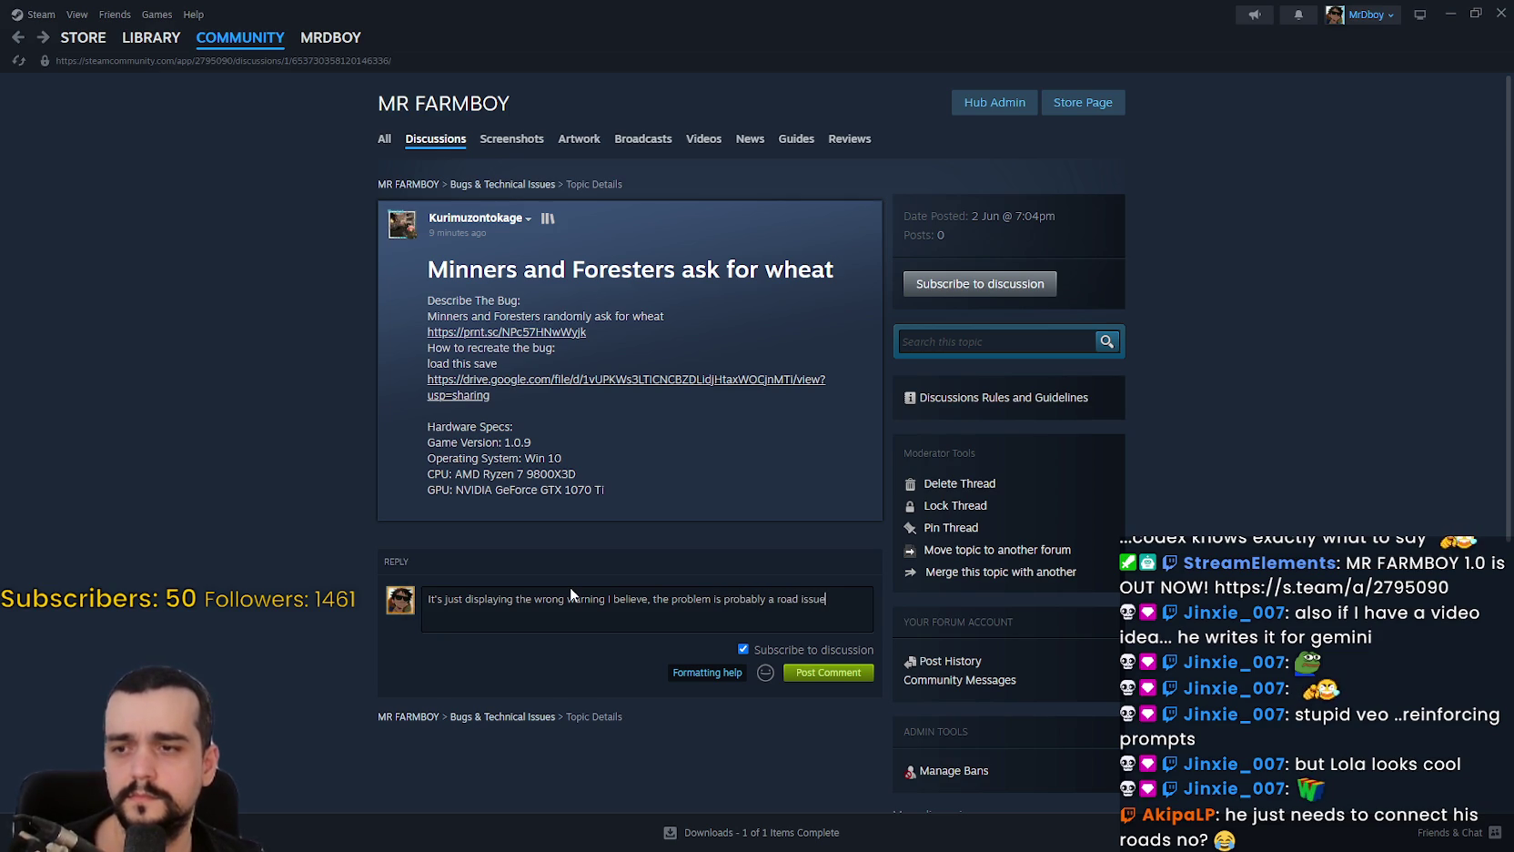
pyautogui.write(' not able to reach ')
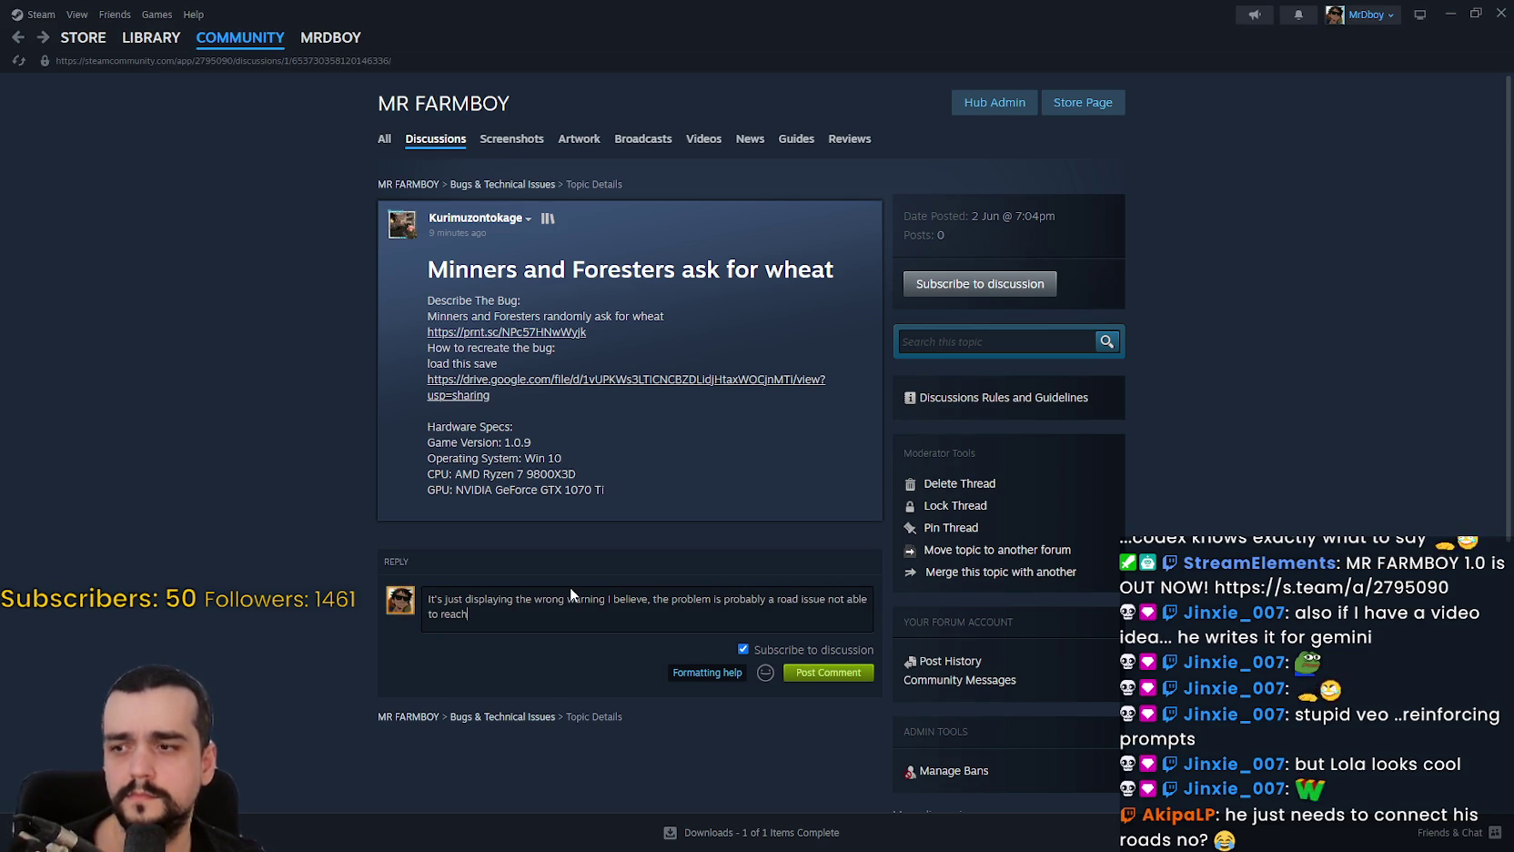
pyautogui.write('r')
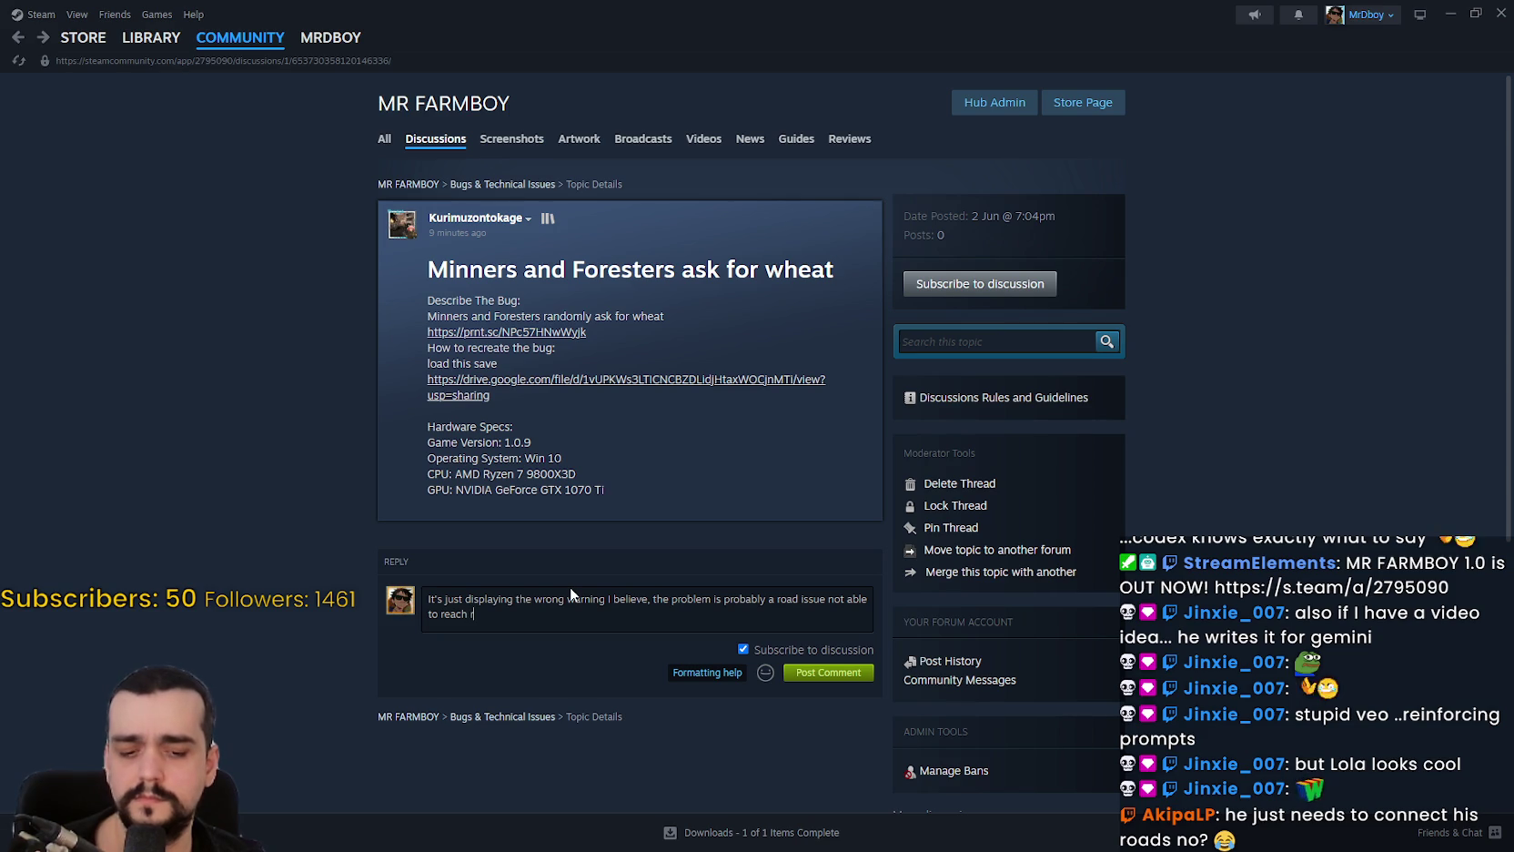
pyautogui.write('ock node')
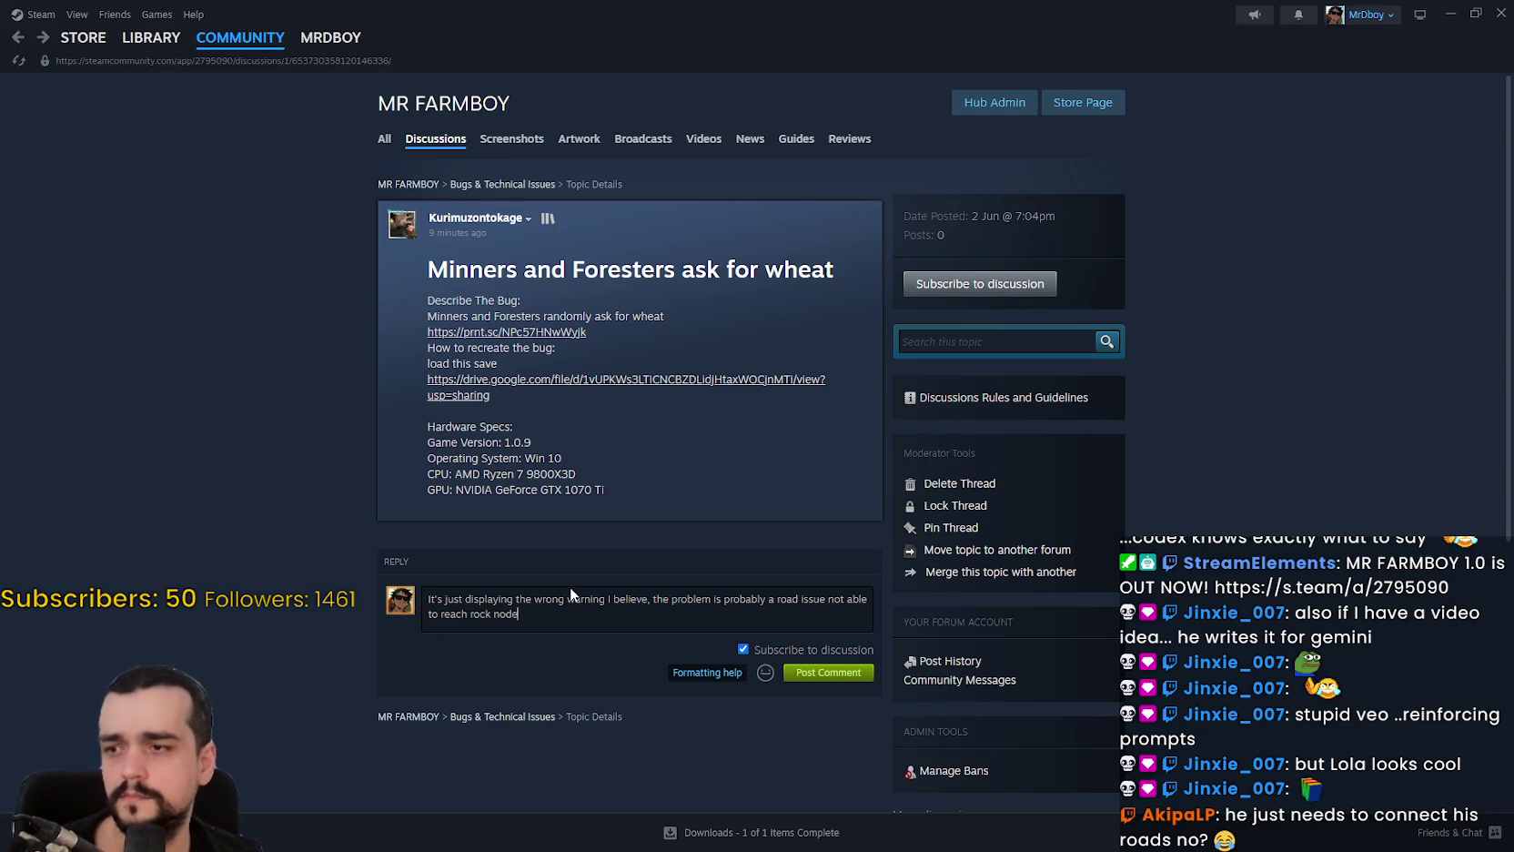
pyautogui.press('BackSpace')
pyautogui.press('BackSpace')
pyautogui.press('BackSpace')
pyautogui.write('Stone')
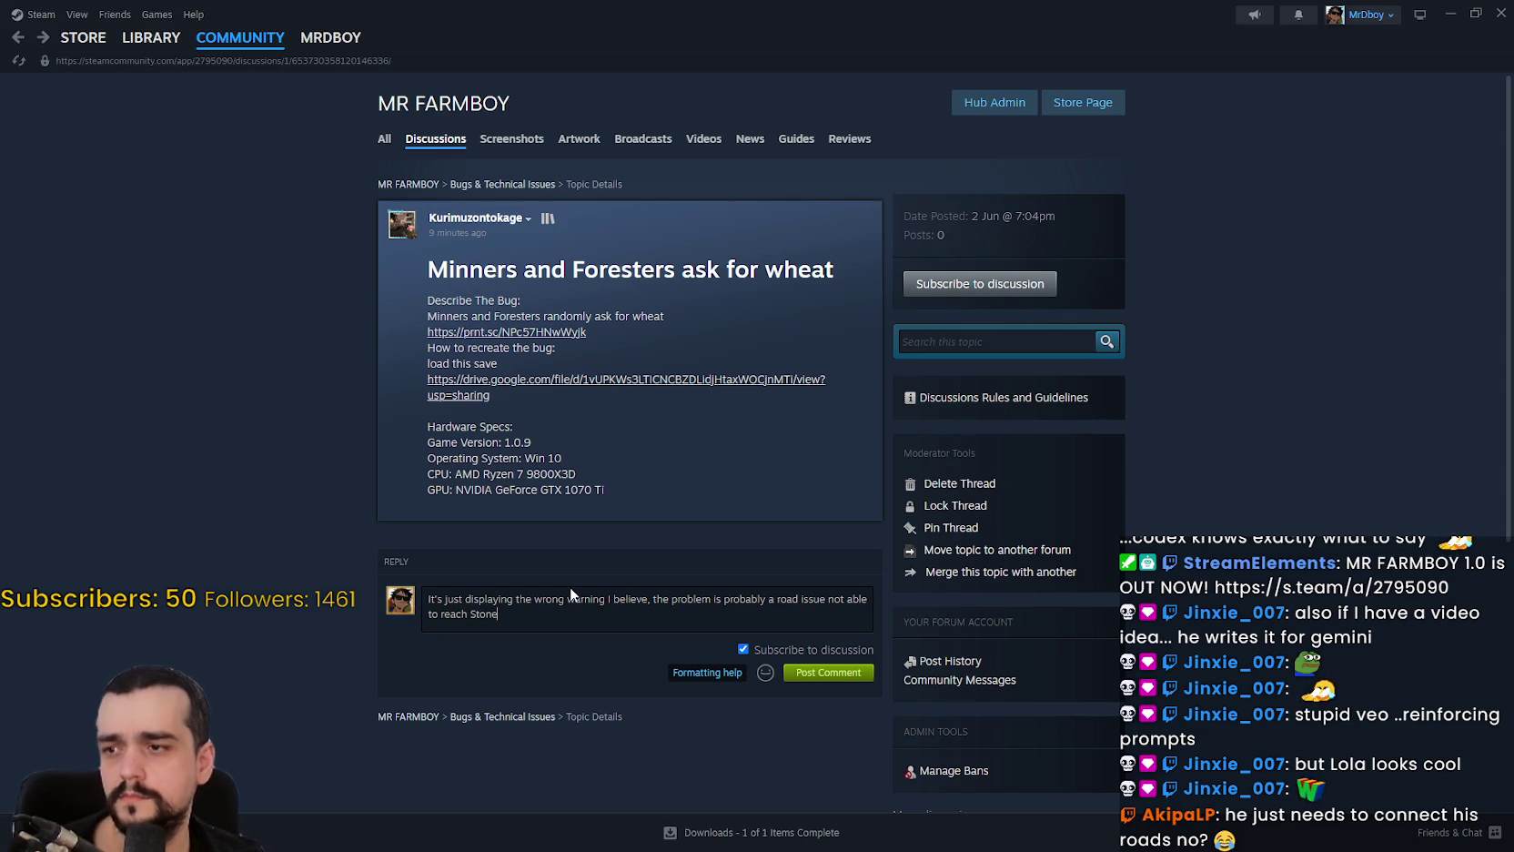
pyautogui.write(' Nodes.')
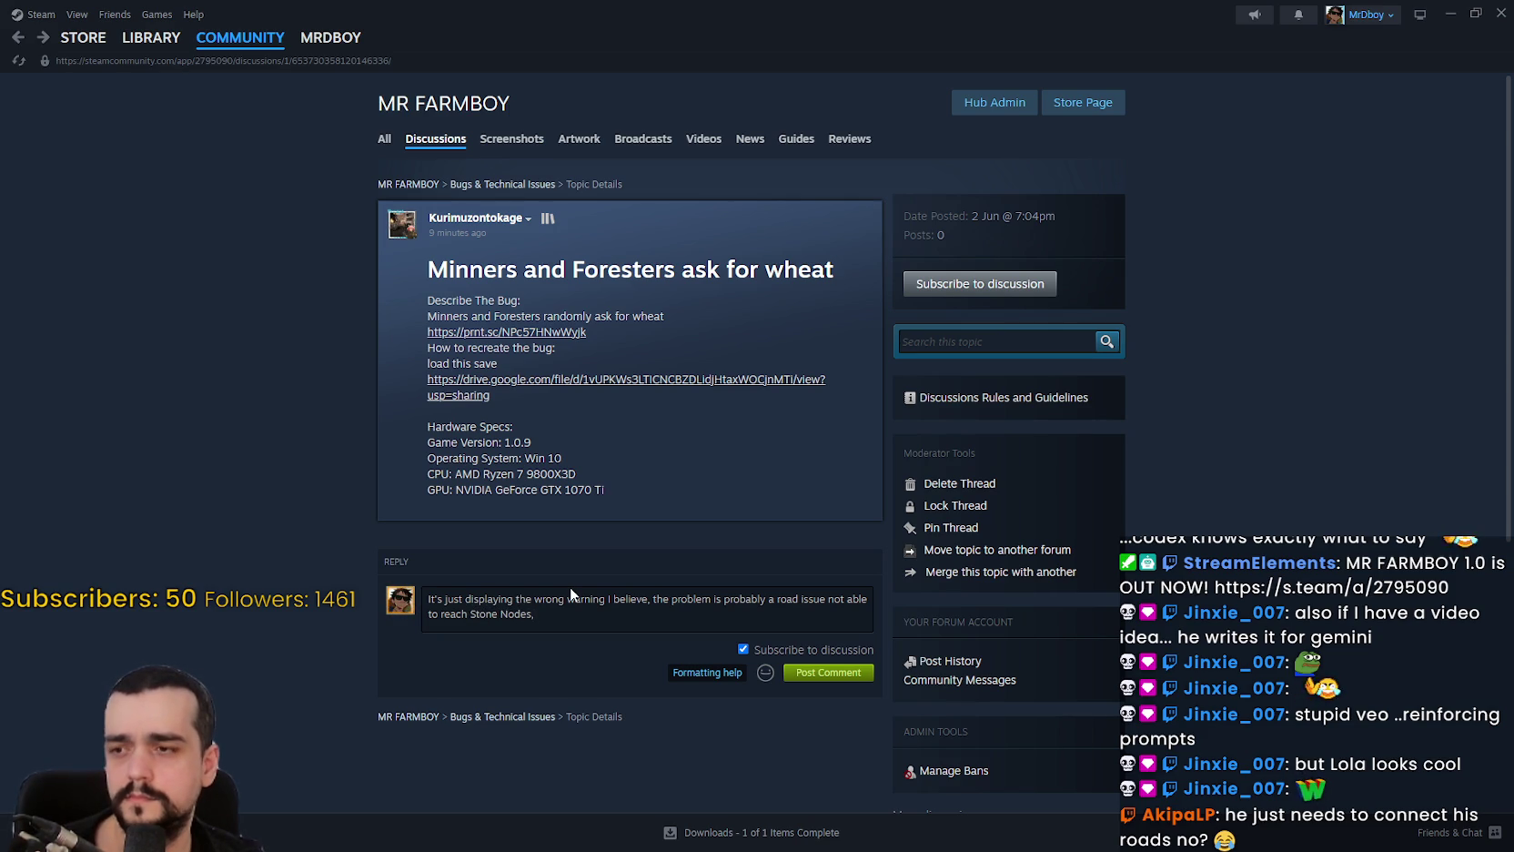
pyautogui.write('s, Warehouse, make sure everything is co')
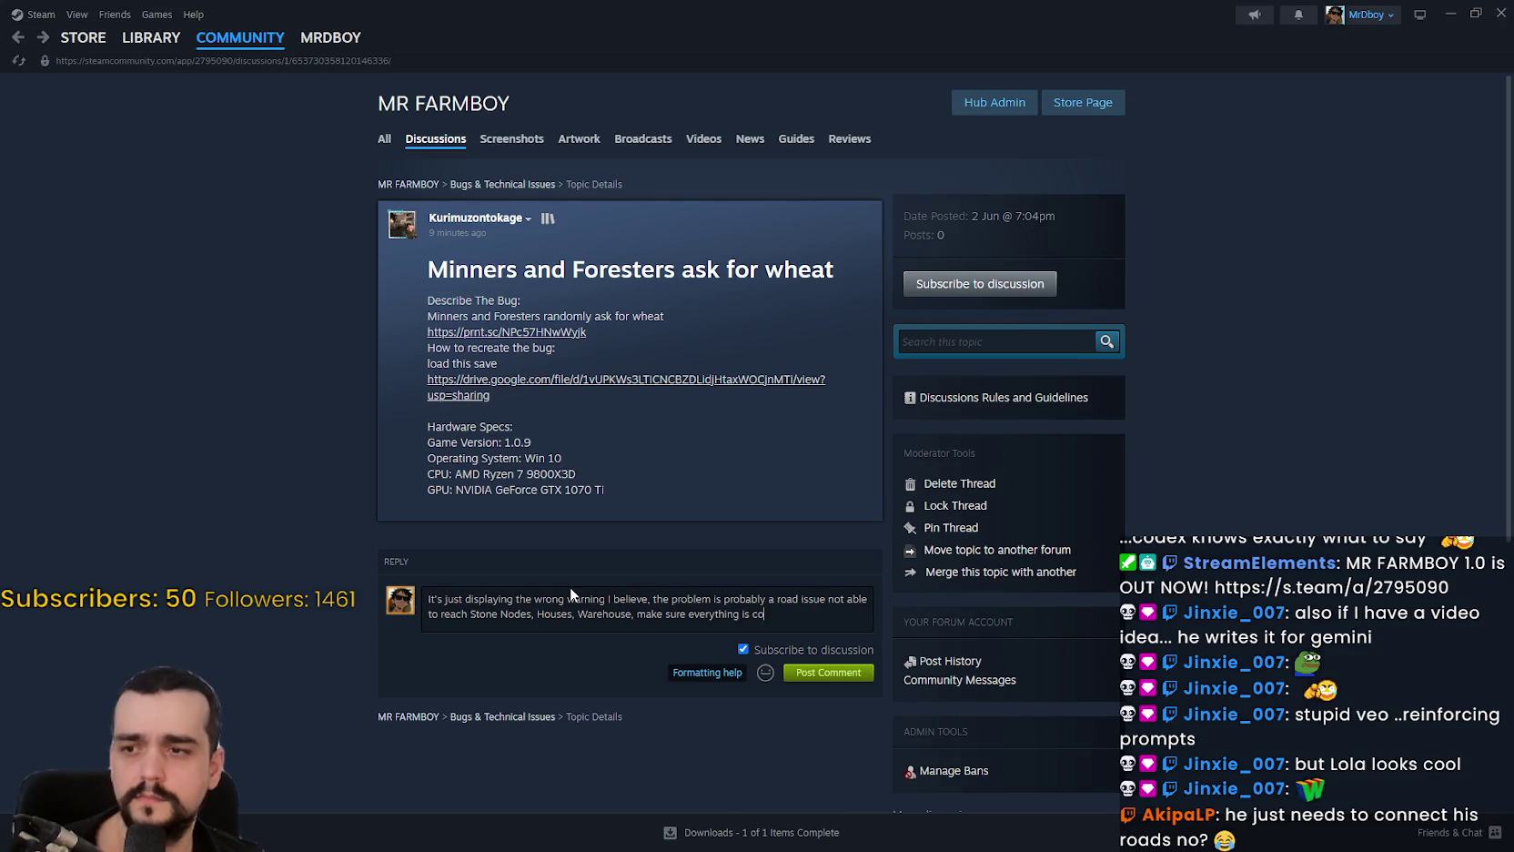
pyautogui.write('nnected.')
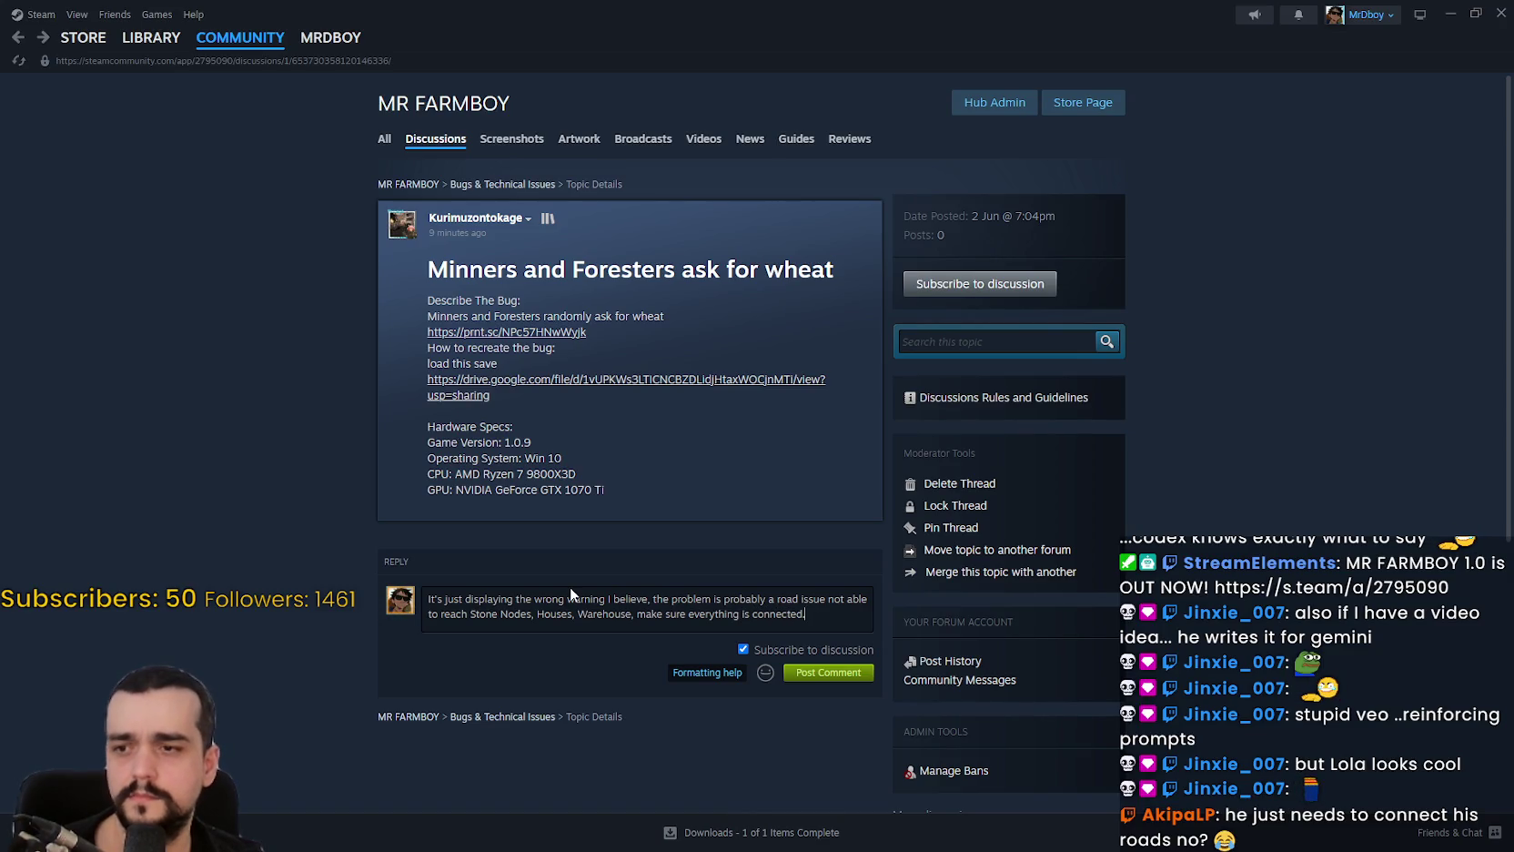
pyautogui.press('BackSpace')
pyautogui.write(', and see if it fixes itself.')
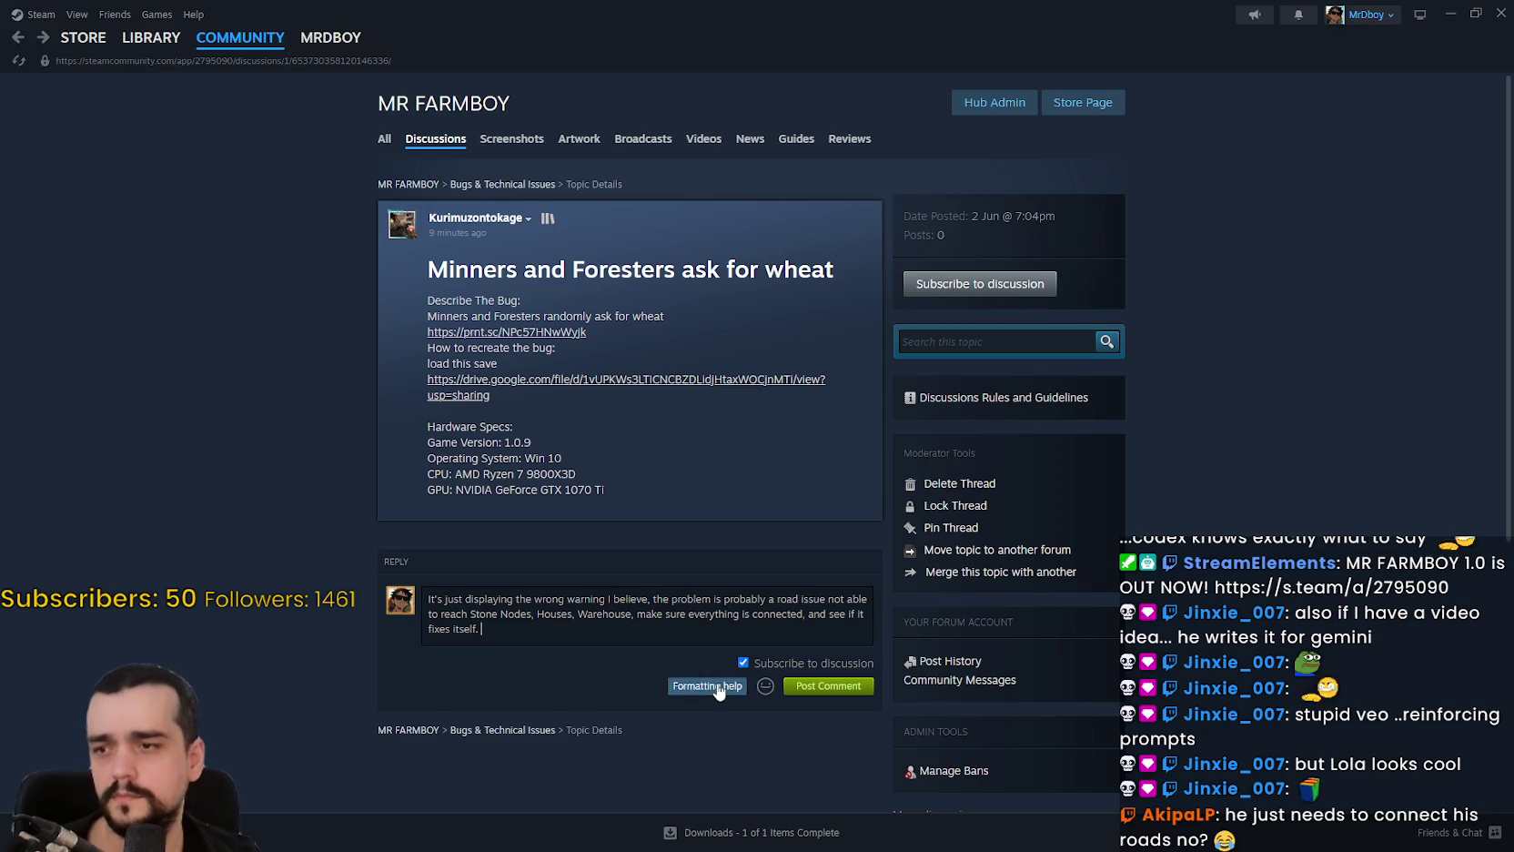
pyautogui.click(765, 685)
pyautogui.click(476, 753)
# Post the reply, then scroll through the opened screenshot and close it with Ctrl+W.
pyautogui.click(841, 687)
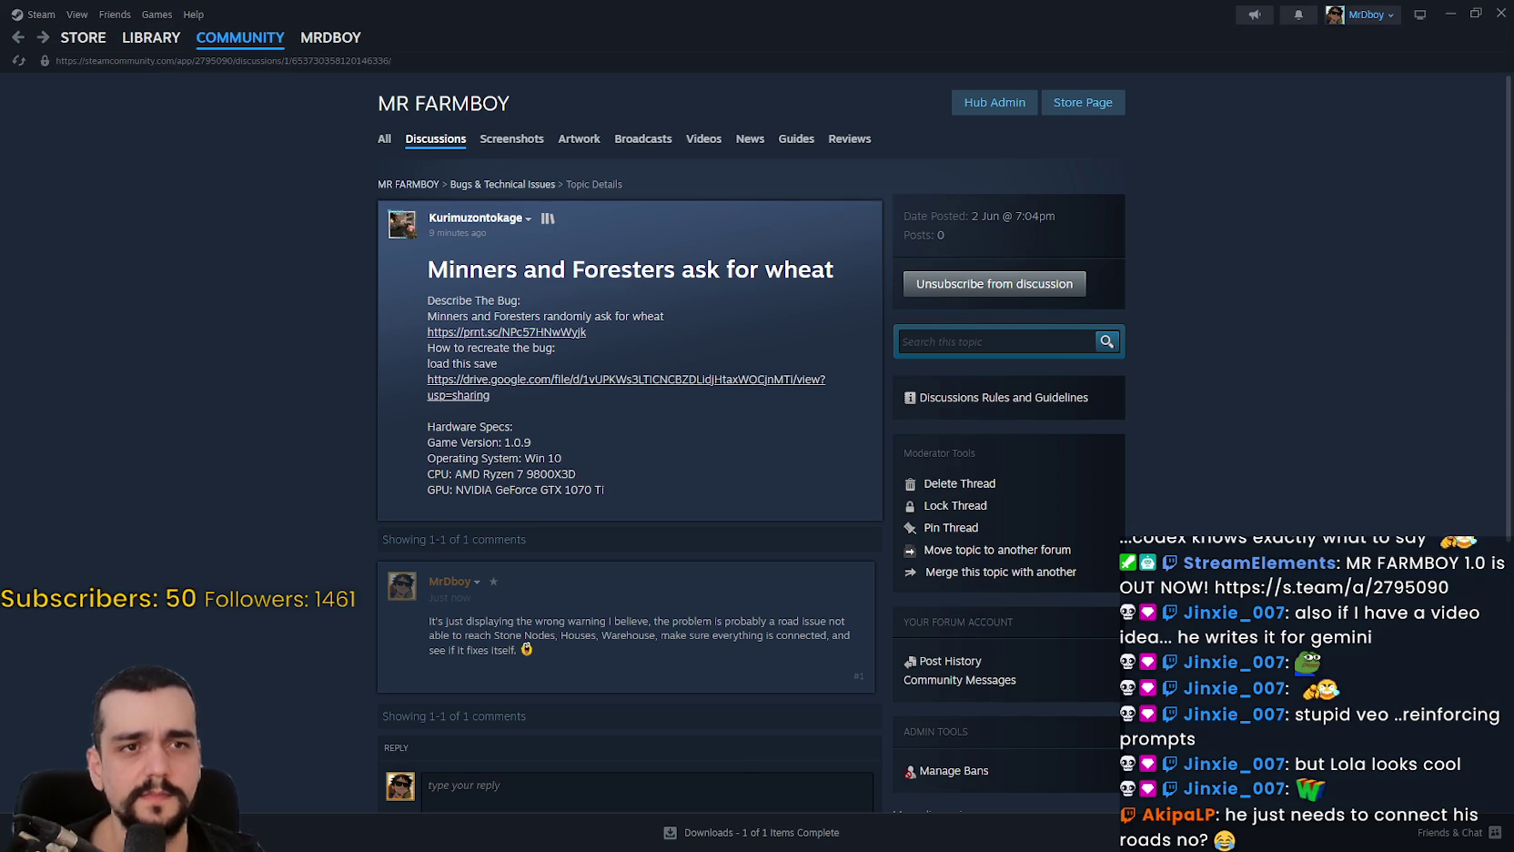
pyautogui.scroll(-3, 802, 447)
pyautogui.scroll(-2, 802, 448)
pyautogui.scroll(1, 801, 448)
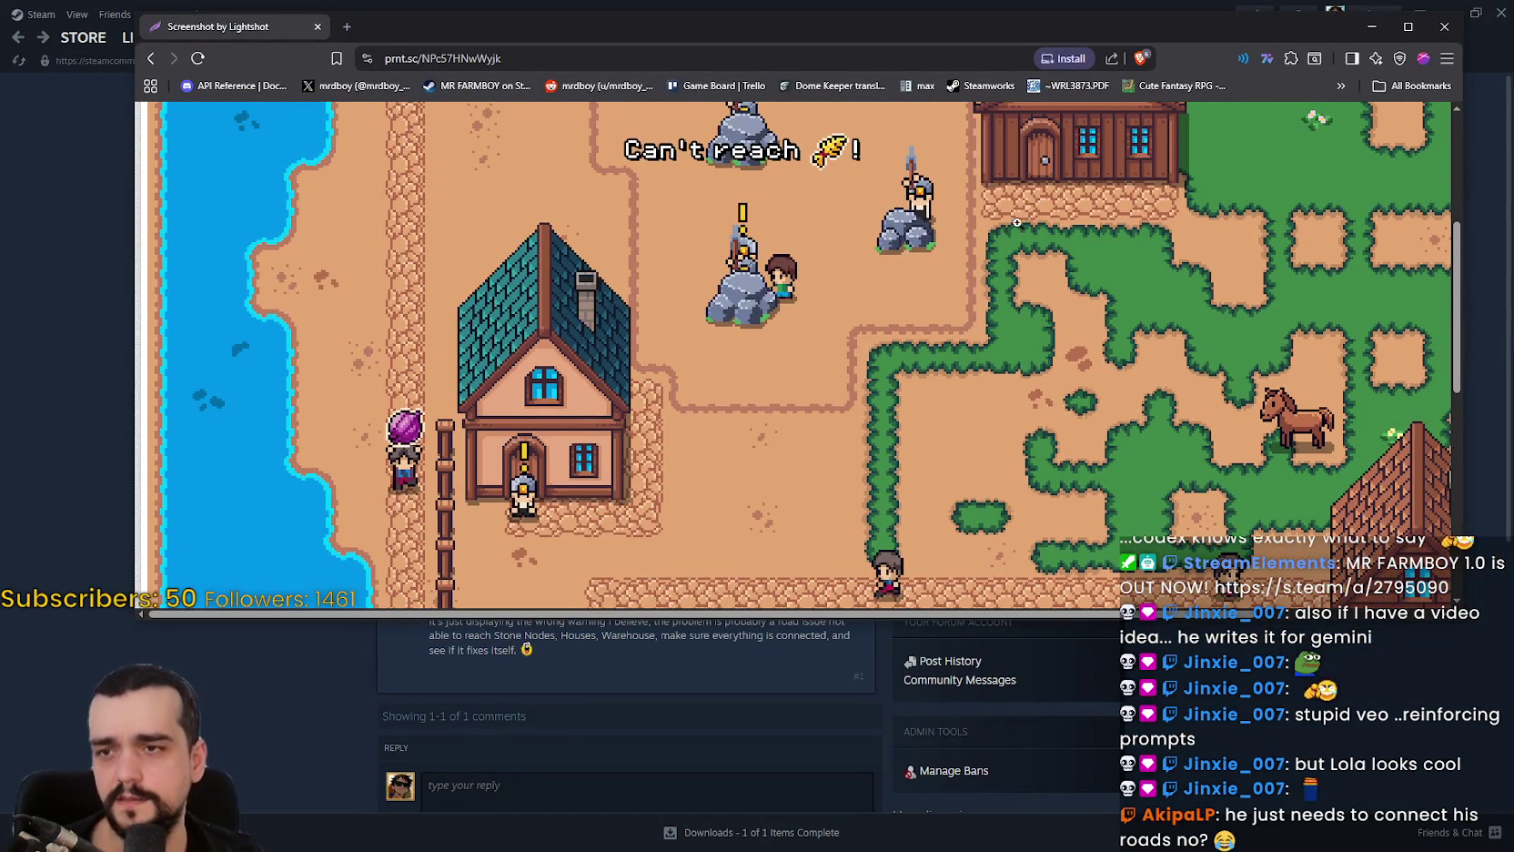
pyautogui.scroll(2, 819, 318)
pyautogui.scroll(-2, 783, 355)
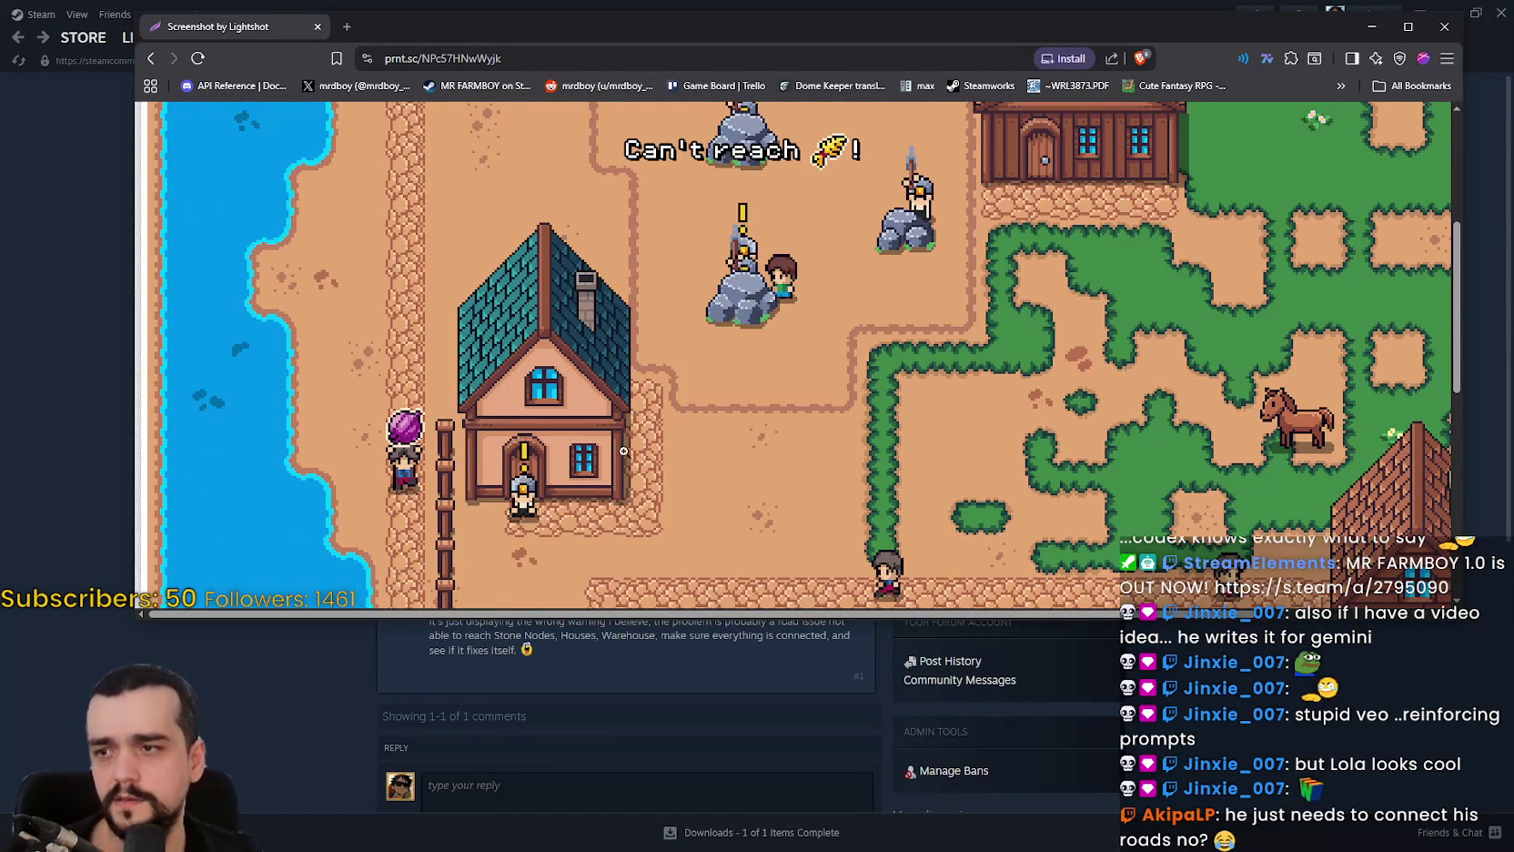
pyautogui.scroll(4, 733, 401)
pyautogui.scroll(-1, 713, 432)
pyautogui.scroll(-3, 713, 432)
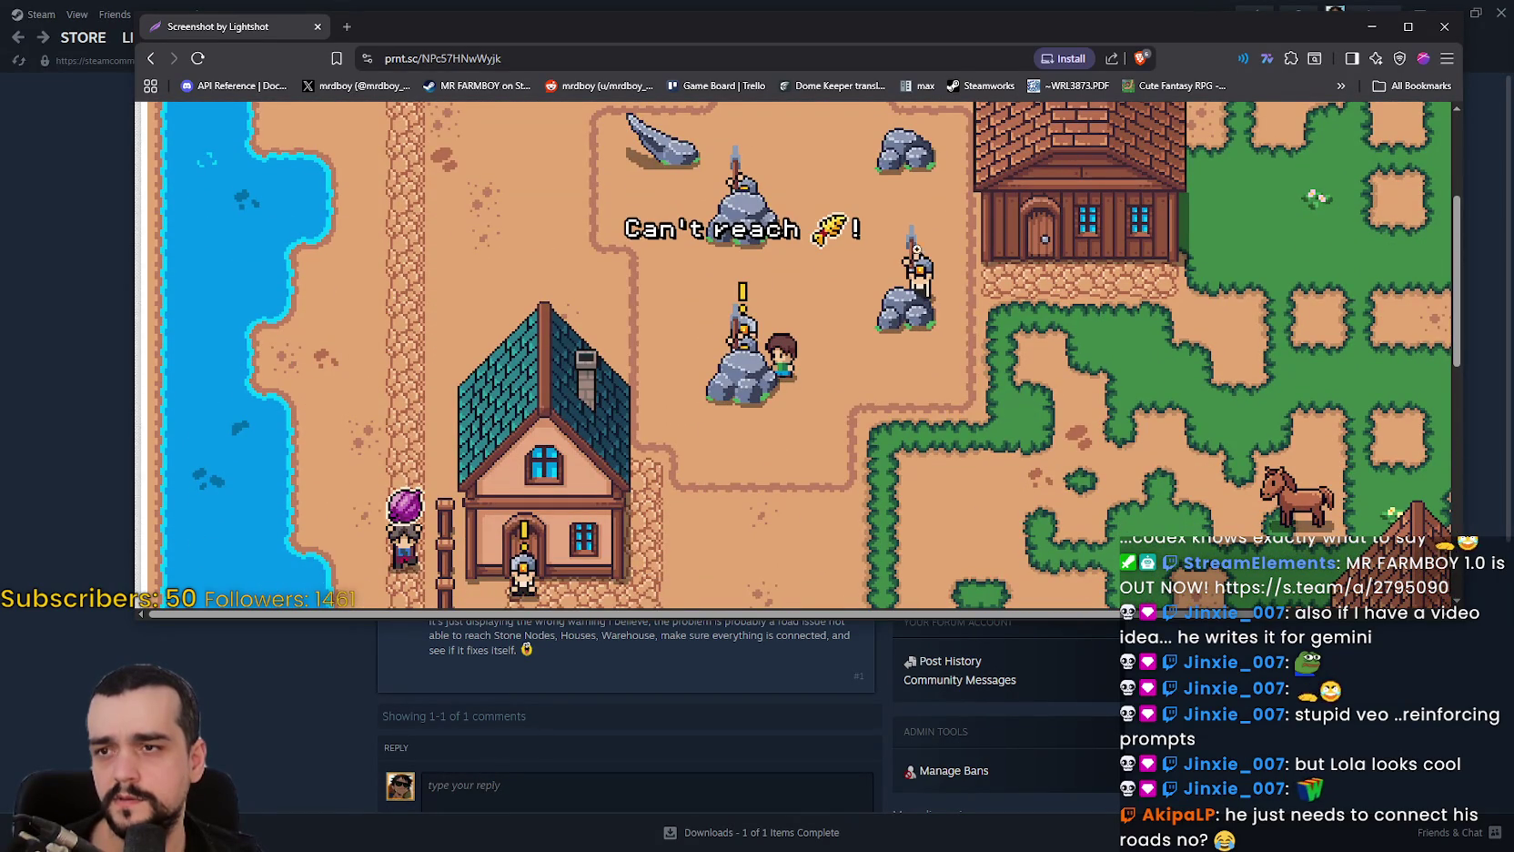
pyautogui.scroll(-2, 824, 296)
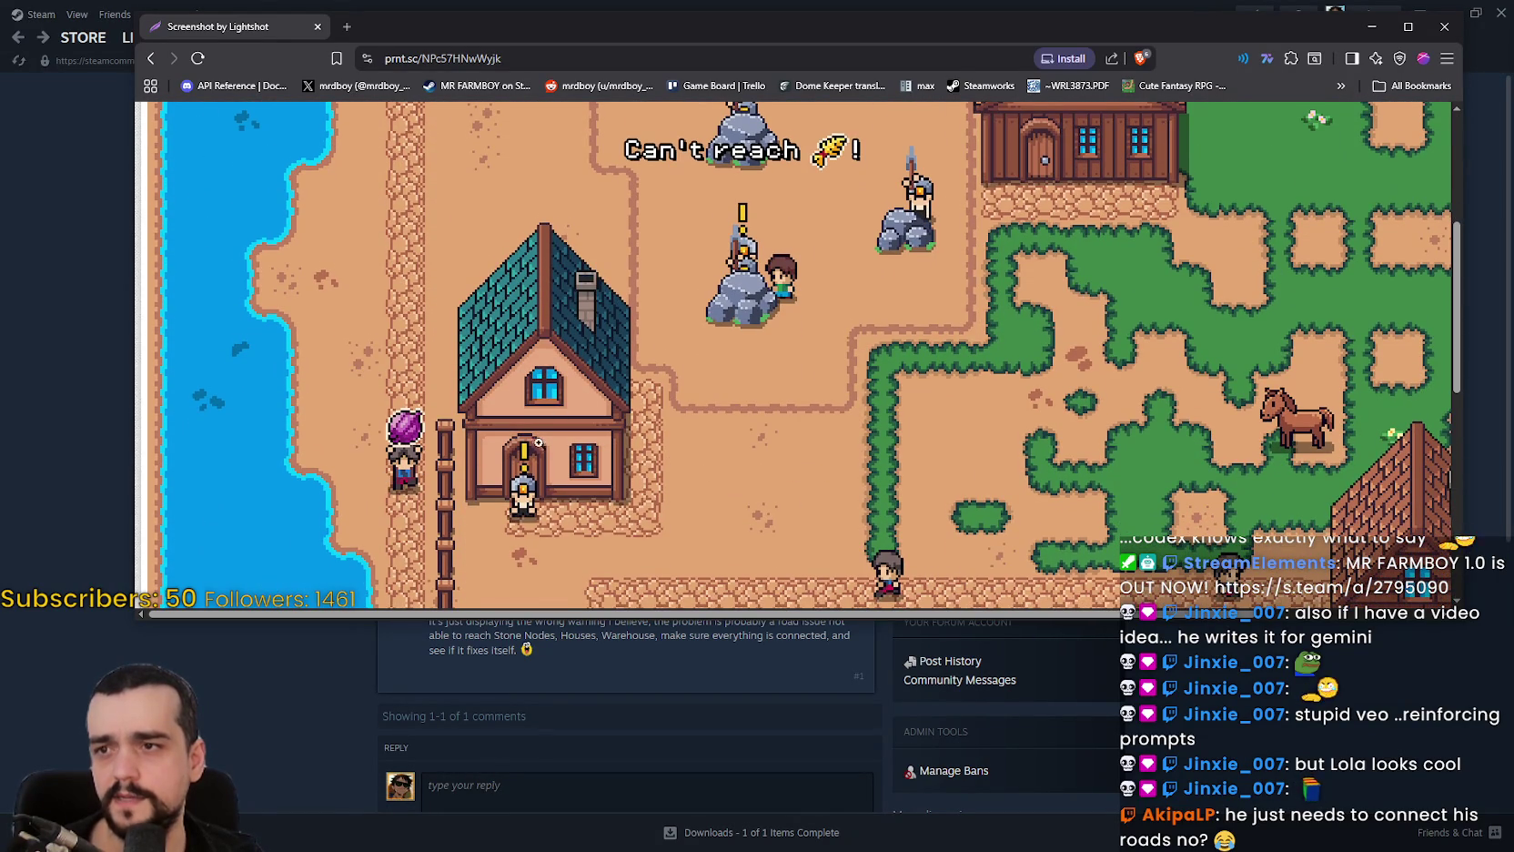
pyautogui.hotkey('ctrl', 'w')
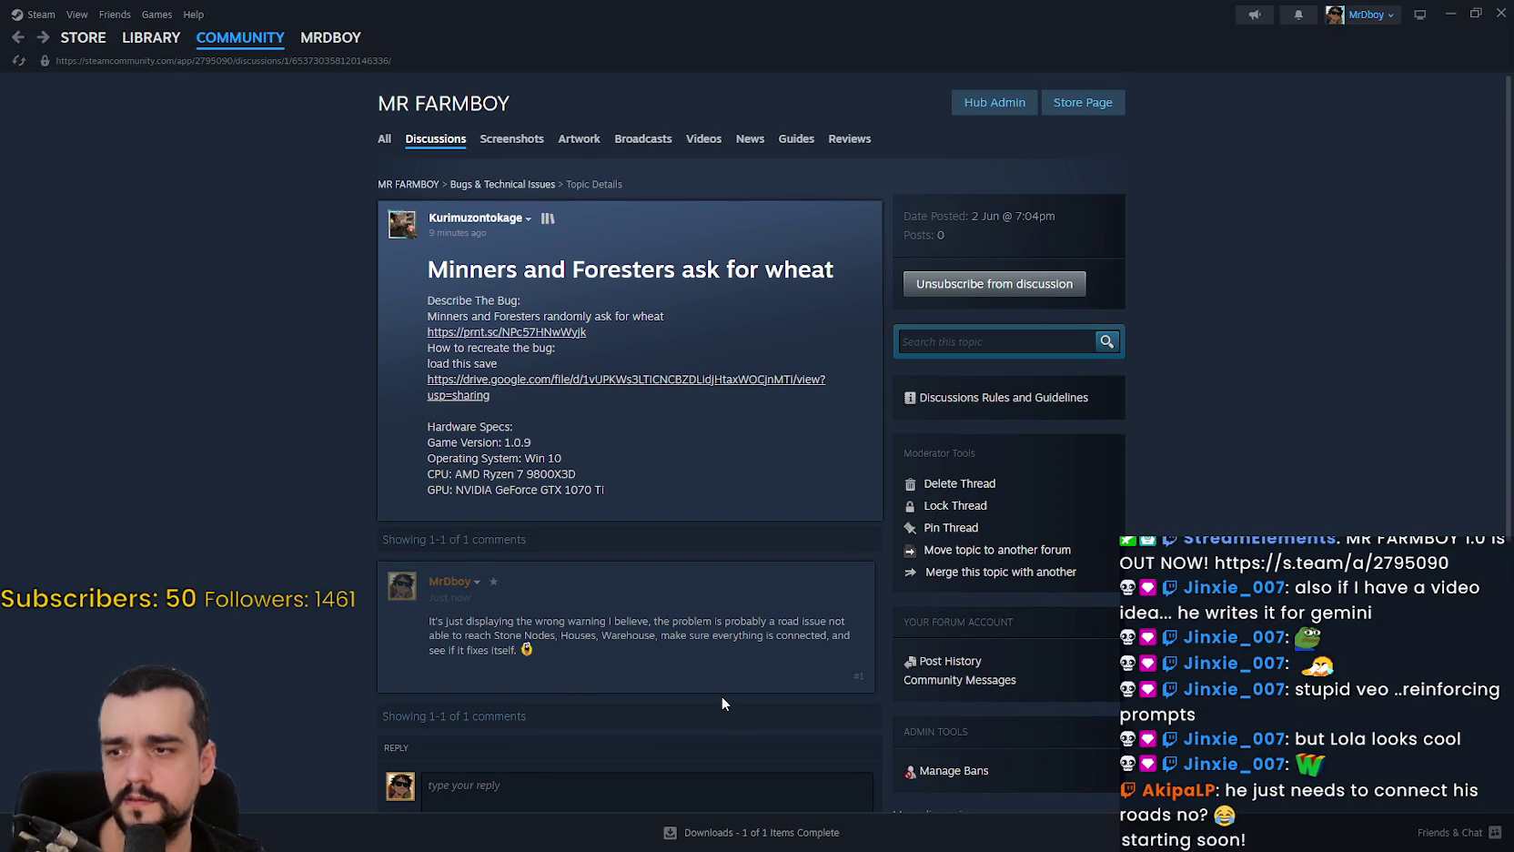
# Toggle the village screenshot between fit and full size, enlarge its window, then close it.
pyautogui.scroll(-1, 685, 642)
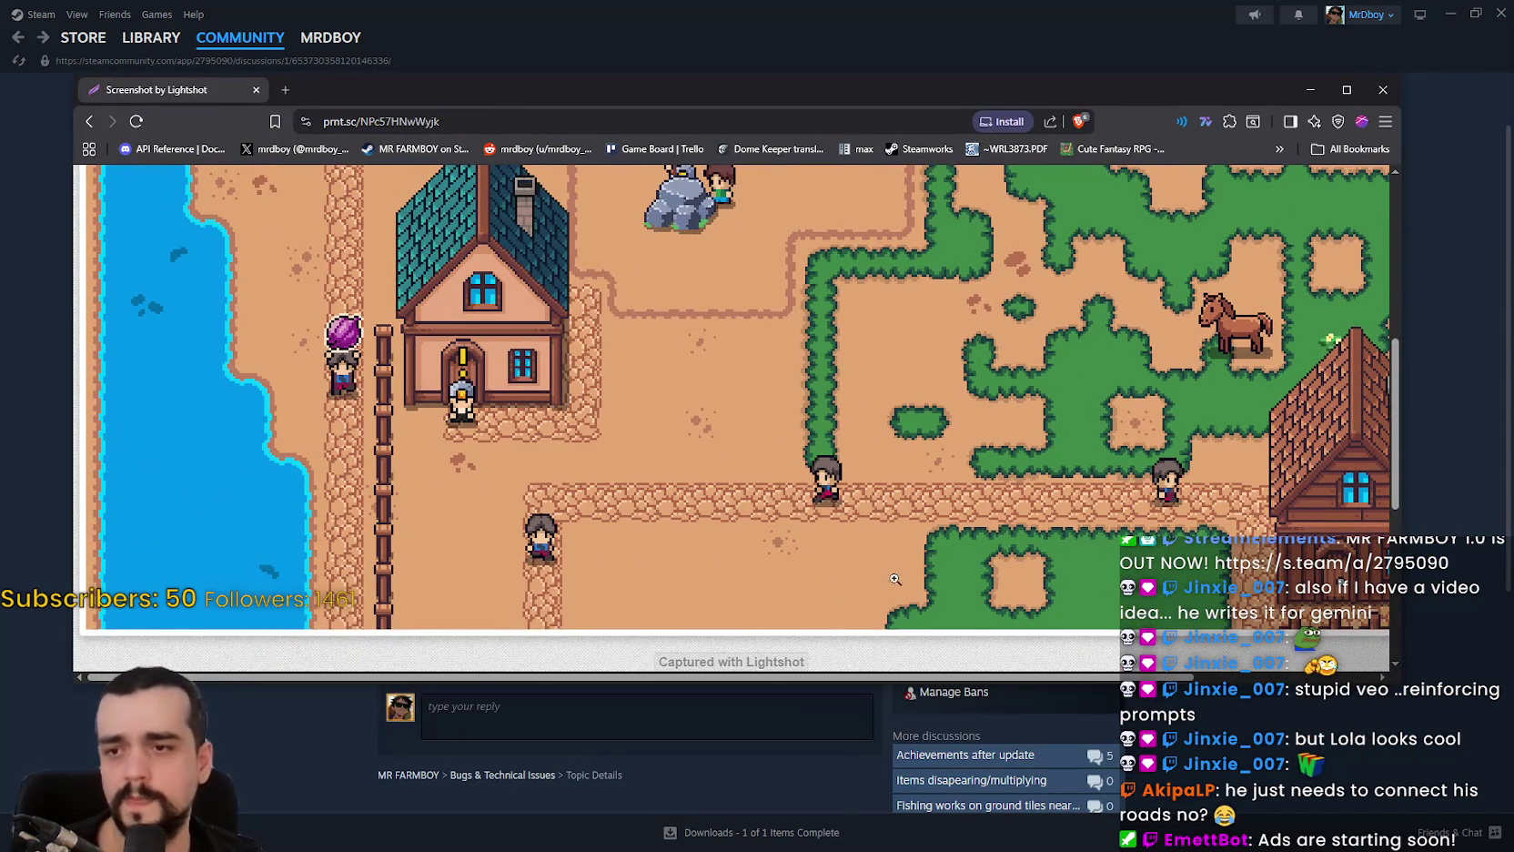
pyautogui.click(902, 415)
pyautogui.click(898, 402)
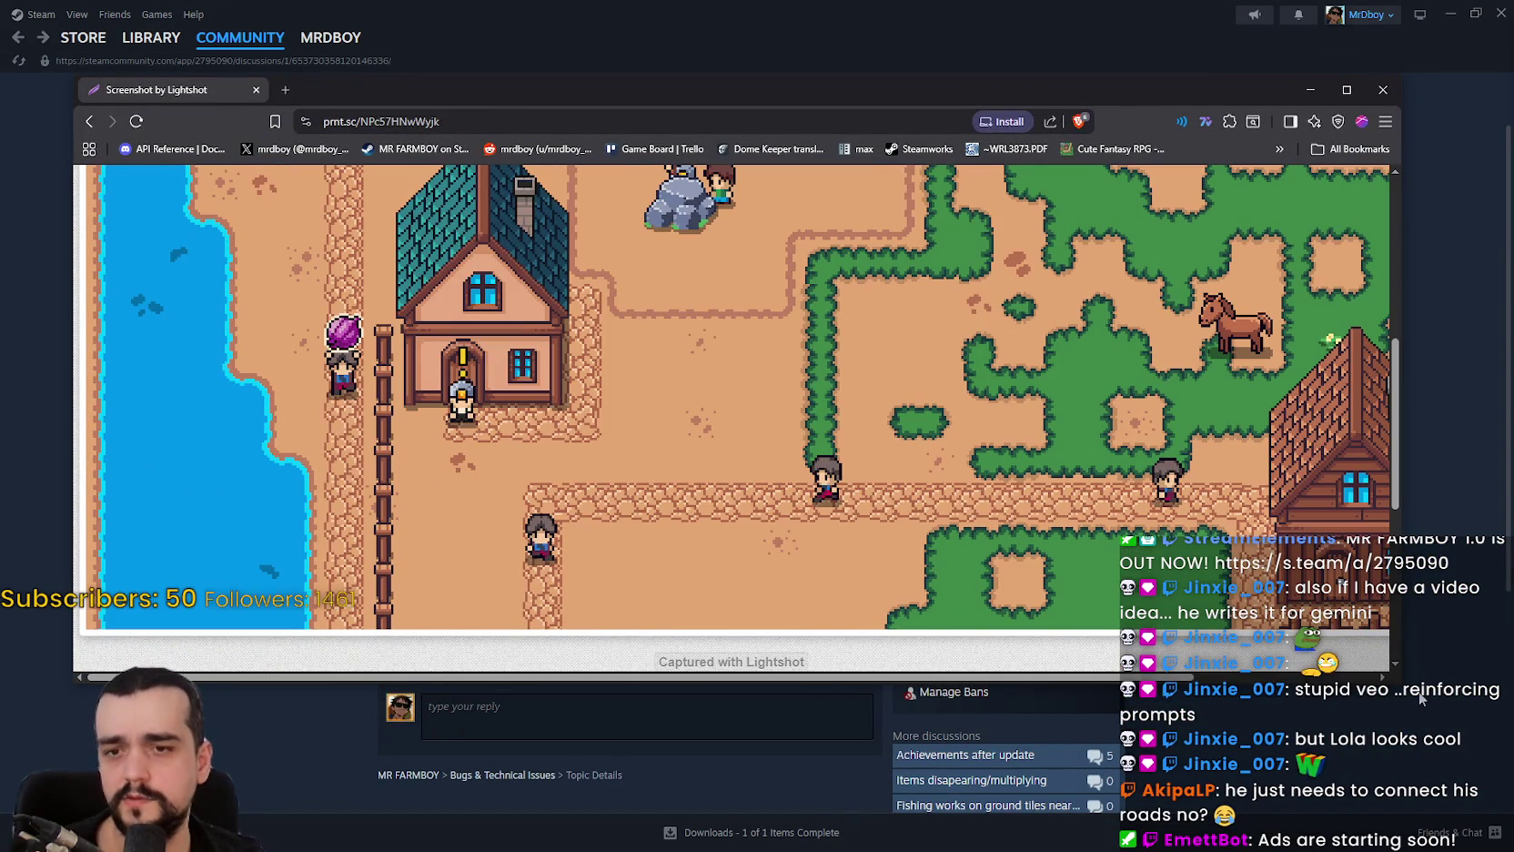
pyautogui.moveTo(1399, 684)
pyautogui.mouseDown()
pyautogui.moveTo(1004, 694)
pyautogui.moveTo(1420, 728)
pyautogui.mouseUp()
pyautogui.scroll(2, 746, 437)
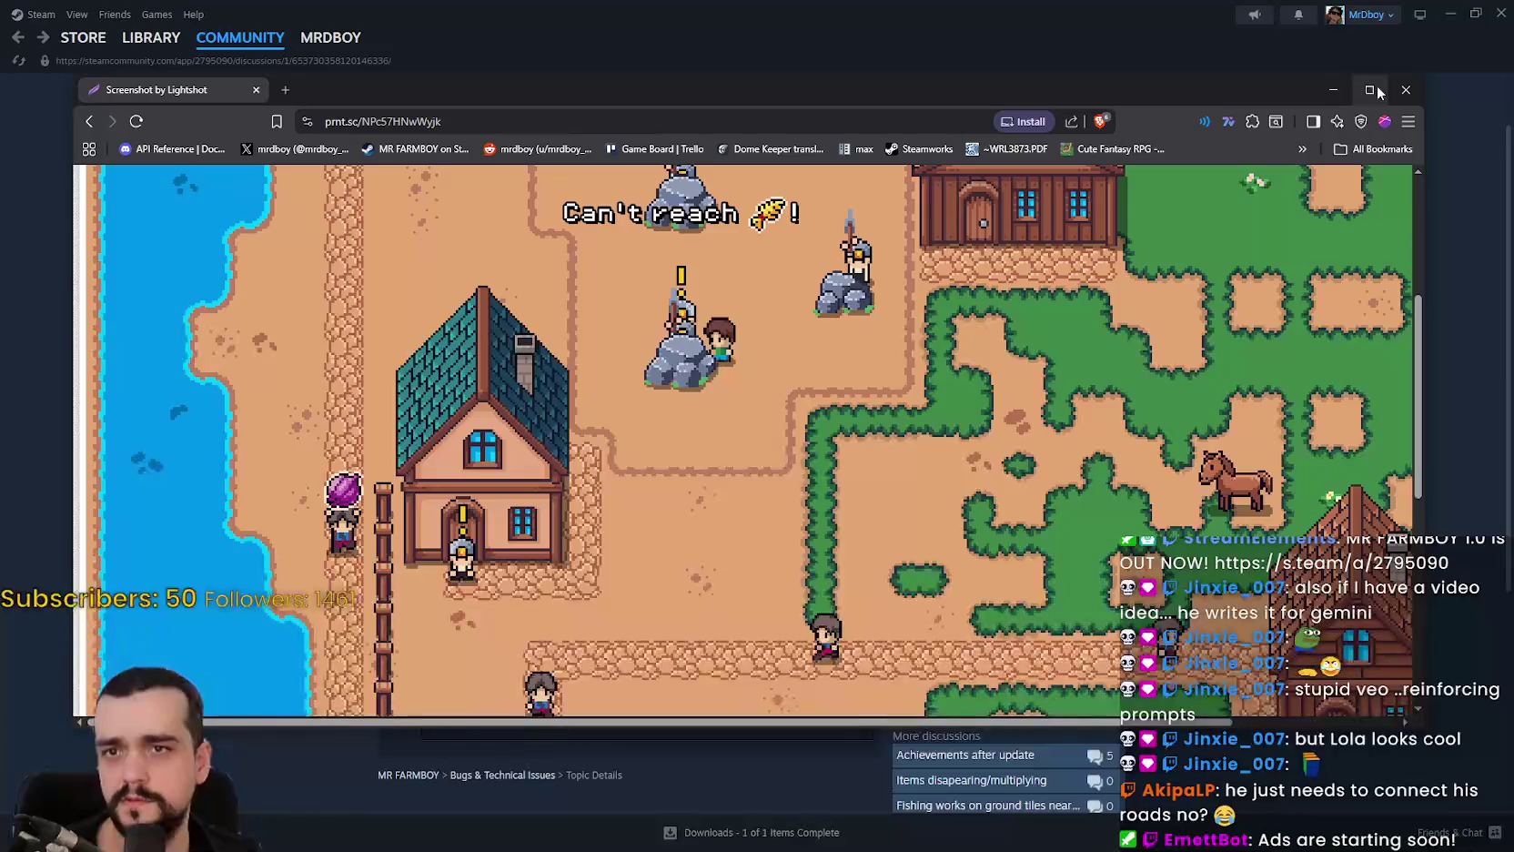
pyautogui.click(1406, 89)
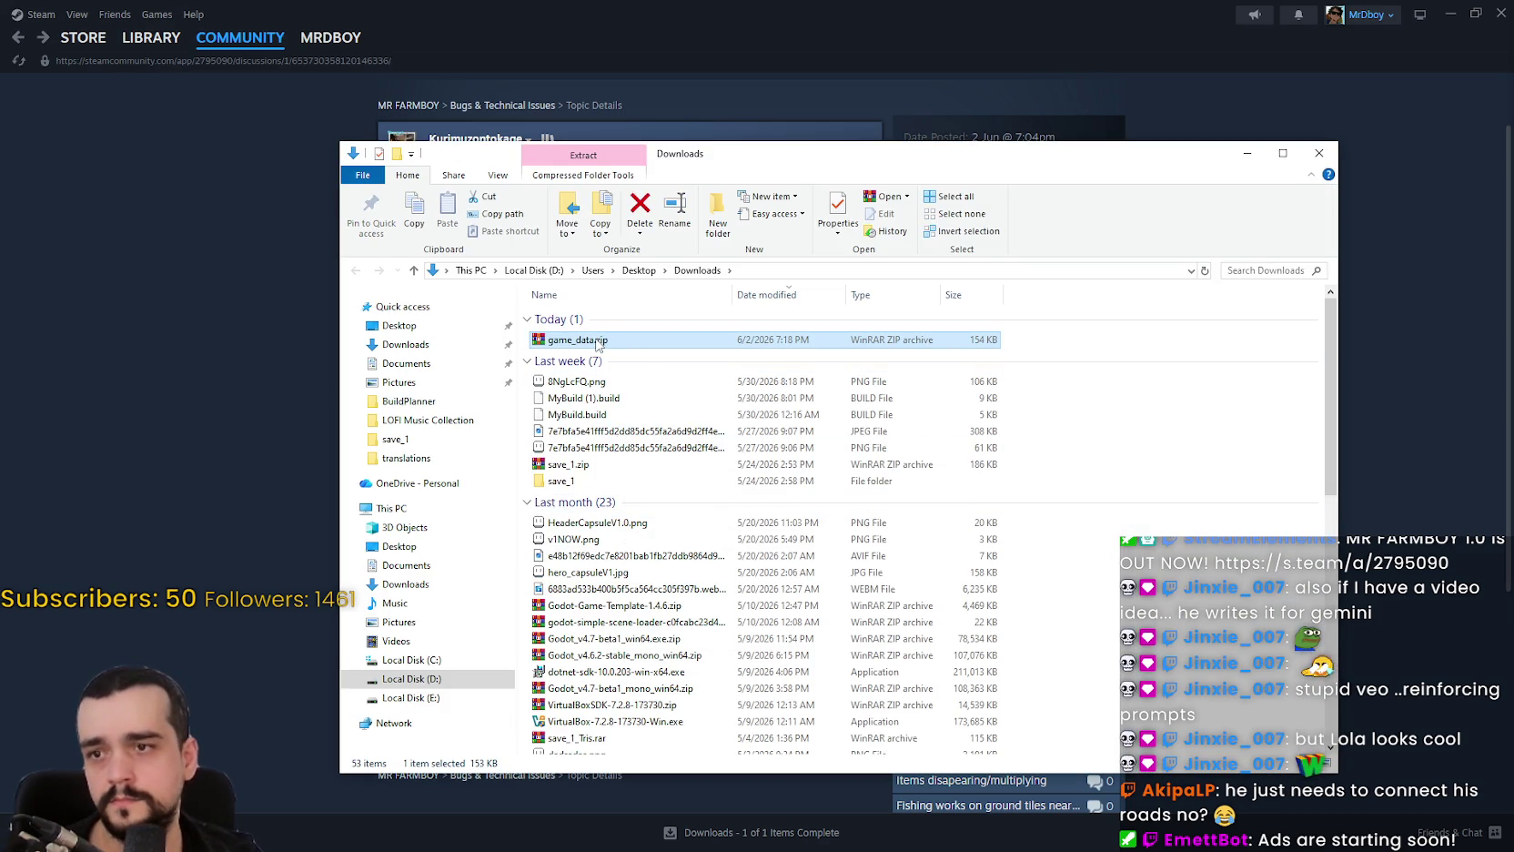
# Extract game_data.zip here and open its game_data\save_1 folder.
pyautogui.rightClick(597, 344)
pyautogui.click(670, 423)
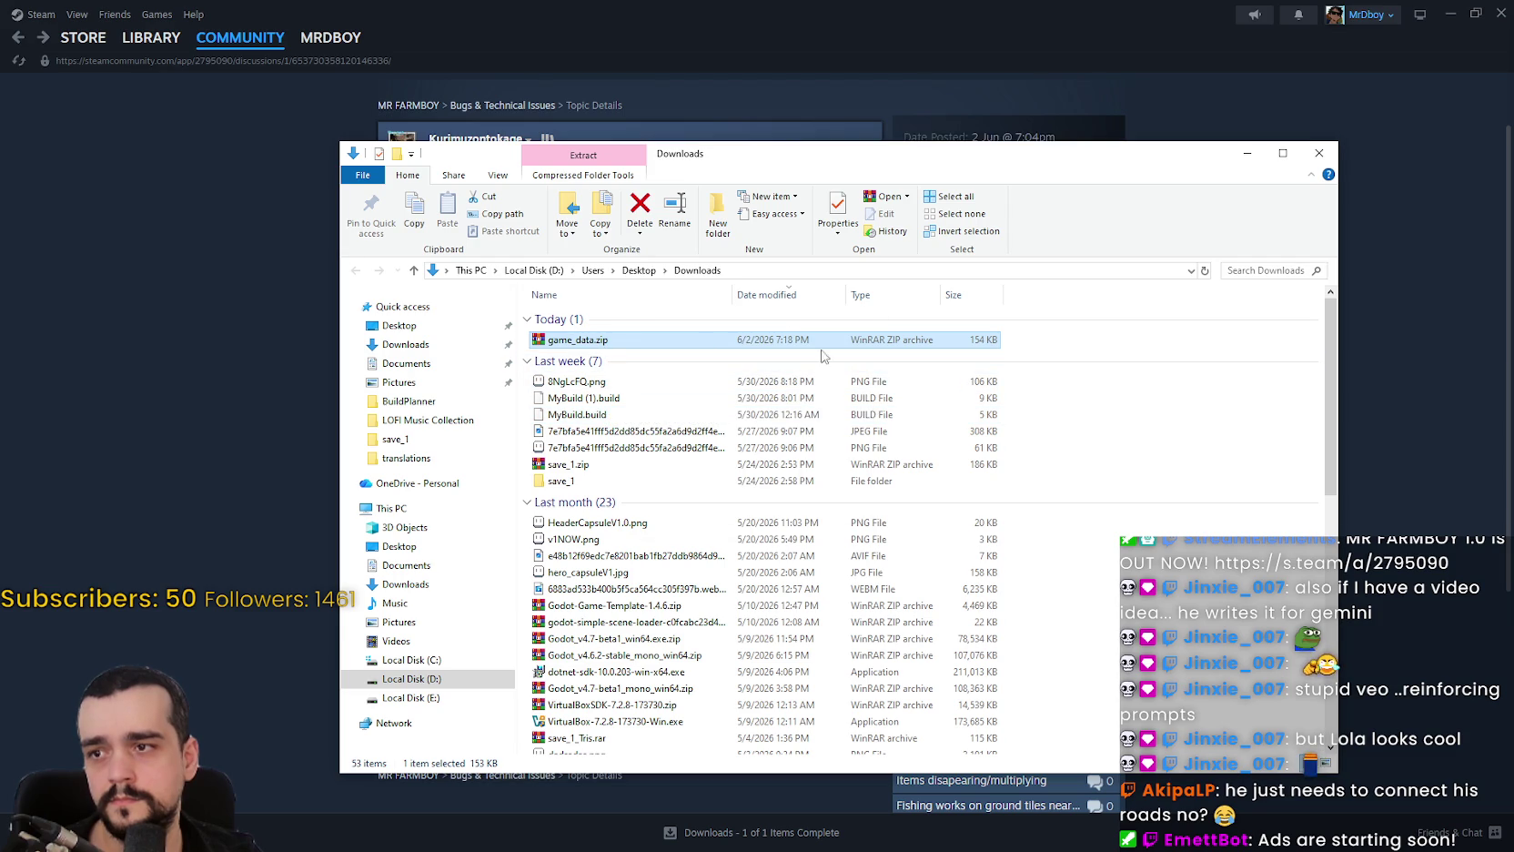
pyautogui.doubleClick(575, 356)
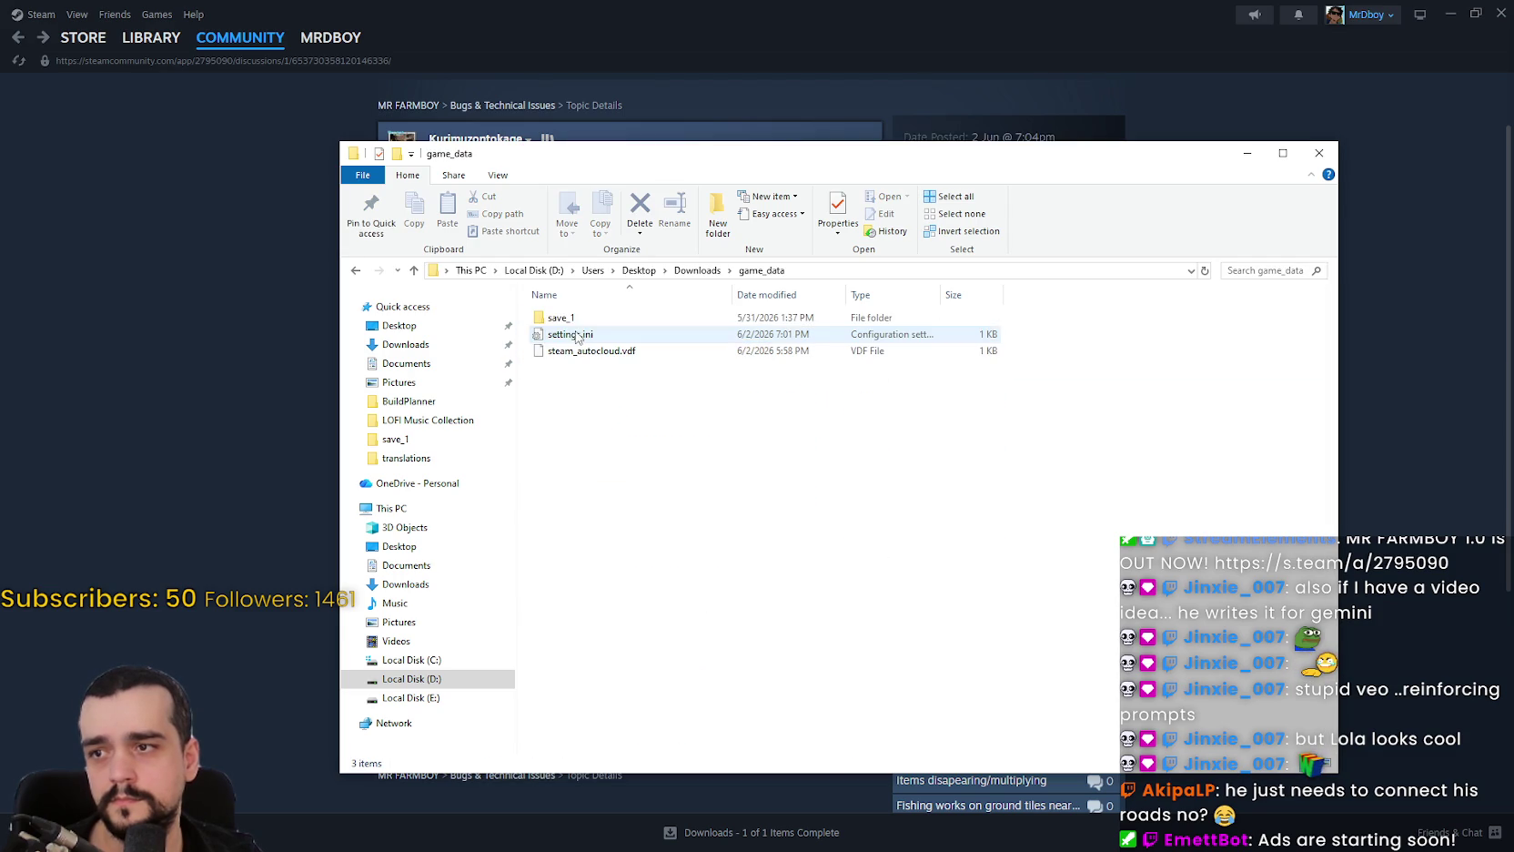
pyautogui.doubleClick(566, 318)
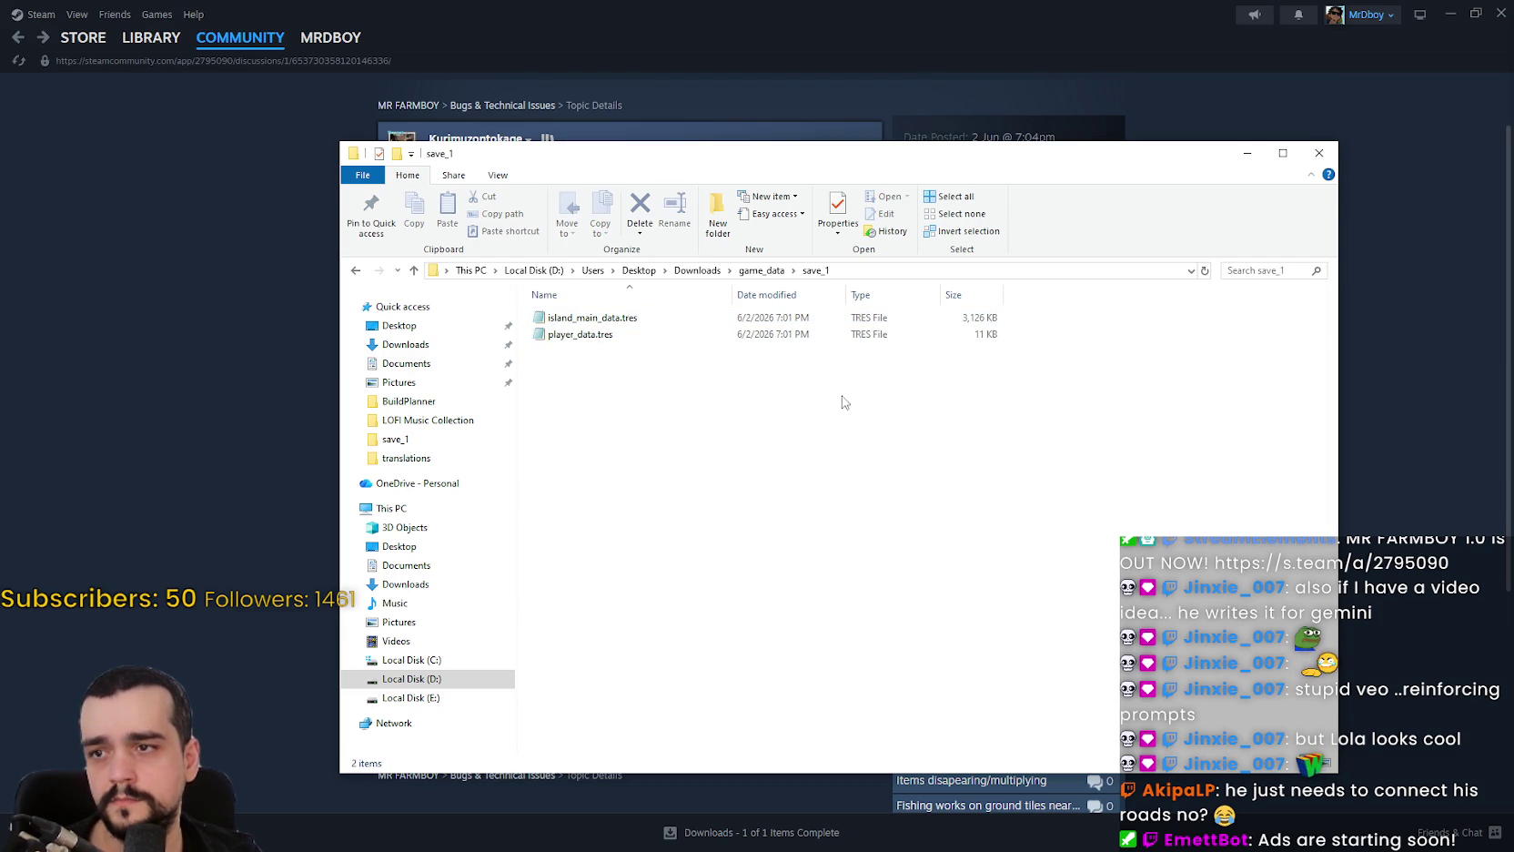
# Select both save files, island_main_data.tres and player_data.tres.
pyautogui.rightClick(766, 388)
pyautogui.click(703, 450)
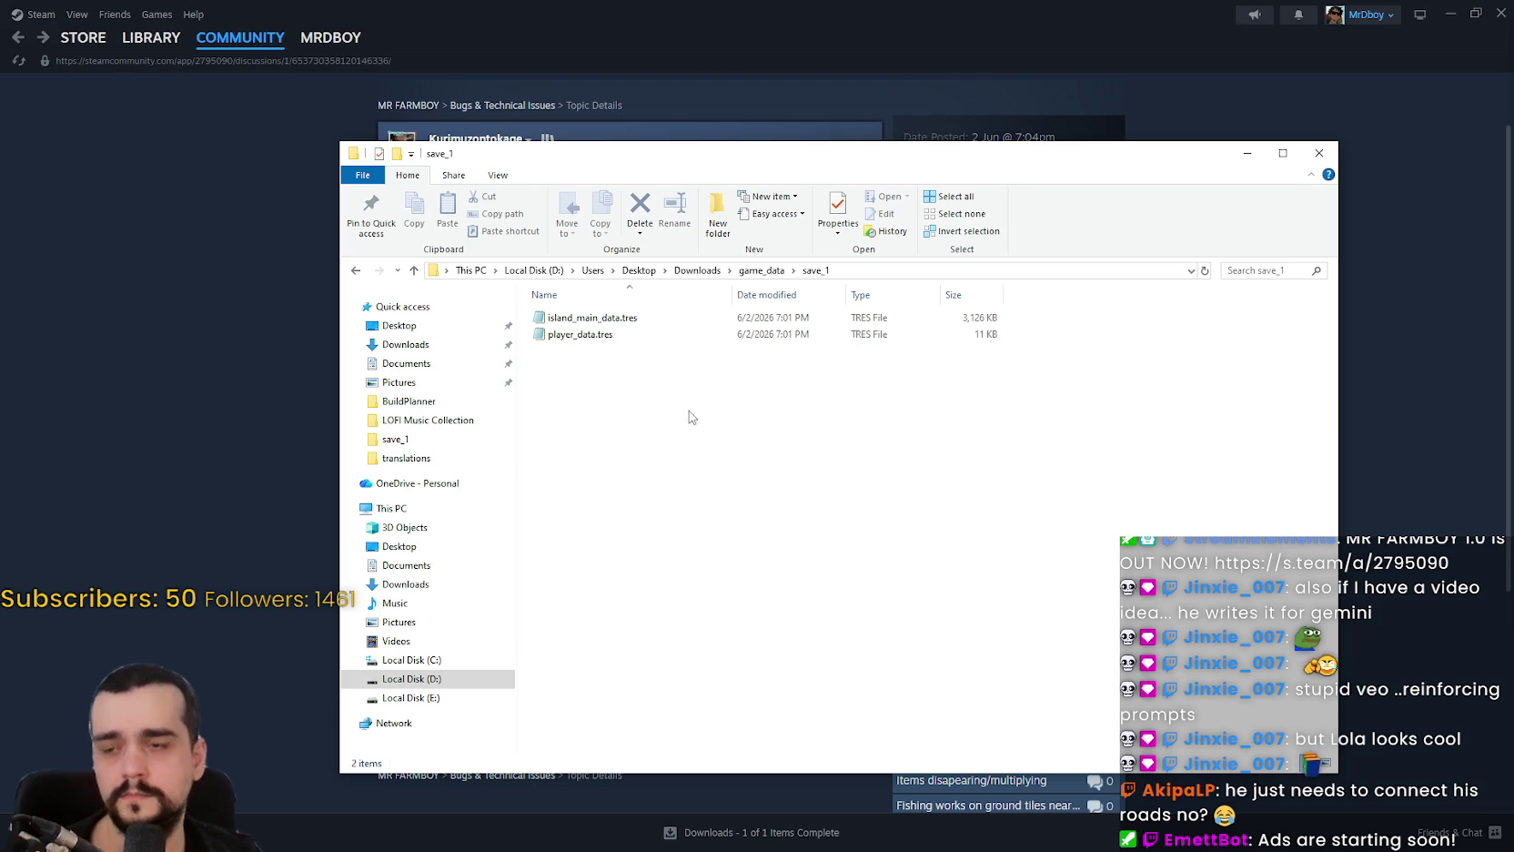
pyautogui.rightClick(683, 423)
pyautogui.moveTo(616, 473); pyautogui.dragTo(577, 314)
pyautogui.rightClick(577, 313)
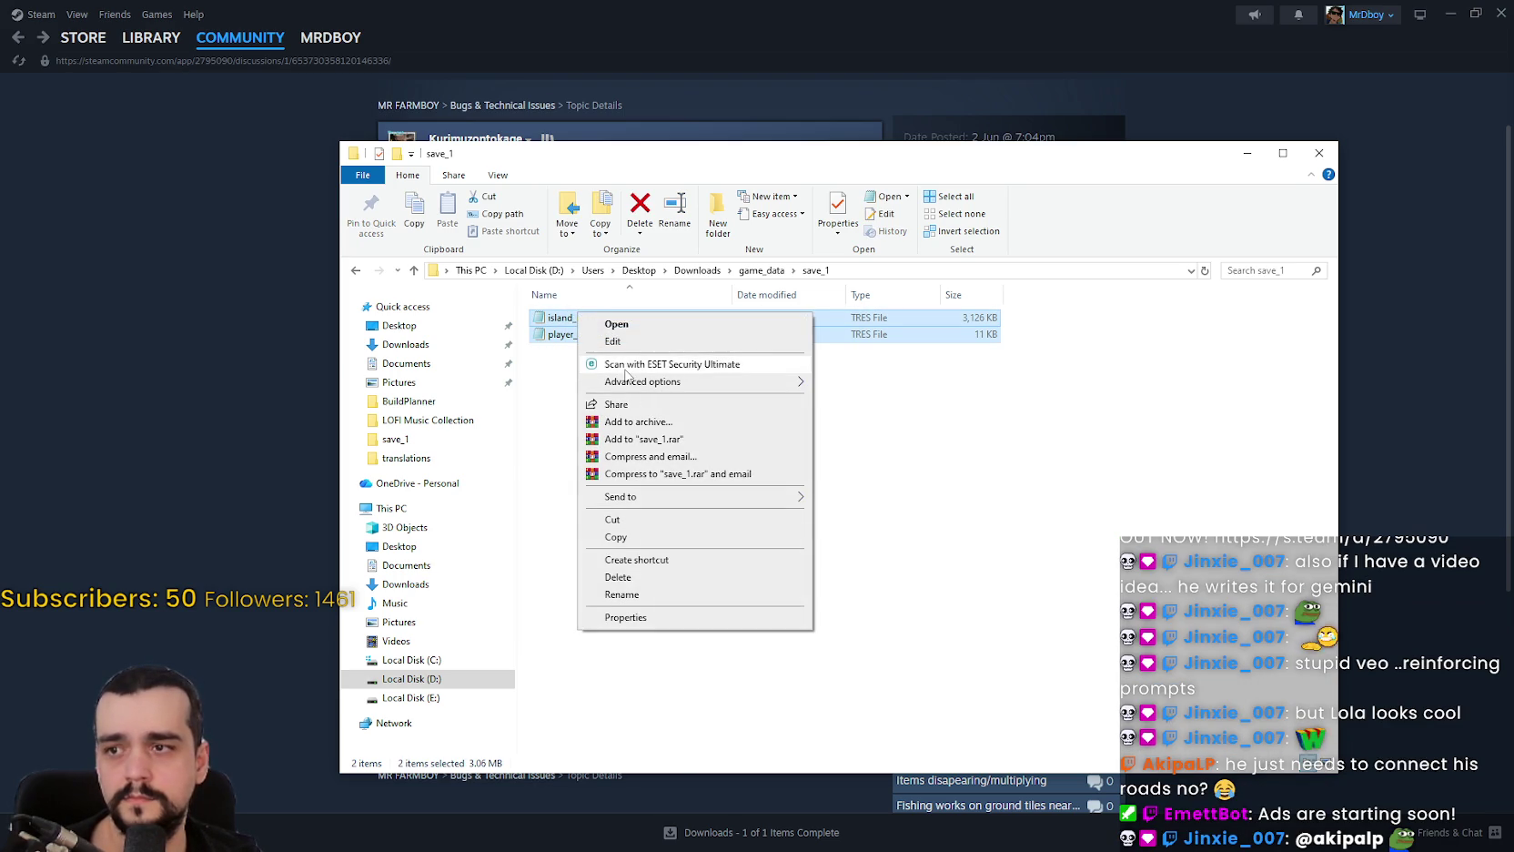
pyautogui.click(1476, 389)
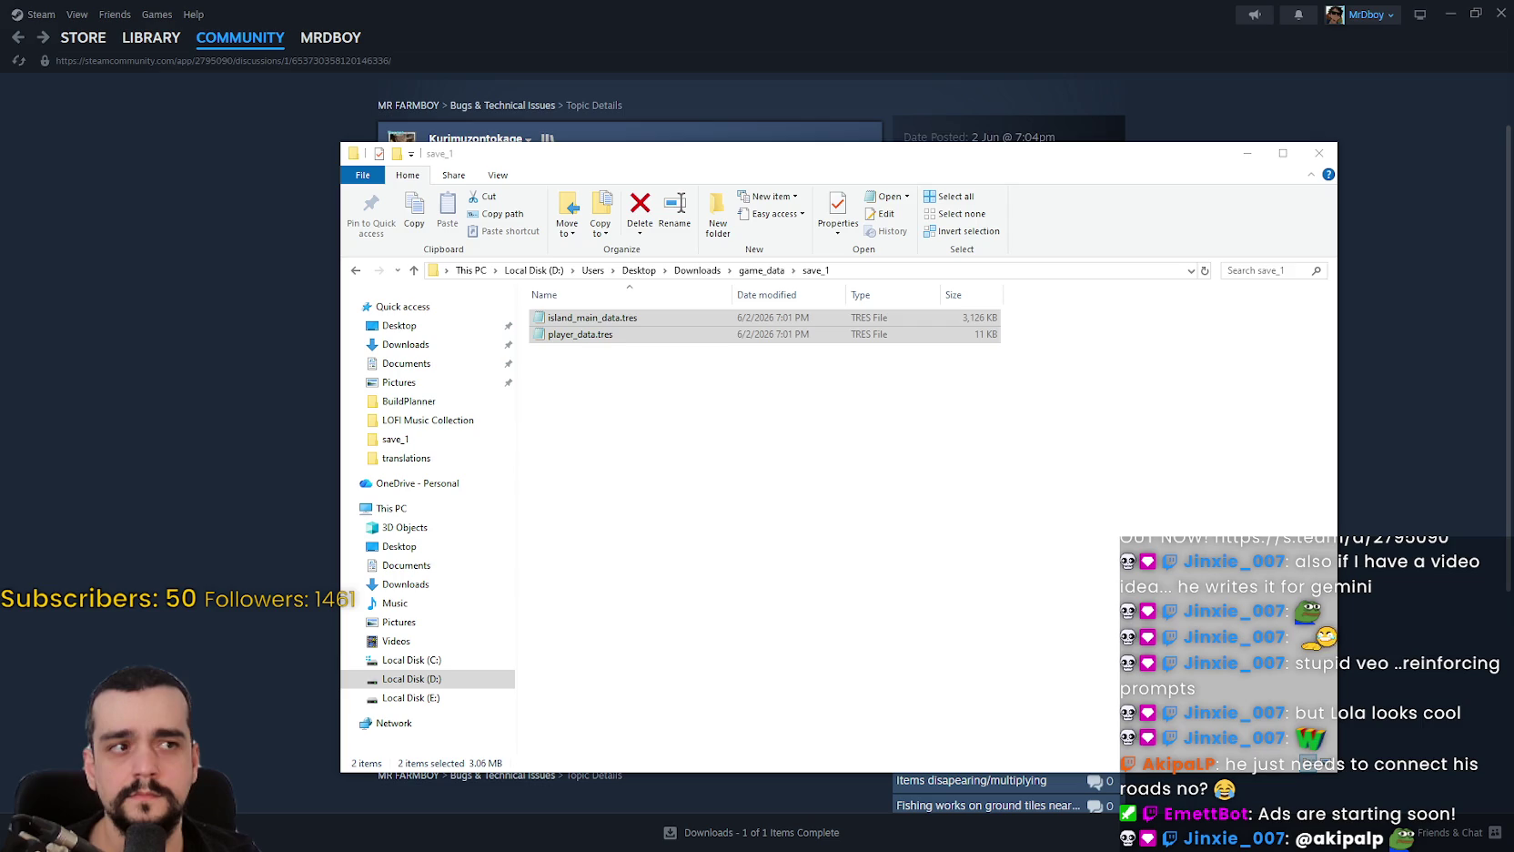
pyautogui.doubleClick(619, 317)
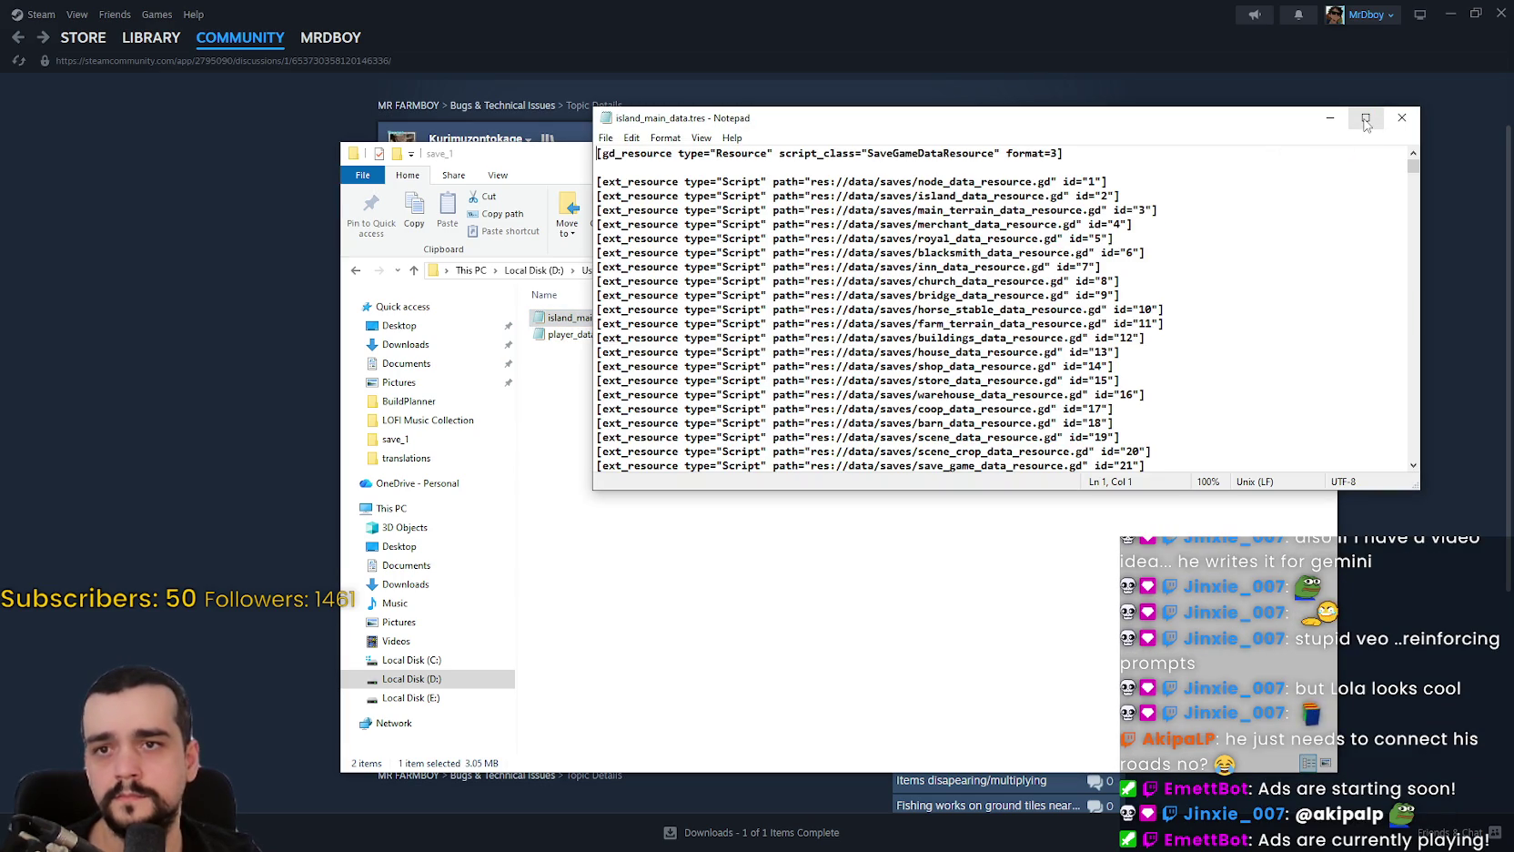
pyautogui.click(1365, 118)
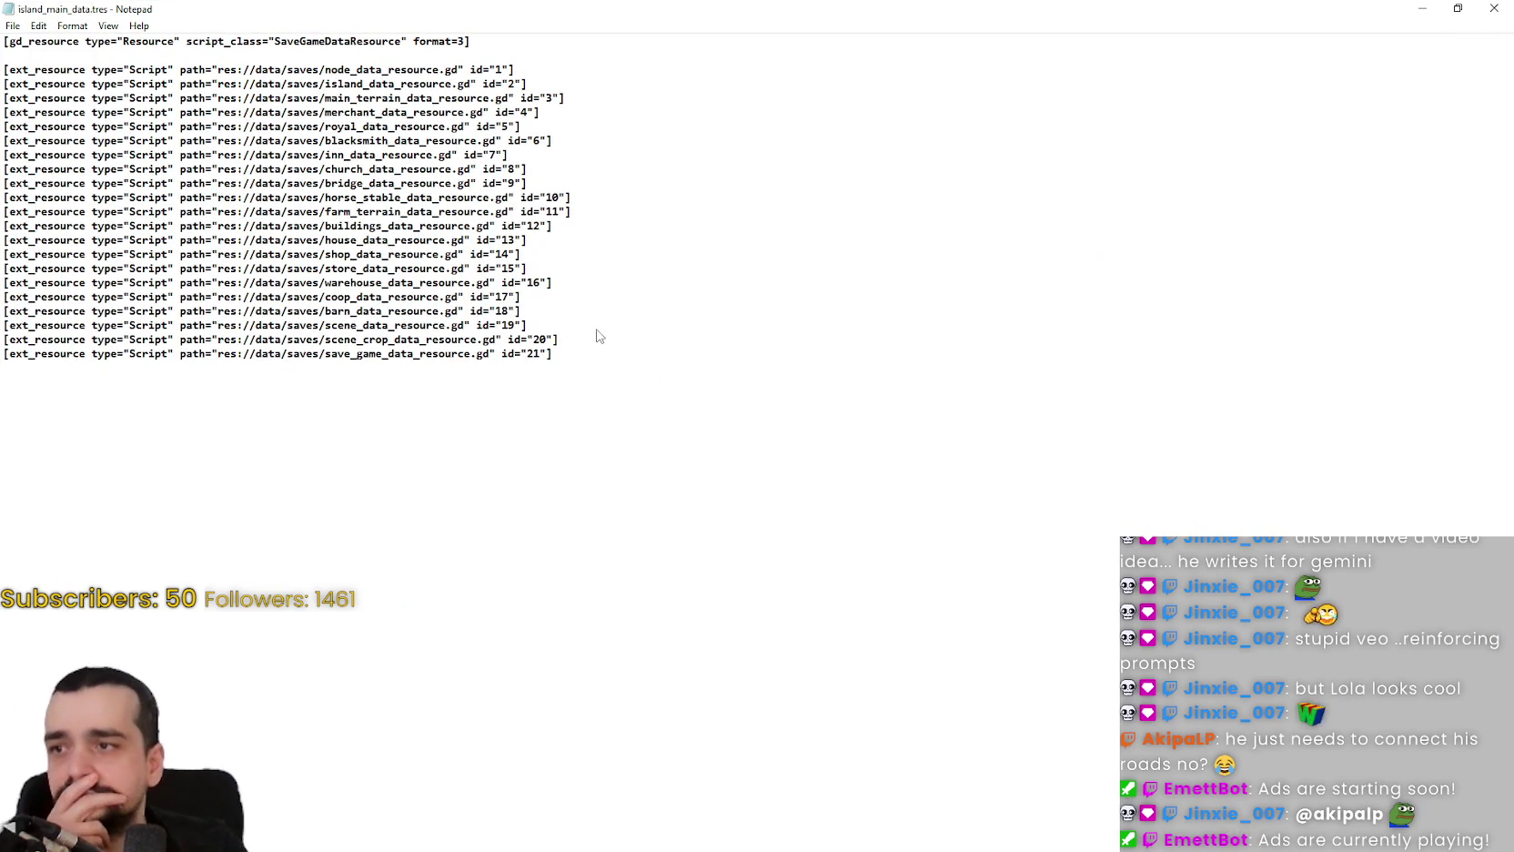
pyautogui.scroll(-1, 595, 335)
pyautogui.scroll(1, 609, 273)
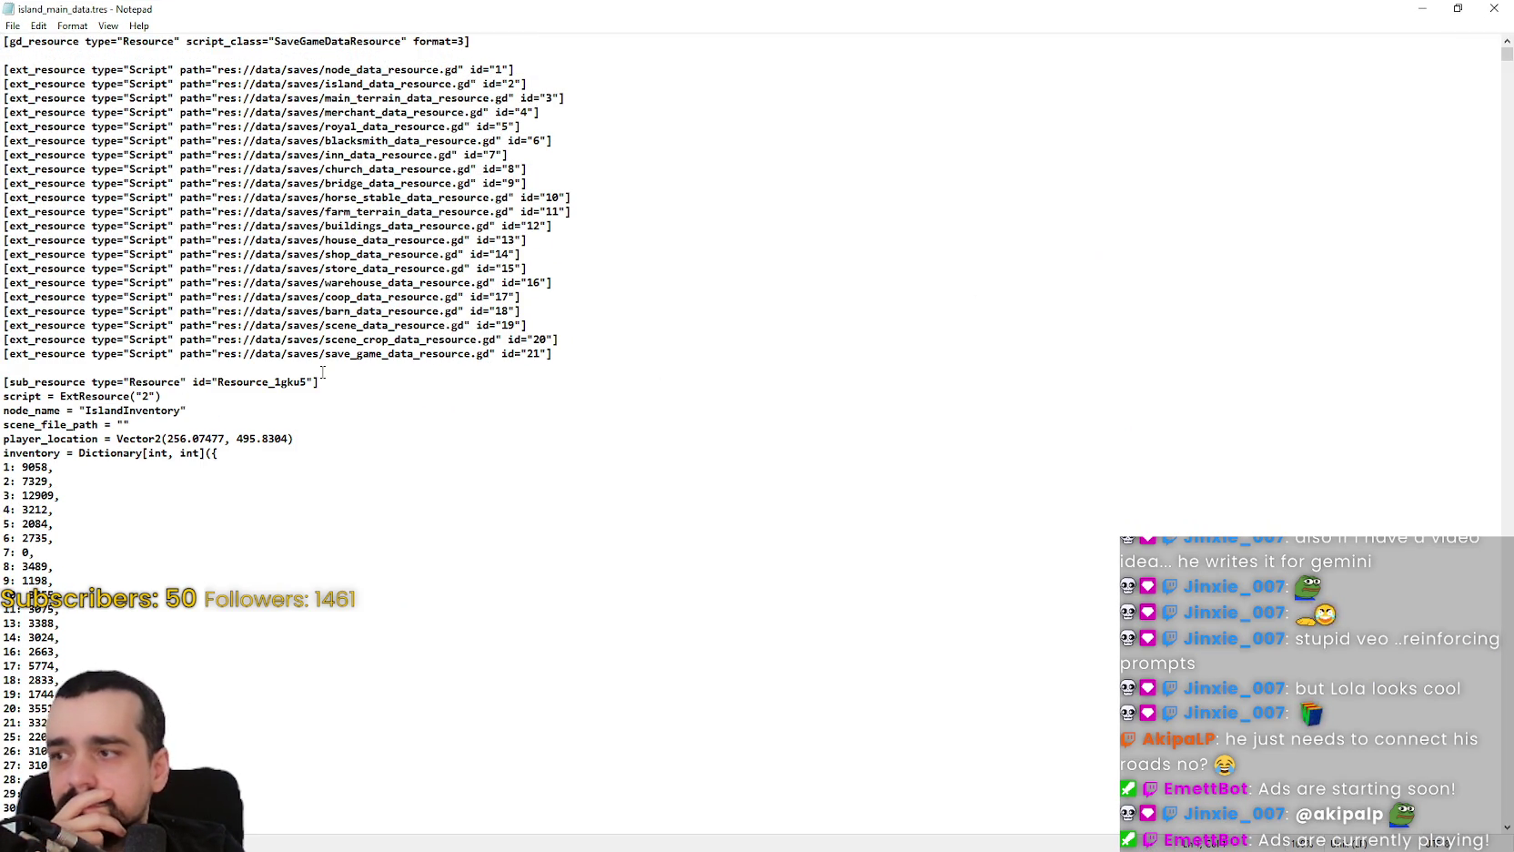
pyautogui.scroll(-5, 322, 372)
pyautogui.moveTo(1507, 55)
pyautogui.mouseDown()
pyautogui.moveTo(1506, 807)
pyautogui.moveTo(1506, 172)
pyautogui.mouseUp()
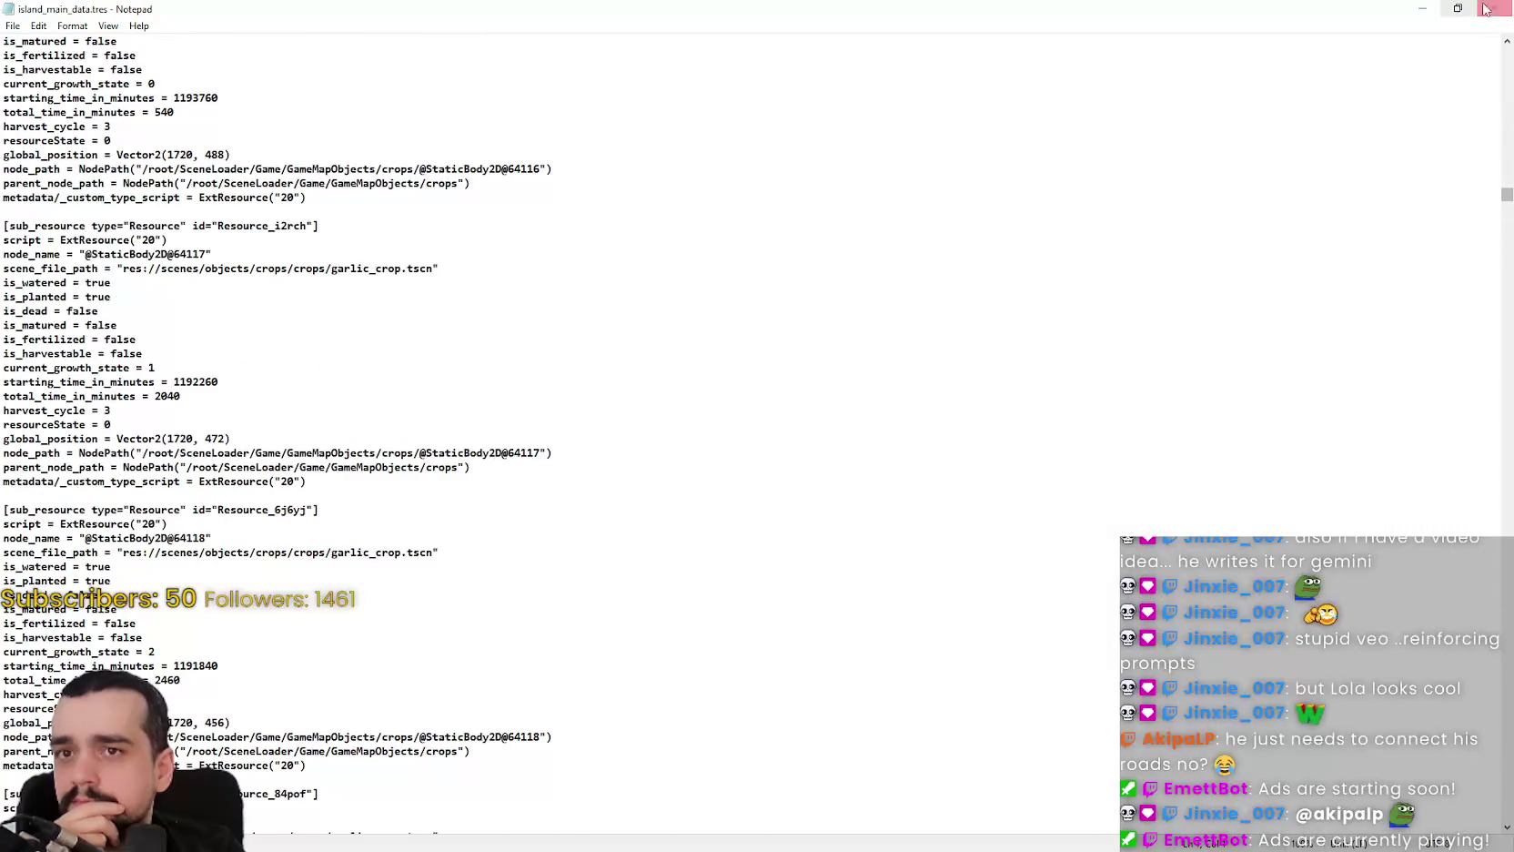
pyautogui.click(1494, 8)
pyautogui.click(593, 337)
pyautogui.doubleClick(592, 336)
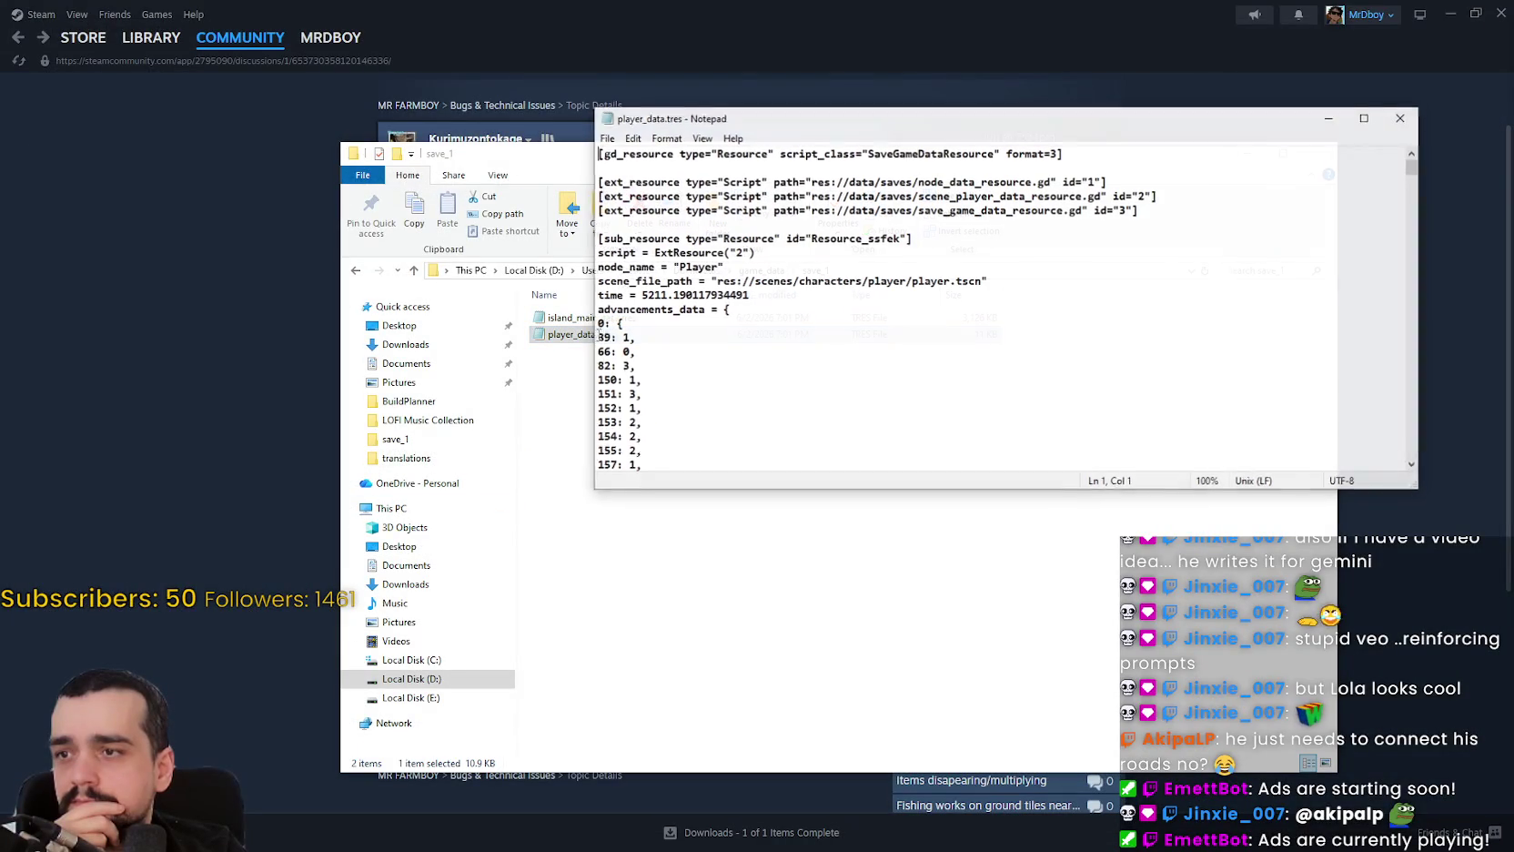
pyautogui.moveTo(1414, 170); pyautogui.dragTo(1401, 461)
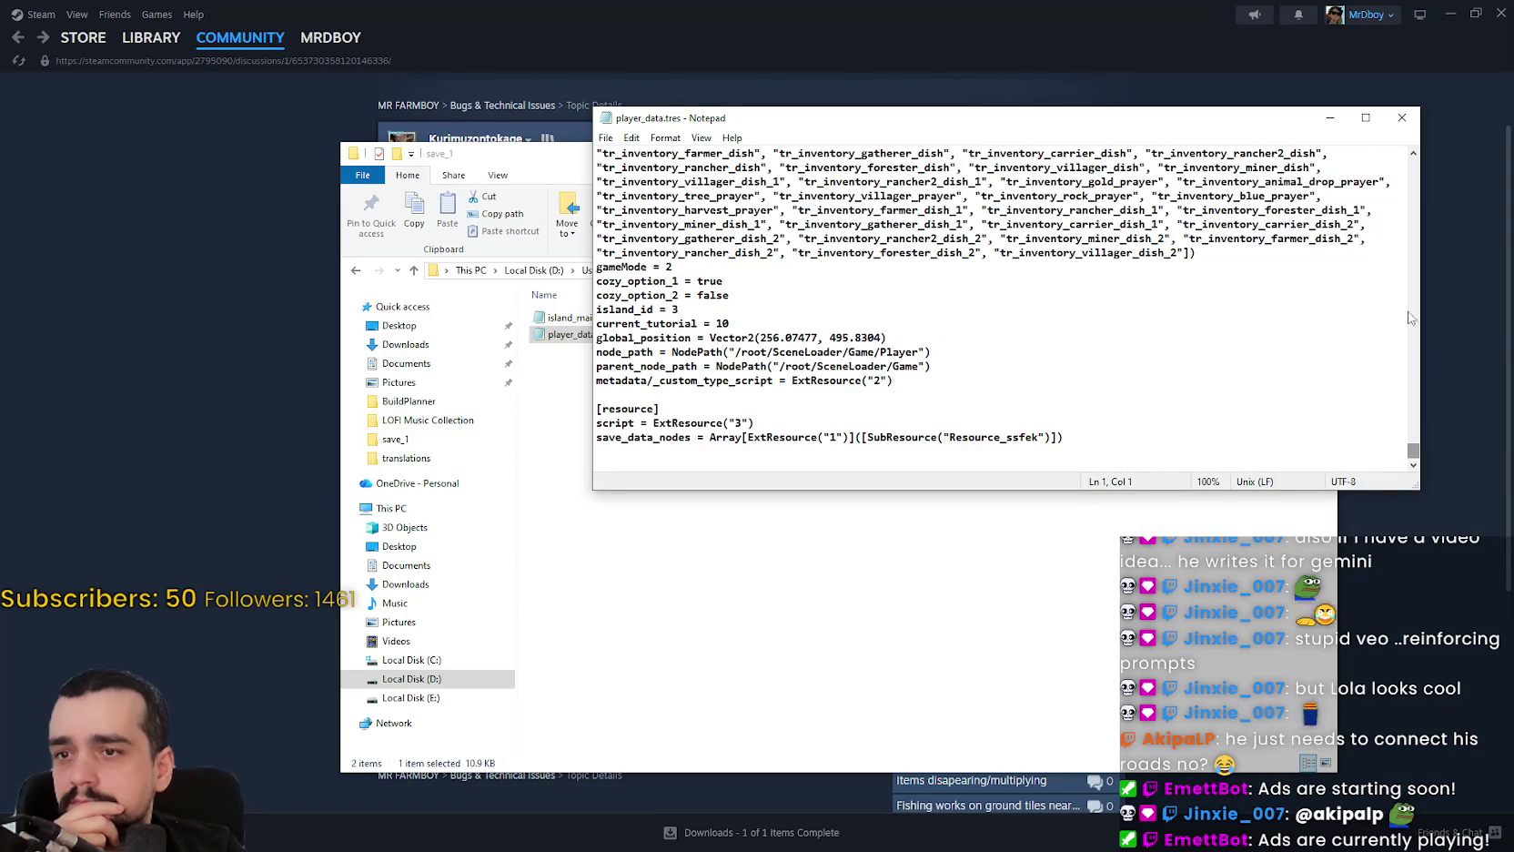
pyautogui.click(1401, 117)
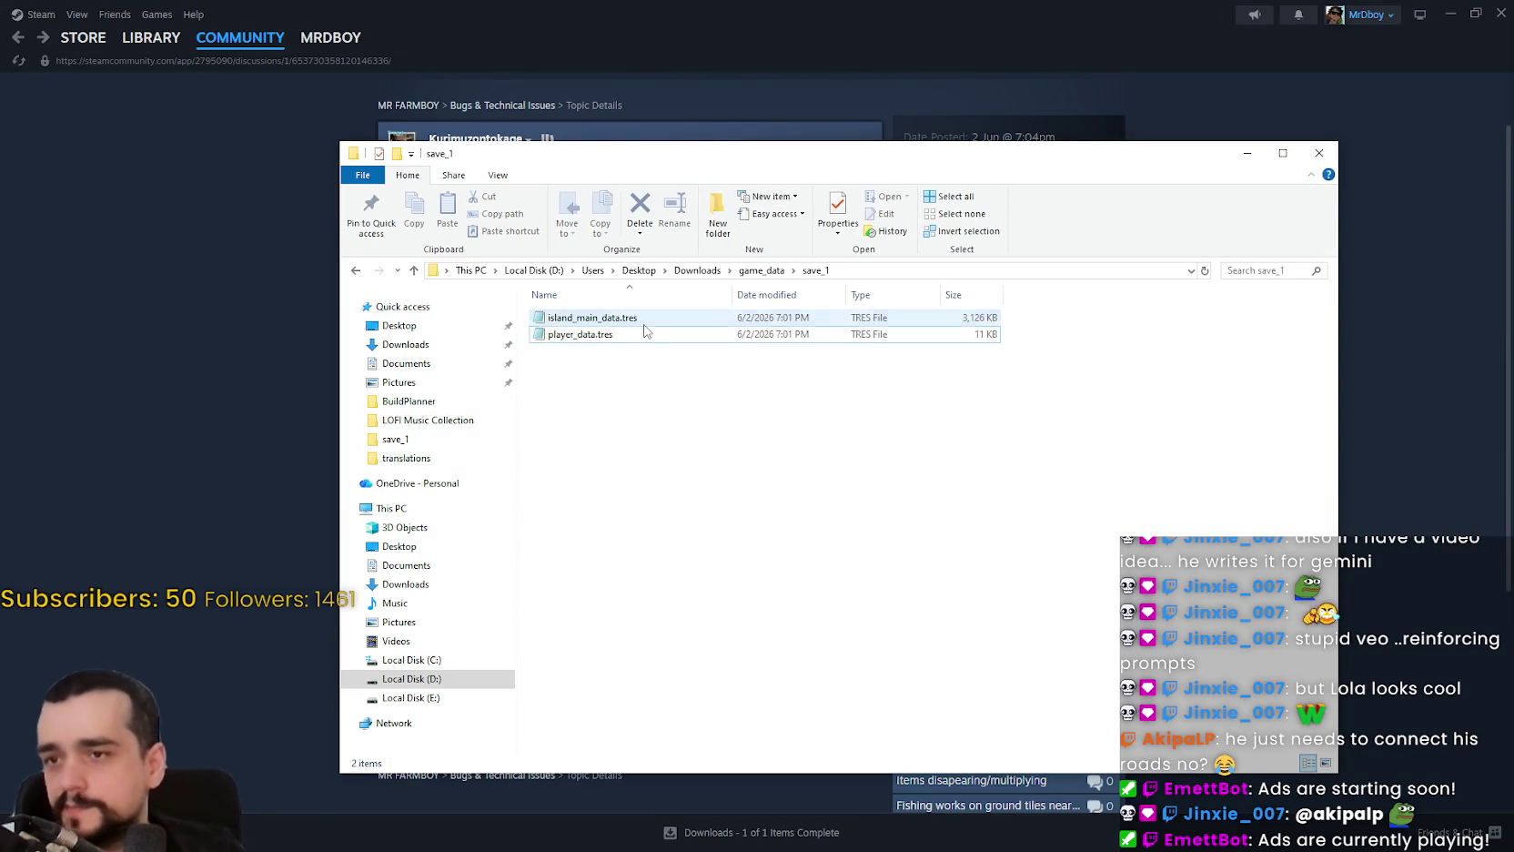
# Reopen save_1 from game_data and copy both .tres save files.
pyautogui.click(762, 270)
pyautogui.rightClick(559, 316)
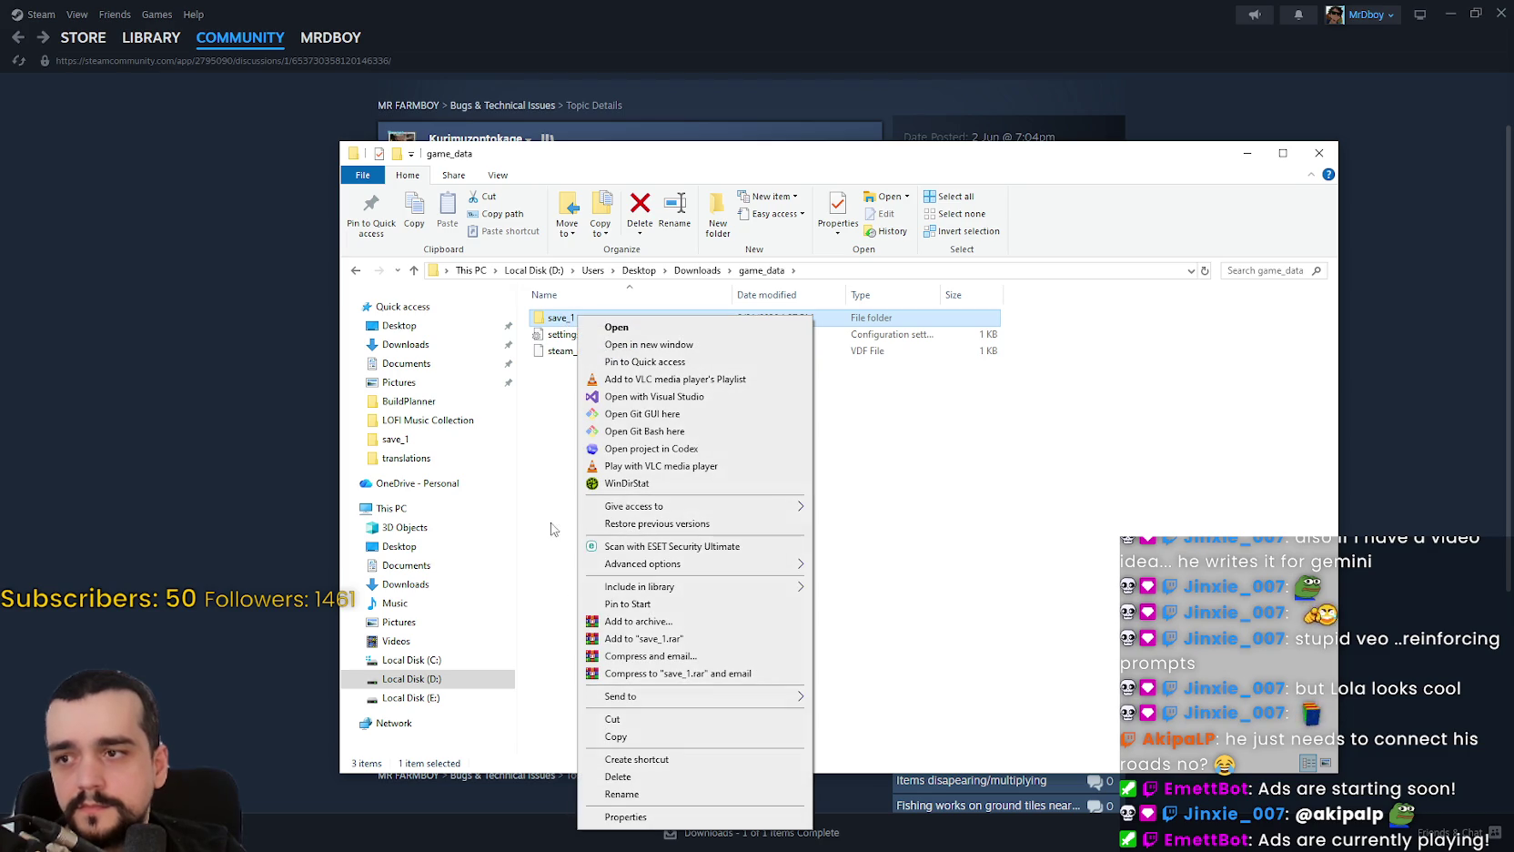
pyautogui.click(569, 316)
pyautogui.doubleClick(569, 317)
pyautogui.hotkey('ctrl', 'a')
pyautogui.rightClick(581, 328)
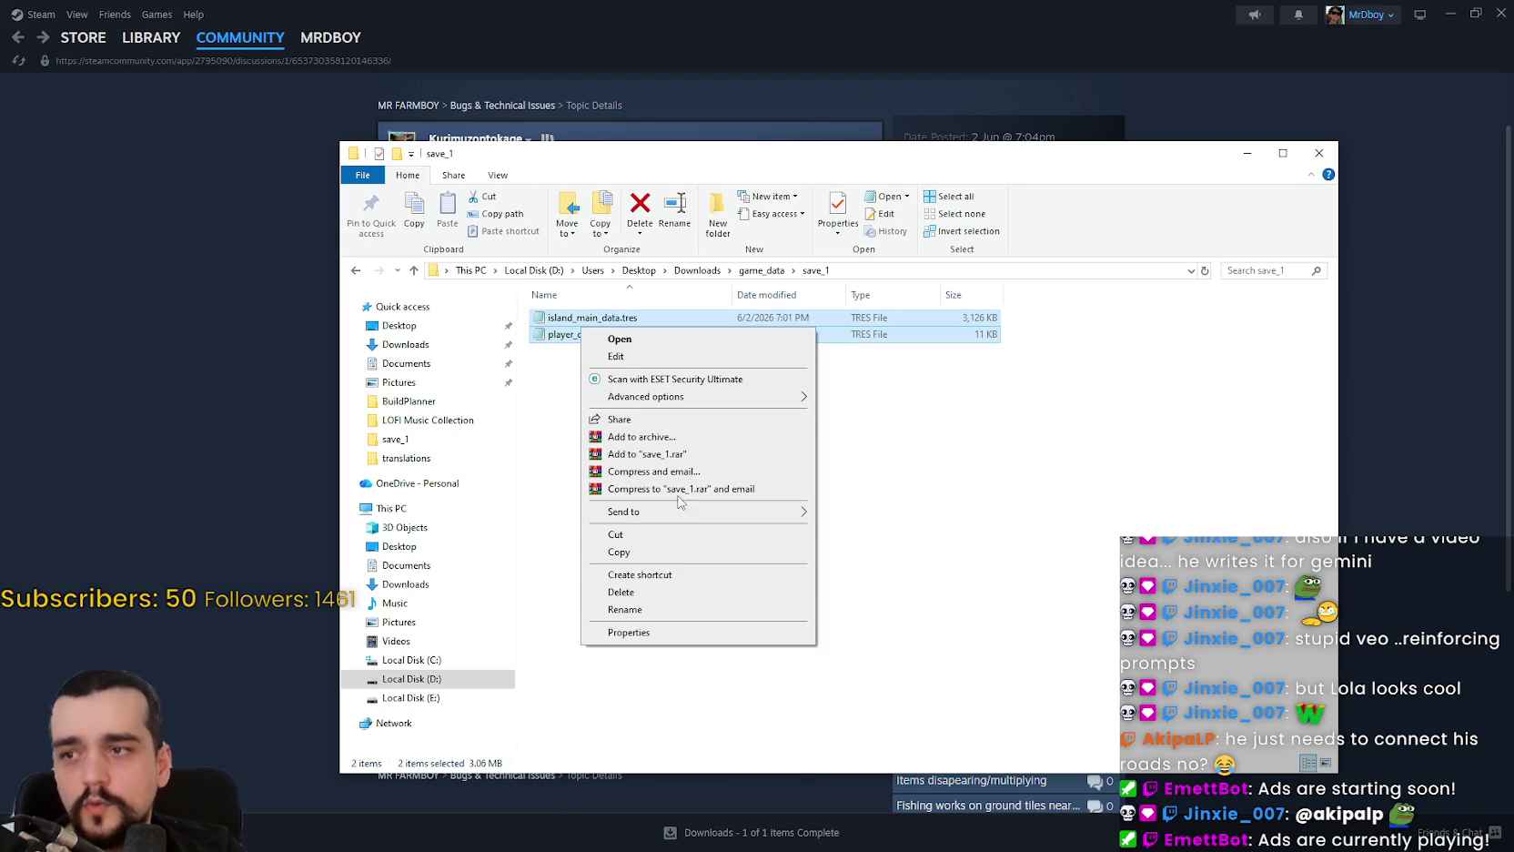
pyautogui.click(619, 552)
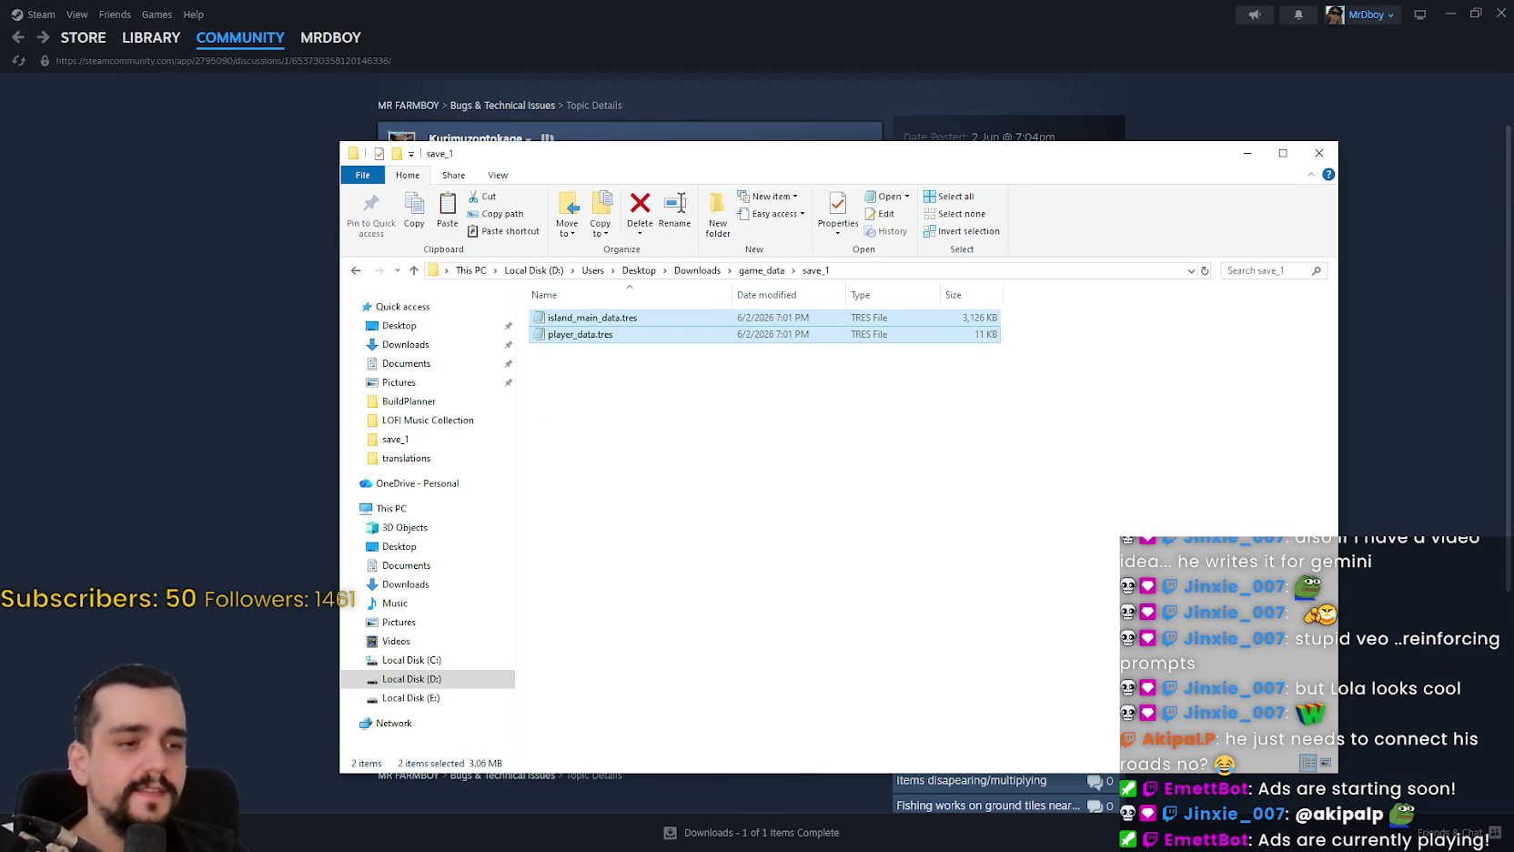
# Move Explorer and Steam aside and bring the Godot editor to the front.
pyautogui.hotkey('alt', 'Tab')
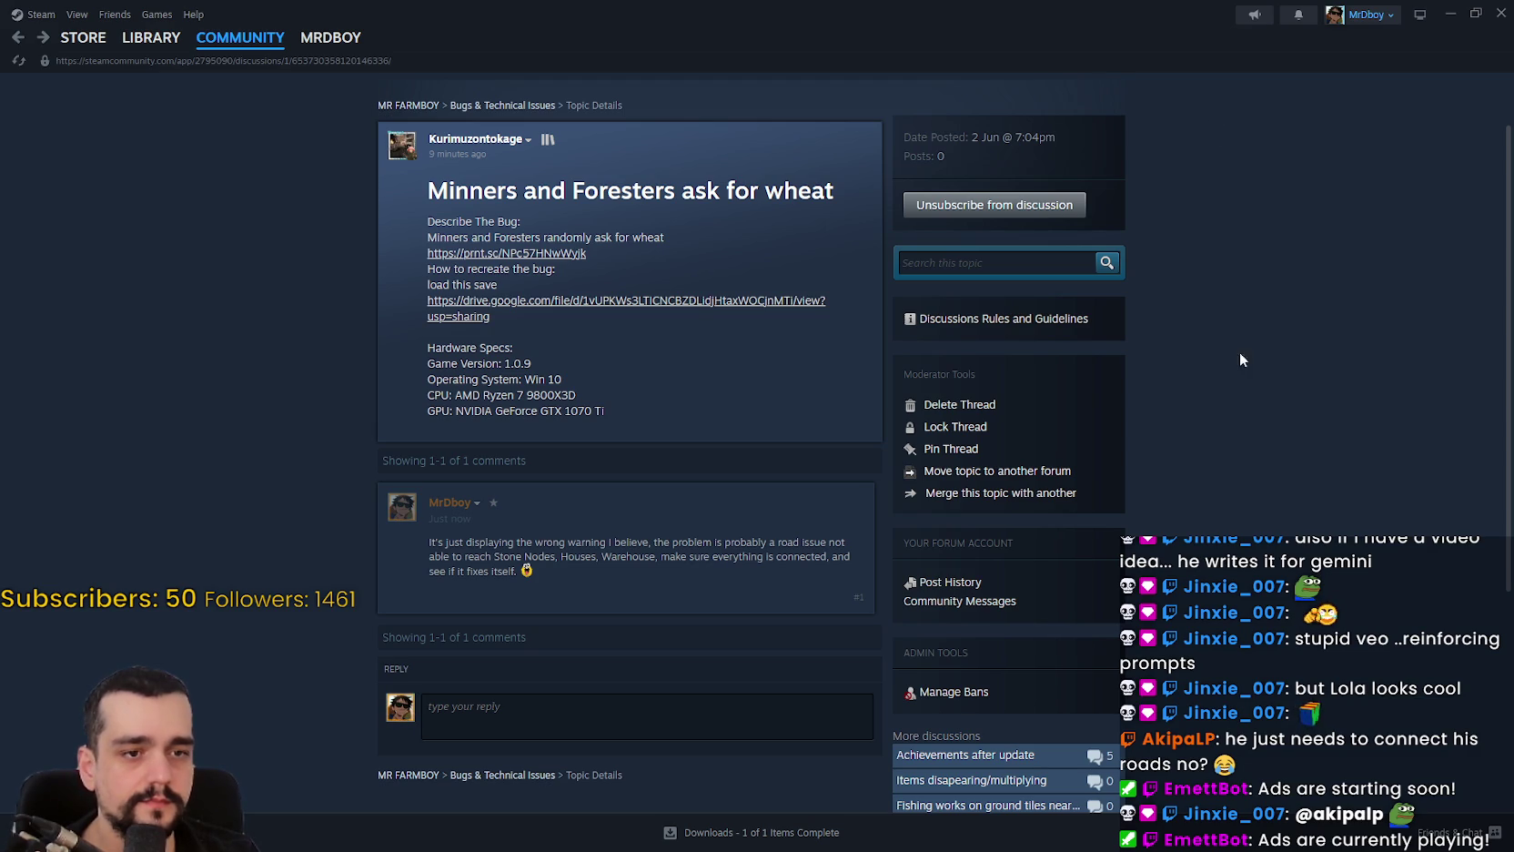
pyautogui.click(1449, 17)
pyautogui.click(397, 8)
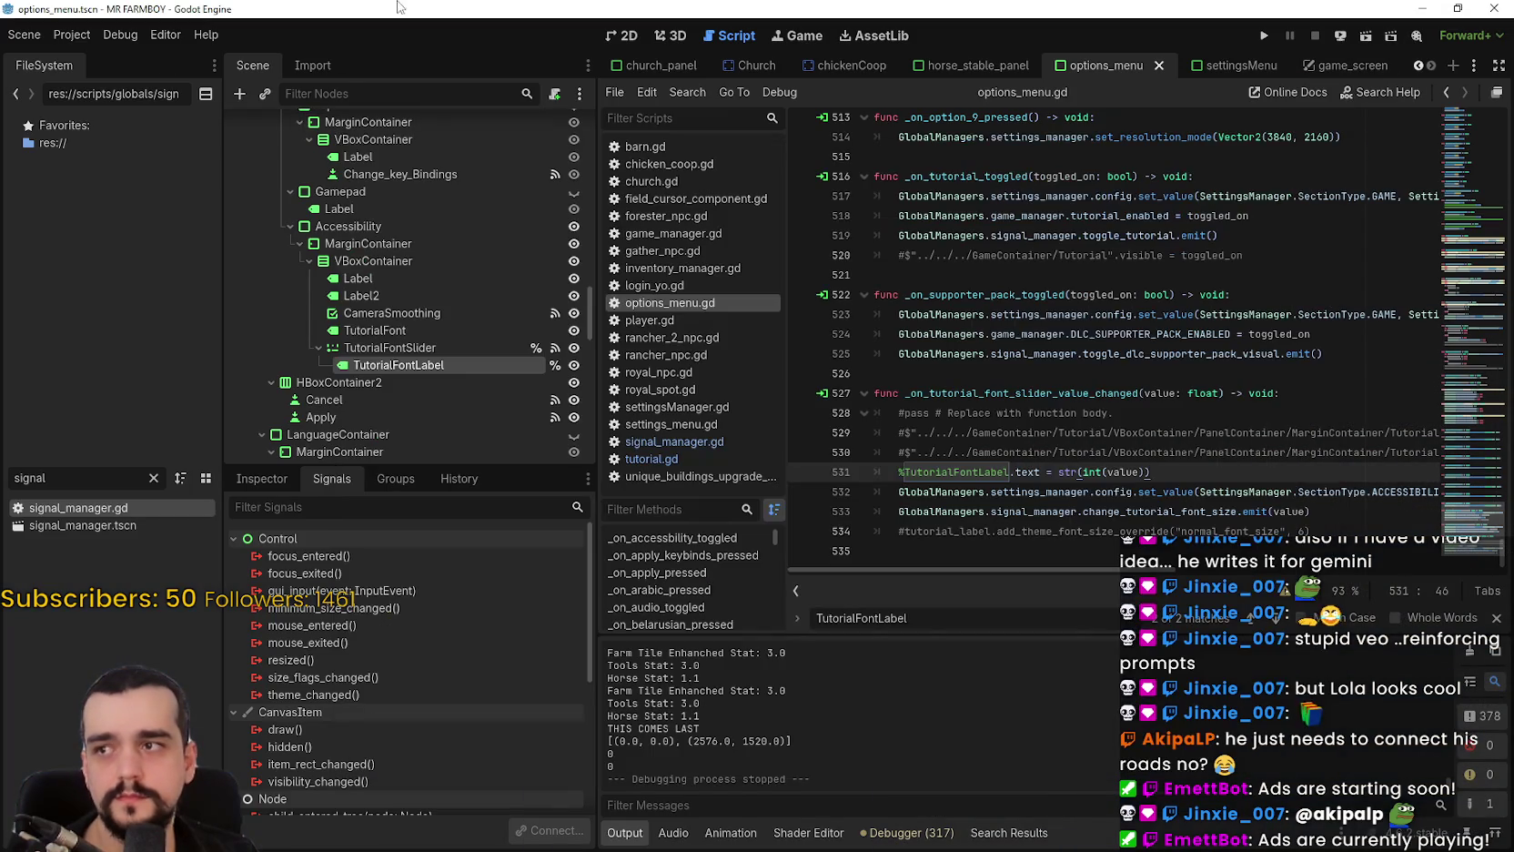
pyautogui.click(69, 35)
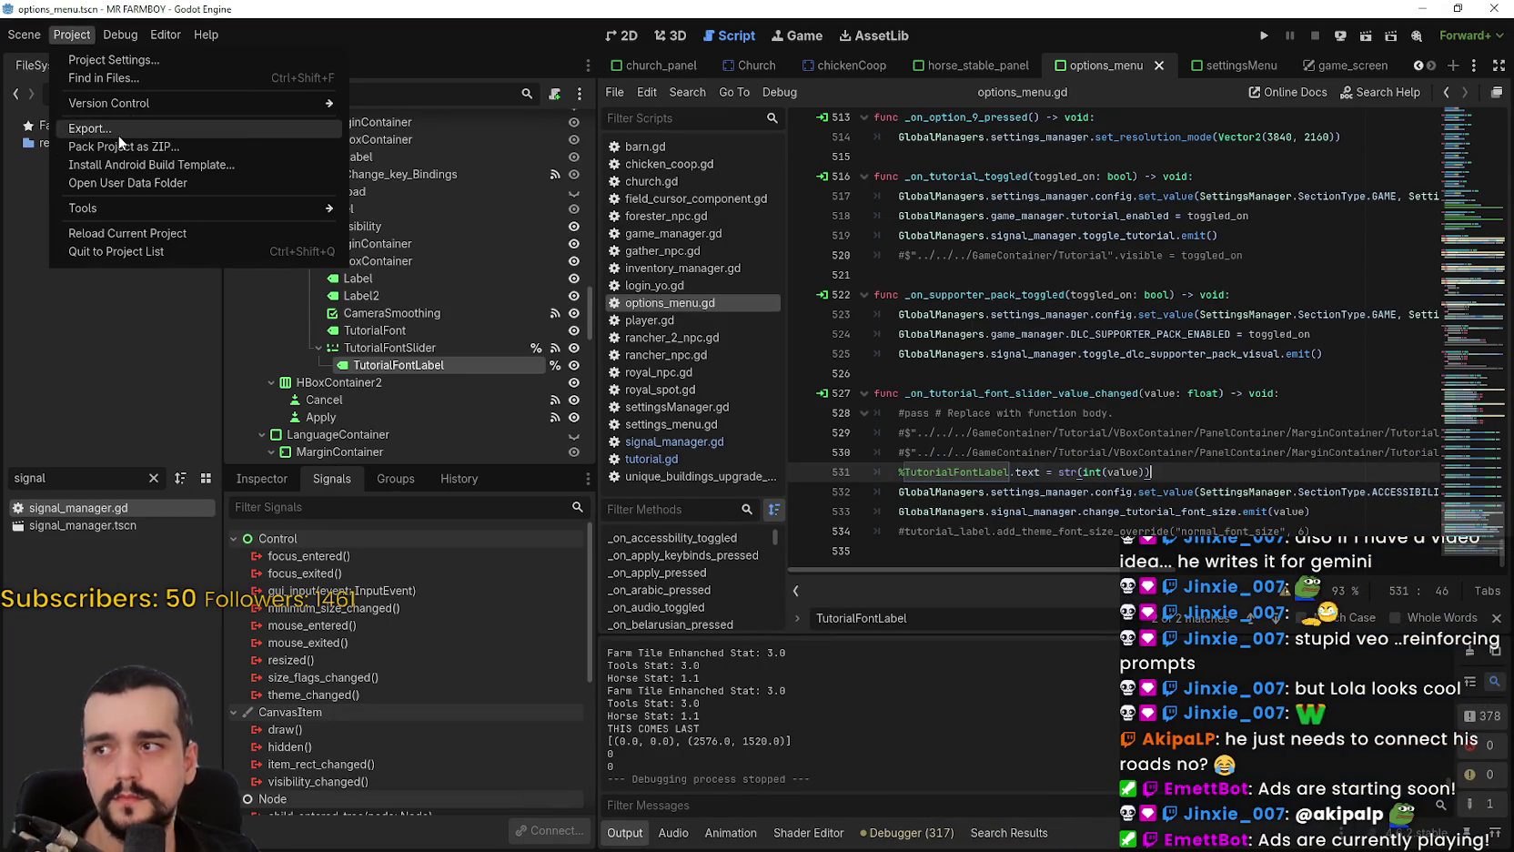
# In the game's user data folder, browse game_data's save_4 through save_7 and open save_7.
pyautogui.click(171, 187)
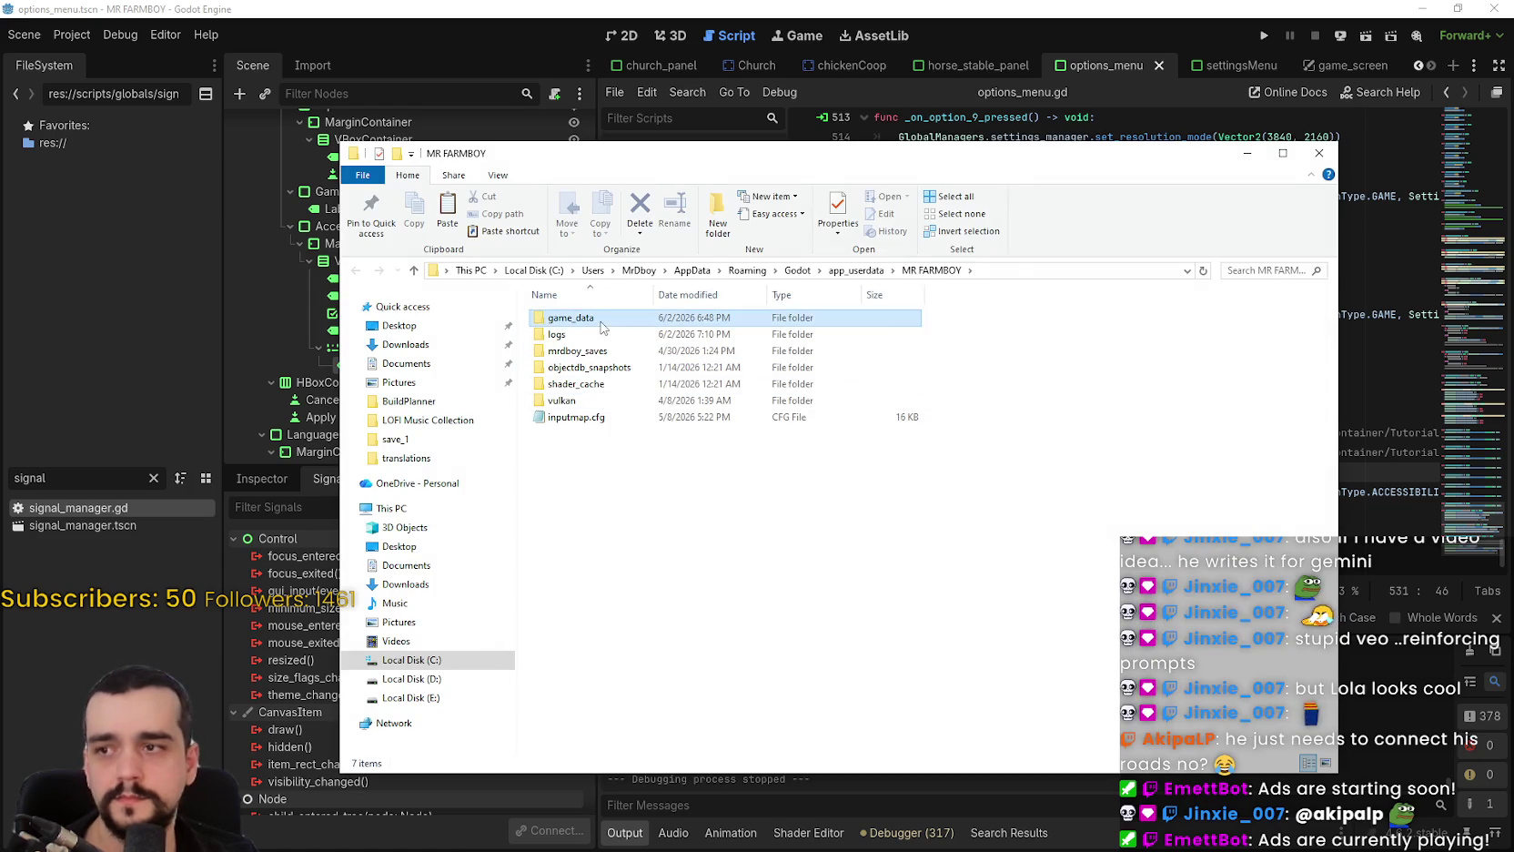
pyautogui.doubleClick(574, 318)
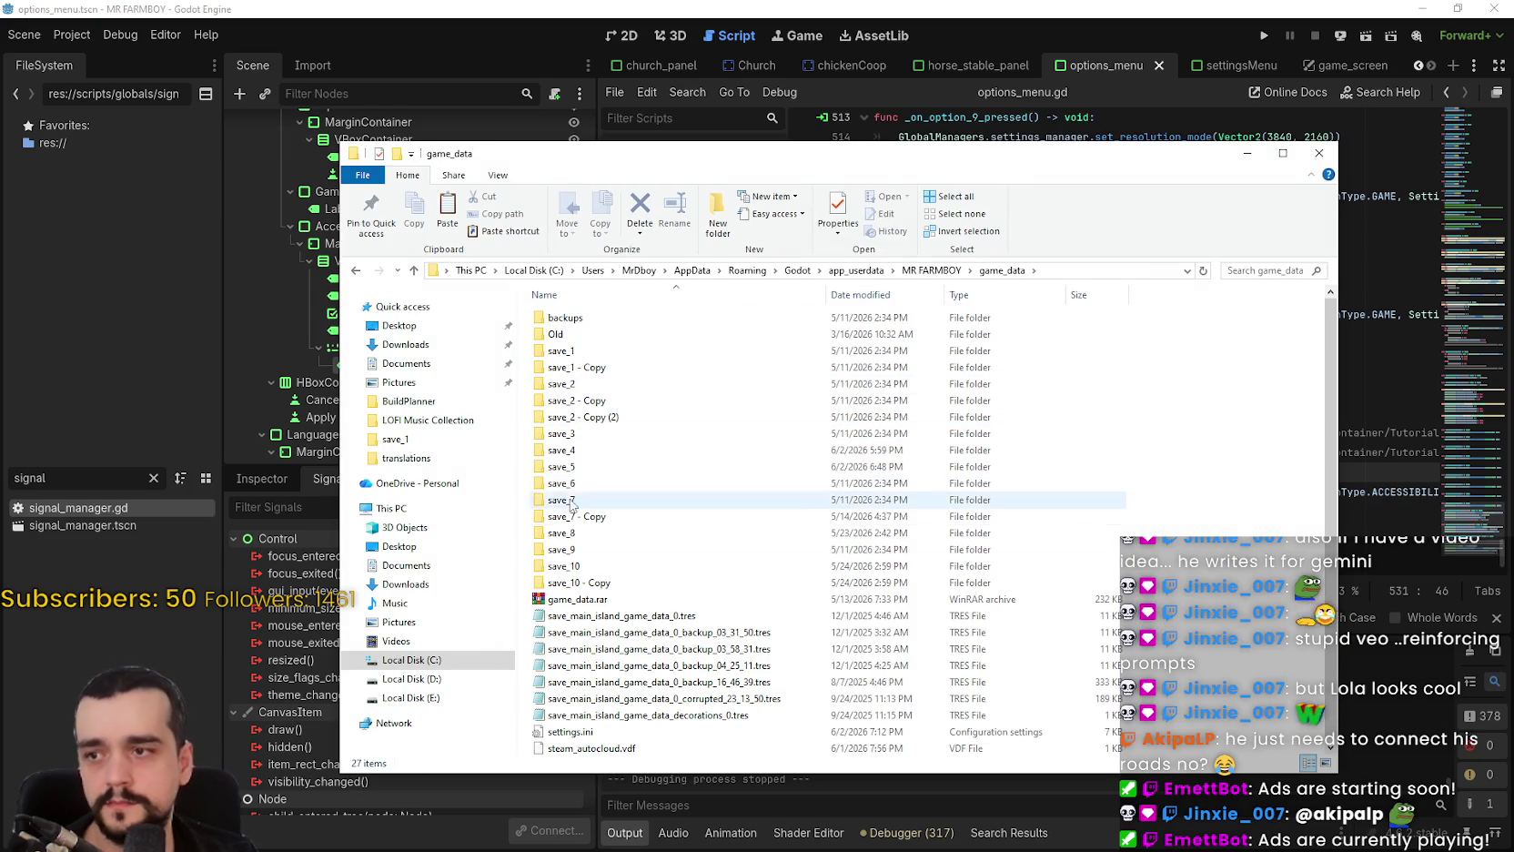
pyautogui.doubleClick(561, 449)
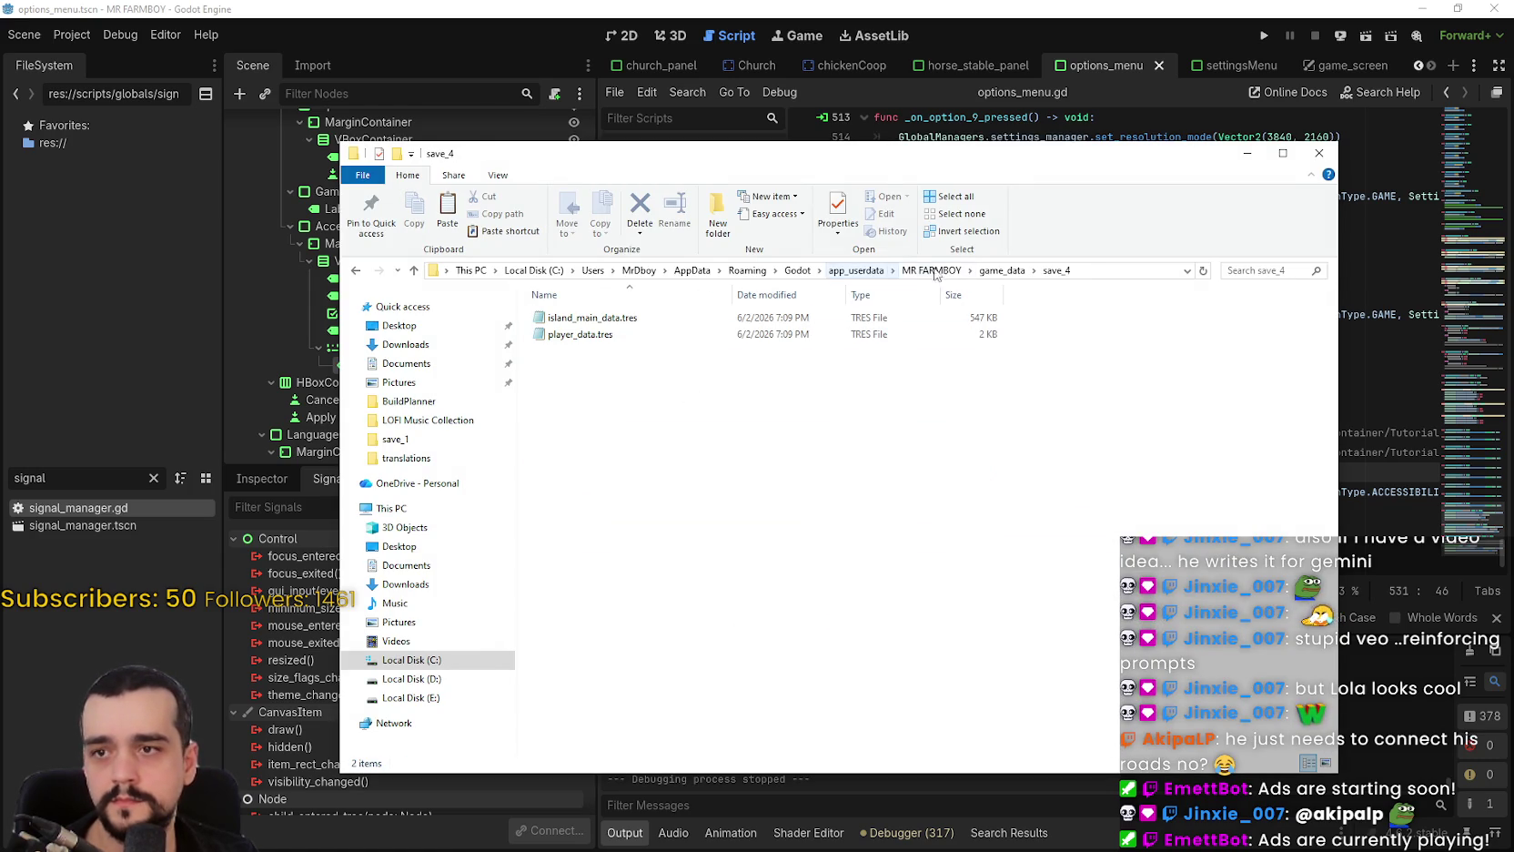
pyautogui.click(1001, 271)
pyautogui.doubleClick(573, 479)
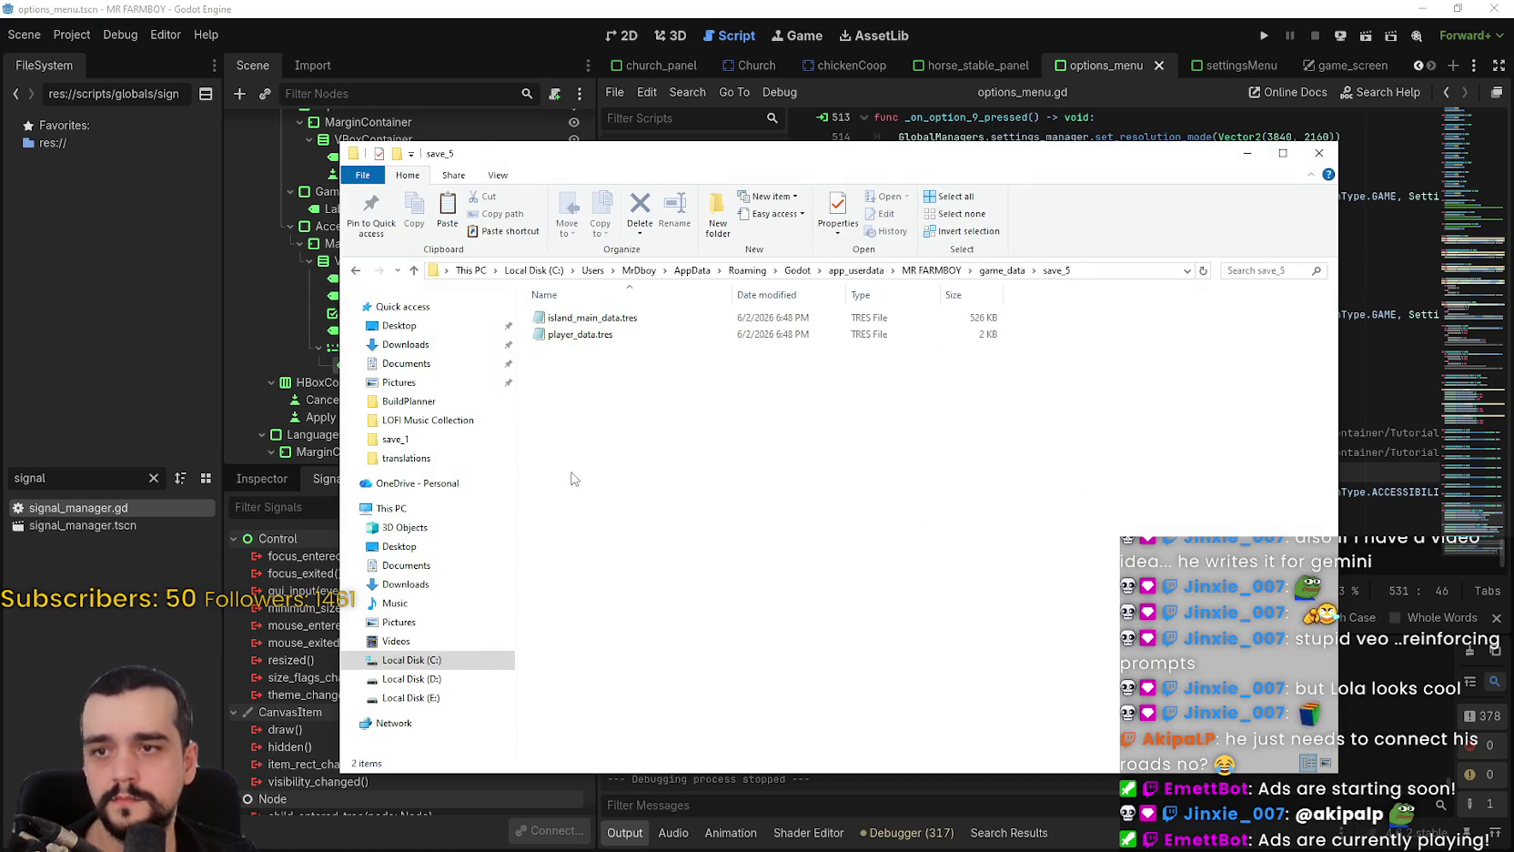
pyautogui.click(996, 271)
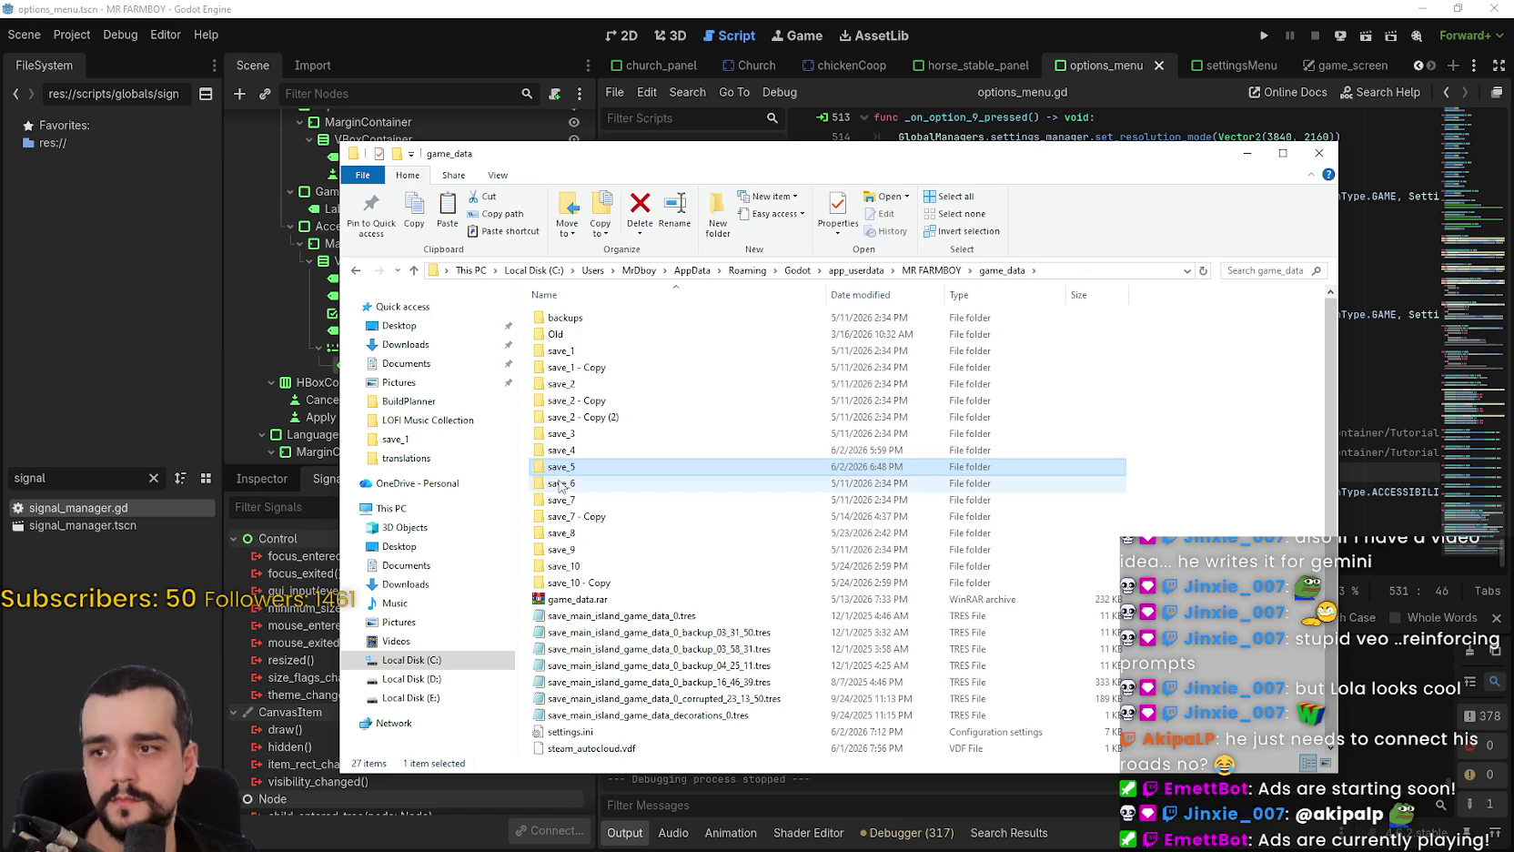
pyautogui.doubleClick(560, 485)
pyautogui.click(1001, 270)
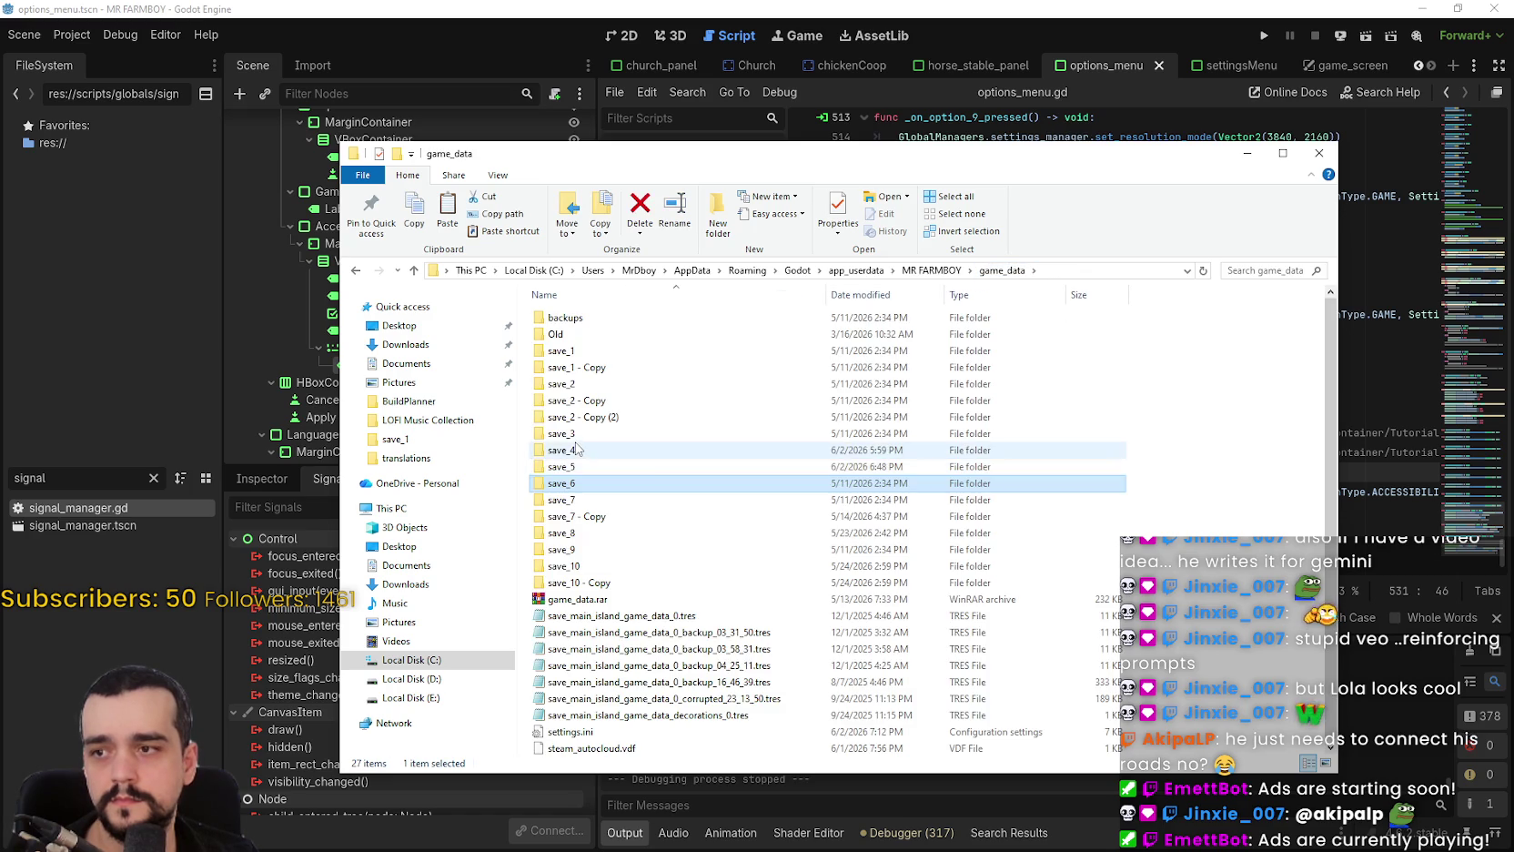
pyautogui.doubleClick(575, 448)
pyautogui.click(1001, 271)
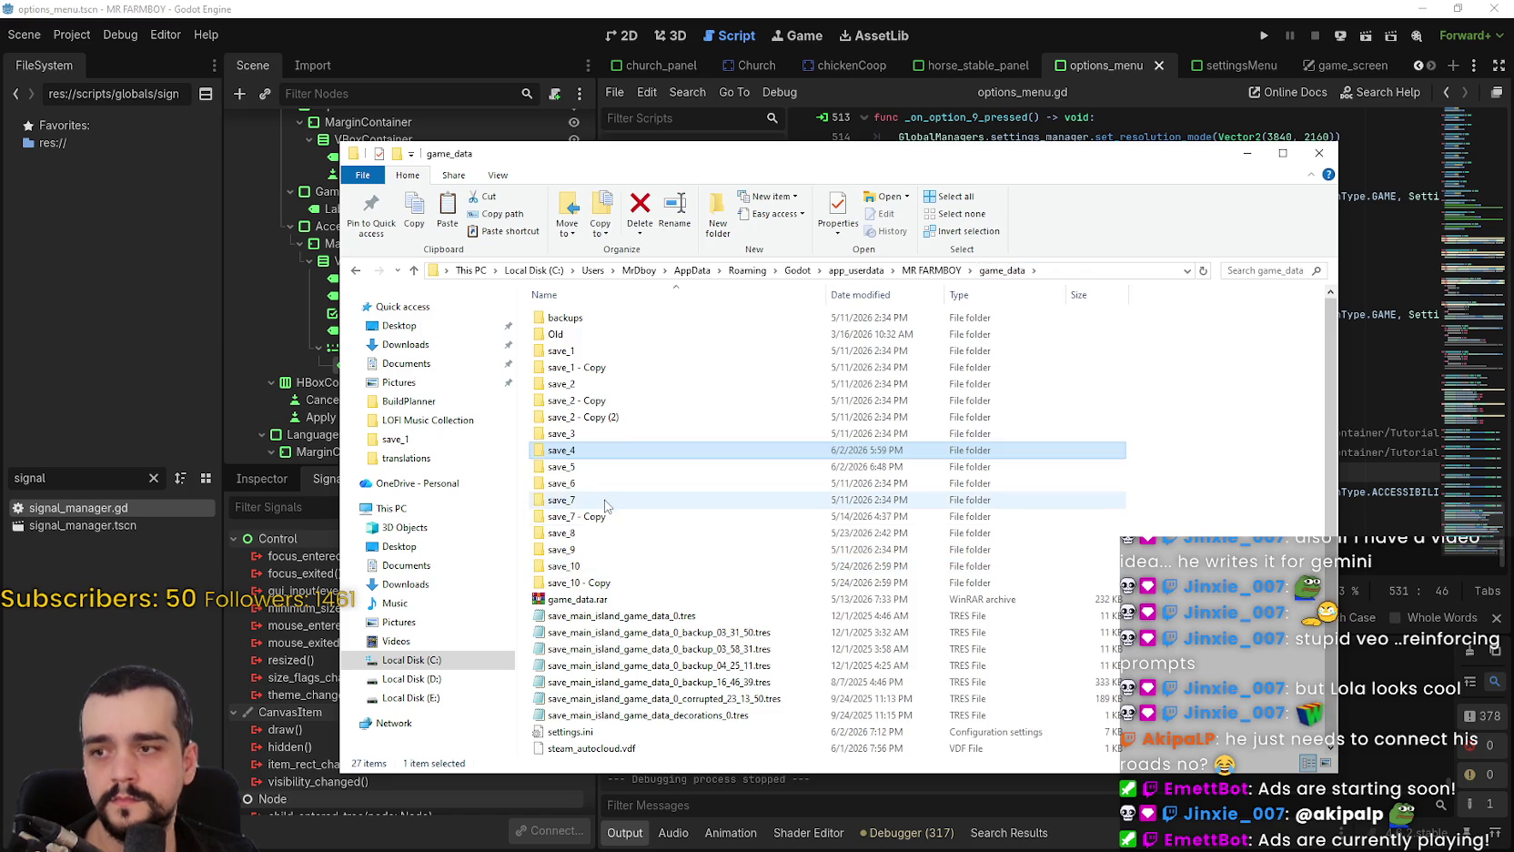
pyautogui.doubleClick(605, 502)
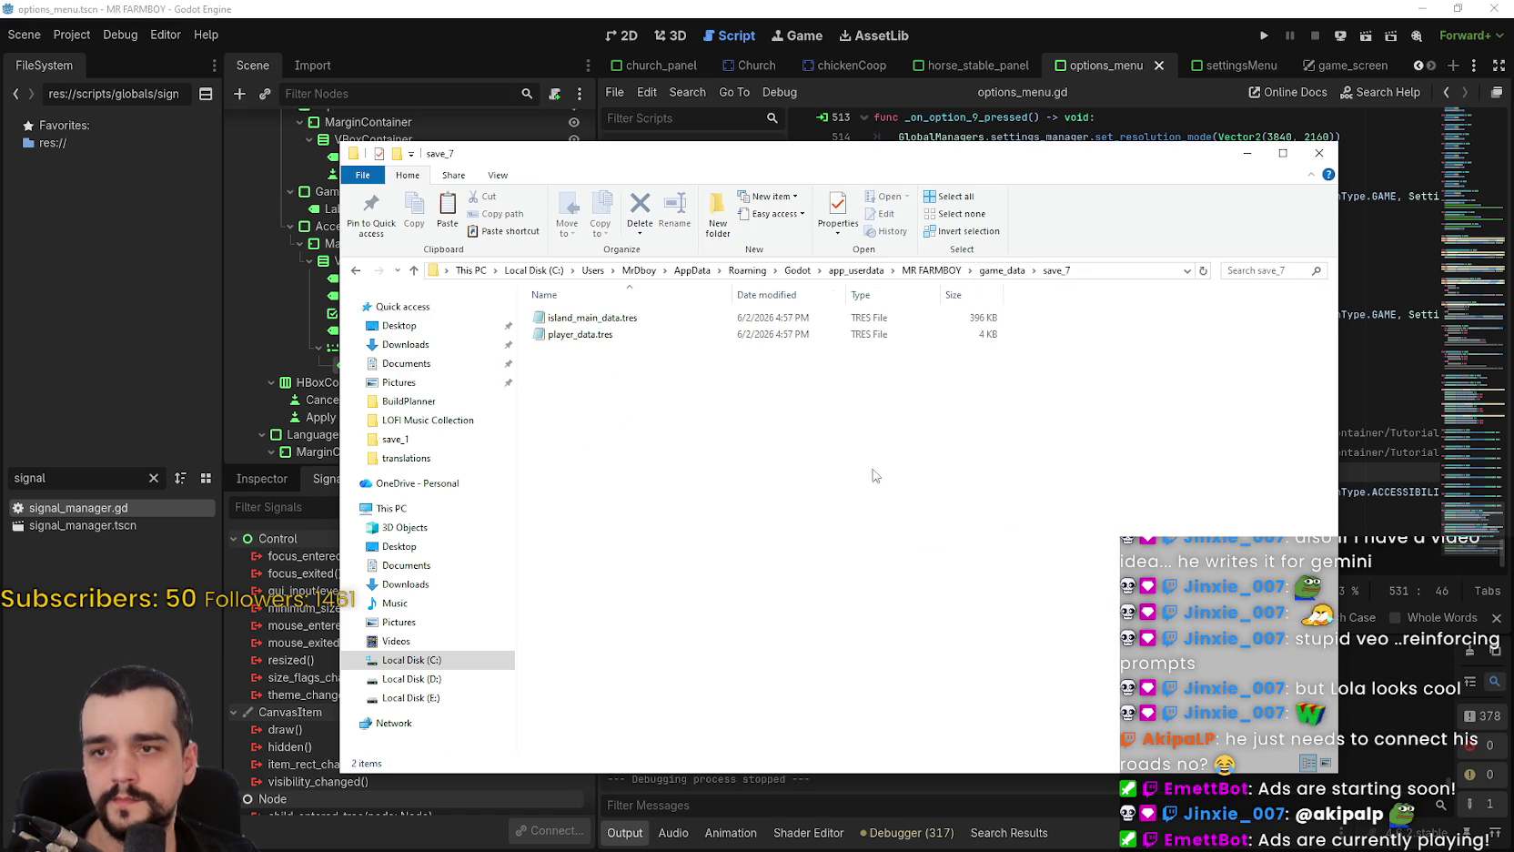
pyautogui.click(1006, 271)
pyautogui.rightClick(580, 499)
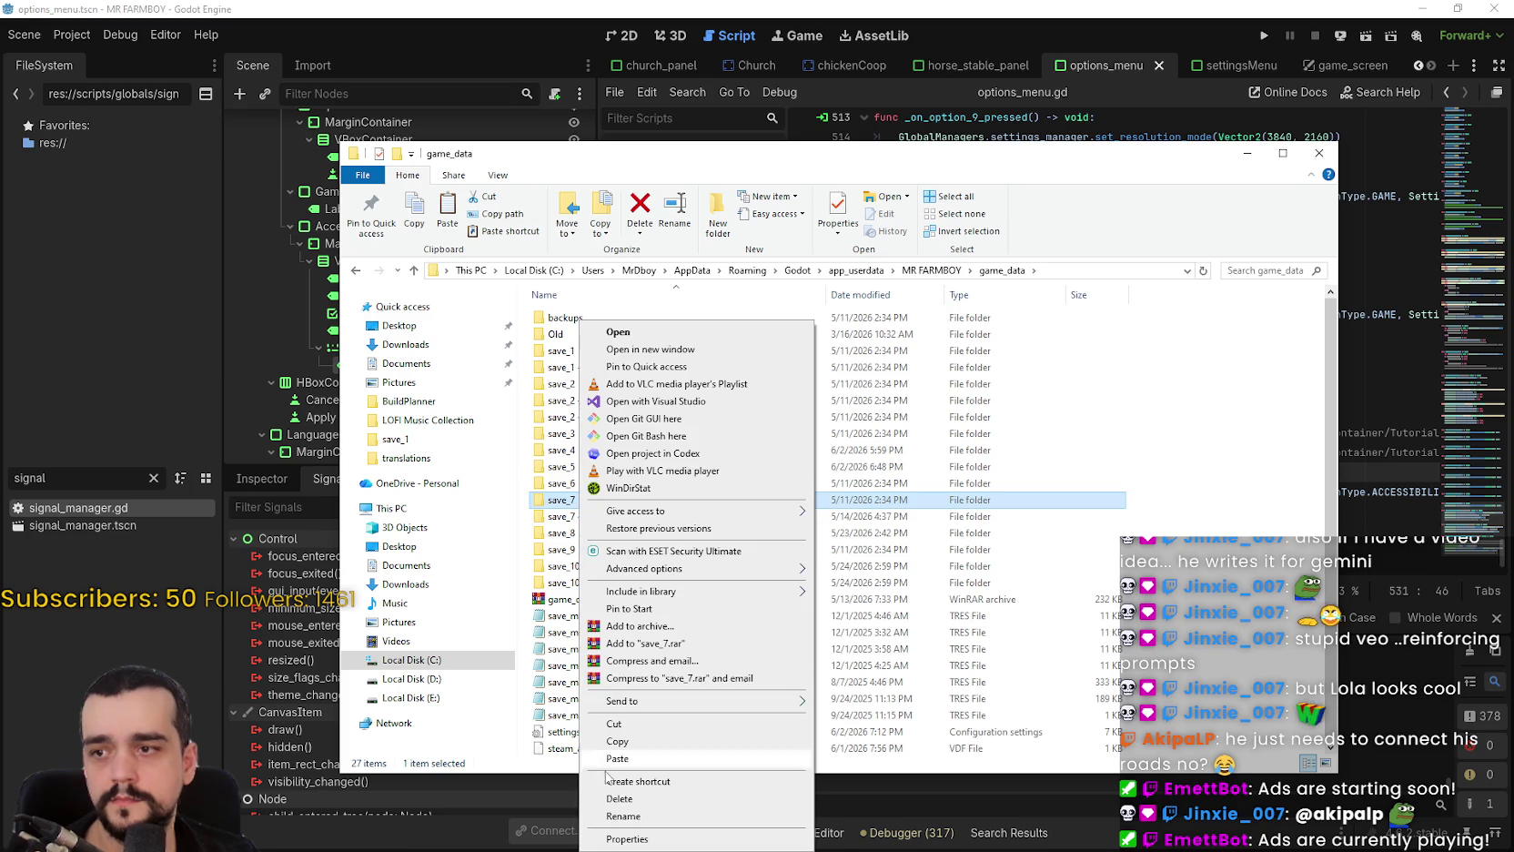
pyautogui.doubleClick(566, 510)
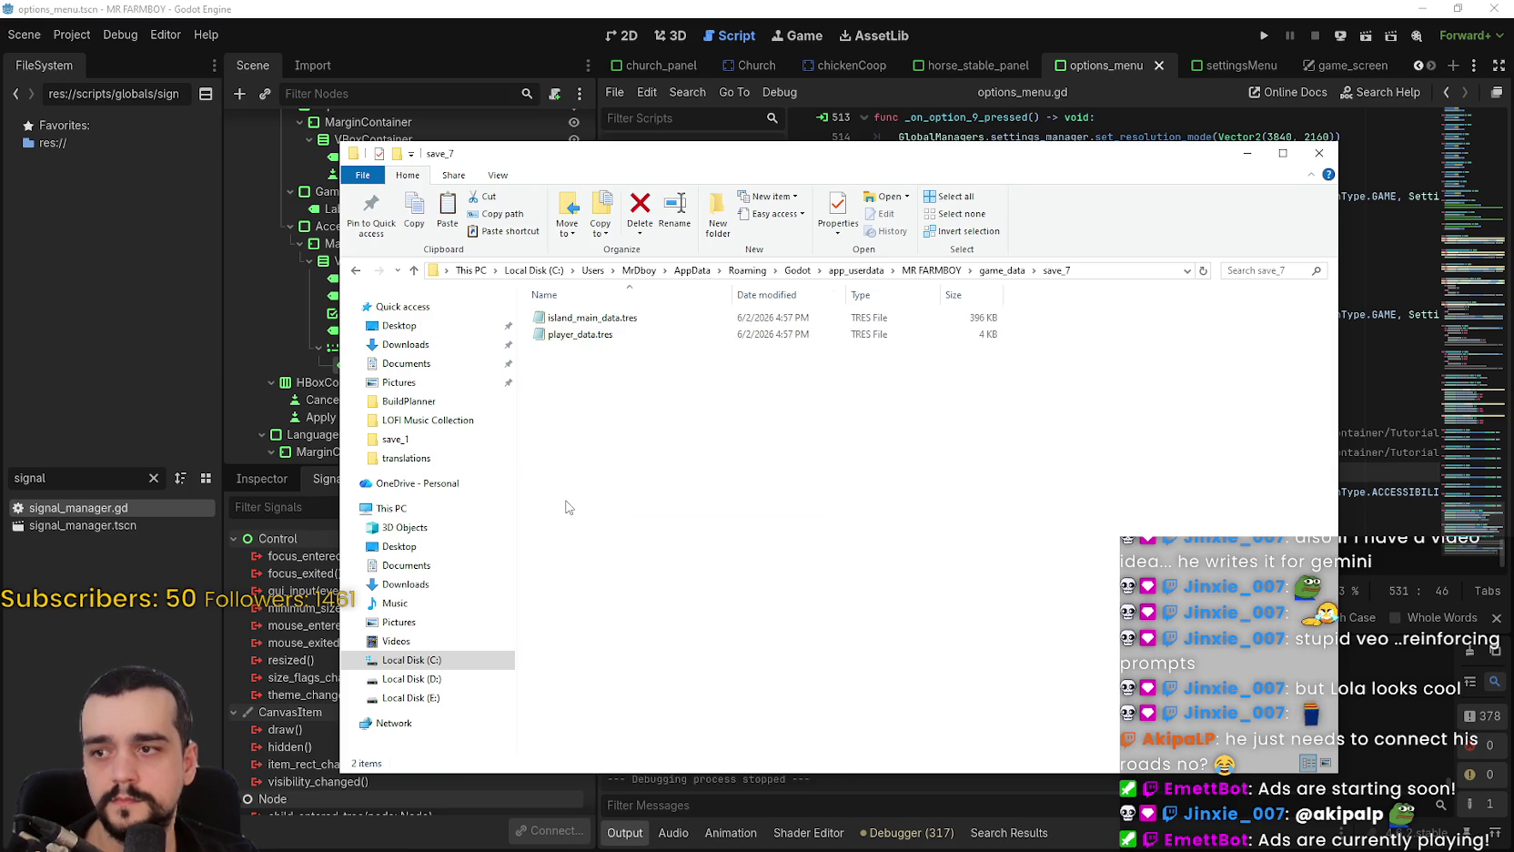
# Delete the old save_7 files, paste in the copied ones, and minimize Explorer.
pyautogui.rightClick(650, 327)
pyautogui.click(698, 609)
pyautogui.rightClick(667, 384)
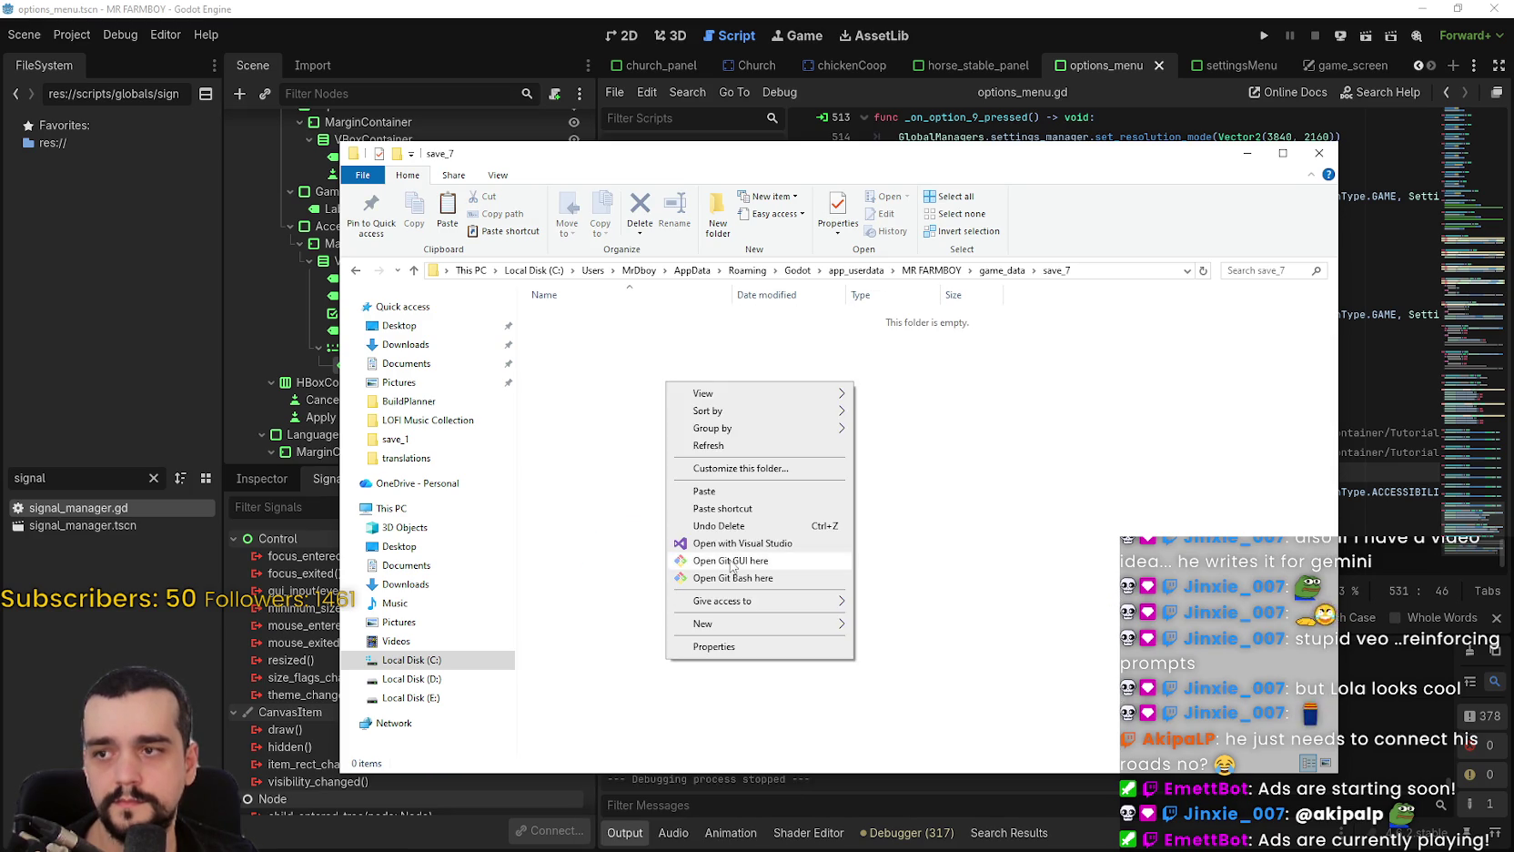
pyautogui.click(728, 491)
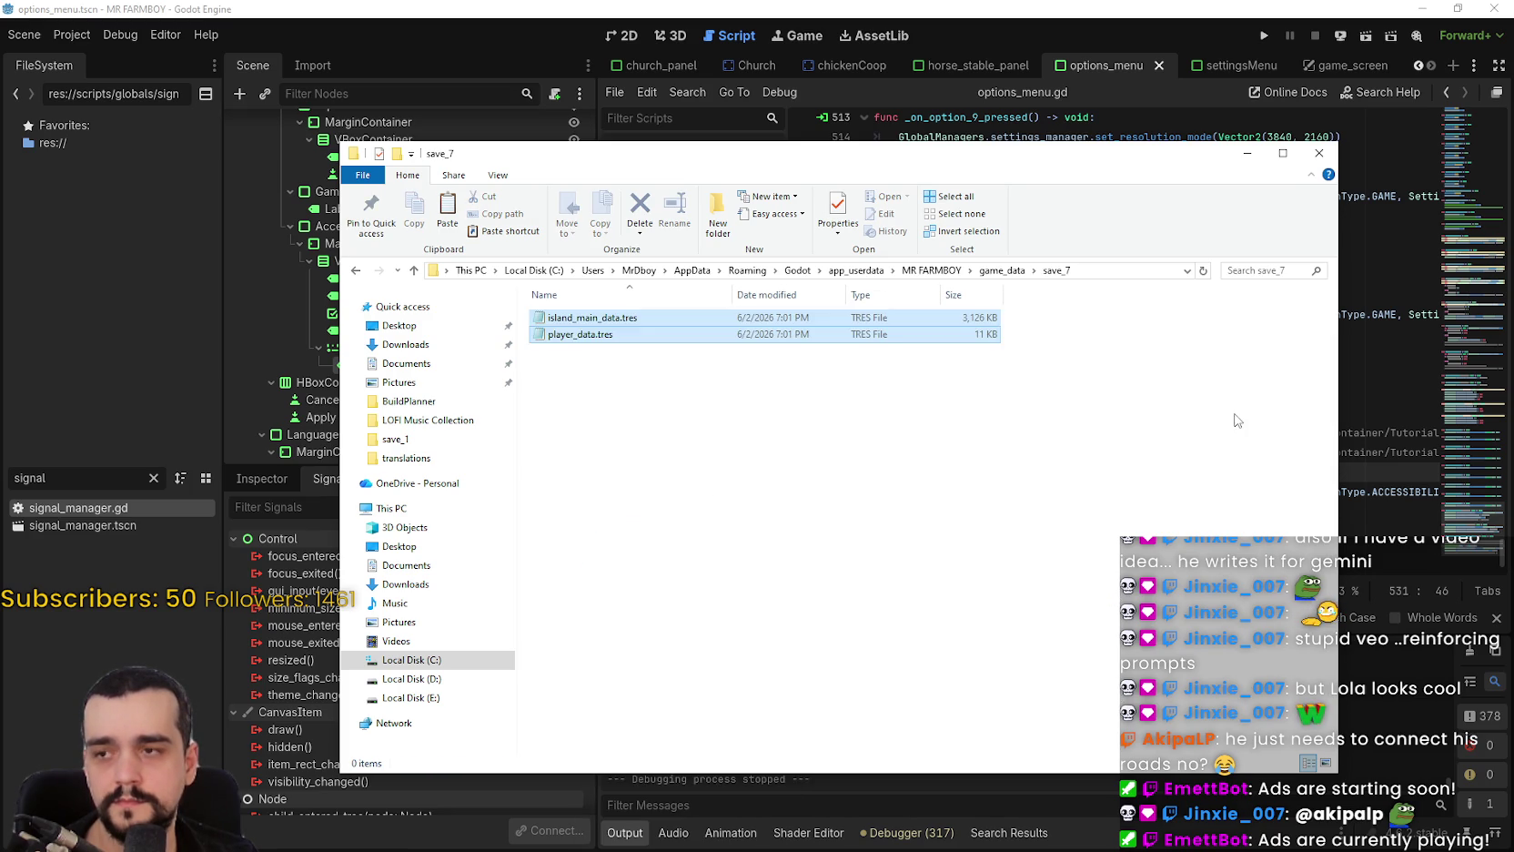
pyautogui.click(1250, 155)
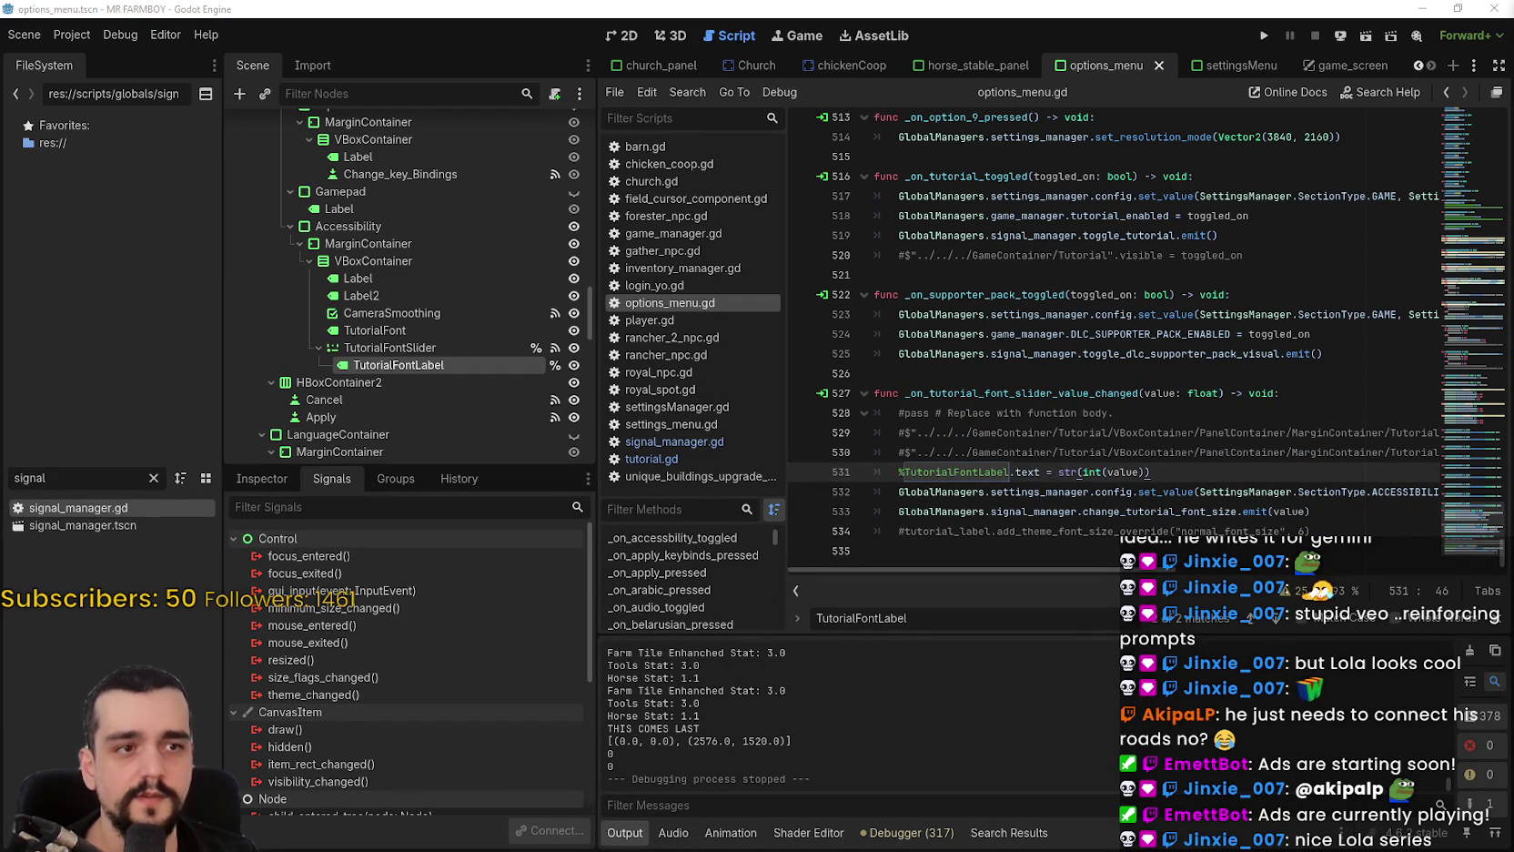
pyautogui.scroll(-3, 914, 423)
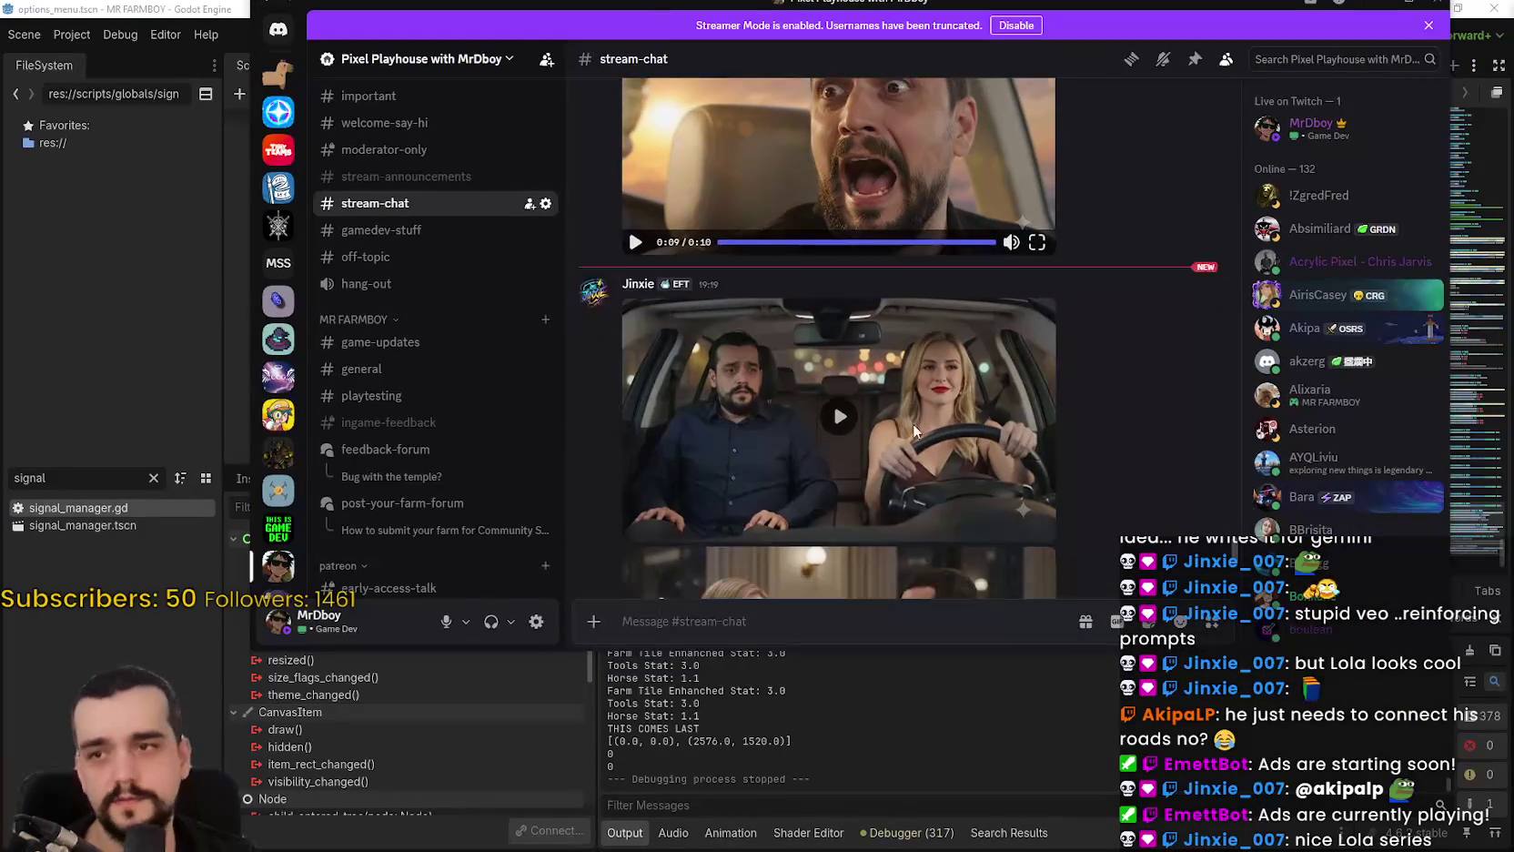
pyautogui.click(878, 349)
pyautogui.click(1037, 392)
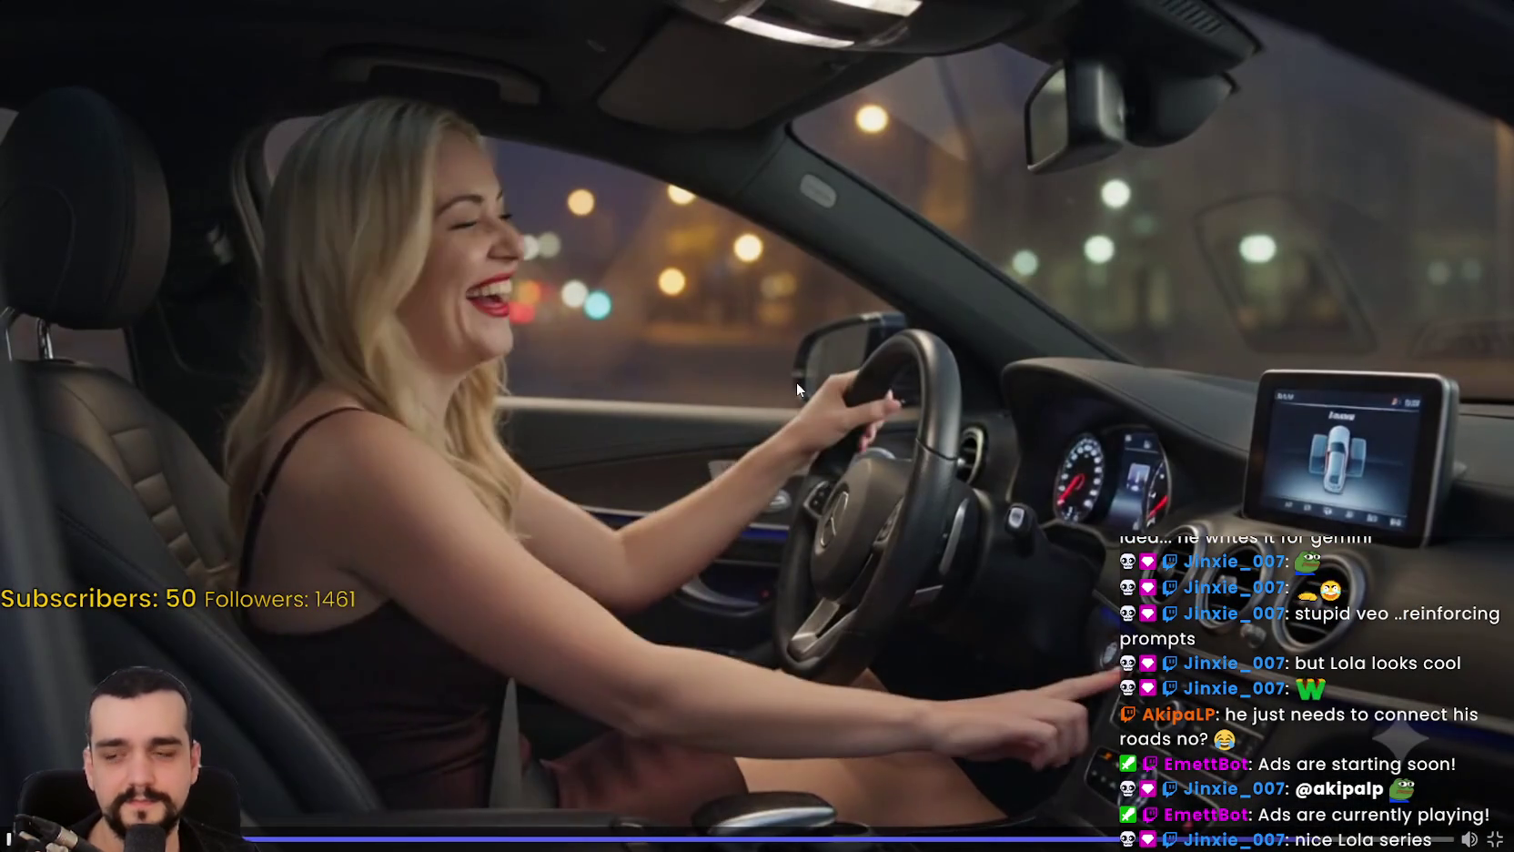
pyautogui.click(1492, 839)
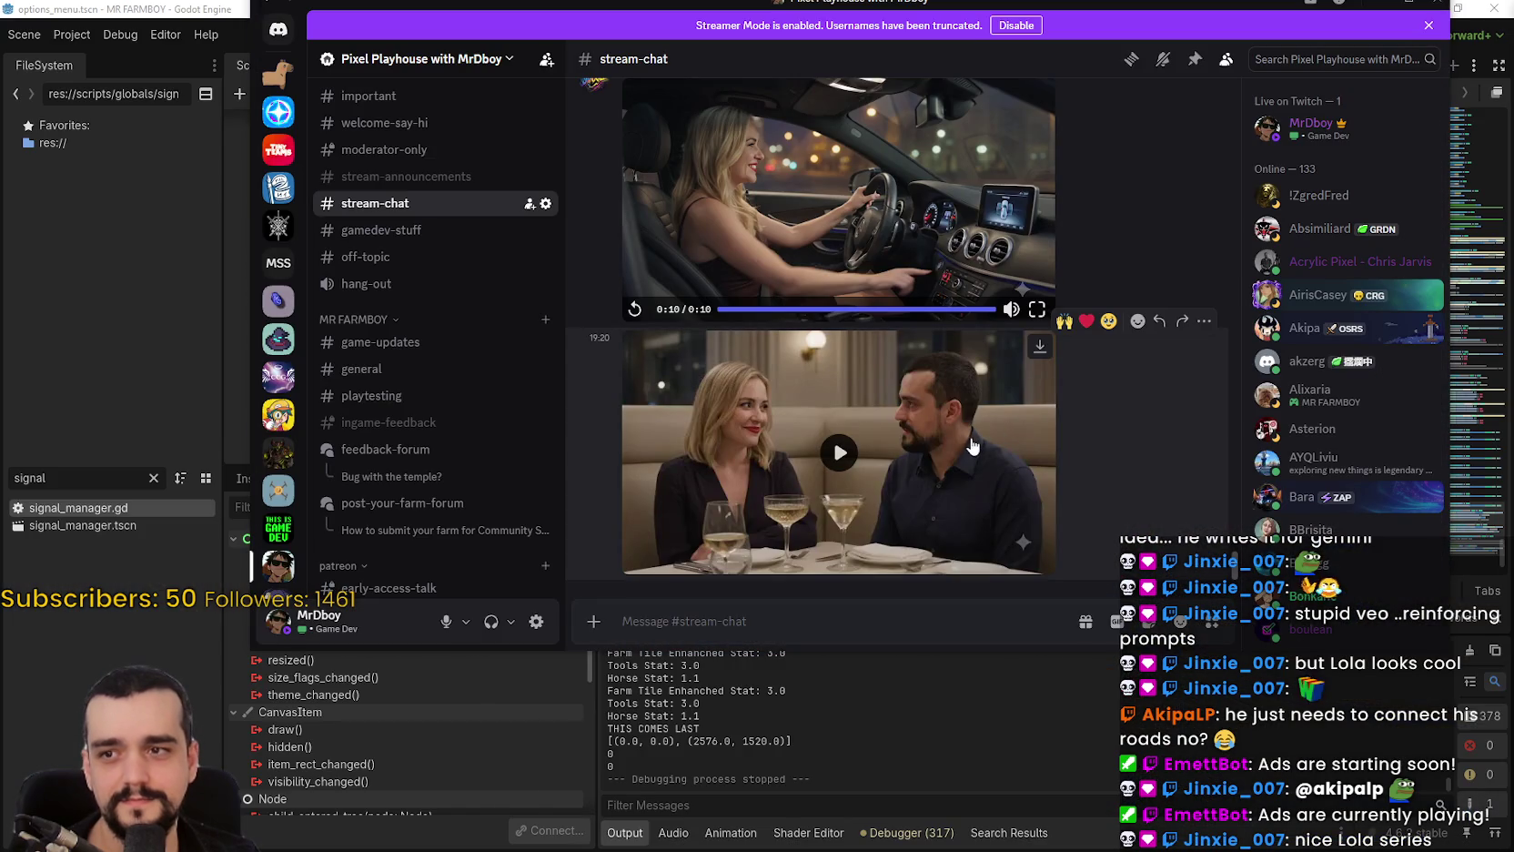
pyautogui.click(972, 444)
pyautogui.click(1037, 561)
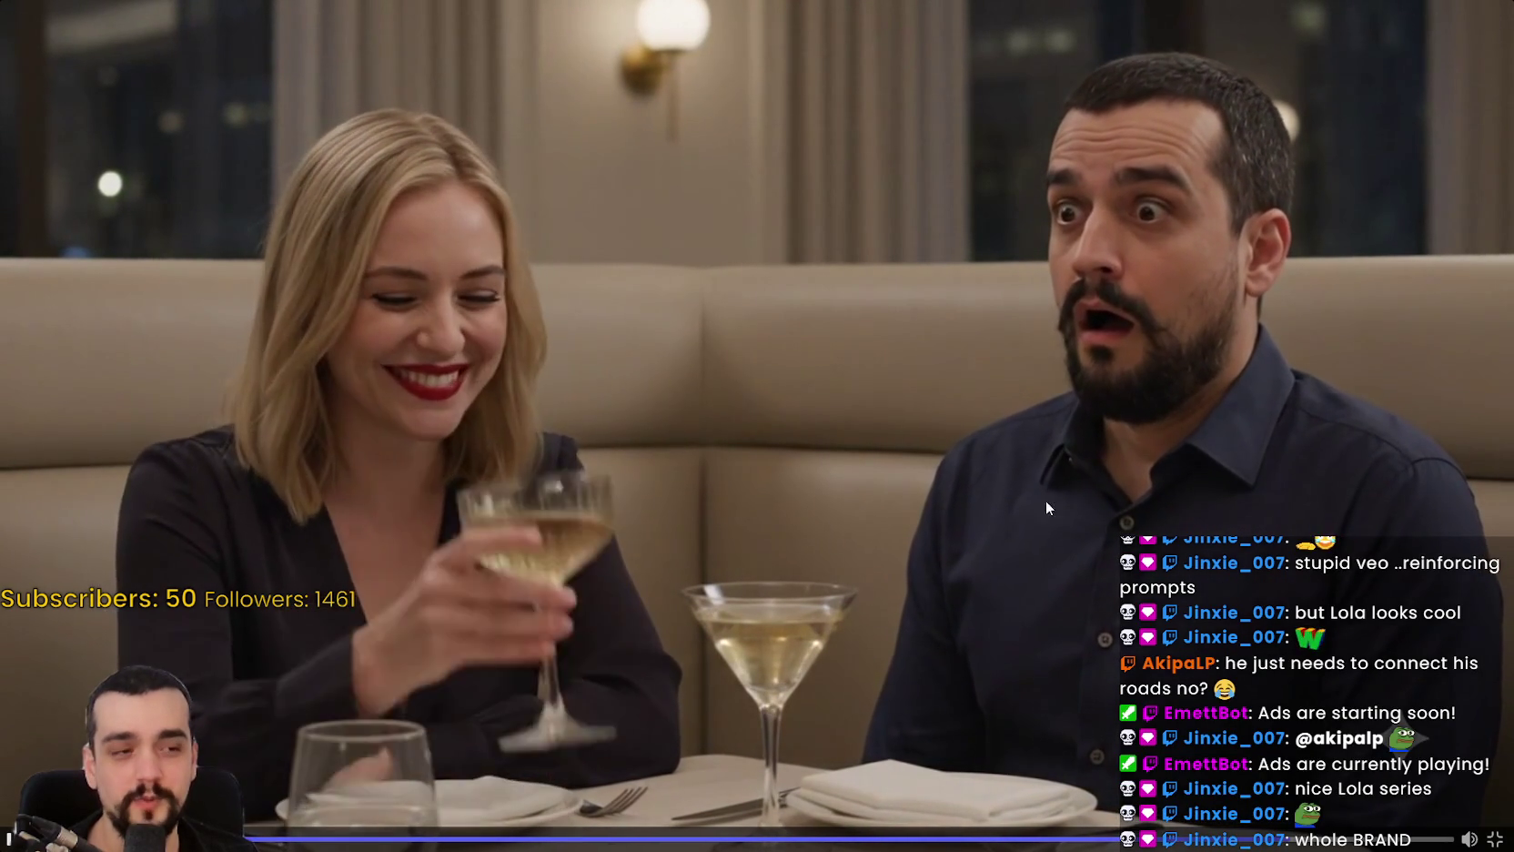
pyautogui.press('space')
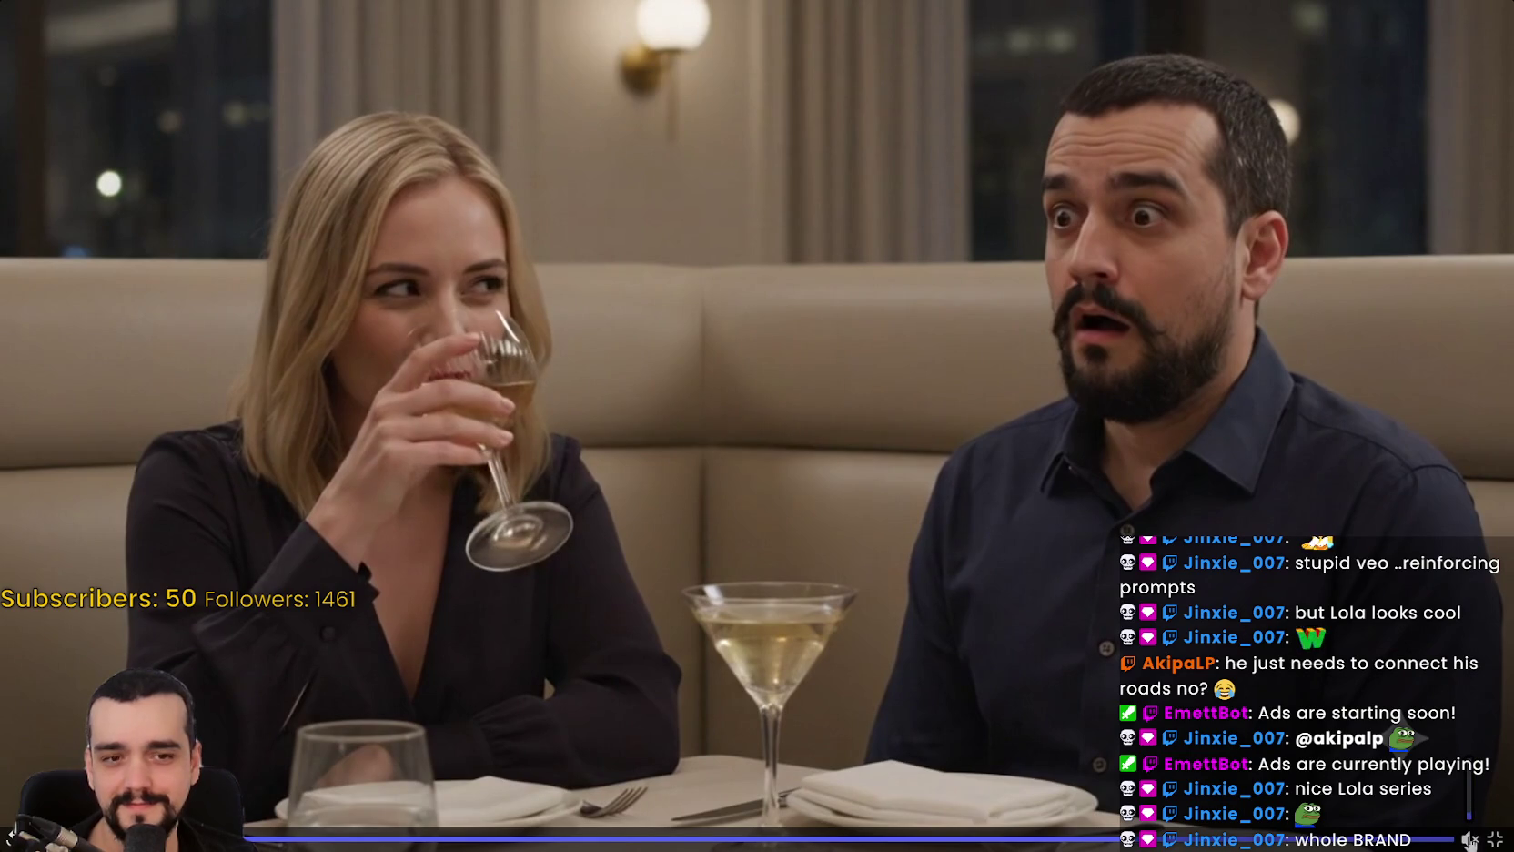
pyautogui.click(1494, 839)
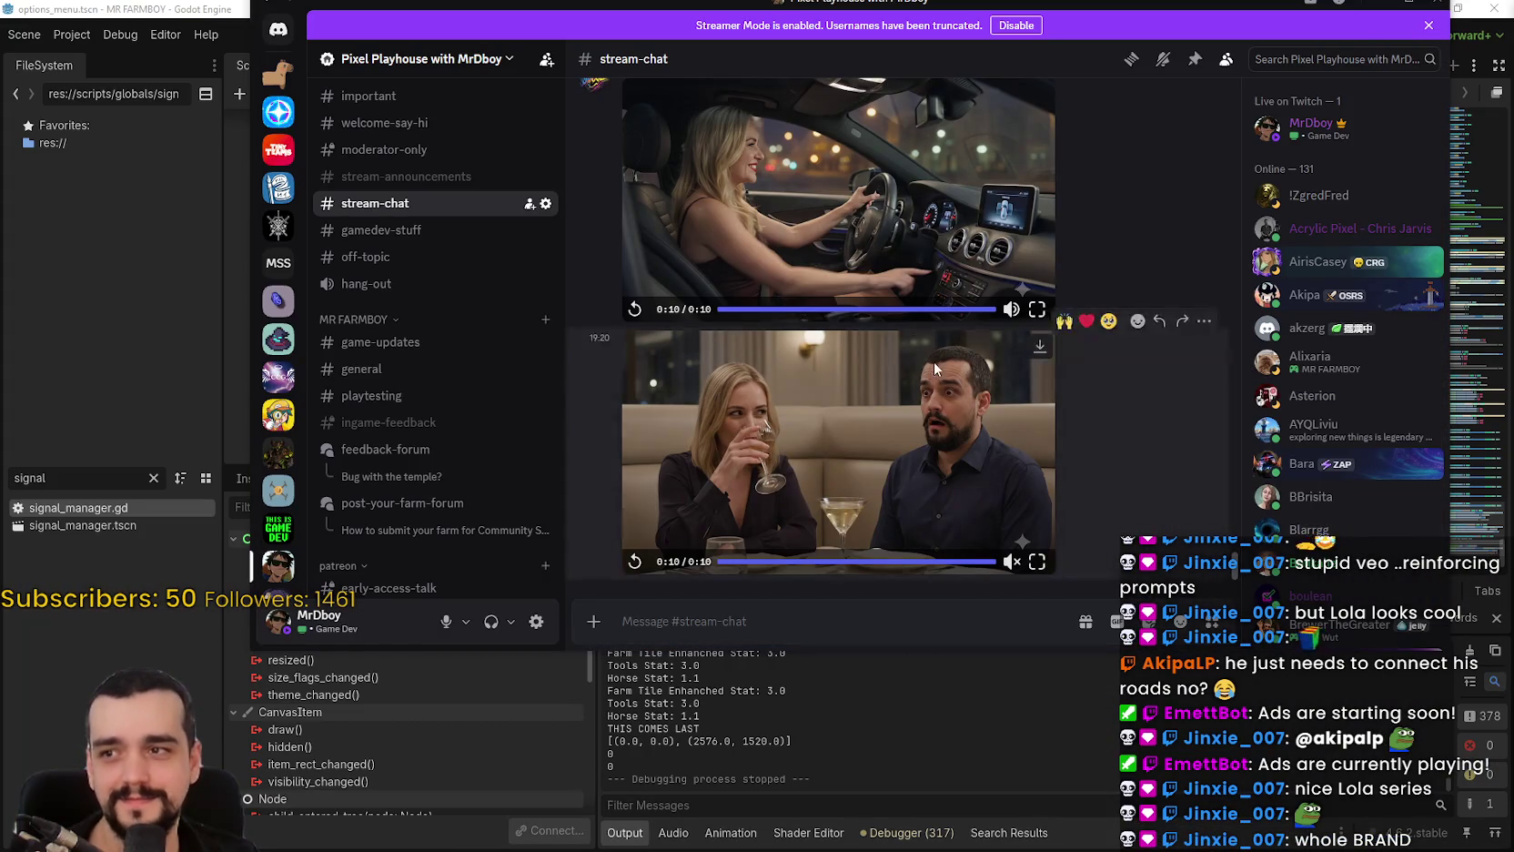
pyautogui.moveTo(1091, 7); pyautogui.dragTo(1513, 273)
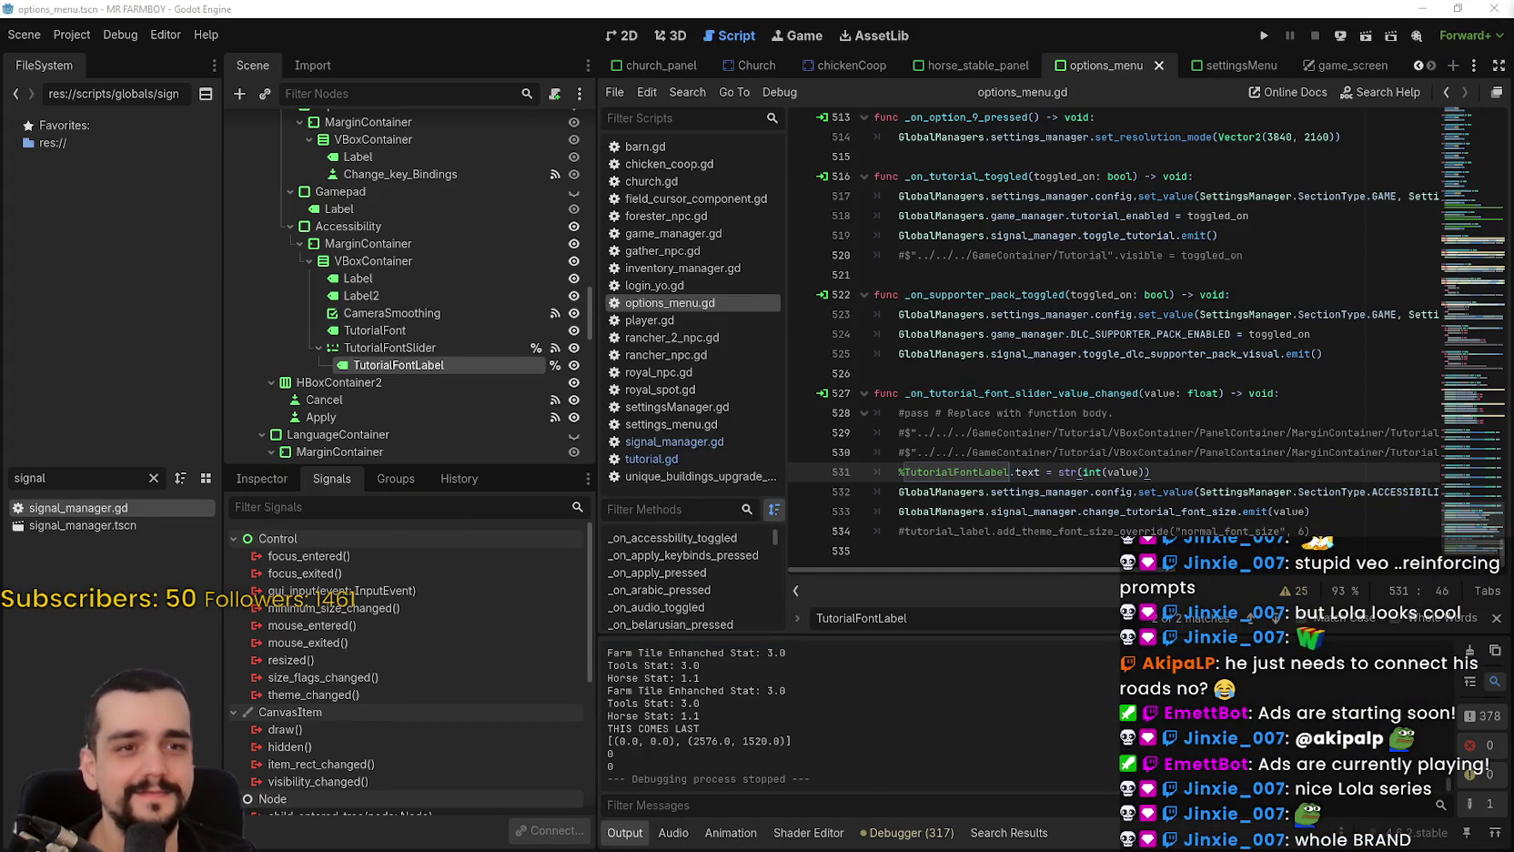
# Run MR FARMBOY, move its window aside, and pick Save 7 (Normal, 1077 coins).
pyautogui.click(953, 416)
pyautogui.click(1096, 471)
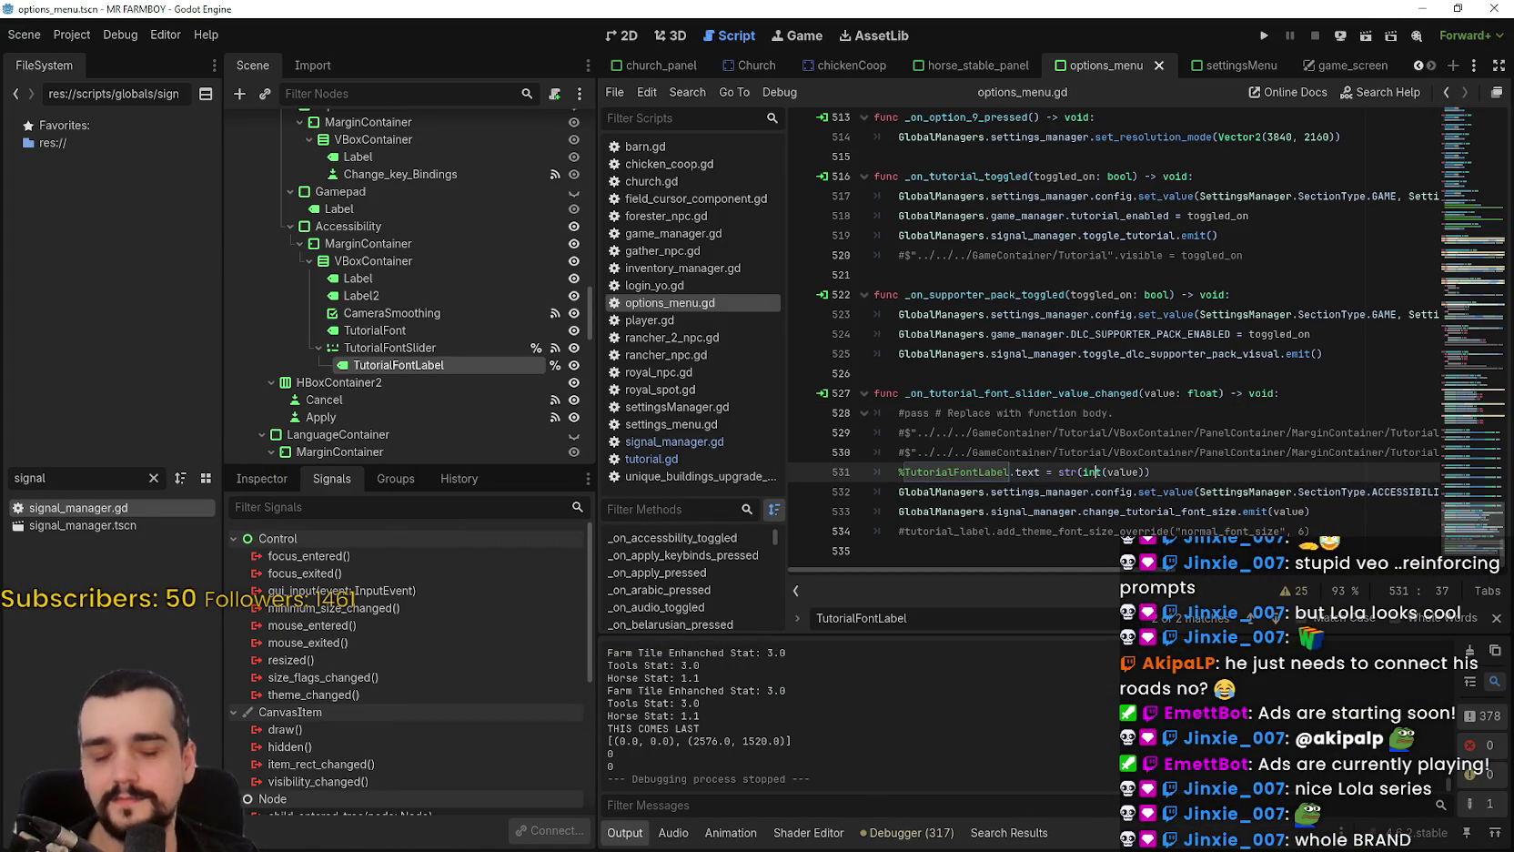
pyautogui.click(1265, 36)
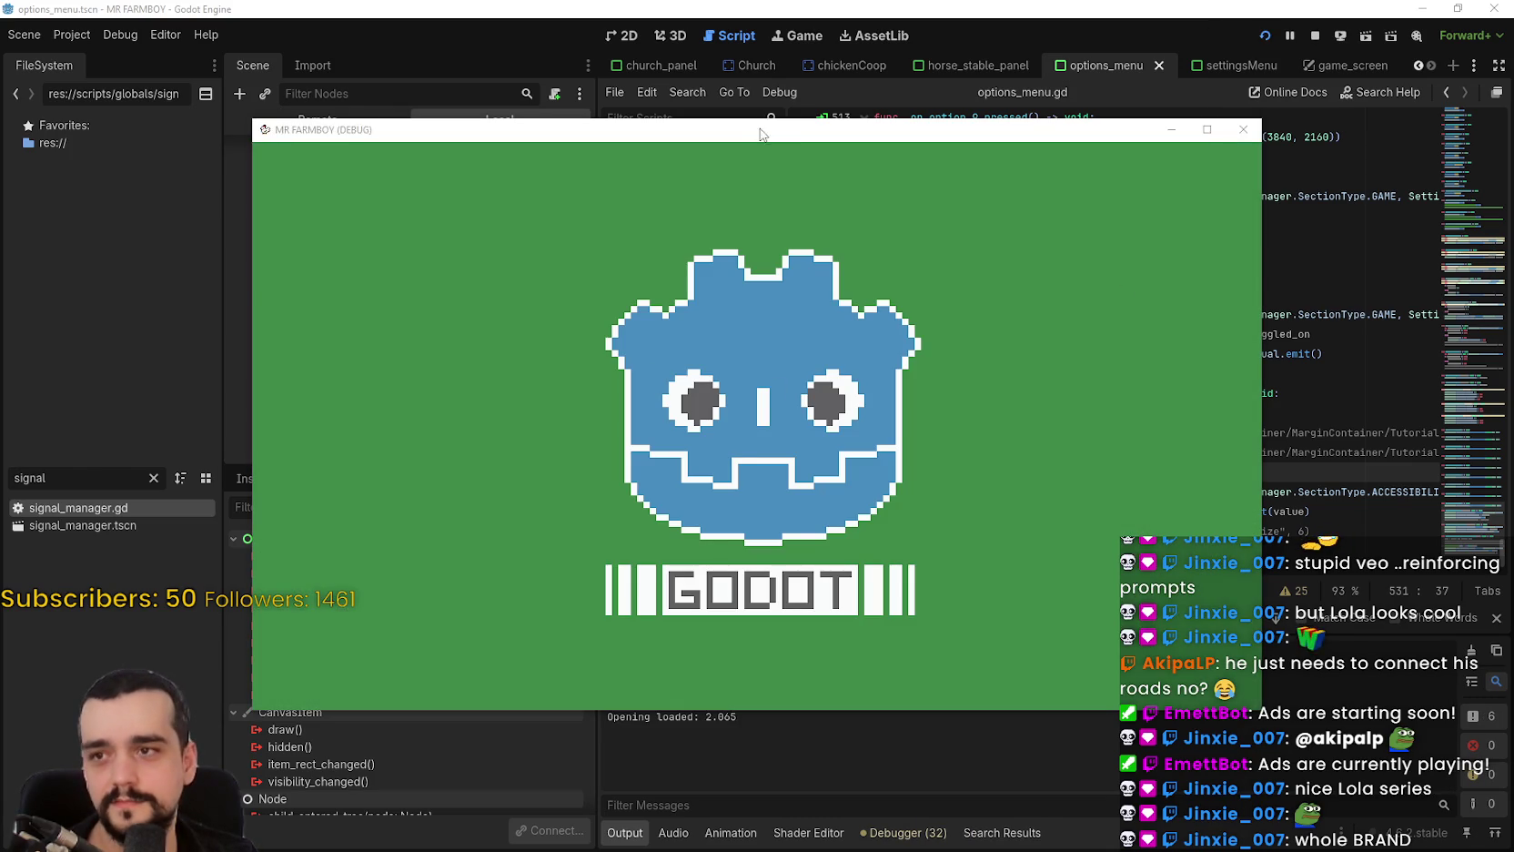
pyautogui.moveTo(761, 134); pyautogui.dragTo(897, 109)
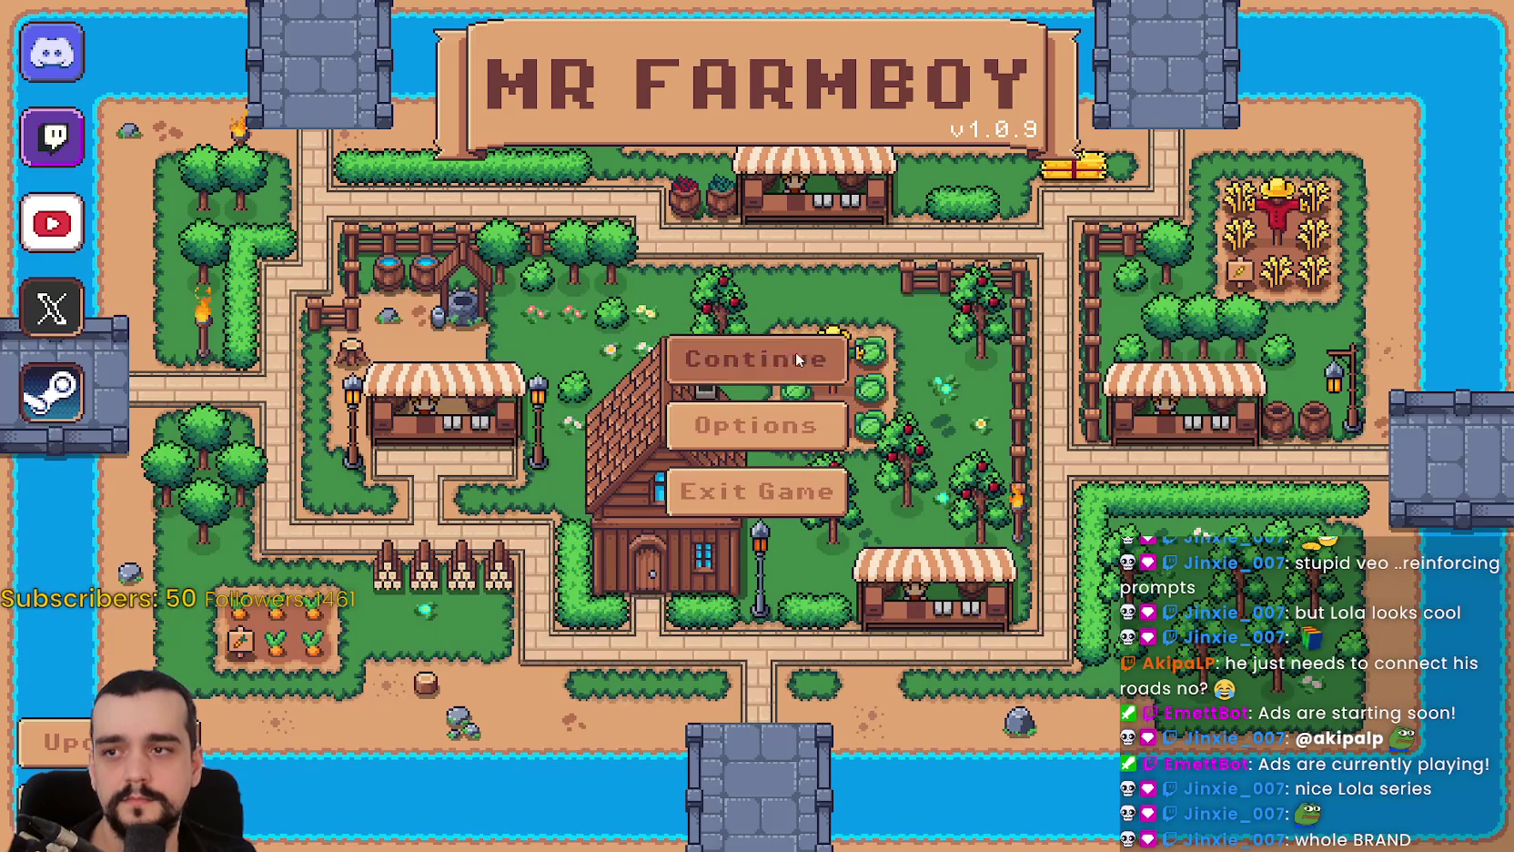
pyautogui.click(795, 351)
pyautogui.scroll(-2, 725, 496)
pyautogui.scroll(-2, 661, 449)
pyautogui.click(642, 519)
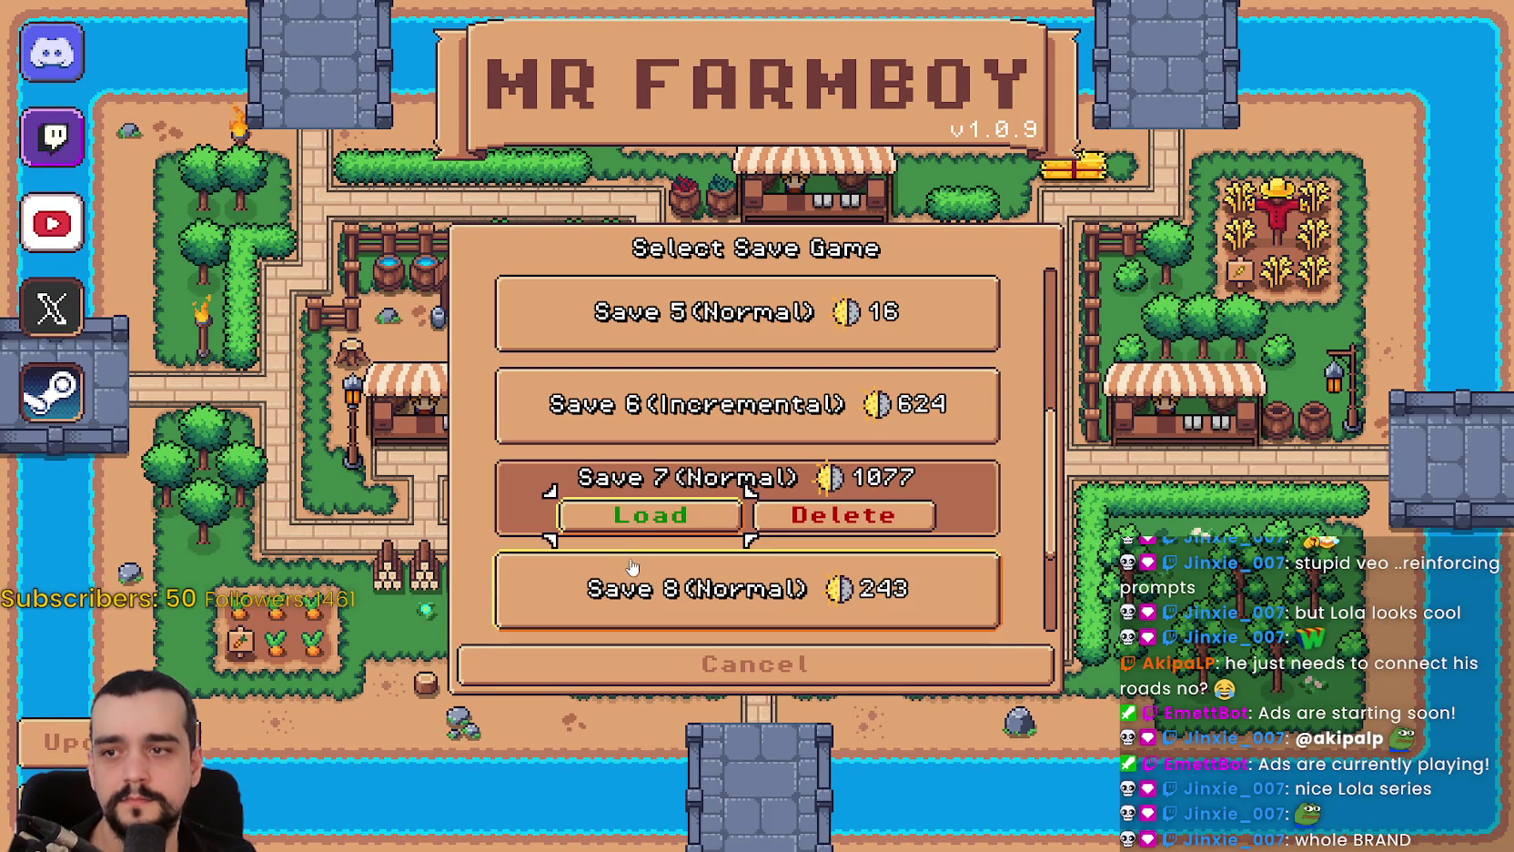
# Load Save 7 to bring up the farm island with houses and fields.
pyautogui.click(641, 519)
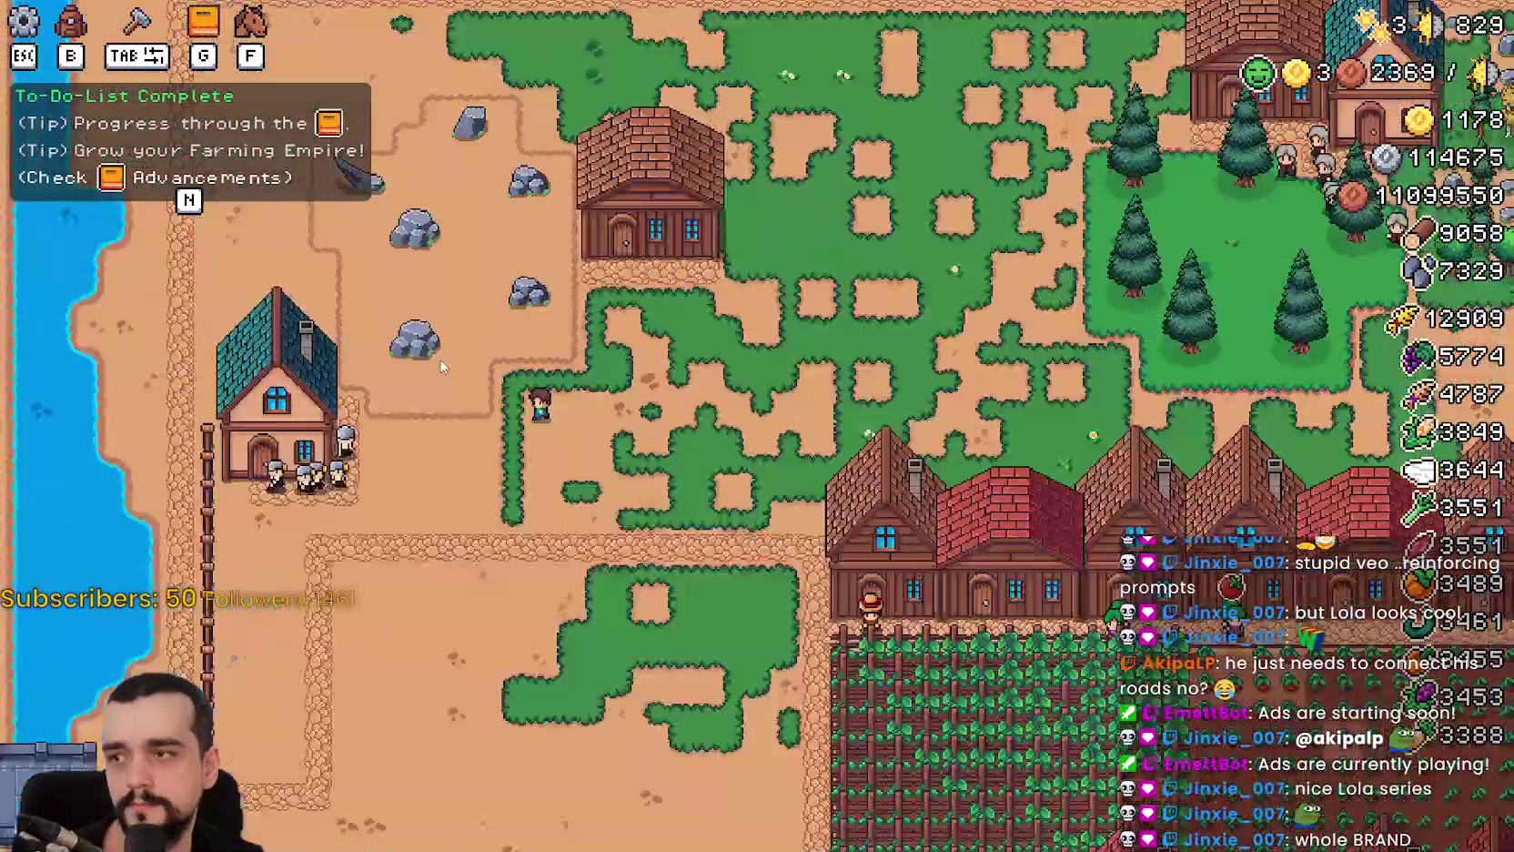
# Walk the farmer north-east and zoom out over the whole village, then back in.
pyautogui.press('w')
pyautogui.press('d')
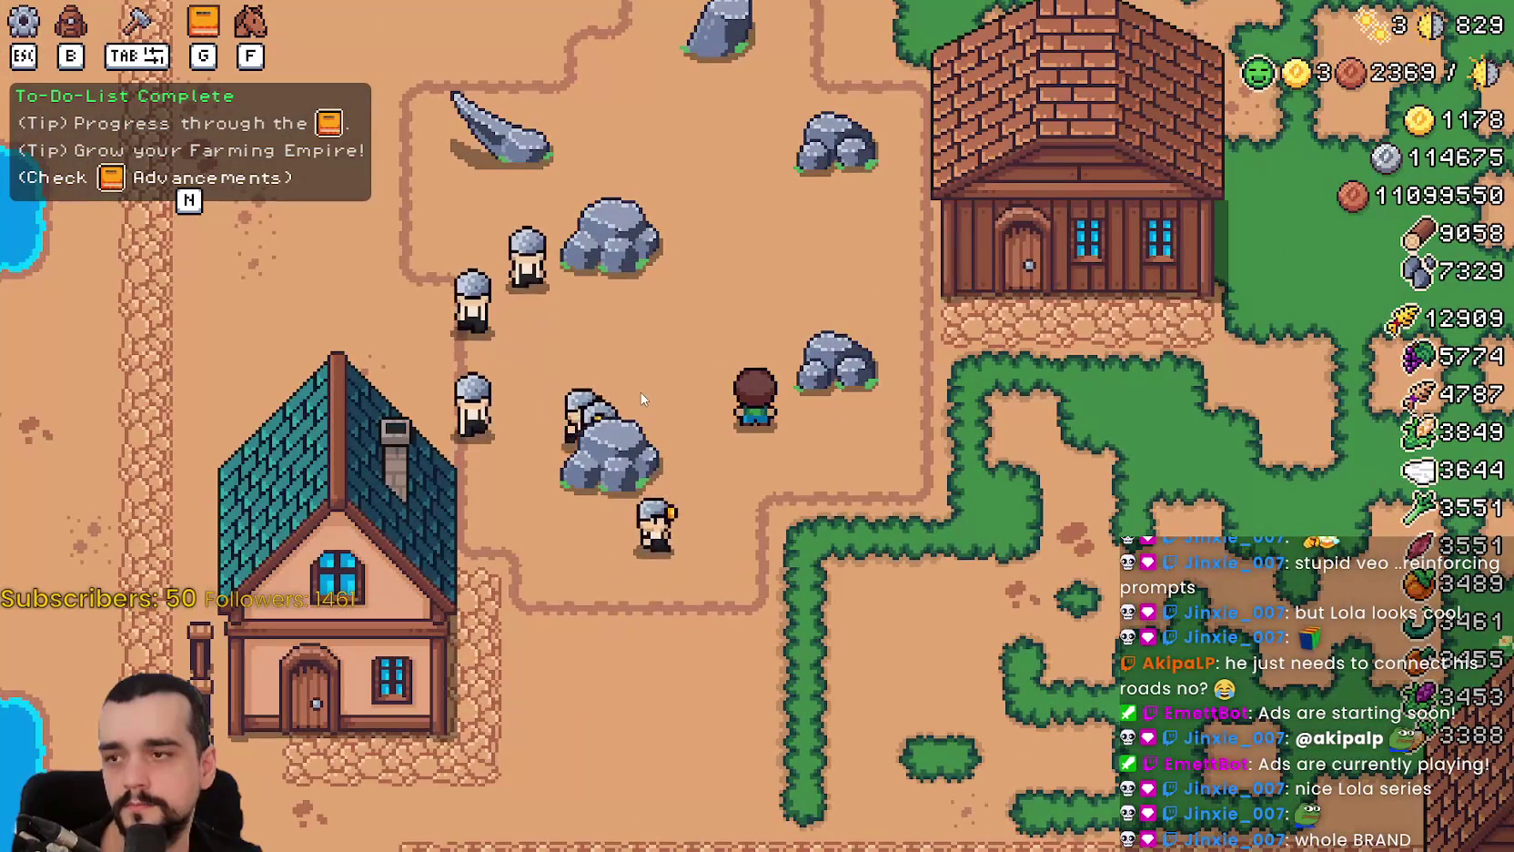
pyautogui.scroll(-5, 628, 386)
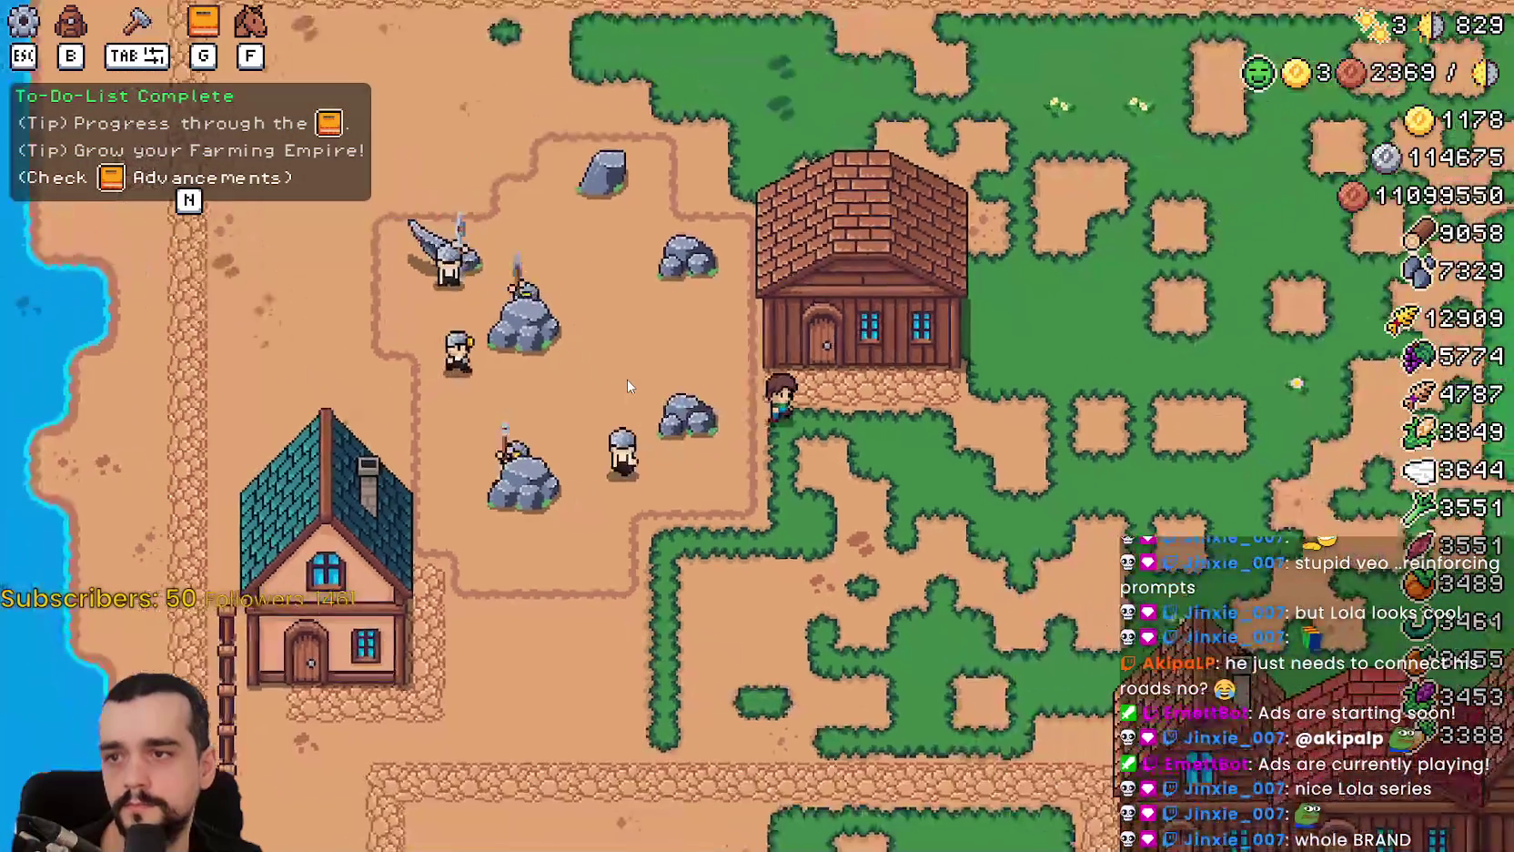
pyautogui.scroll(-5, 624, 386)
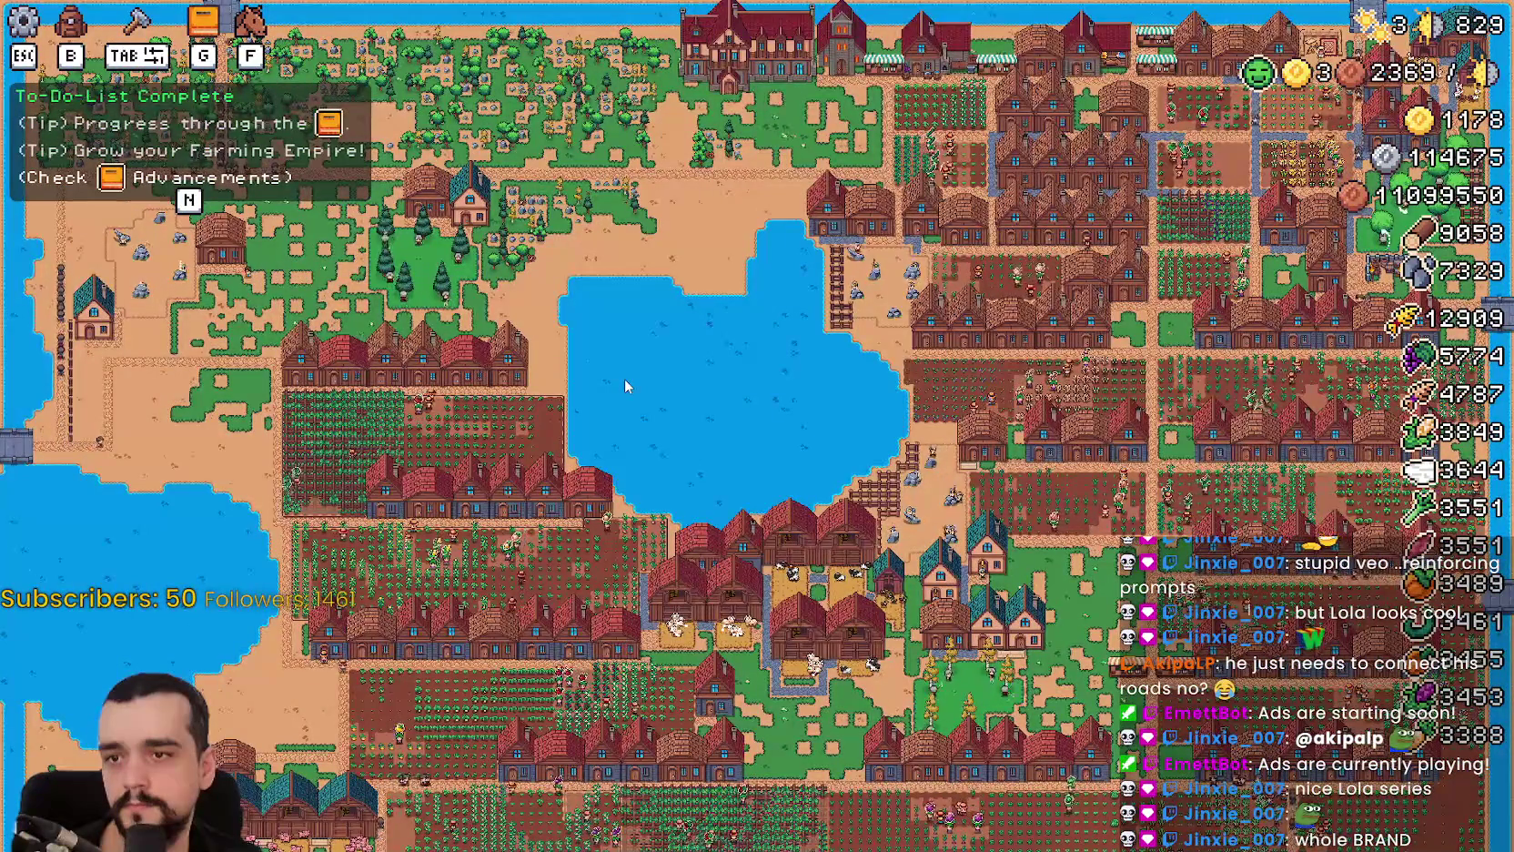
pyautogui.scroll(8, 624, 387)
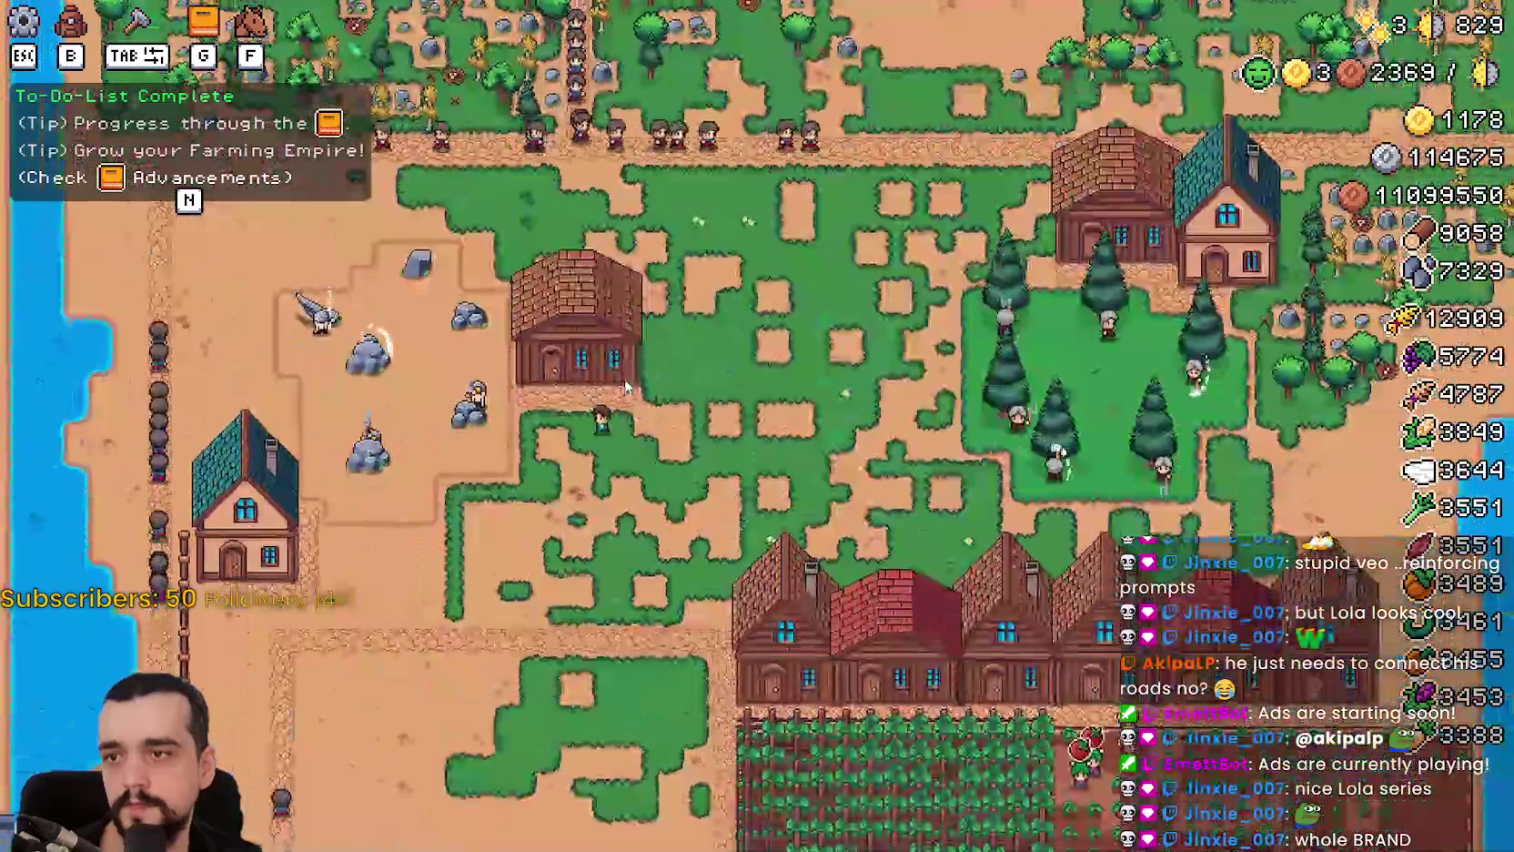
pyautogui.scroll(5, 626, 387)
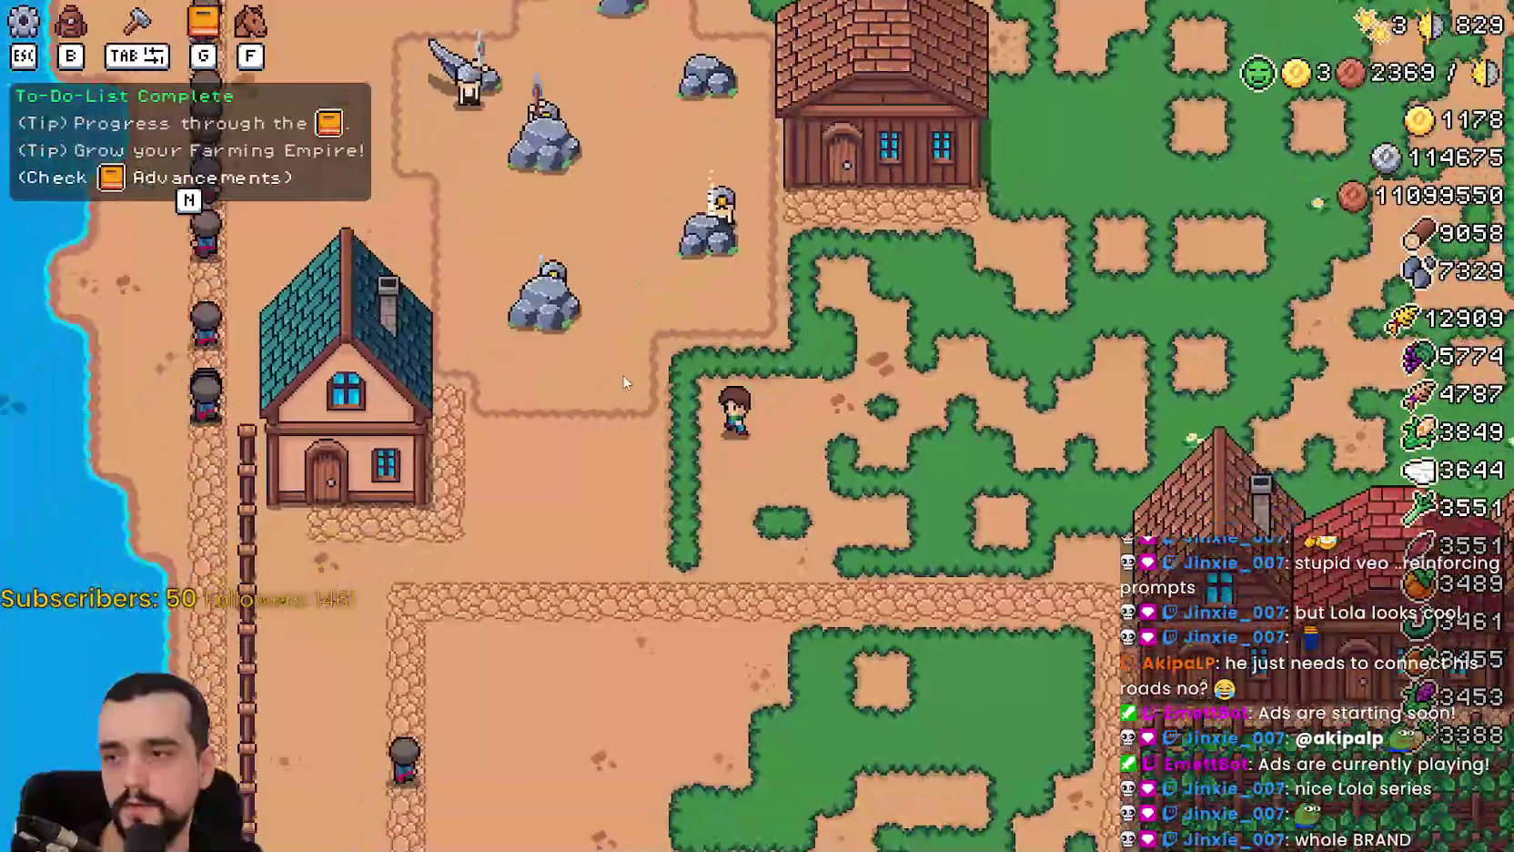
# Walk the farmer through the grass and down onto the road beside the blue-roofed house.
pyautogui.press('d')
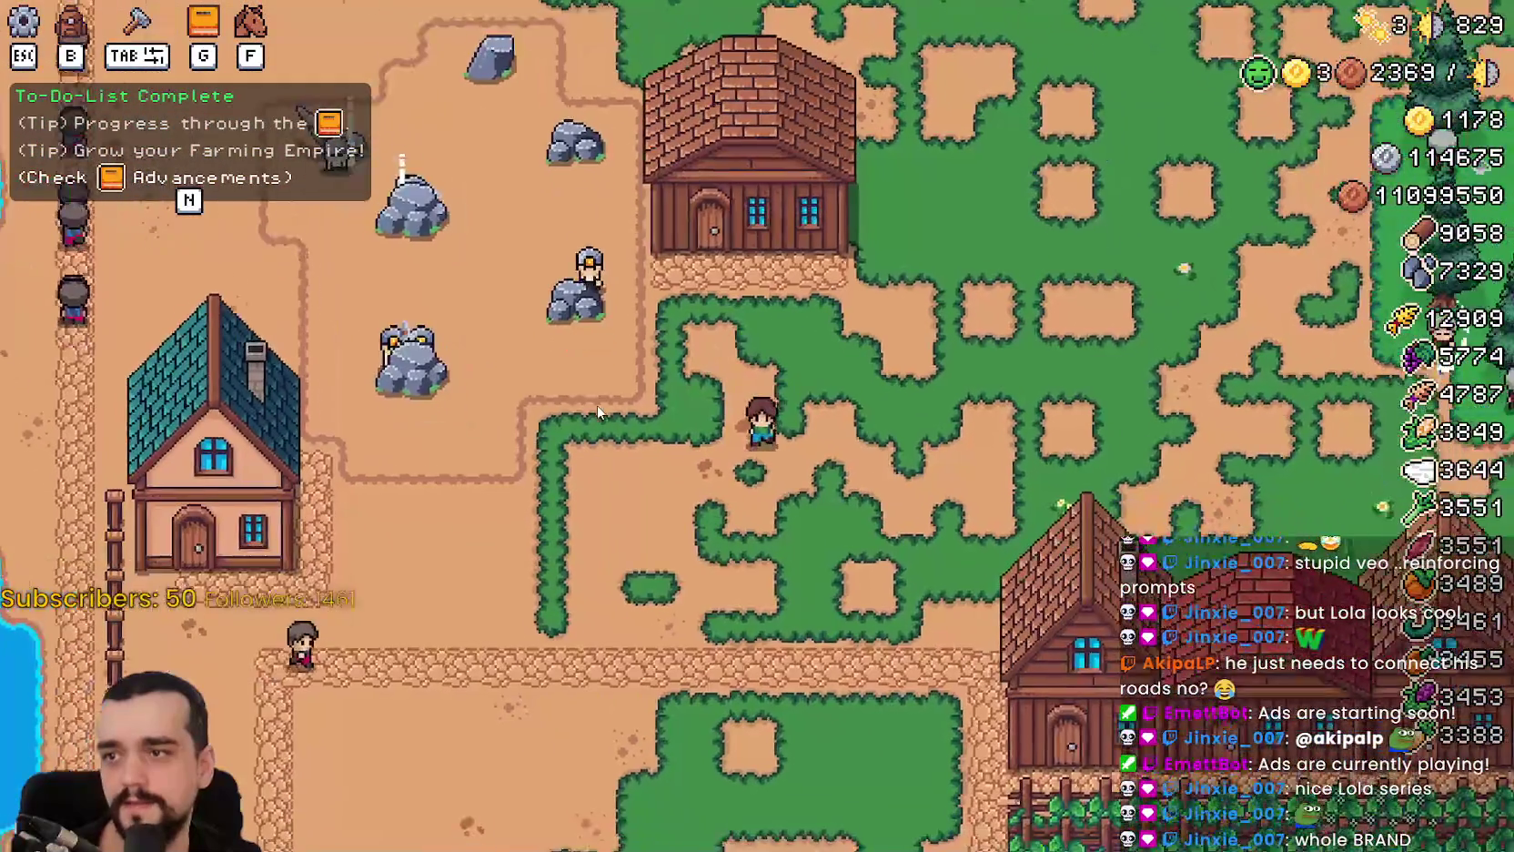
pyautogui.press('h')
pyautogui.press('a')
pyautogui.press('s')
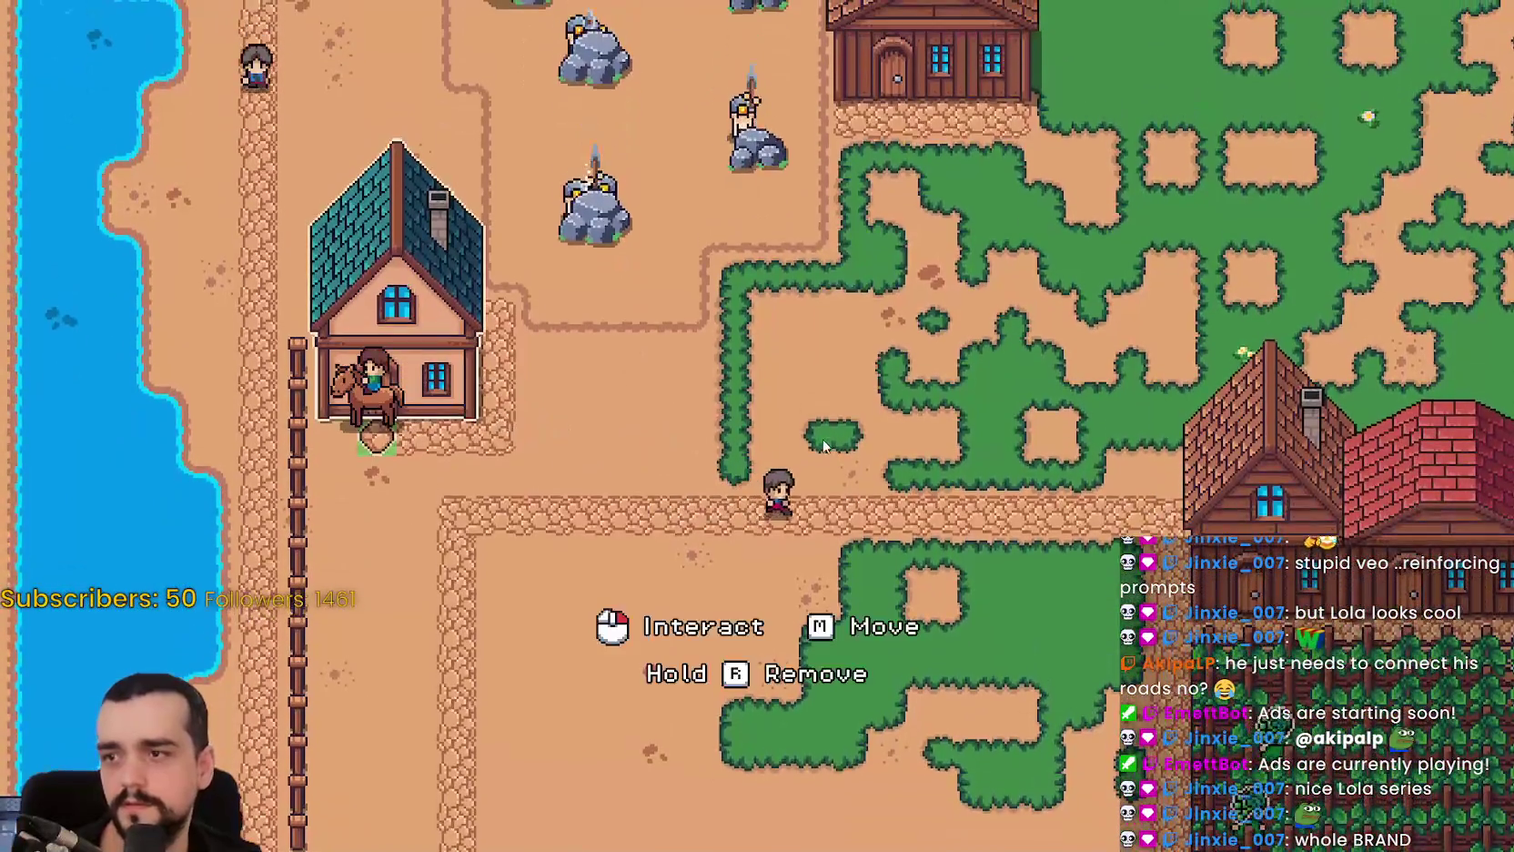
pyautogui.click(823, 446)
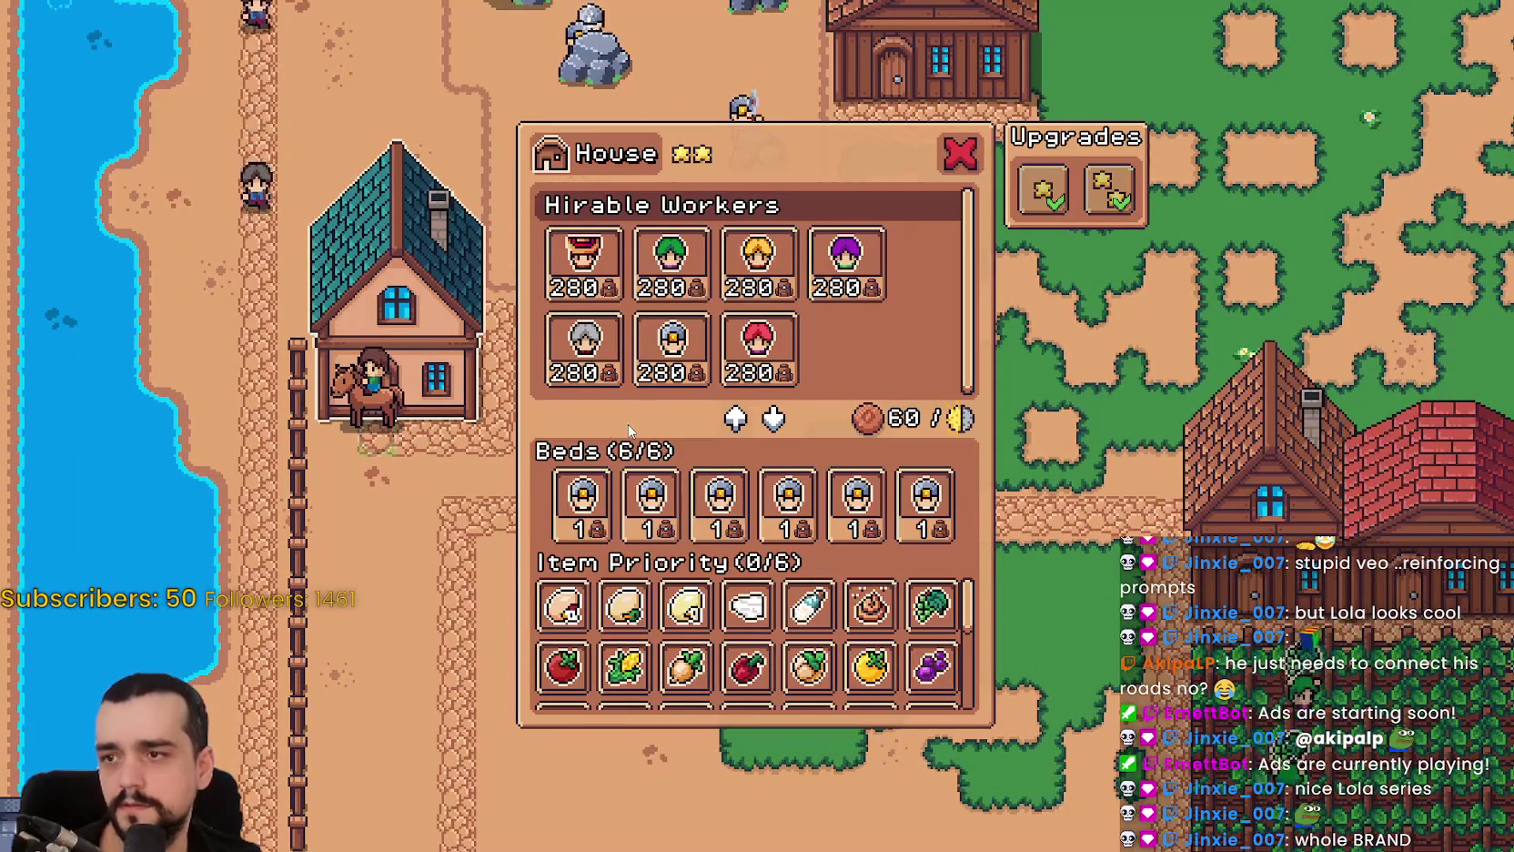
pyautogui.press('d')
pyautogui.press('w')
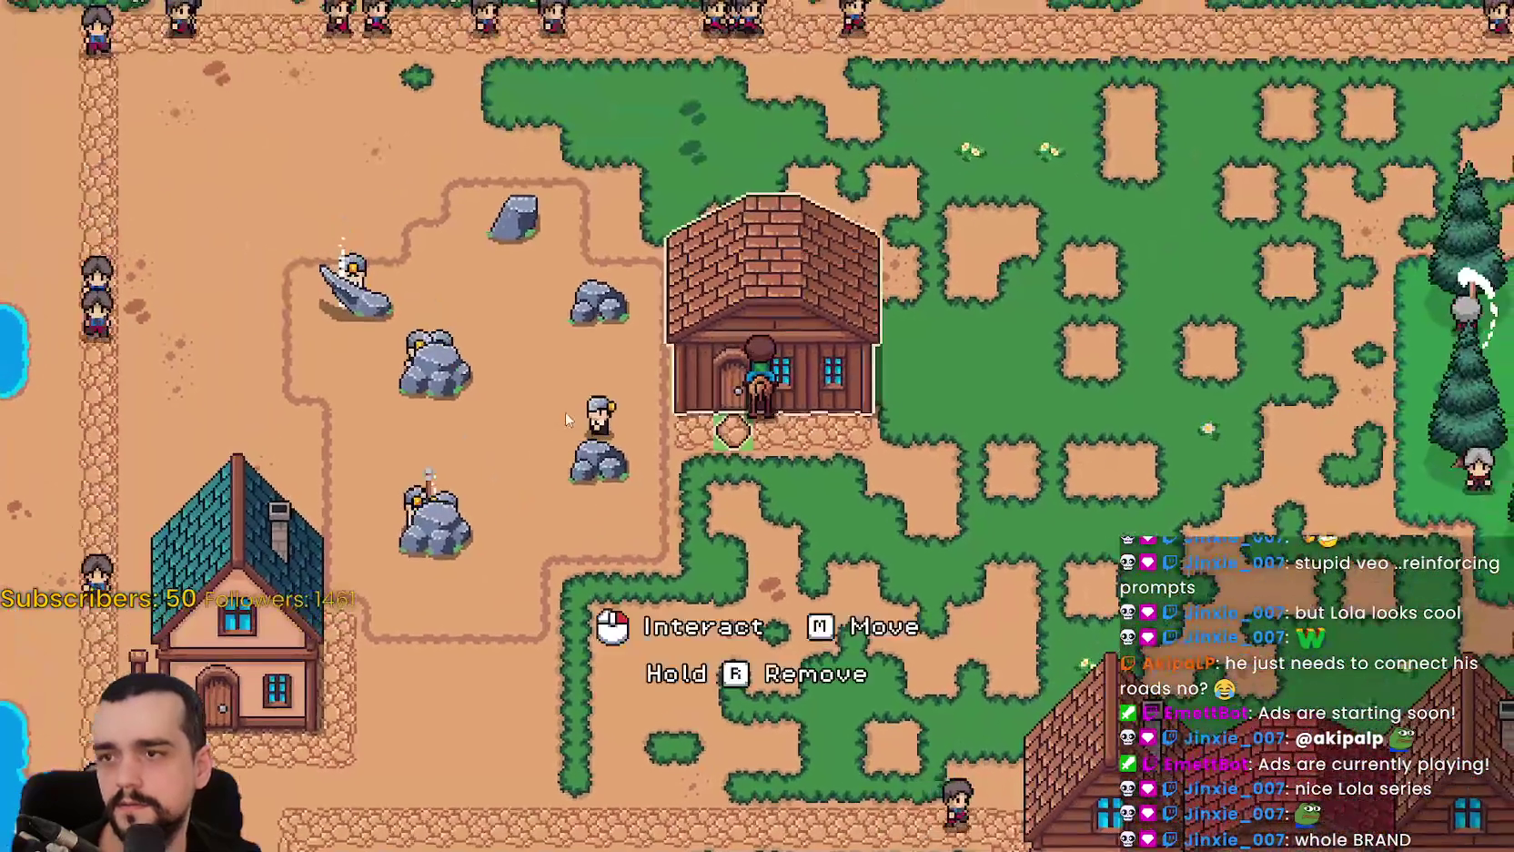
pyautogui.click(733, 428)
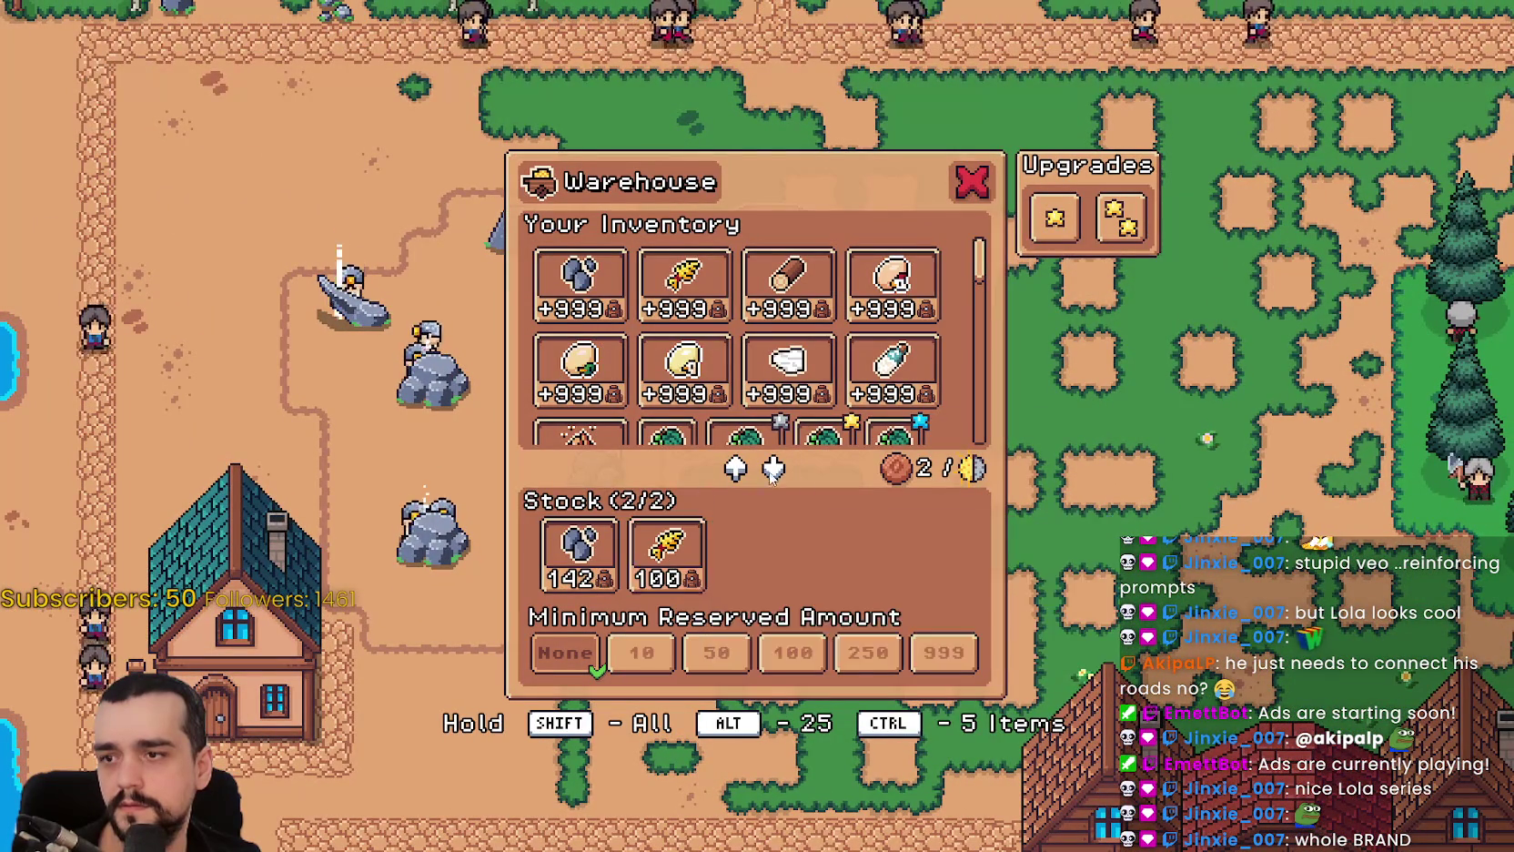
pyautogui.press('Escape')
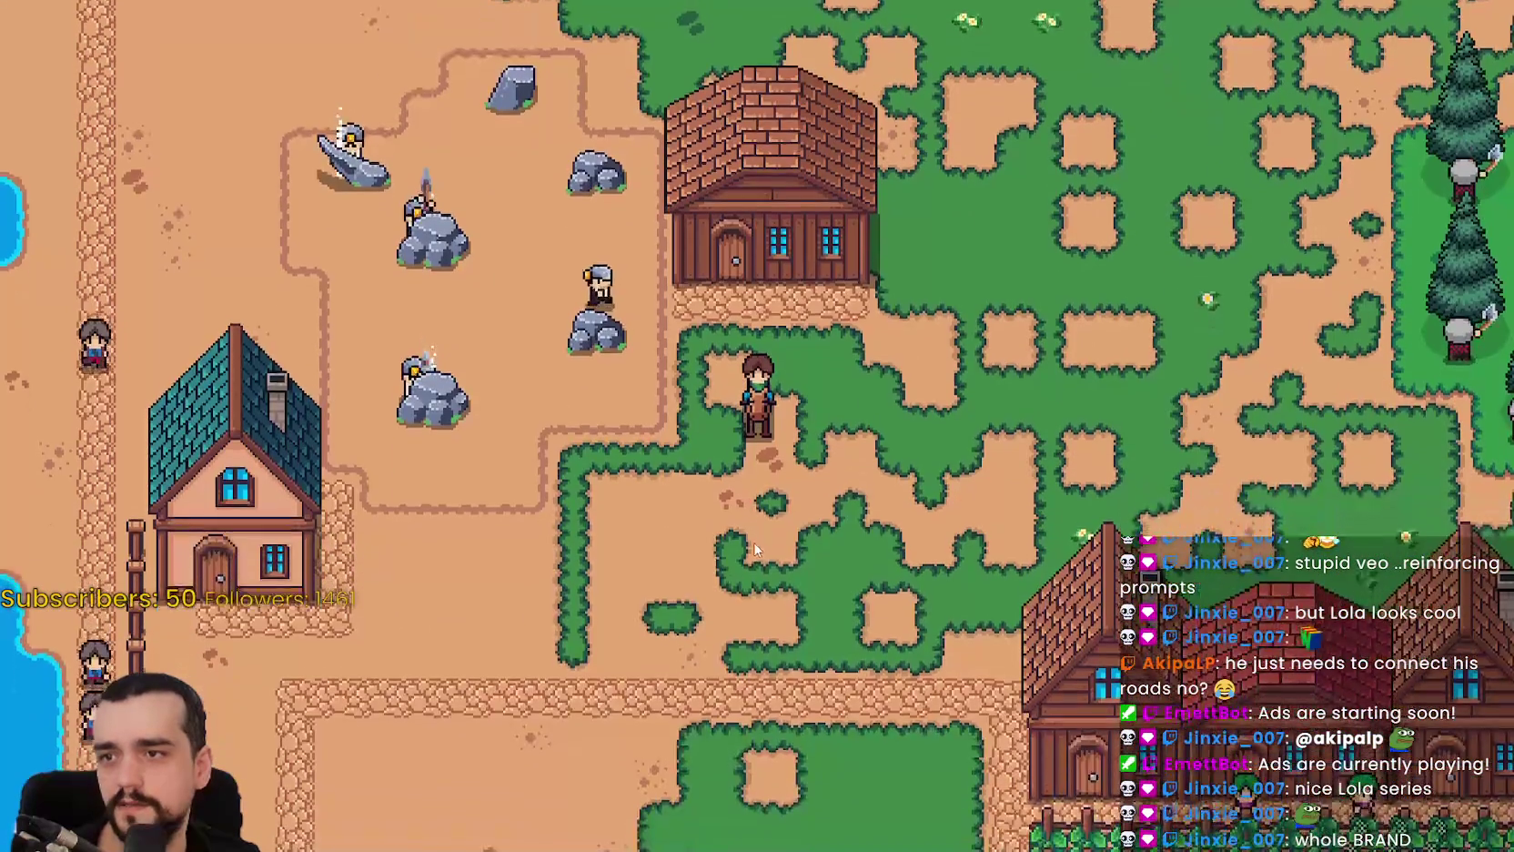
pyautogui.scroll(-3, 751, 544)
pyautogui.click(591, 383)
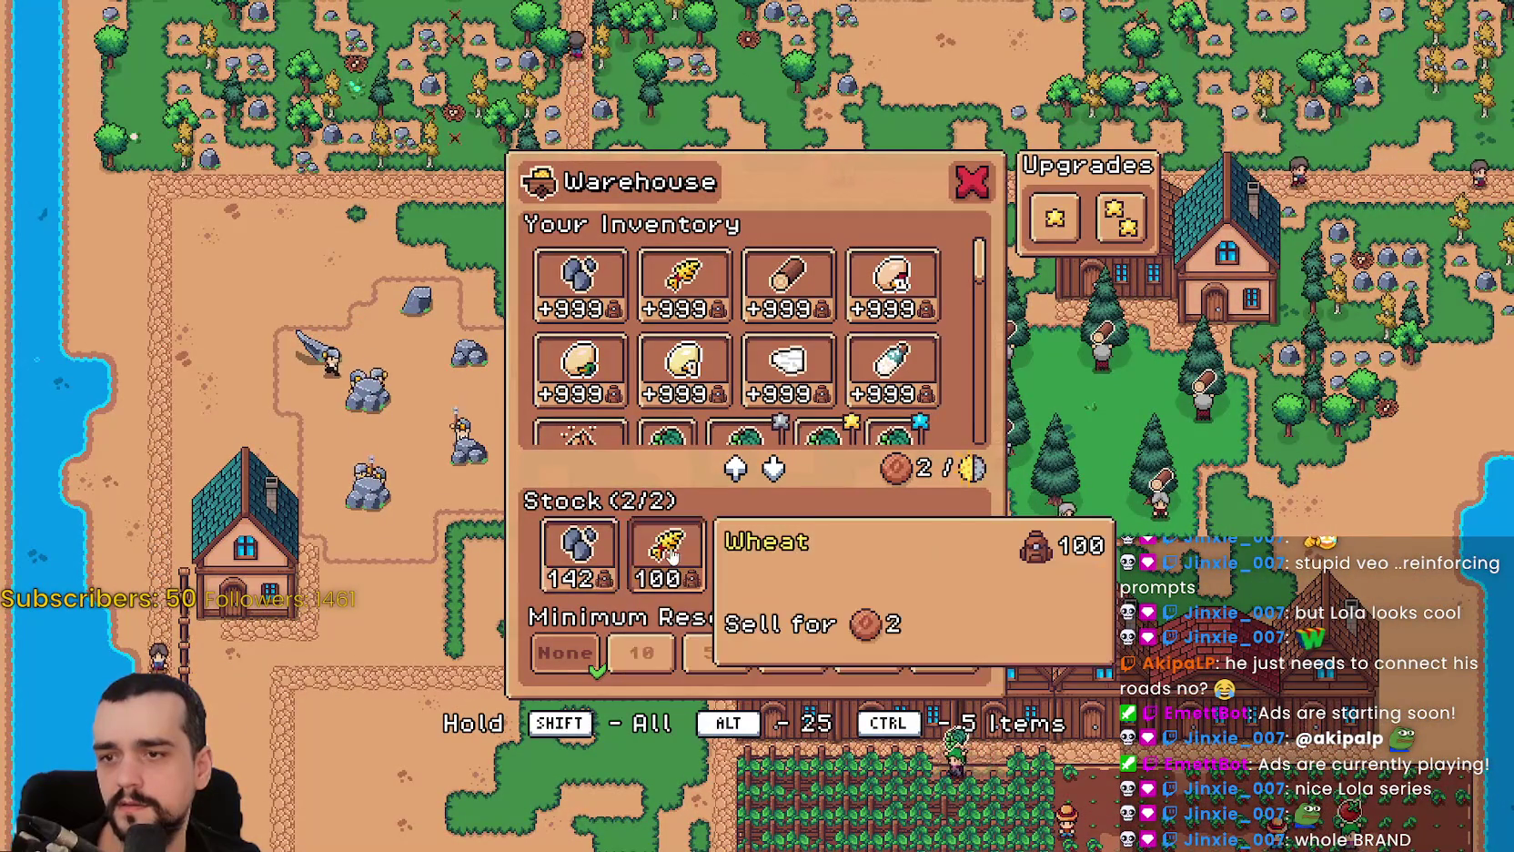
pyautogui.press('Escape')
pyautogui.scroll(3, 814, 510)
pyautogui.press('w')
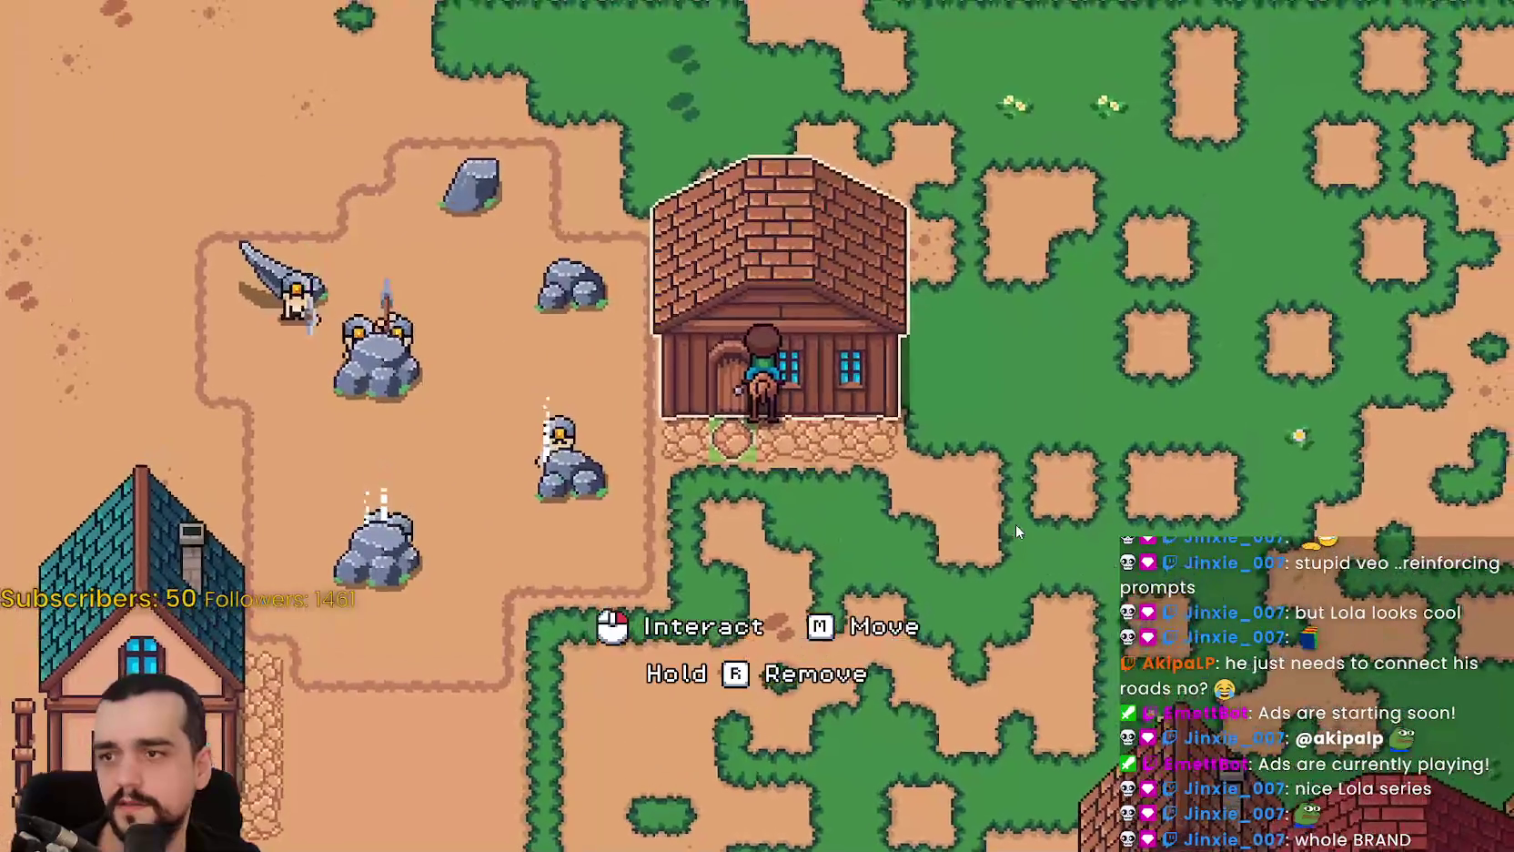
pyautogui.press('e')
pyautogui.press('Escape')
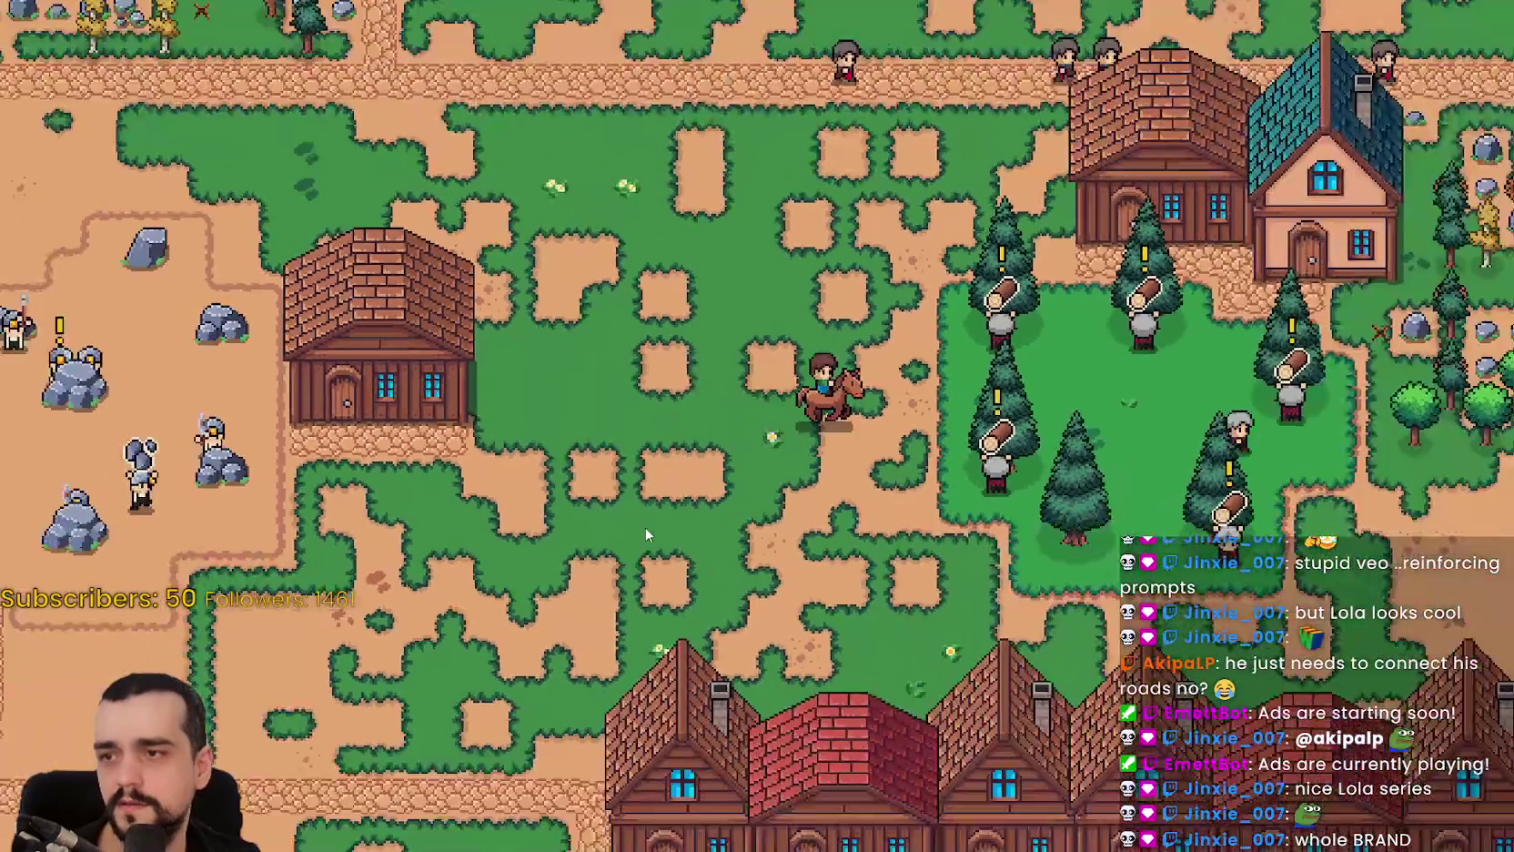
pyautogui.scroll(3, 967, 515)
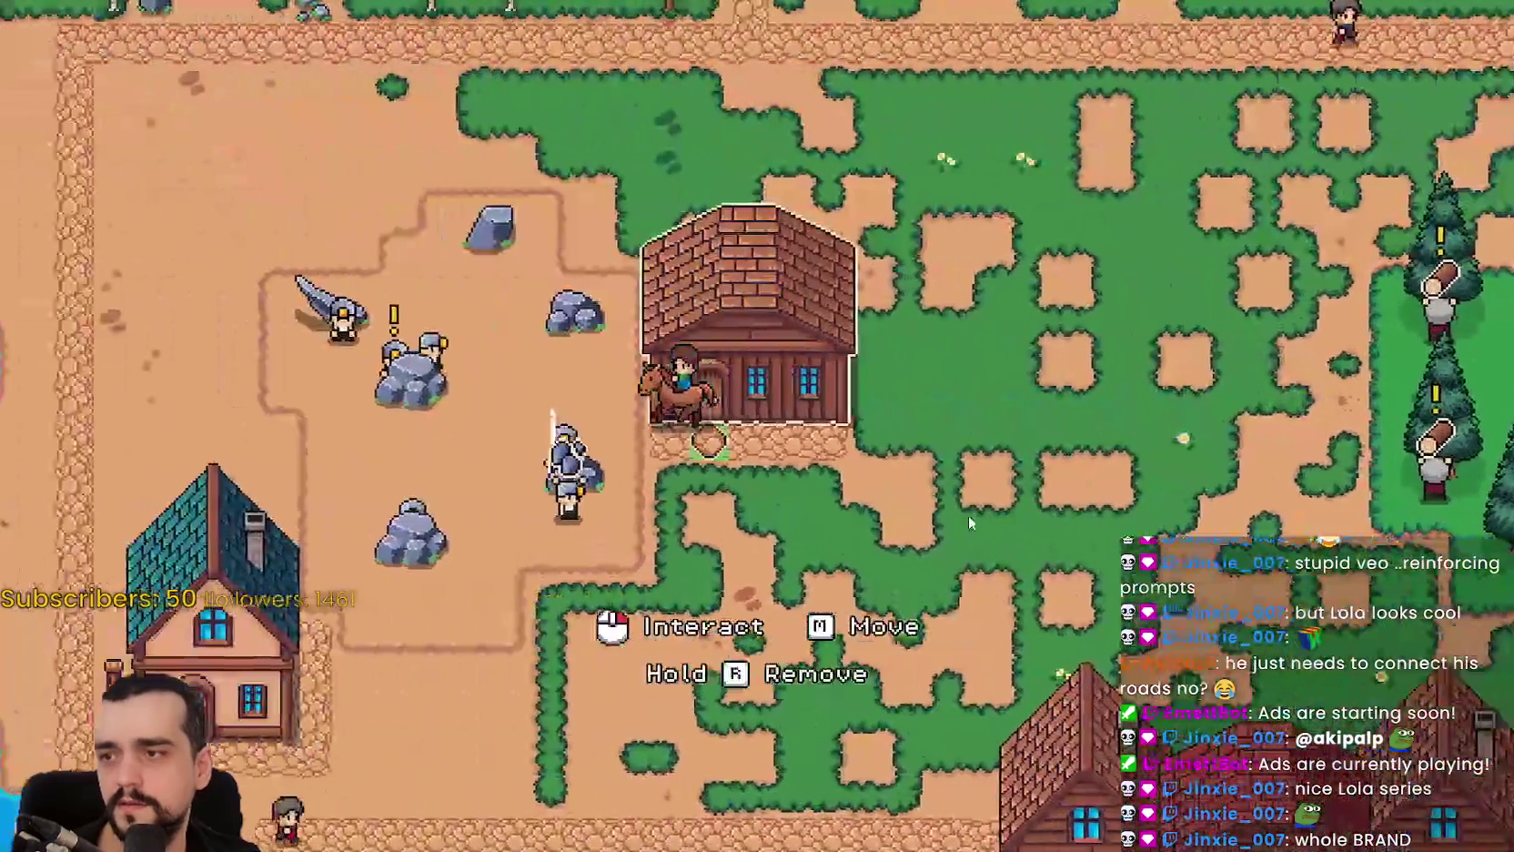
pyautogui.press('a')
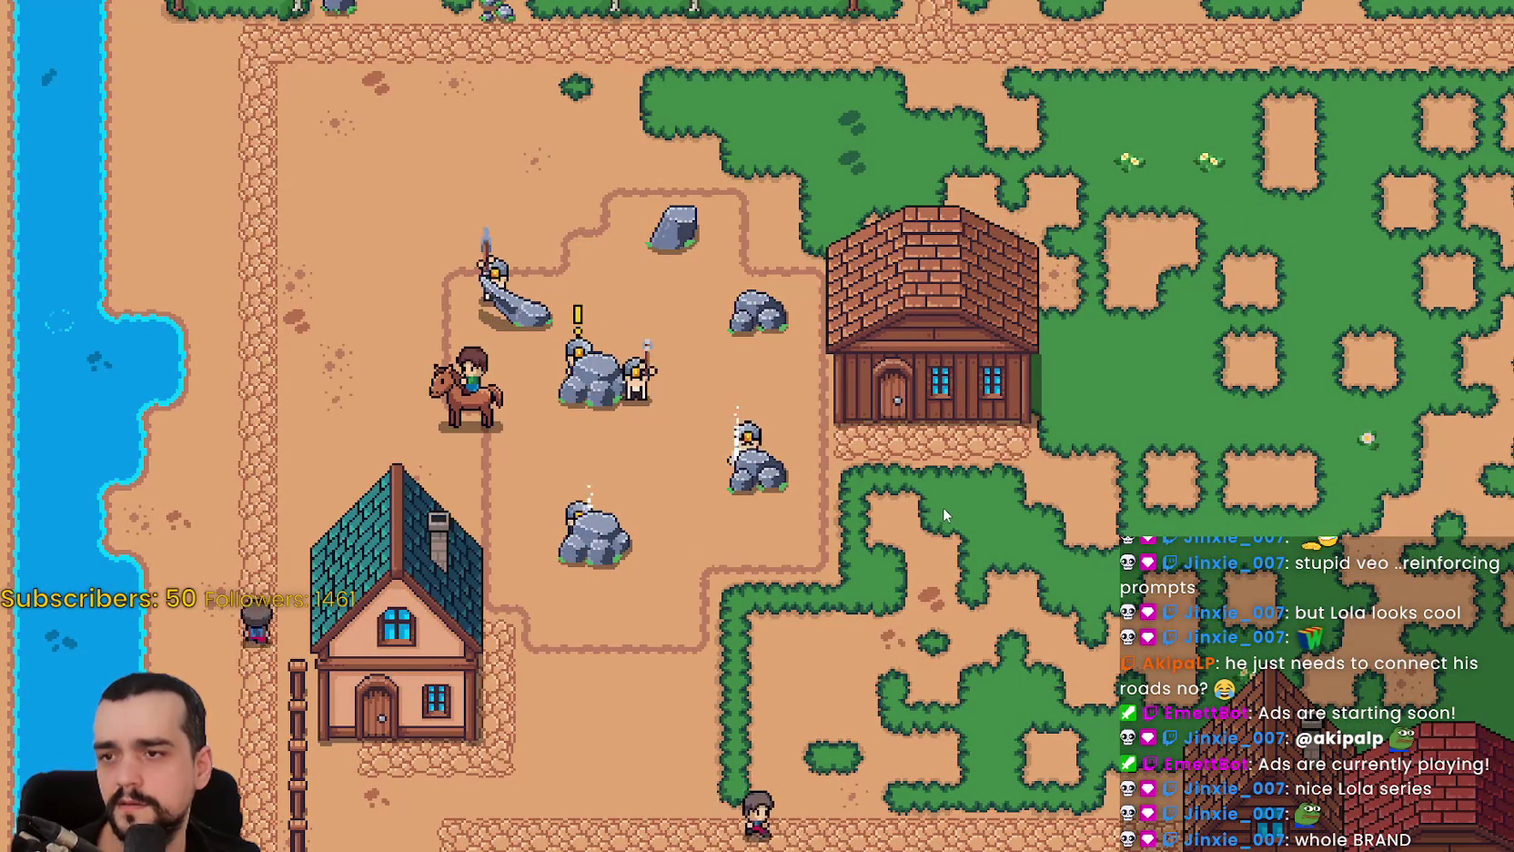
pyautogui.press('d')
pyautogui.press('d')
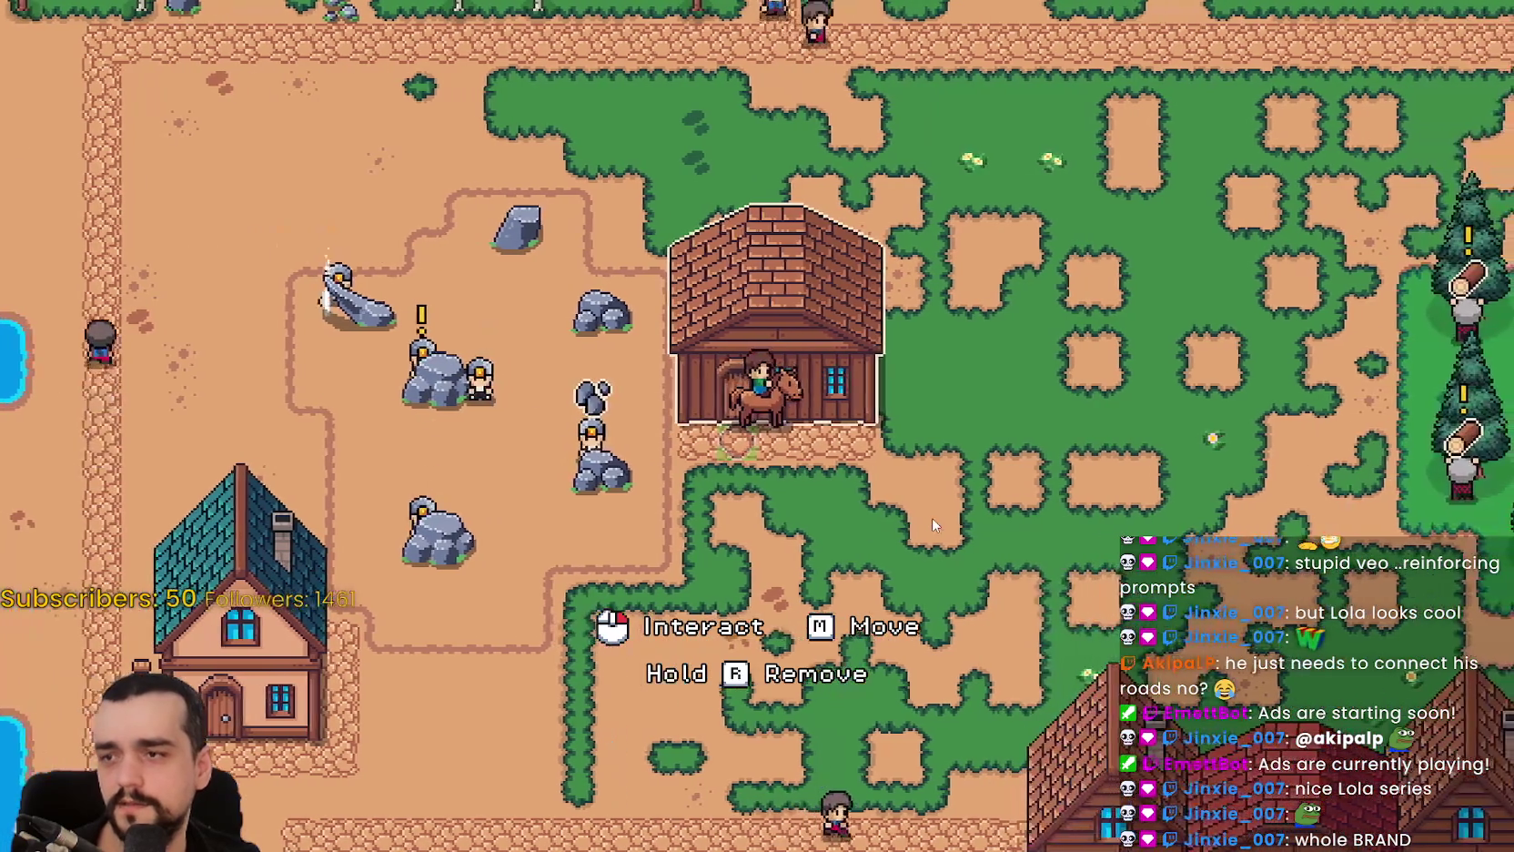
pyautogui.press('c')
pyautogui.press('s')
pyautogui.click(126, 287)
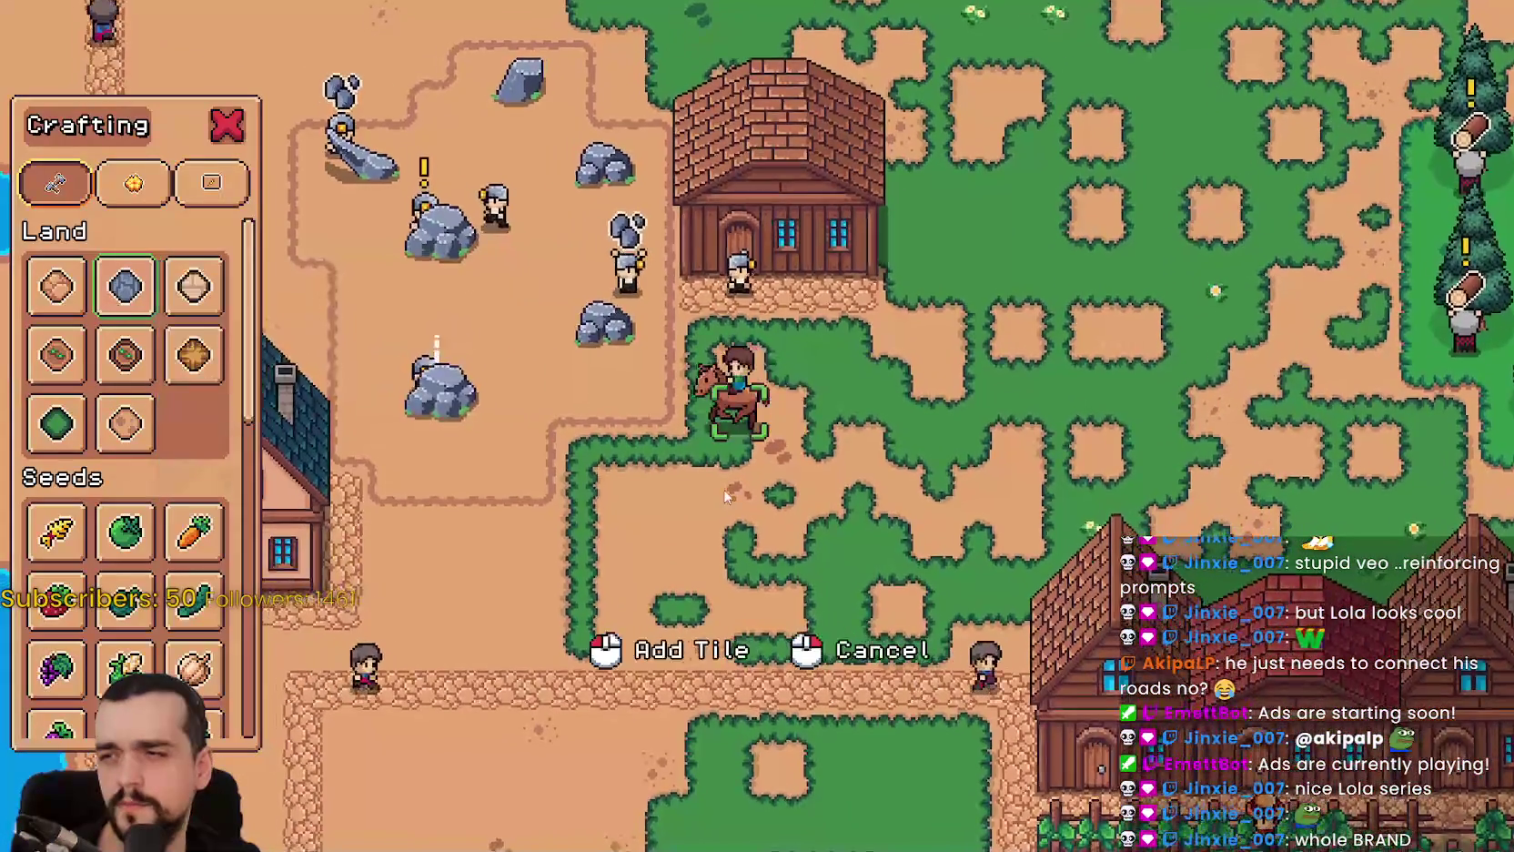
pyautogui.press('a')
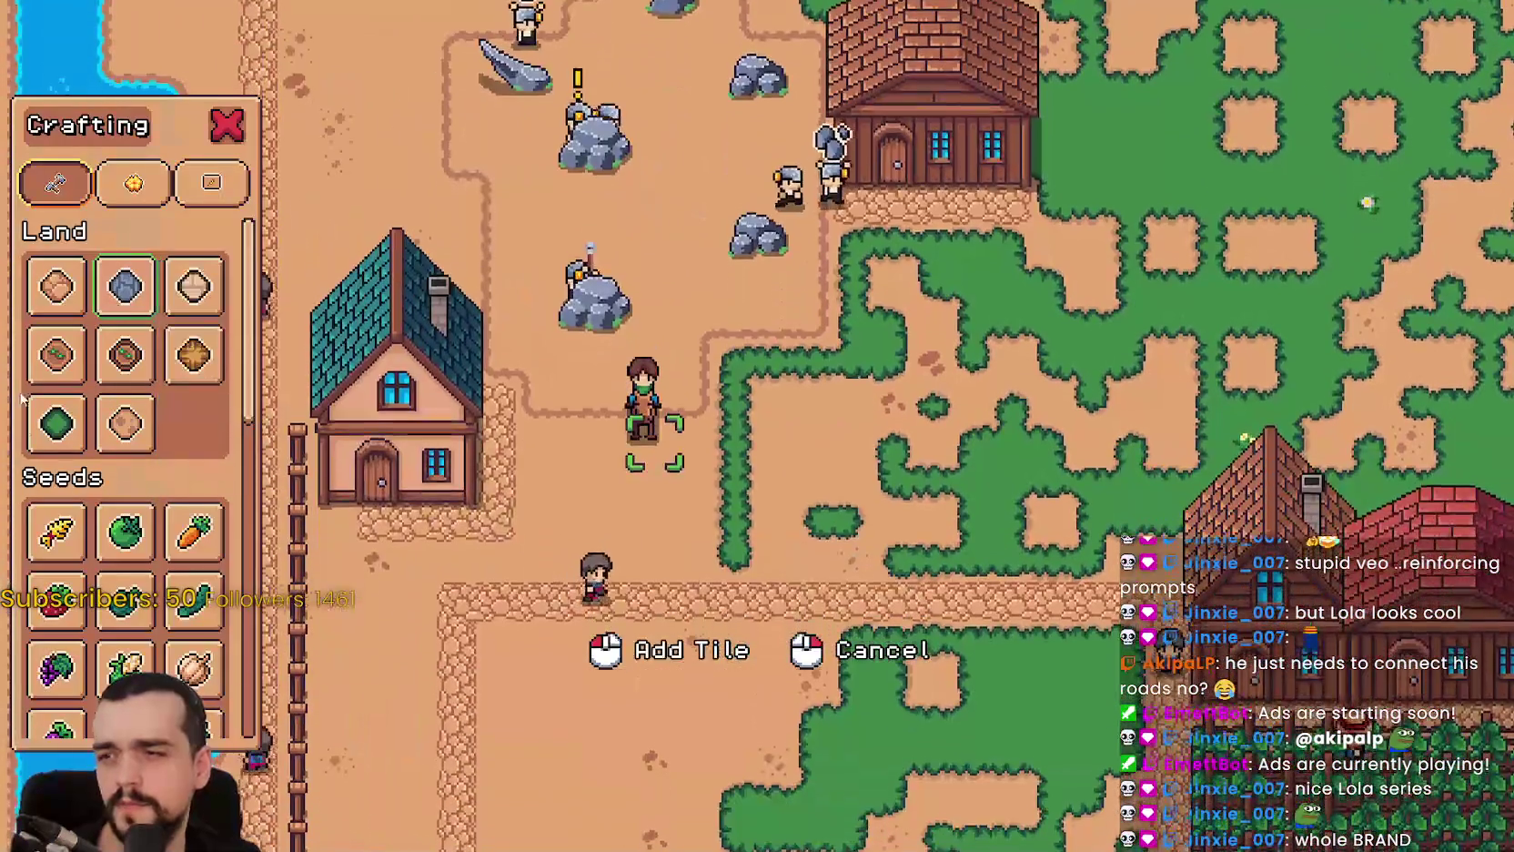
pyautogui.click(57, 287)
pyautogui.press('s')
pyautogui.press('a')
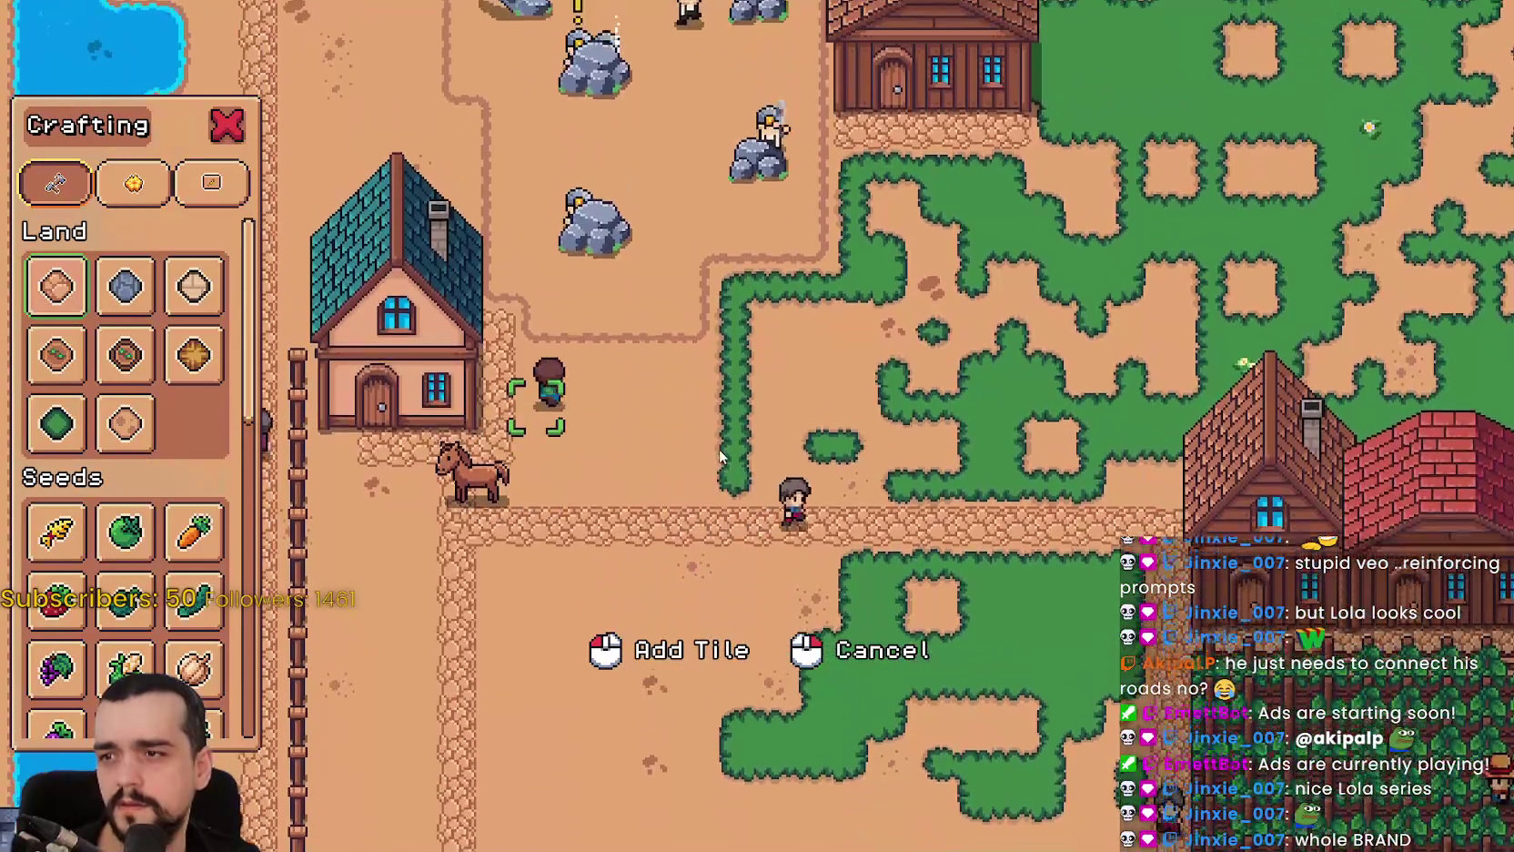
pyautogui.scroll(-3, 757, 460)
pyautogui.scroll(3, 459, 387)
pyautogui.press('Escape')
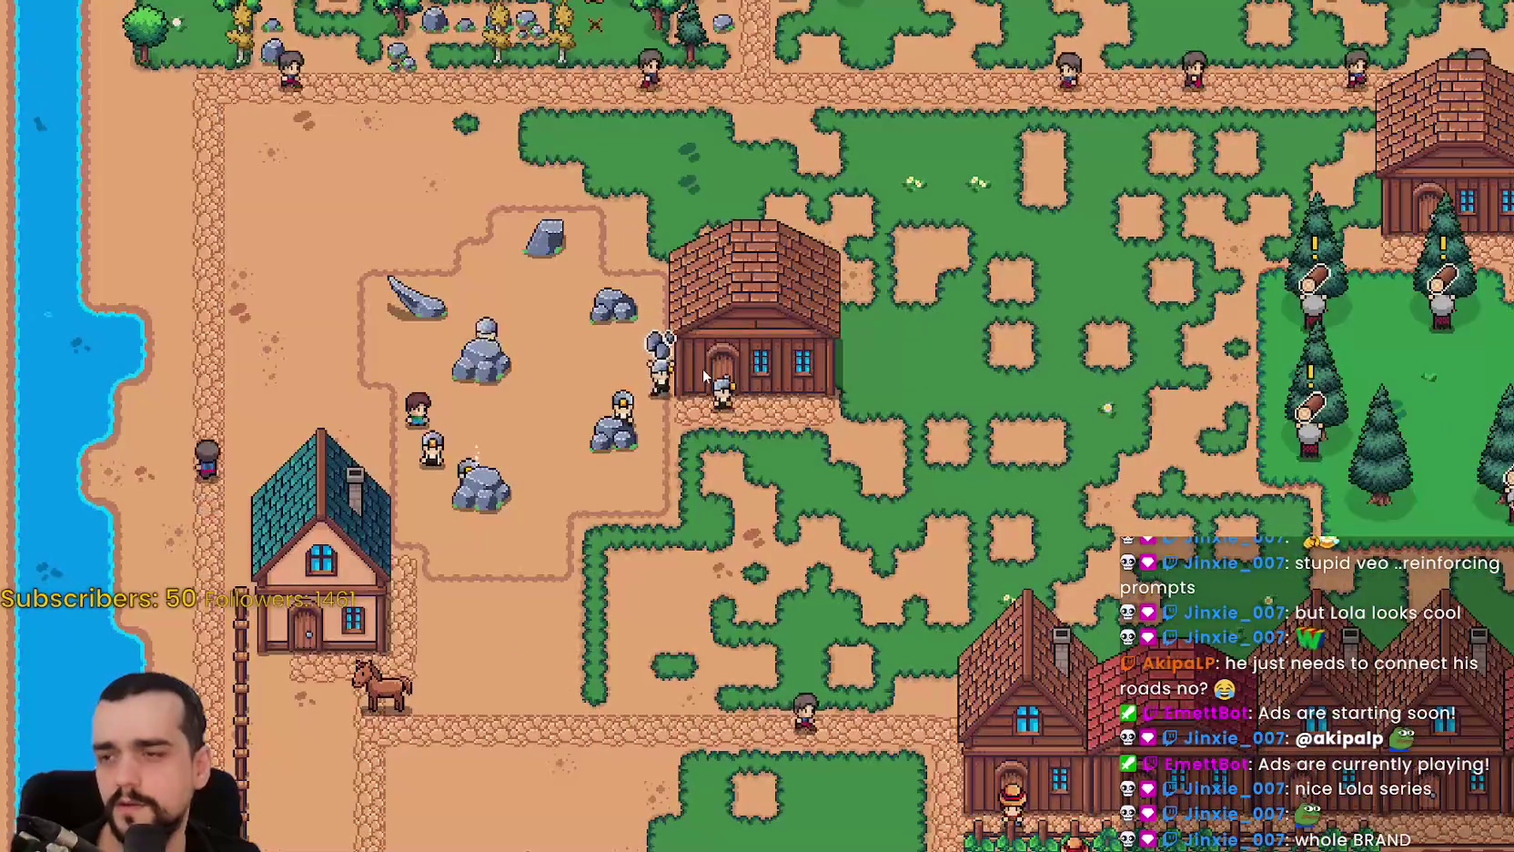
pyautogui.scroll(2, 702, 369)
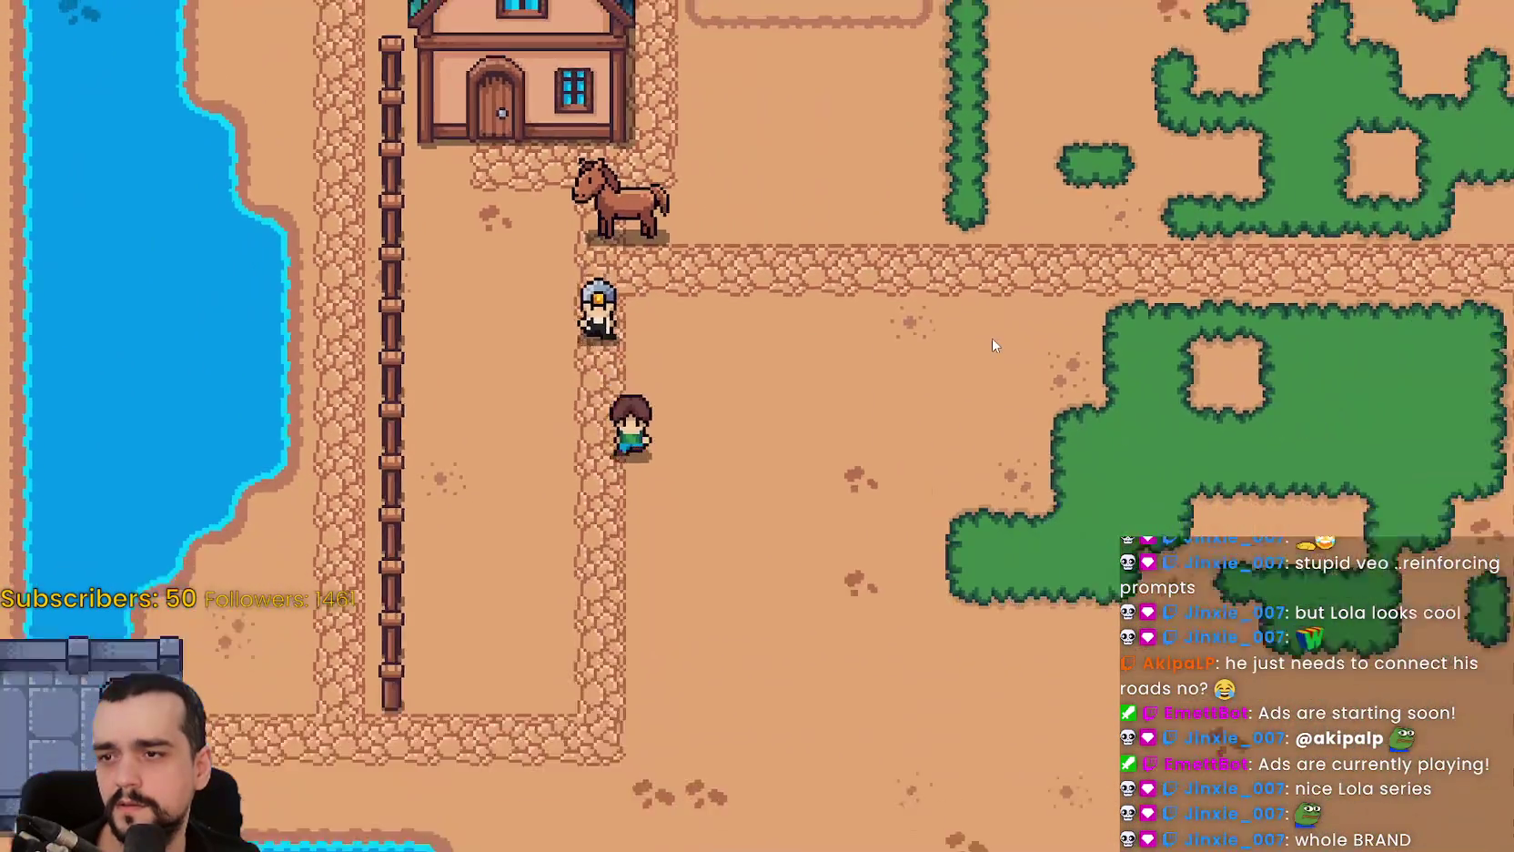
# Pan the map up over the rock quarry and glance at the brick warehouse's inventory.
pyautogui.scroll(-5, 801, 431)
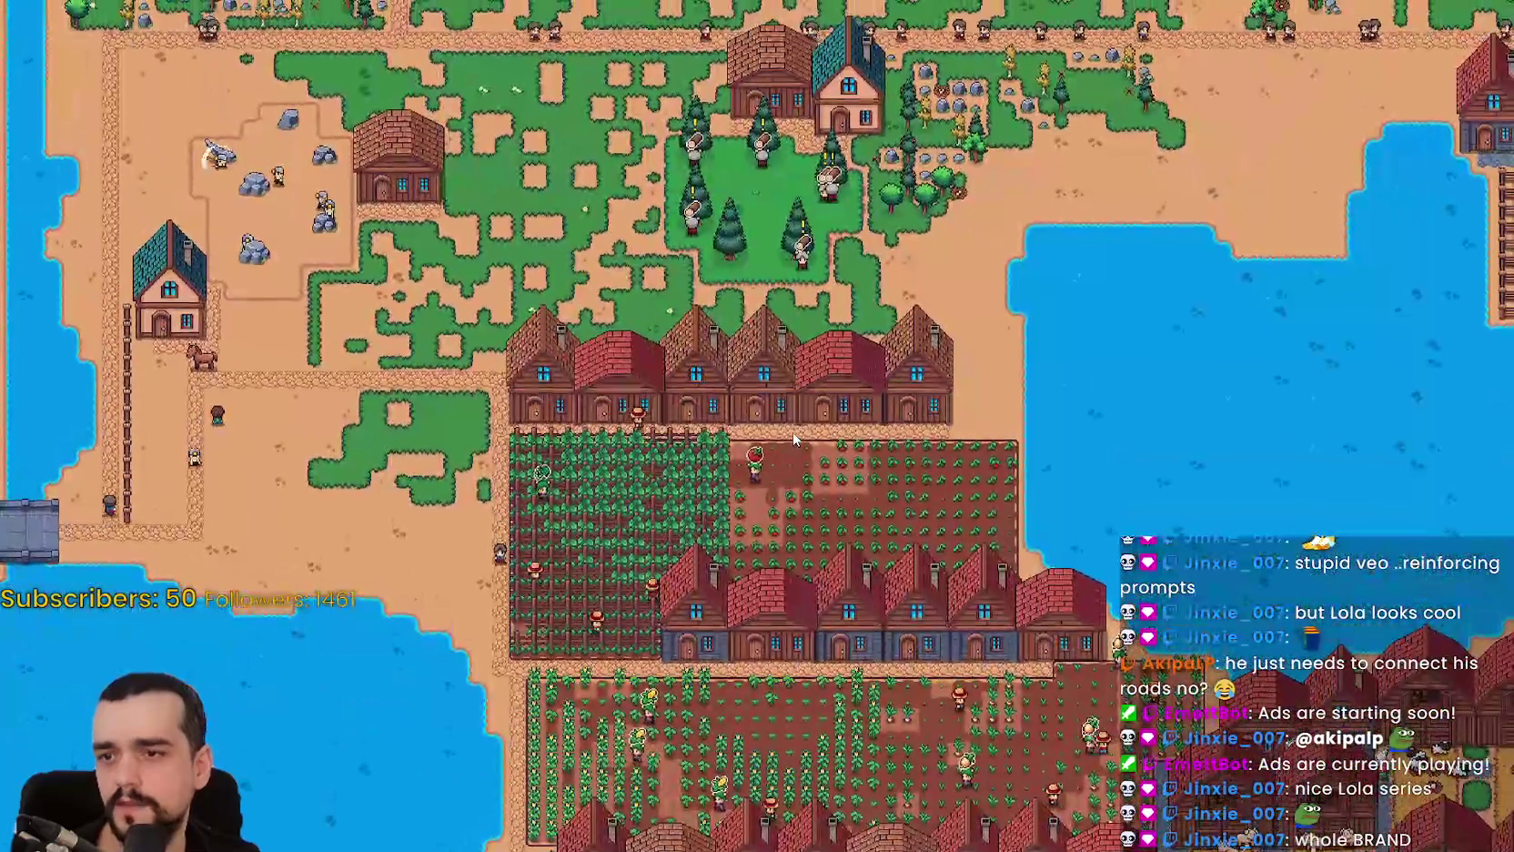
pyautogui.scroll(5, 793, 439)
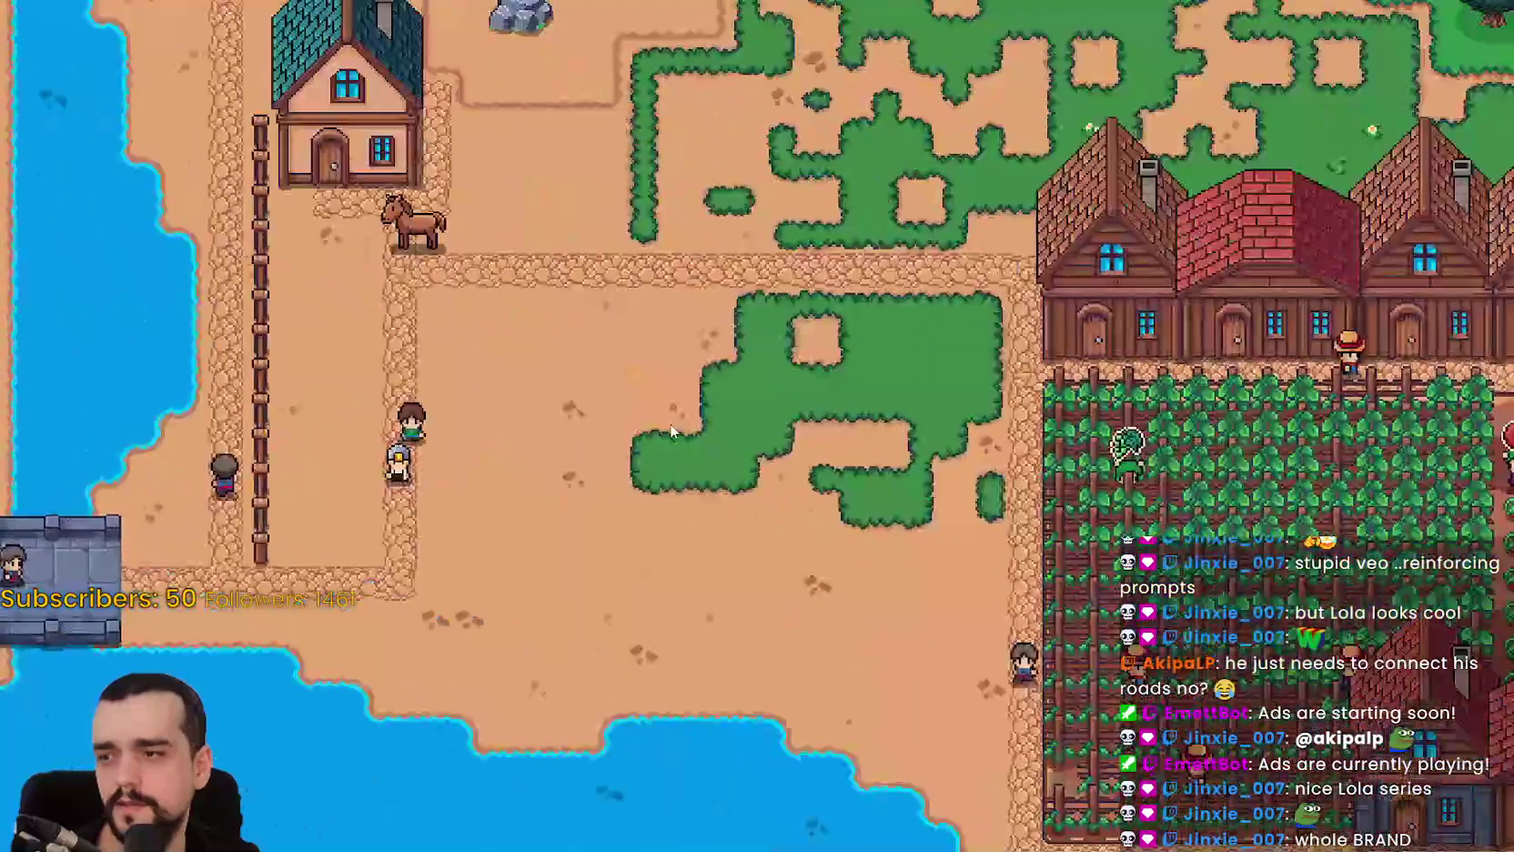
pyautogui.scroll(-5, 618, 423)
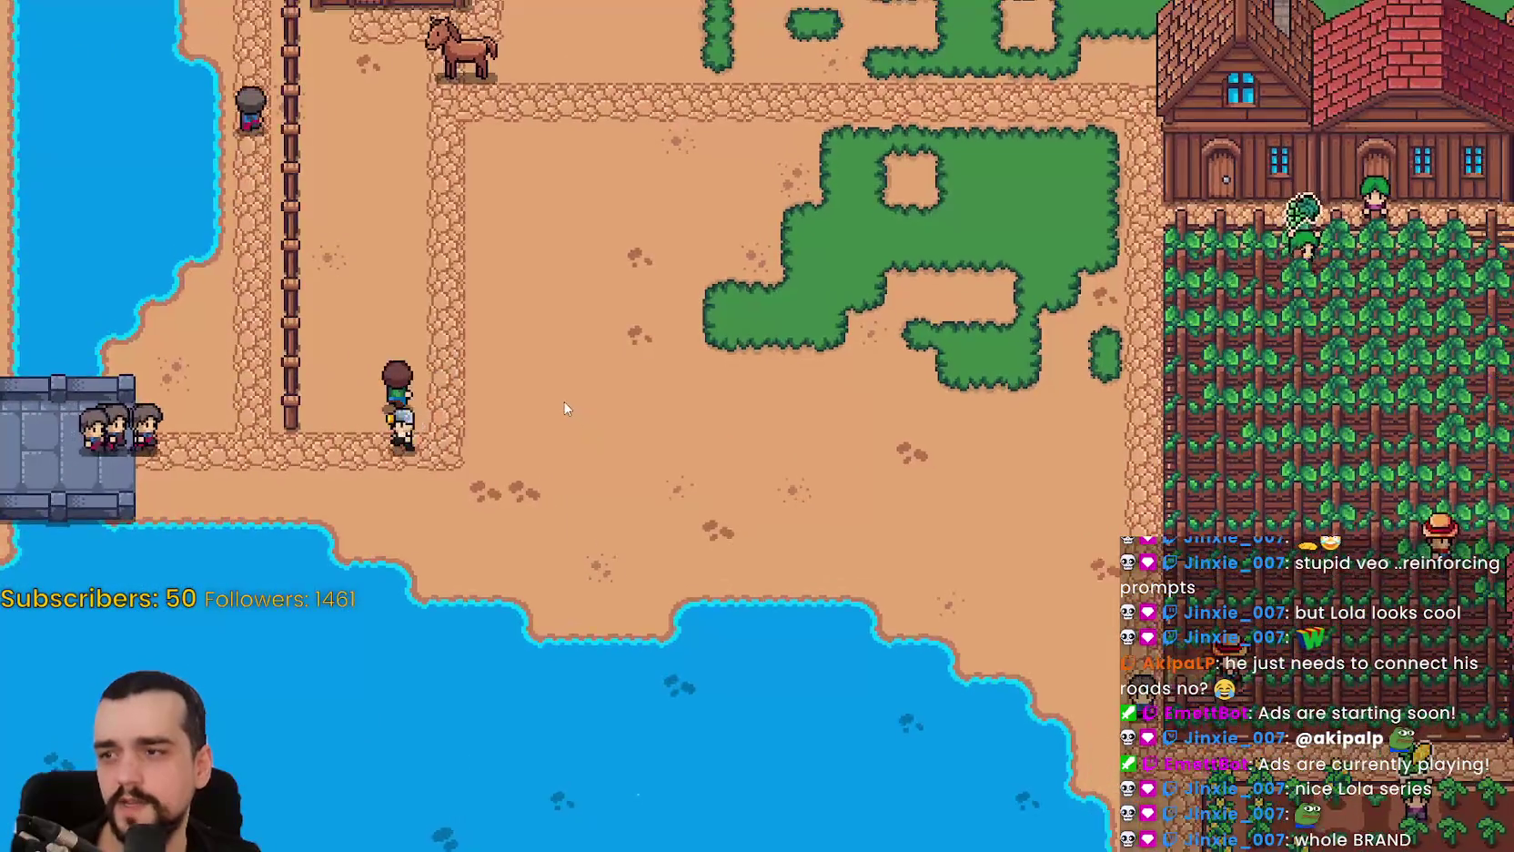
pyautogui.scroll(5, 564, 405)
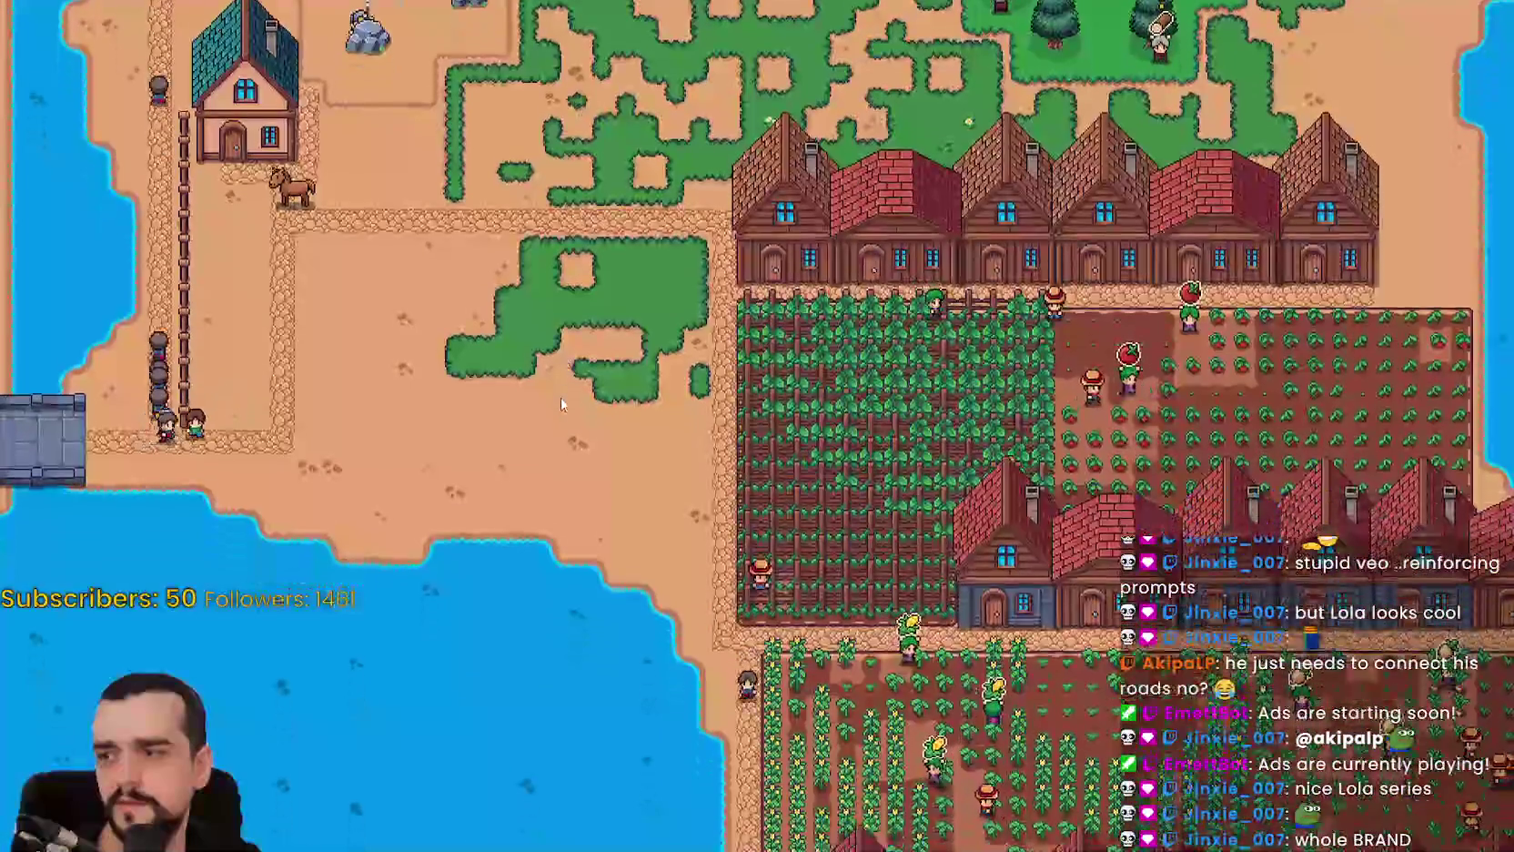
pyautogui.press('w')
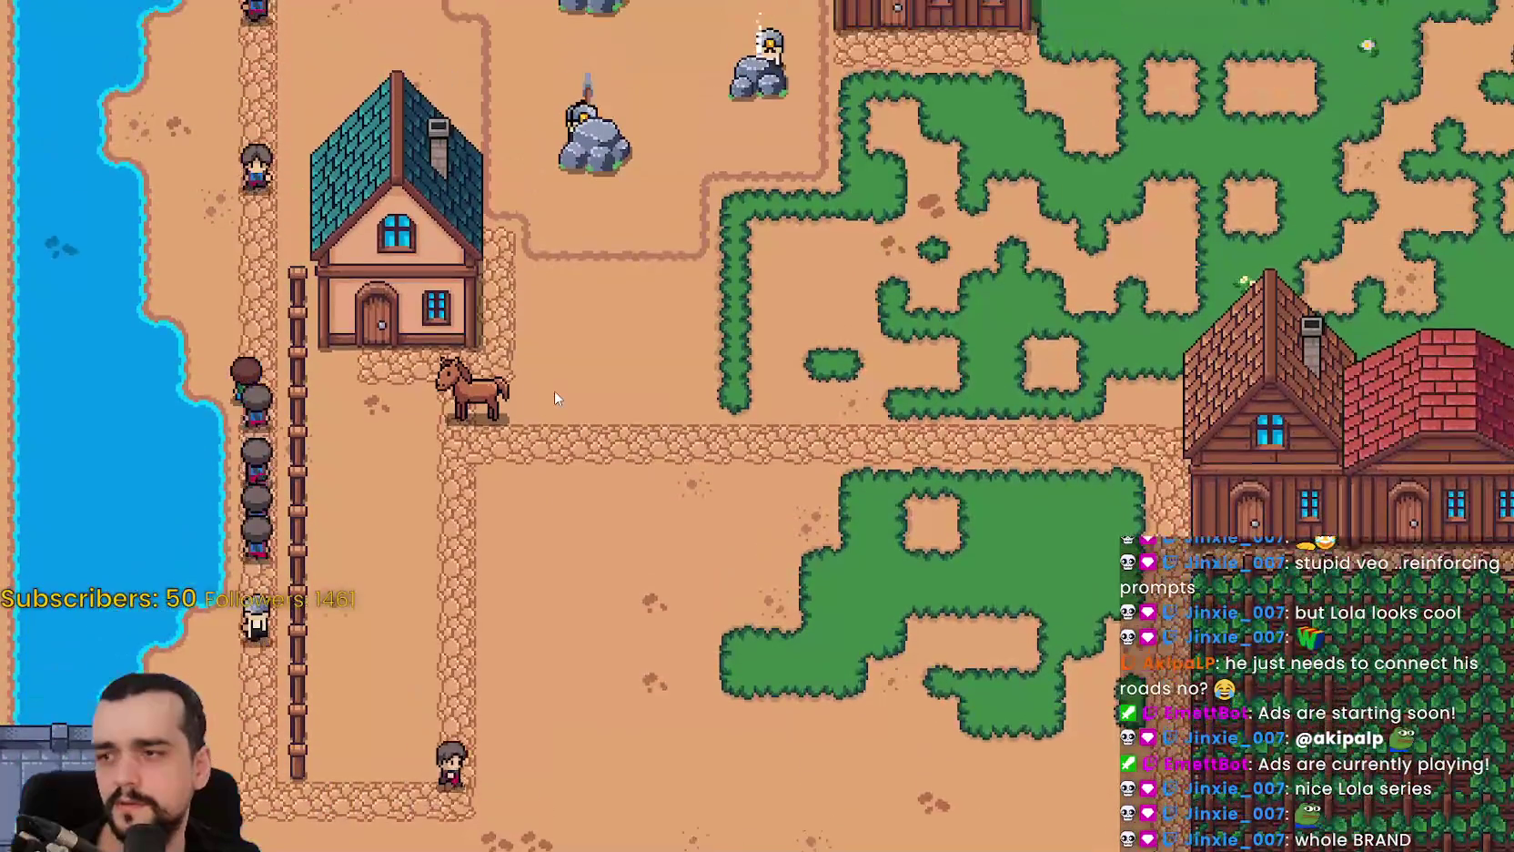
pyautogui.press('w')
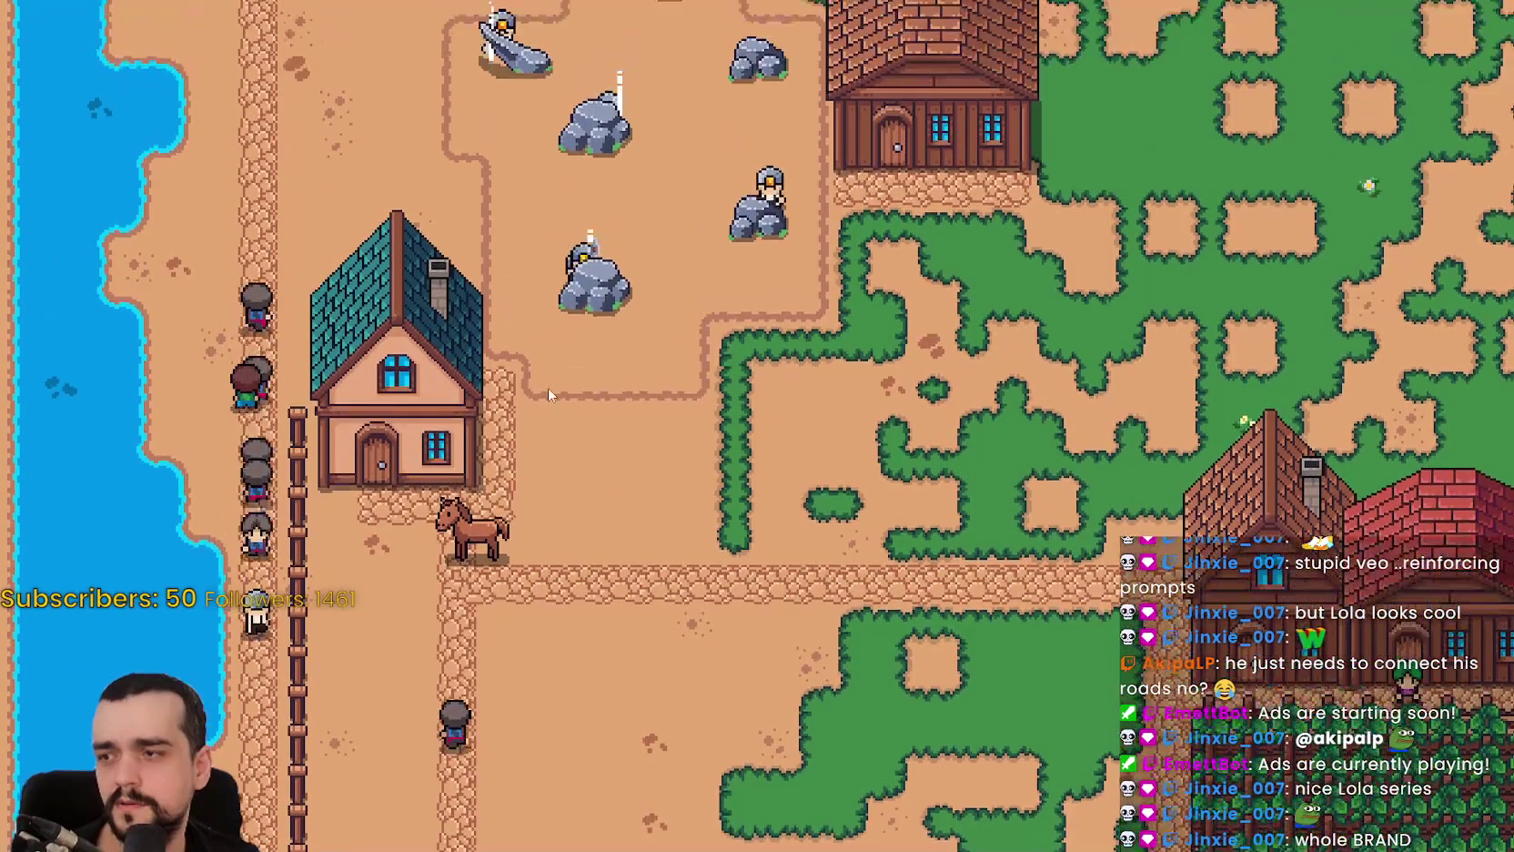
pyautogui.press('w')
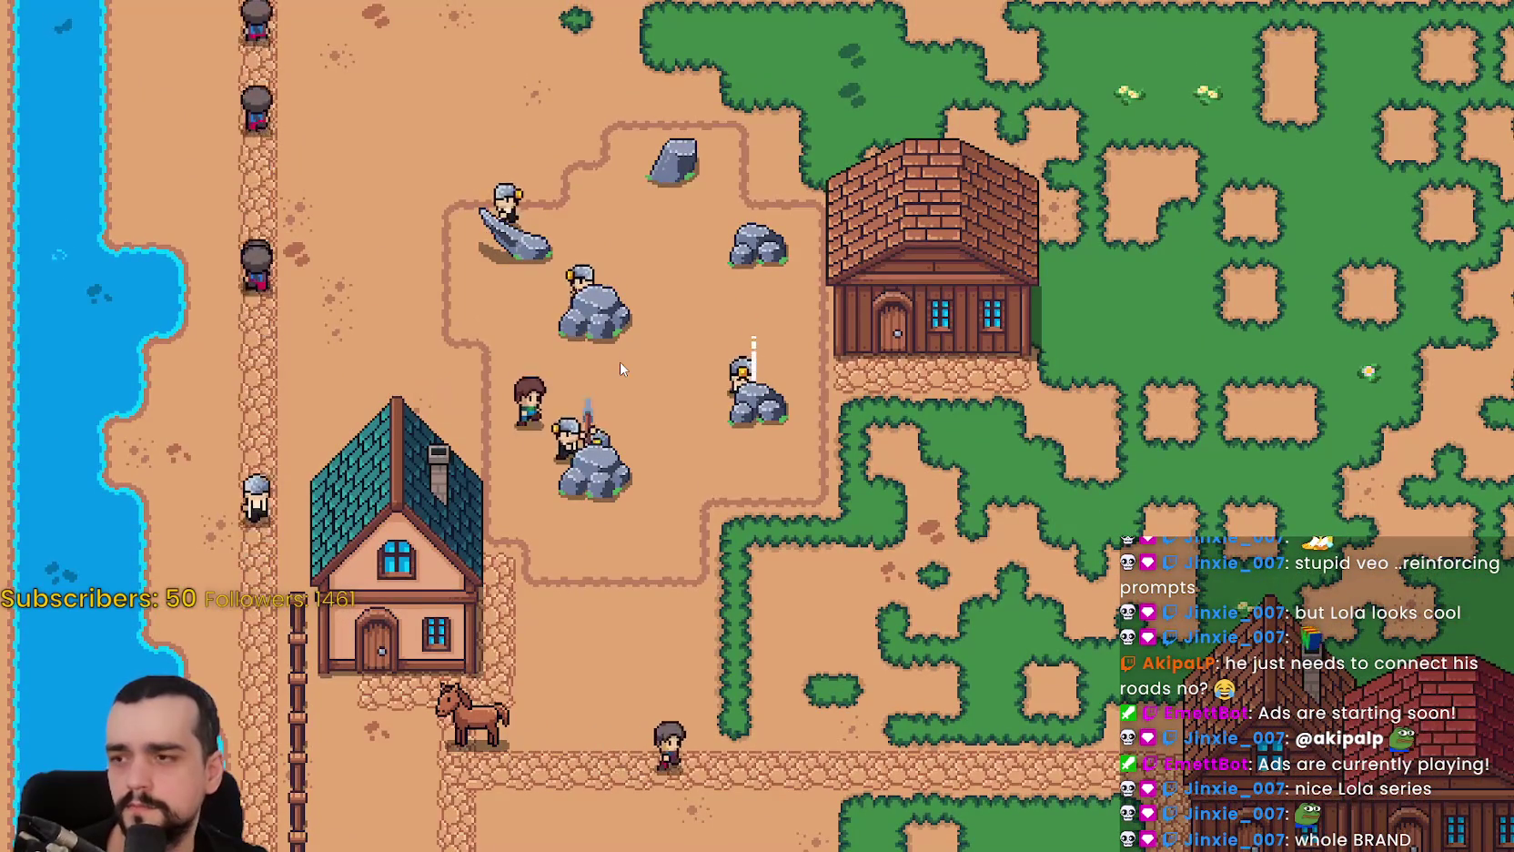
pyautogui.press('w')
pyautogui.click(919, 309)
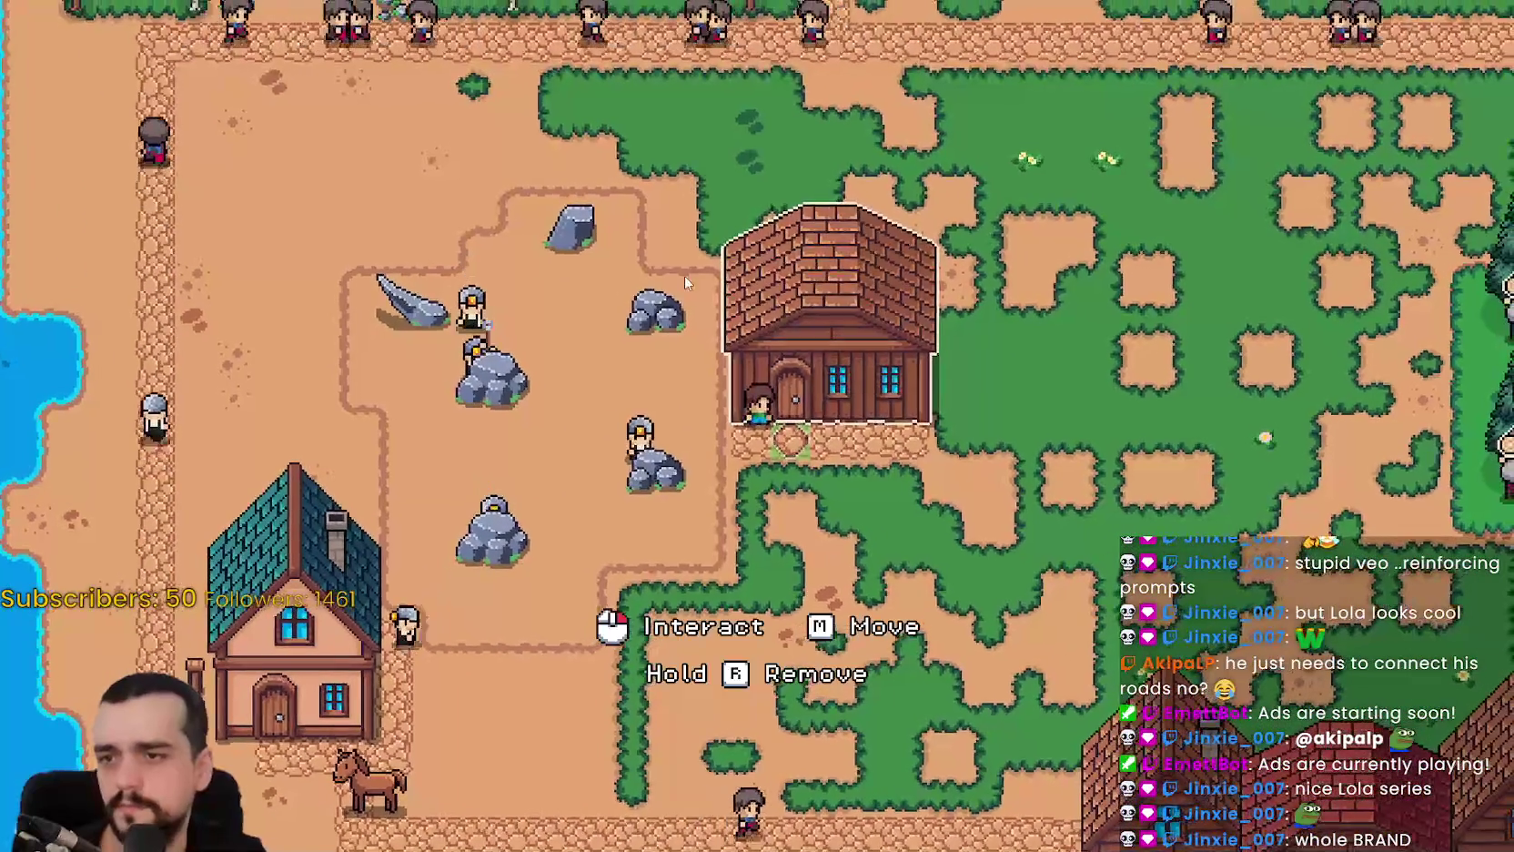
pyautogui.press('Escape')
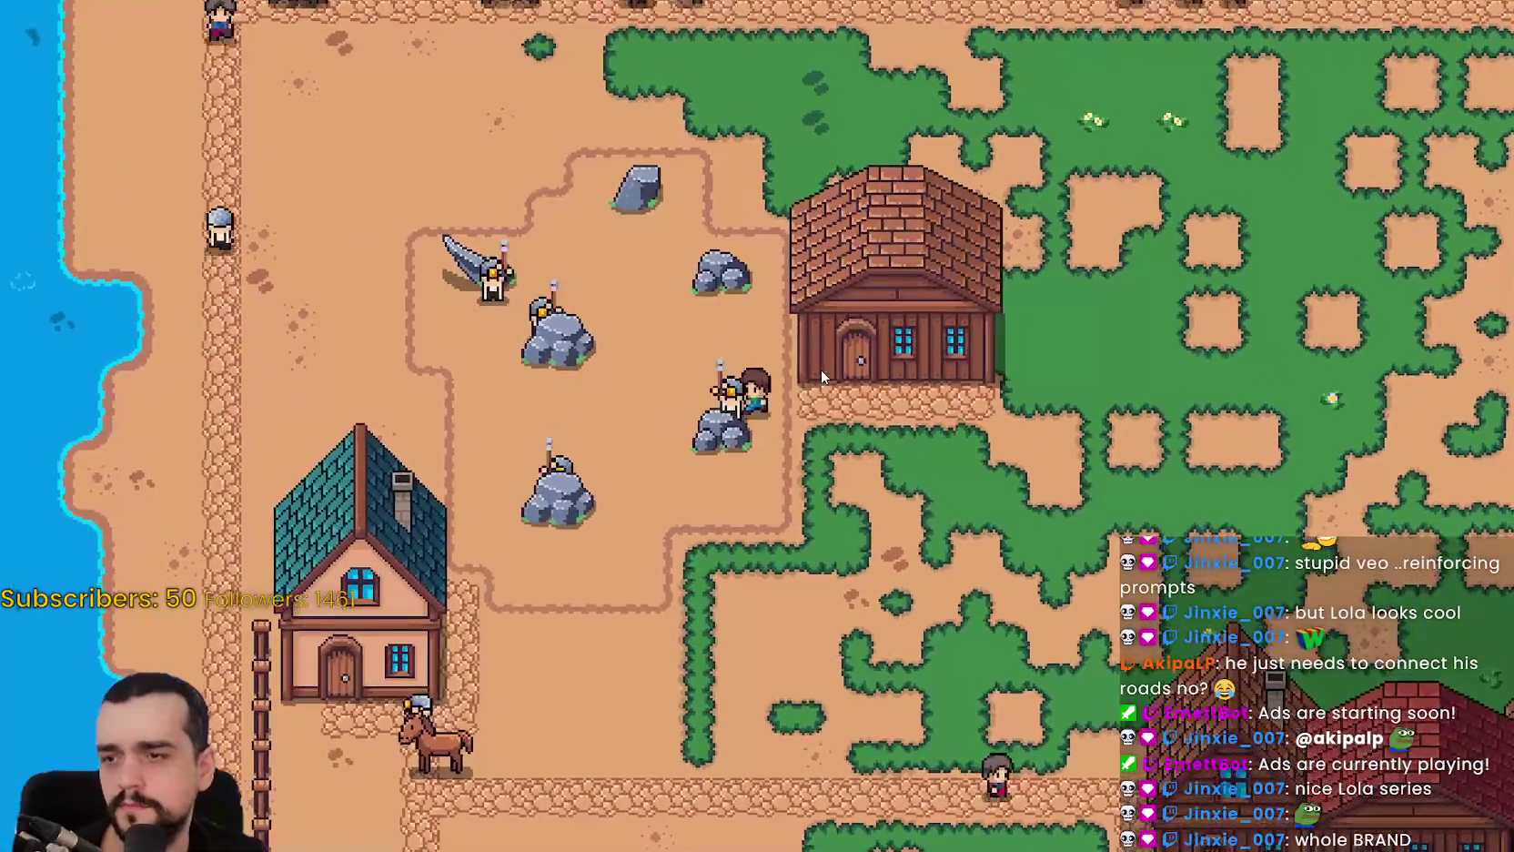
# Pan along the top road and down to the pine grove with the Can't reach warning.
pyautogui.scroll(3, 809, 369)
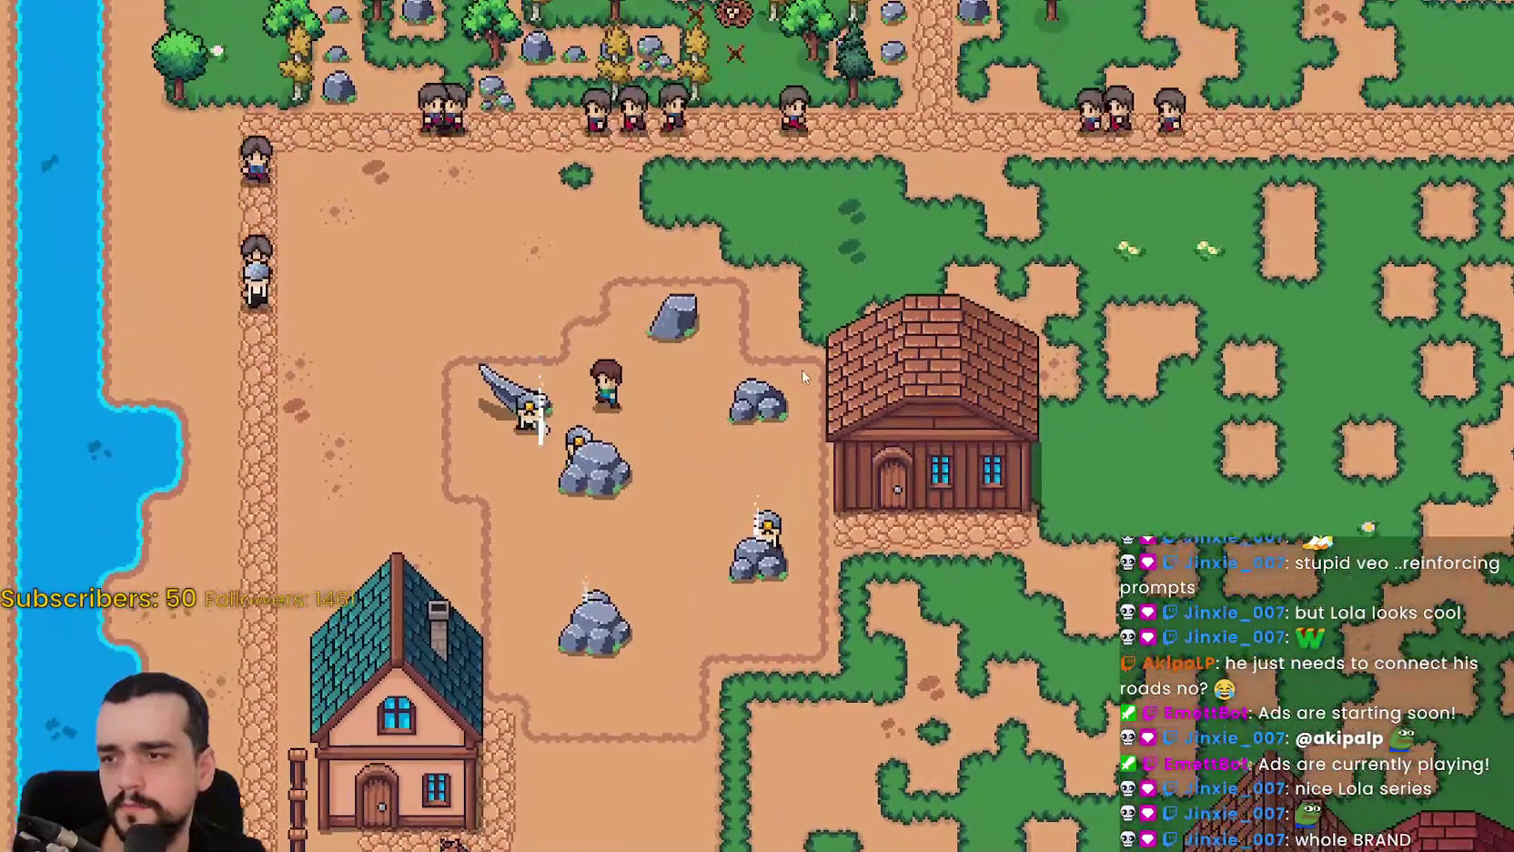
pyautogui.press('w')
pyautogui.scroll(2, 509, 298)
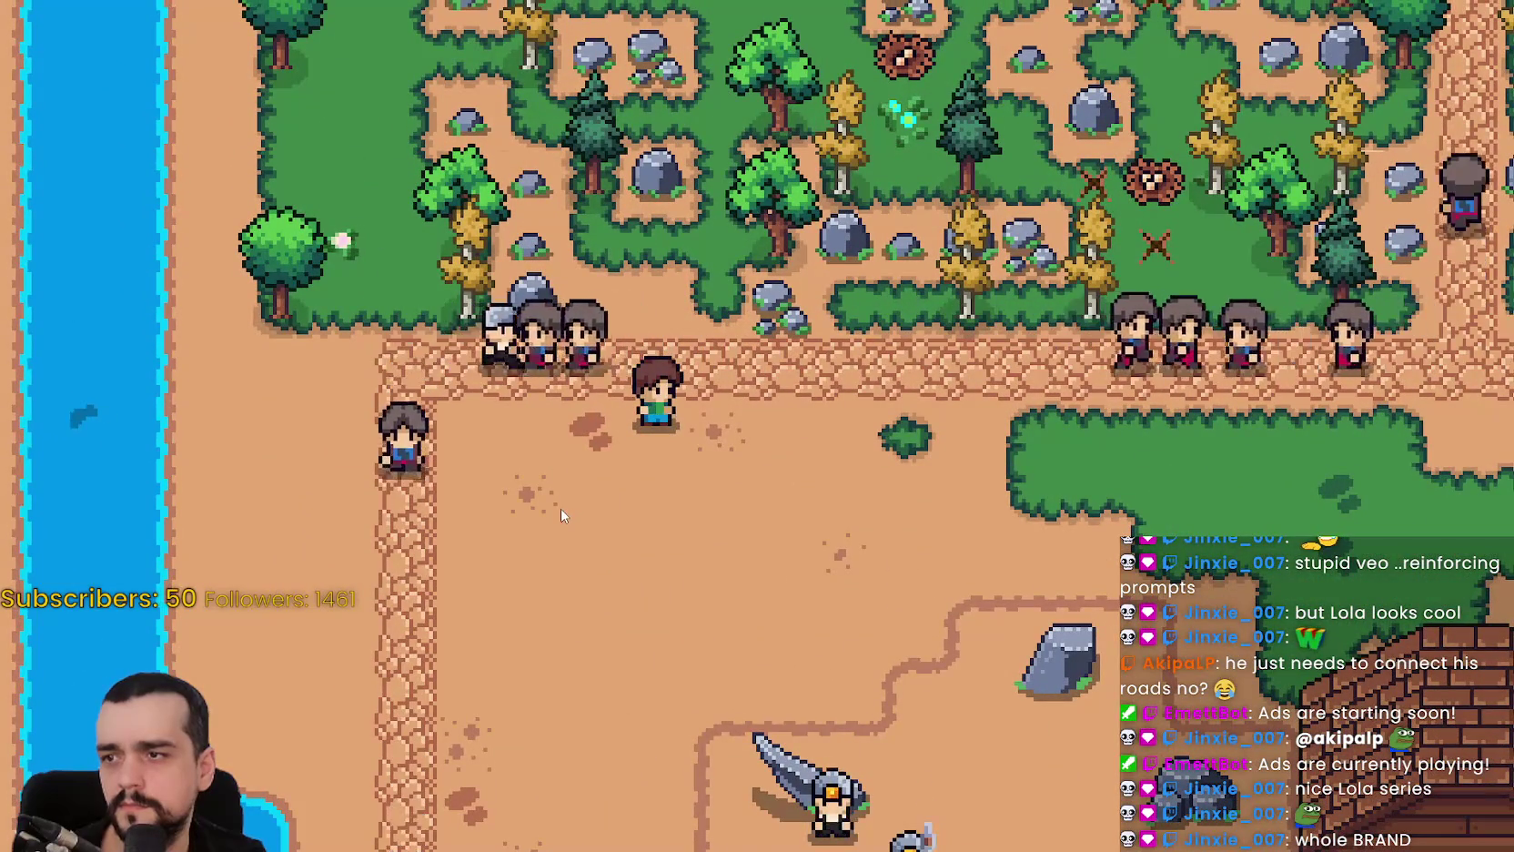
pyautogui.press('w')
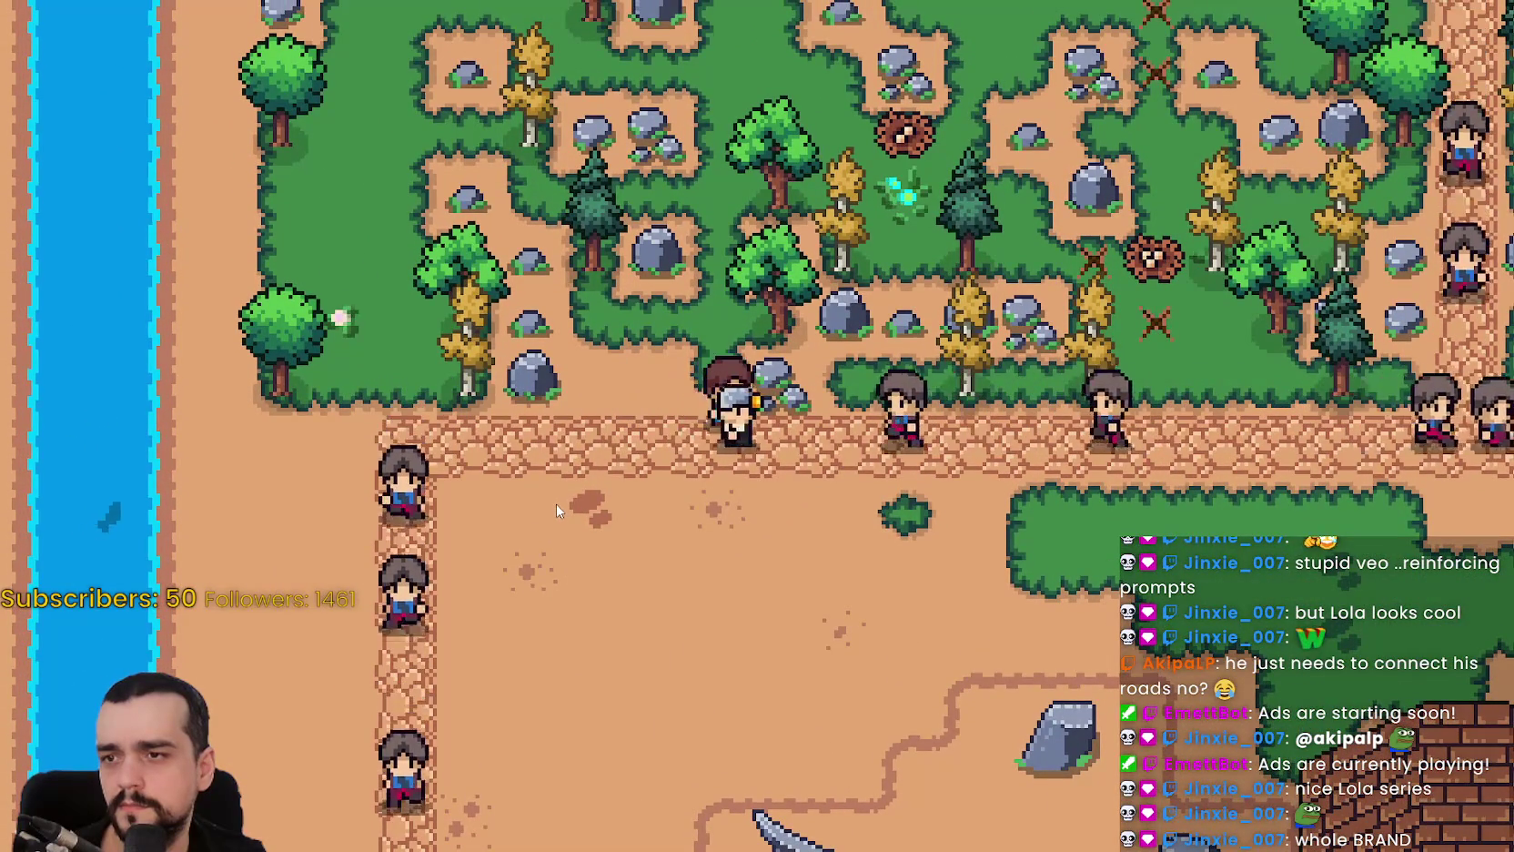
pyautogui.press('d')
pyautogui.scroll(-1, 556, 503)
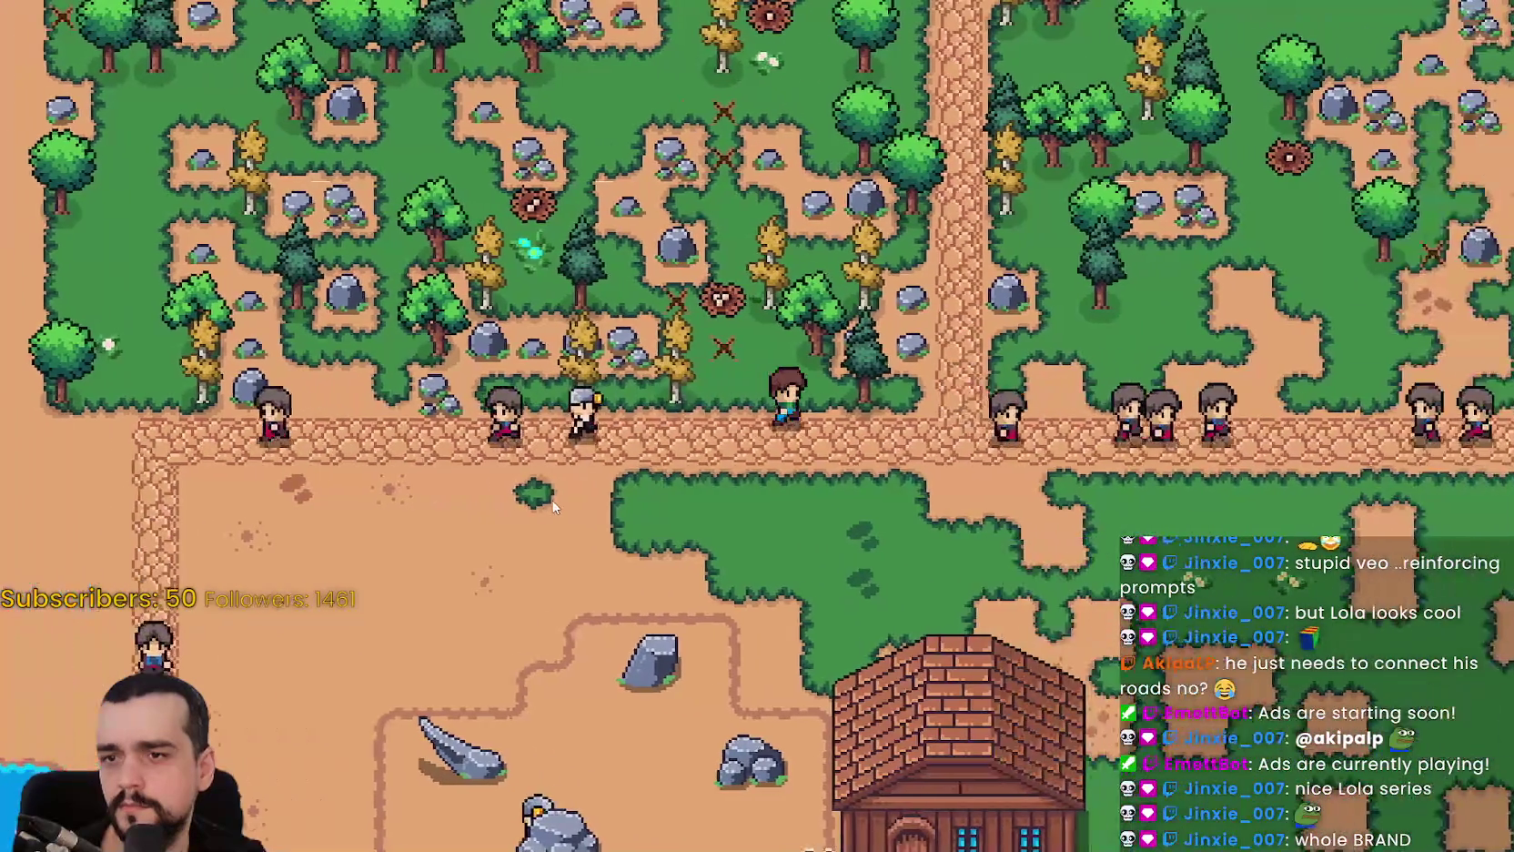
pyautogui.scroll(-2, 545, 494)
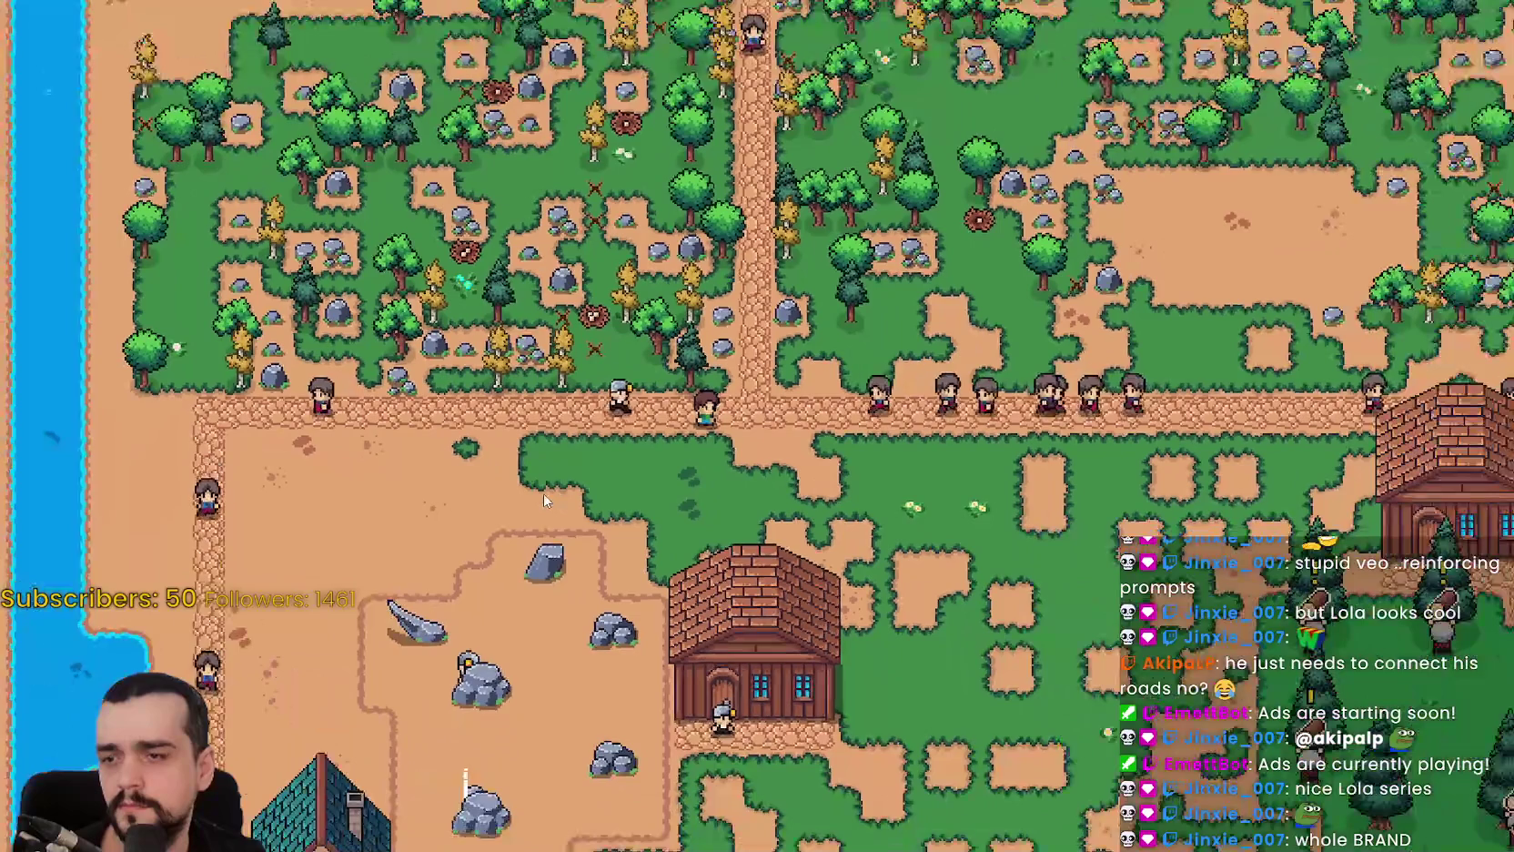
pyautogui.press('s')
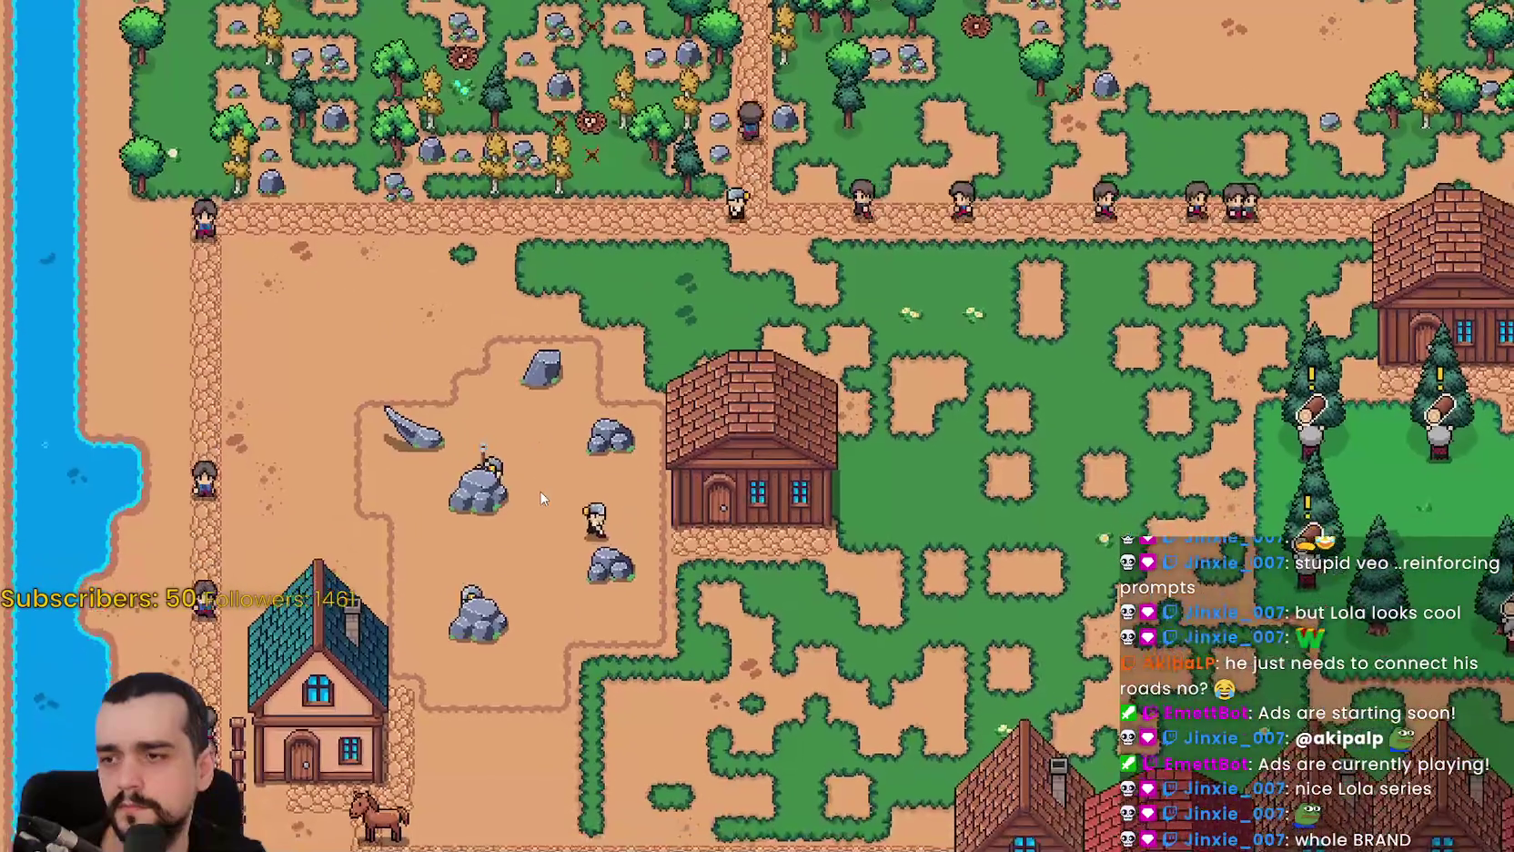
pyautogui.press('d')
pyautogui.press('s')
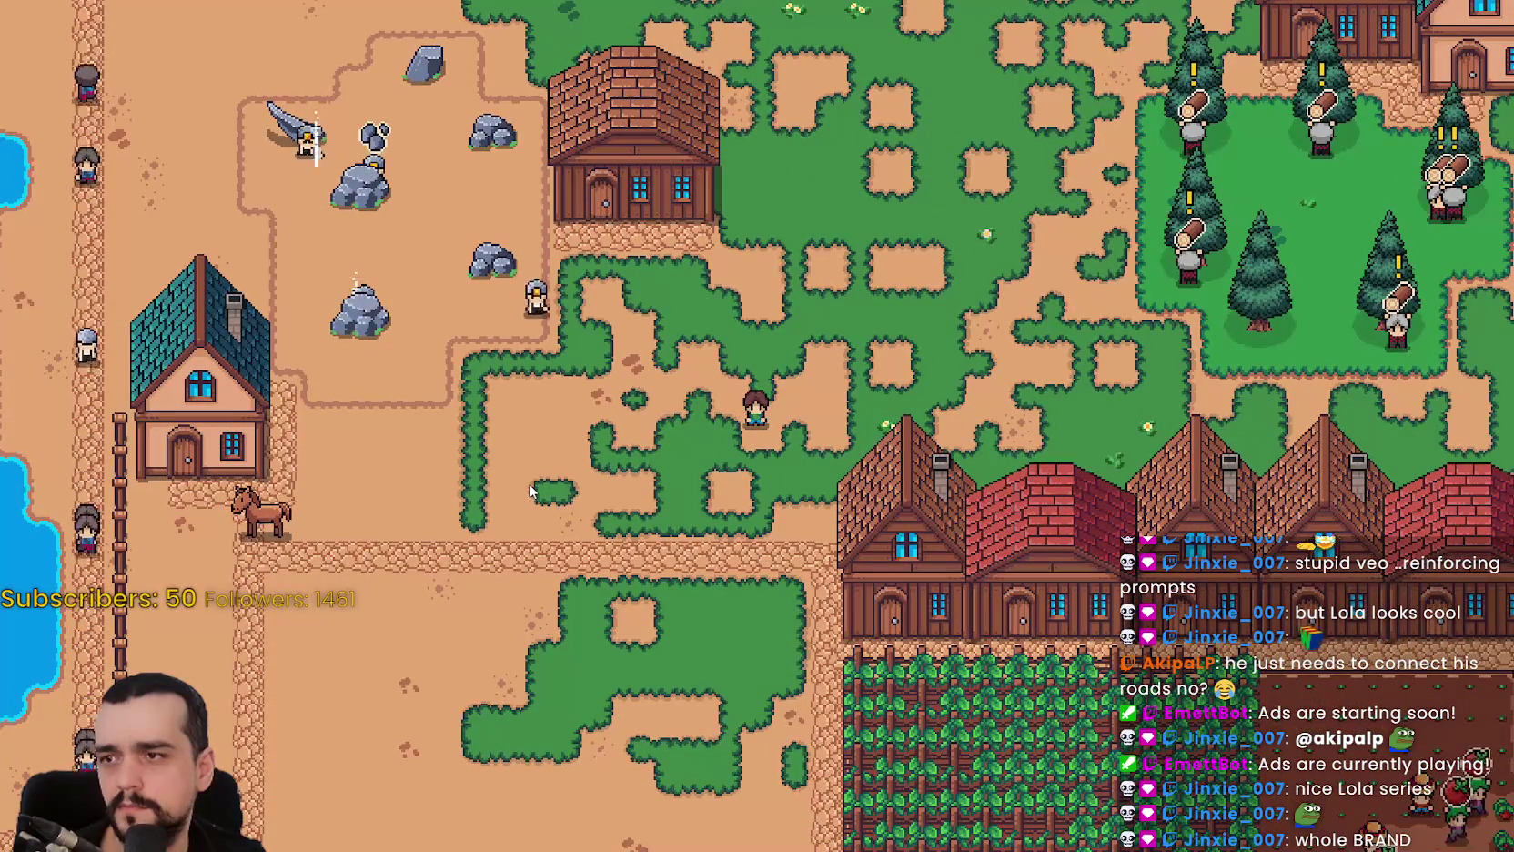
# Pan to the pine grove and add wood to the Warehouse stock beside it.
pyautogui.press('w')
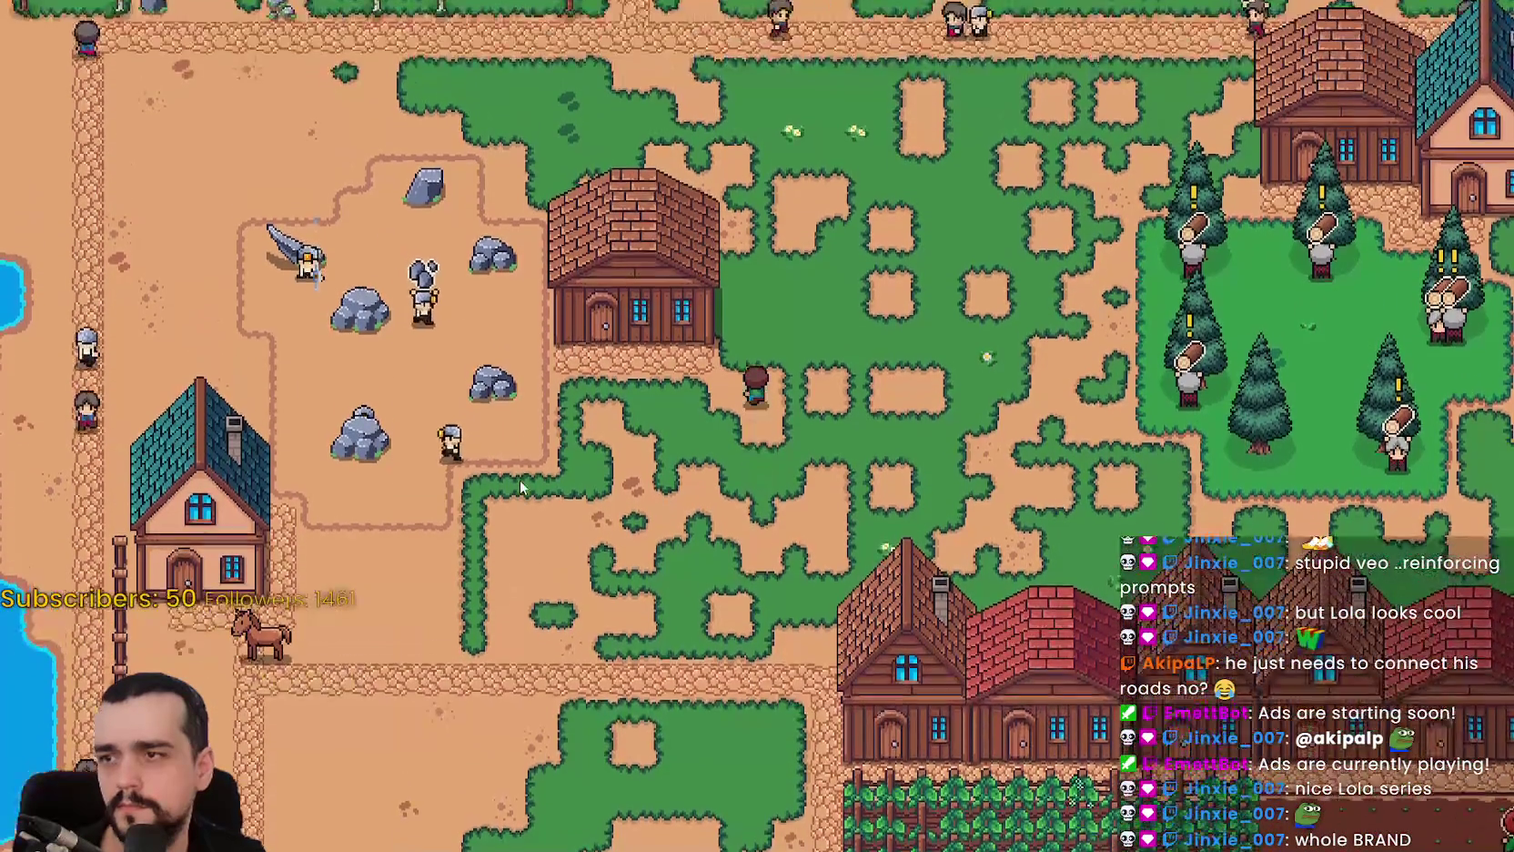
pyautogui.press('d')
pyautogui.press('d')
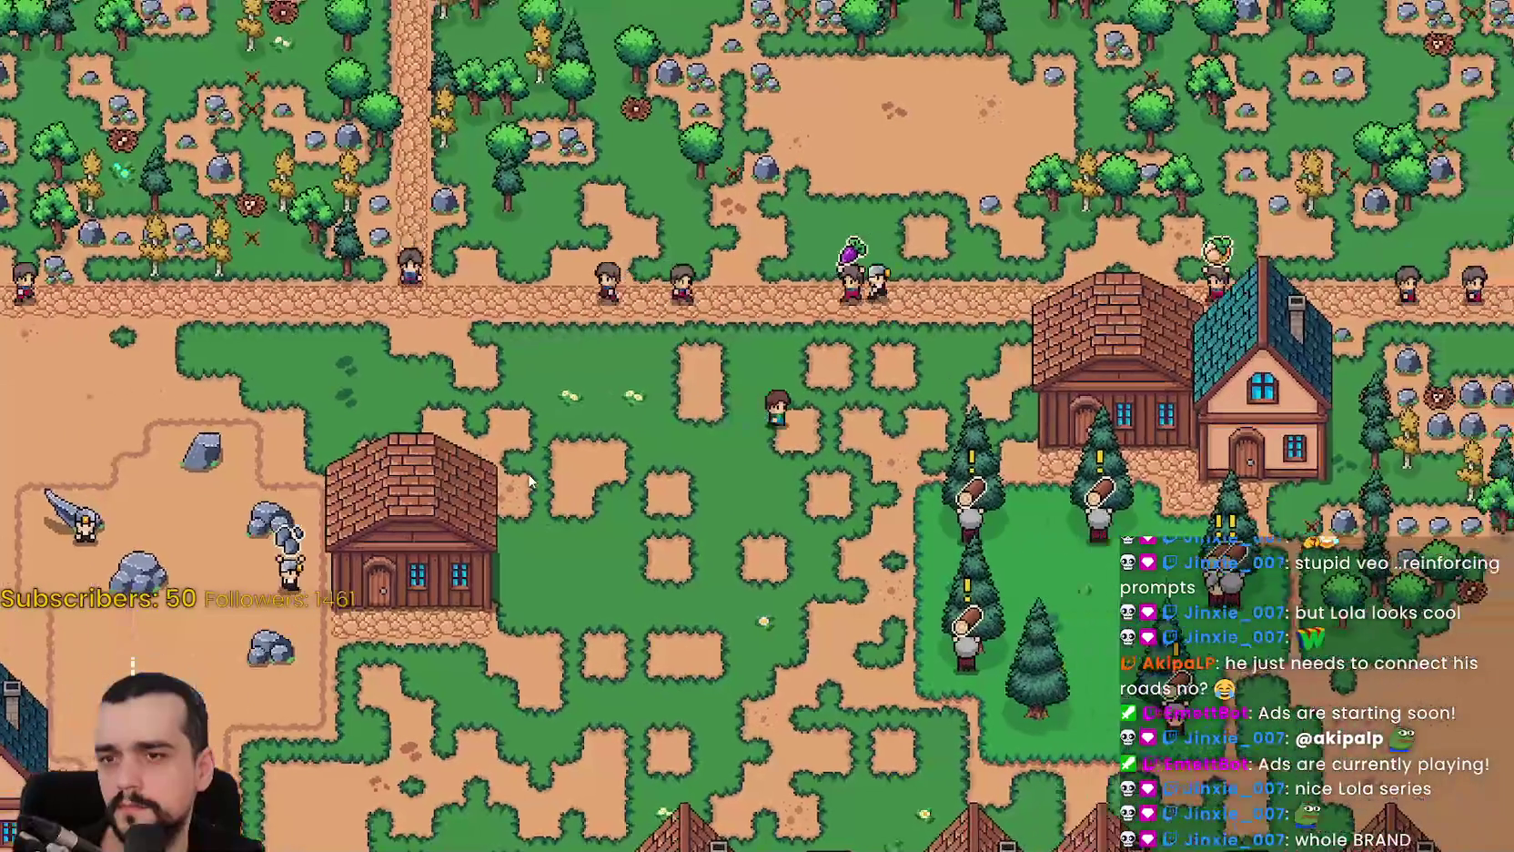
pyautogui.press('d')
pyautogui.press('s')
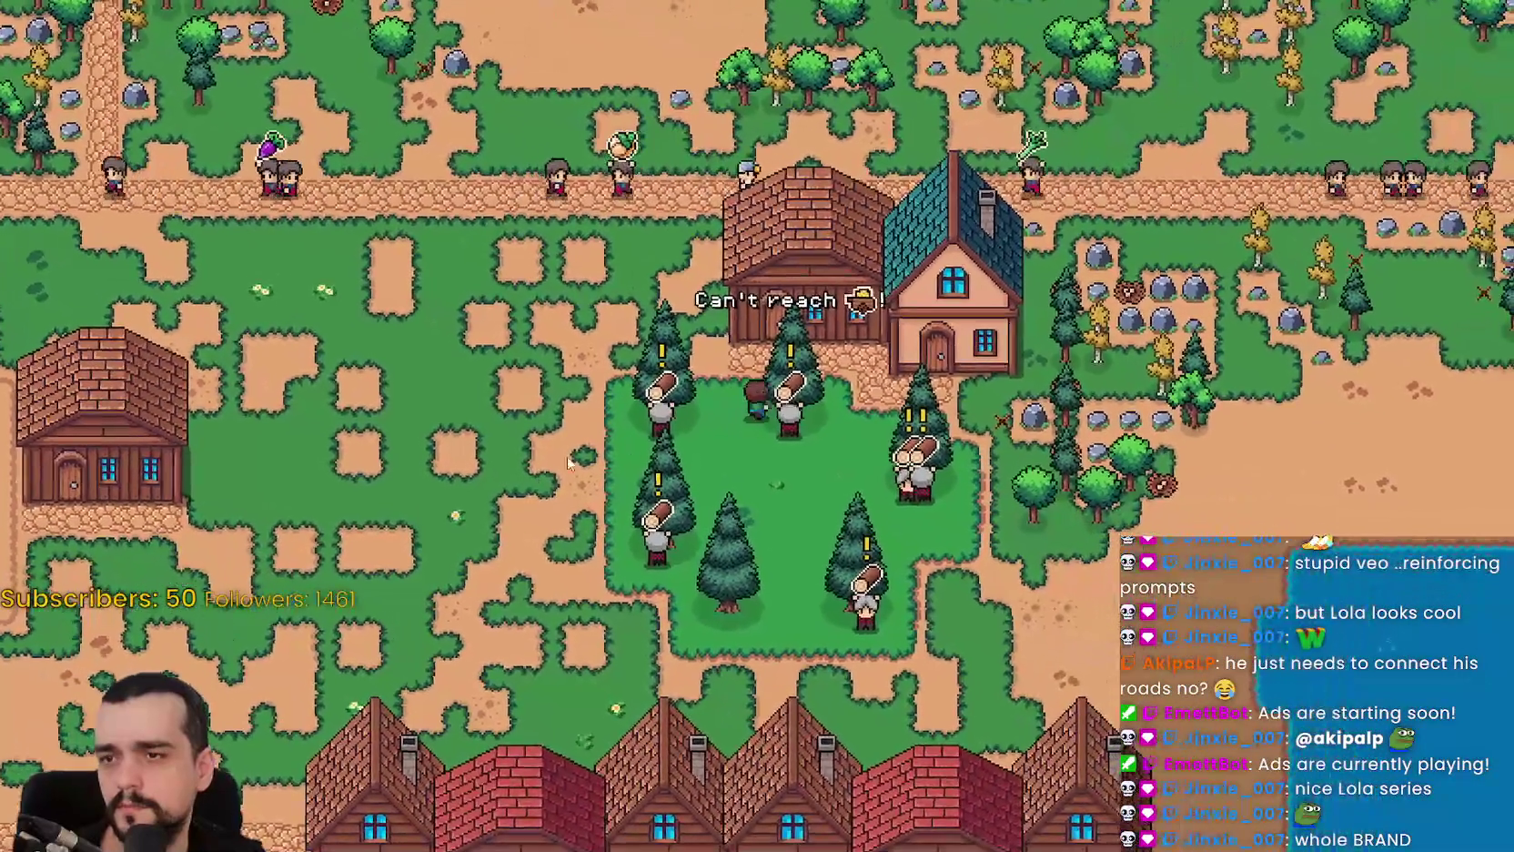
pyautogui.press('w')
pyautogui.click(795, 510)
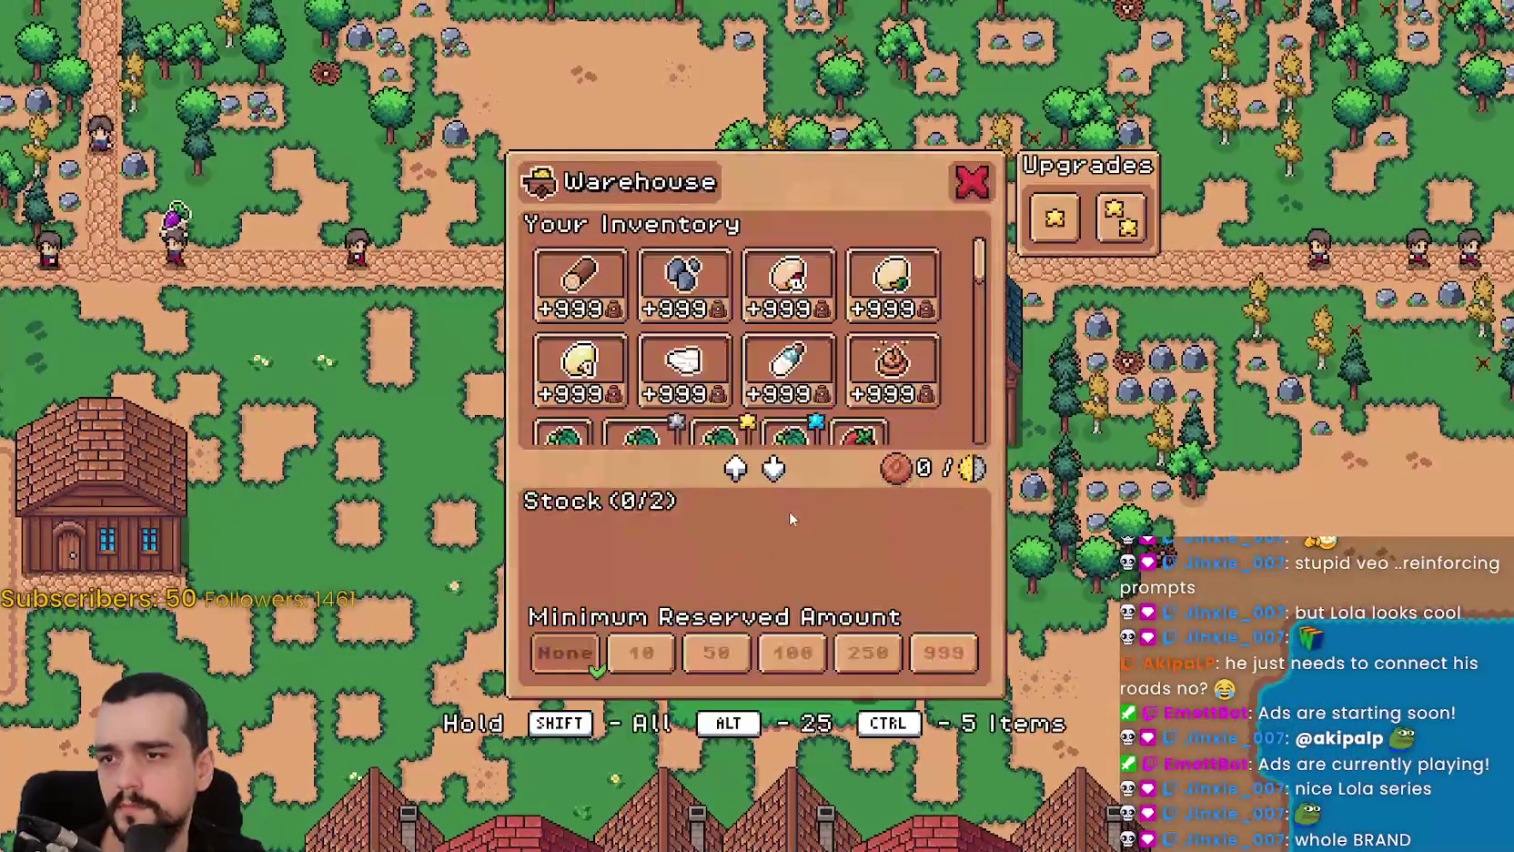
pyautogui.click(579, 282)
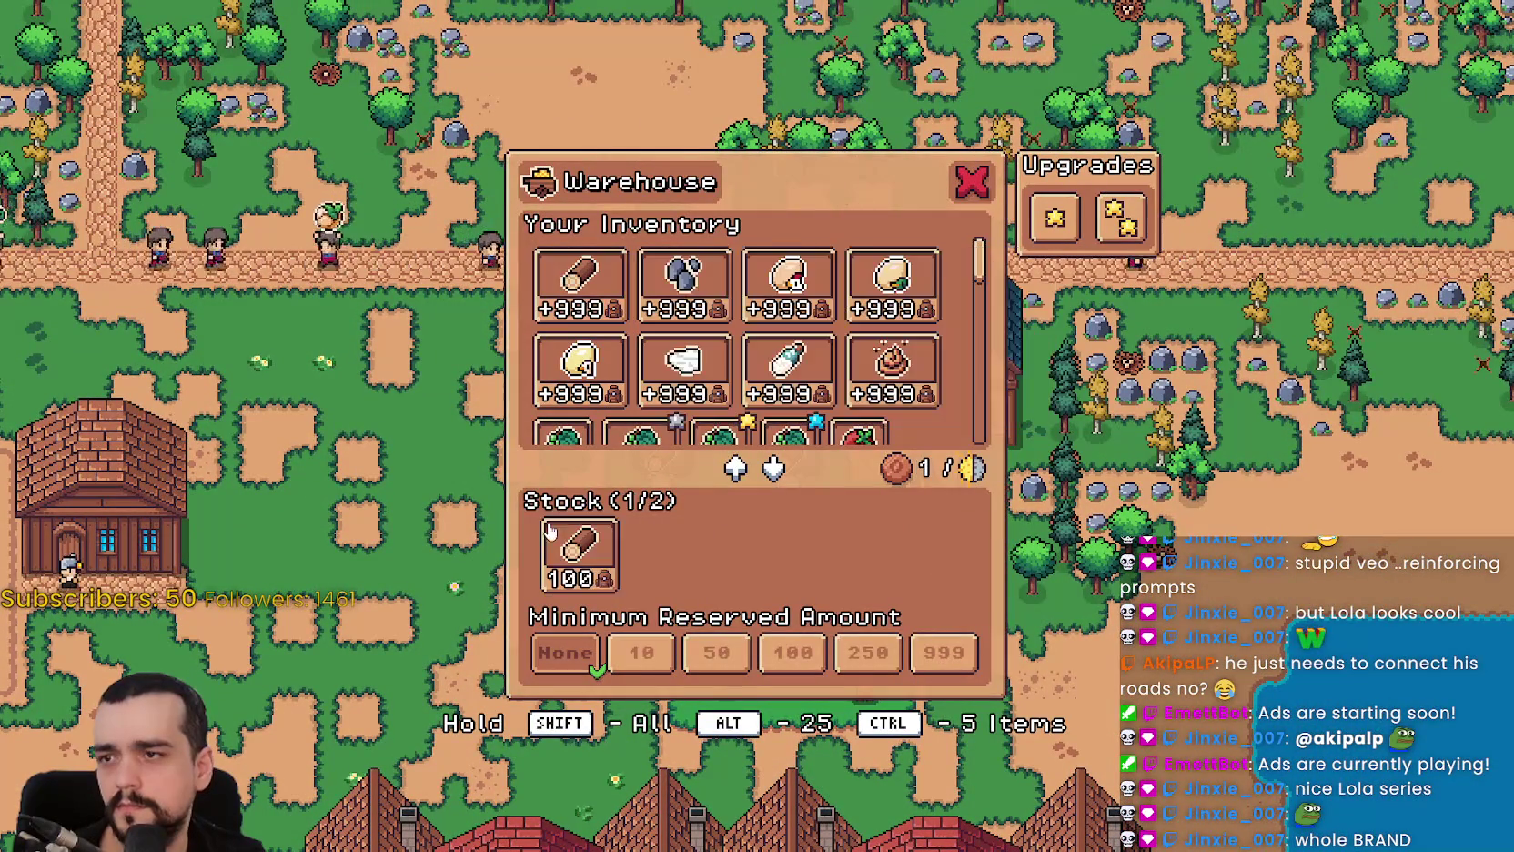
pyautogui.press('Escape')
# Pan toward the lake and check a house's workers list.
pyautogui.press('a')
pyautogui.press('w')
pyautogui.press('d')
pyautogui.press('s')
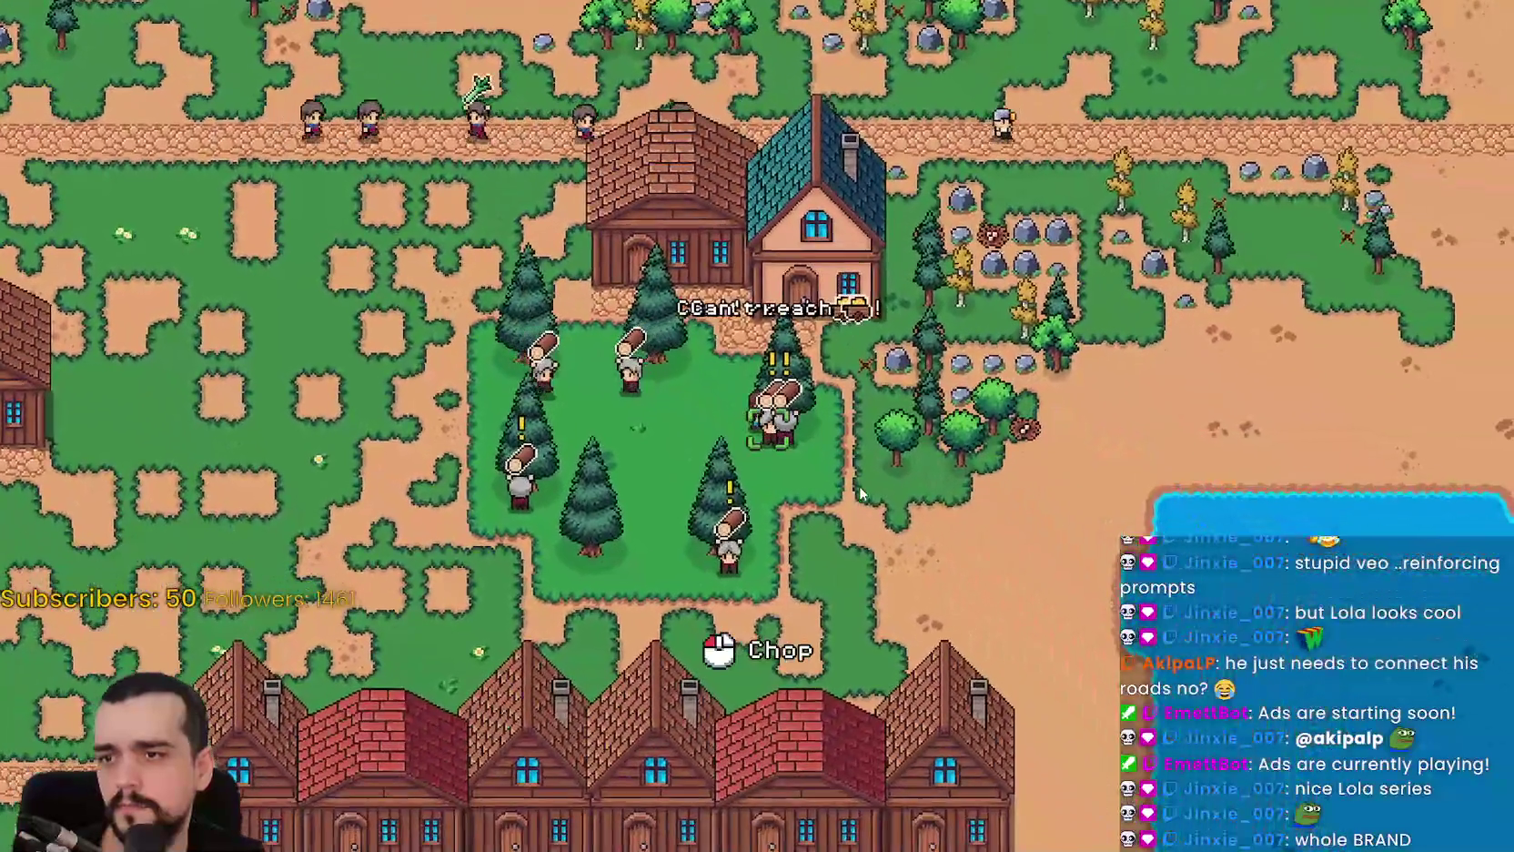
pyautogui.press('w')
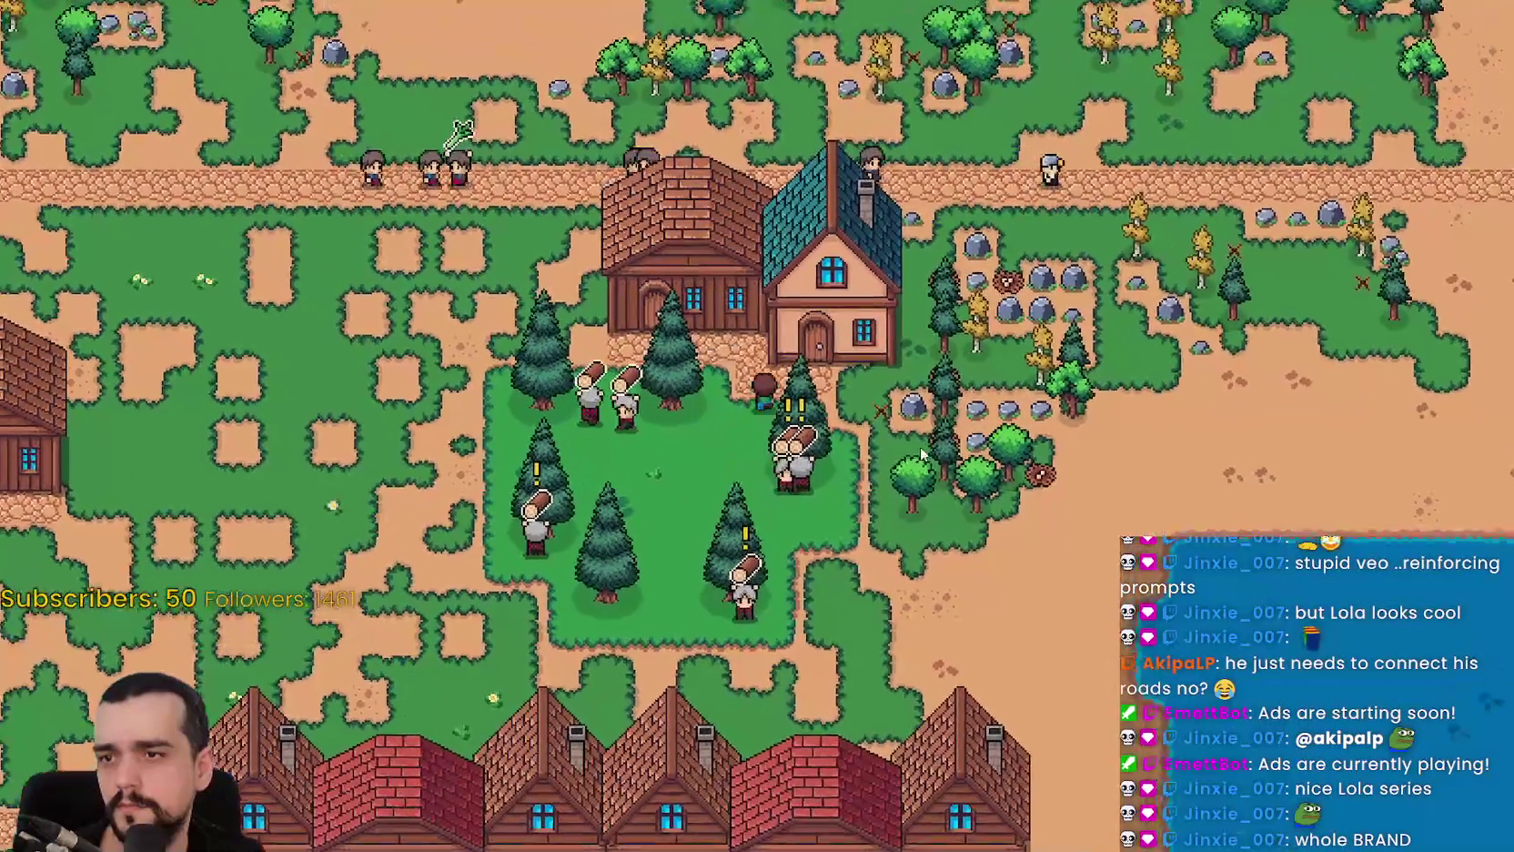
pyautogui.click(800, 327)
pyautogui.press('Escape')
# Pan right past the castle and houses to the farm fields.
pyautogui.press('d')
pyautogui.press('w')
pyautogui.press('d')
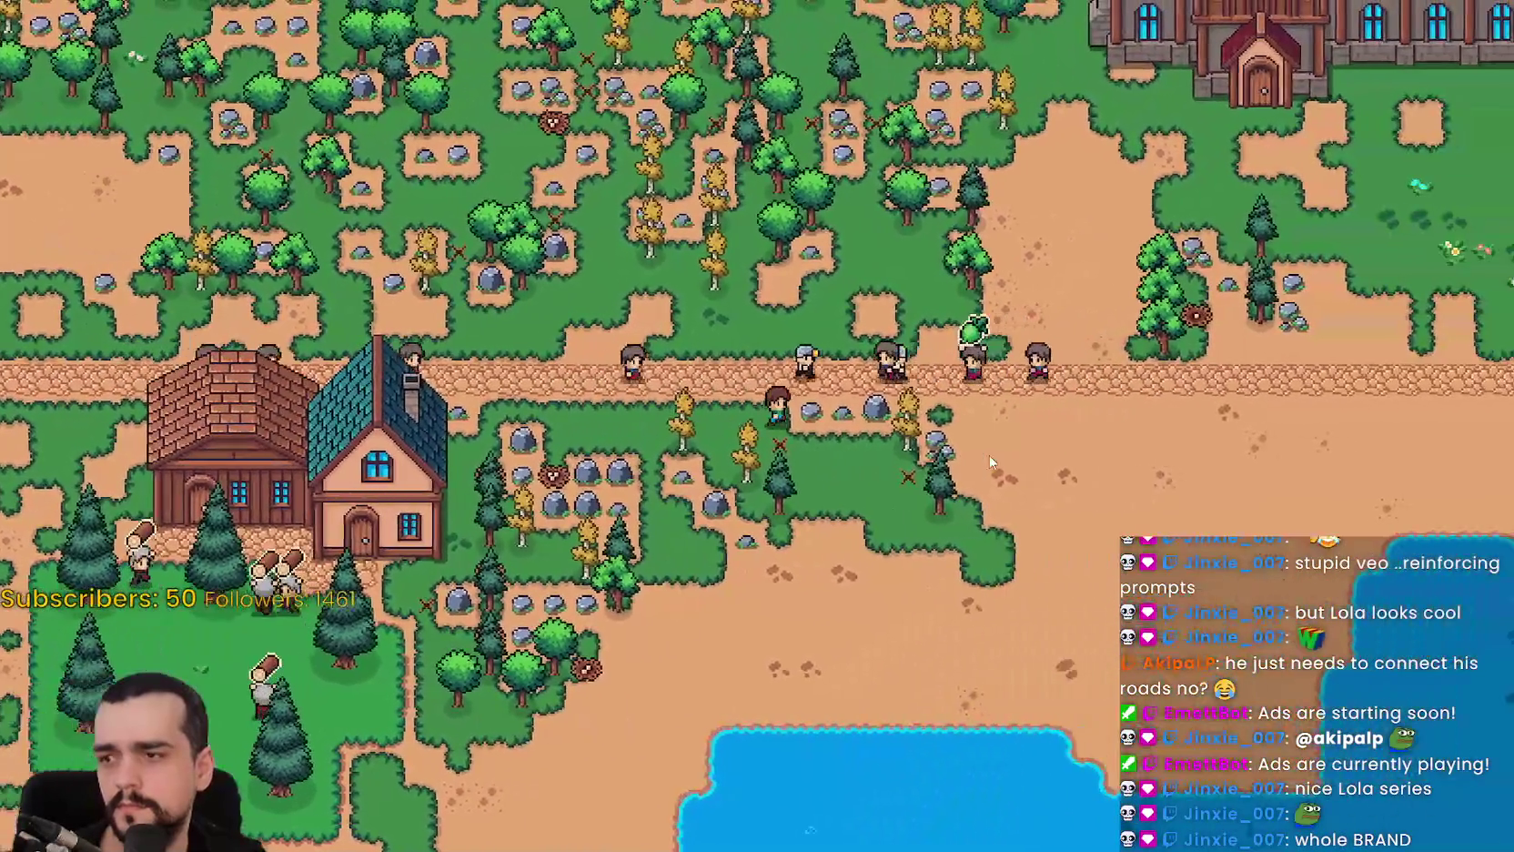
pyautogui.press('d')
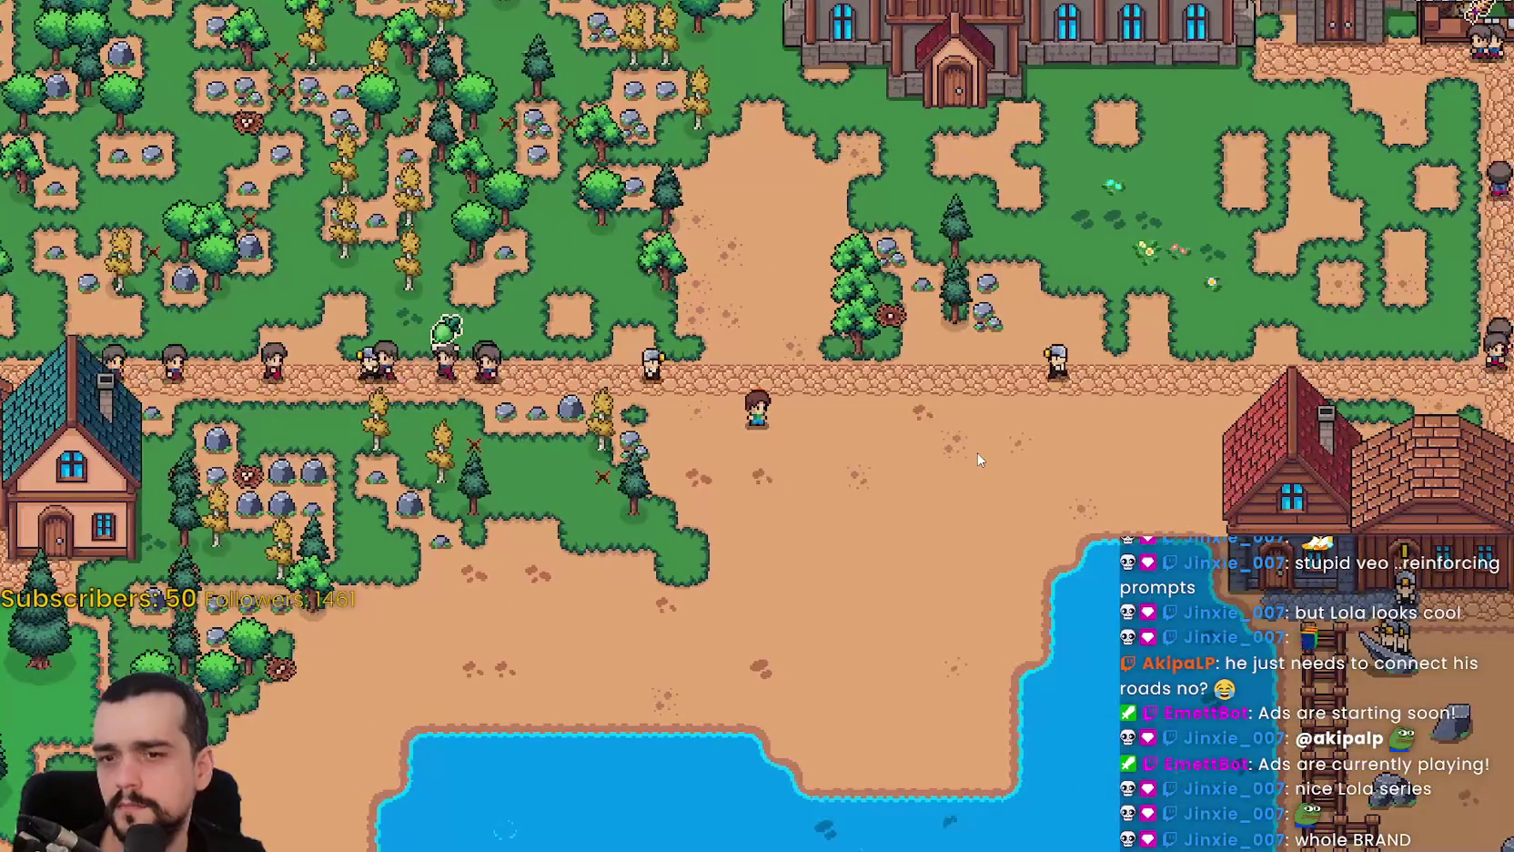
pyautogui.press('d')
pyautogui.press('s')
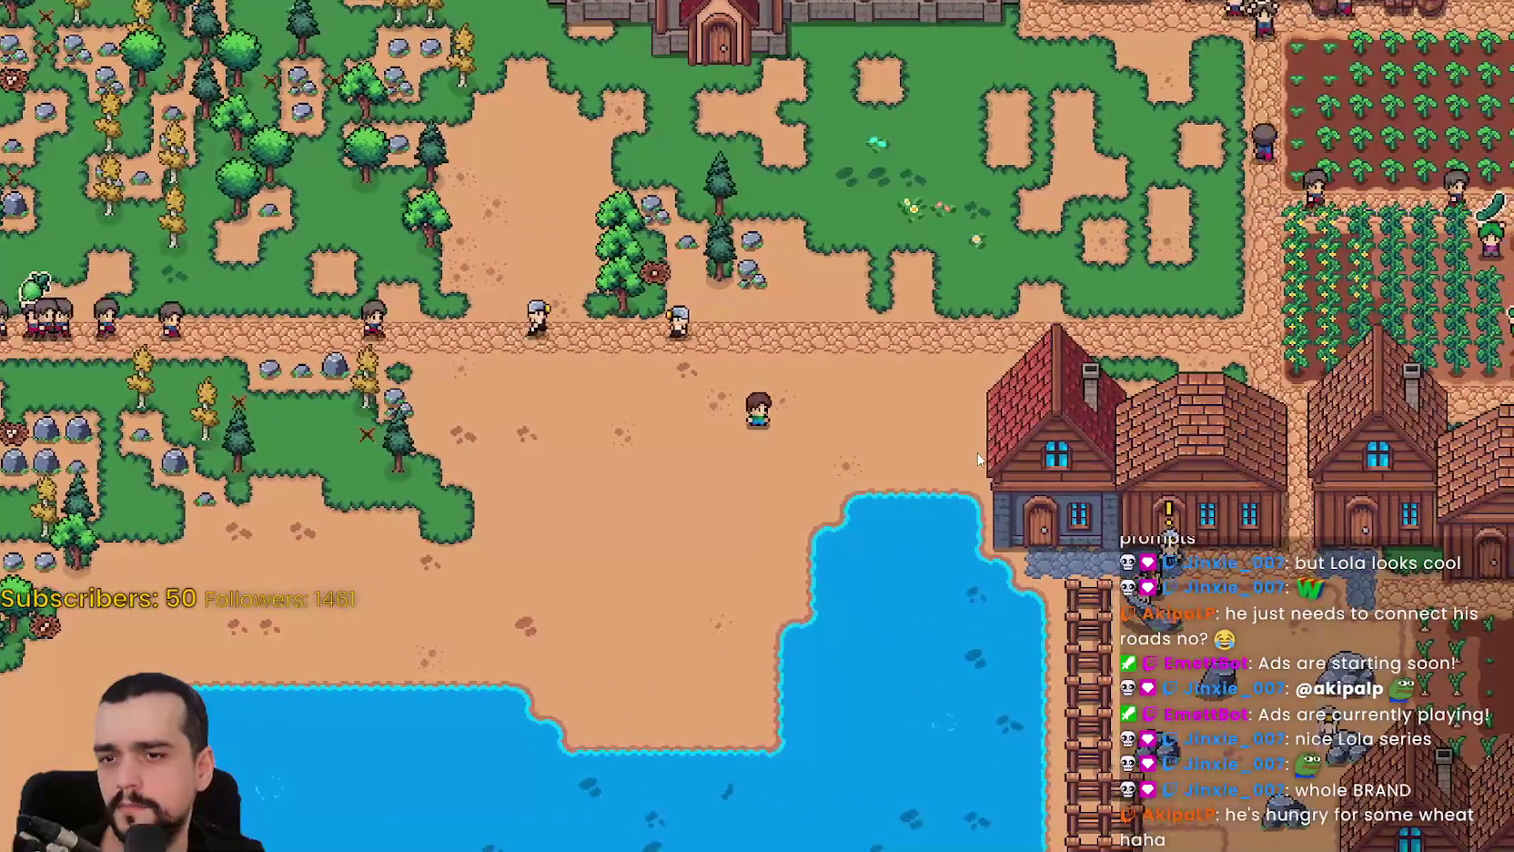
pyautogui.scroll(3, 950, 440)
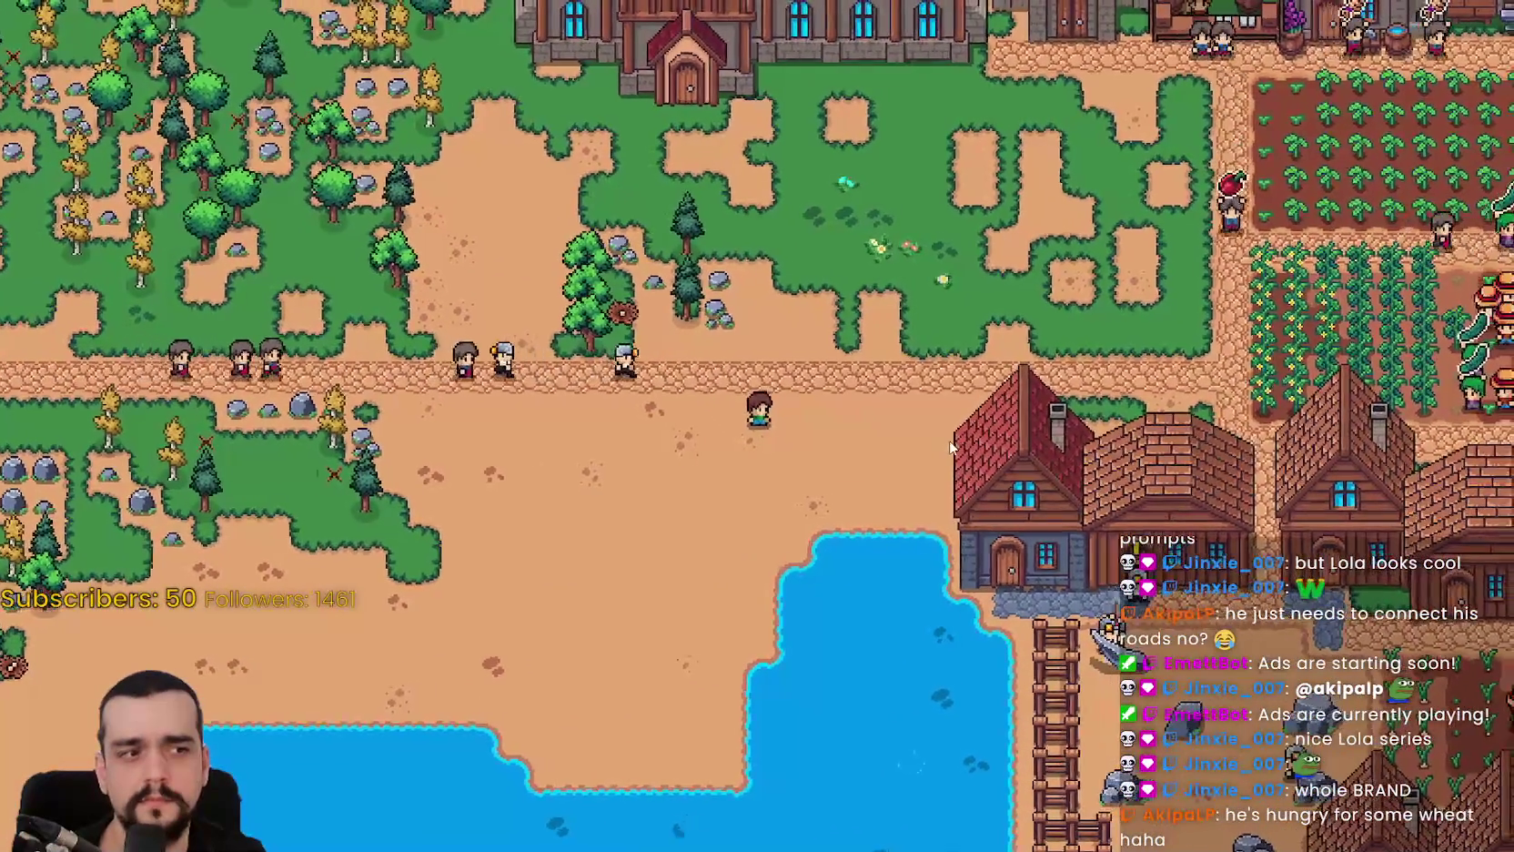
pyautogui.scroll(-3, 789, 402)
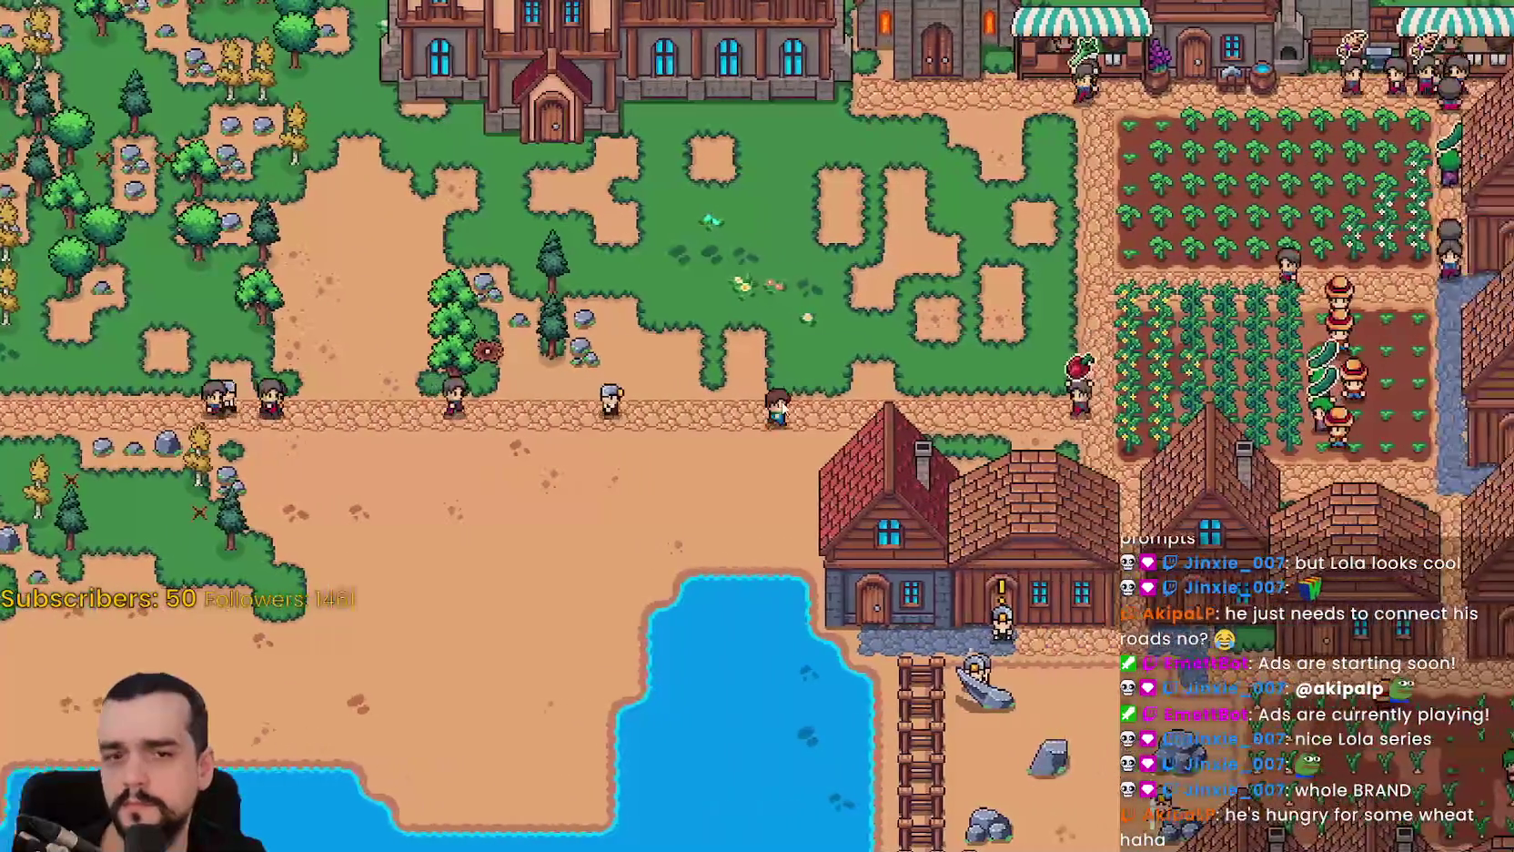
pyautogui.scroll(3, 781, 406)
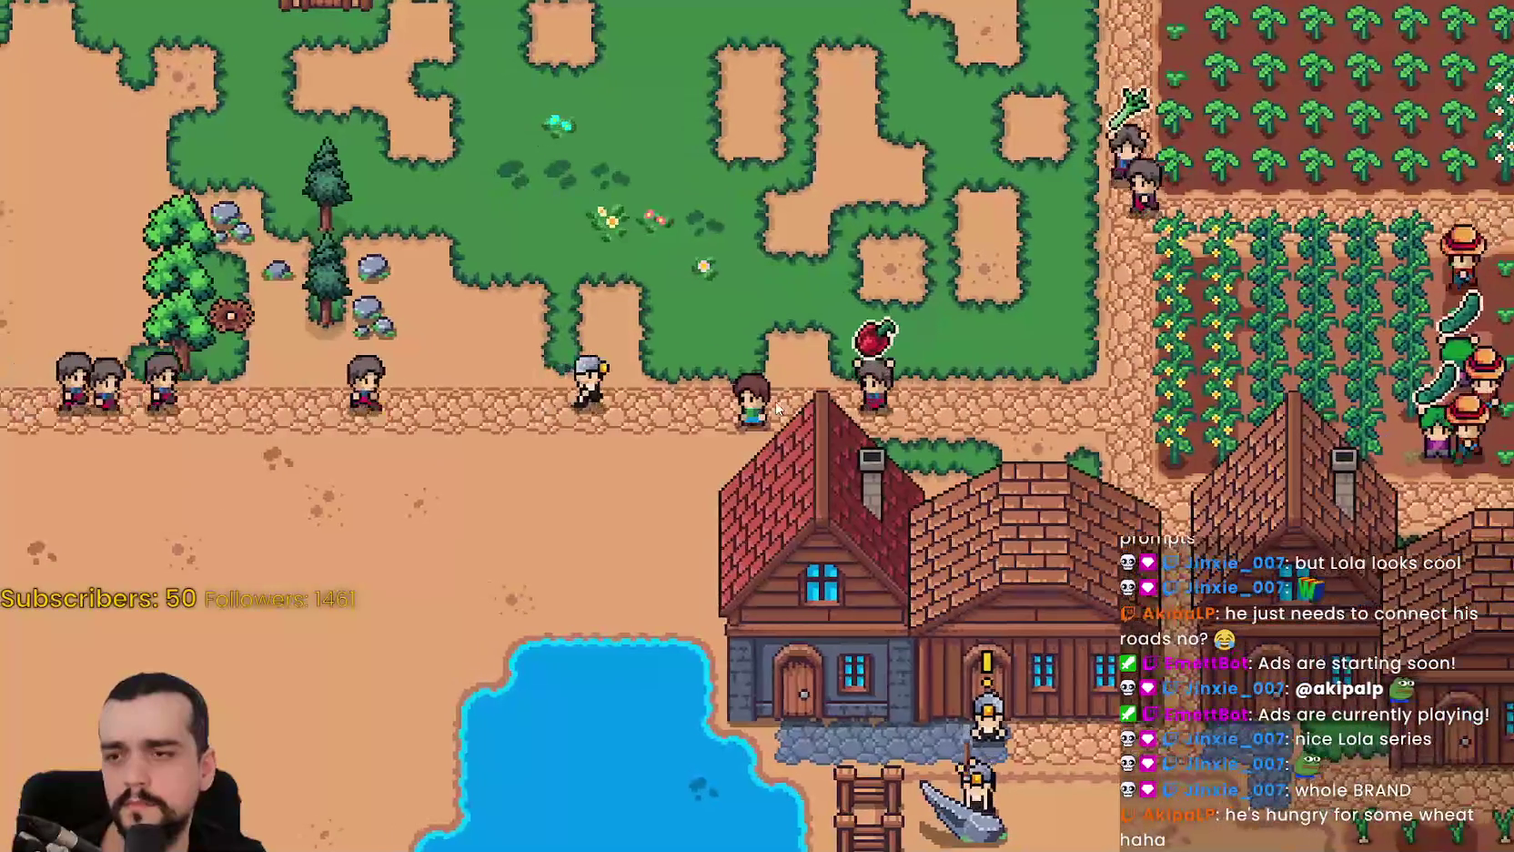
# Walk the farmer around the rocks and open the Warehouse inventory showing 570 stone.
pyautogui.press('d')
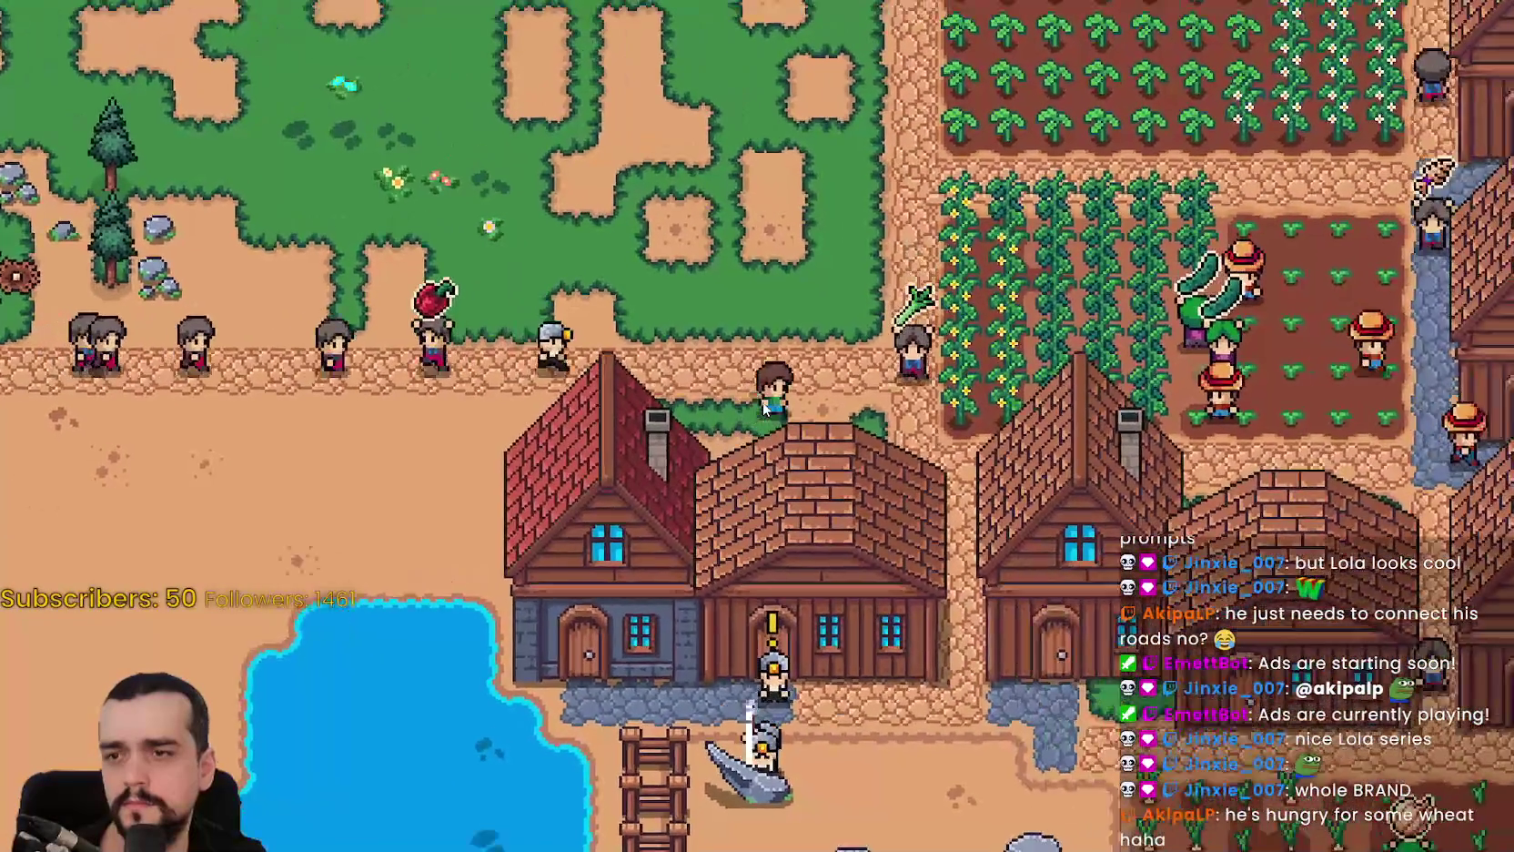
pyautogui.scroll(3, 763, 411)
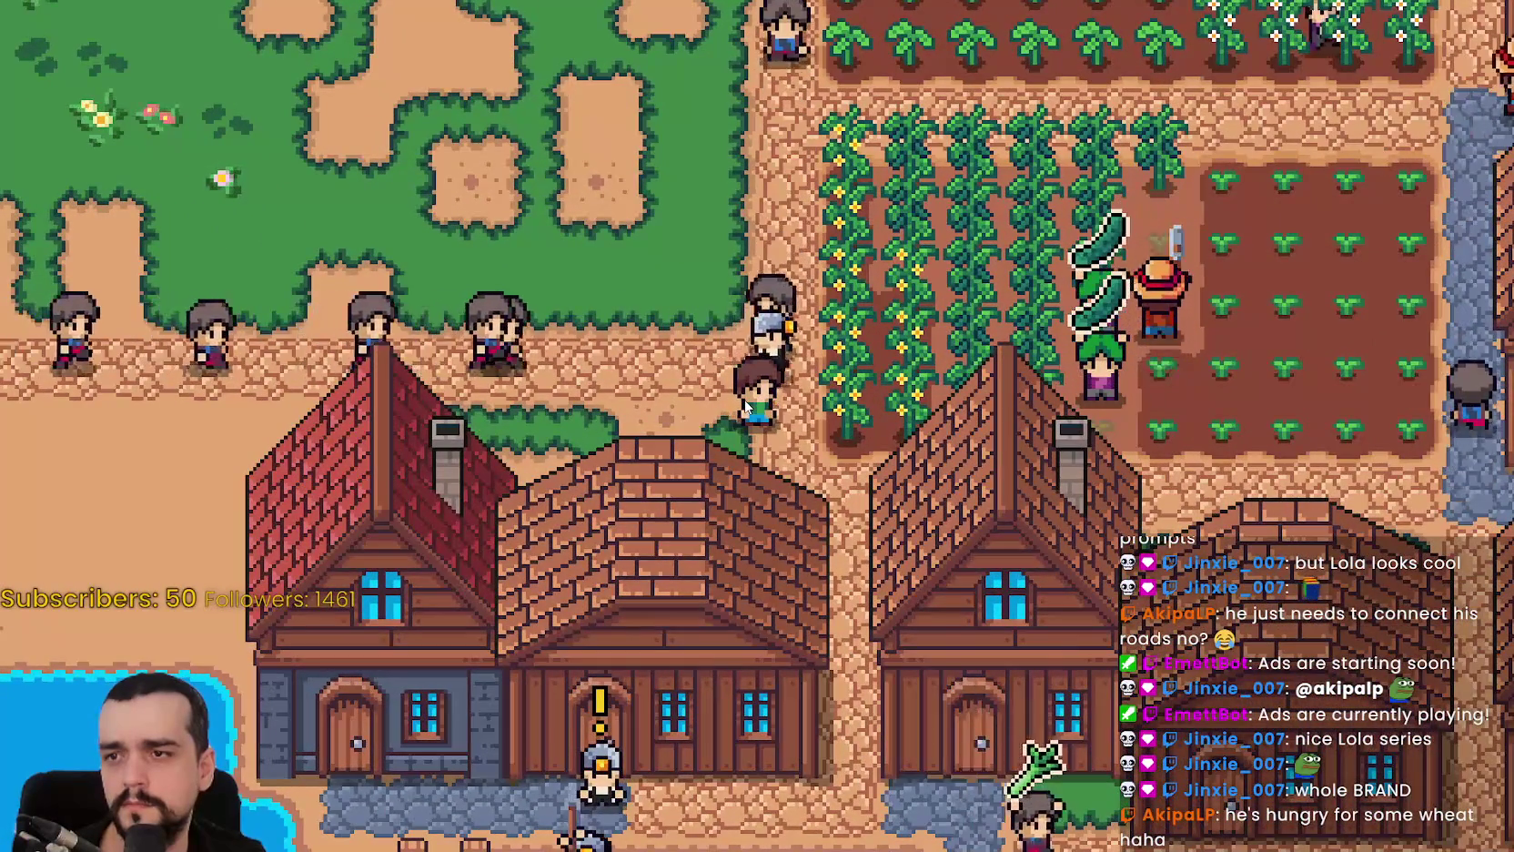
pyautogui.press('s')
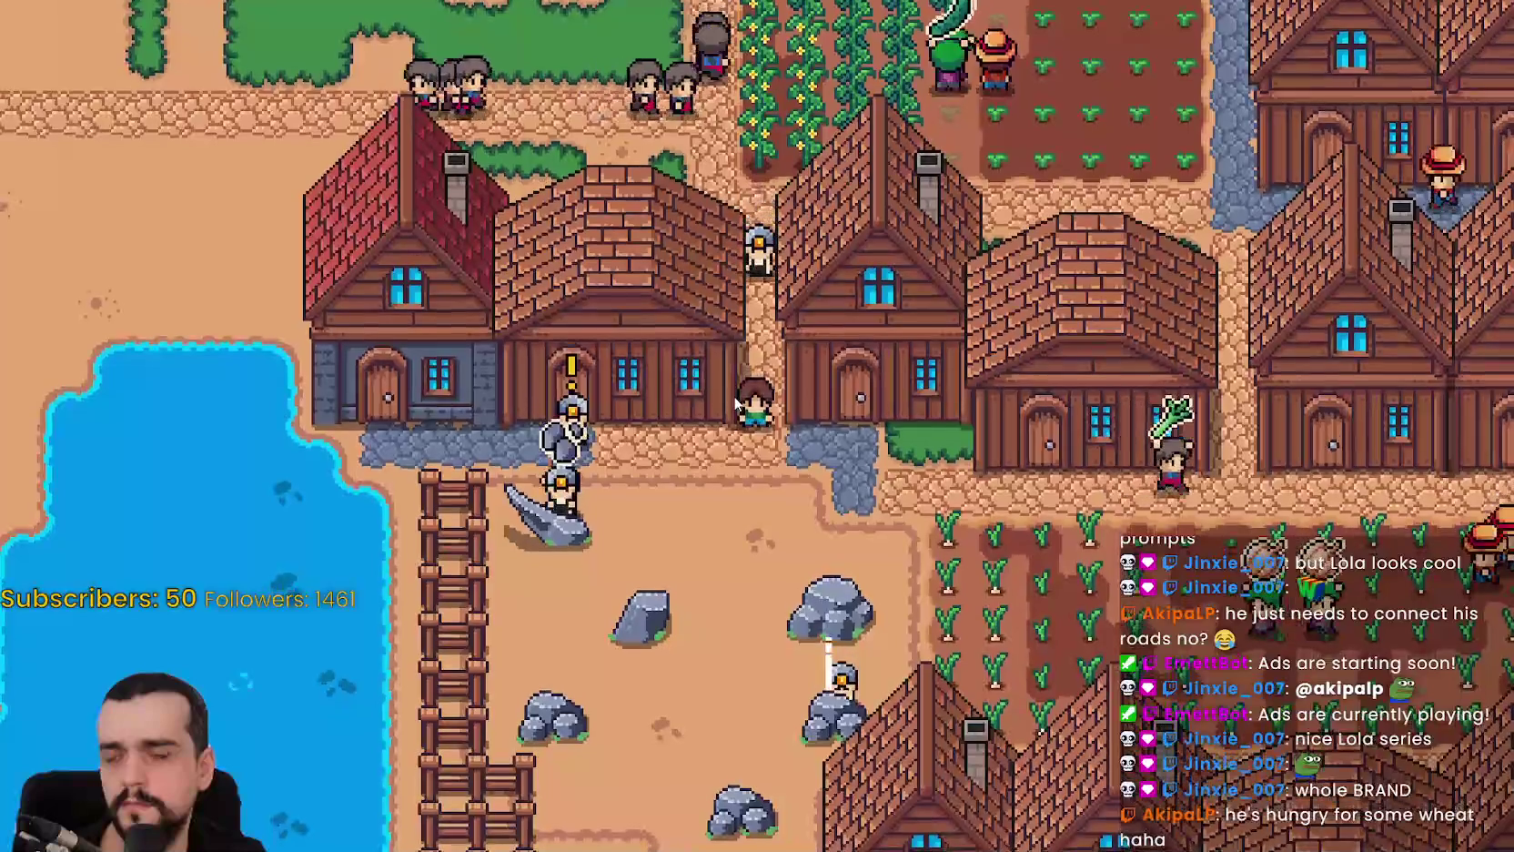
pyautogui.press('s')
pyautogui.press('a')
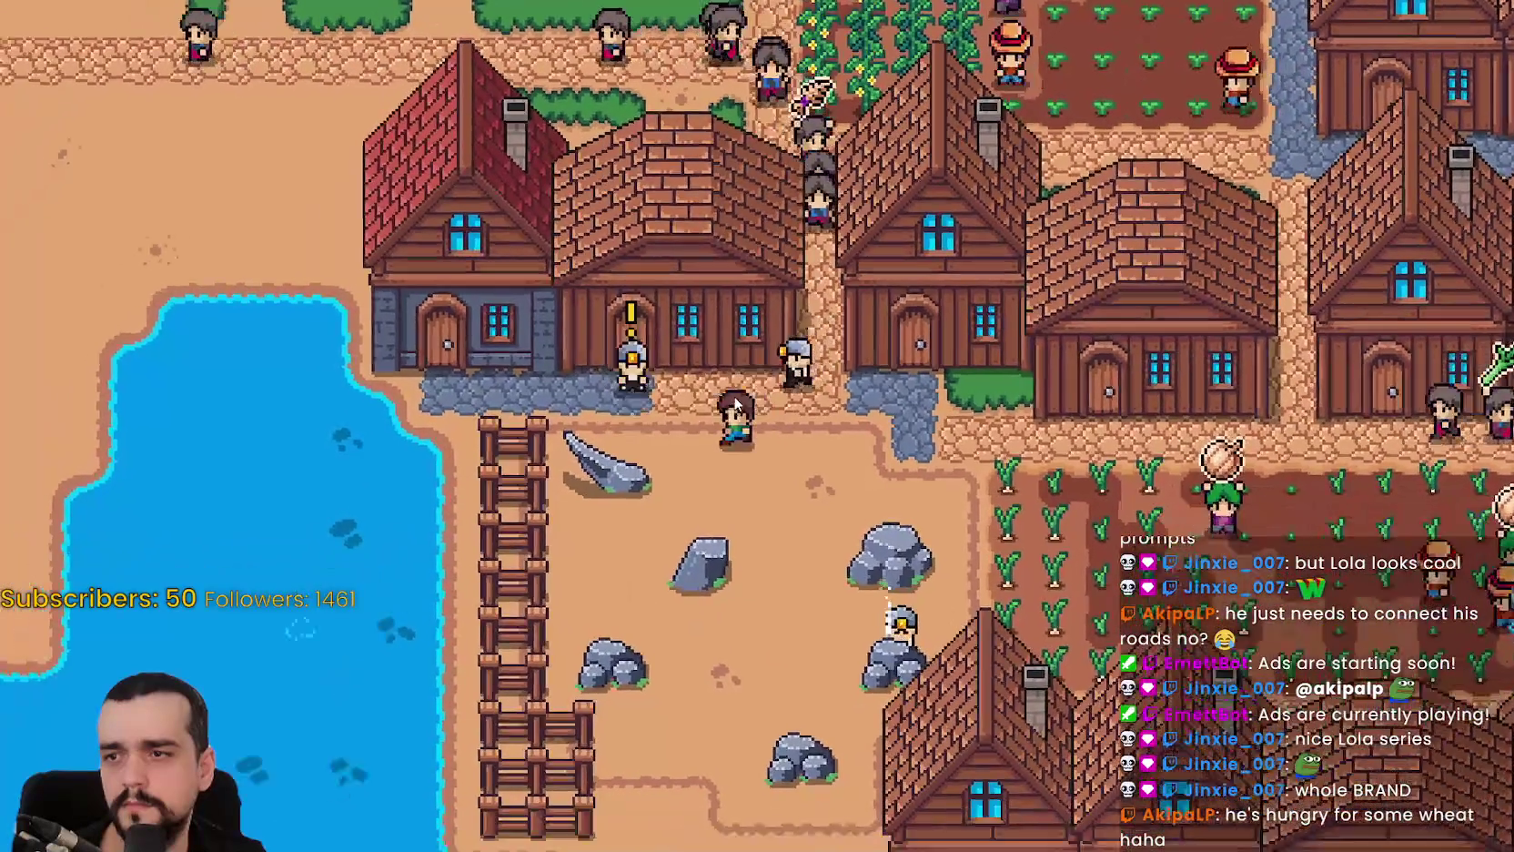
pyautogui.press('s')
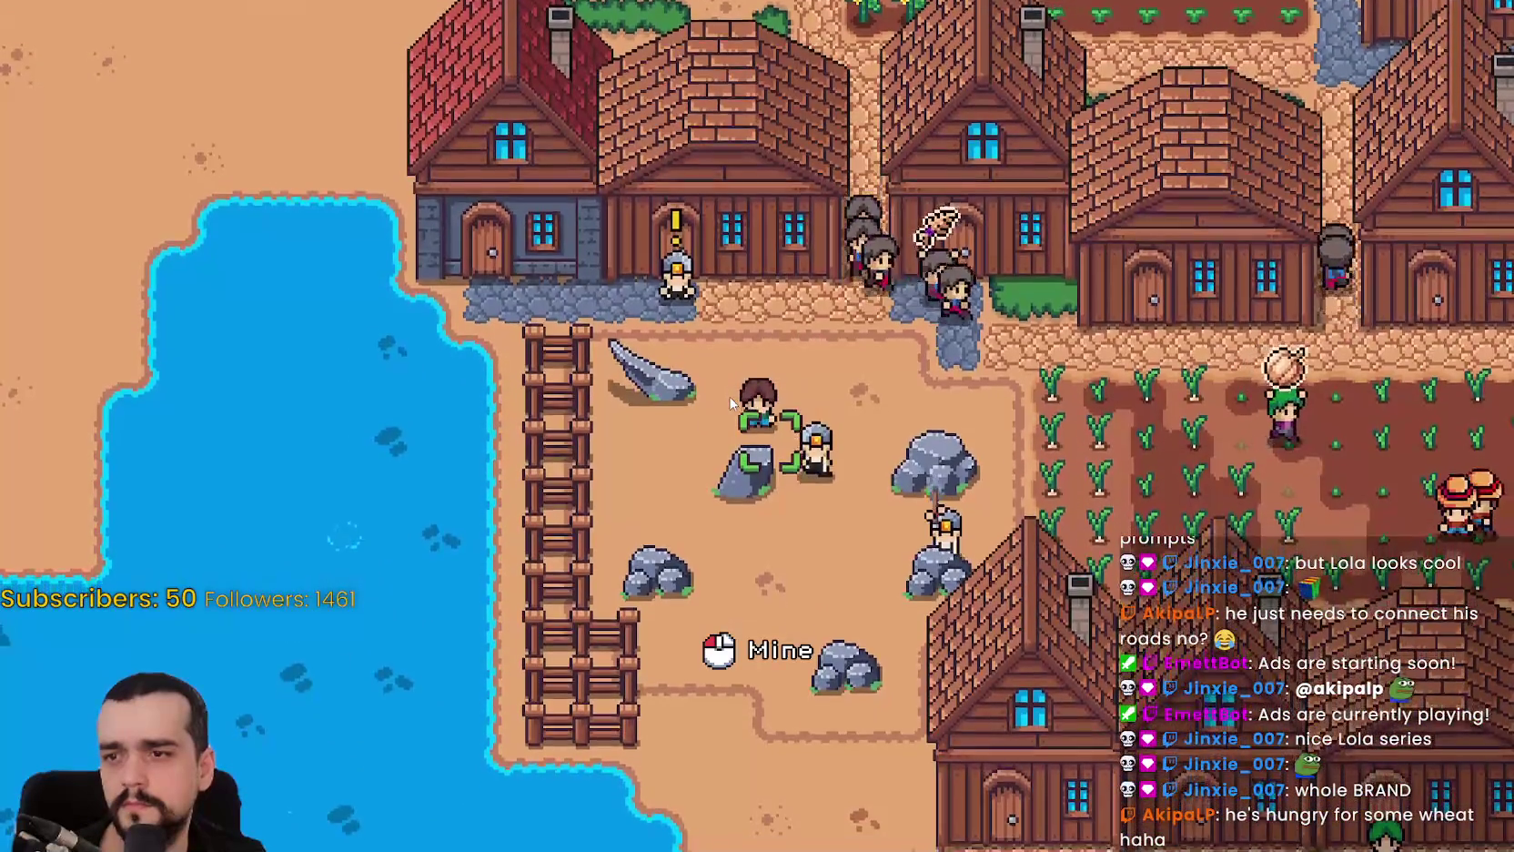
pyautogui.press('s')
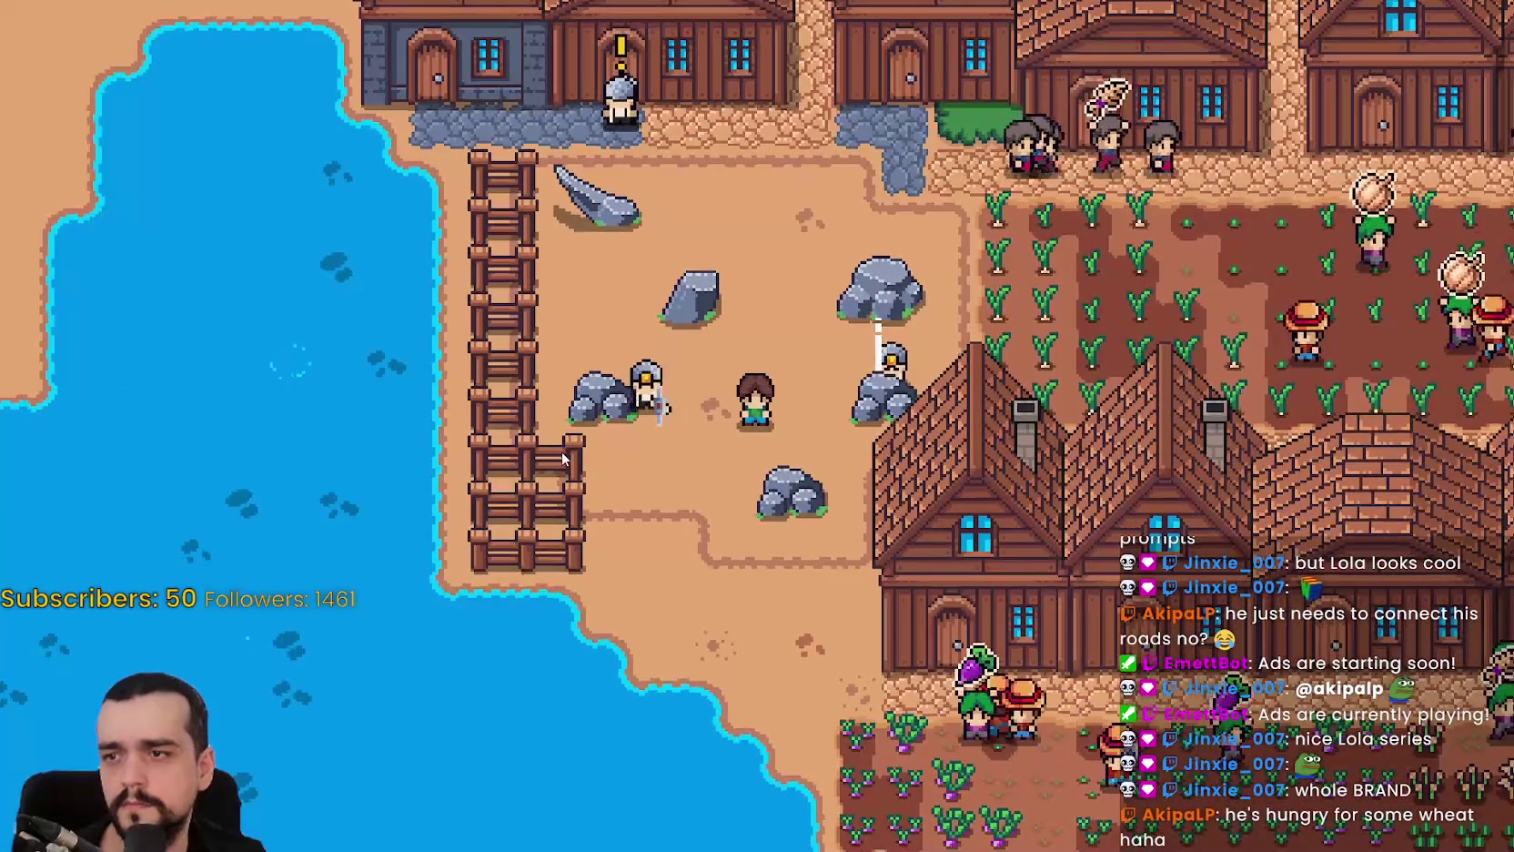
pyautogui.press('w')
pyautogui.press('a')
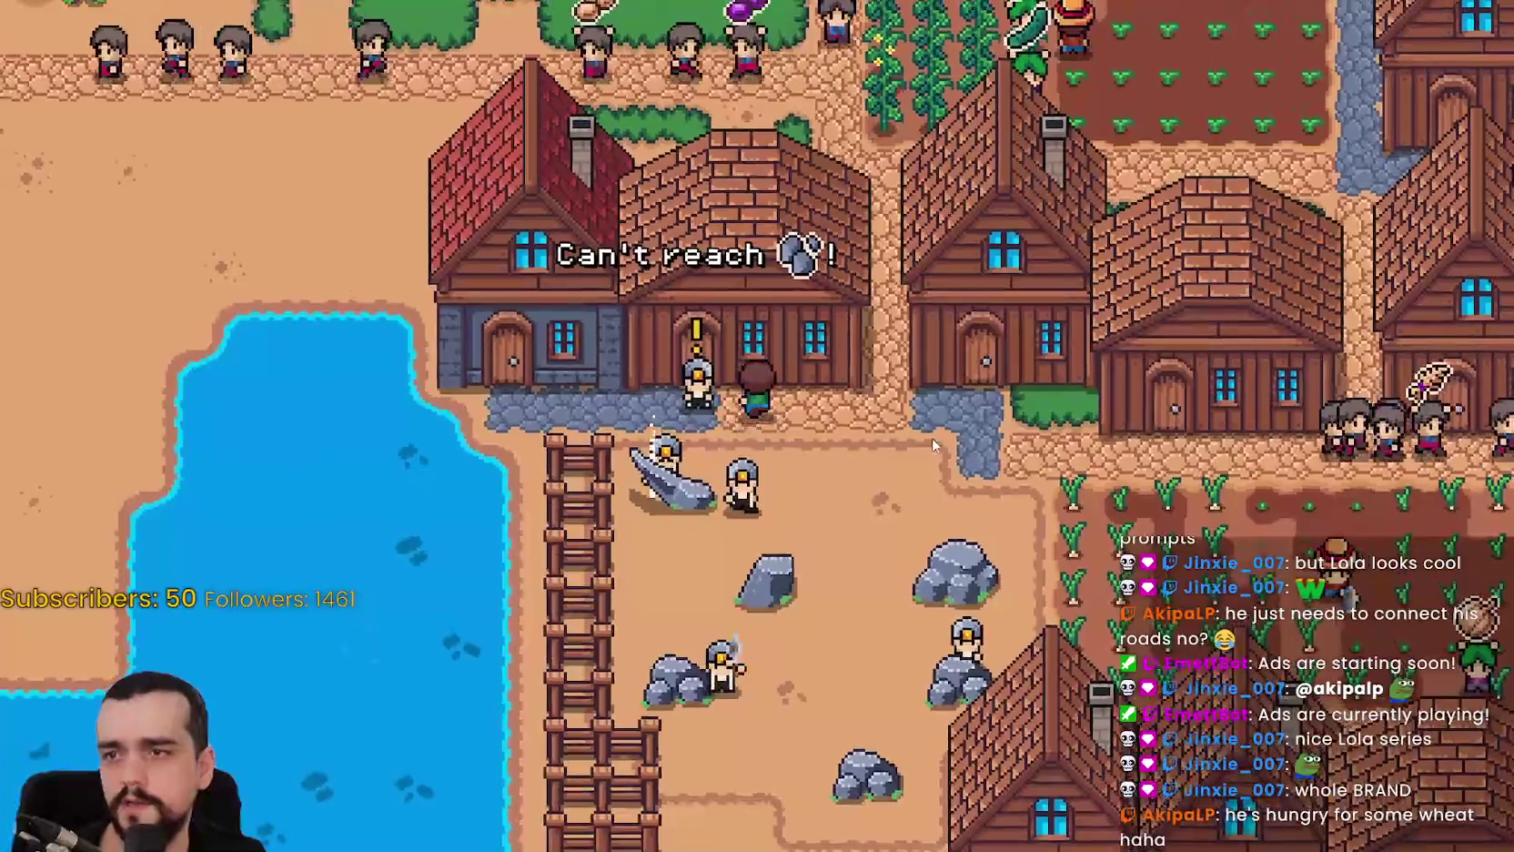
pyautogui.scroll(-4, 751, 448)
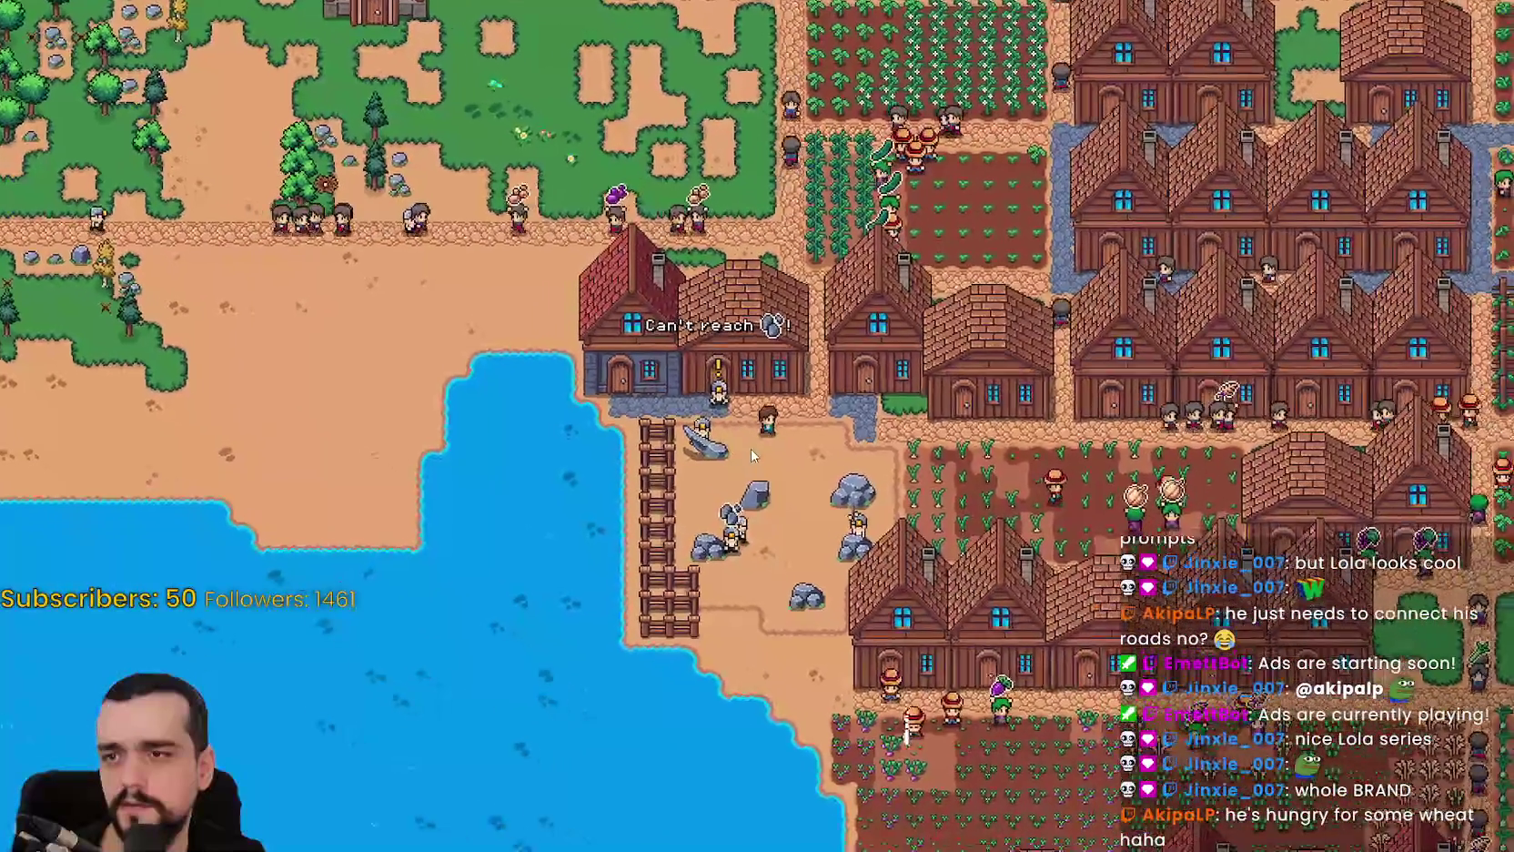
pyautogui.click(921, 514)
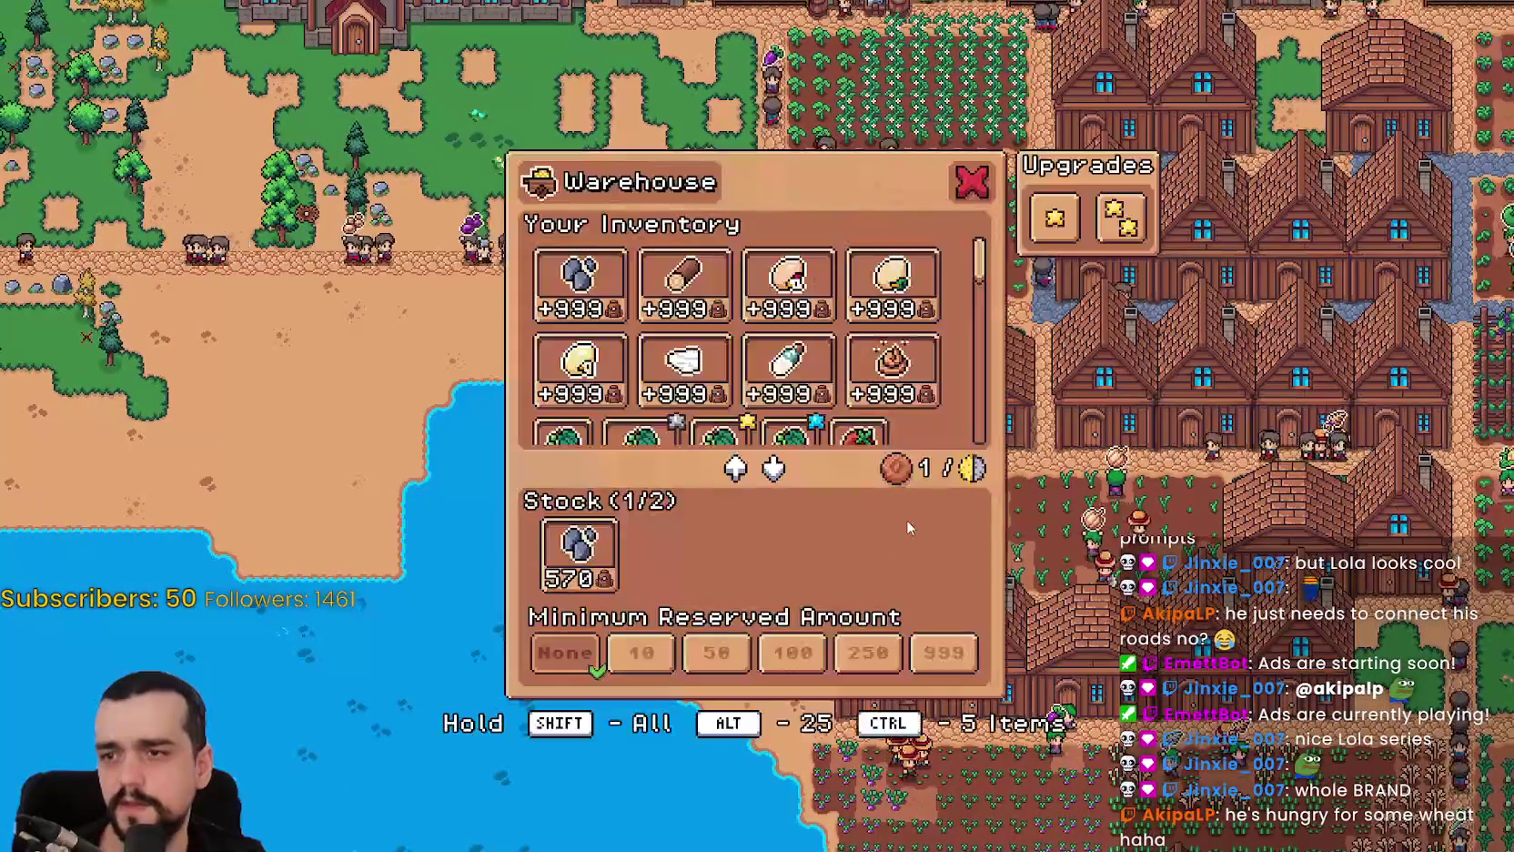
# Close the Warehouse and place a Road Tile, costing 500, beside the house at the crop field's edge.
pyautogui.press('Escape')
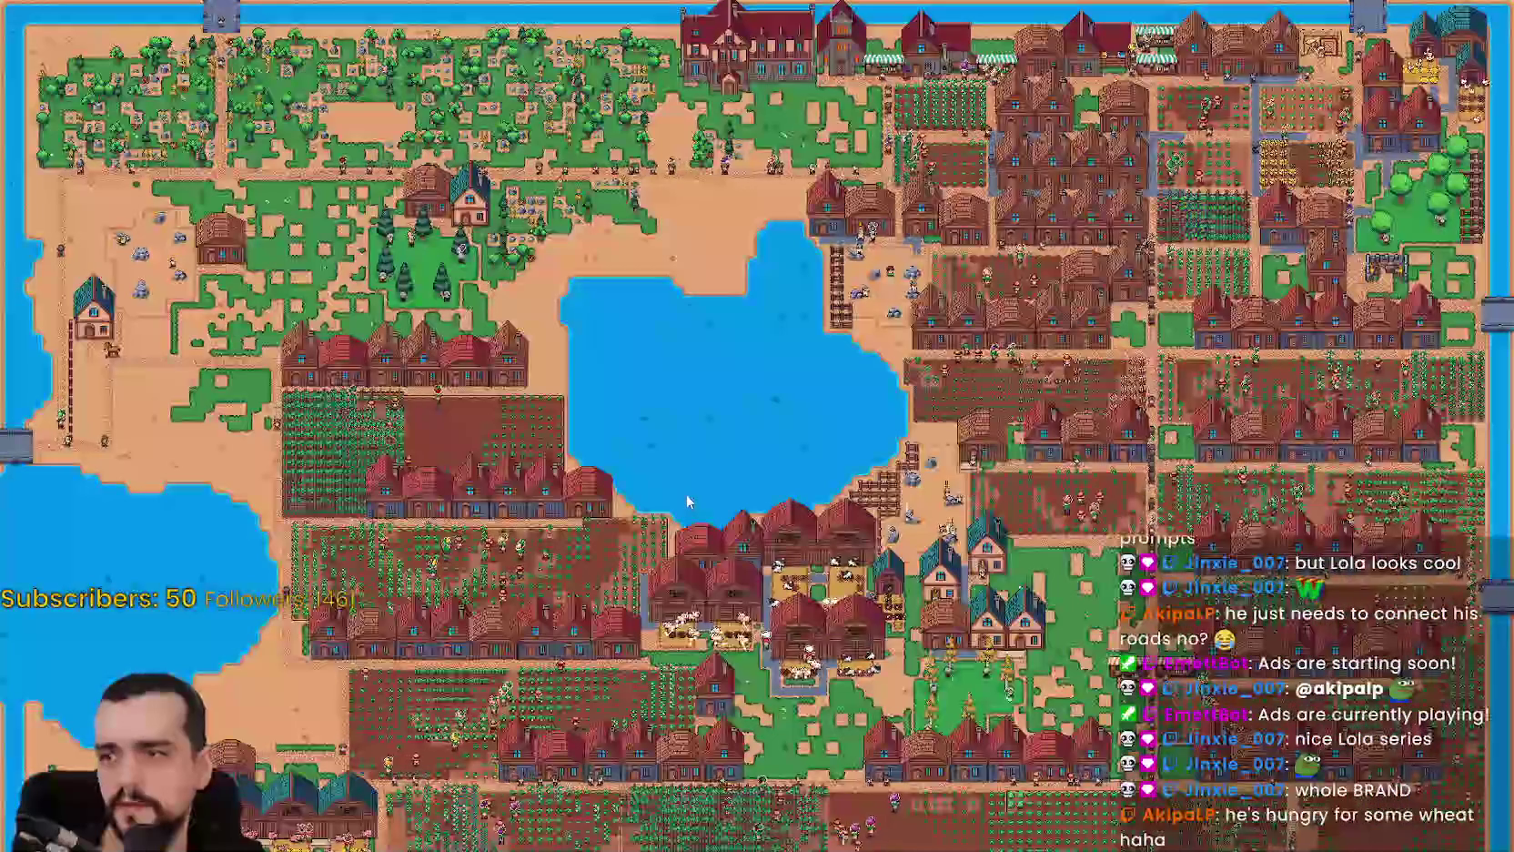
pyautogui.scroll(5, 687, 499)
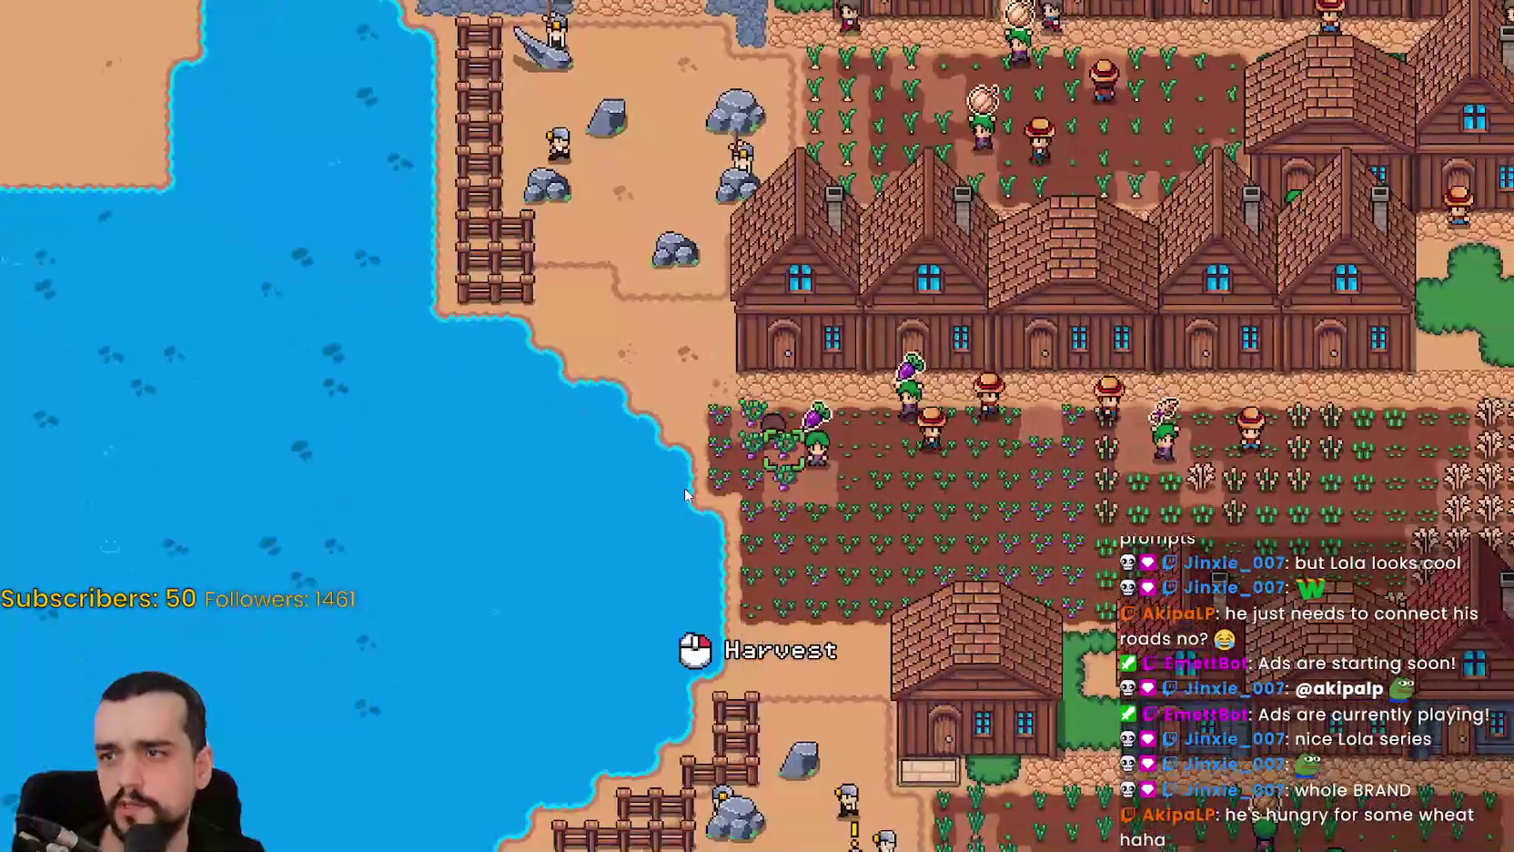
pyautogui.scroll(-5, 684, 480)
pyautogui.scroll(5, 684, 480)
pyautogui.press('c')
pyautogui.click(125, 287)
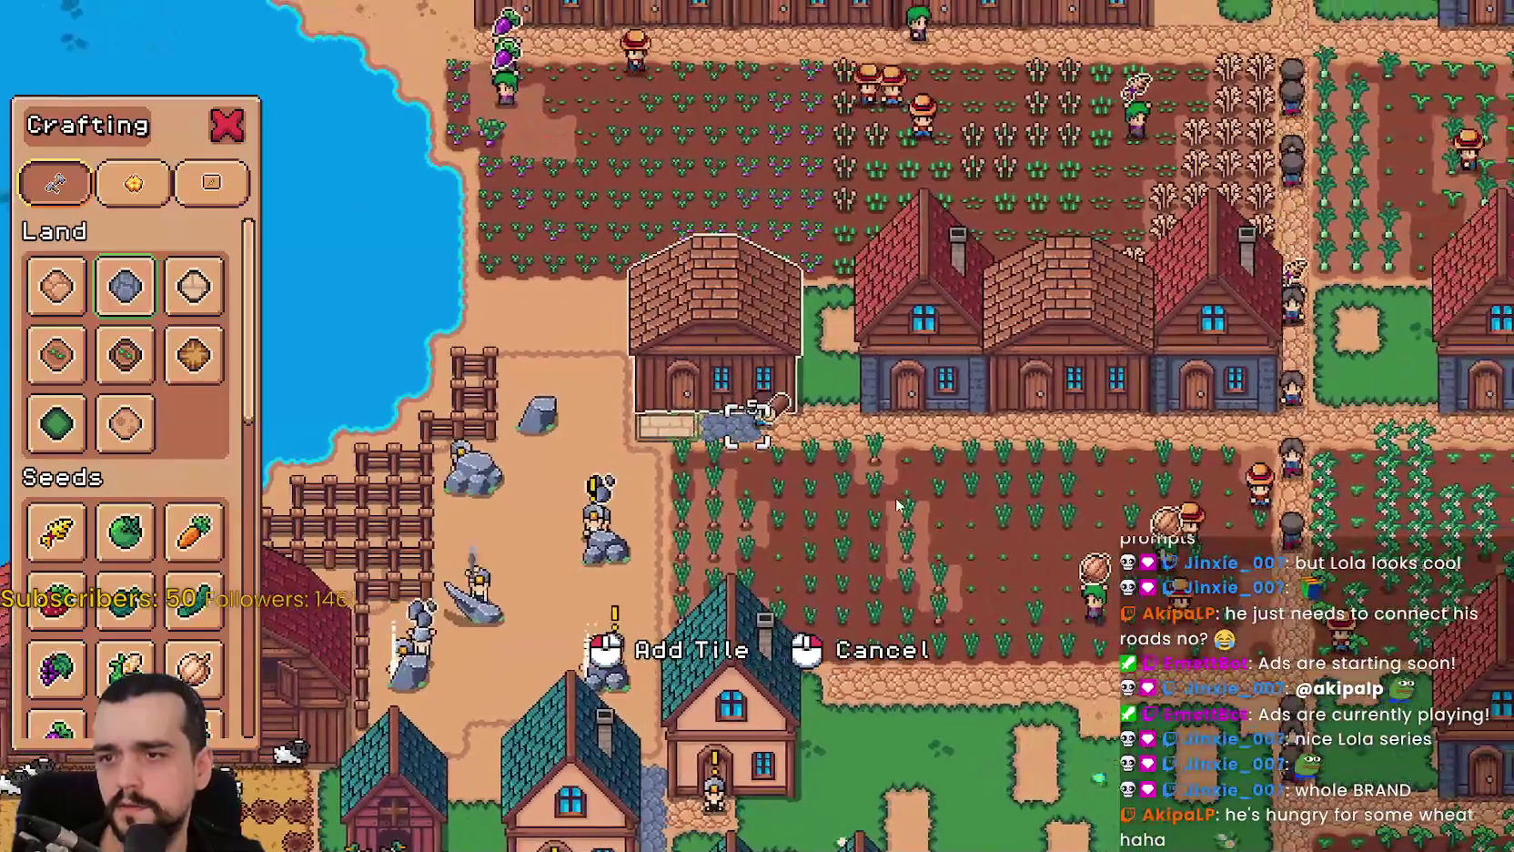
pyautogui.click(834, 491)
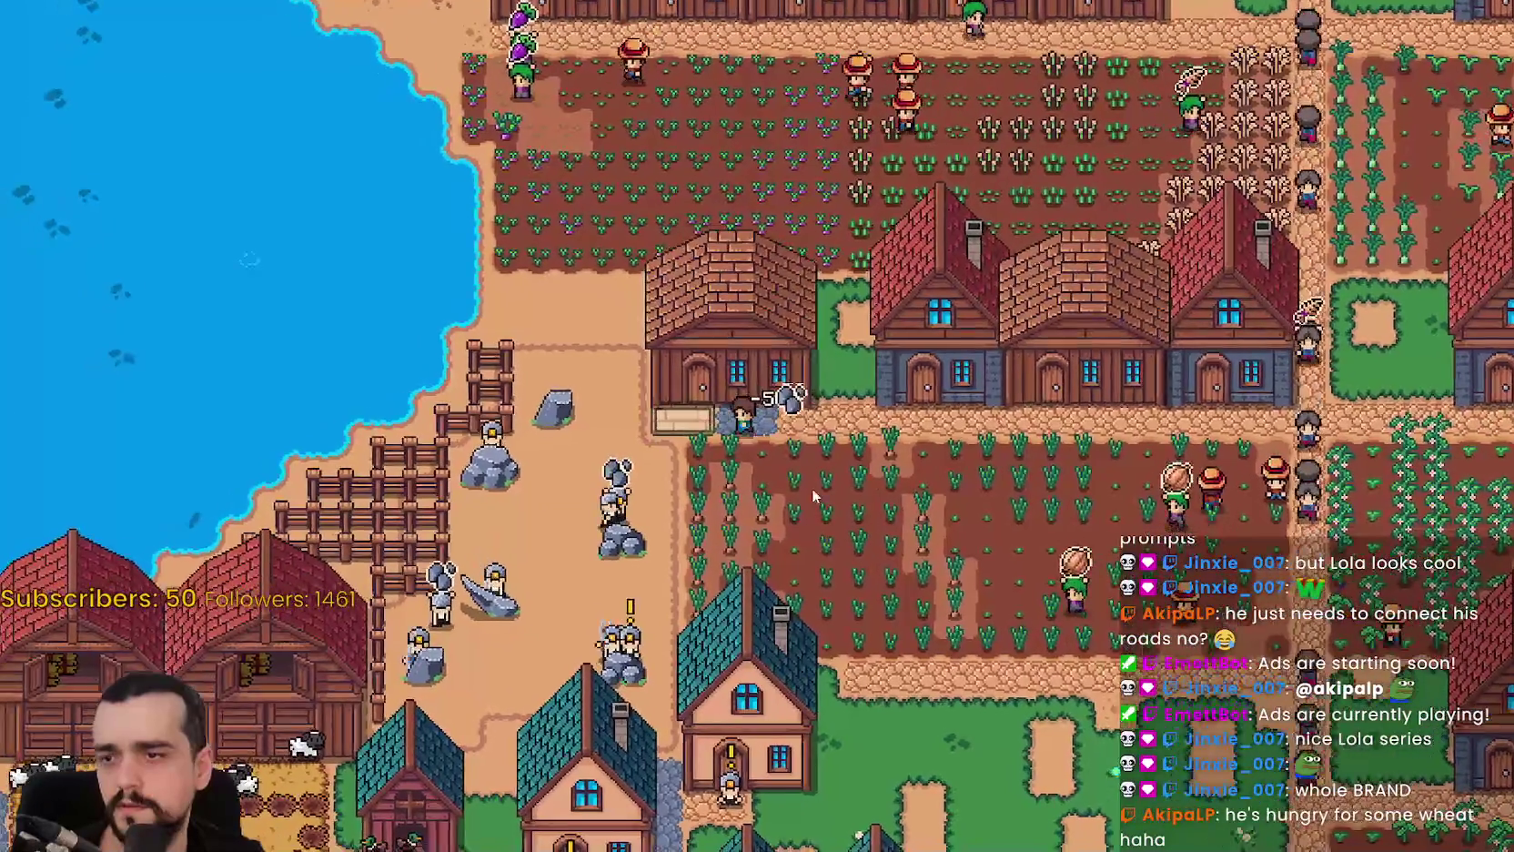
pyautogui.scroll(-3, 728, 480)
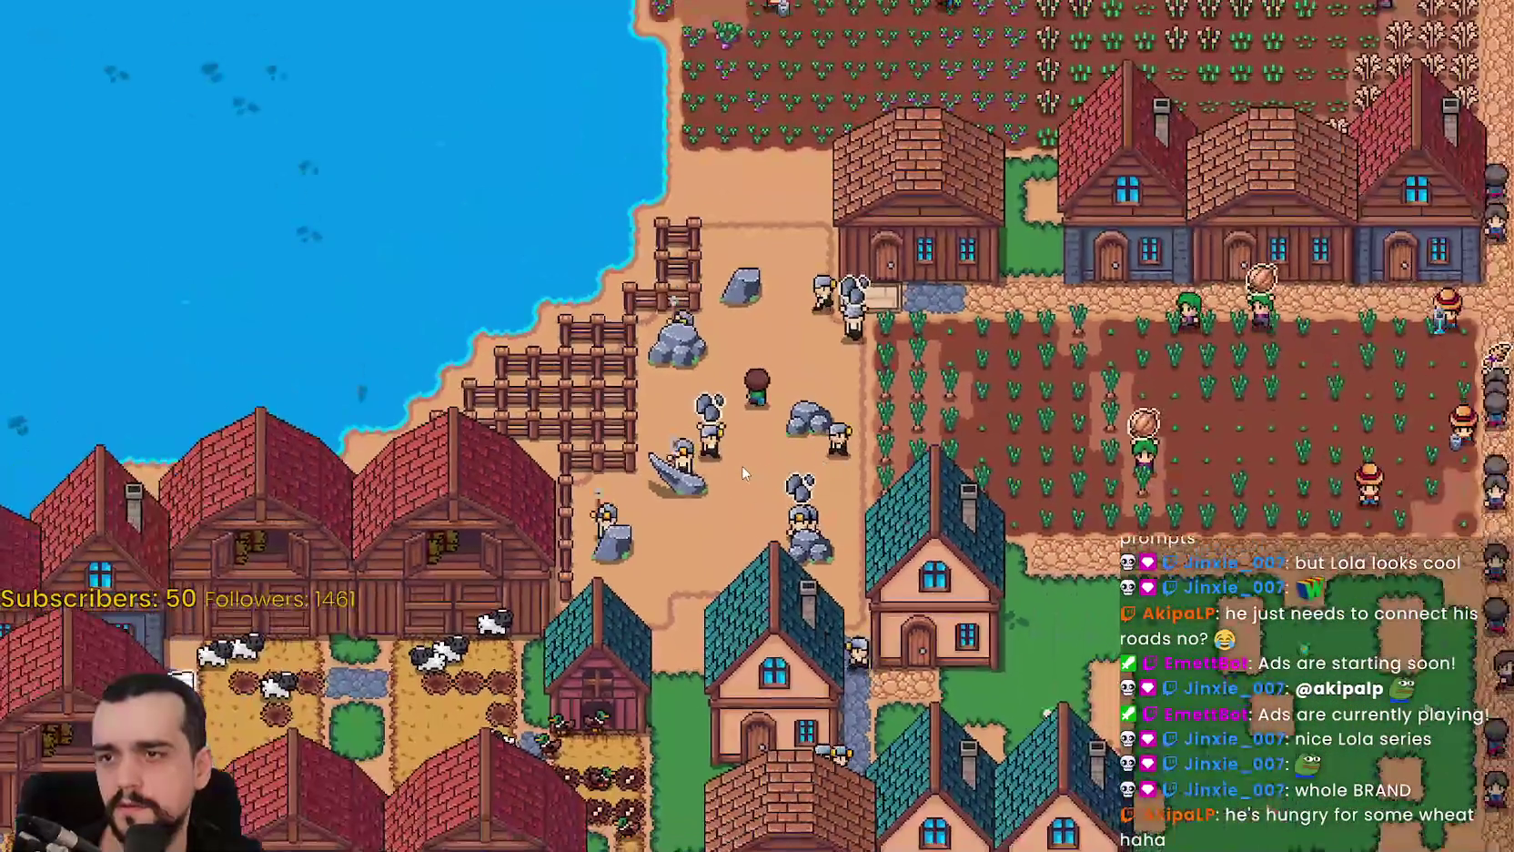
pyautogui.scroll(2, 742, 475)
pyautogui.scroll(-2, 742, 471)
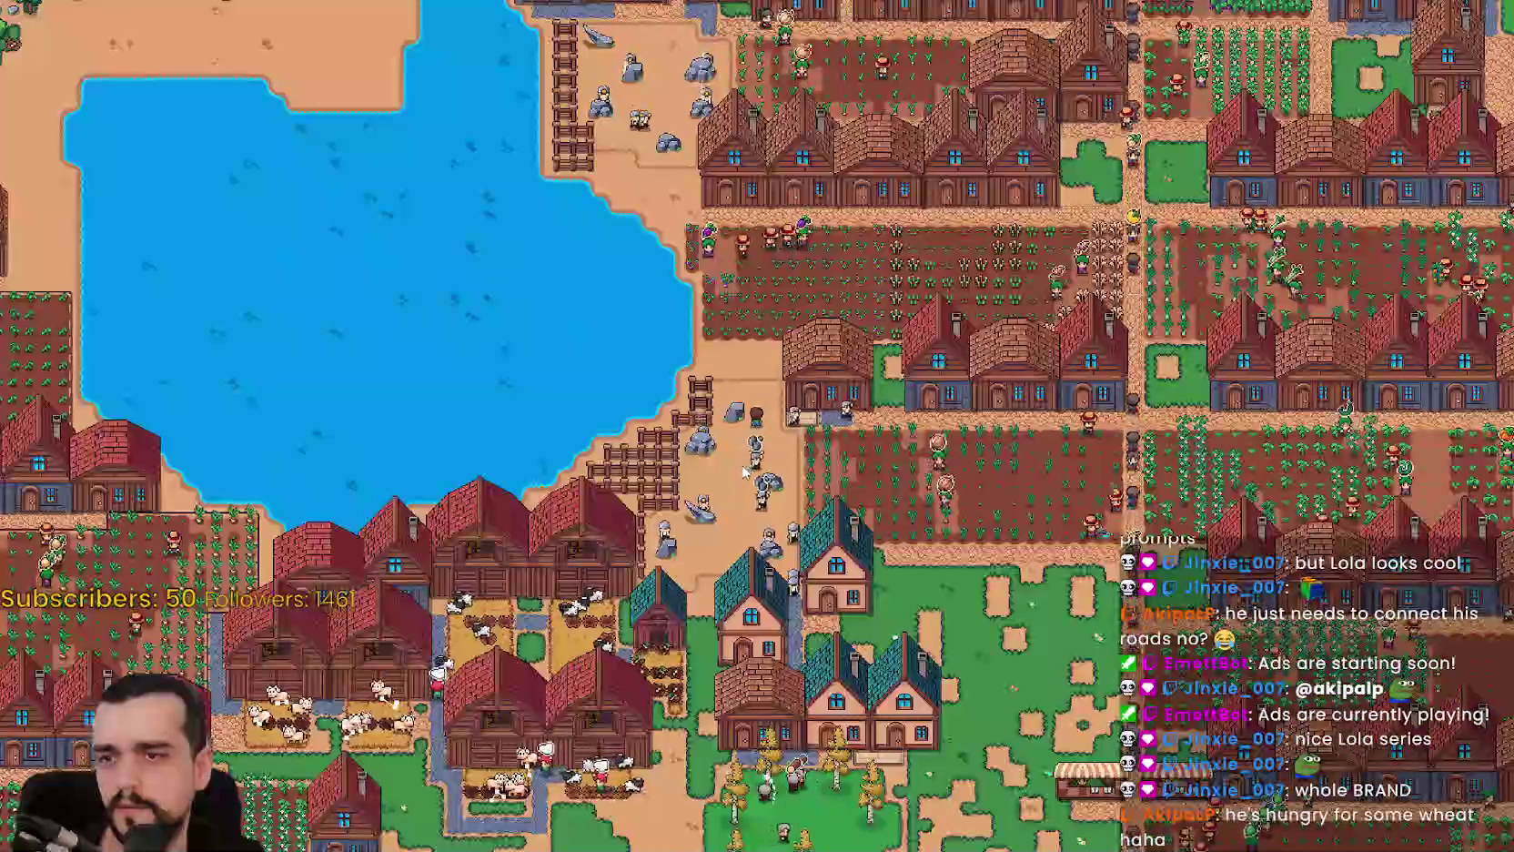
pyautogui.press('w')
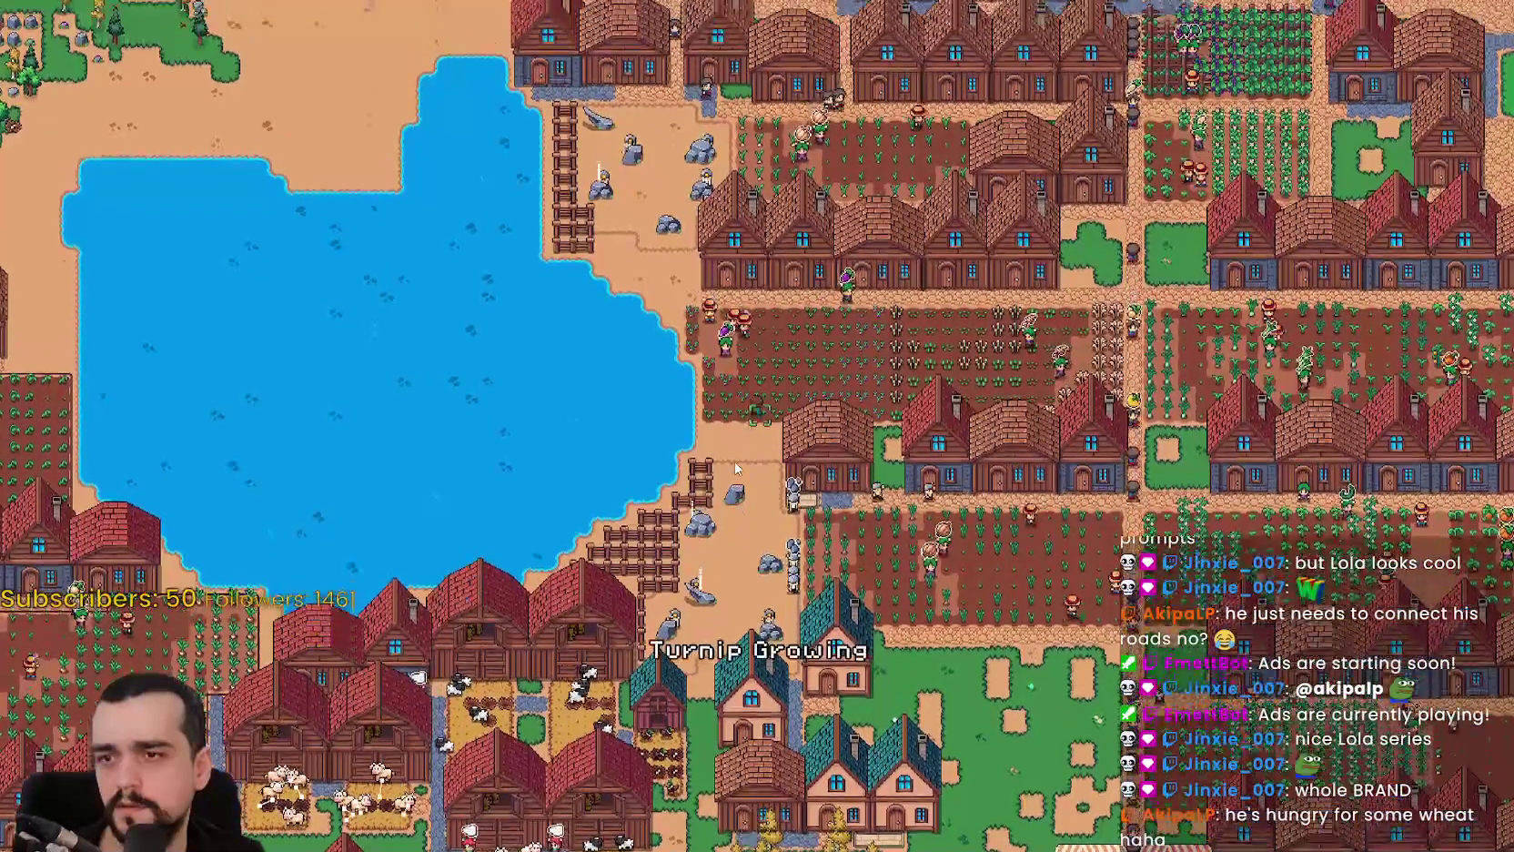
pyautogui.press('w')
pyautogui.press('a')
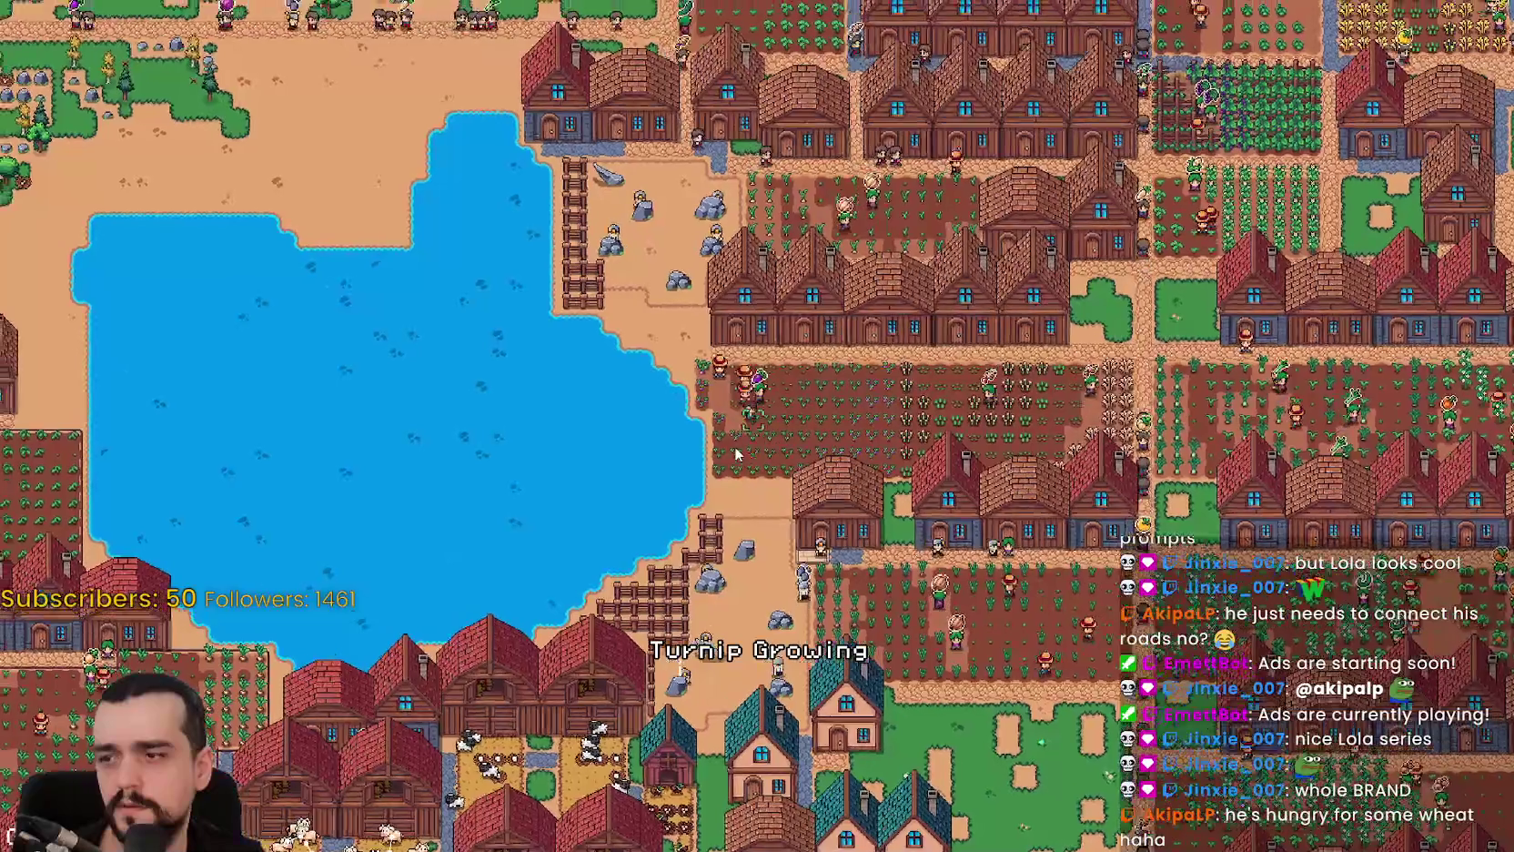
pyautogui.press('w')
pyautogui.press('a')
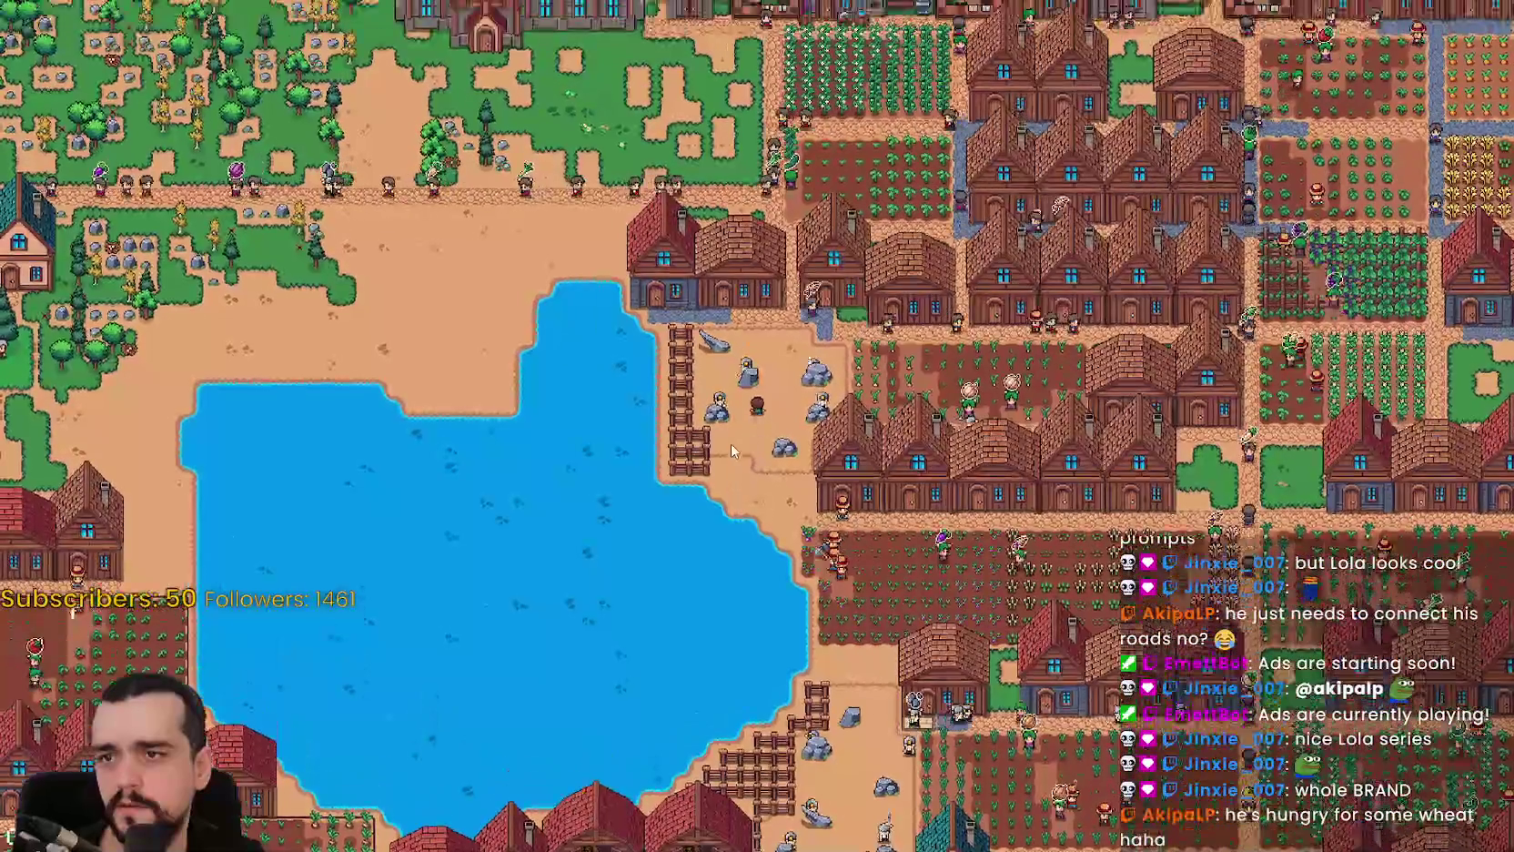
pyautogui.scroll(-2, 728, 444)
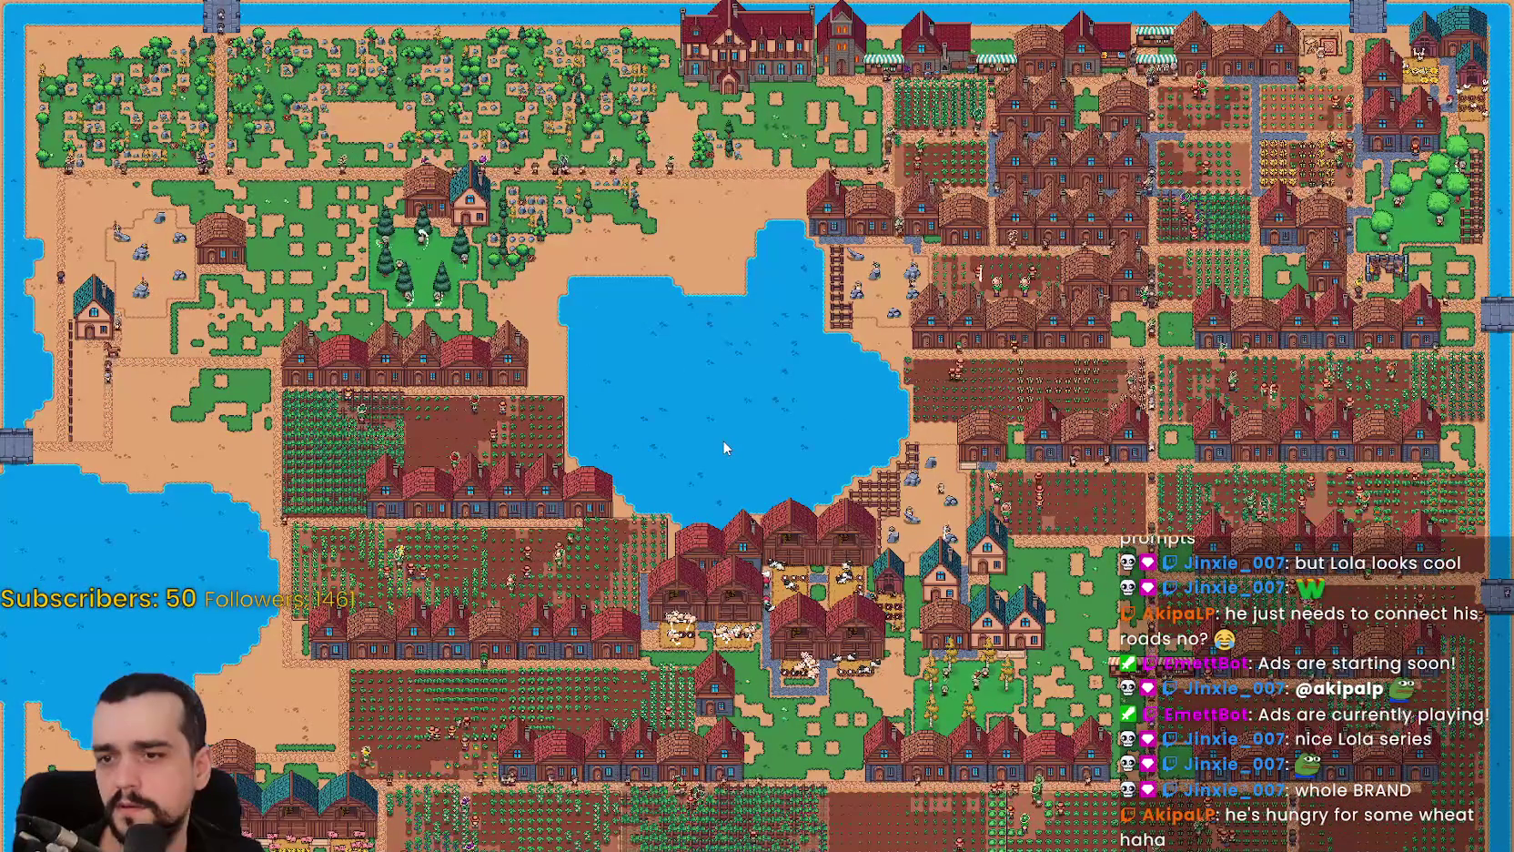
pyautogui.scroll(3, 723, 441)
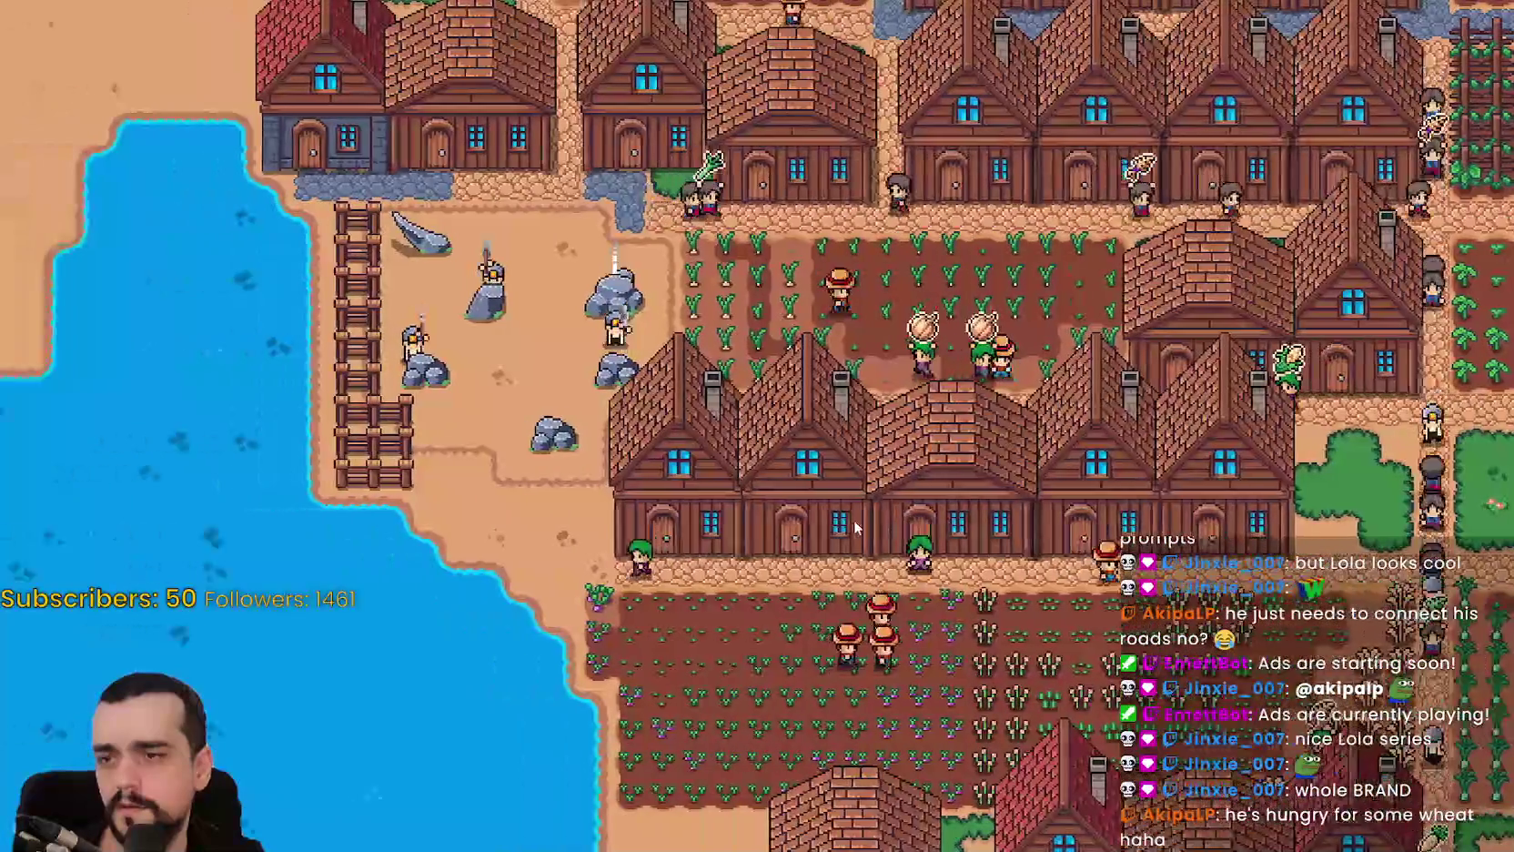
pyautogui.press('s')
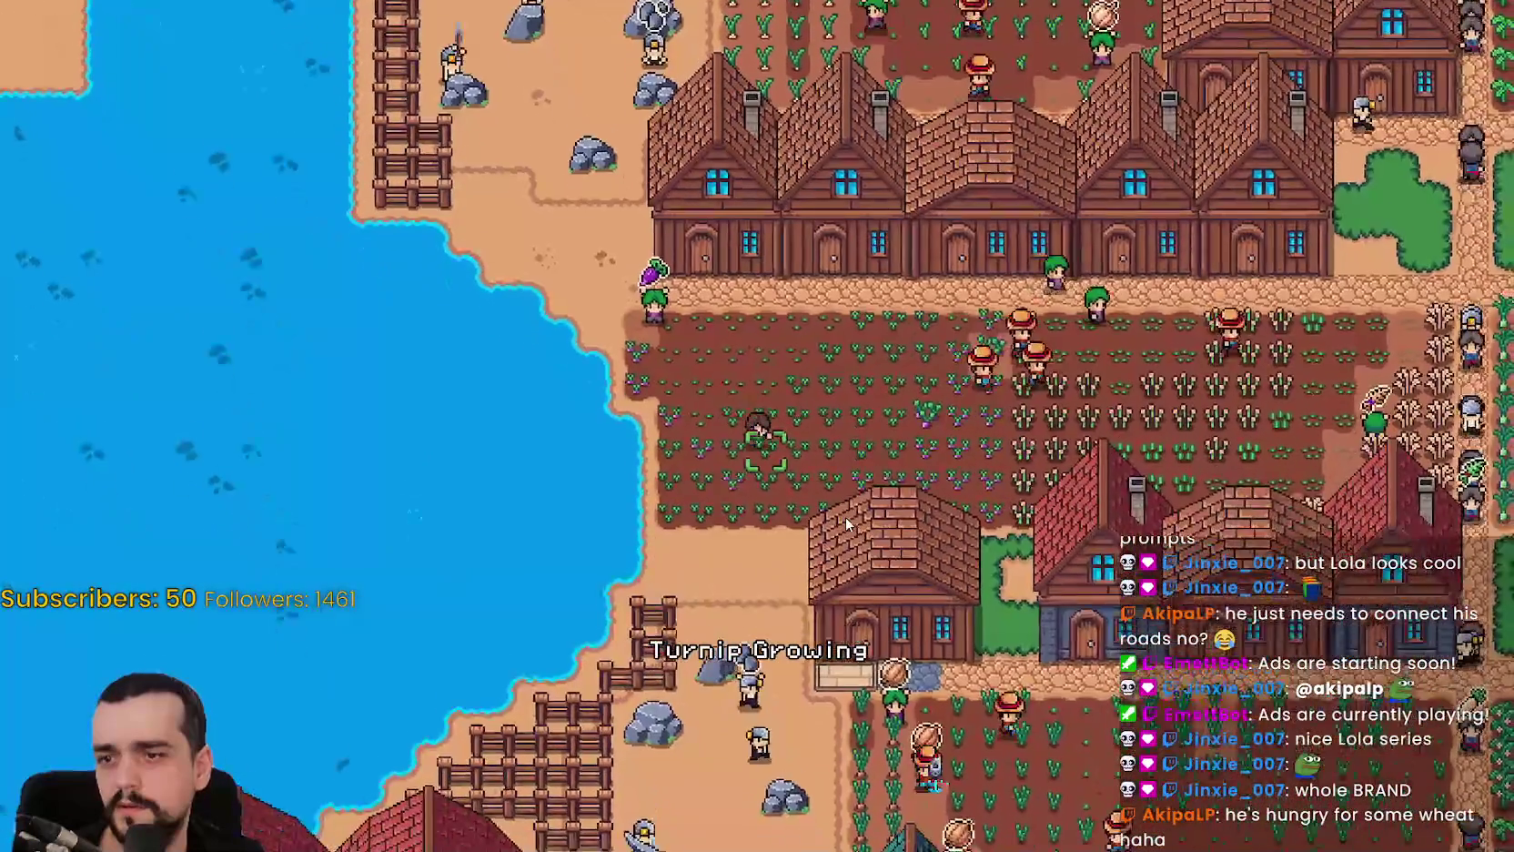
pyautogui.press('s')
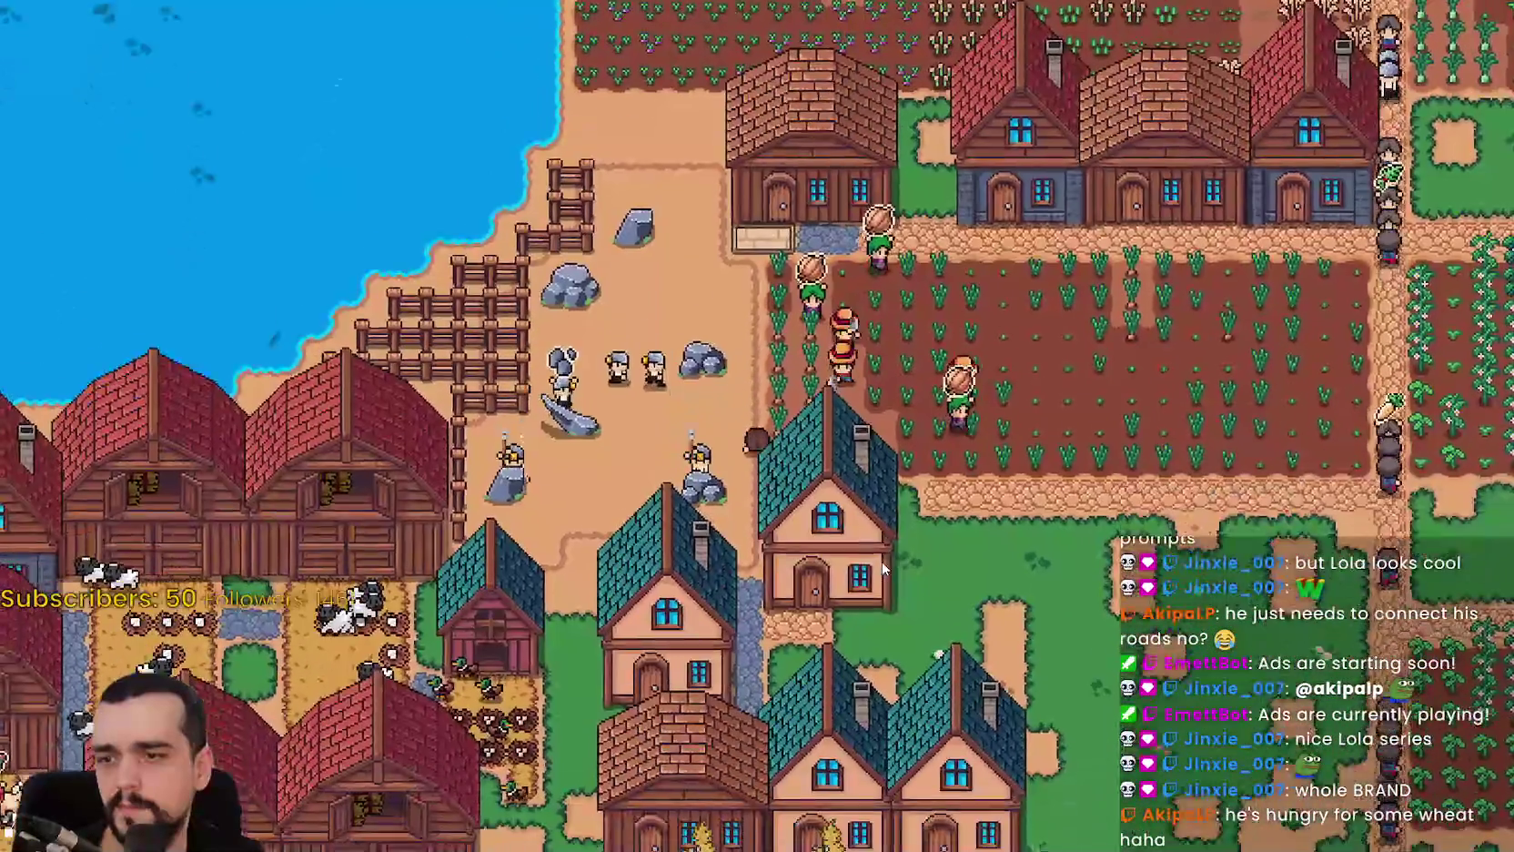
pyautogui.press('d')
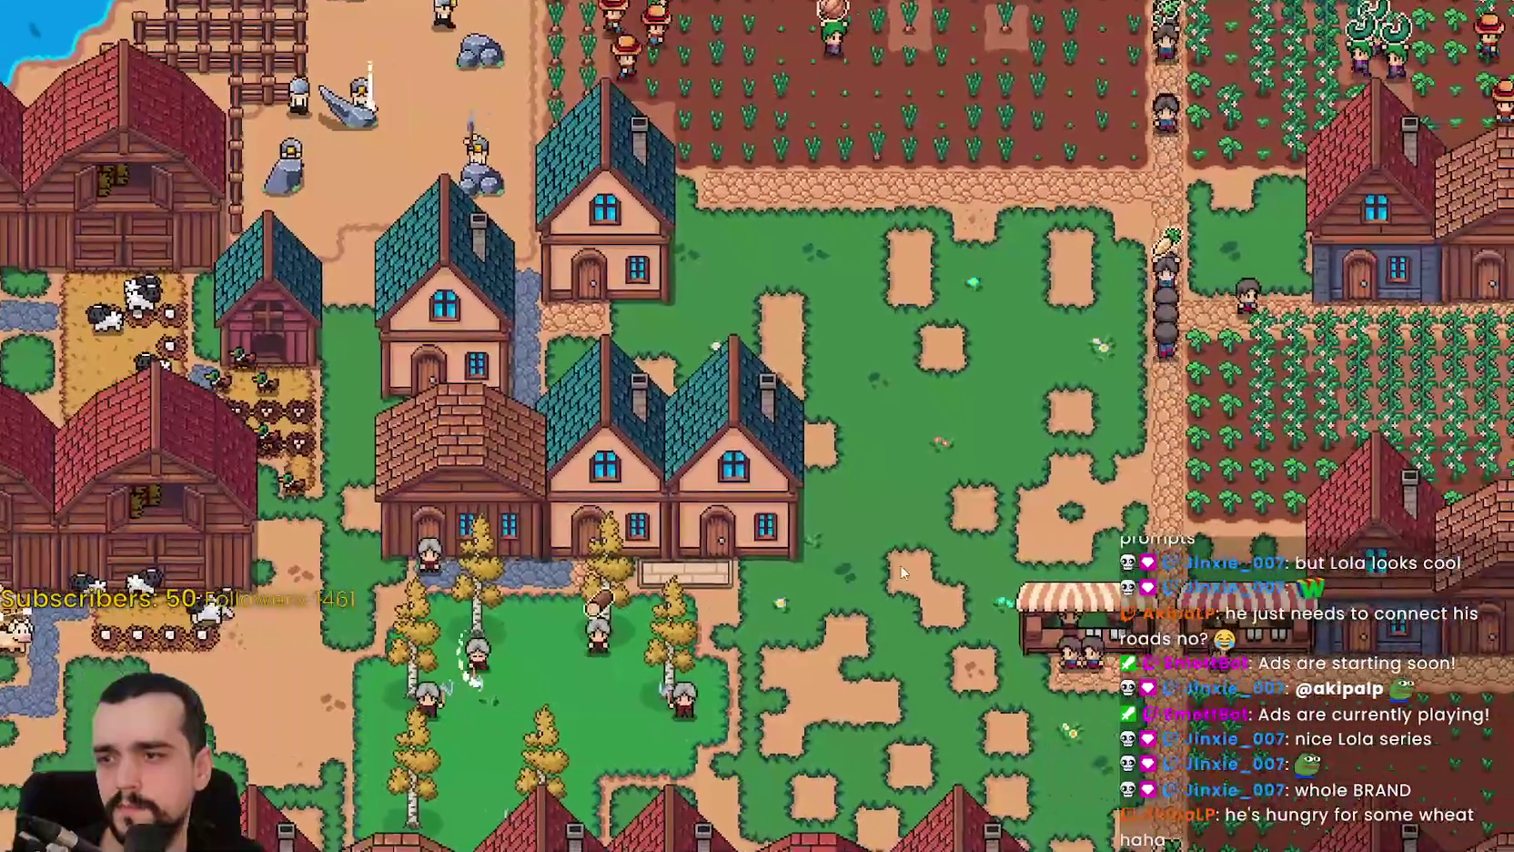
pyautogui.press('s')
pyautogui.press('c')
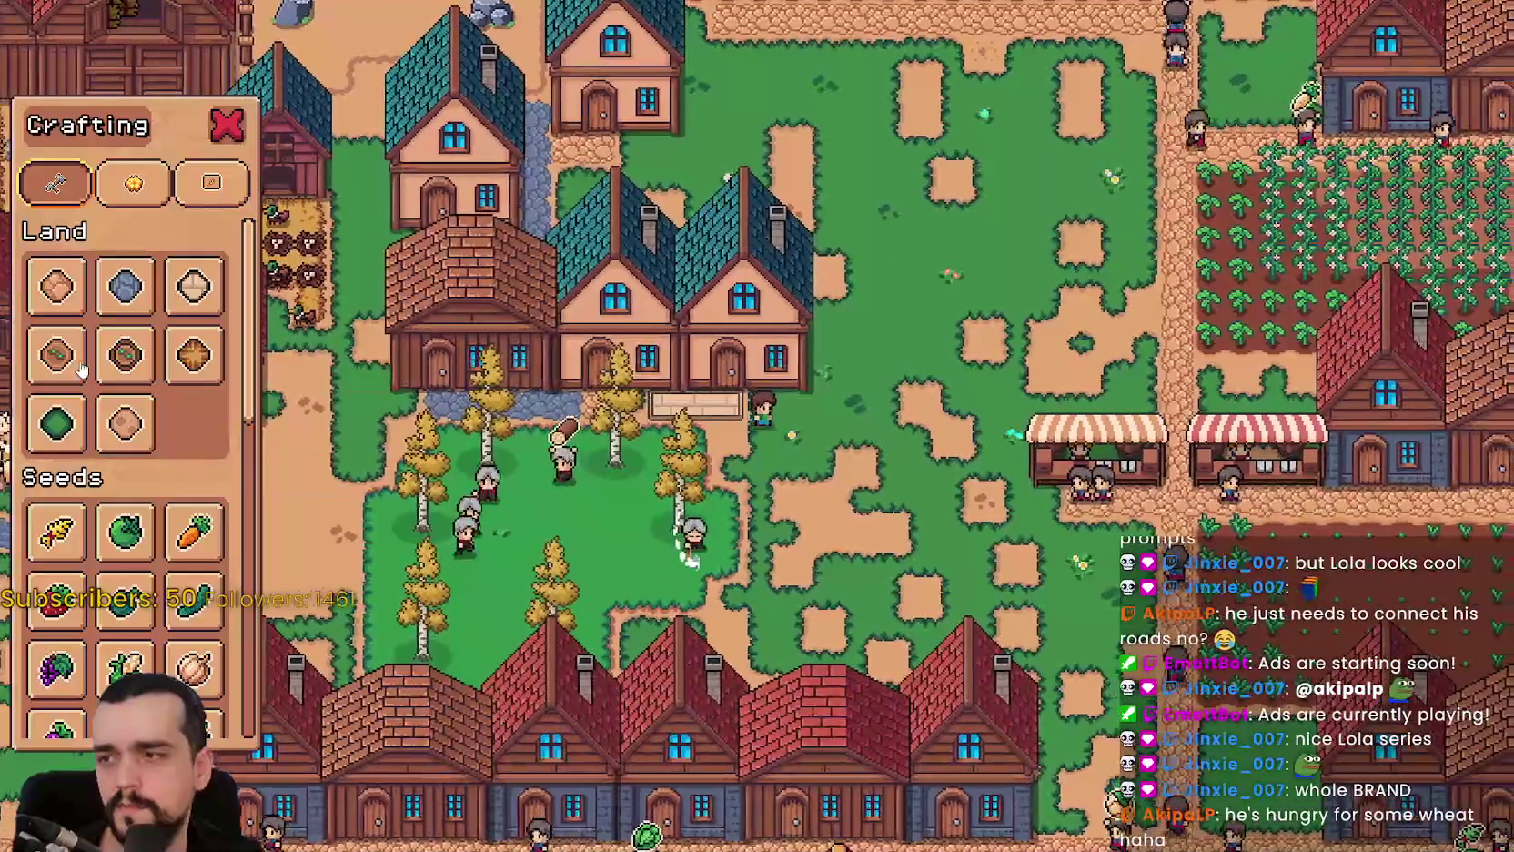
pyautogui.click(56, 285)
pyautogui.press('d')
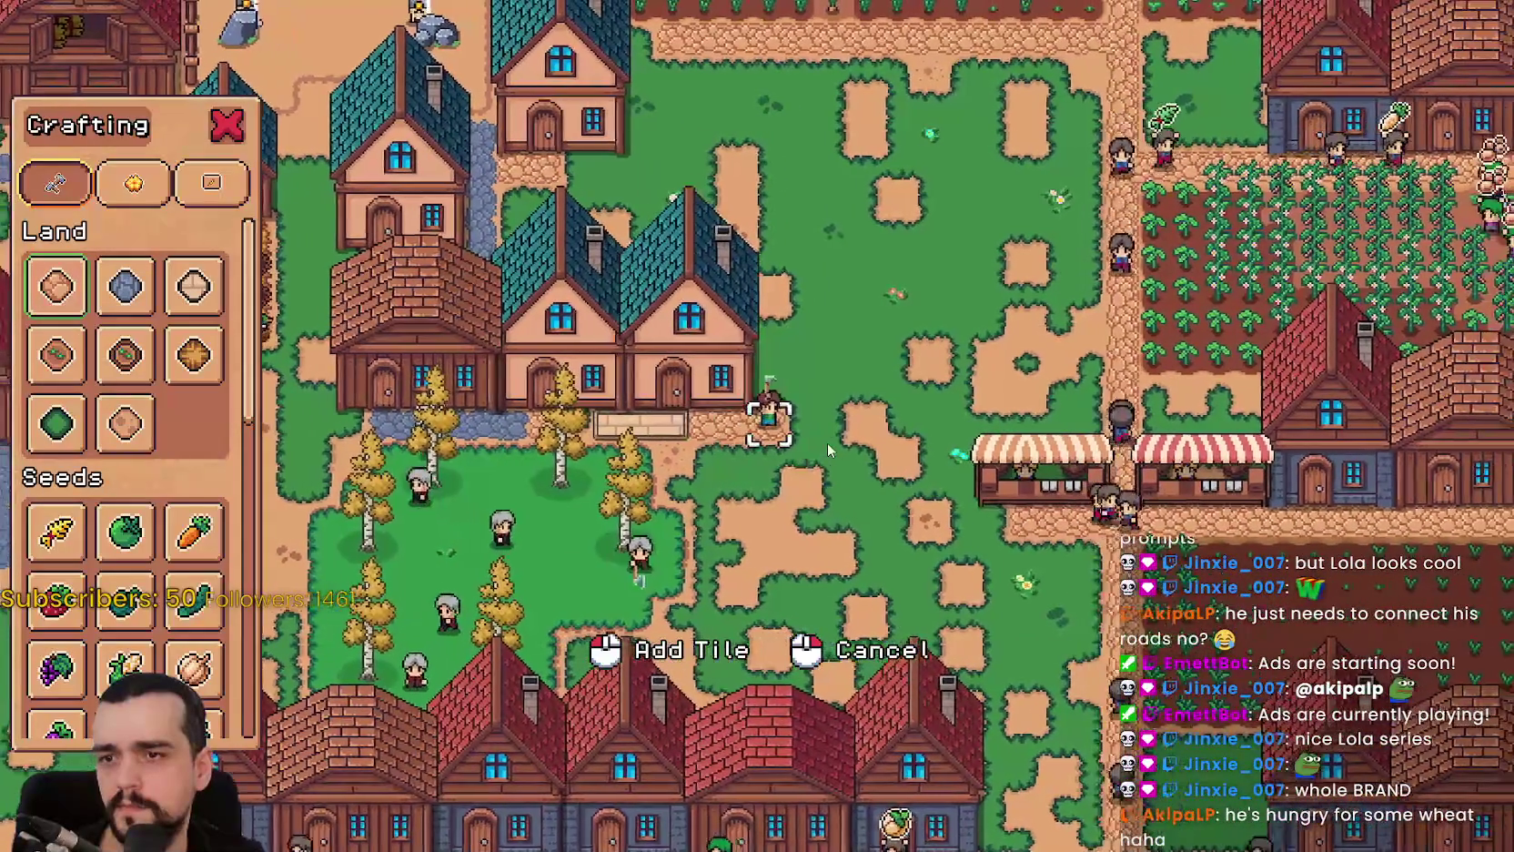
pyautogui.press('d')
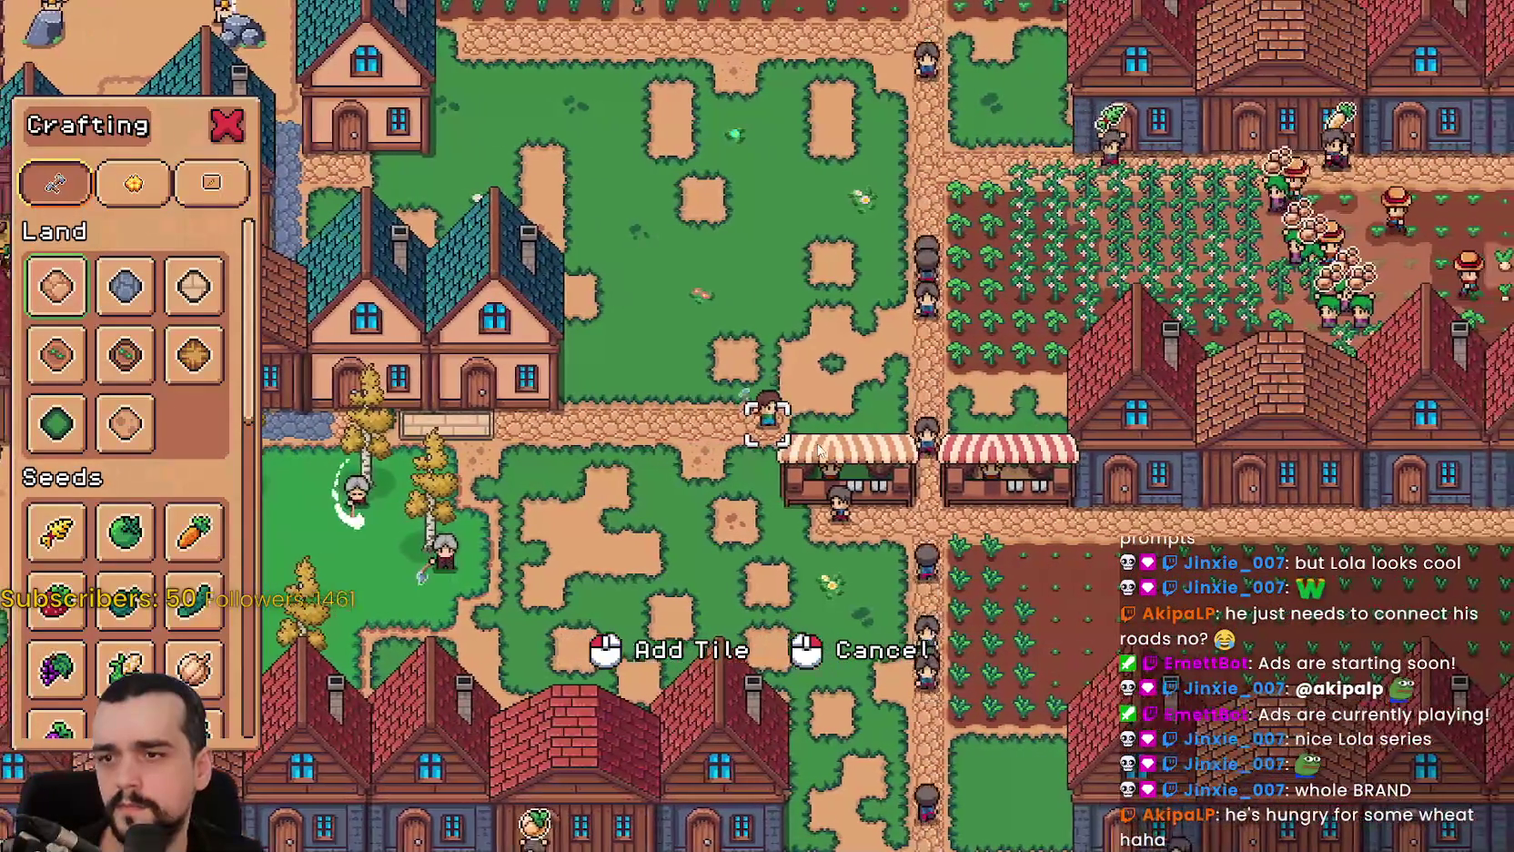
pyautogui.rightClick(818, 447)
pyautogui.scroll(-4, 791, 445)
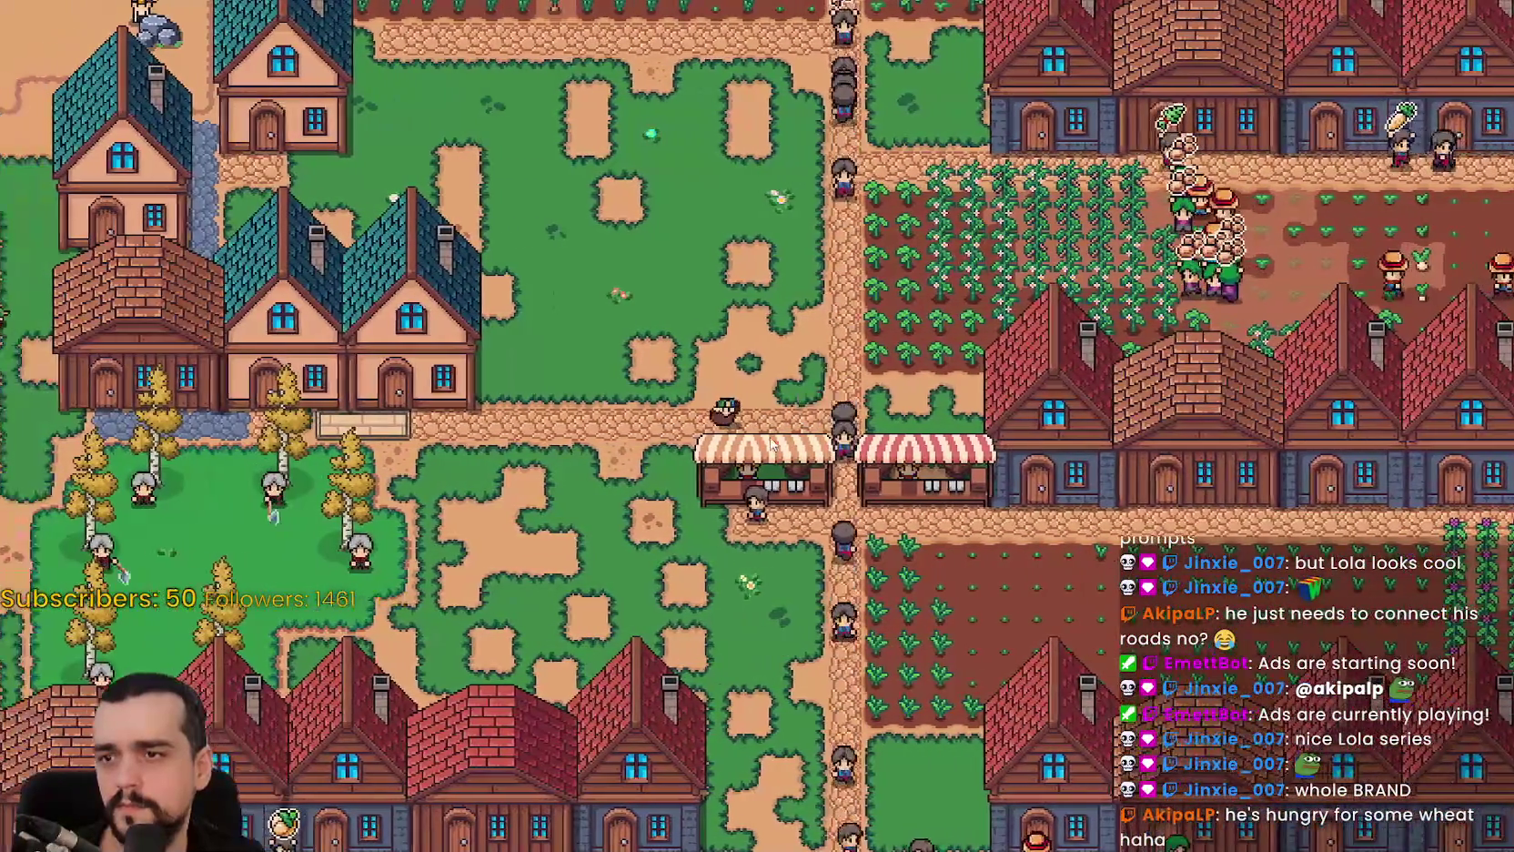
pyautogui.press('a')
# Pan west and north-west over the barns and crop fields.
pyautogui.scroll(-2, 770, 444)
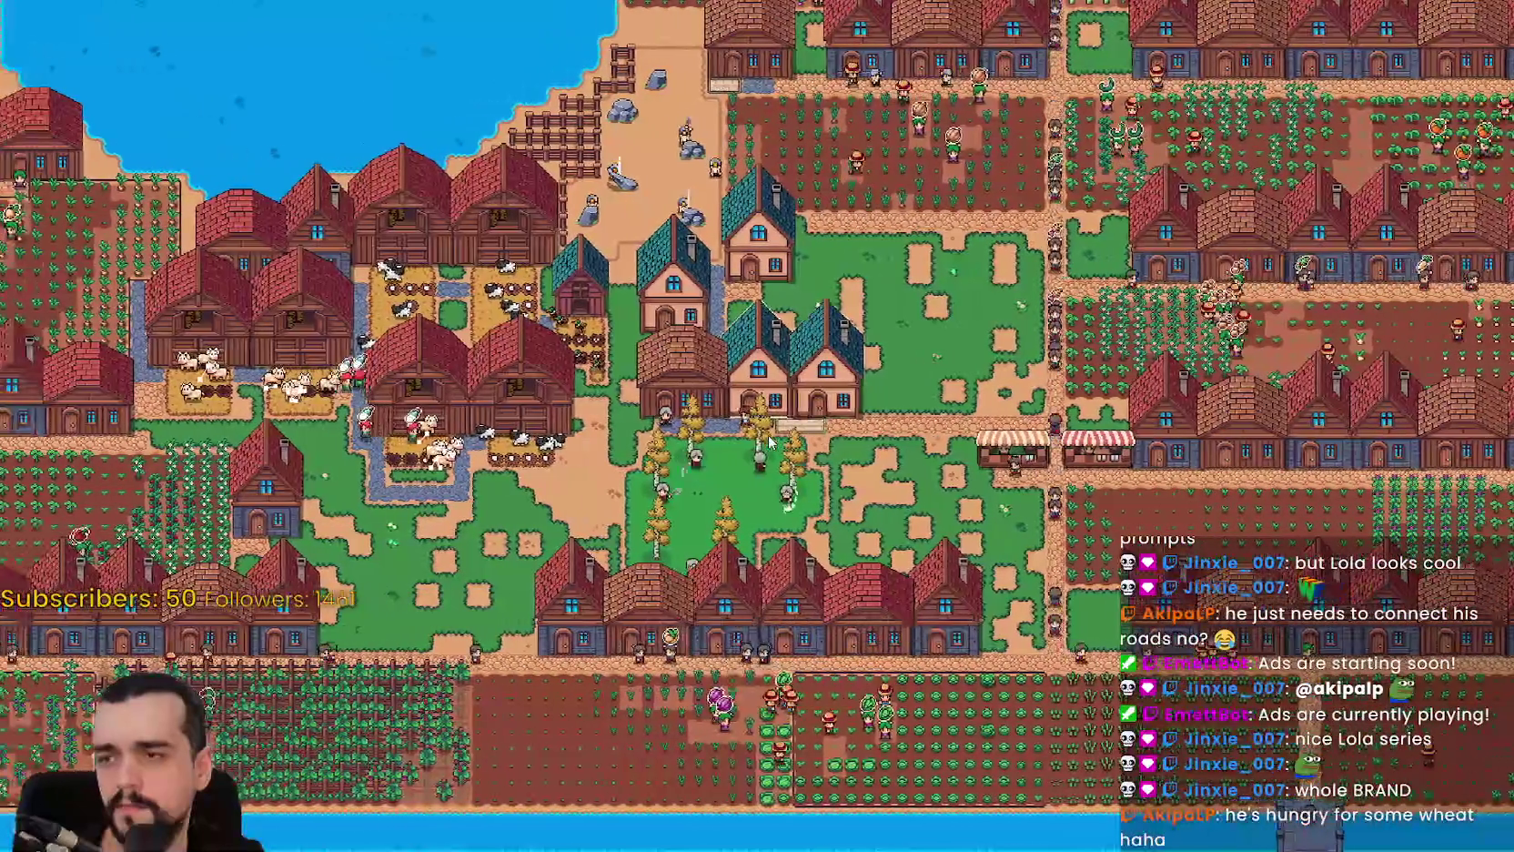
pyautogui.press('a')
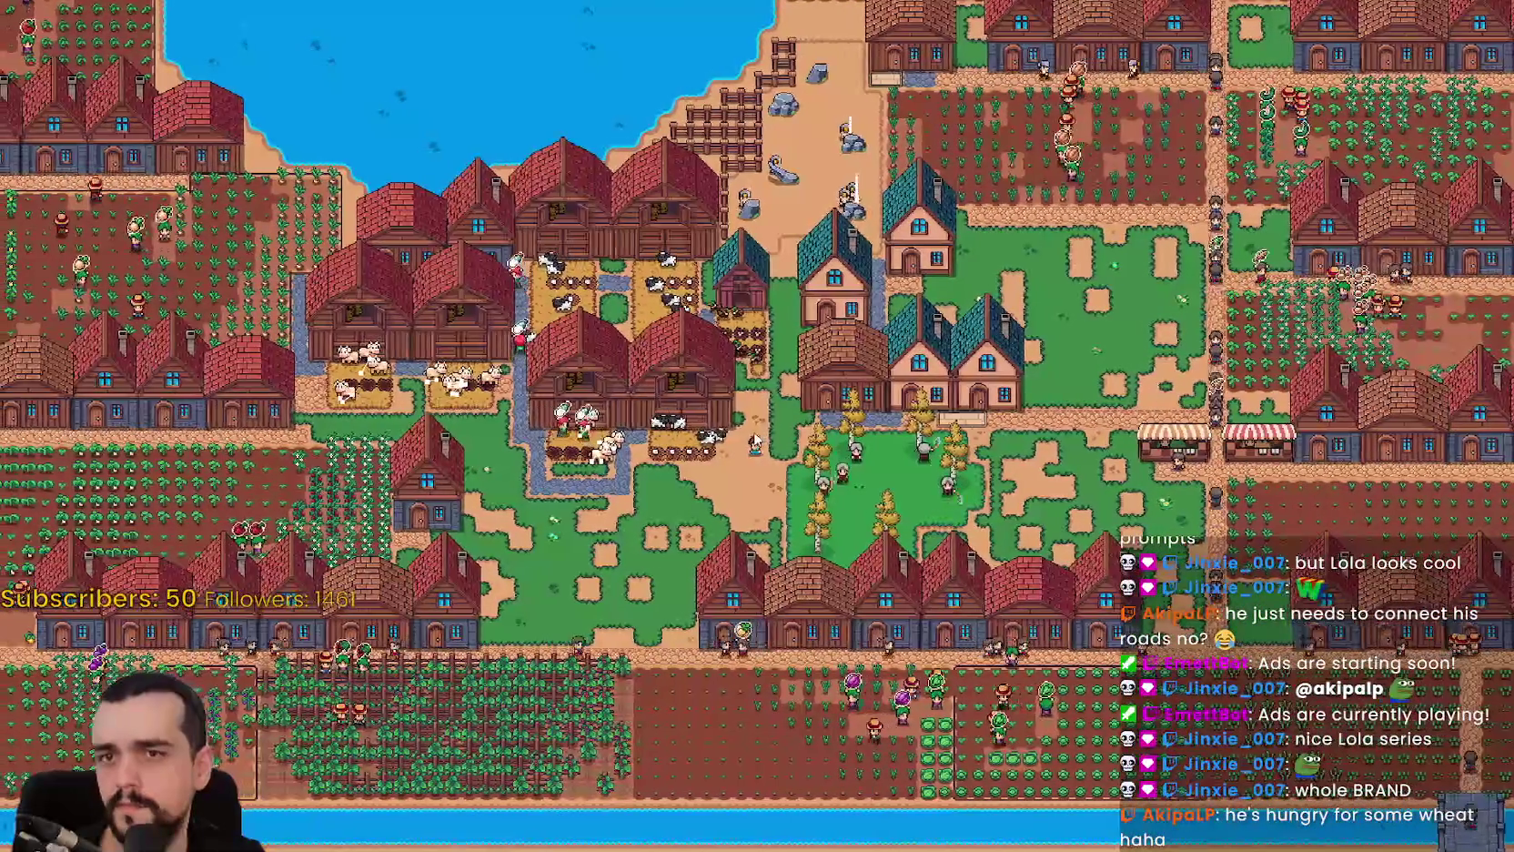
pyautogui.press('a')
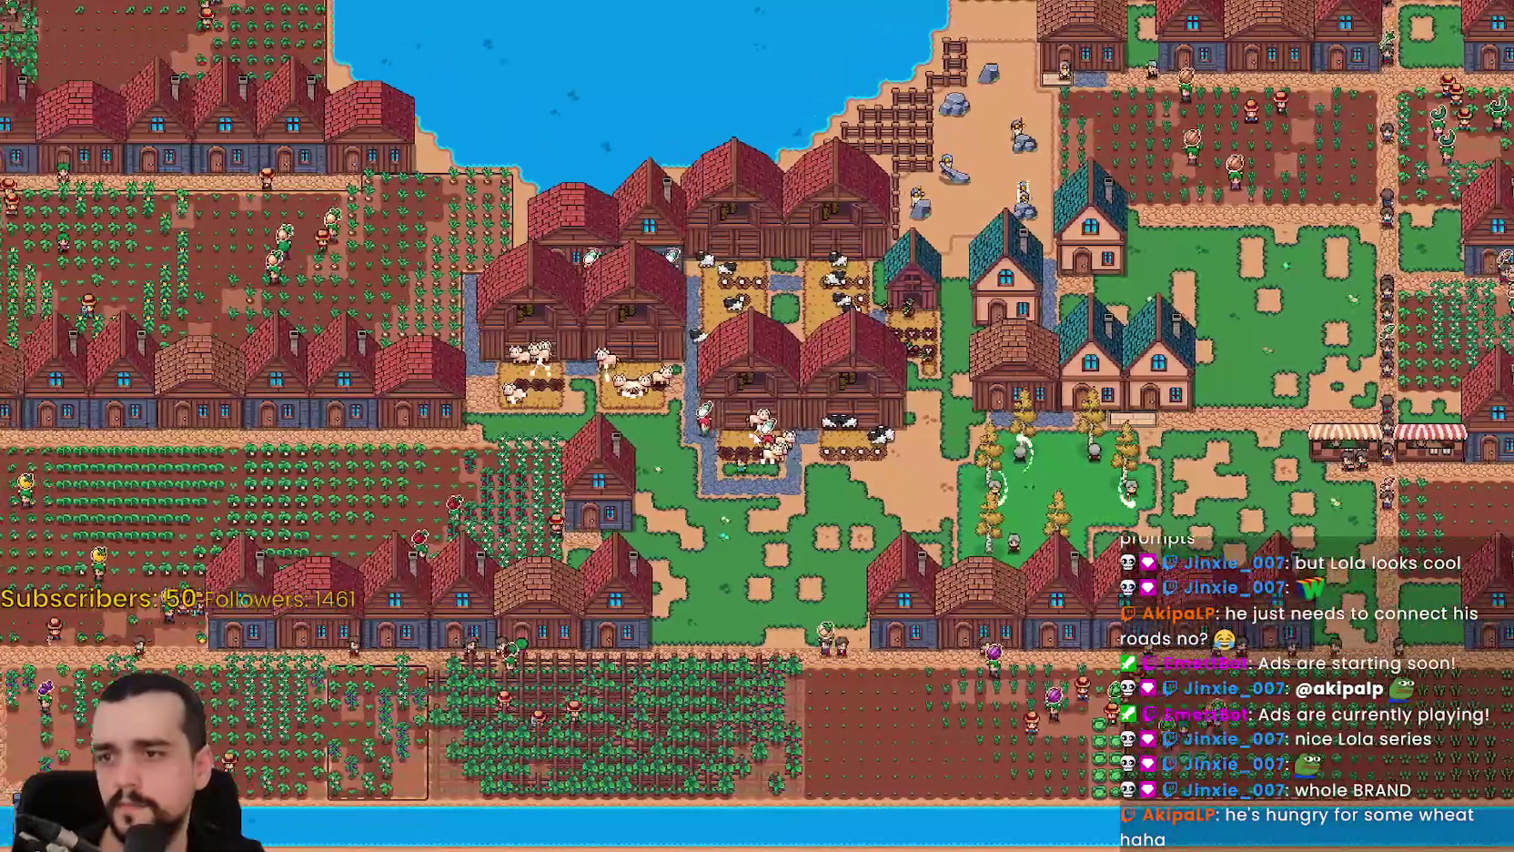
pyautogui.press('a')
pyautogui.scroll(2, 753, 441)
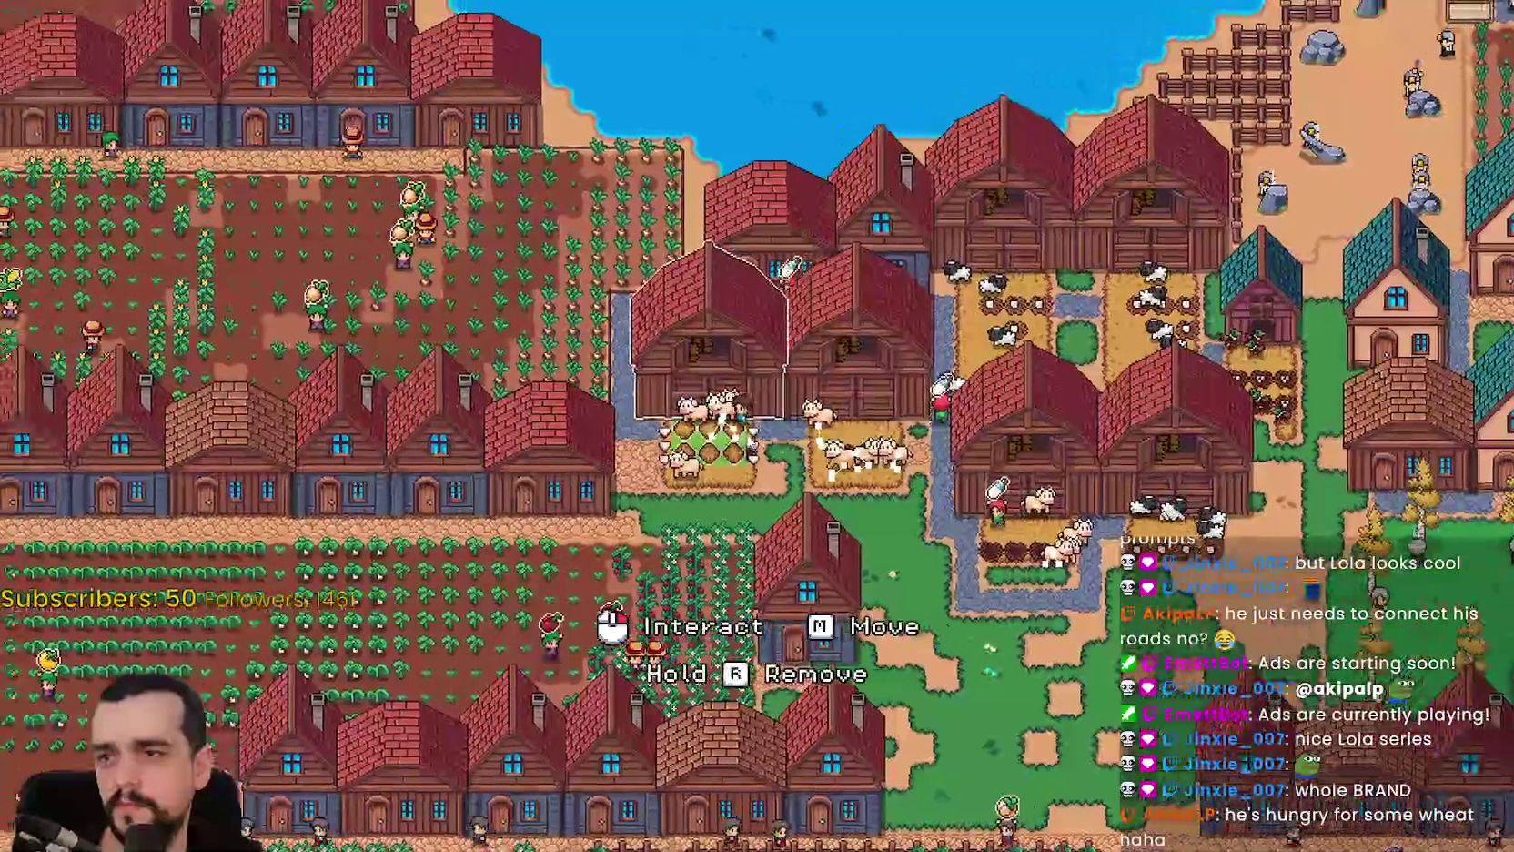
pyautogui.press('a')
pyautogui.press('w')
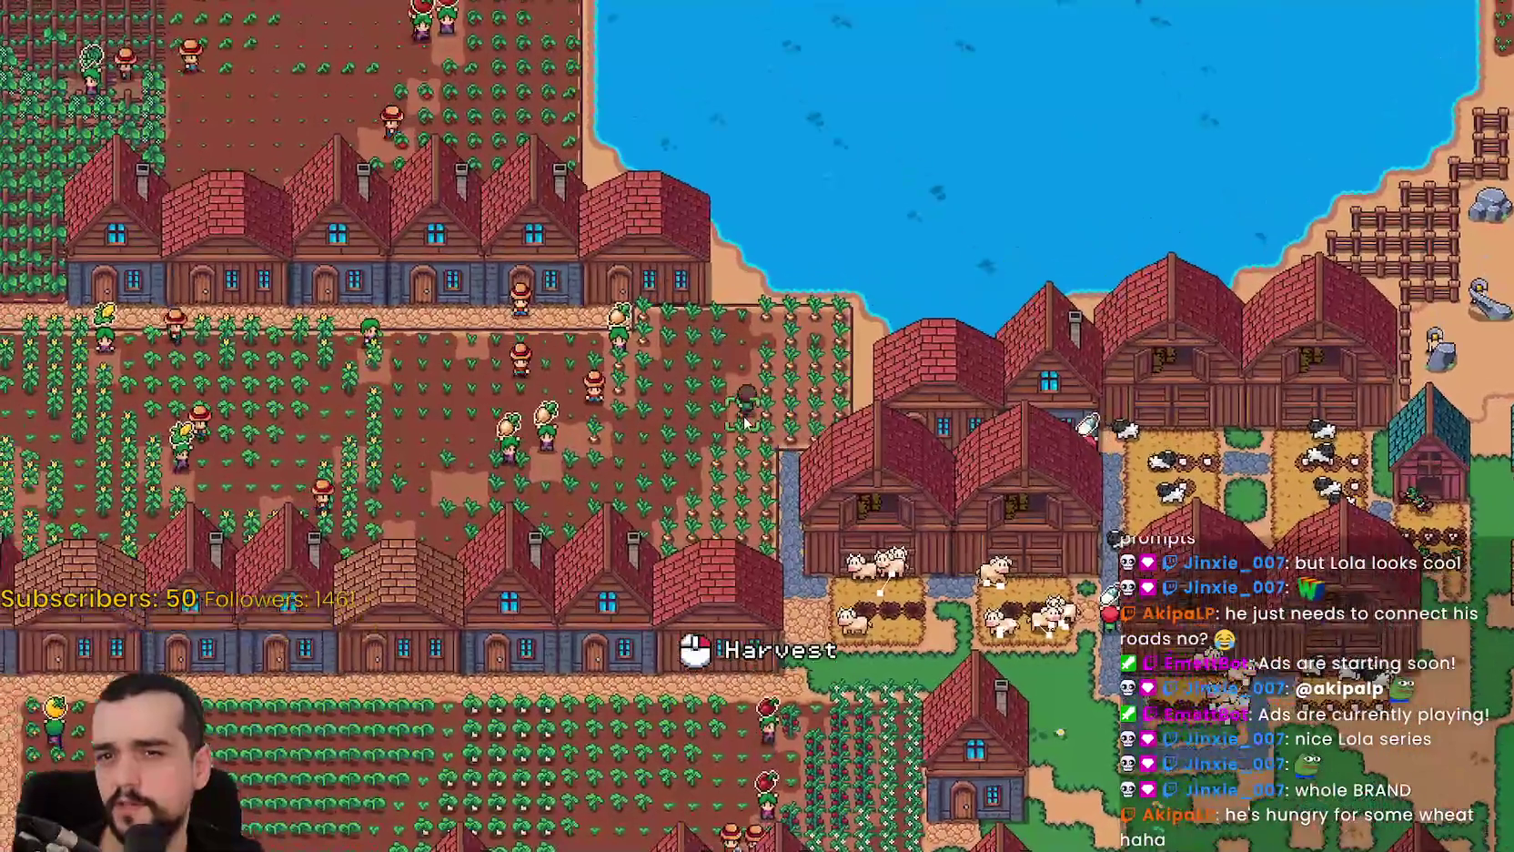
pyautogui.scroll(-5, 741, 420)
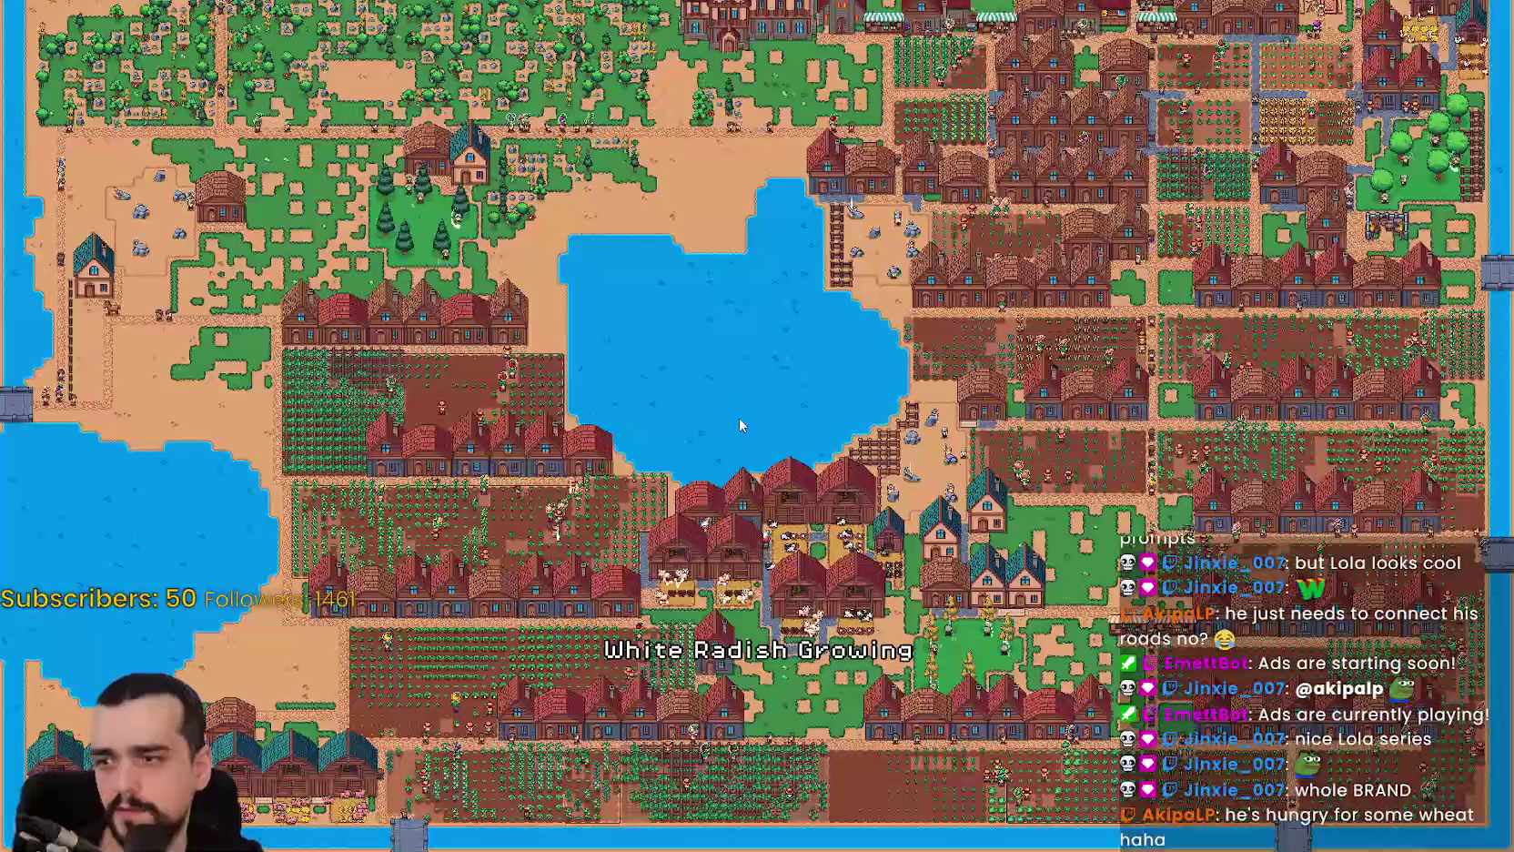
pyautogui.scroll(5, 739, 420)
pyautogui.press('a')
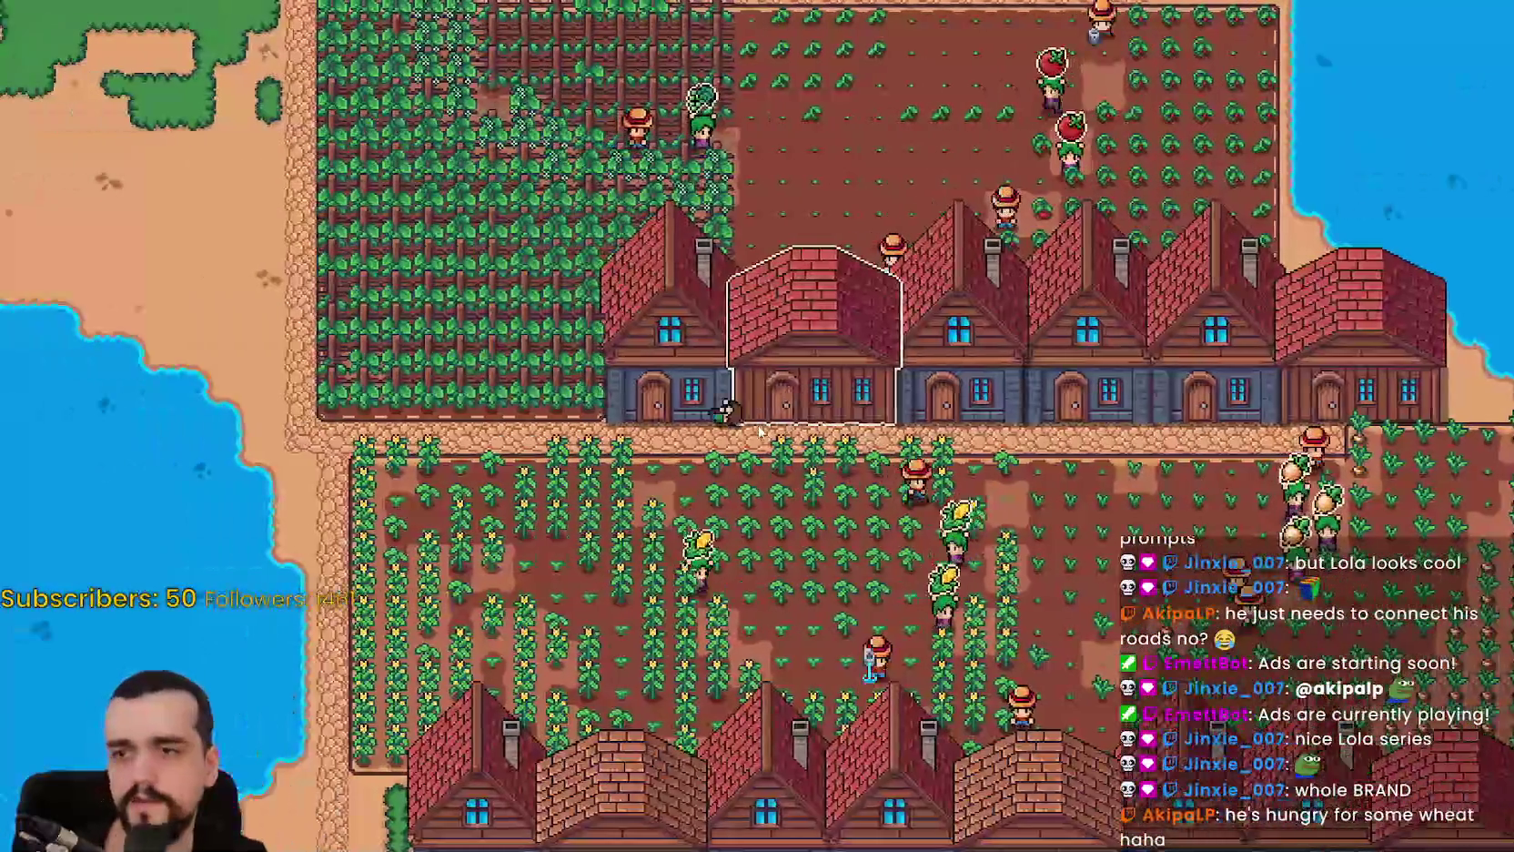
pyautogui.press('w')
# Ride the horse across the farm past the row of houses and glance at the Warehouse inventory.
pyautogui.press('d')
pyautogui.press('w')
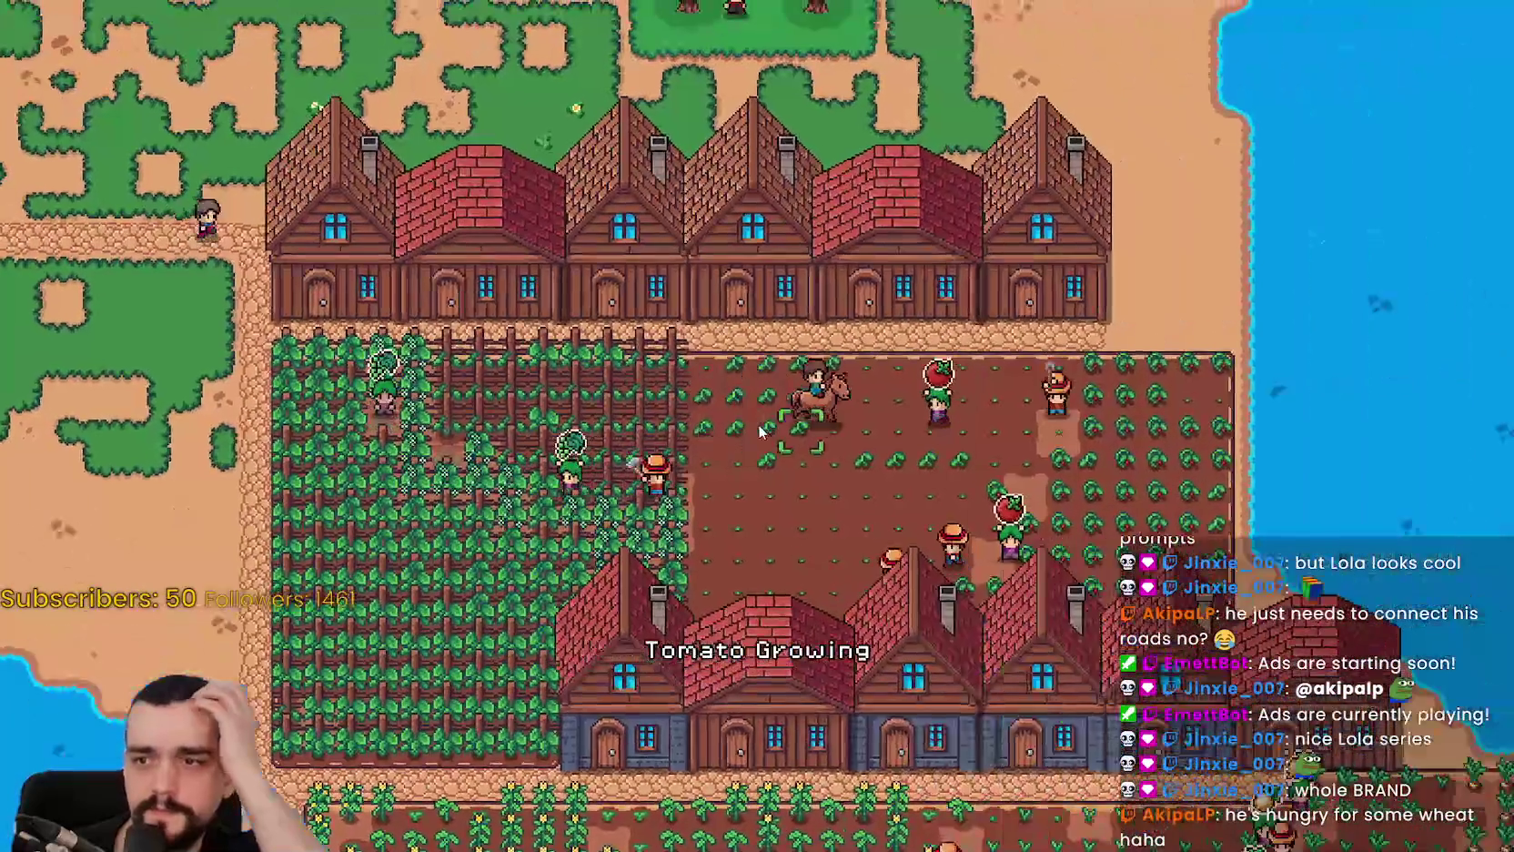
pyautogui.press('a')
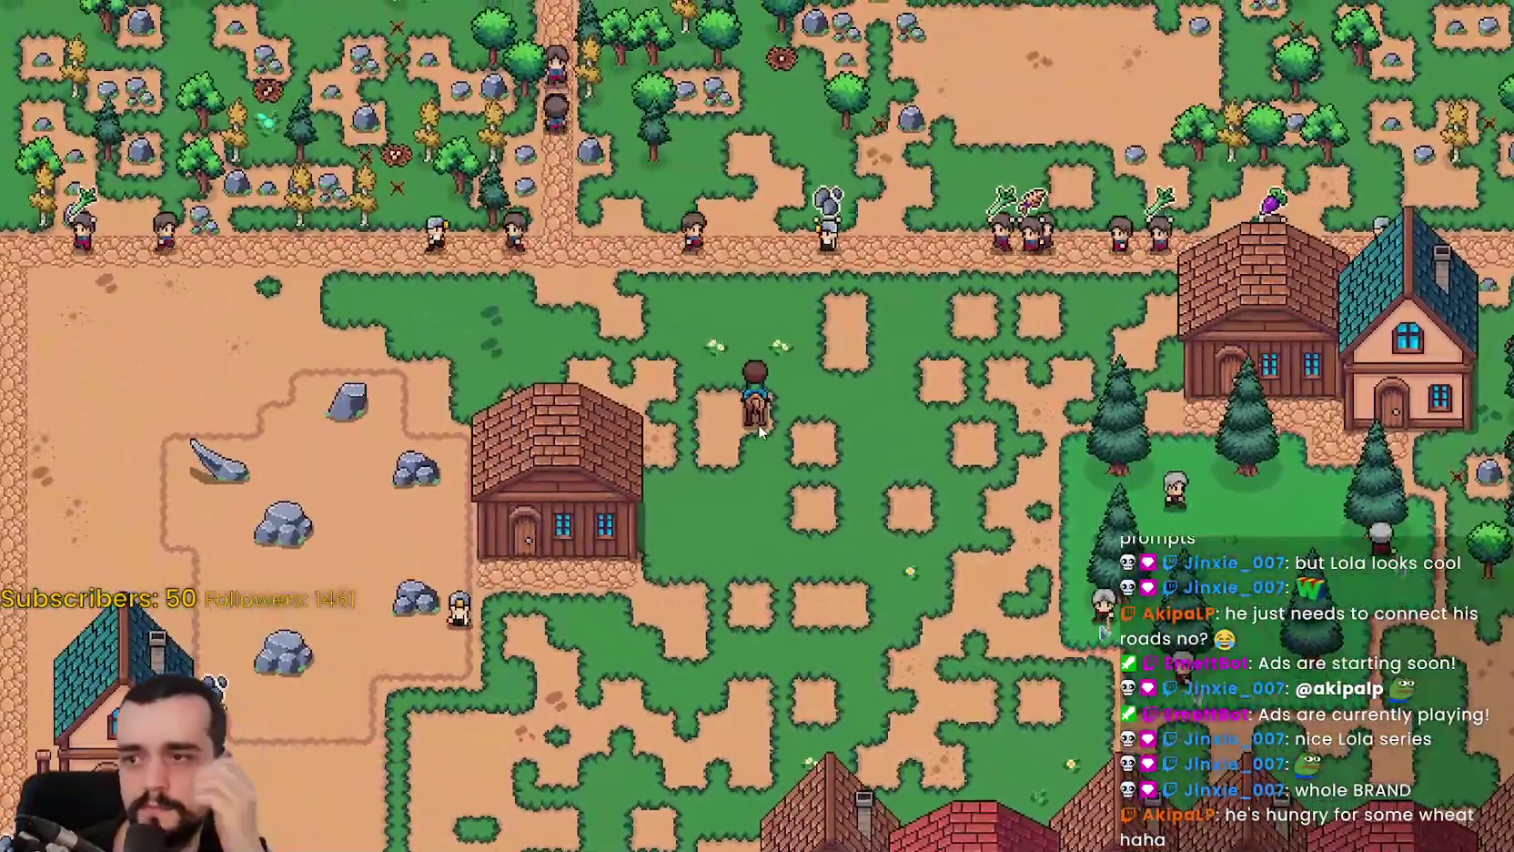
pyautogui.press('a')
pyautogui.press('s')
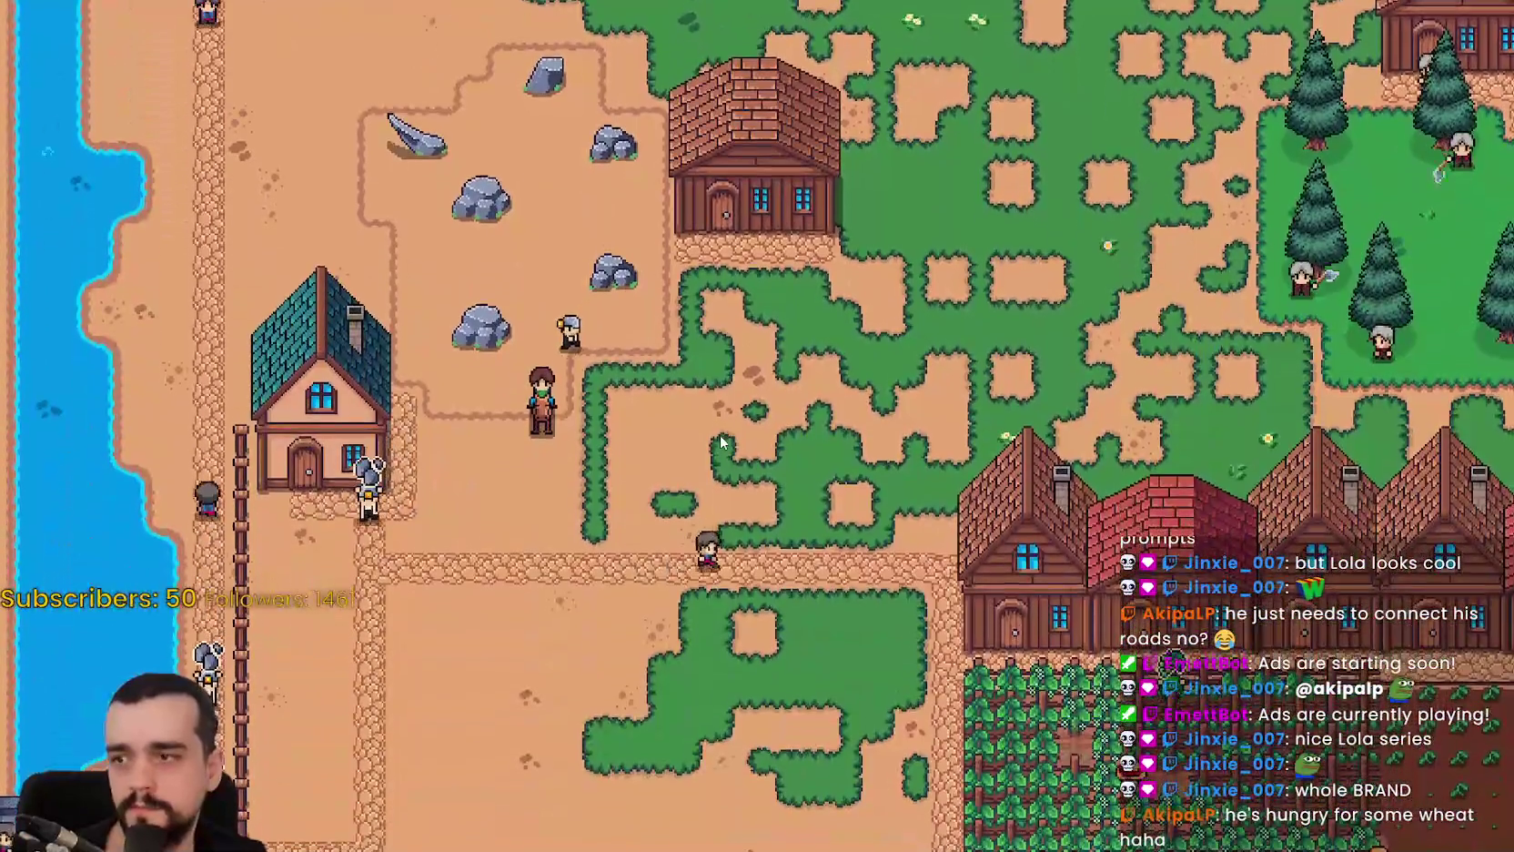
pyautogui.scroll(-3, 718, 434)
pyautogui.press('d')
pyautogui.scroll(3, 944, 419)
pyautogui.scroll(-2, 944, 418)
pyautogui.click(757, 300)
pyautogui.press('Escape')
# Ride south, then back north to the road and east into the farm town.
pyautogui.scroll(2, 902, 454)
pyautogui.press('s')
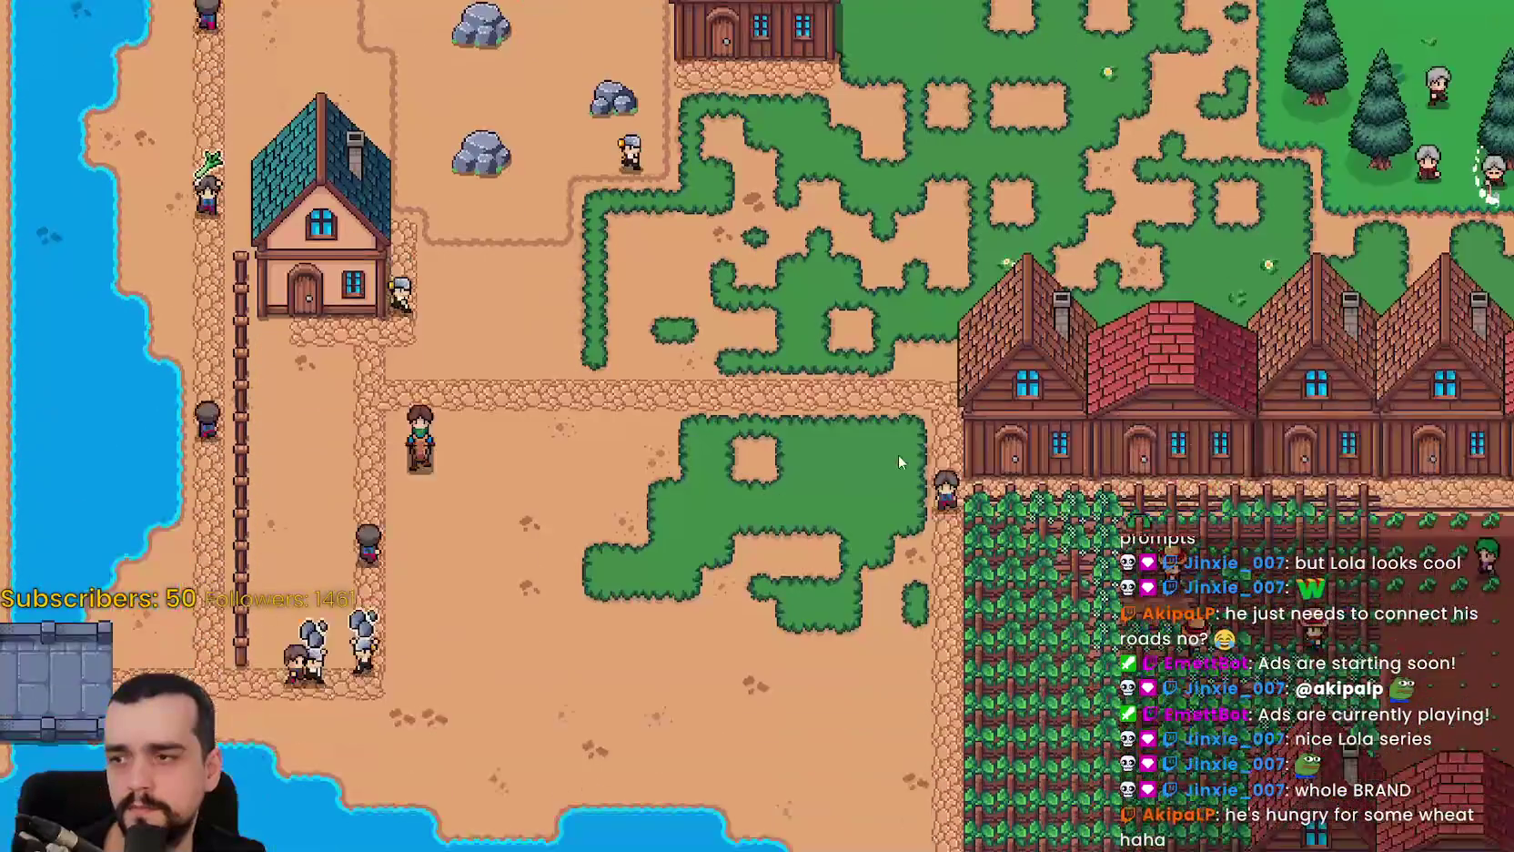
pyautogui.scroll(-1, 853, 466)
pyautogui.press('w')
pyautogui.press('d')
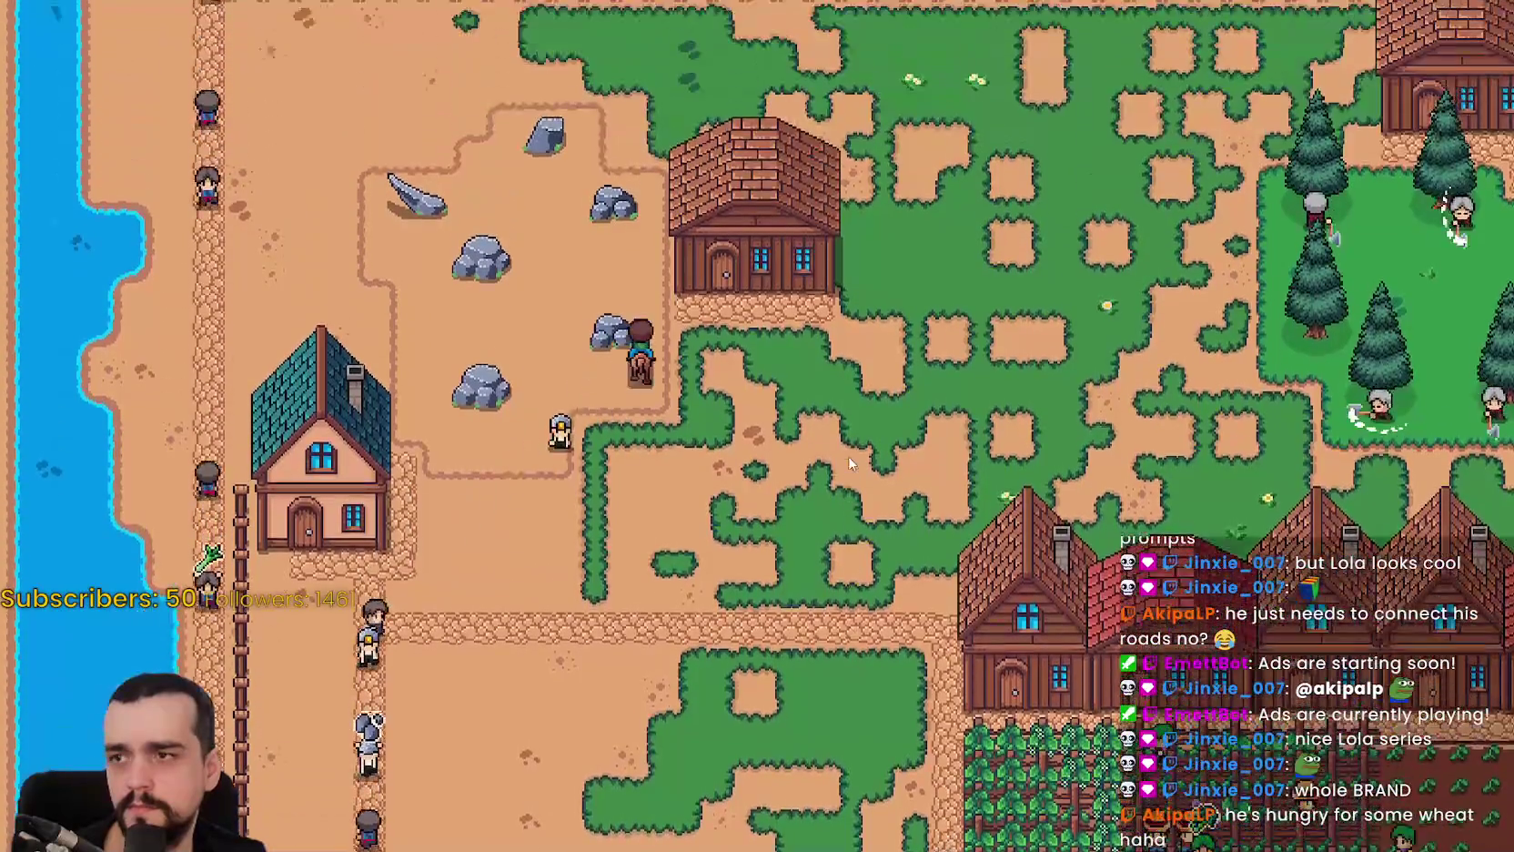
pyautogui.scroll(-2, 846, 457)
pyautogui.press('w')
pyautogui.scroll(3, 846, 457)
pyautogui.scroll(-2, 846, 457)
pyautogui.press('d')
pyautogui.press('s')
pyautogui.scroll(2, 846, 459)
# Ride through the garlic and lakeside turnip fields, past the lake and through the village.
pyautogui.press('s')
pyautogui.press('d')
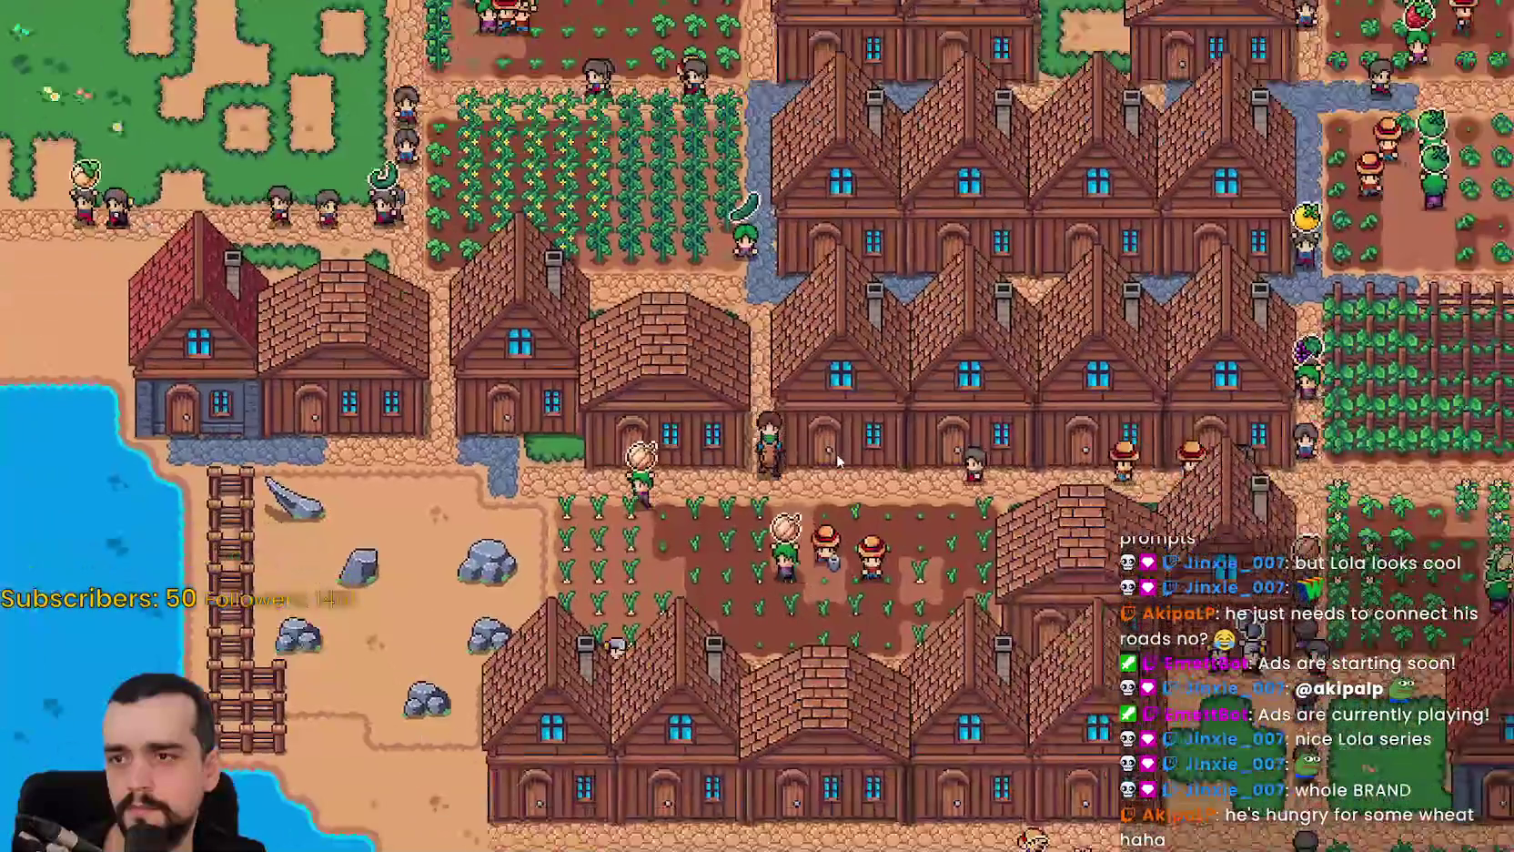
pyautogui.scroll(-3, 832, 460)
pyautogui.press('a')
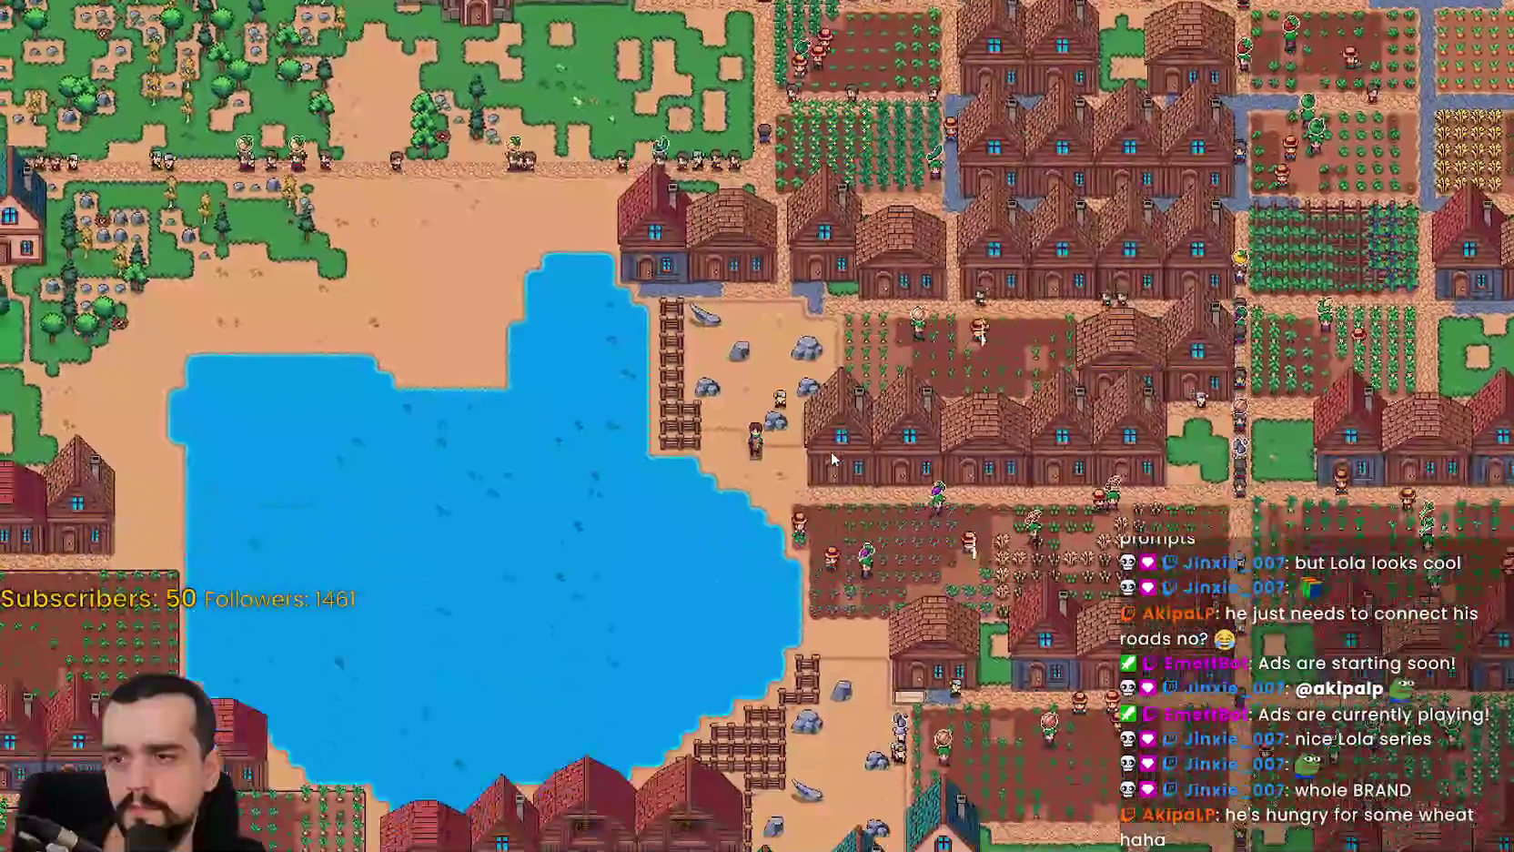
pyautogui.scroll(2, 827, 458)
pyautogui.press('s')
pyautogui.press('d')
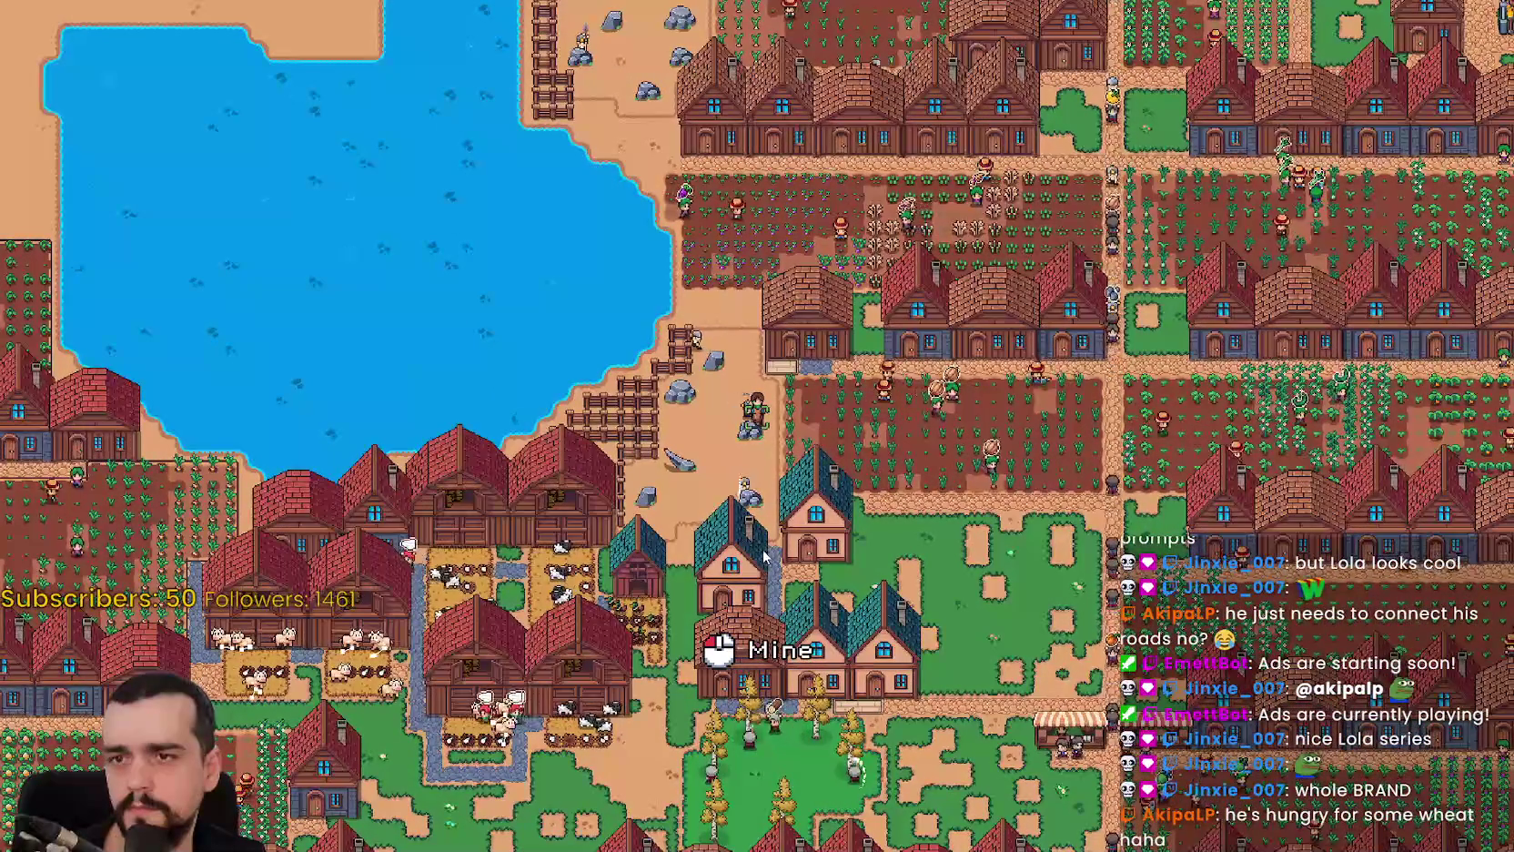
pyautogui.press('d')
pyautogui.press('s')
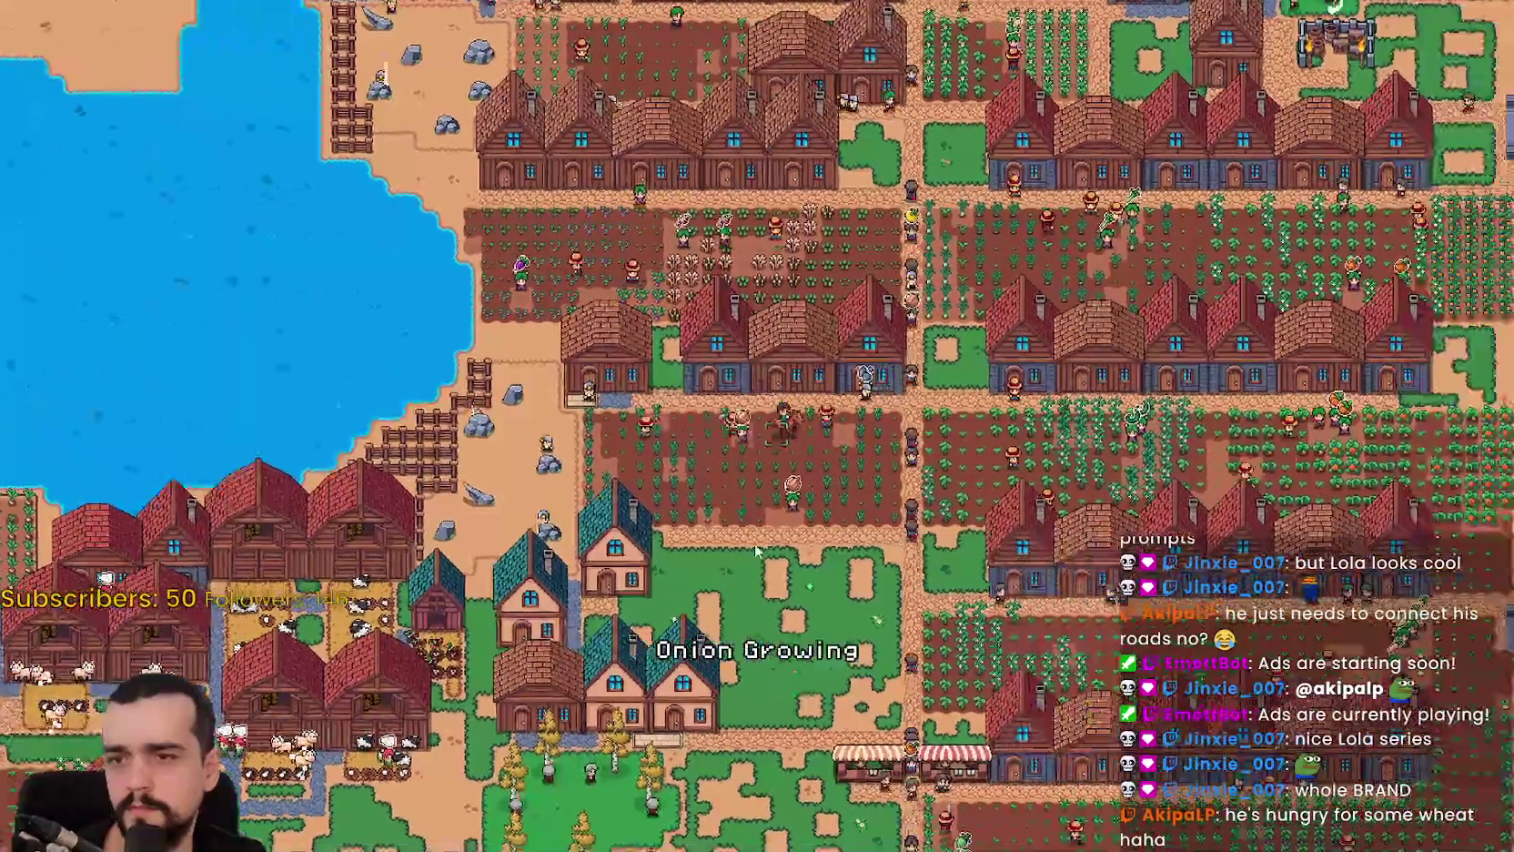
# Ride north past the wheat field into the carrot field.
pyautogui.press('w')
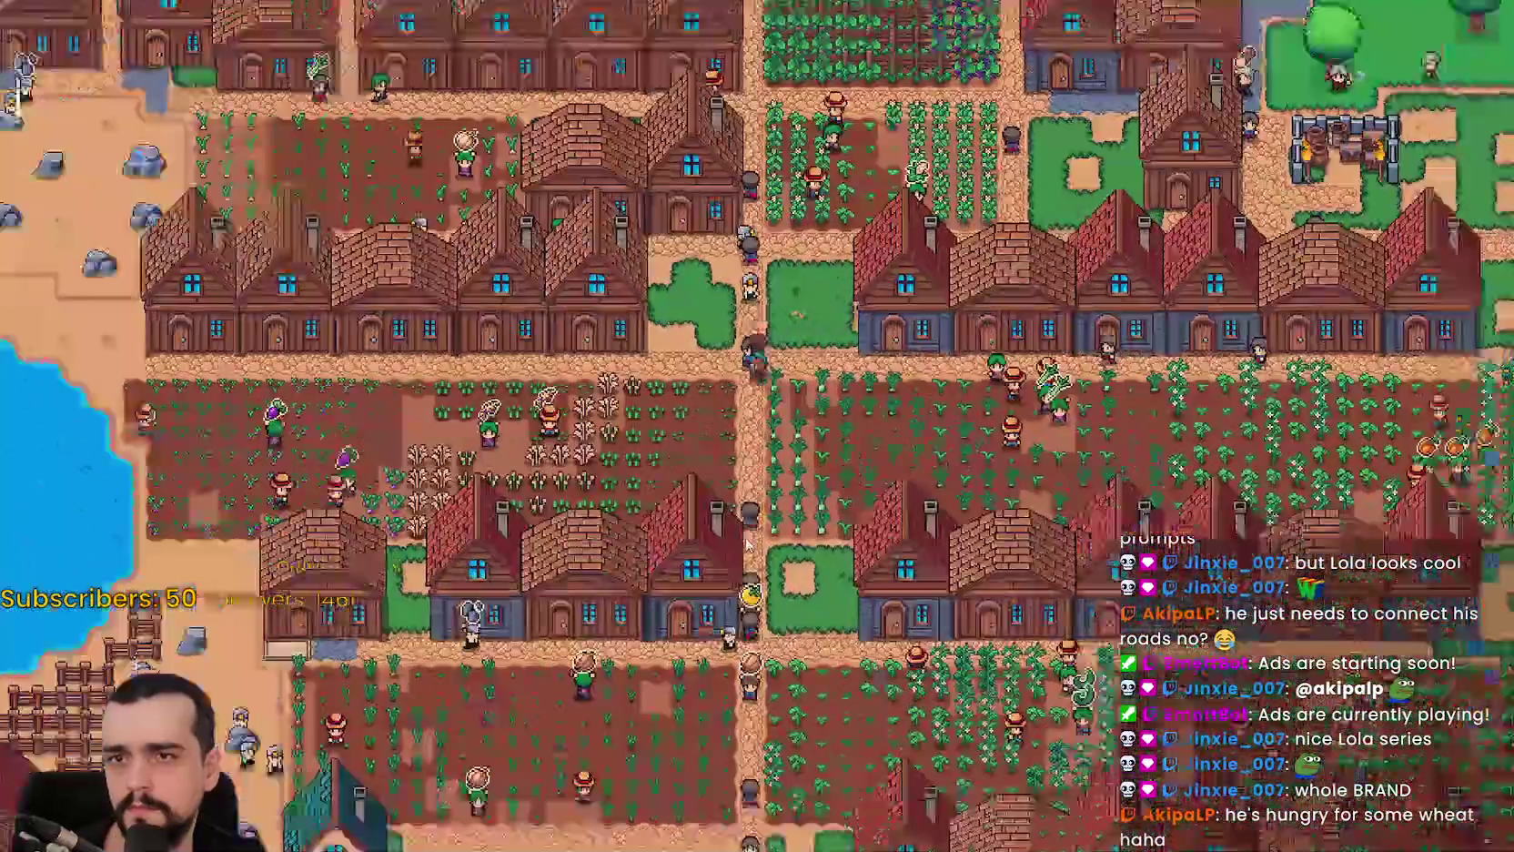
pyautogui.scroll(3, 745, 544)
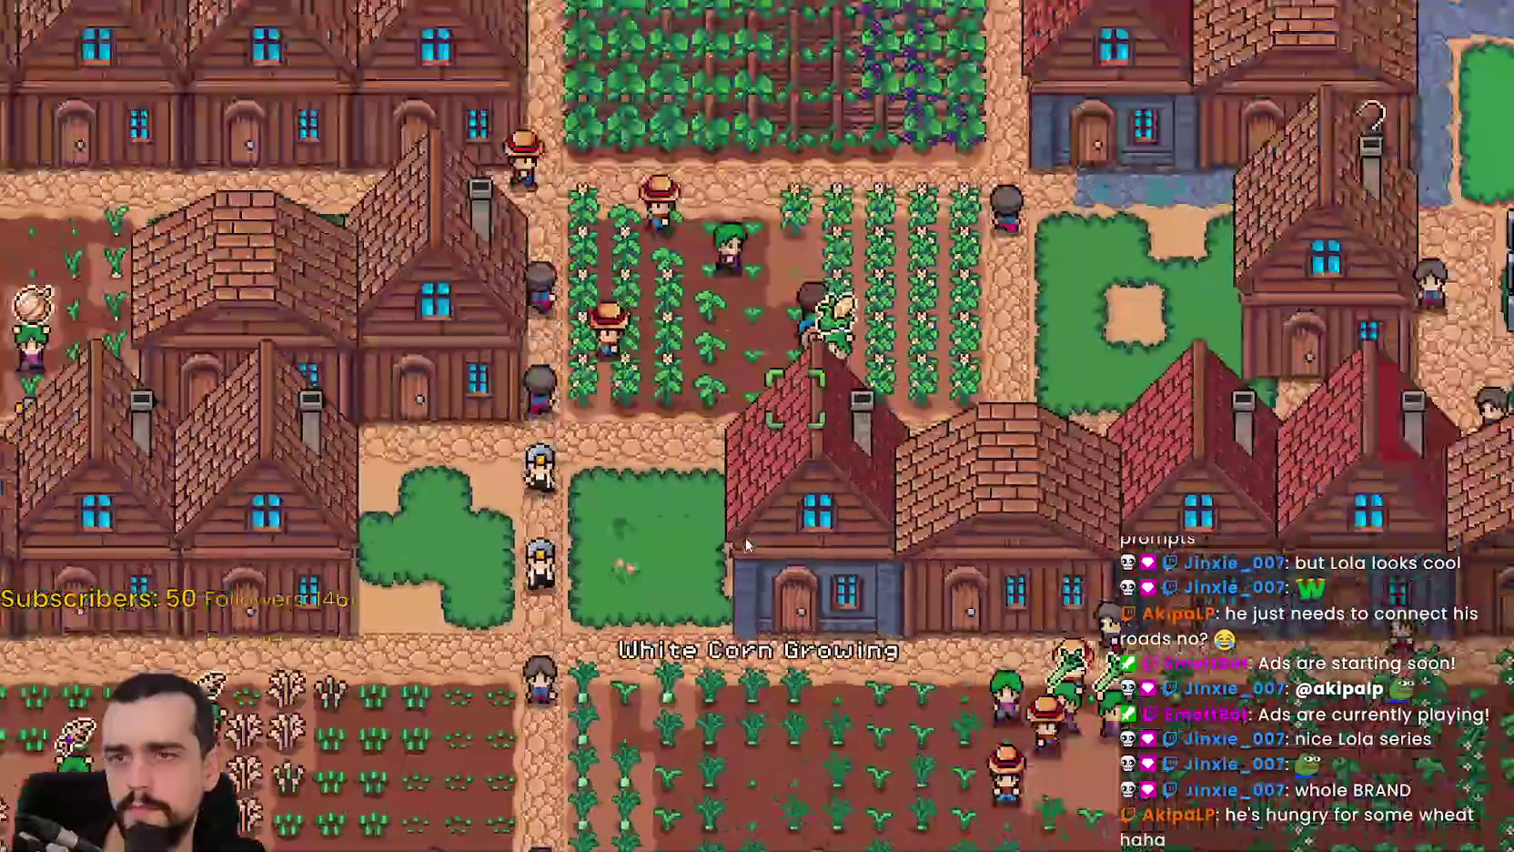
pyautogui.press('w')
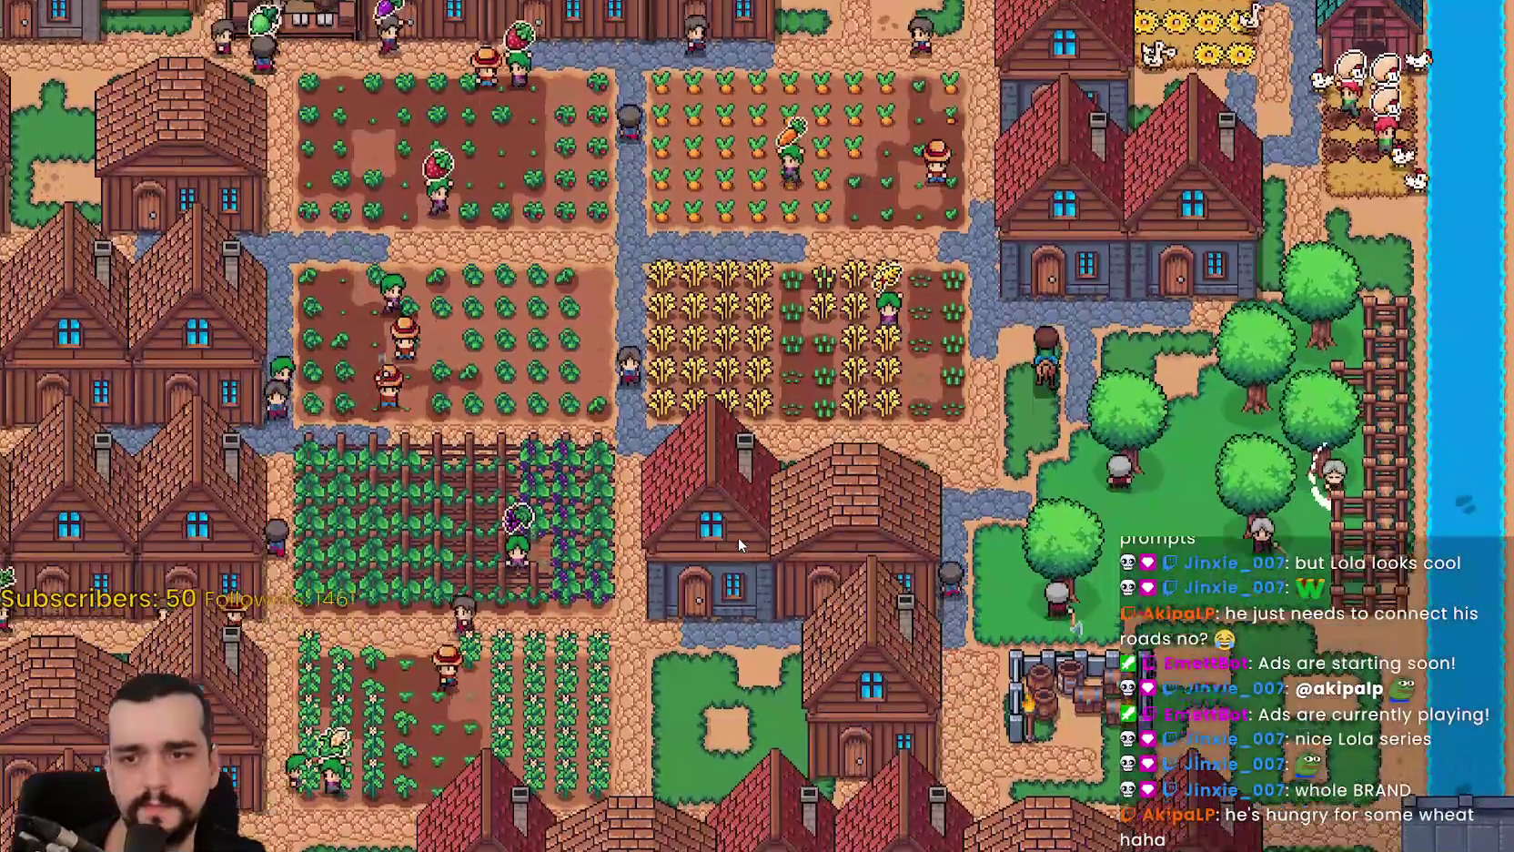
pyautogui.press('w')
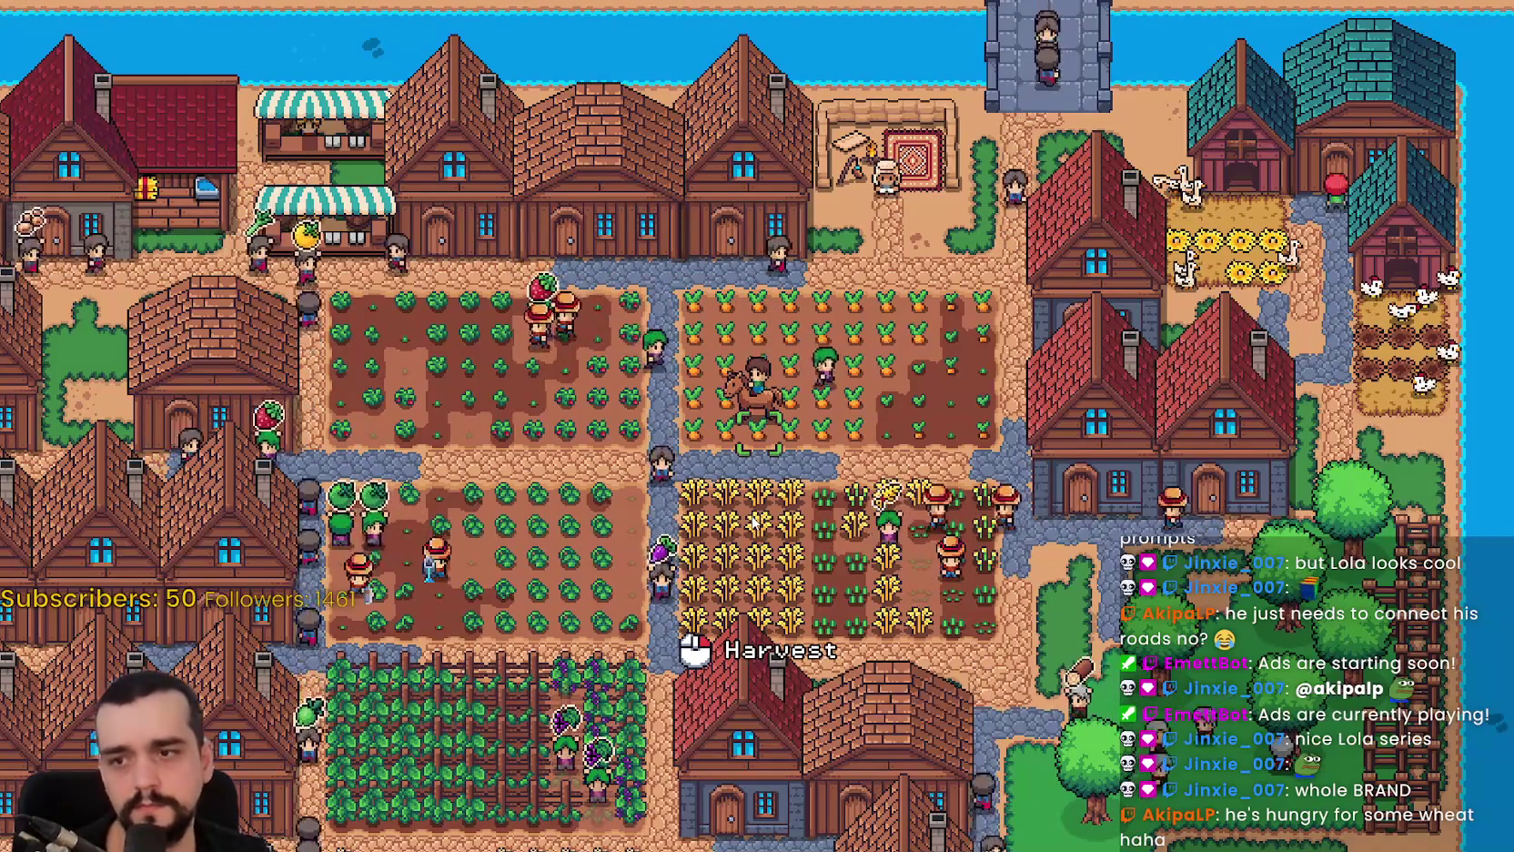
pyautogui.scroll(-5, 751, 521)
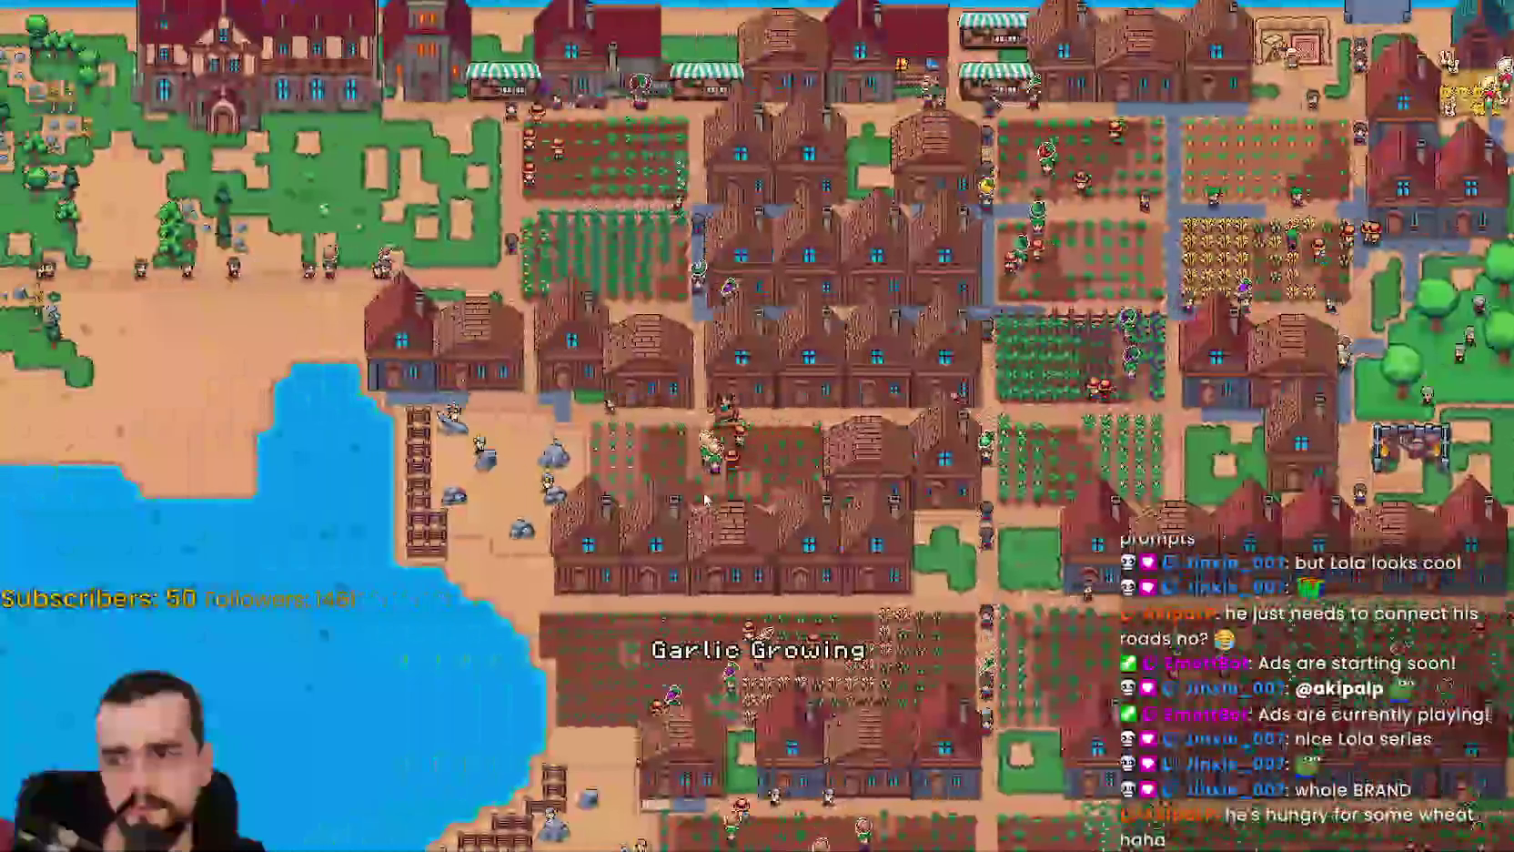
pyautogui.scroll(5, 687, 496)
pyautogui.scroll(-5, 685, 495)
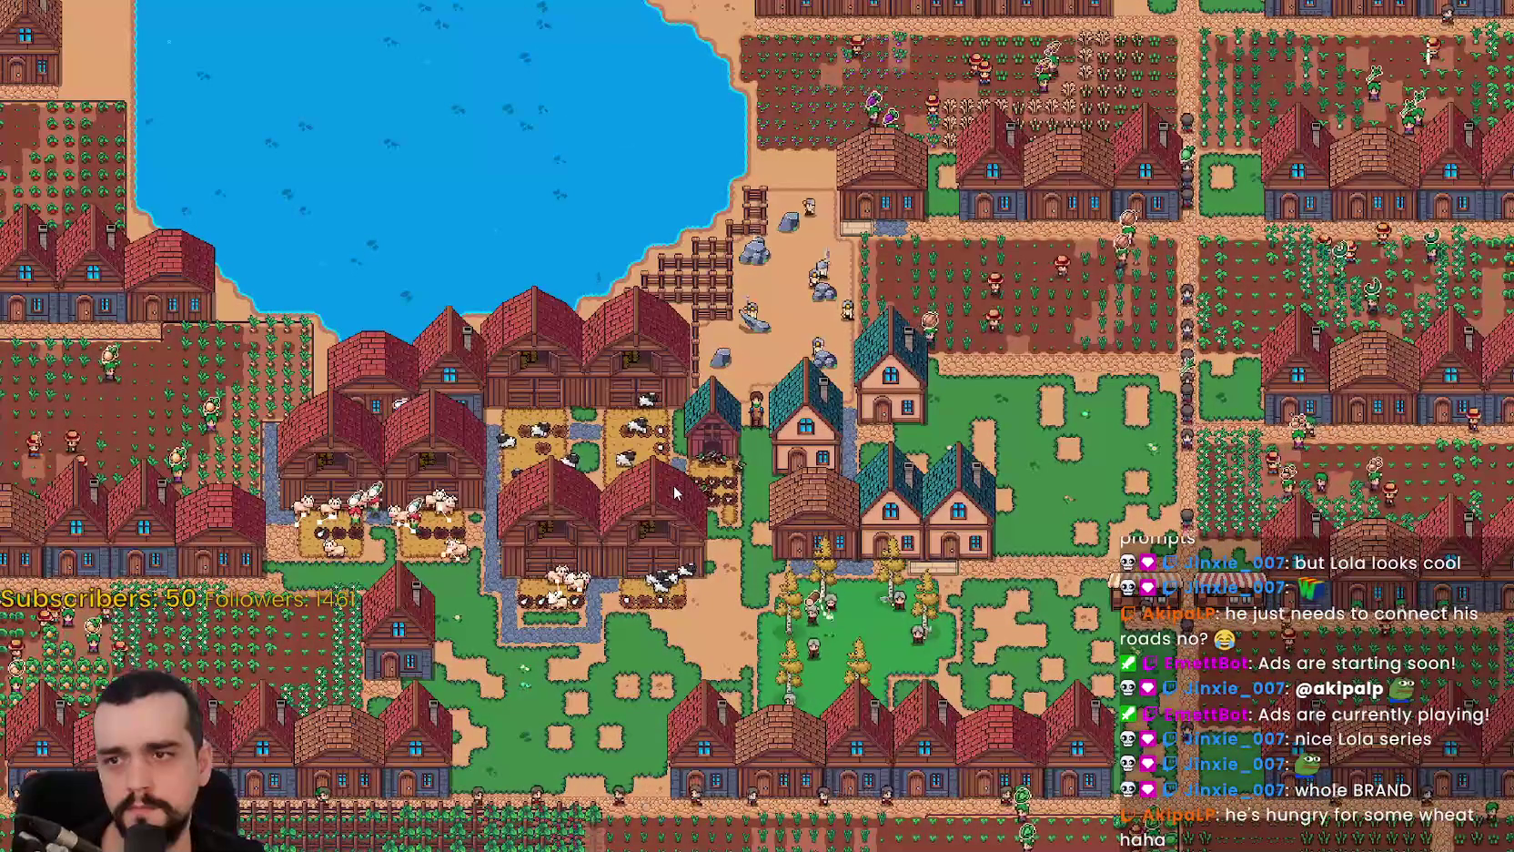
# Ride west across the town toward the upper fields.
pyautogui.press('a')
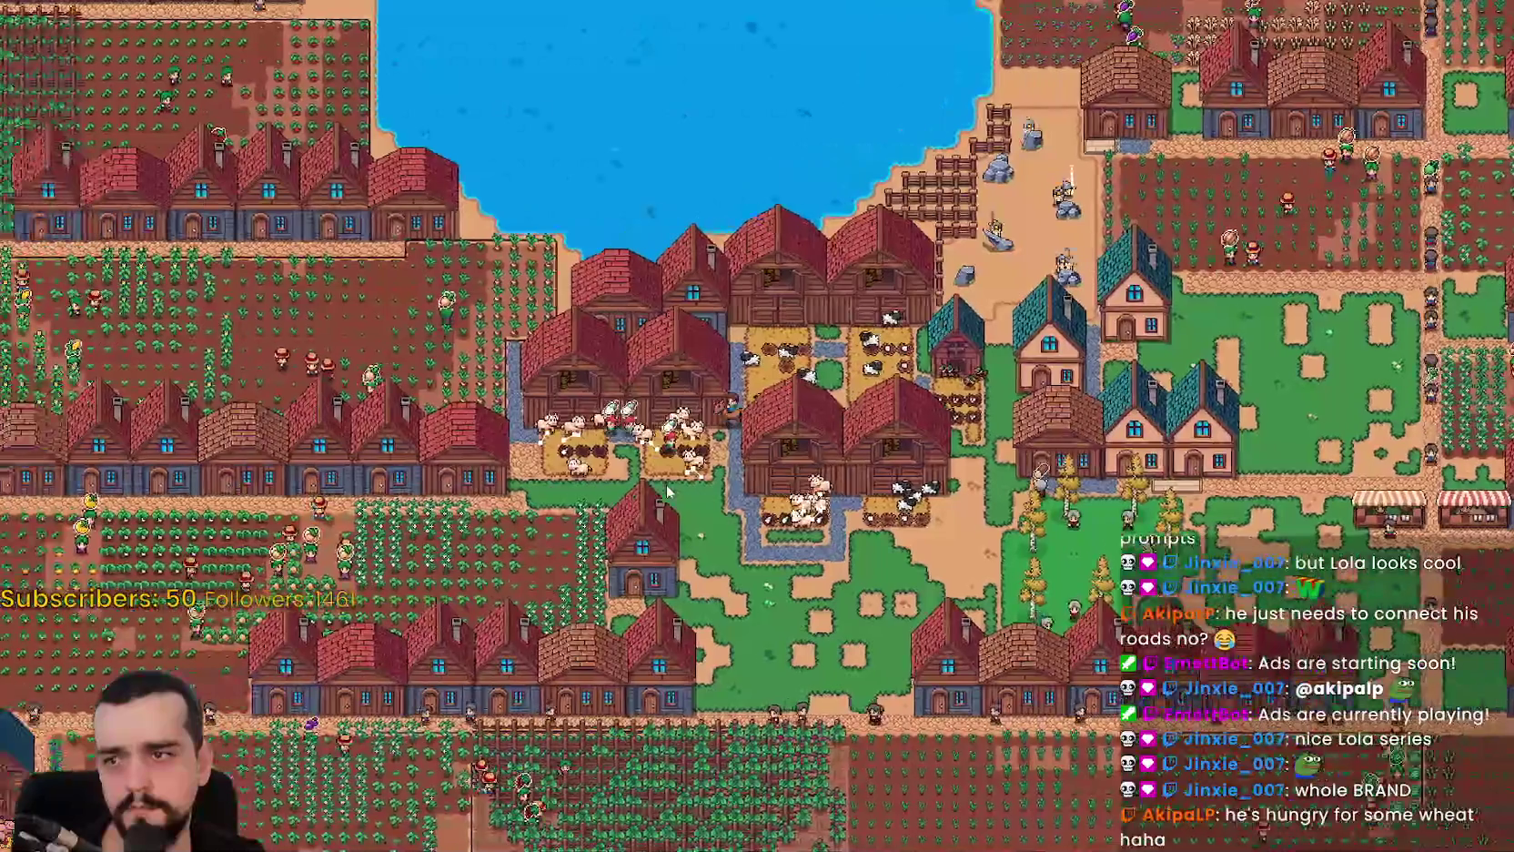
pyautogui.press('a')
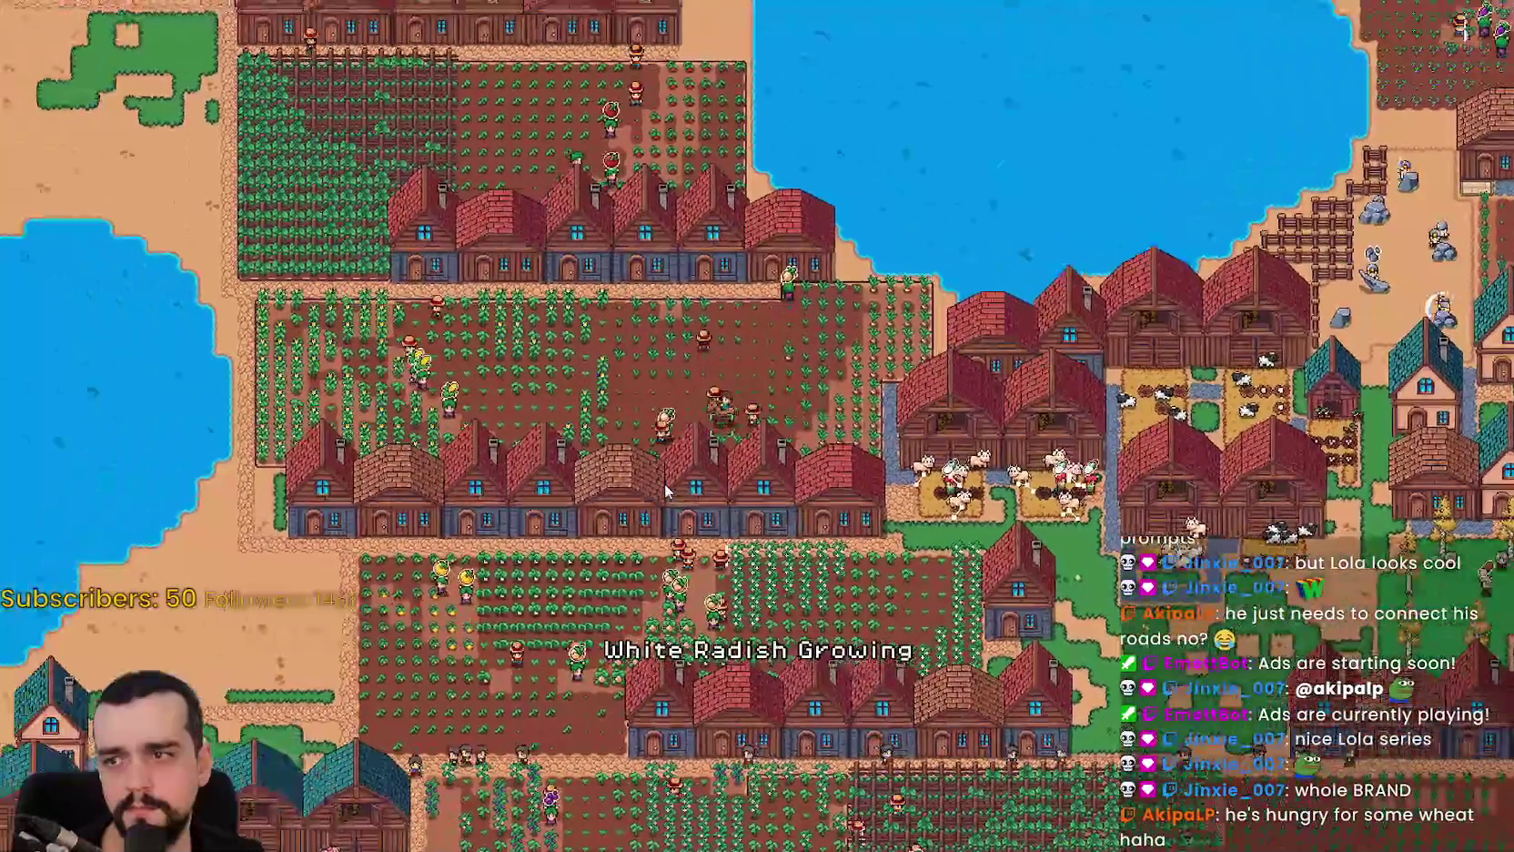
pyautogui.press('s')
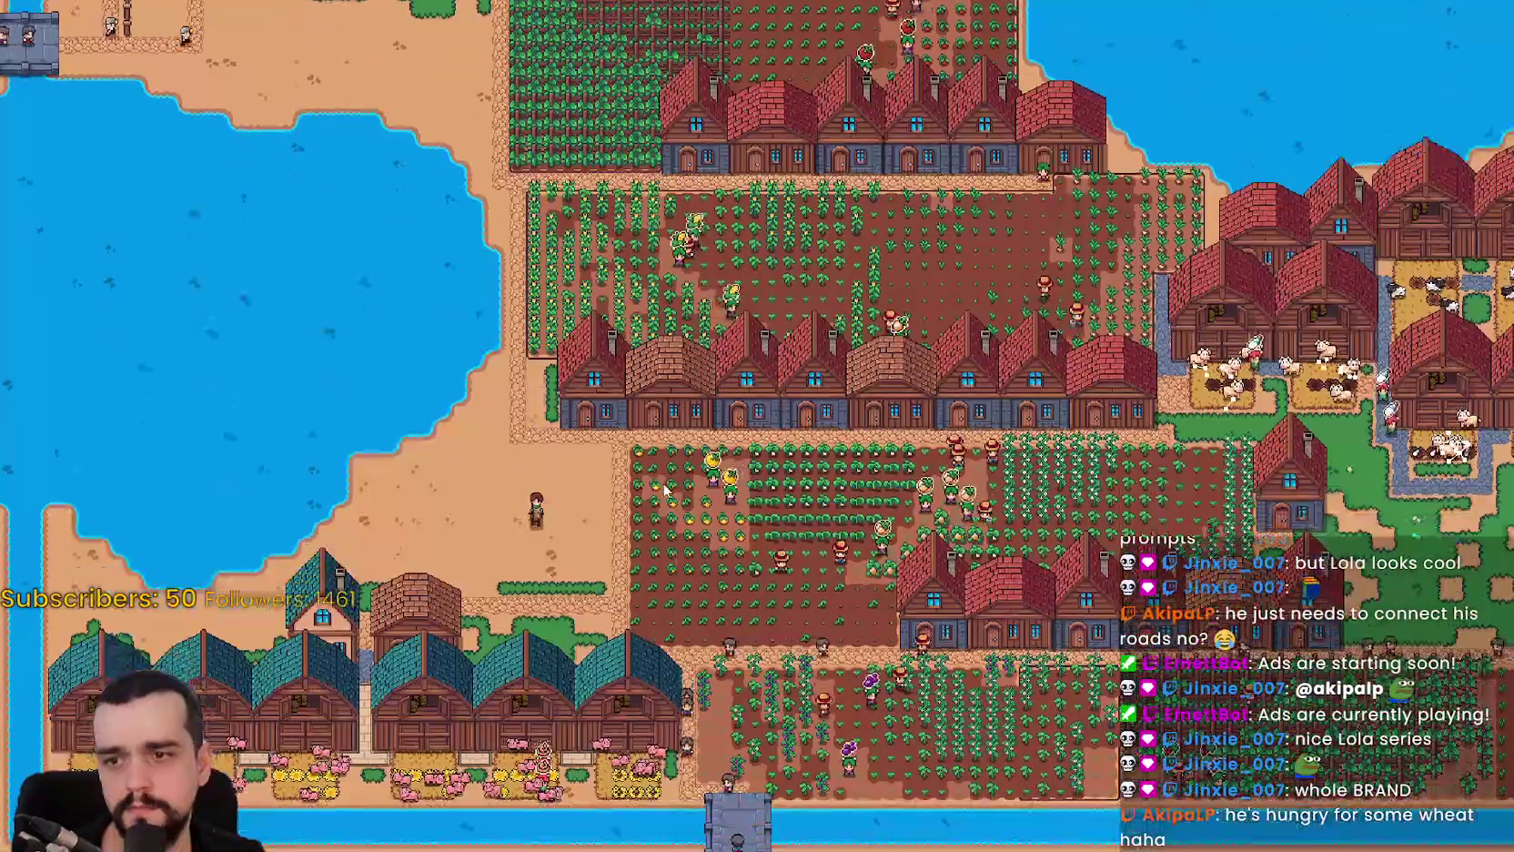
pyautogui.press('w')
pyautogui.press('s')
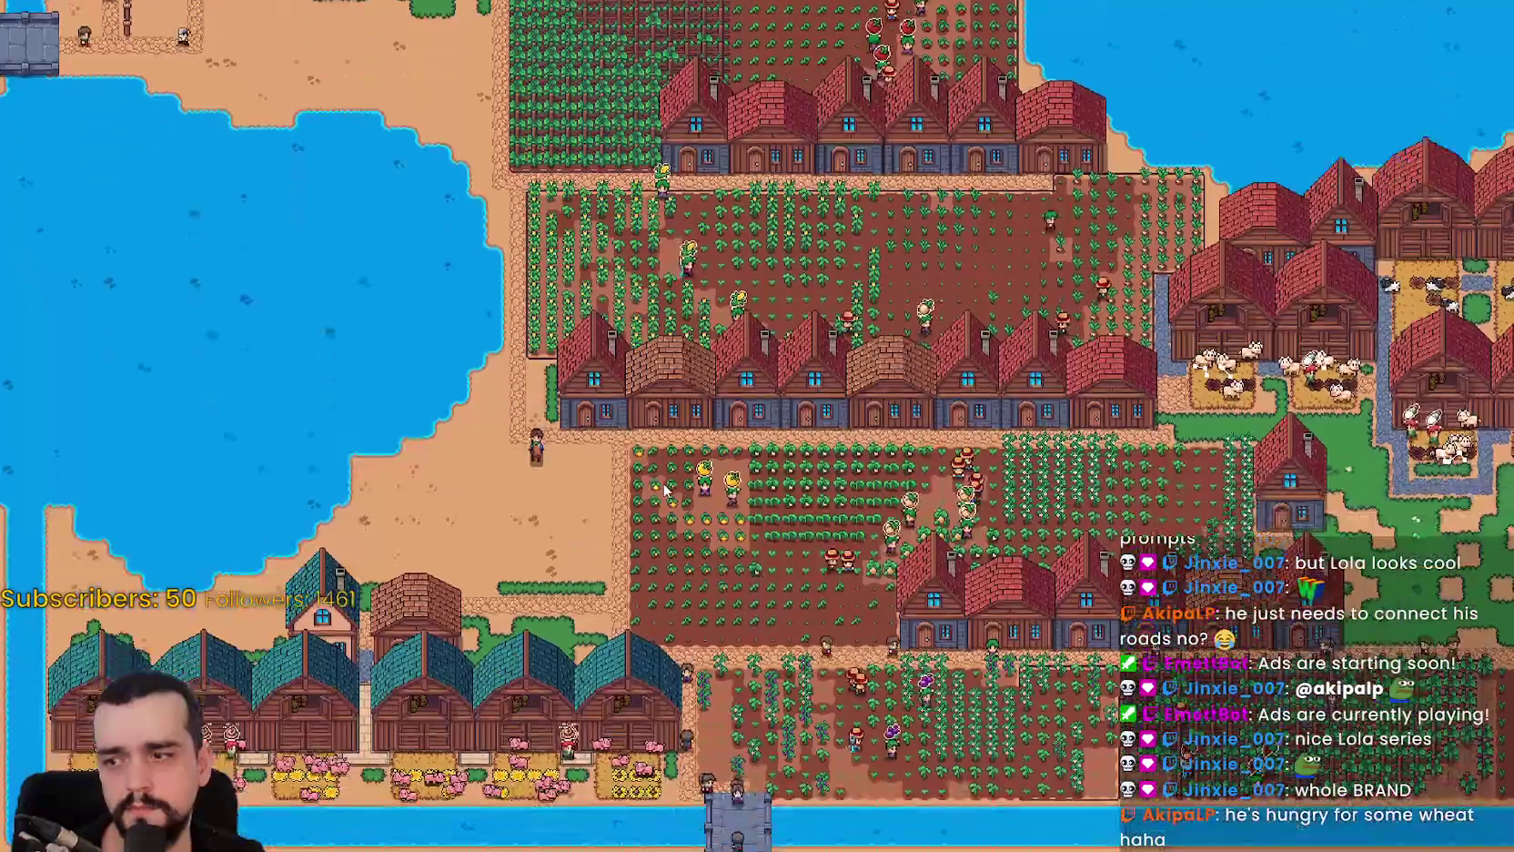
pyautogui.press('w')
# Ride north-east to the northern warehouse and open its inventory: 250 stone, 100 wheat.
pyautogui.press('w')
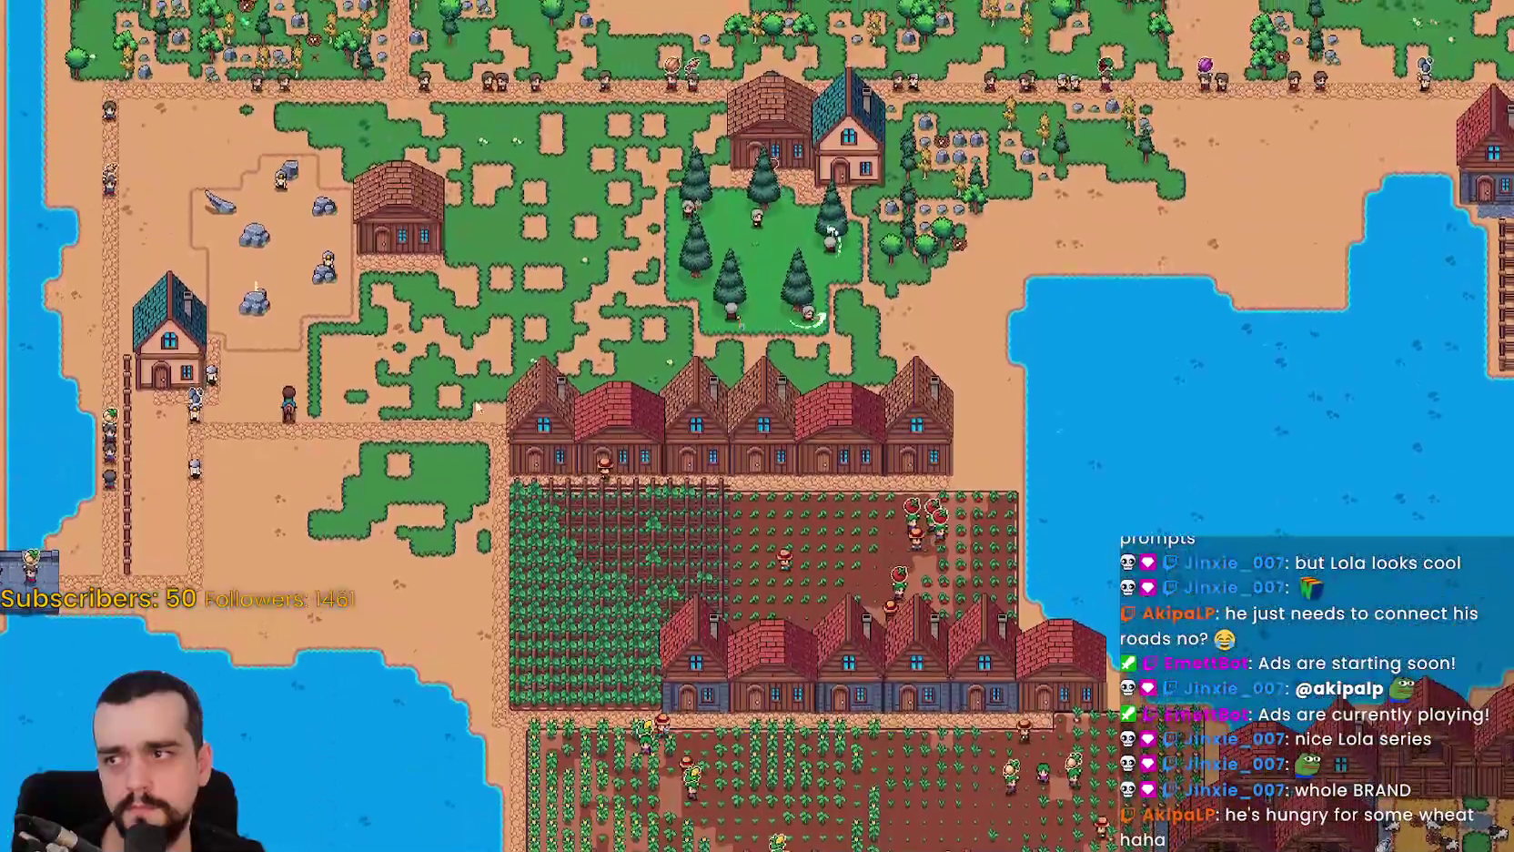
pyautogui.scroll(3, 471, 405)
pyautogui.press('w')
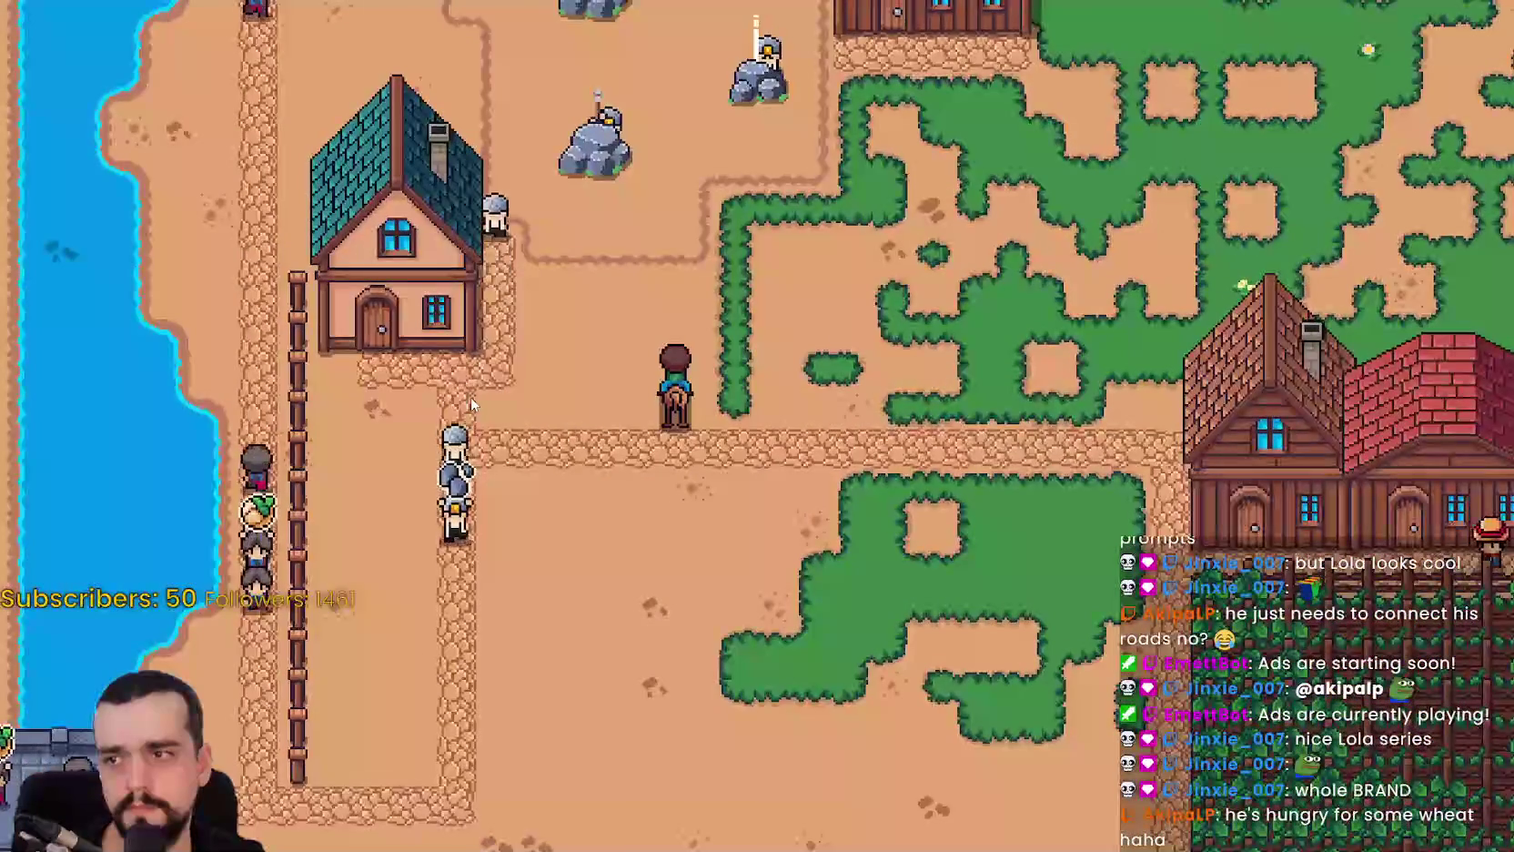
pyautogui.scroll(-2, 470, 403)
pyautogui.scroll(2, 470, 403)
pyautogui.scroll(-3, 470, 397)
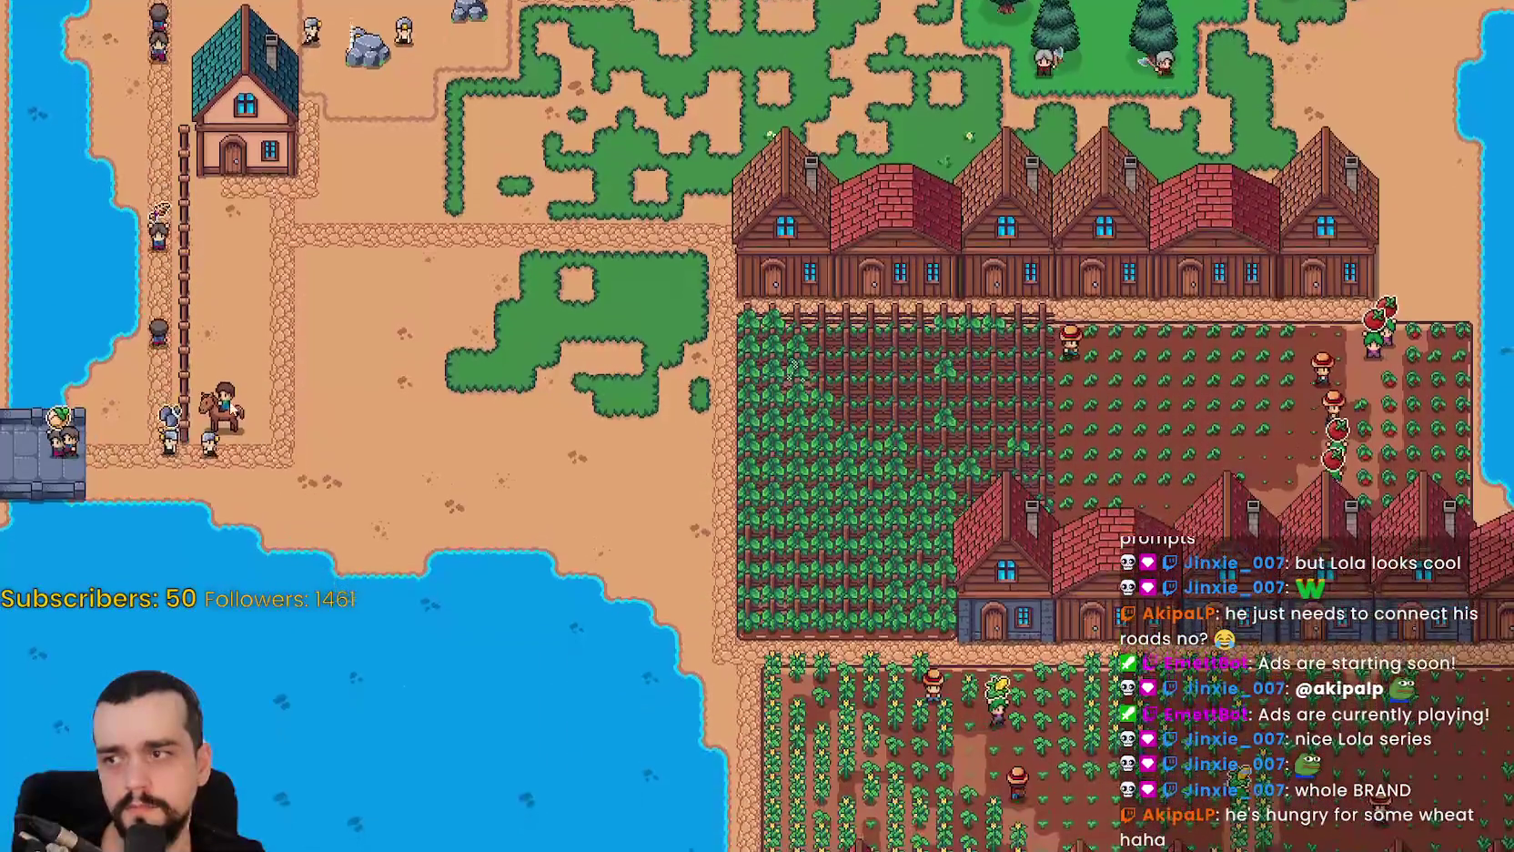
pyautogui.press('w')
pyautogui.press('d')
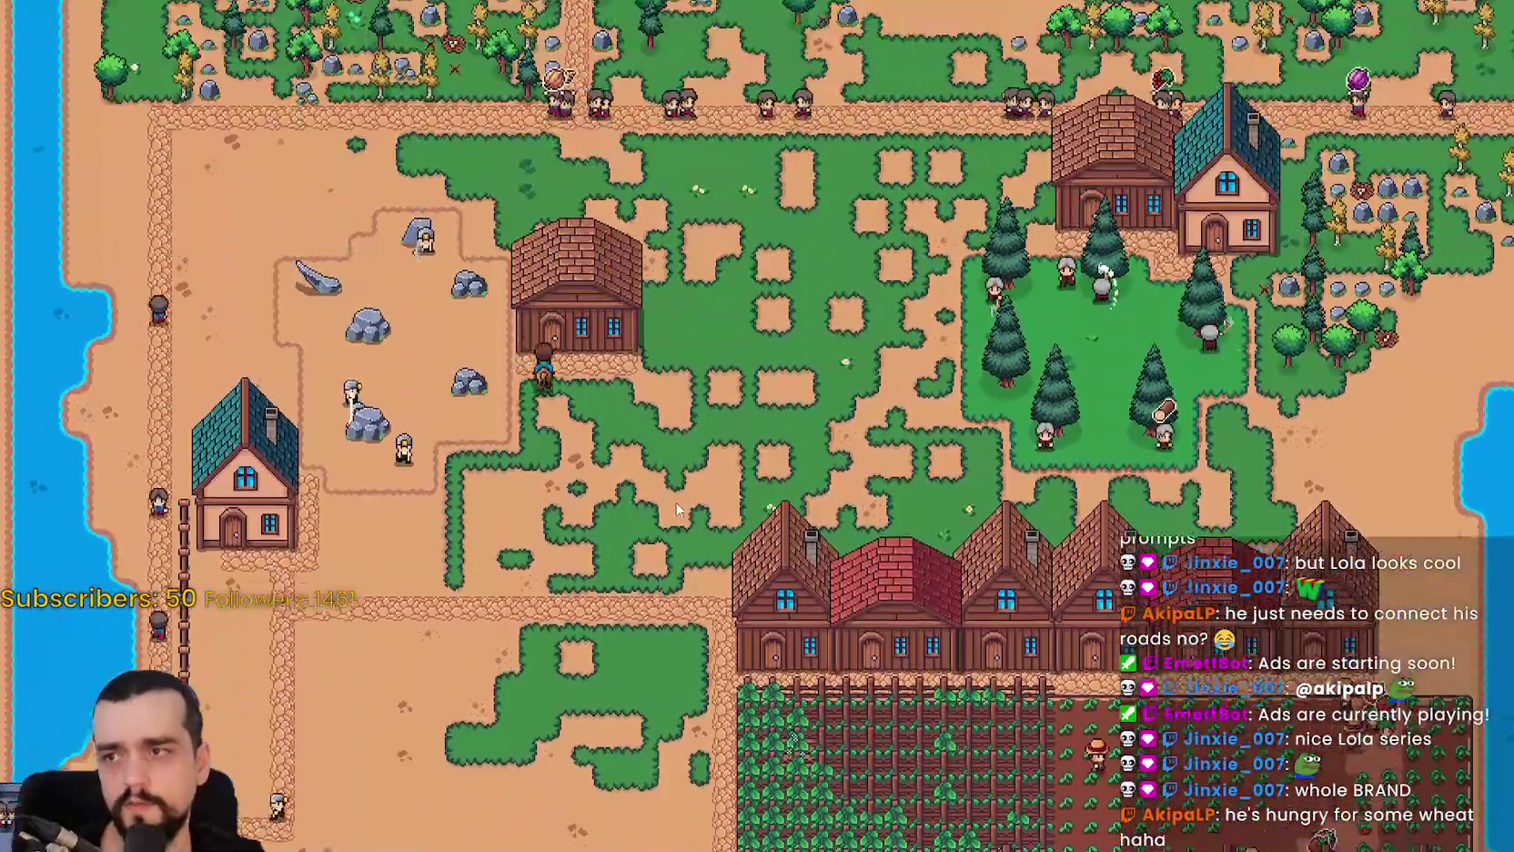
pyautogui.click(742, 515)
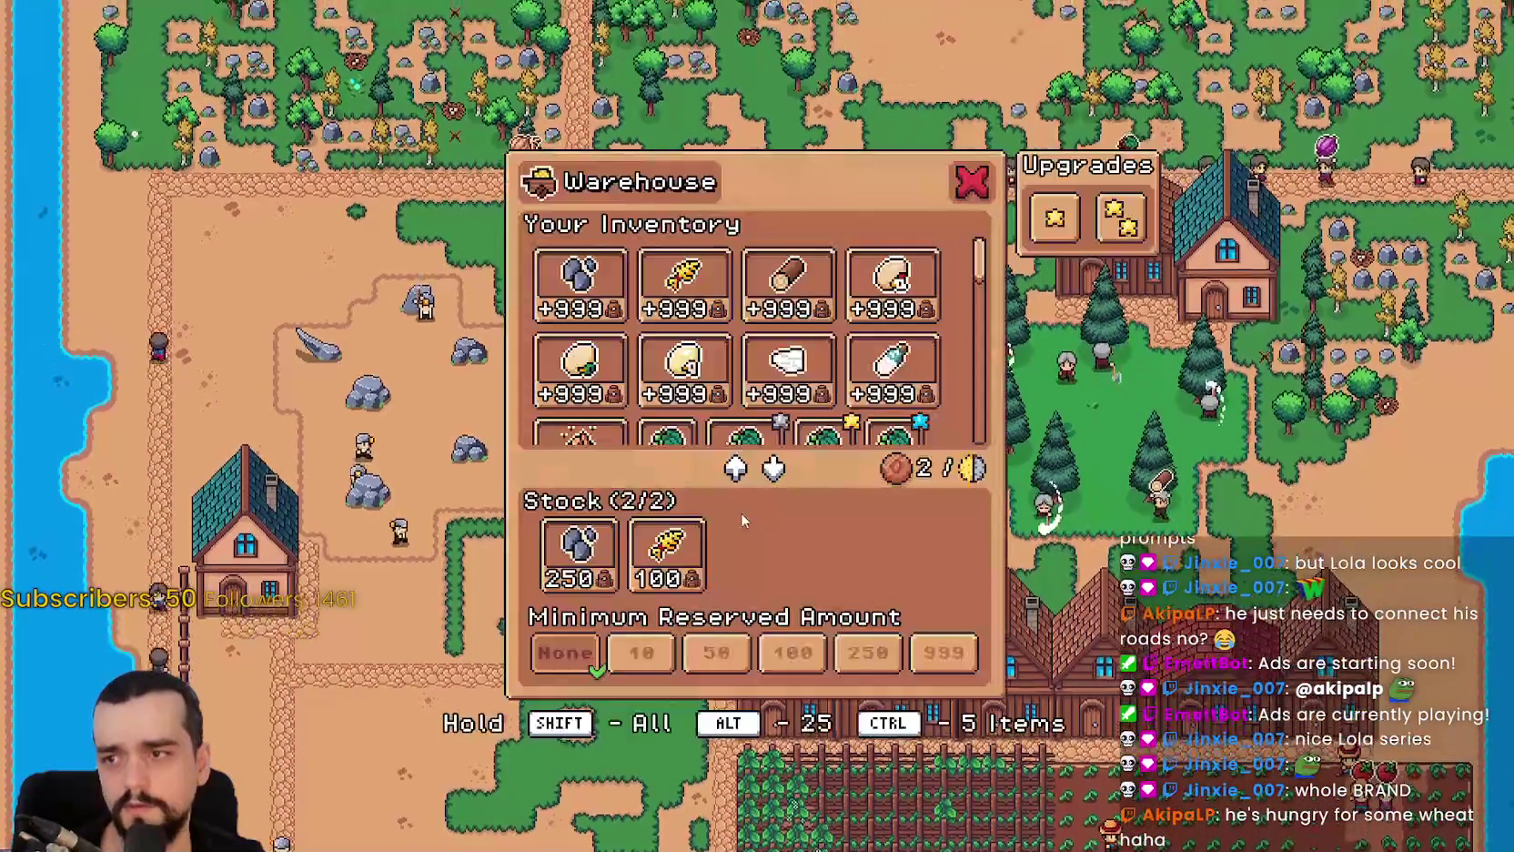
# Remove wheat from the warehouse stock, close it, and ride east into the tree grove.
pyautogui.click(667, 550)
pyautogui.press('s')
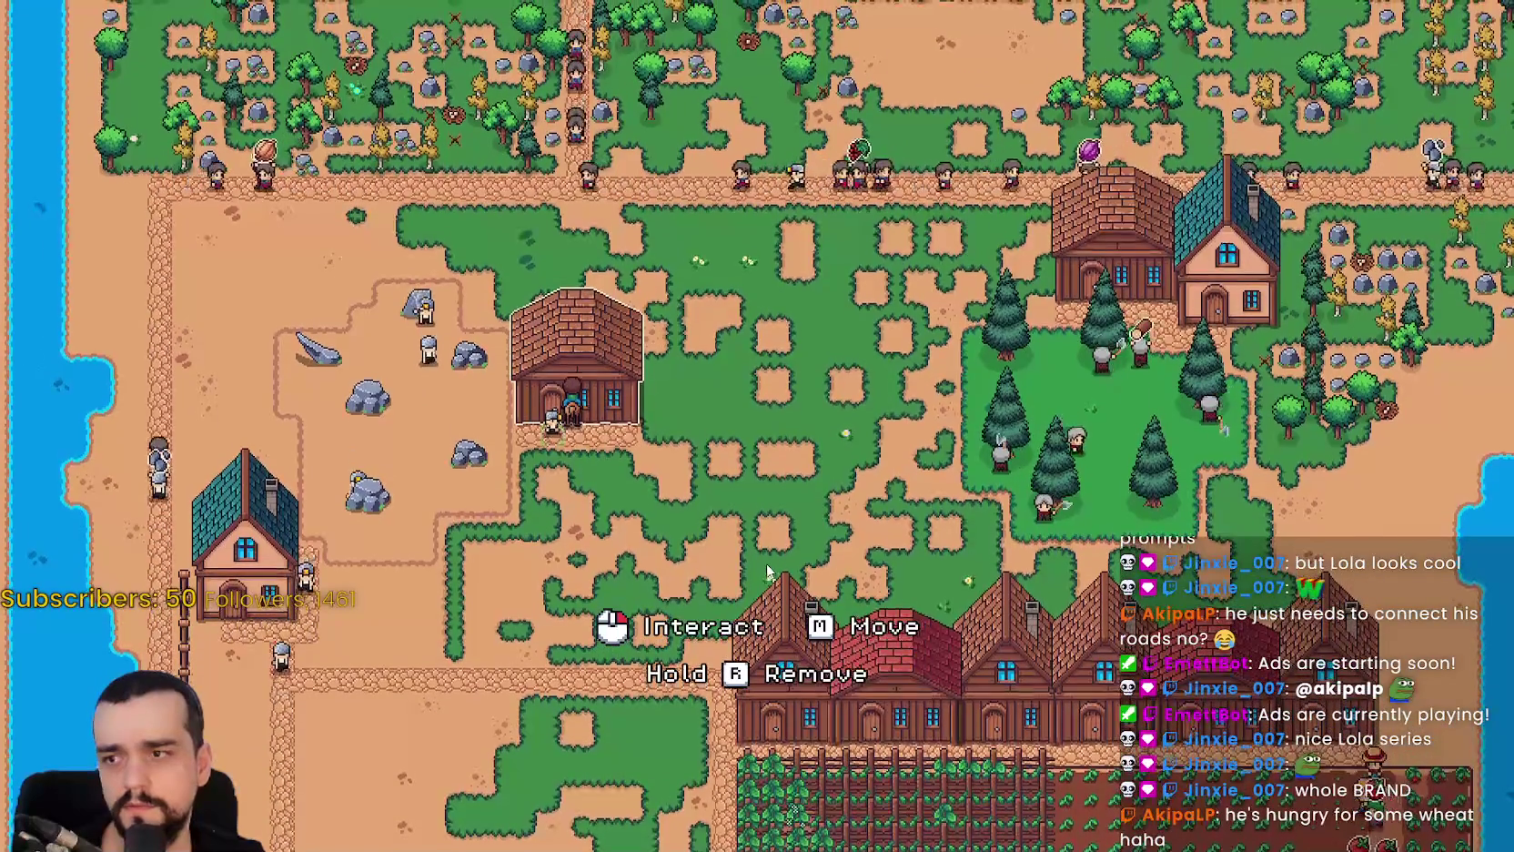
pyautogui.press('d')
pyautogui.press('d')
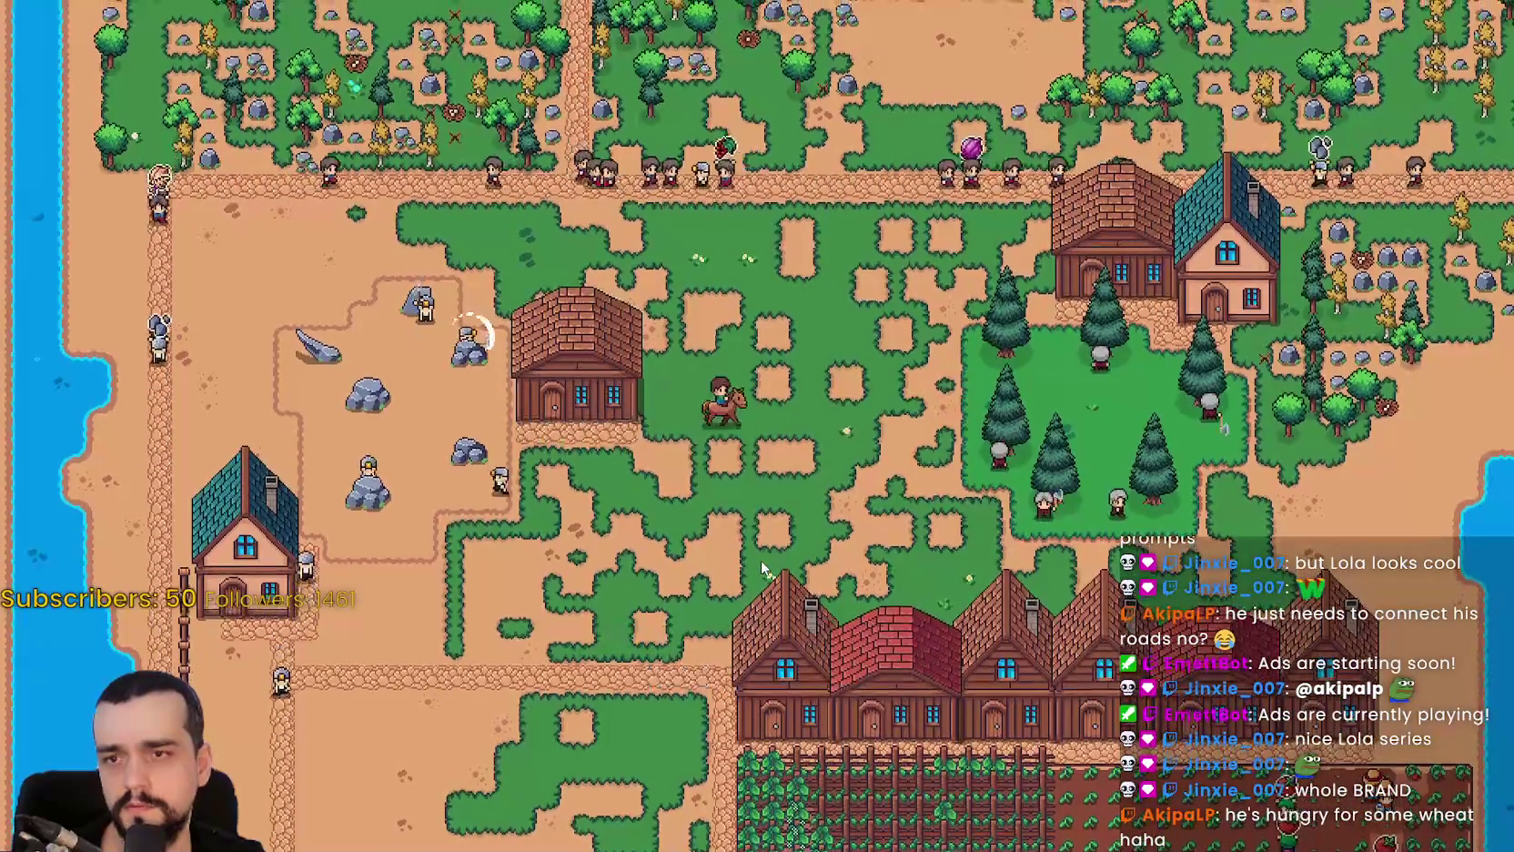
pyautogui.press('w')
# Pick Road Tile from Crafting, ride north, then cancel the road placement.
pyautogui.press('c')
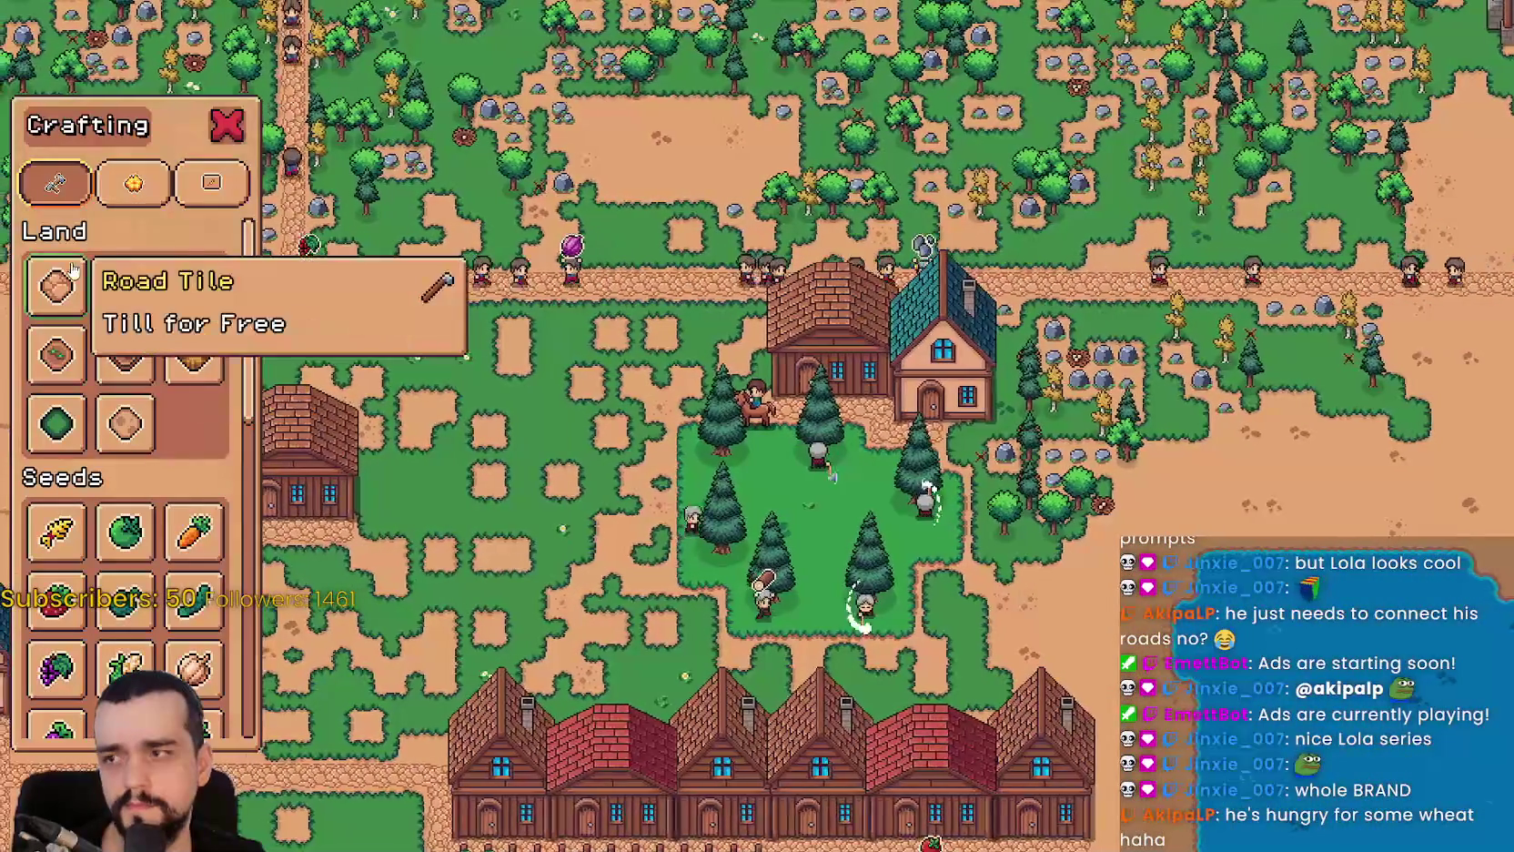
pyautogui.click(56, 287)
pyautogui.press('w')
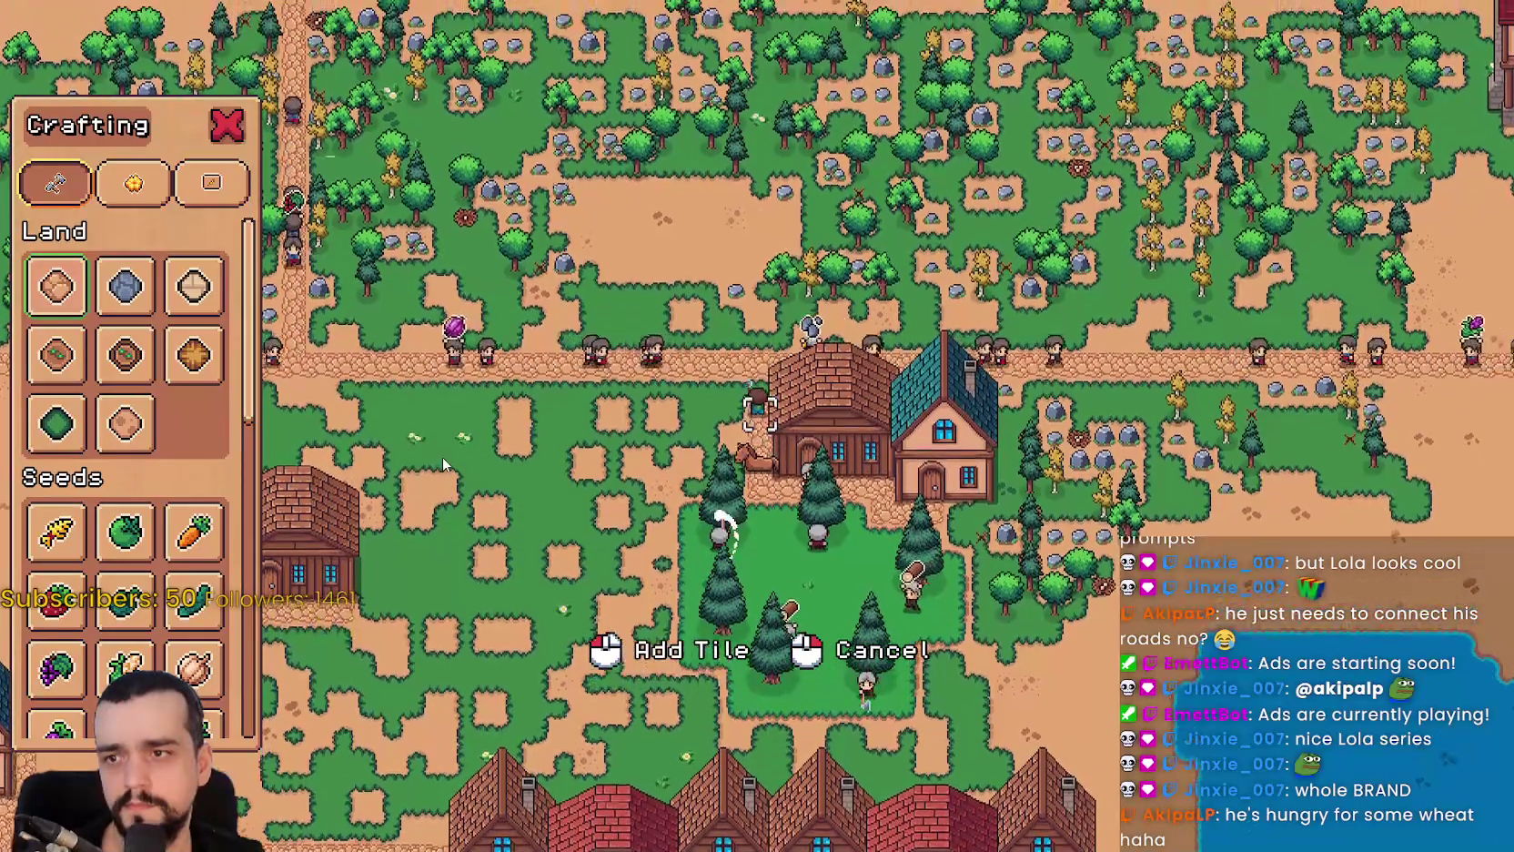
pyautogui.rightClick(442, 457)
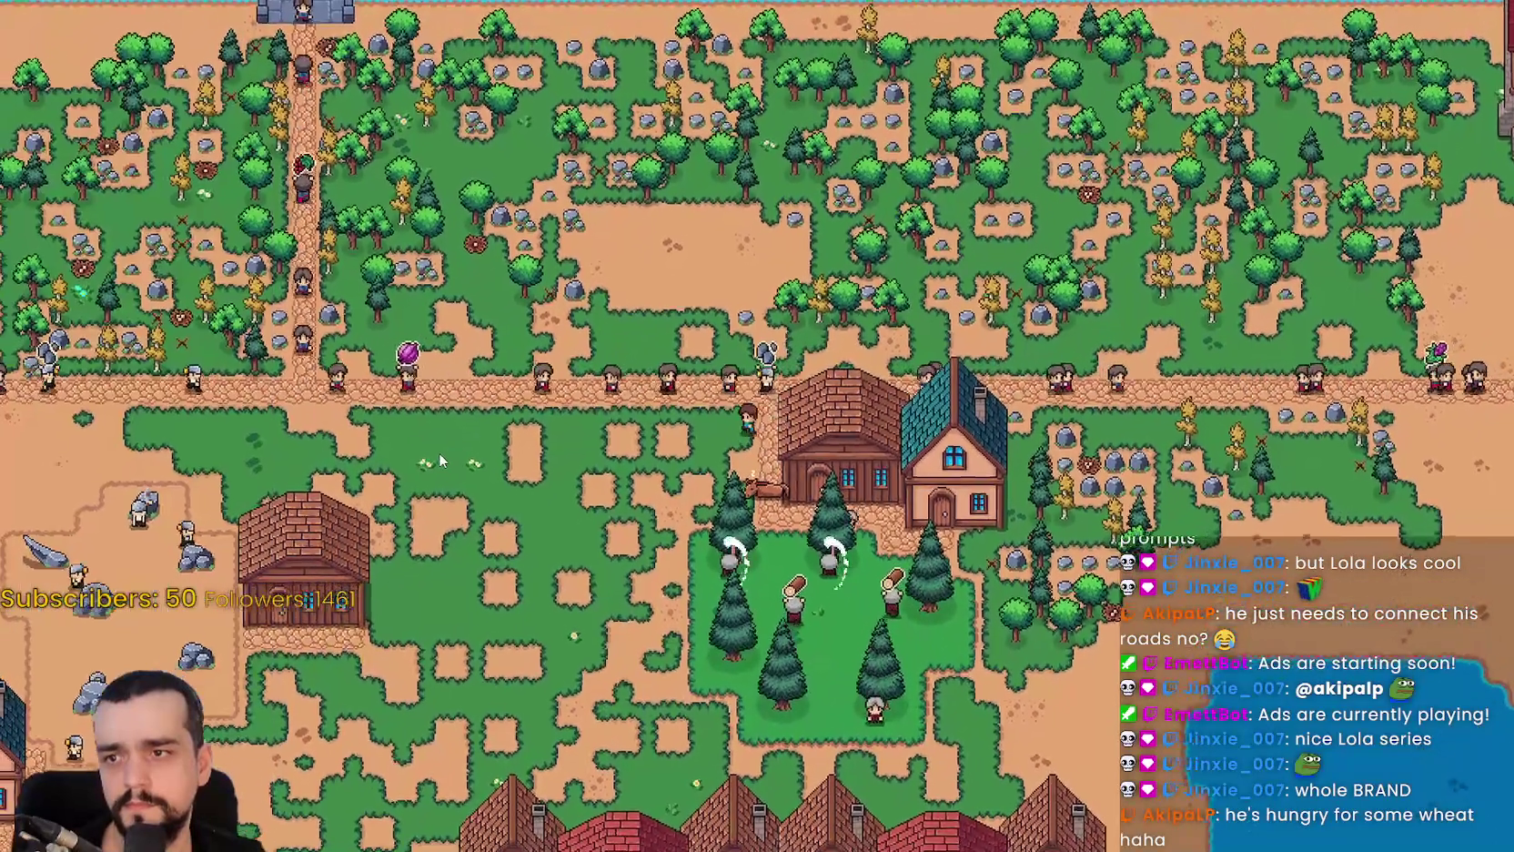
# Ride the horse south-west and back, then switch to the Steam bug thread.
pyautogui.press('s')
pyautogui.press('a')
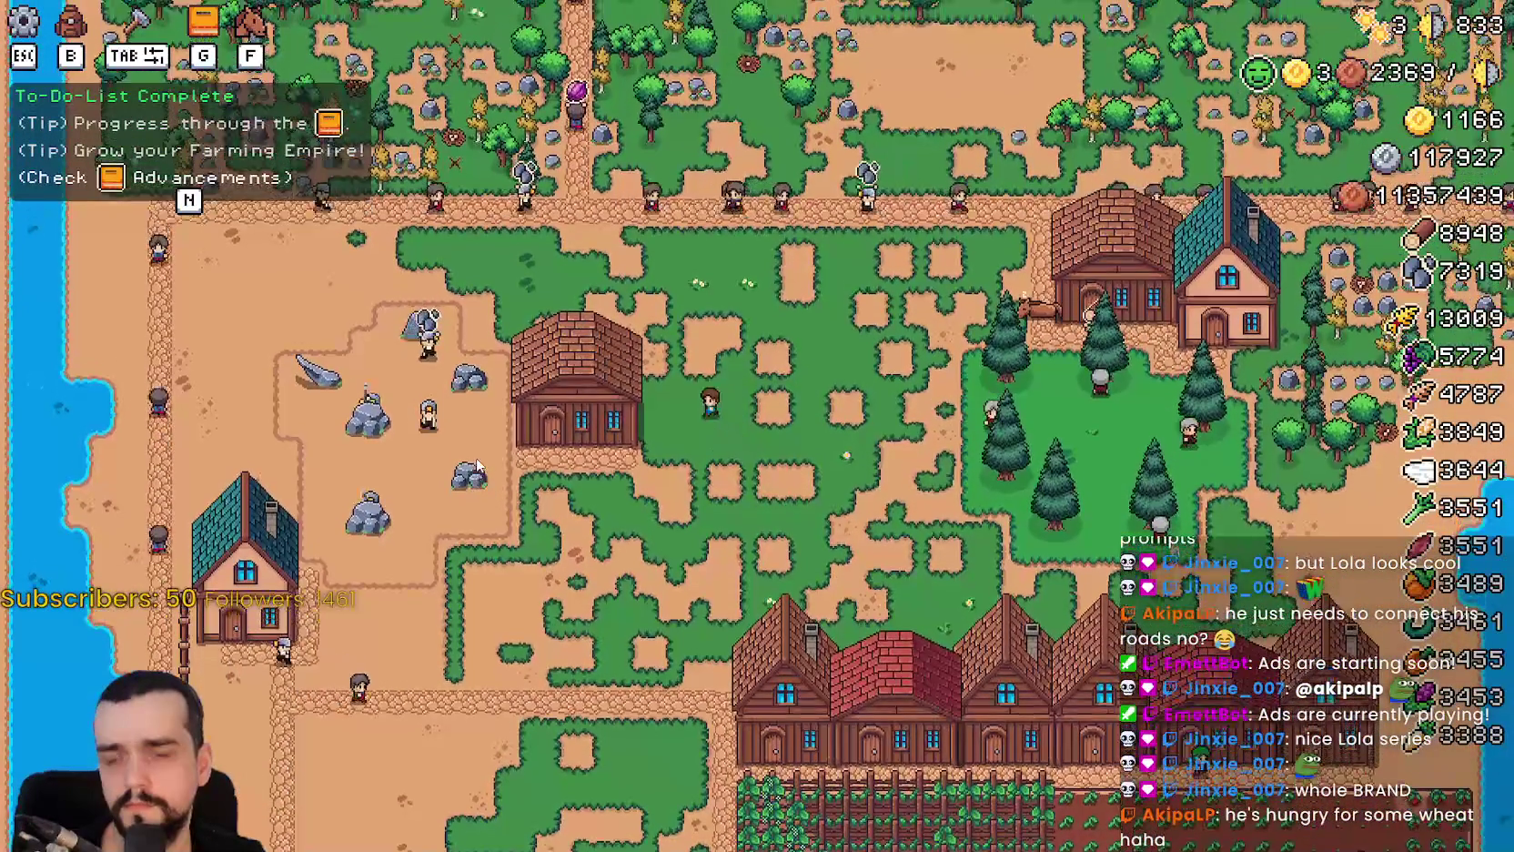
pyautogui.press('w')
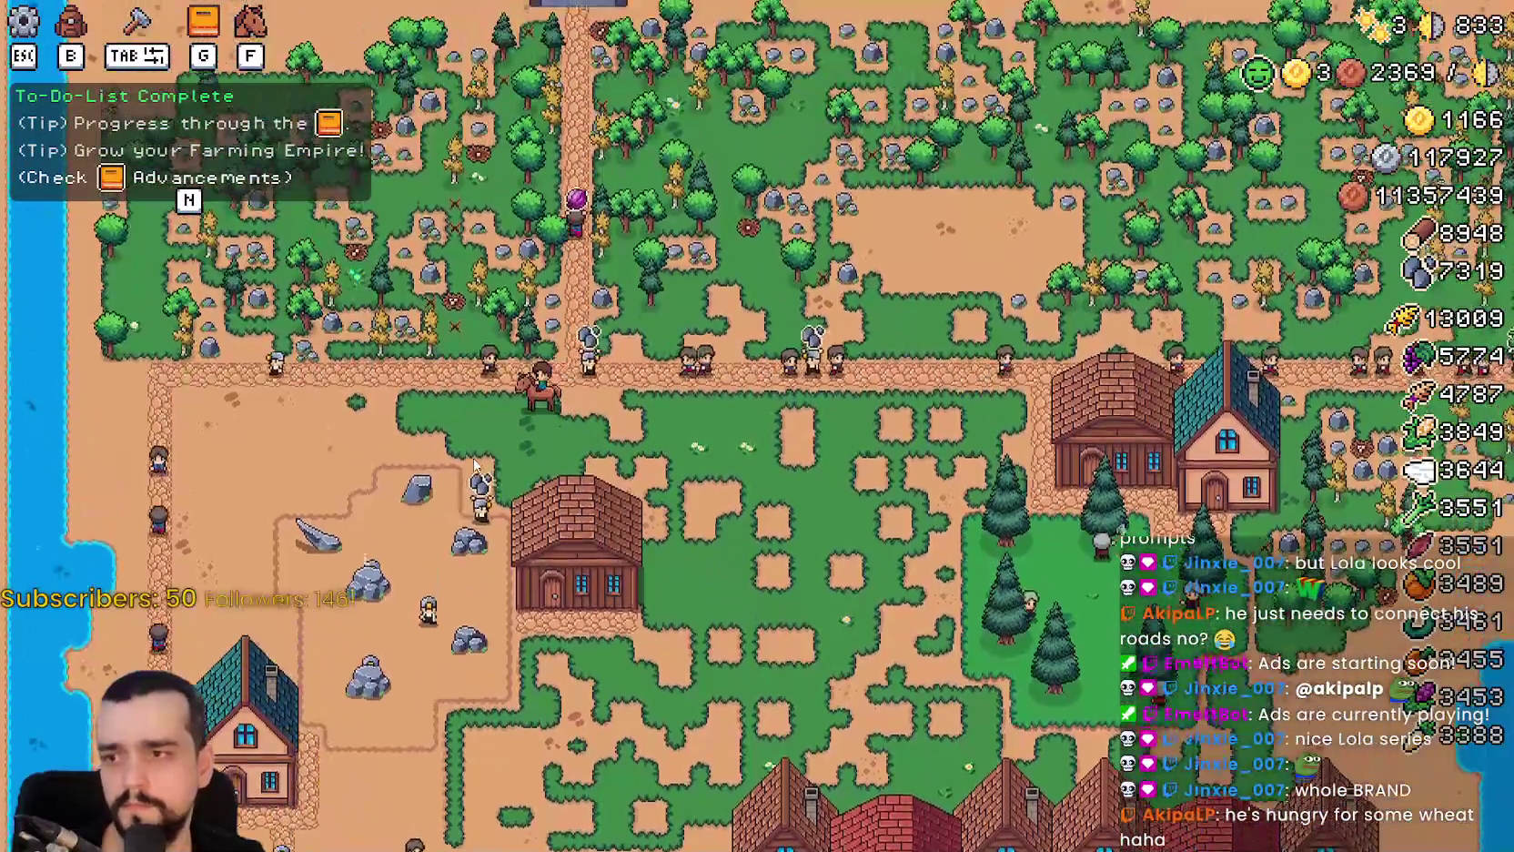
pyautogui.press('s')
pyautogui.press('d')
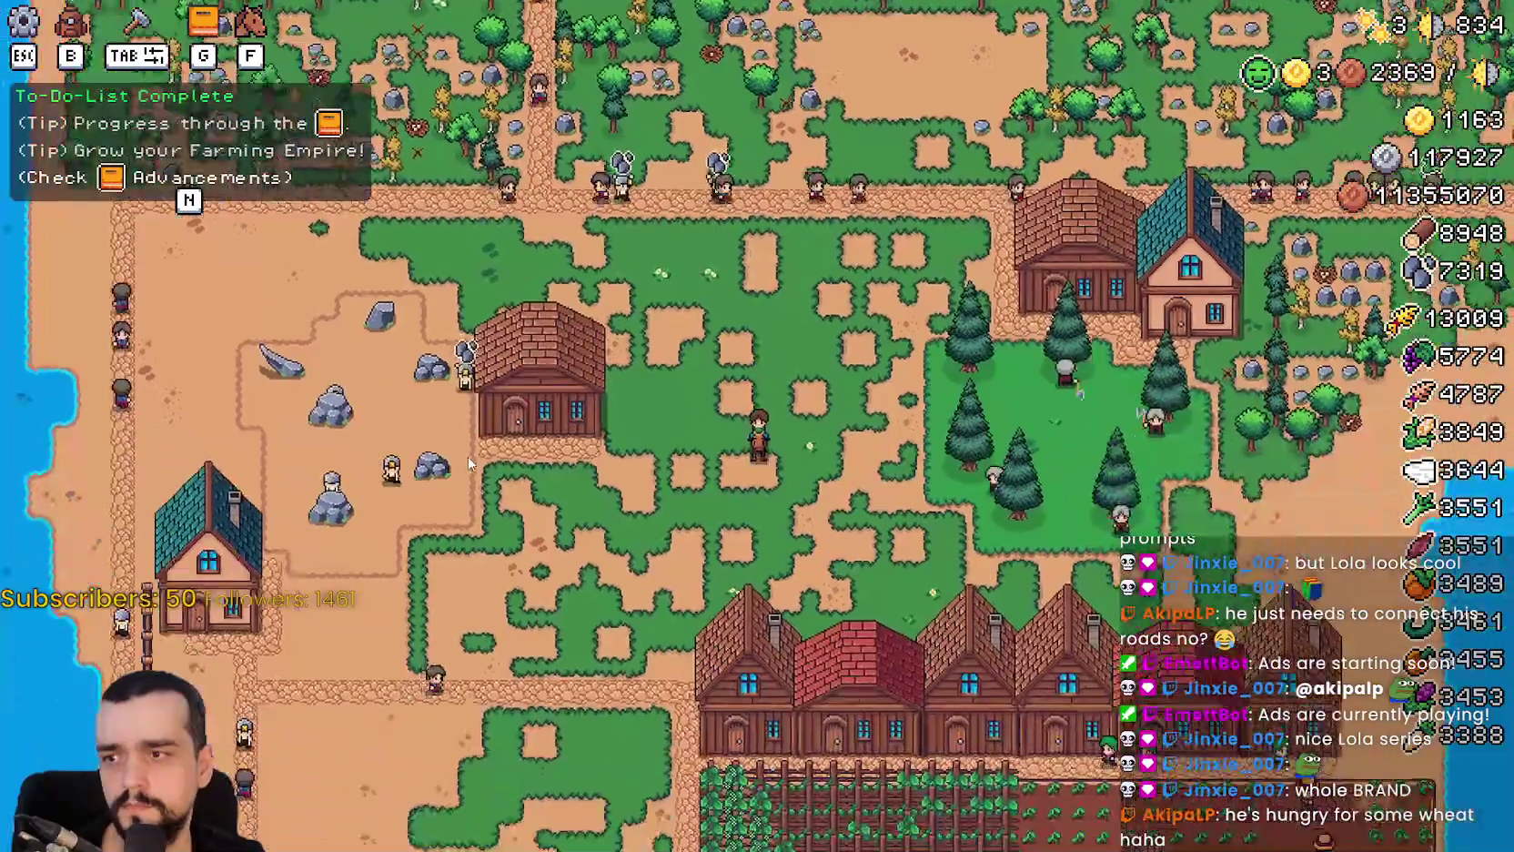
pyautogui.hotkey('alt', 'Tab')
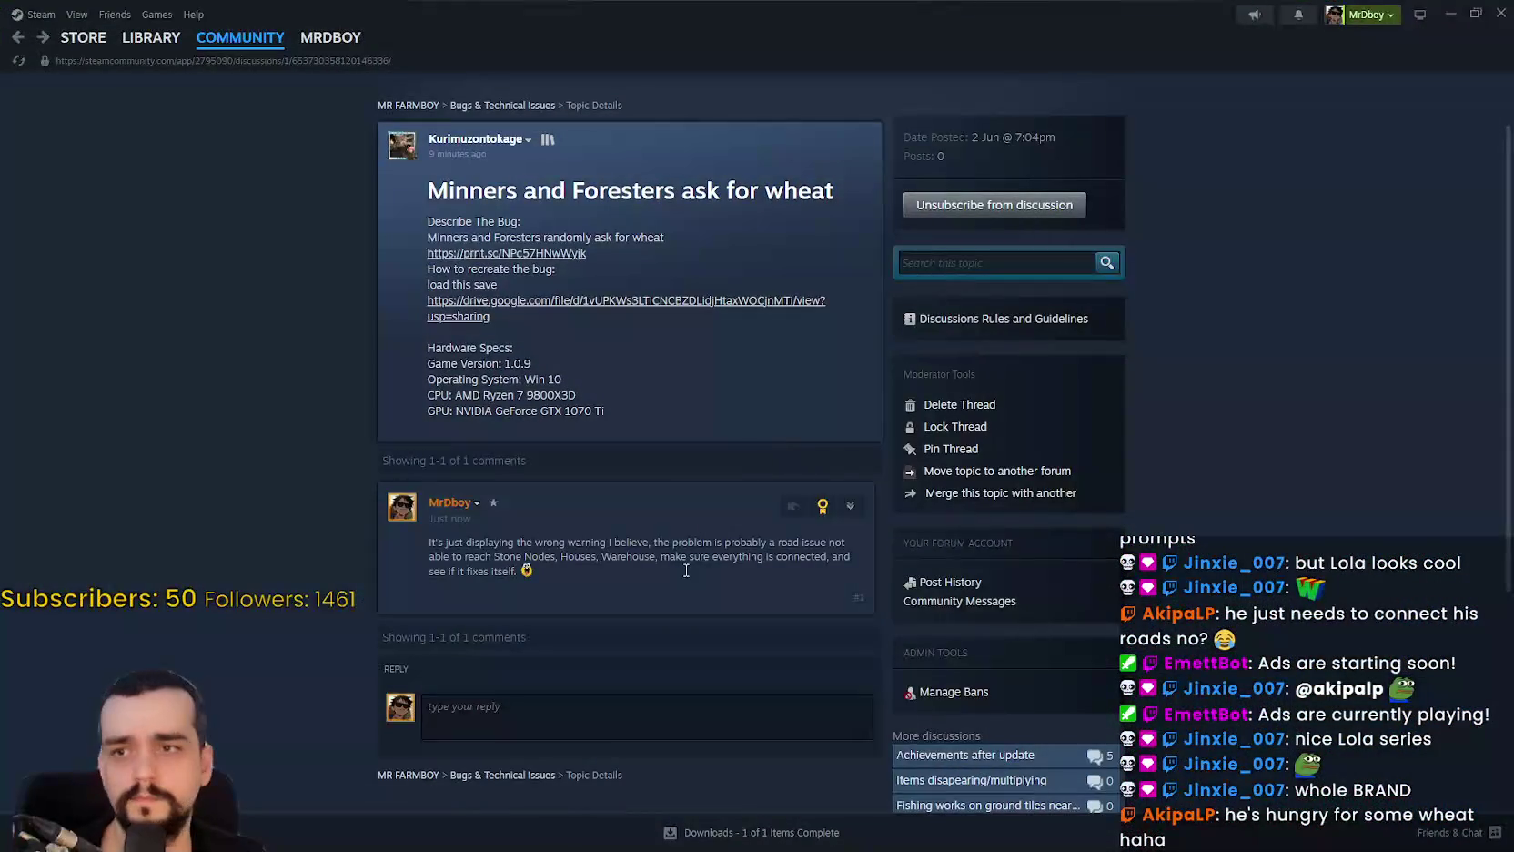
# Post the reply urging all roads connect to main roads, then minimize Steam.
pyautogui.write('I do s')
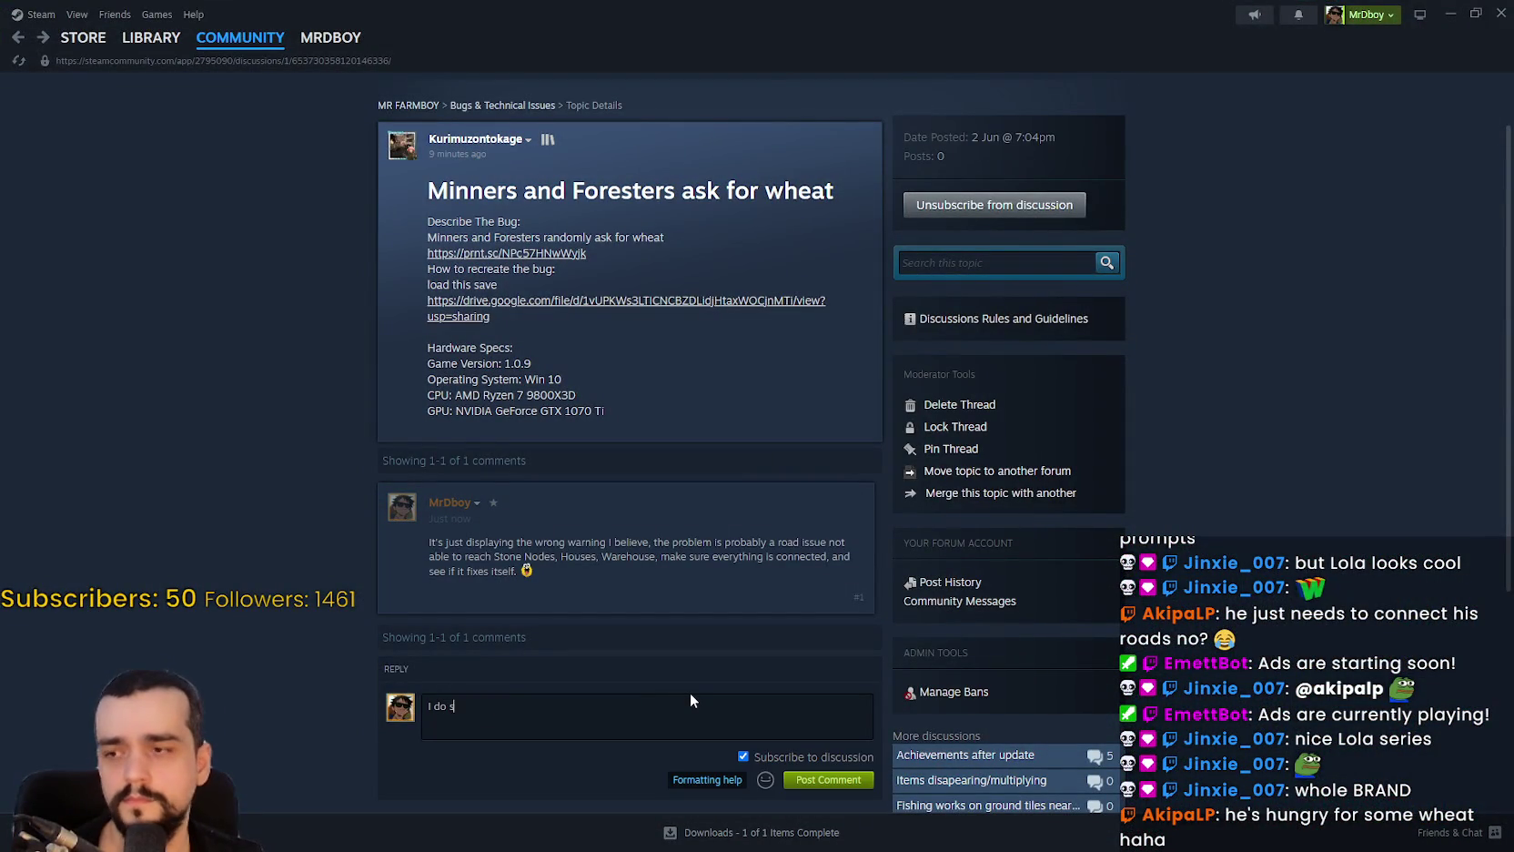
pyautogui.write('ee some issues with them')
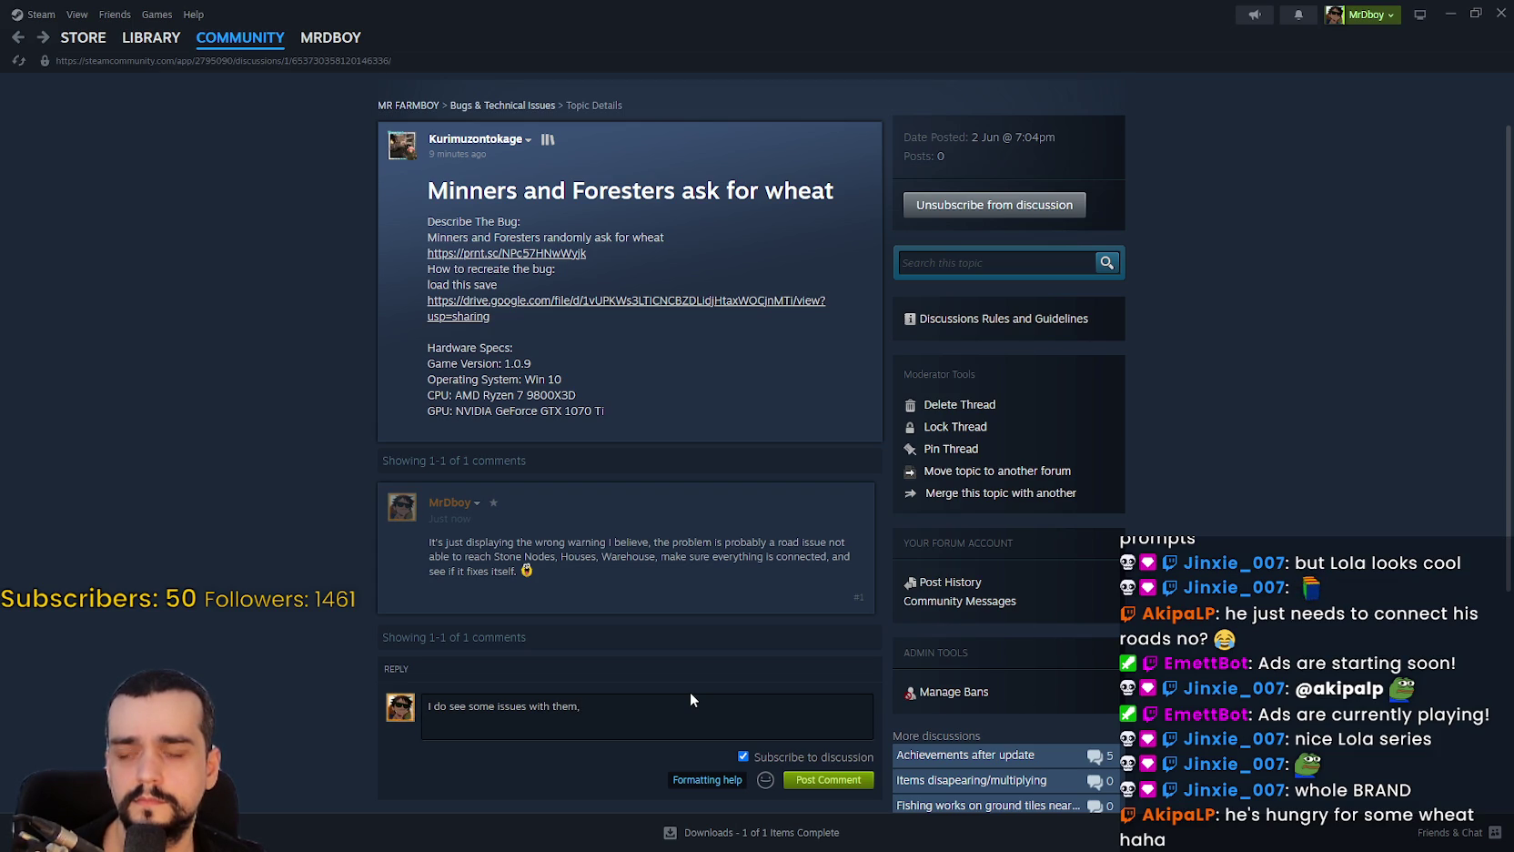
pyautogui.write(', but n')
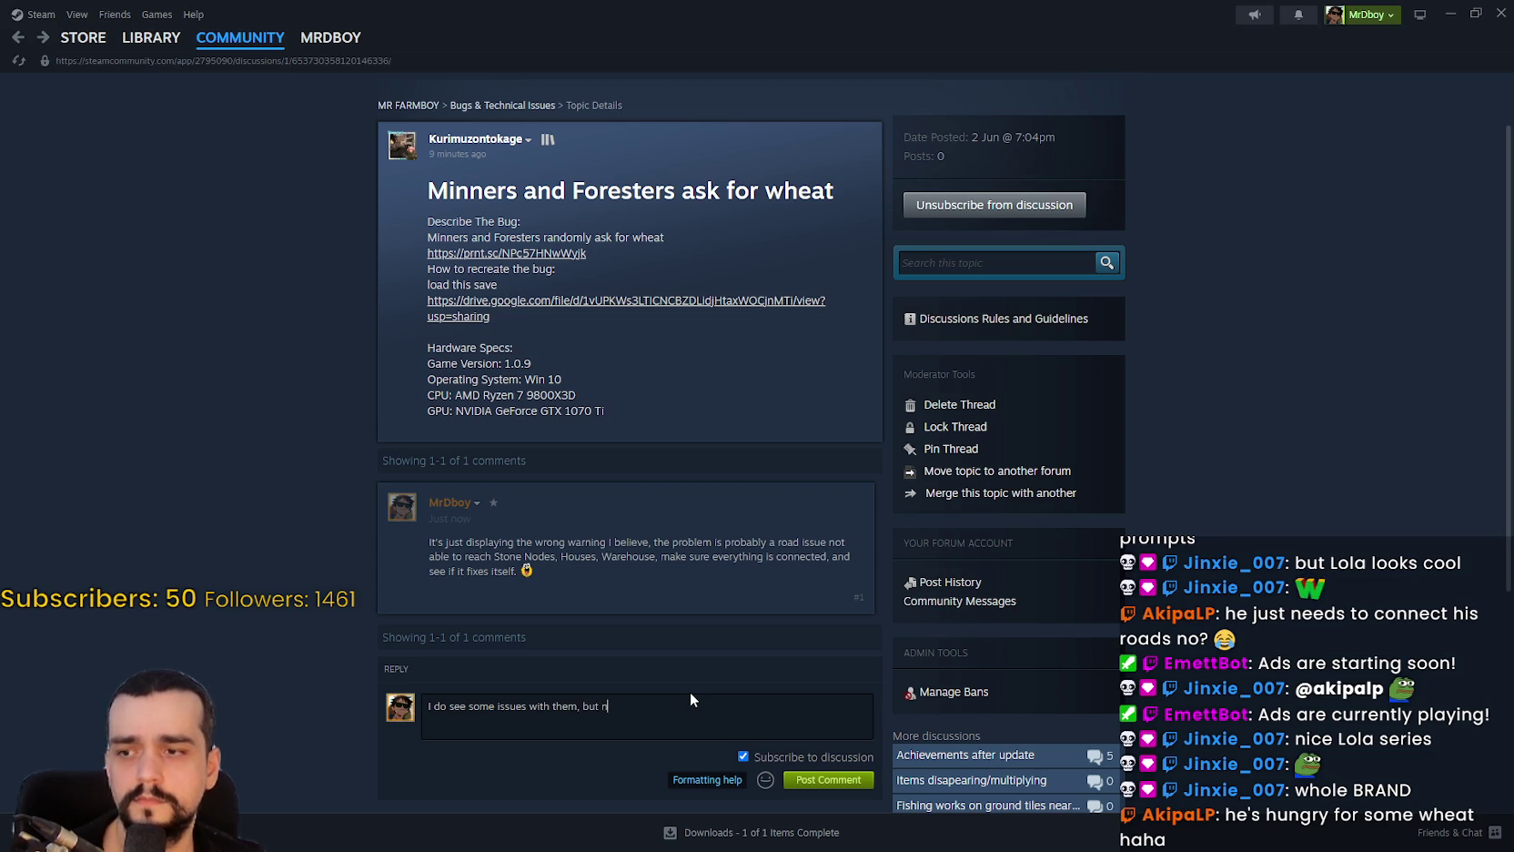
pyautogui.press('BackSpace')
pyautogui.write('for now')
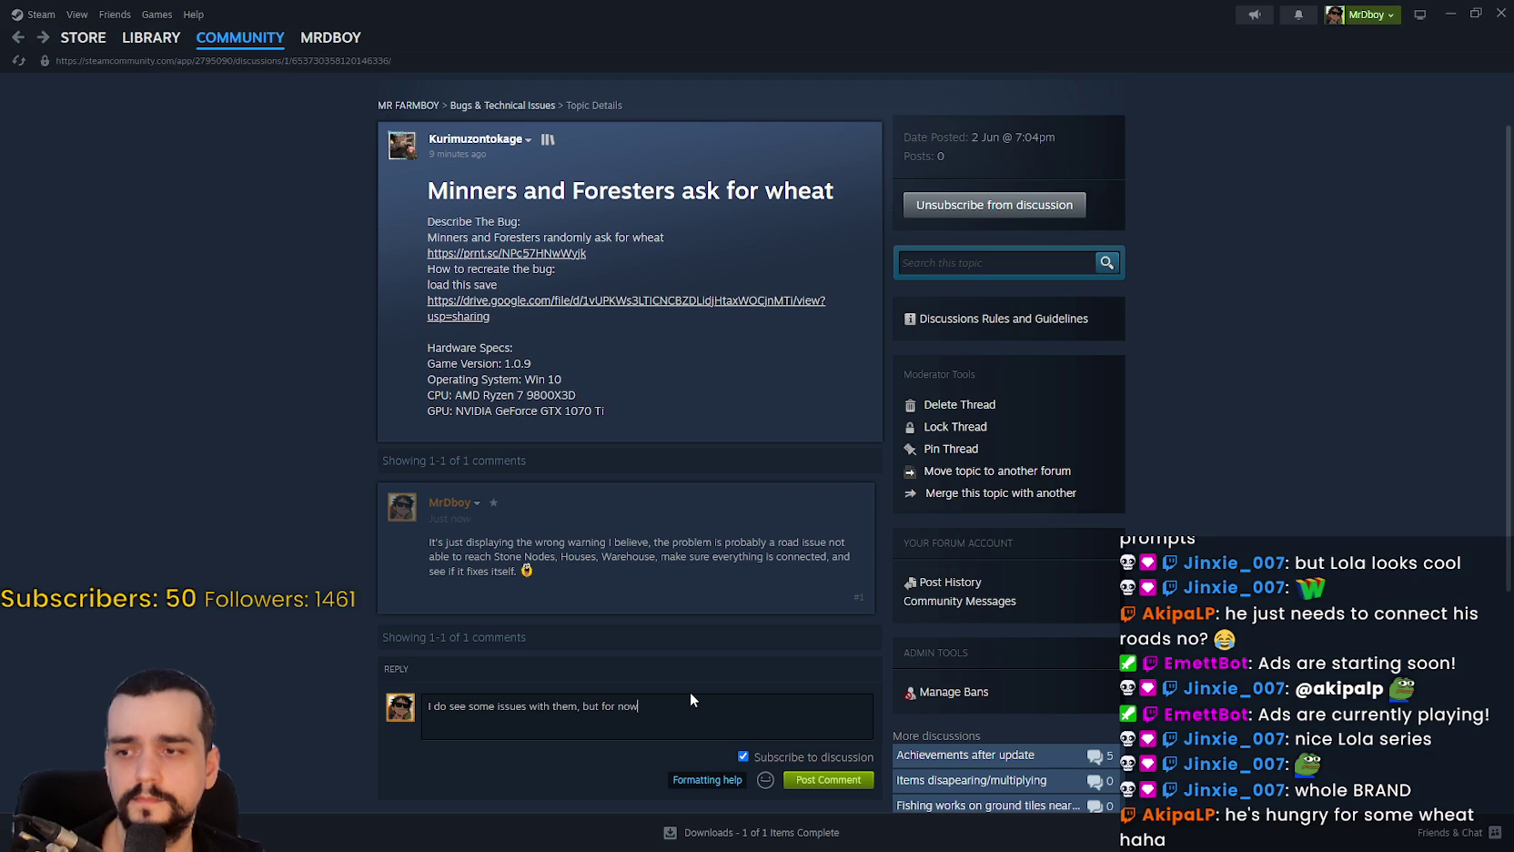
pyautogui.write(' just make sure all roads are connected to main roads, they will')
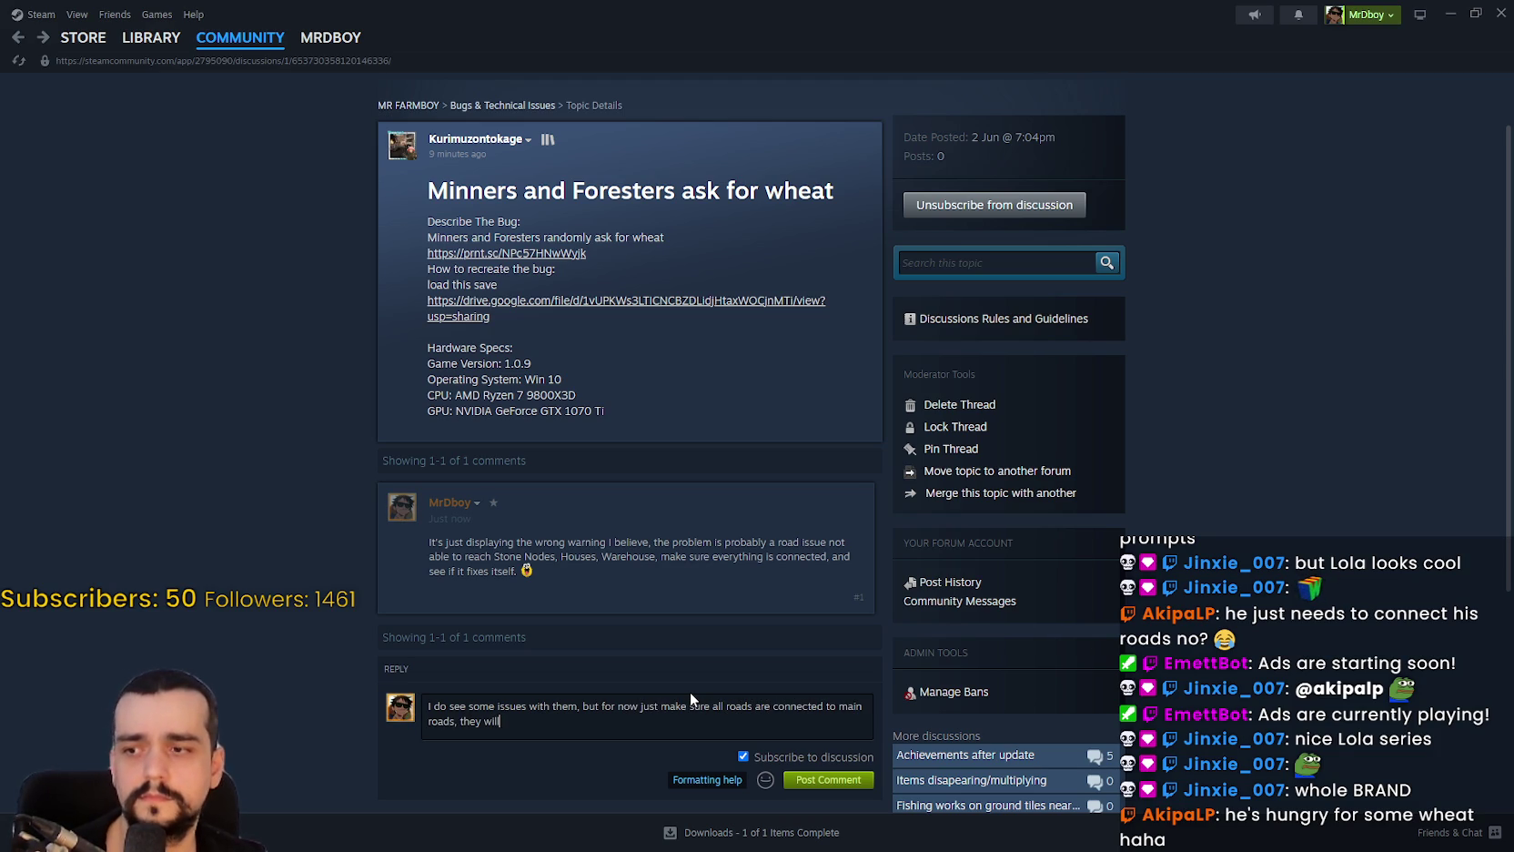
pyautogui.write(' try and ')
pyautogui.write('go to toh')
pyautogui.press('BackSpace')
pyautogui.press('BackSpace')
pyautogui.press('BackSpace')
pyautogui.press('BackSpace')
pyautogui.press('BackSpace')
pyautogui.press('BackSpace')
pyautogui.write('some of them will try and go to other ones if available, bu')
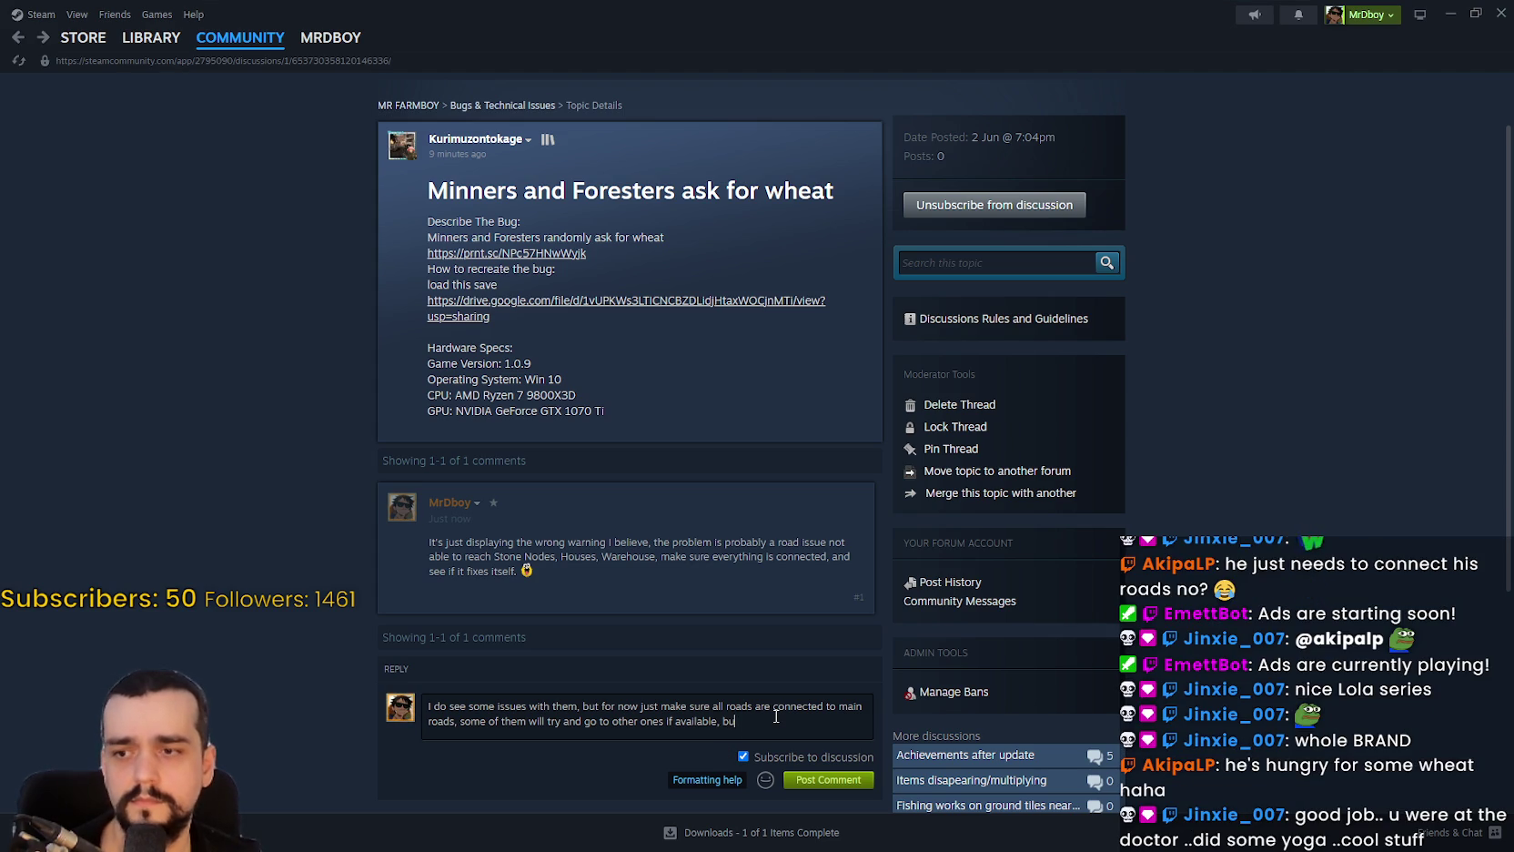
pyautogui.write('t not many.')
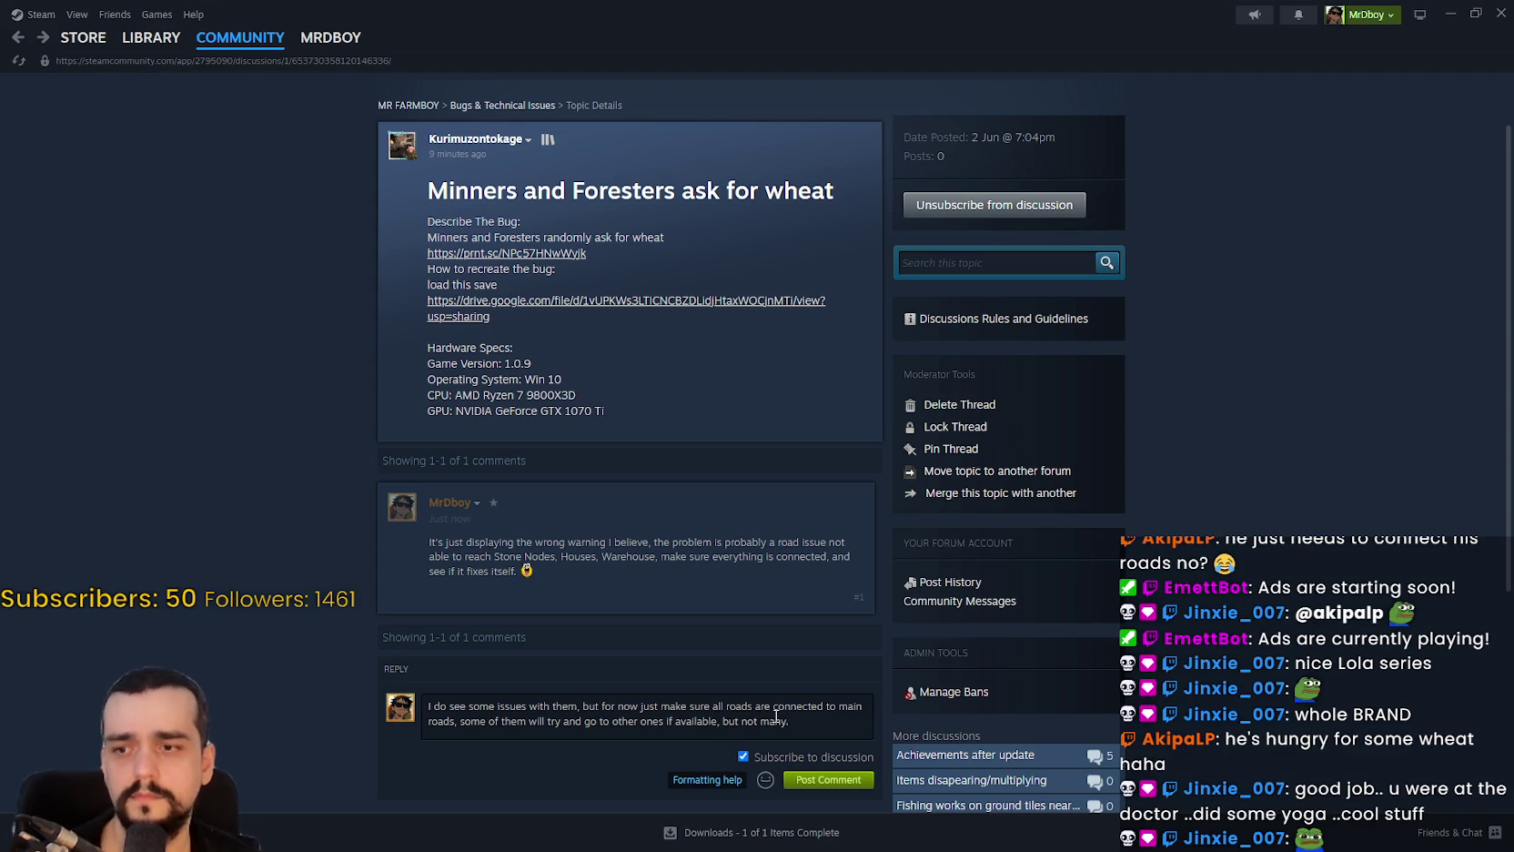
pyautogui.press('Return')
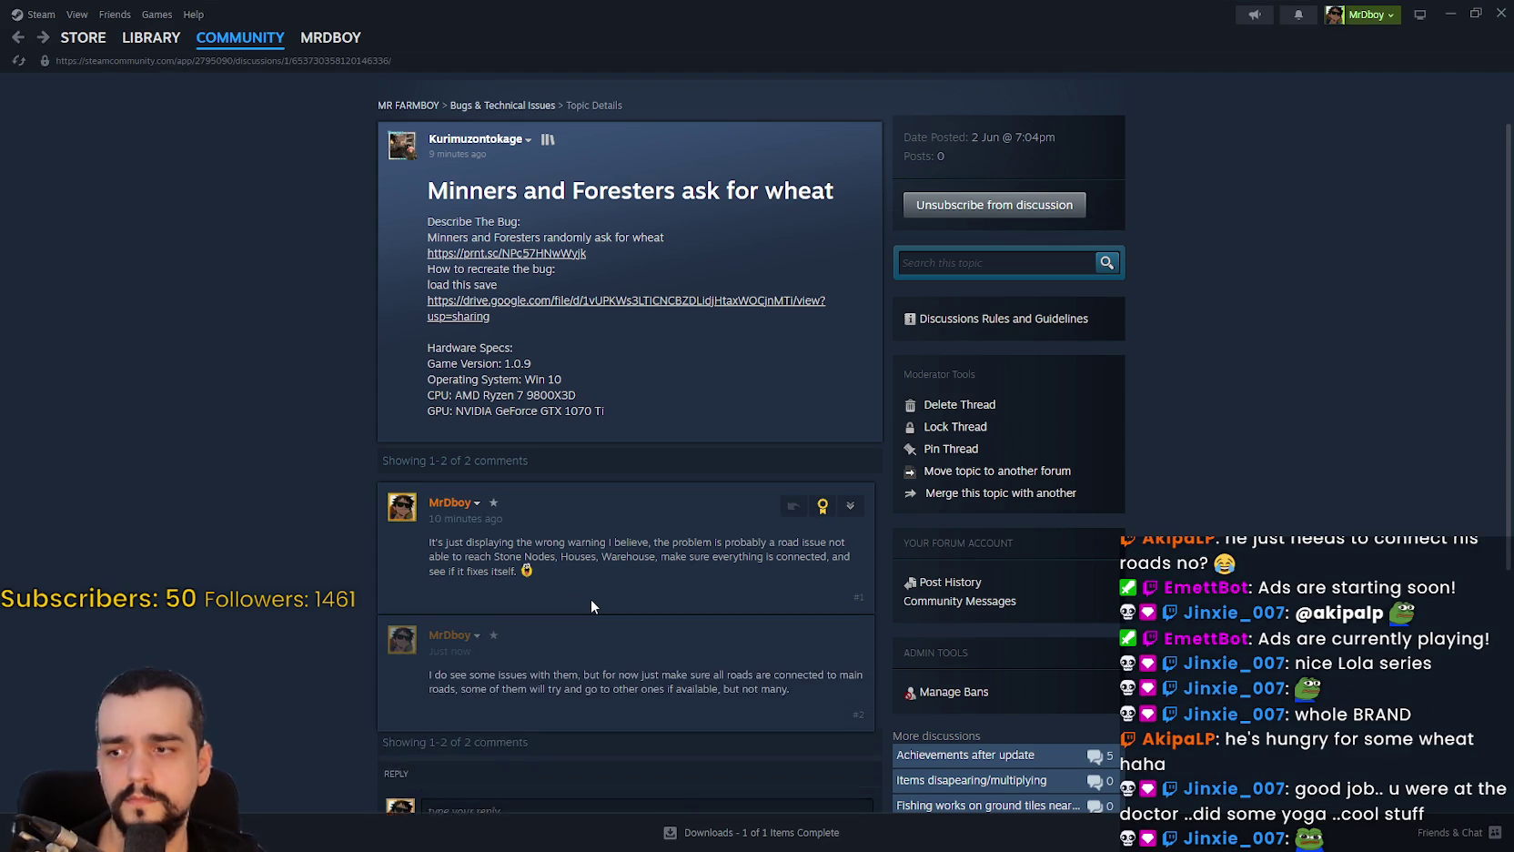
pyautogui.scroll(-2, 590, 598)
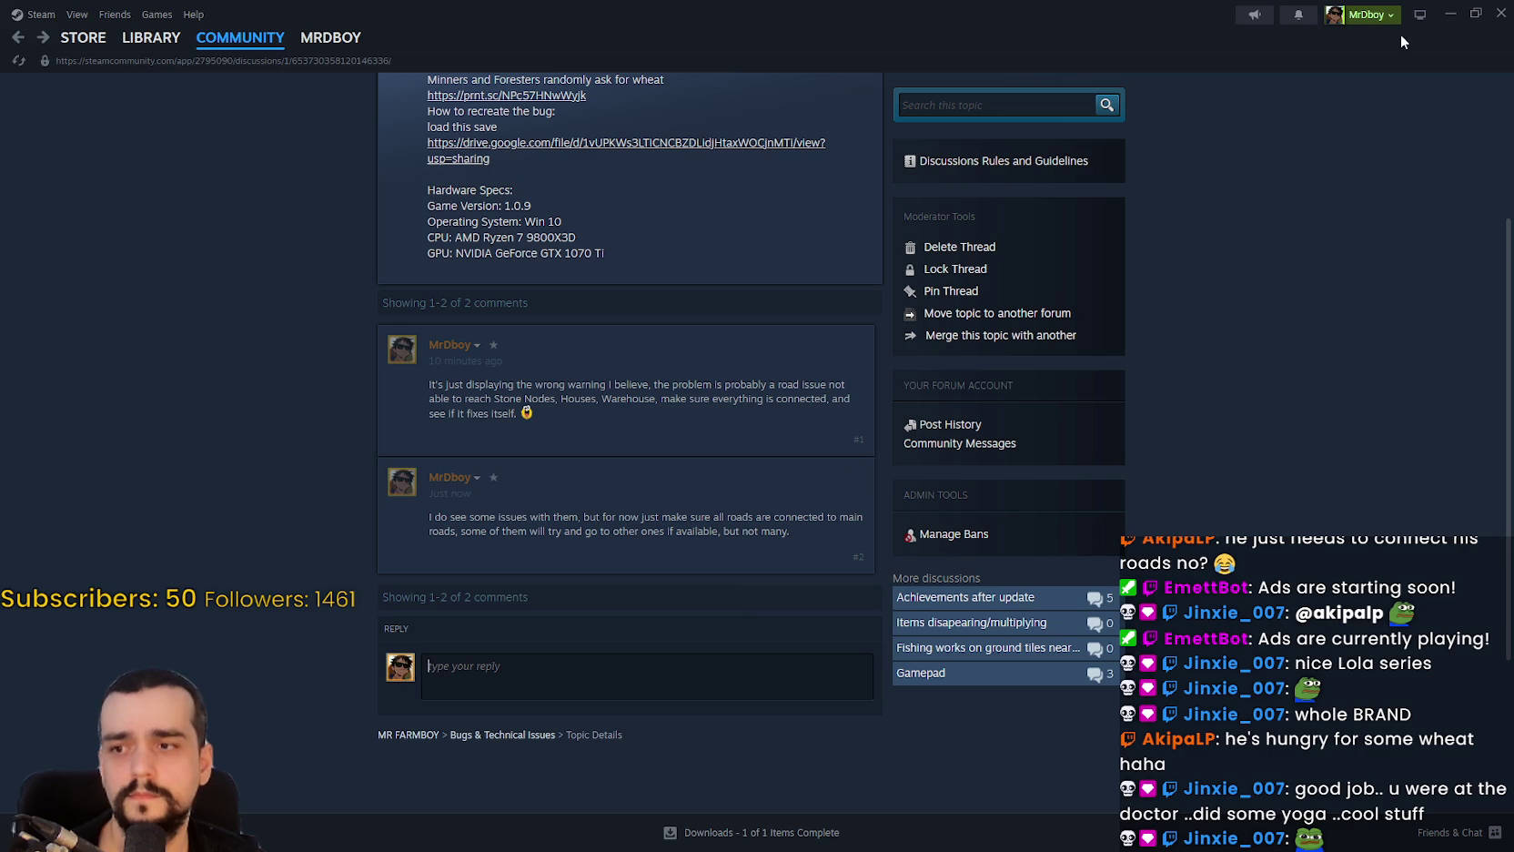
pyautogui.click(1448, 14)
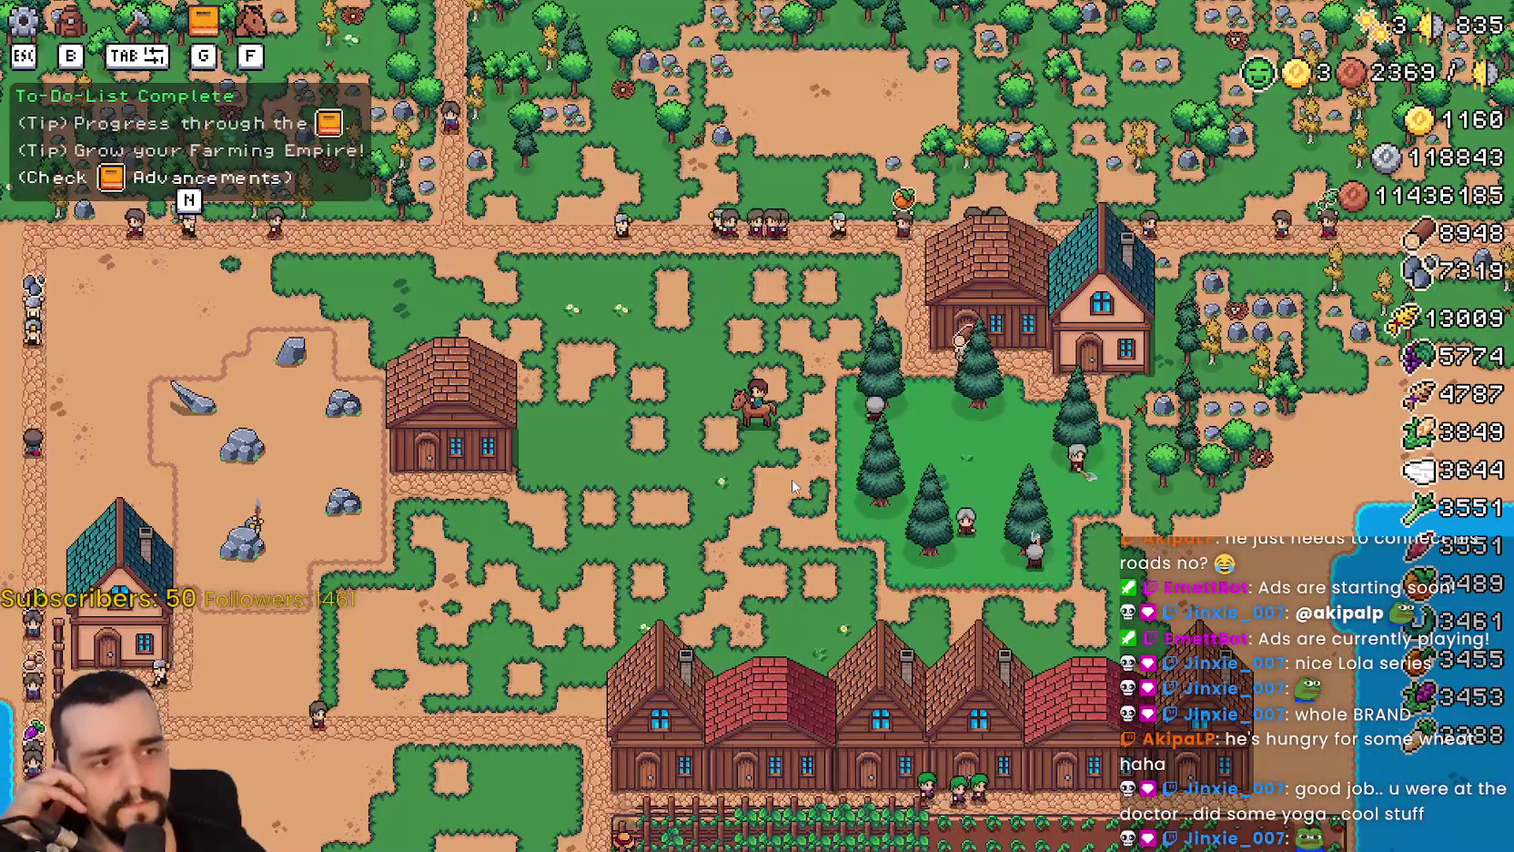
# Zoom the village map out and back in, then bring up the Discord overlay.
pyautogui.scroll(-3, 788, 479)
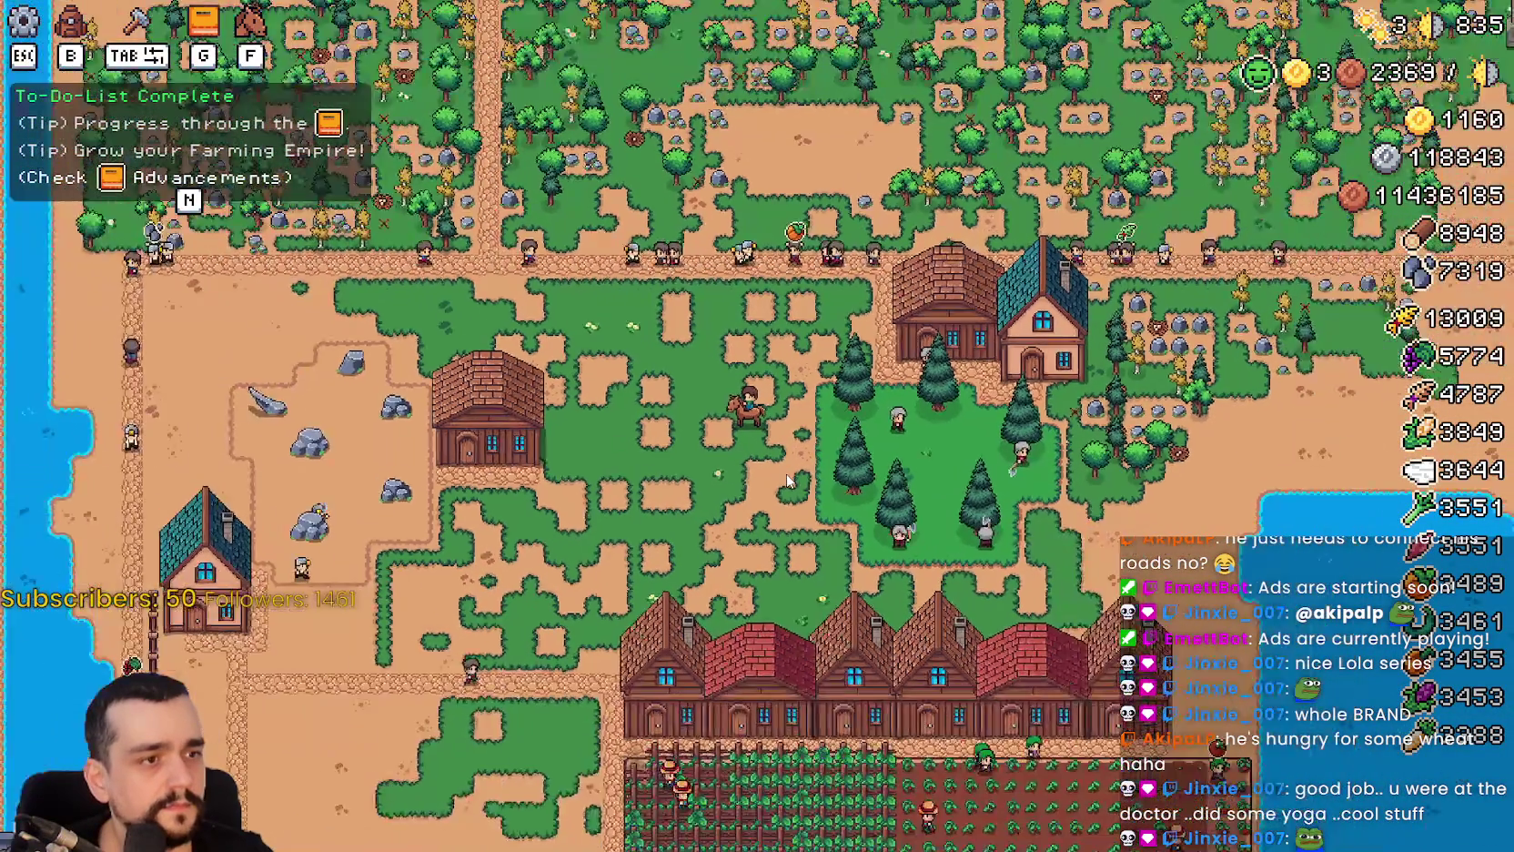
pyautogui.scroll(3, 788, 480)
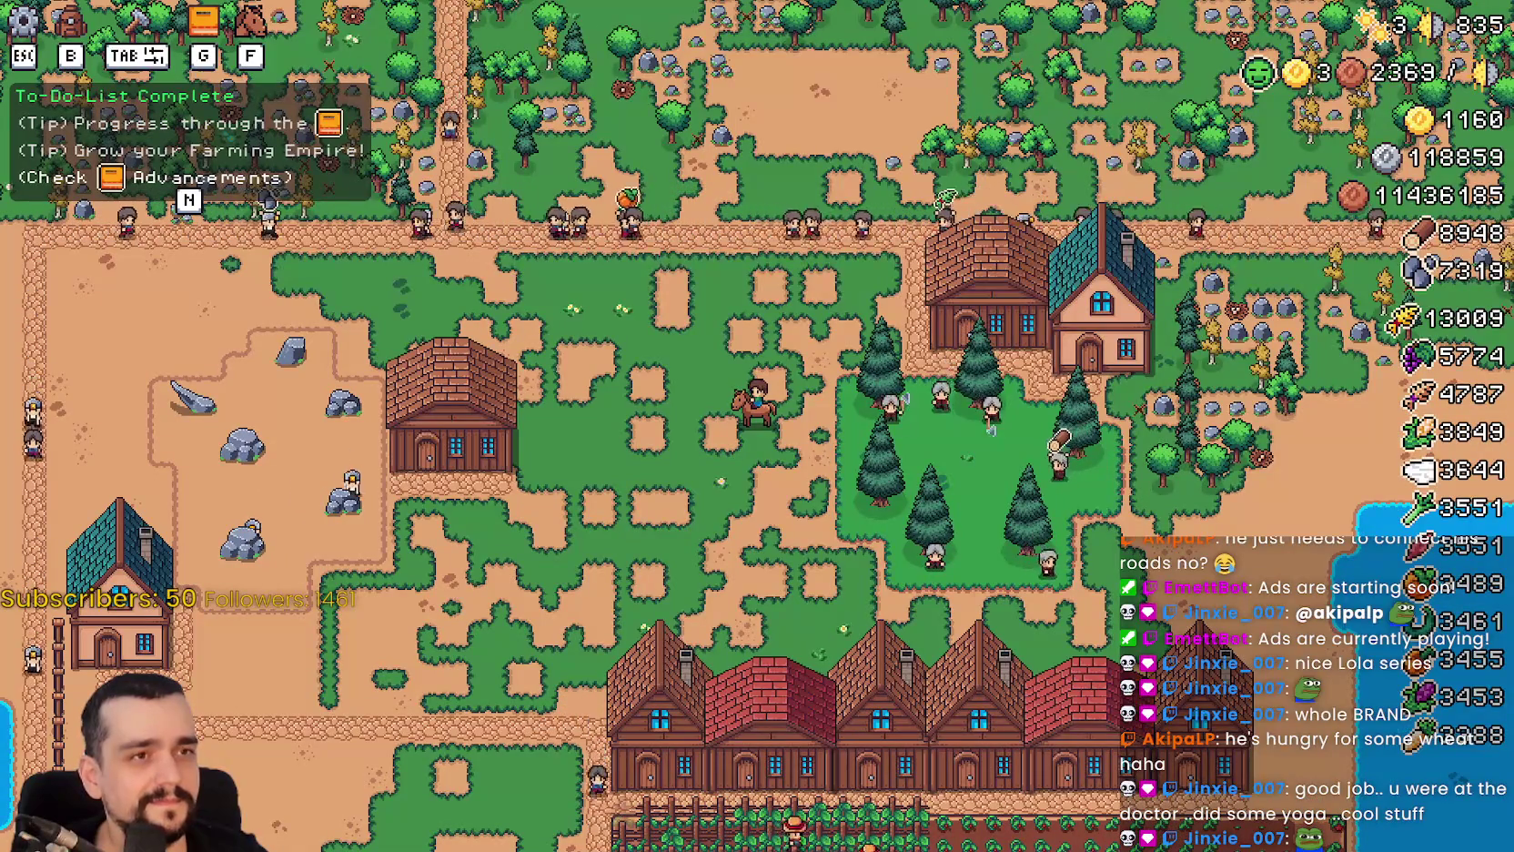
pyautogui.hotkey('alt', 'Tab')
# Watch a shared video full screen, pause it, and exit to the chat.
pyautogui.click(1027, 462)
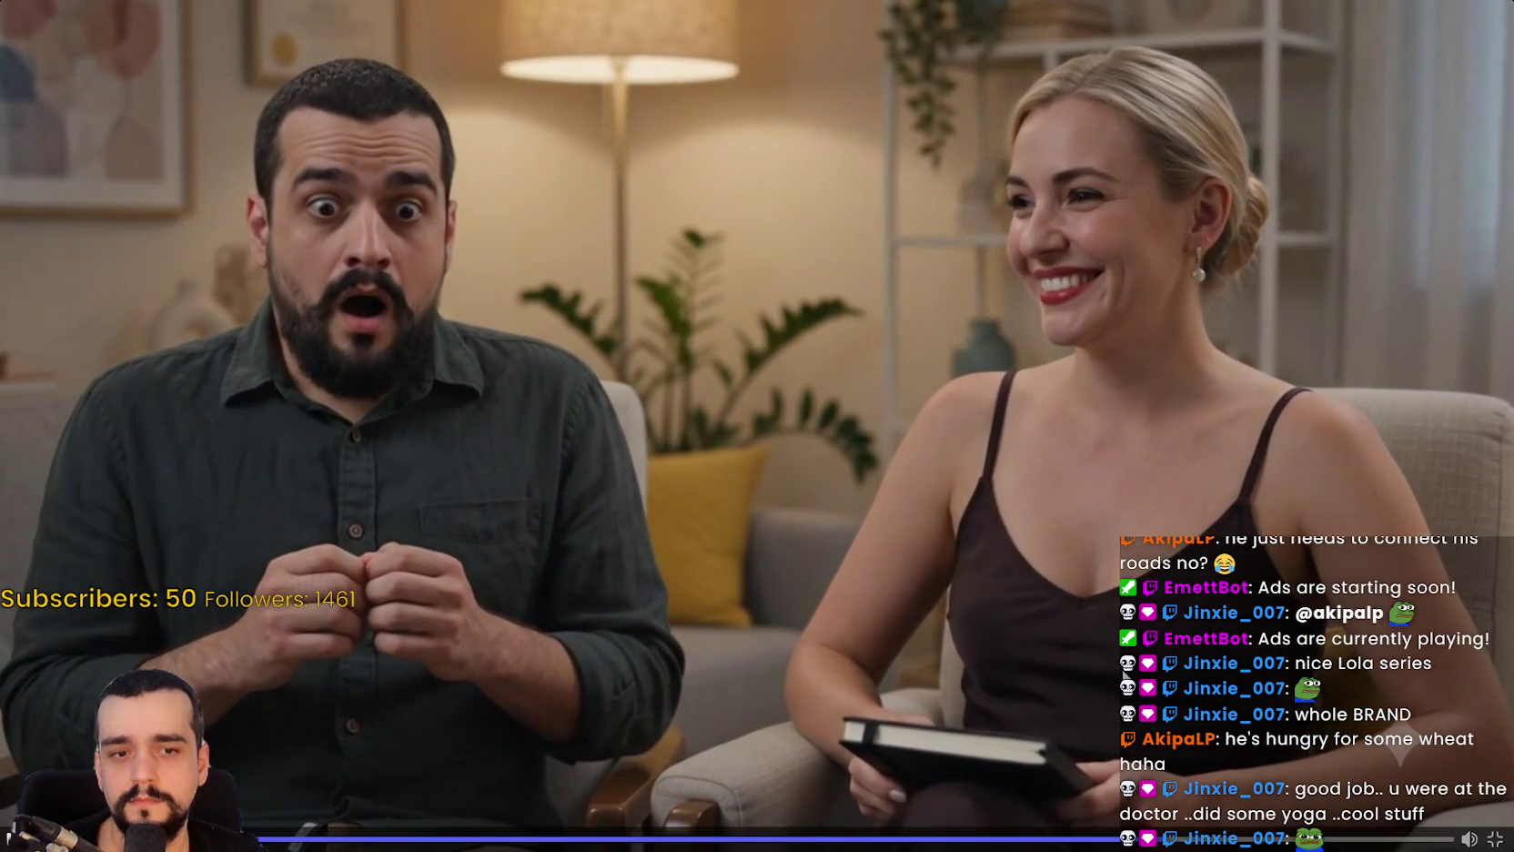
pyautogui.press('space')
pyautogui.click(1495, 838)
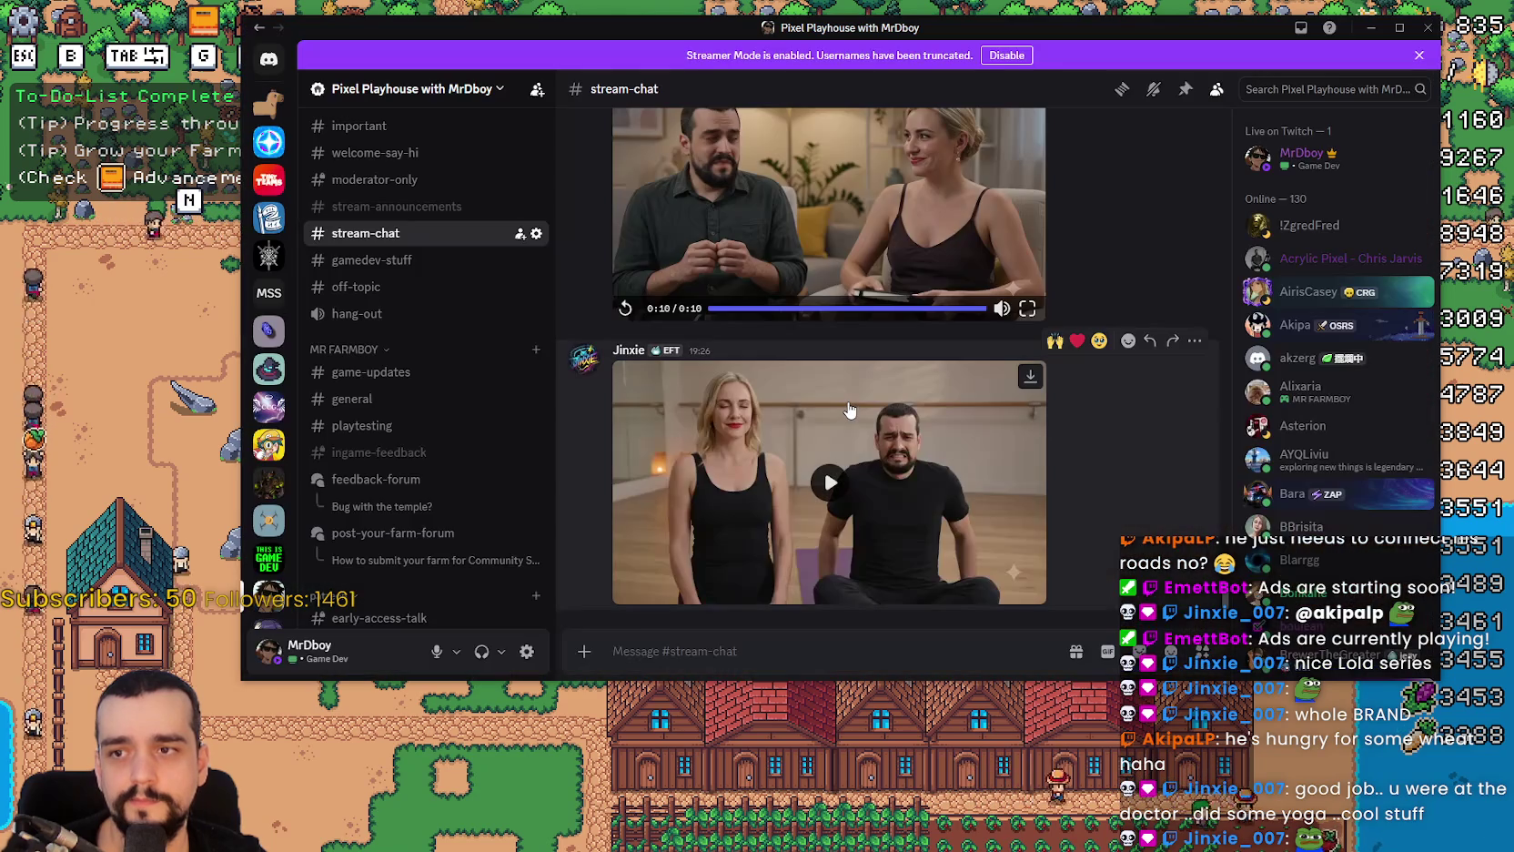
# Play the second video full screen, rewind and resume it, then hide Discord.
pyautogui.click(848, 411)
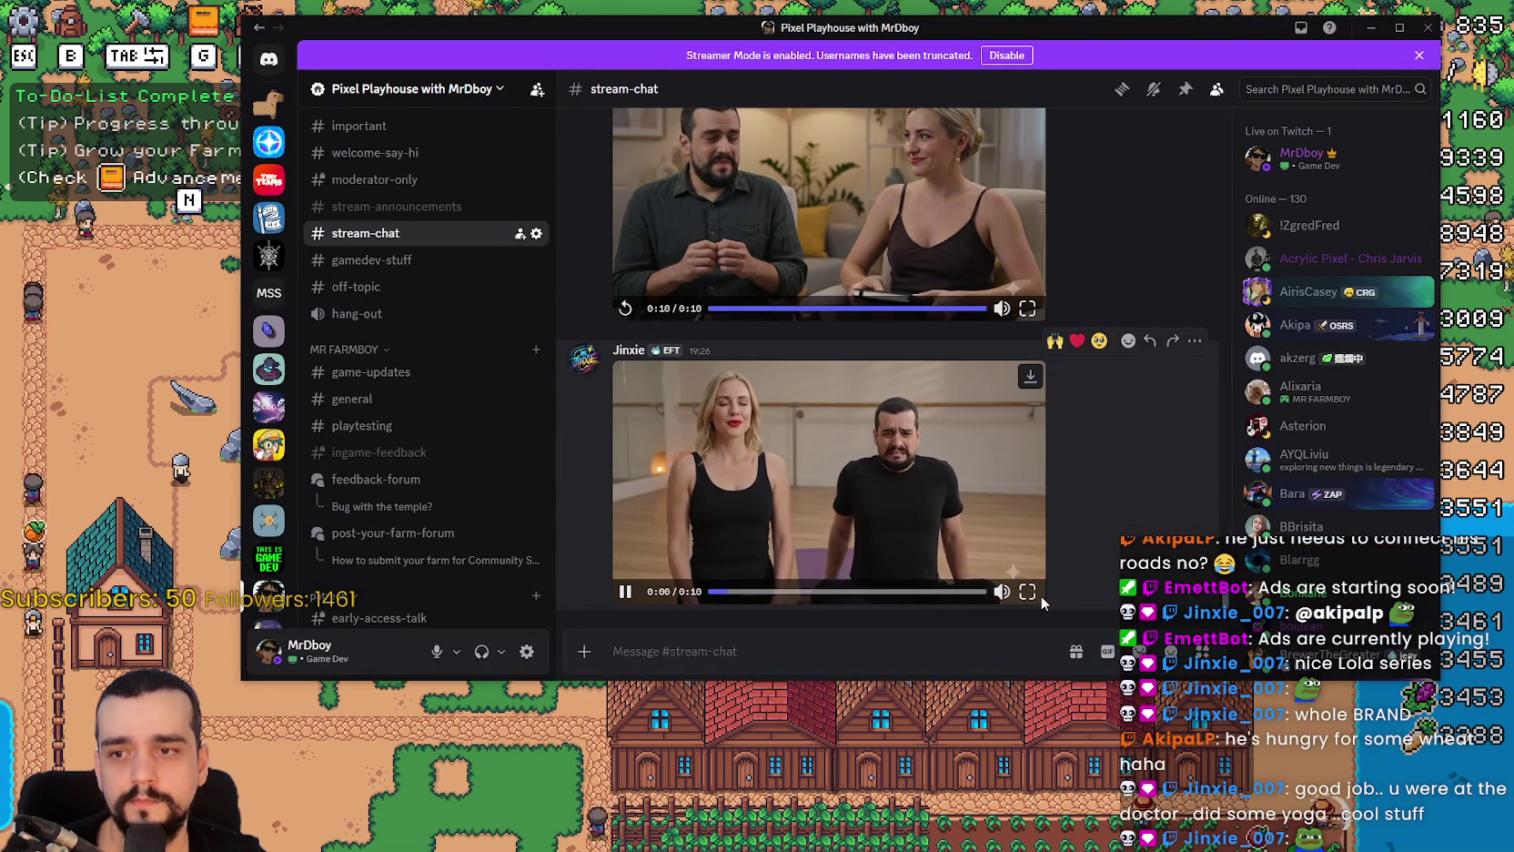
pyautogui.click(1028, 594)
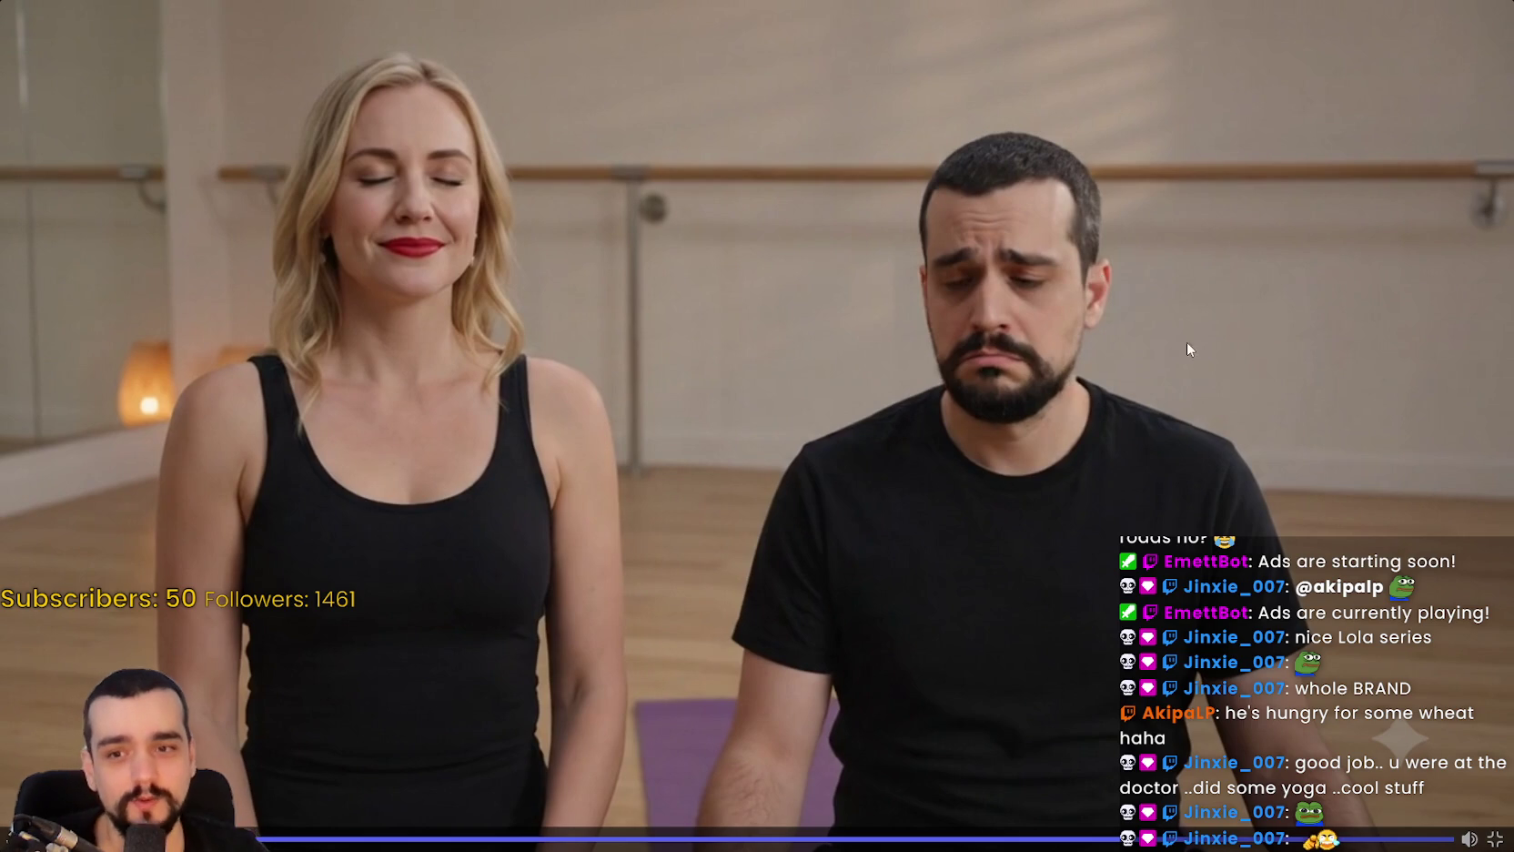
pyautogui.click(1016, 838)
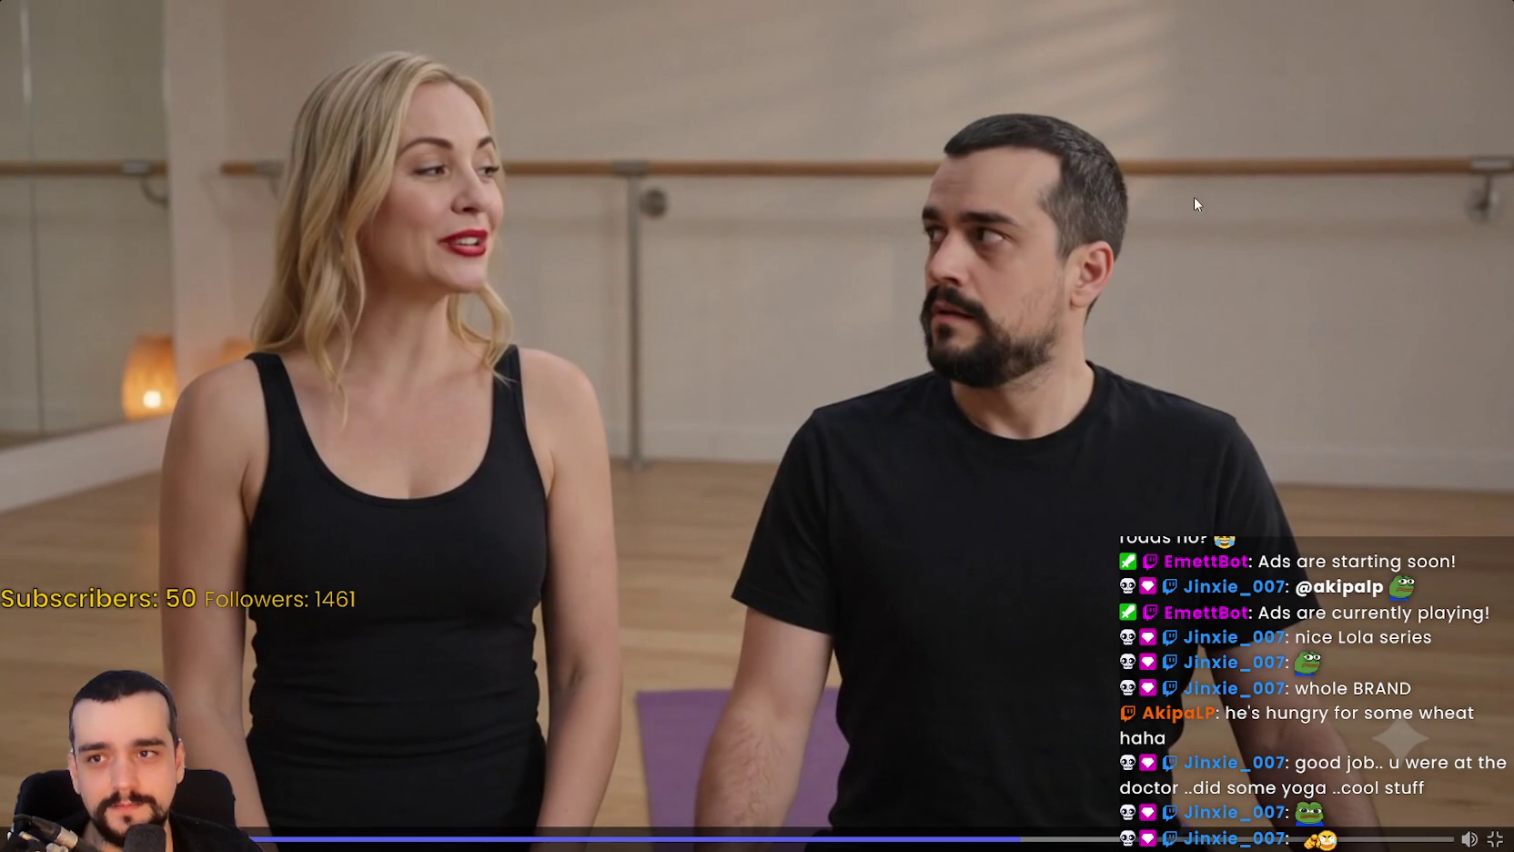
pyautogui.click(896, 420)
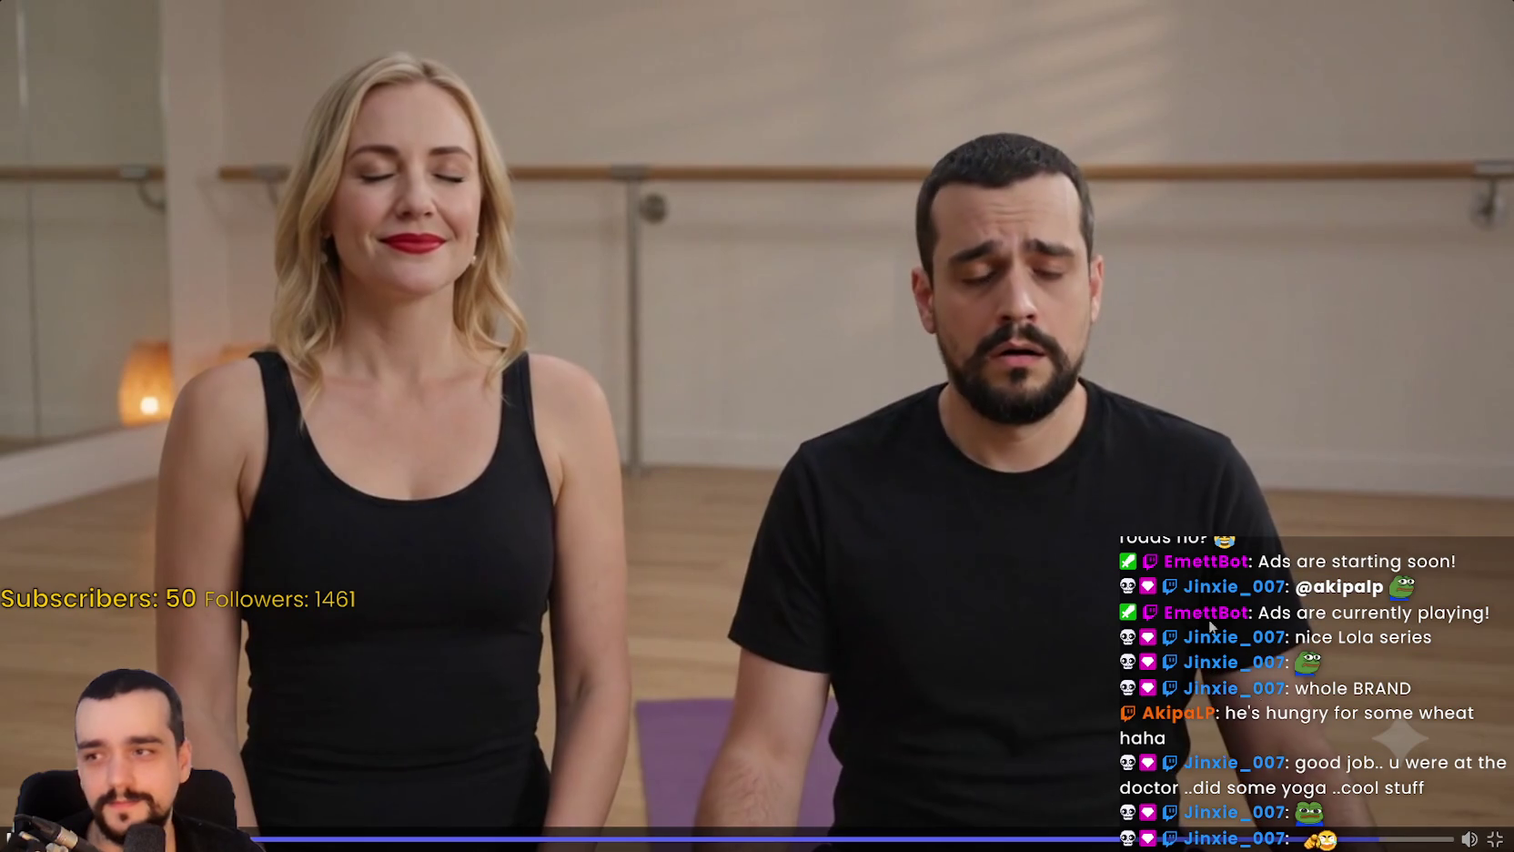
pyautogui.click(1493, 838)
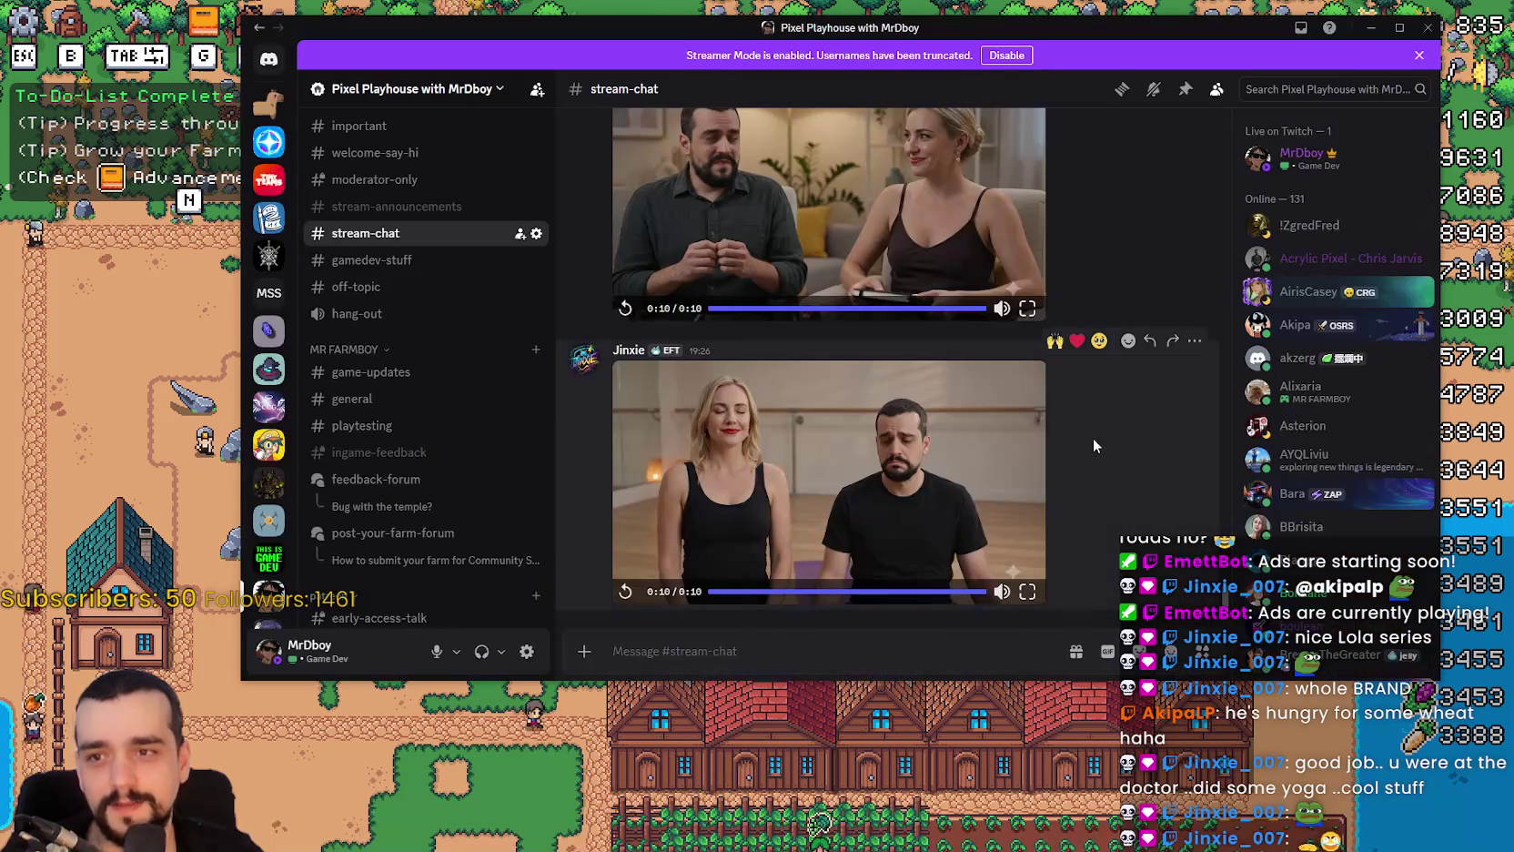
pyautogui.hotkey('alt', 'Tab')
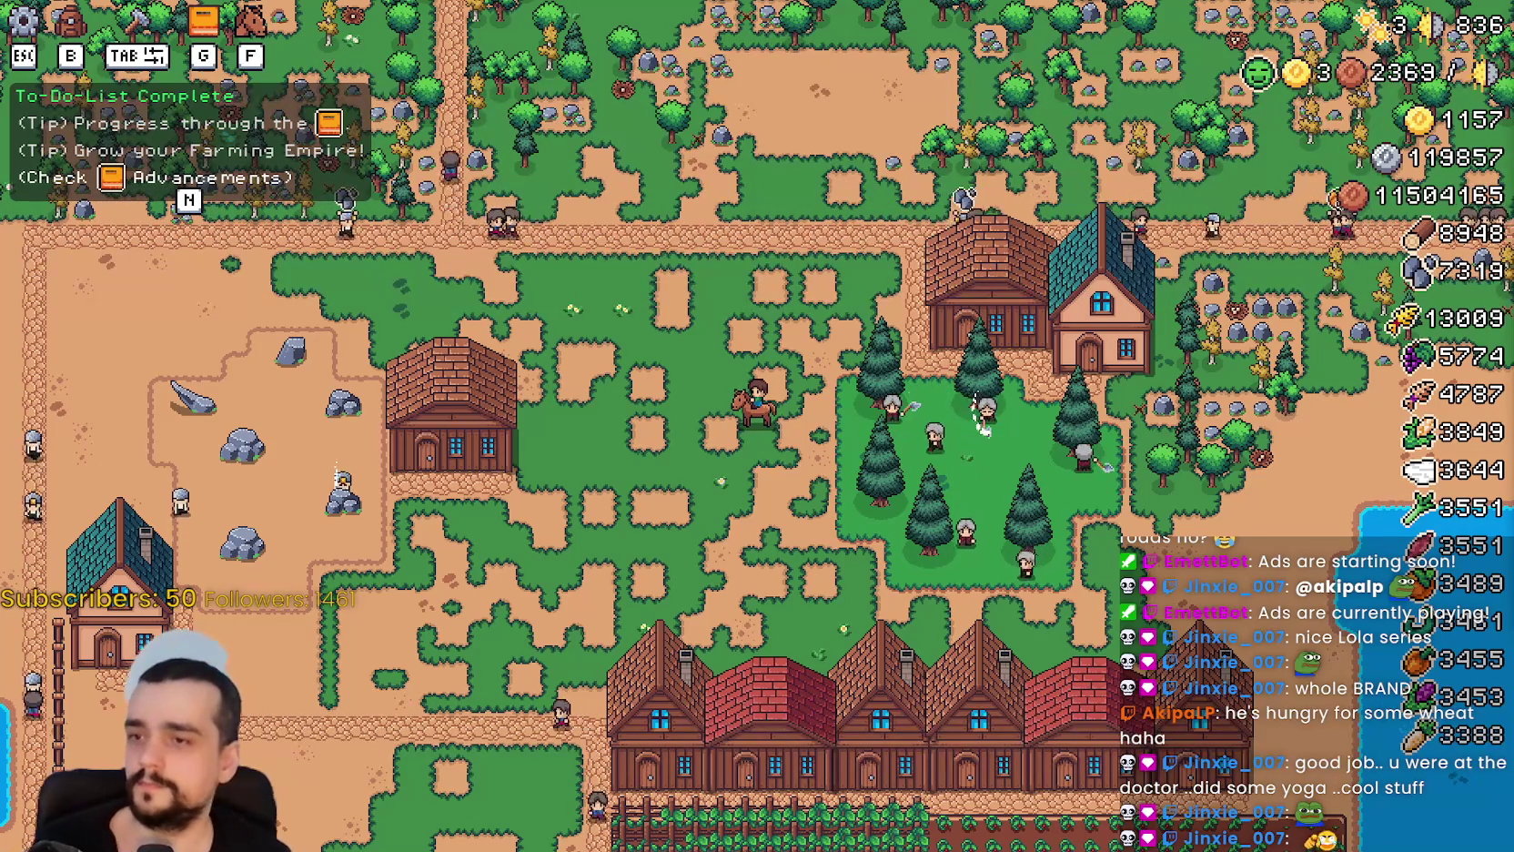
# Ride the horse down-left through the village toward the fields.
pyautogui.press('s')
pyautogui.press('a')
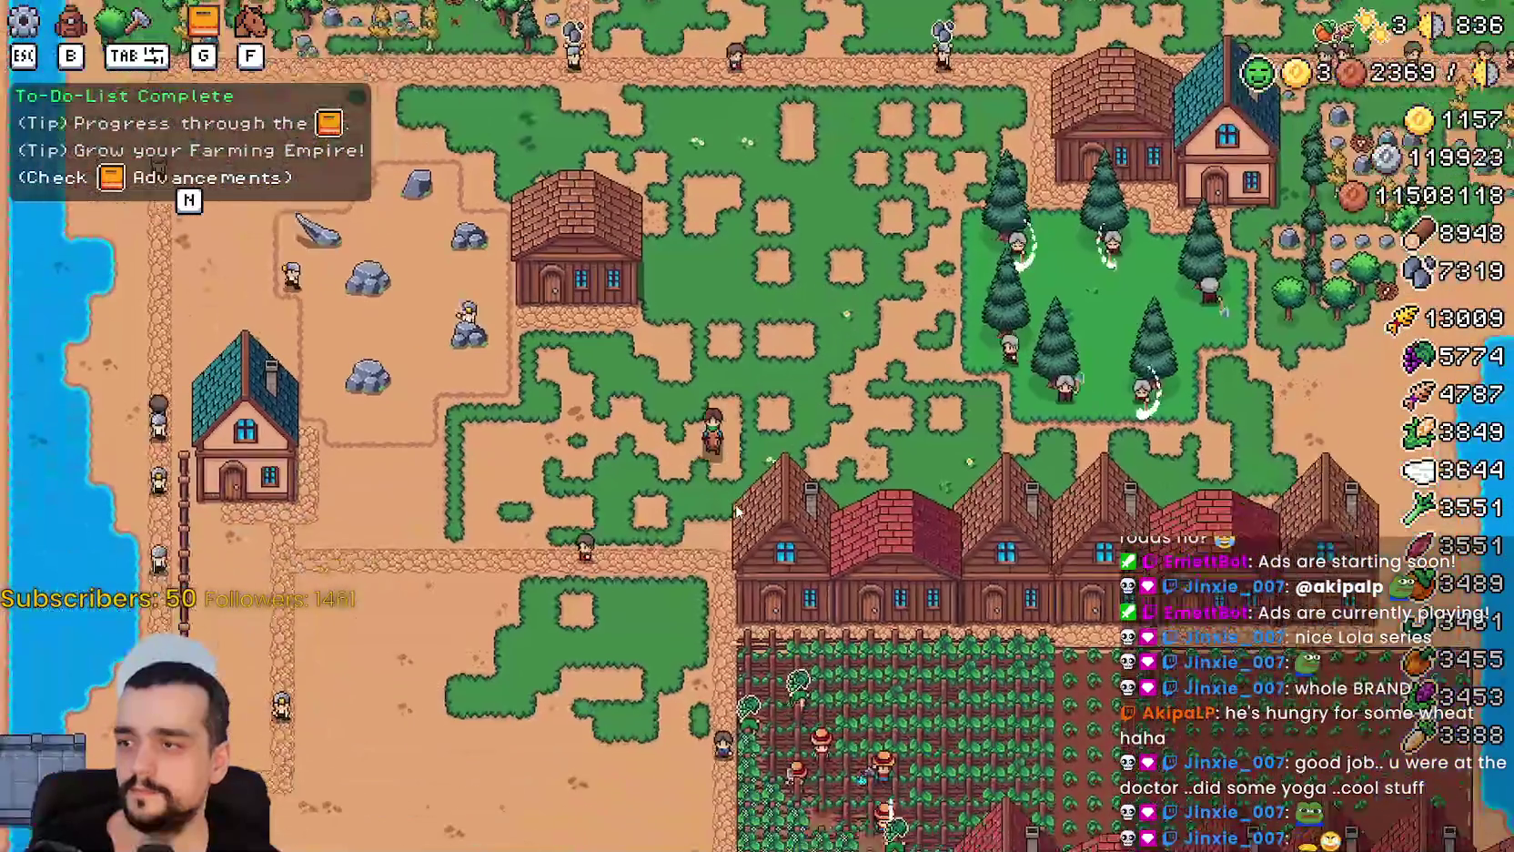
pyautogui.scroll(-5, 737, 512)
pyautogui.scroll(6, 944, 552)
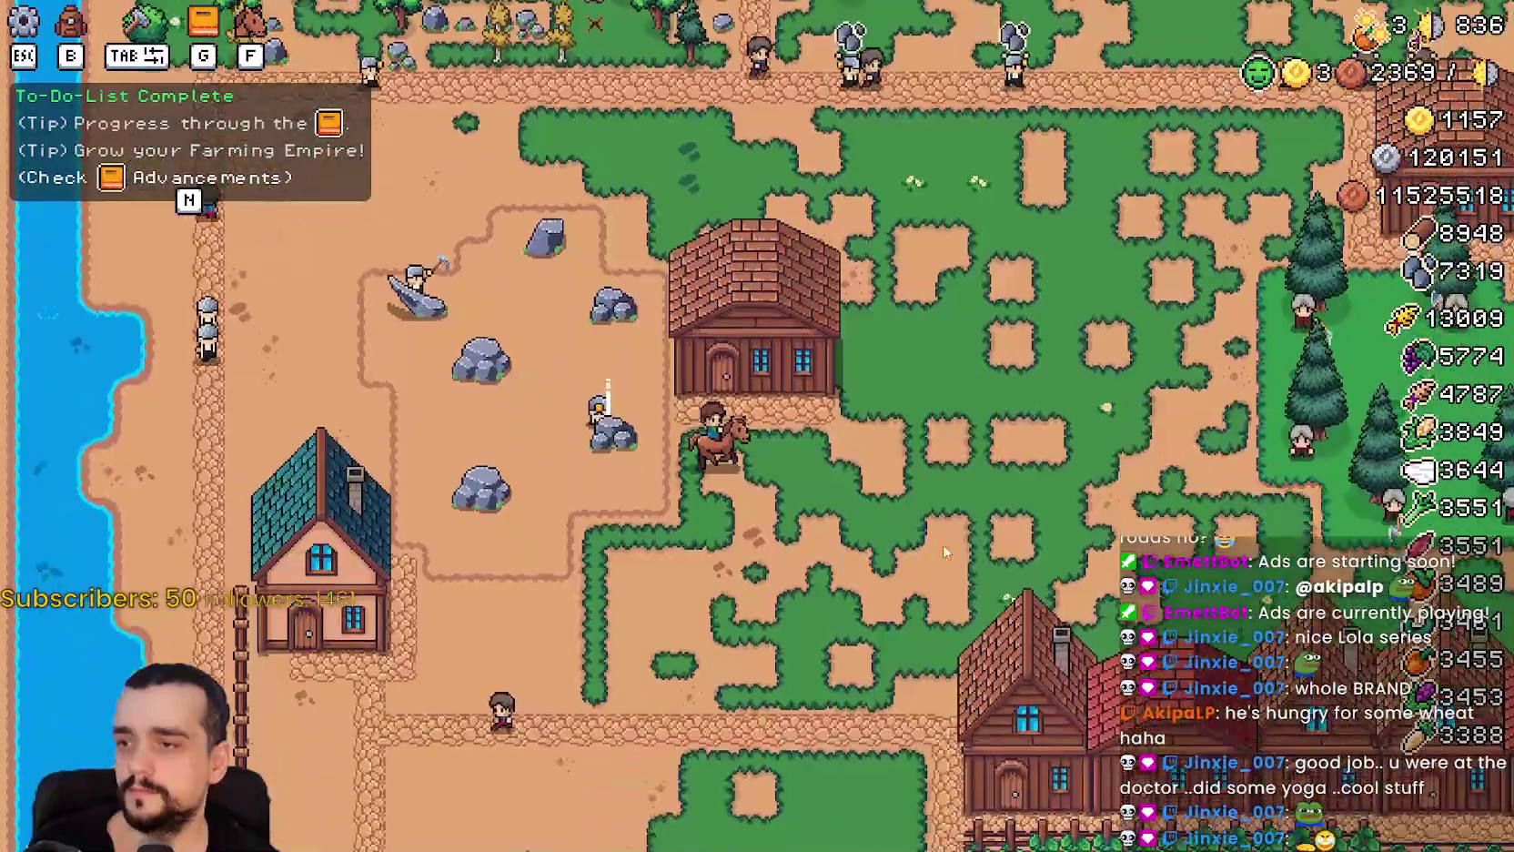
pyautogui.scroll(-4, 943, 551)
pyautogui.press('s')
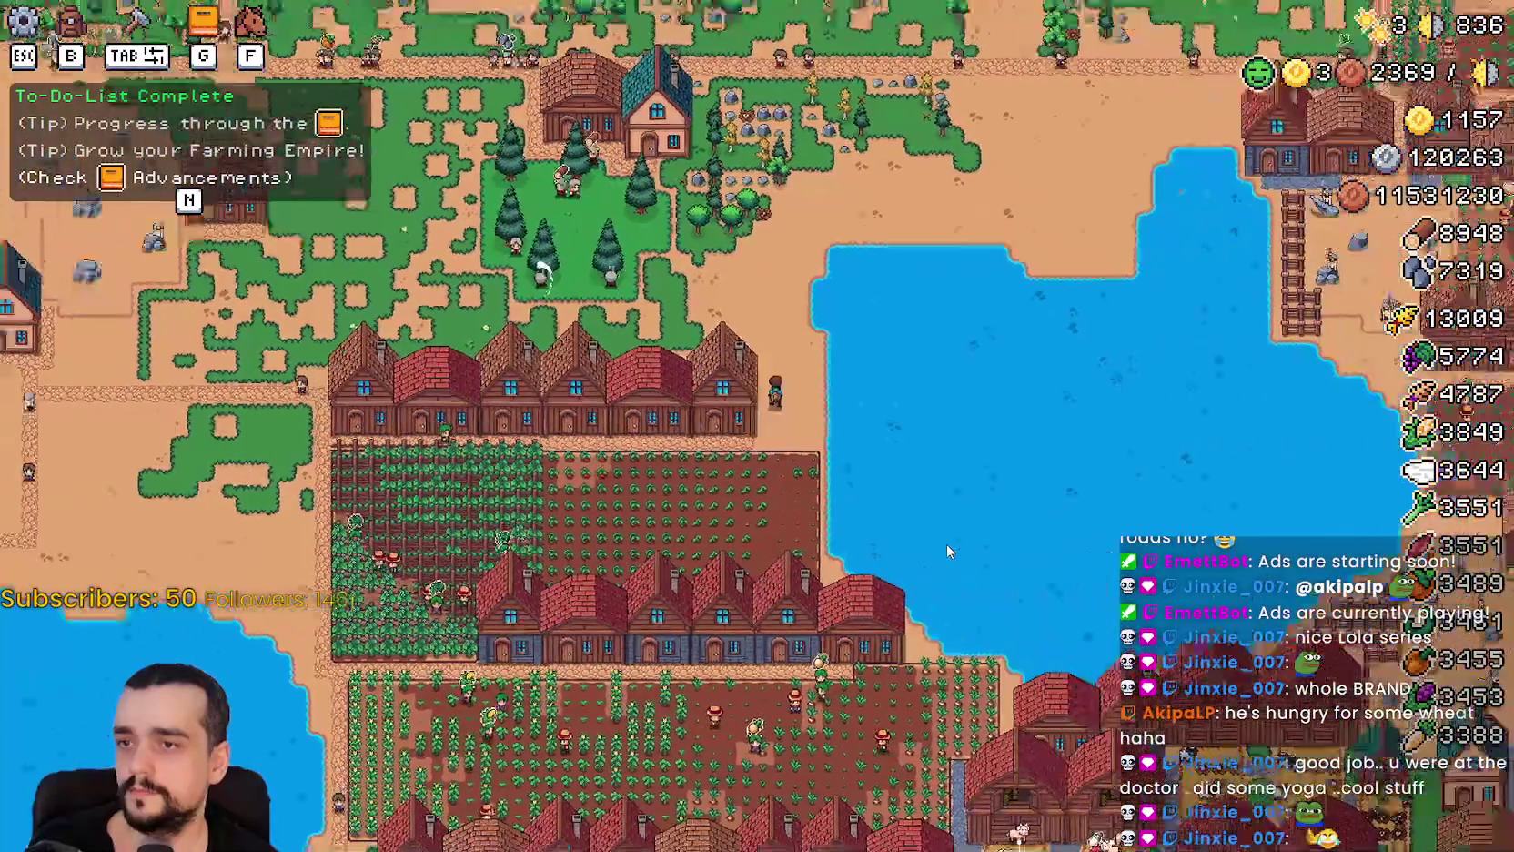
pyautogui.scroll(-3, 946, 548)
pyautogui.scroll(4, 946, 543)
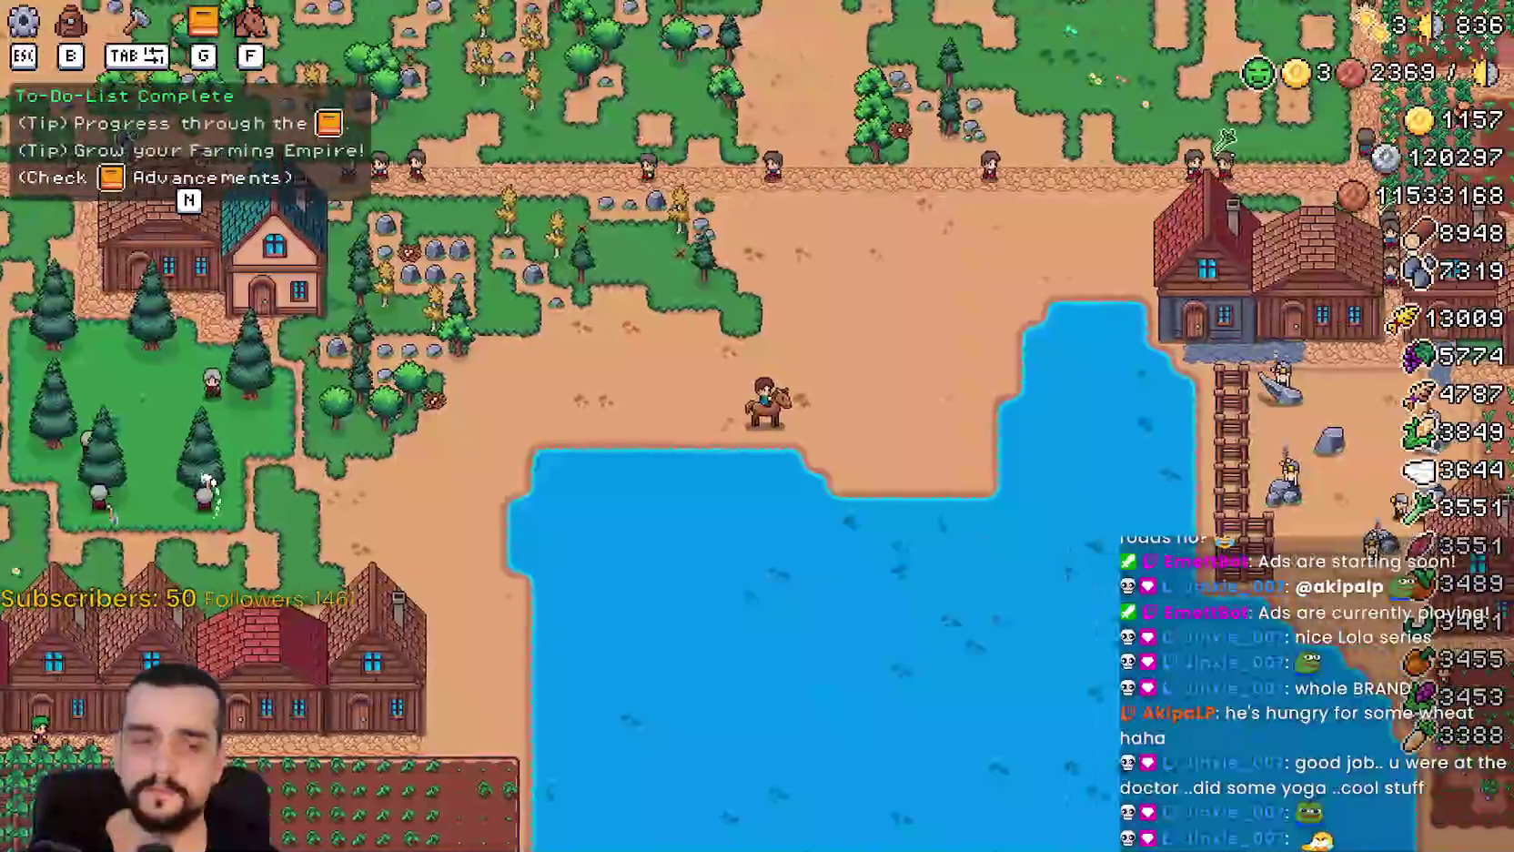
# Glance at the Steam bug thread, minimize it, then ride right along the lake shore.
pyautogui.hotkey('alt', 'Tab')
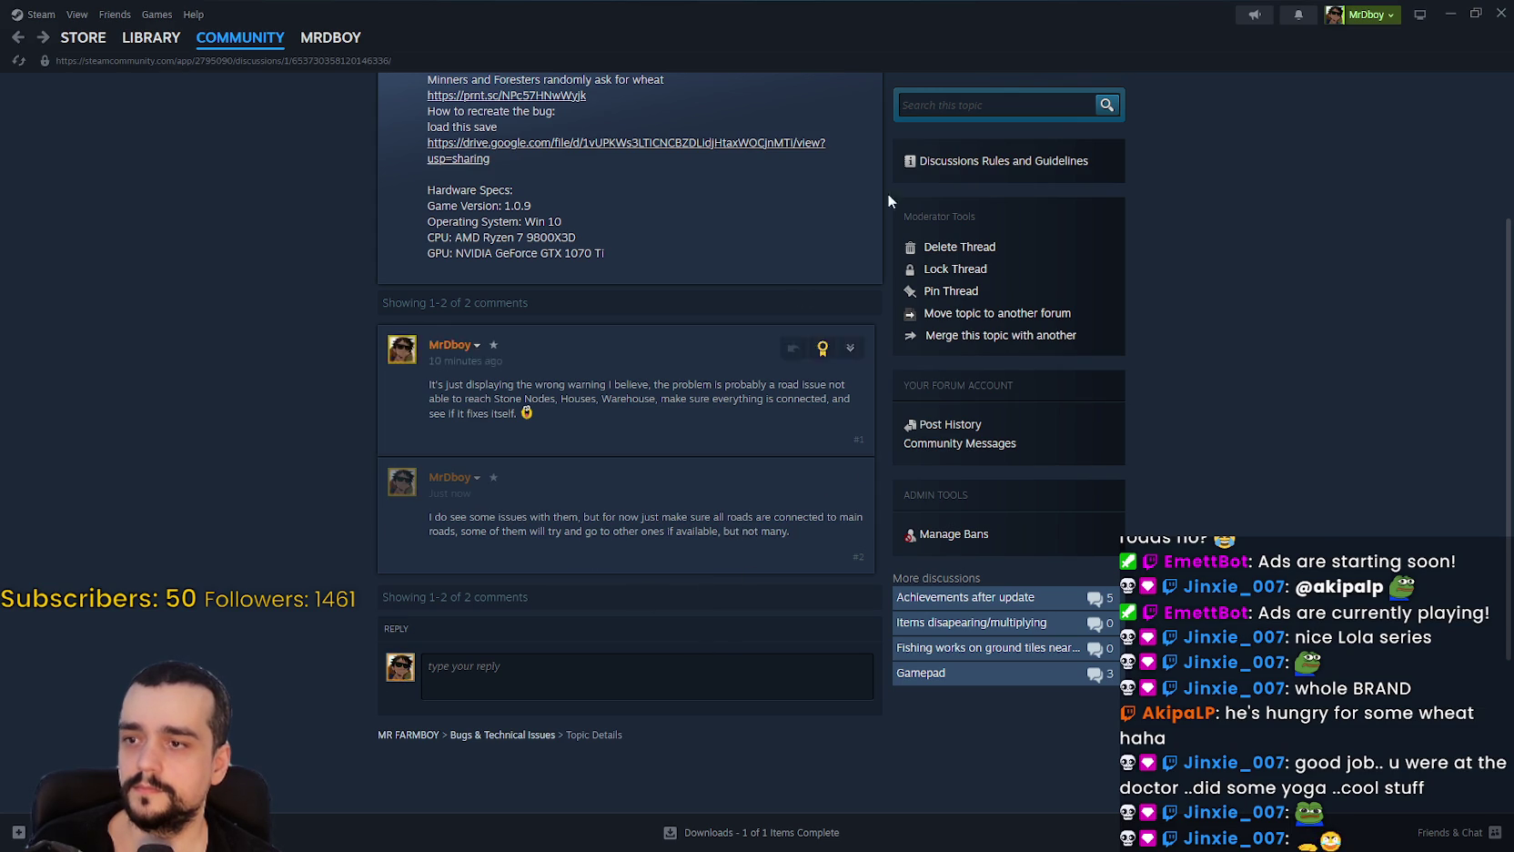
pyautogui.click(1446, 19)
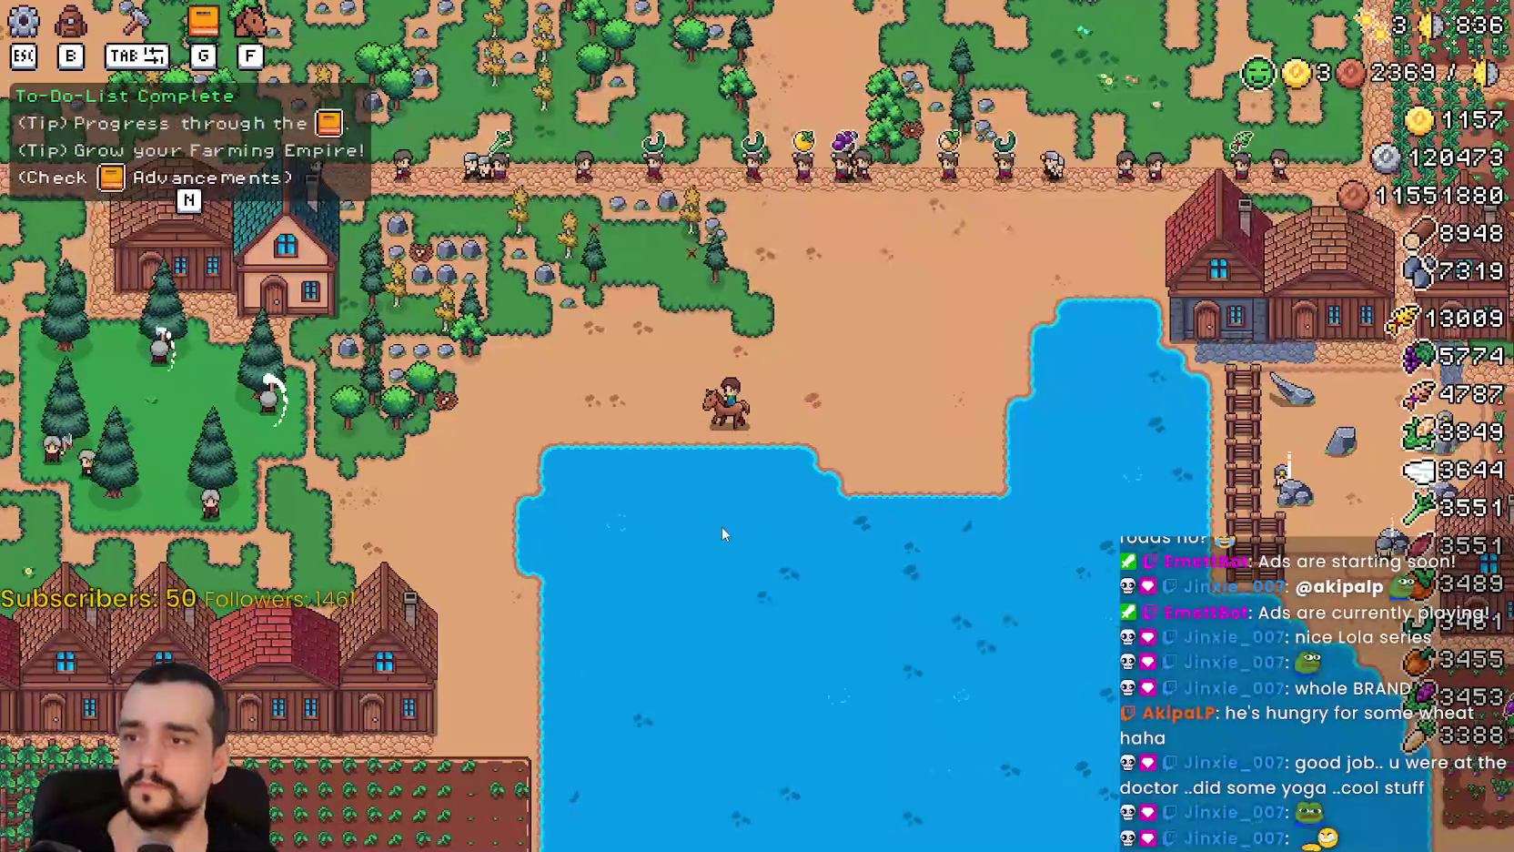
pyautogui.press('d')
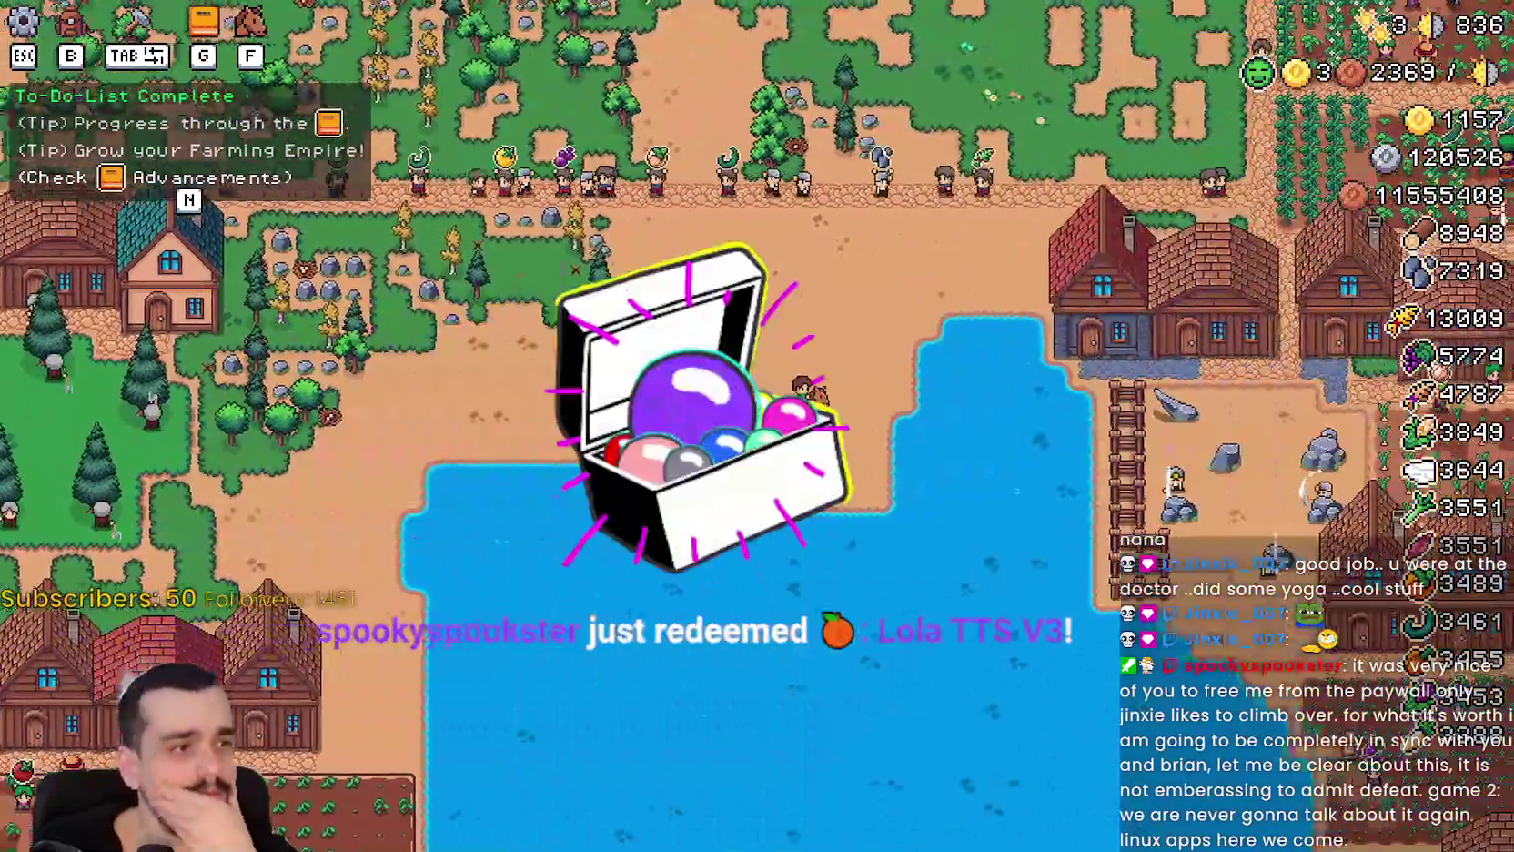
pyautogui.press('w')
pyautogui.press('d')
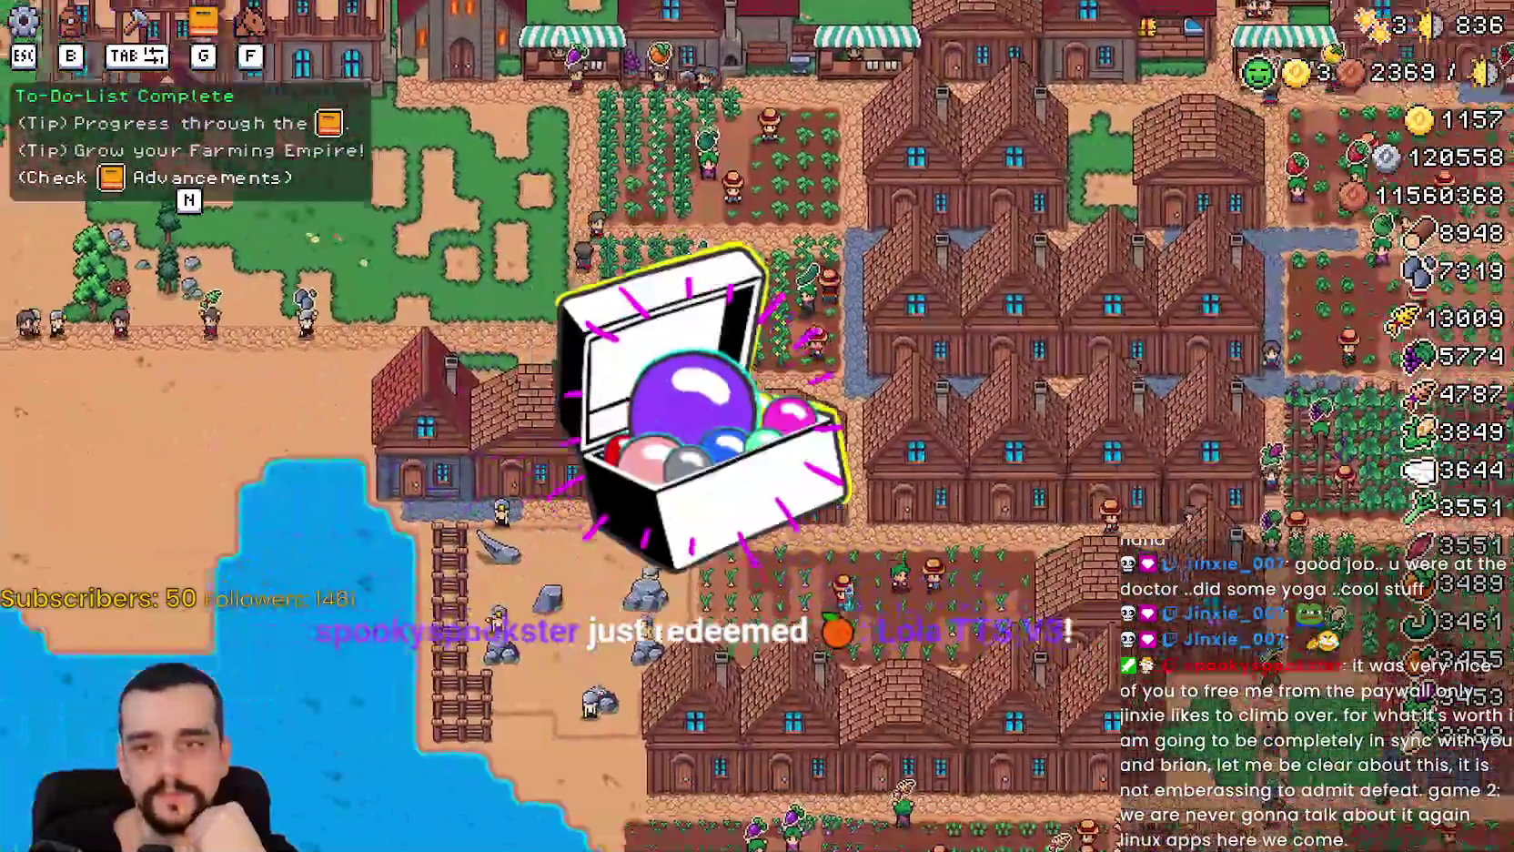
# Ride across the farm past the lake and barns, east into the crop fields.
pyautogui.press('a')
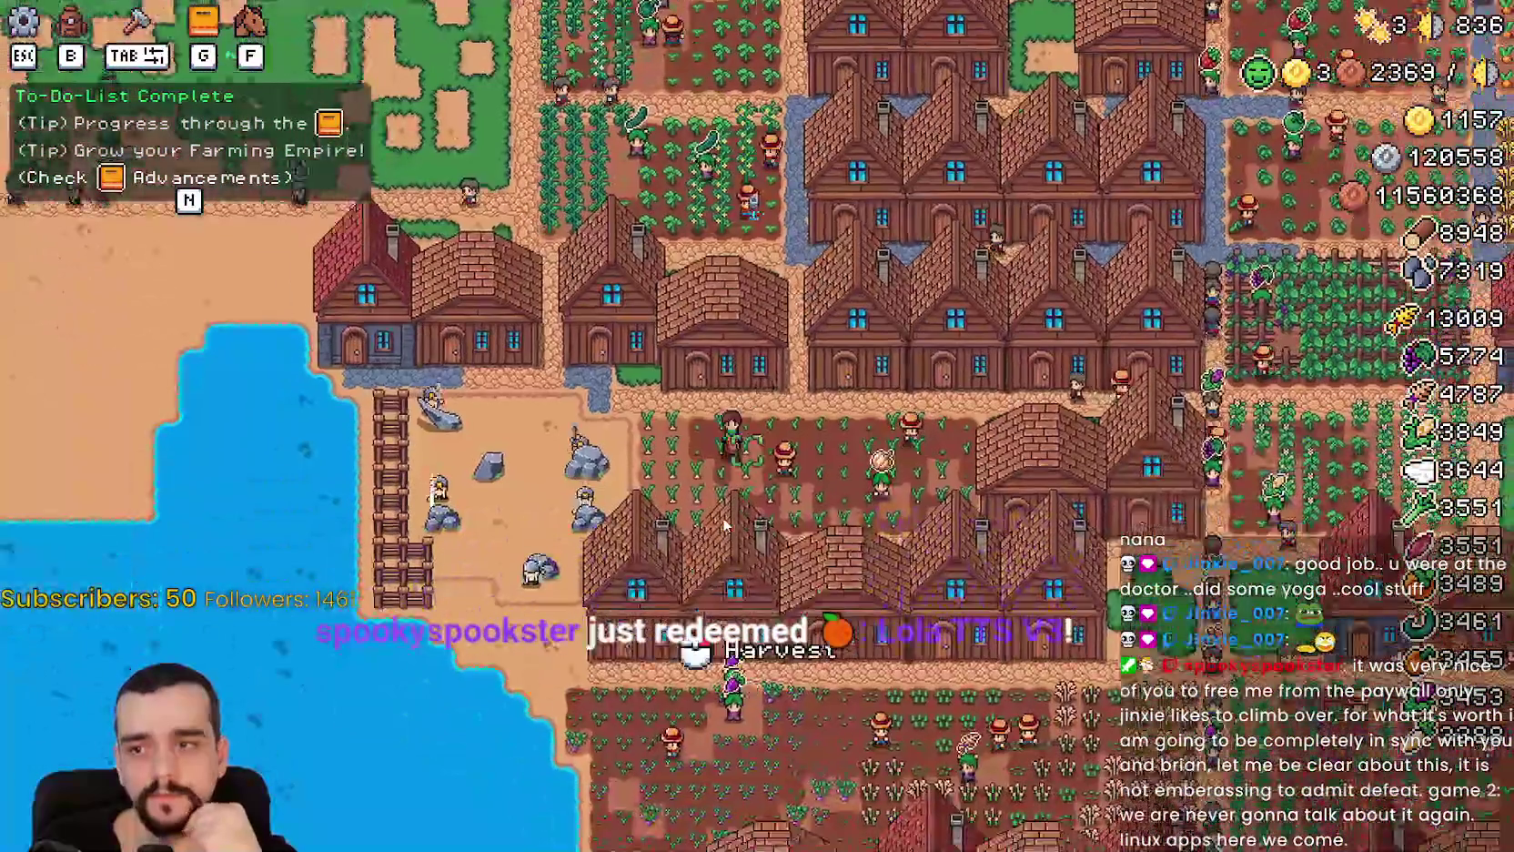
pyautogui.press('s')
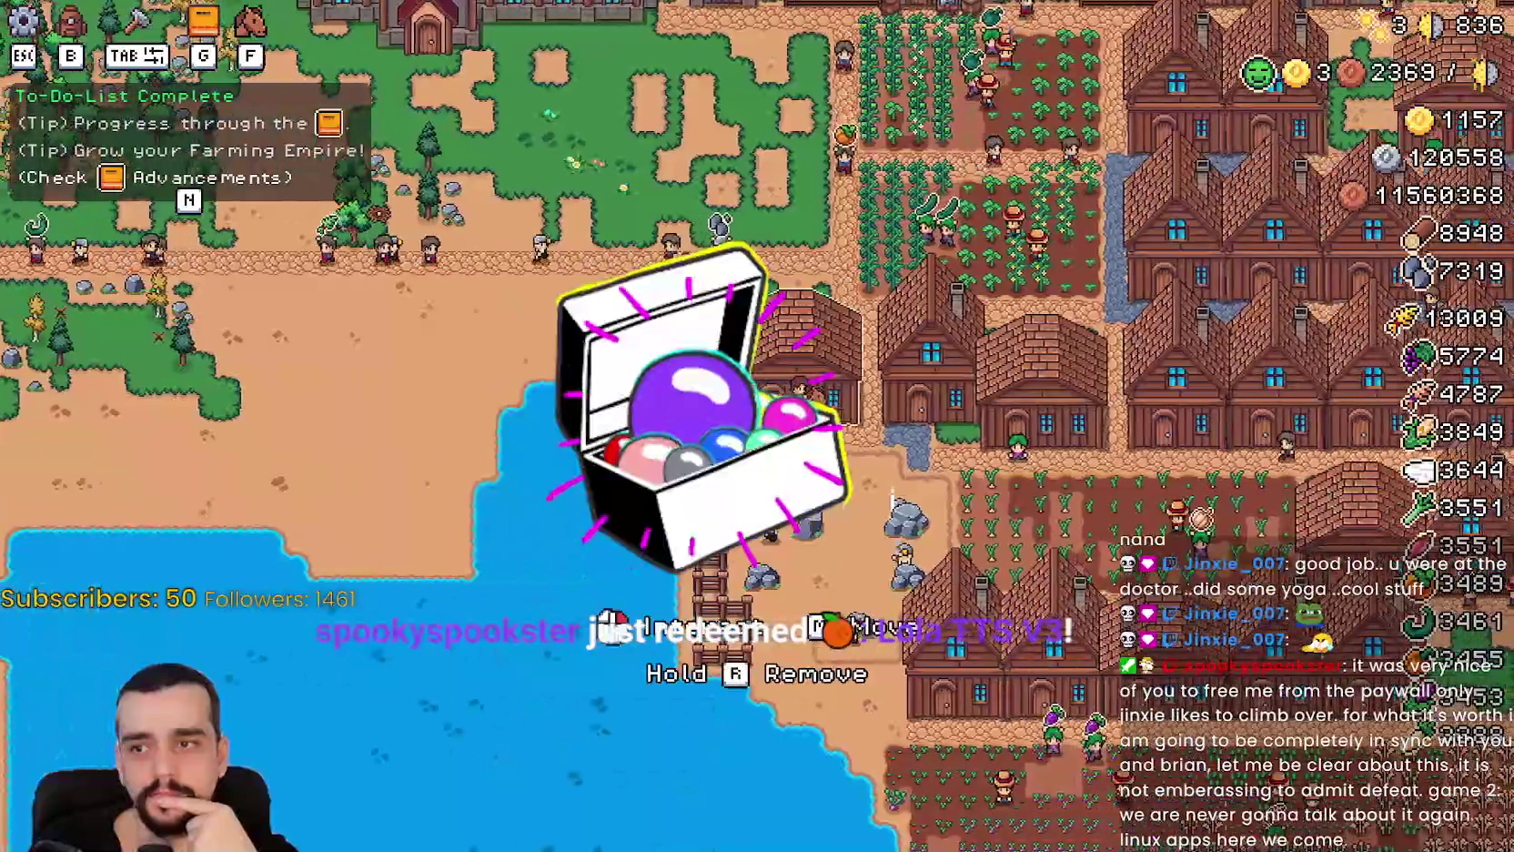
pyautogui.press('d')
pyautogui.press('s')
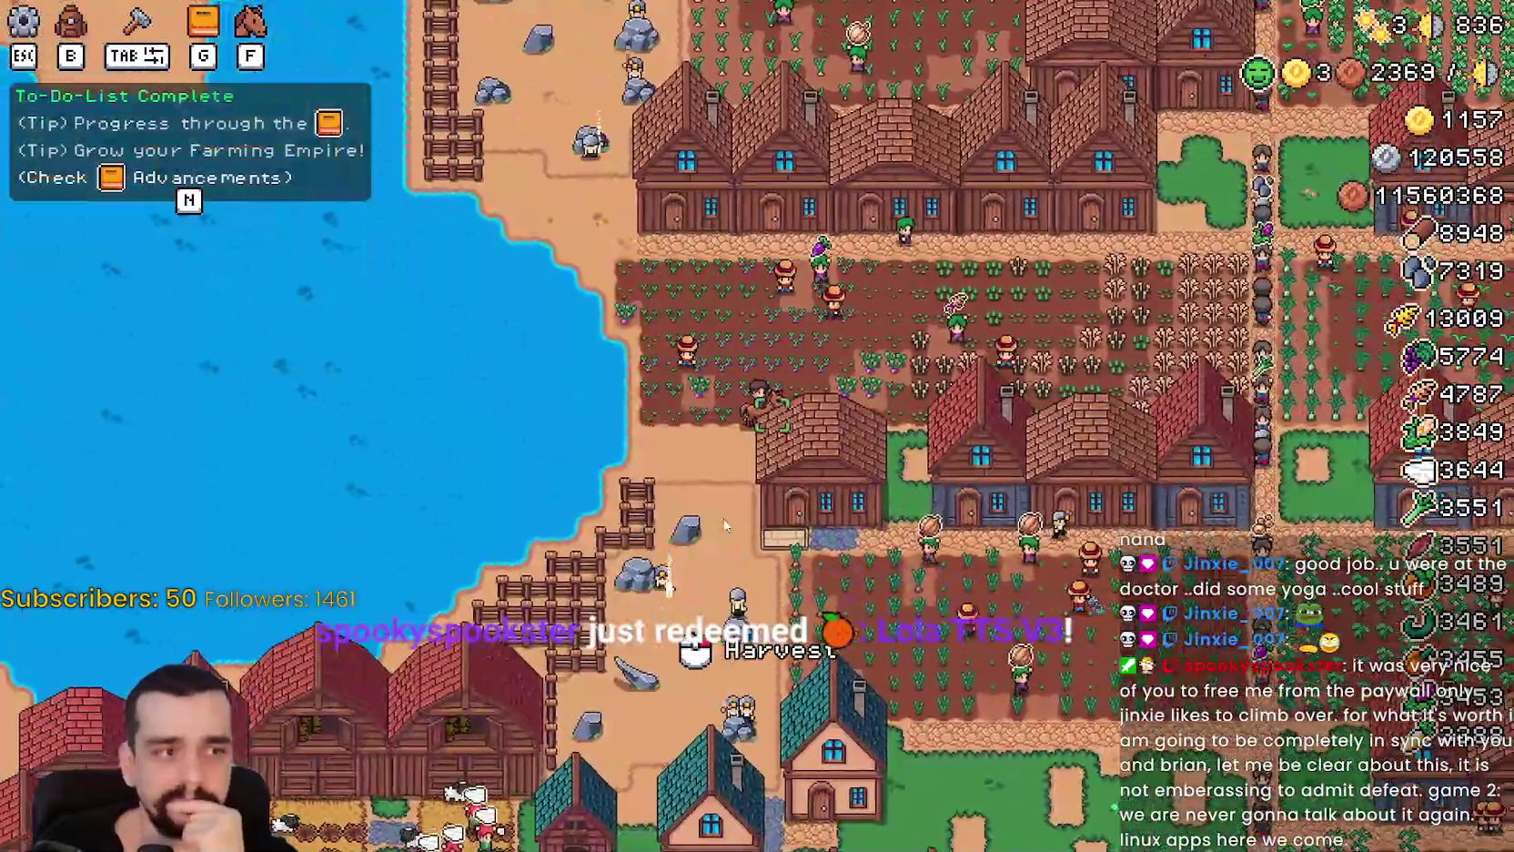
pyautogui.press('s')
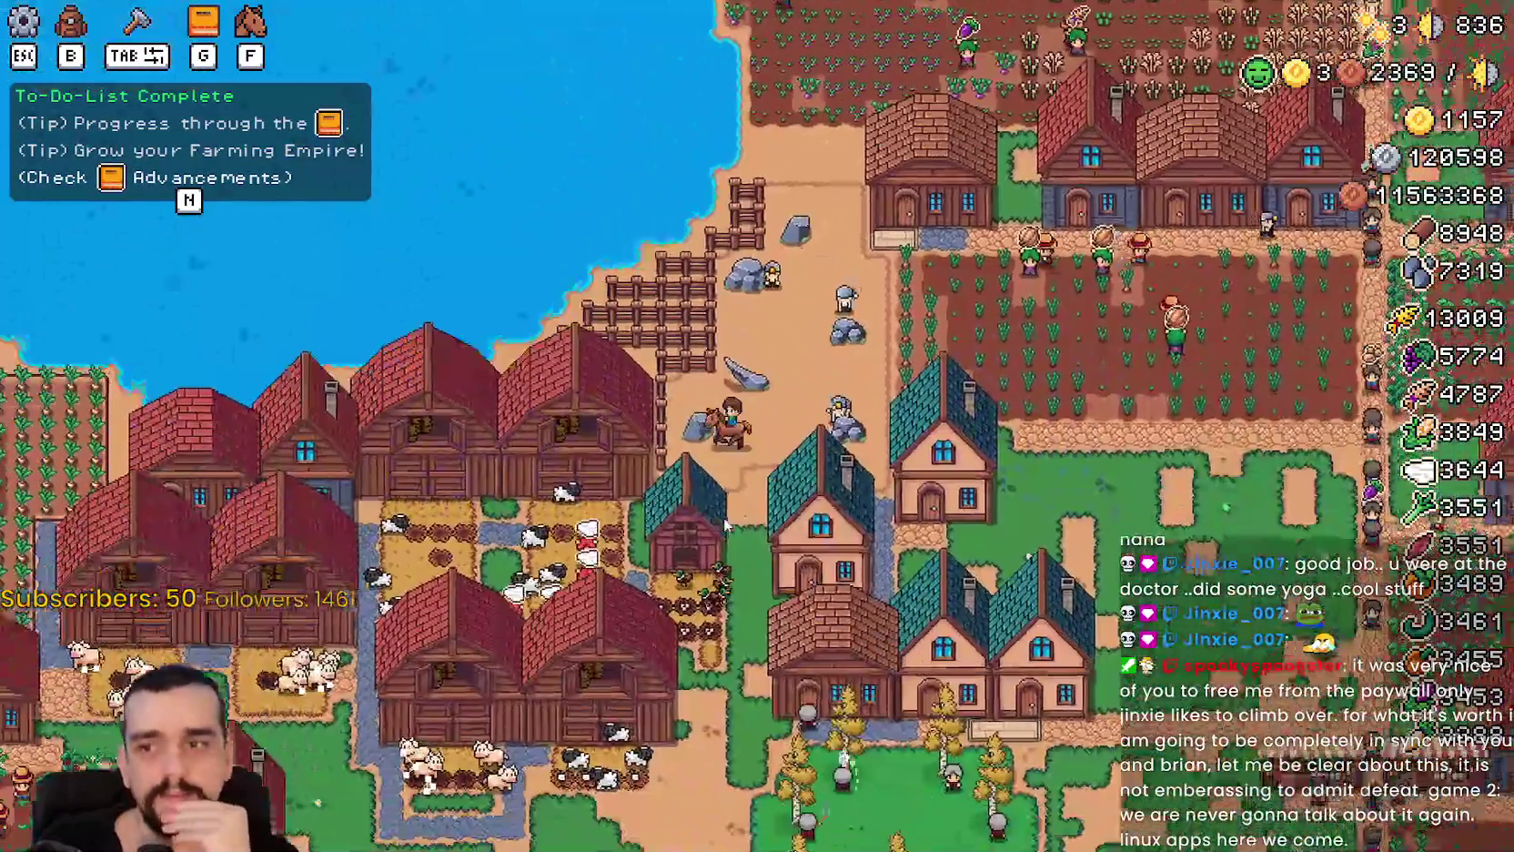
pyautogui.press('d')
pyautogui.press('s')
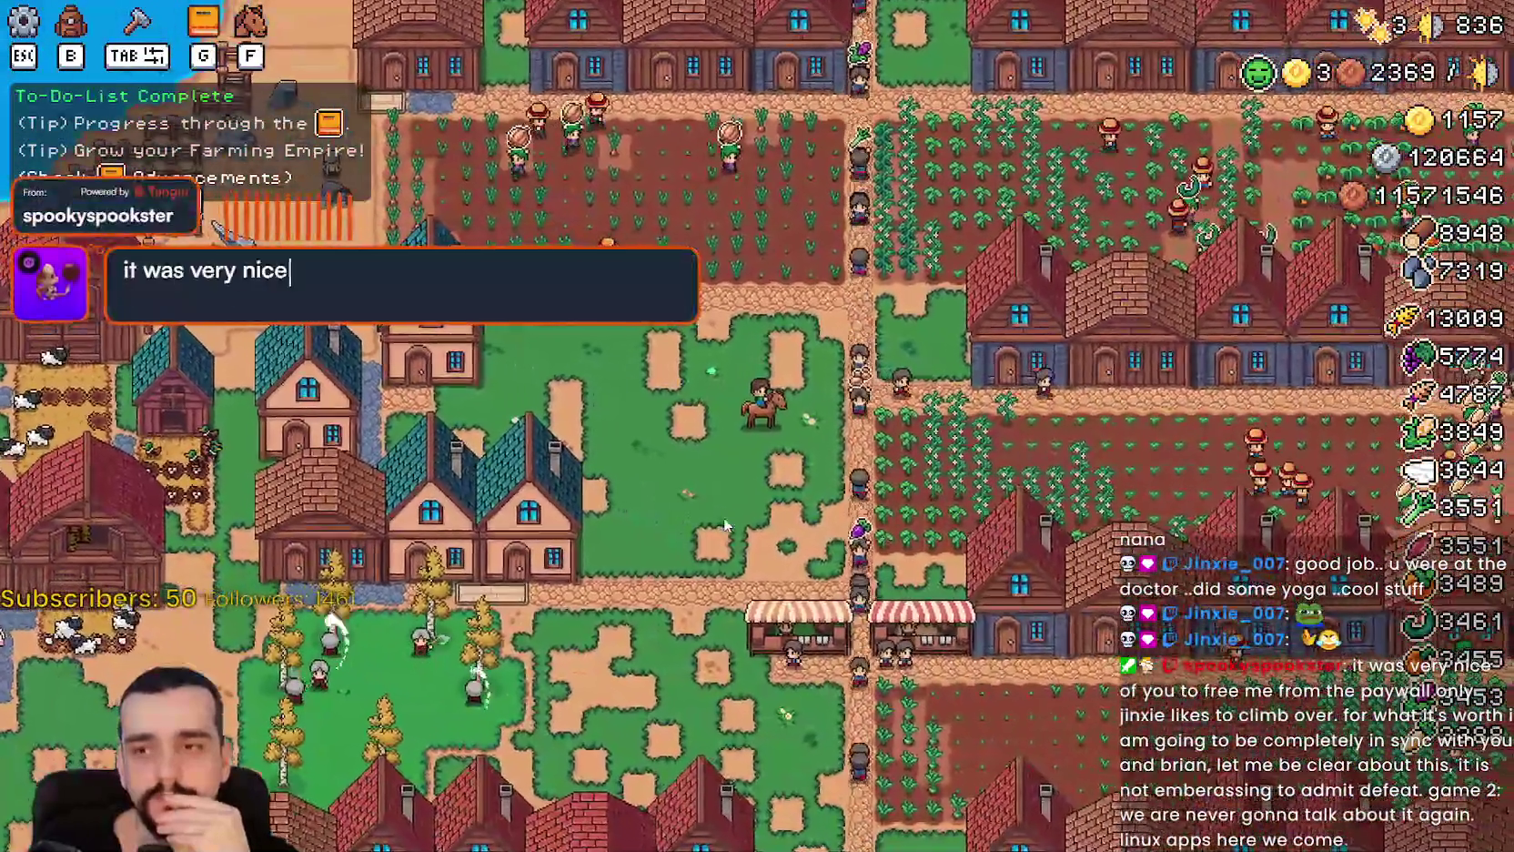
pyautogui.write('of you to free me from the')
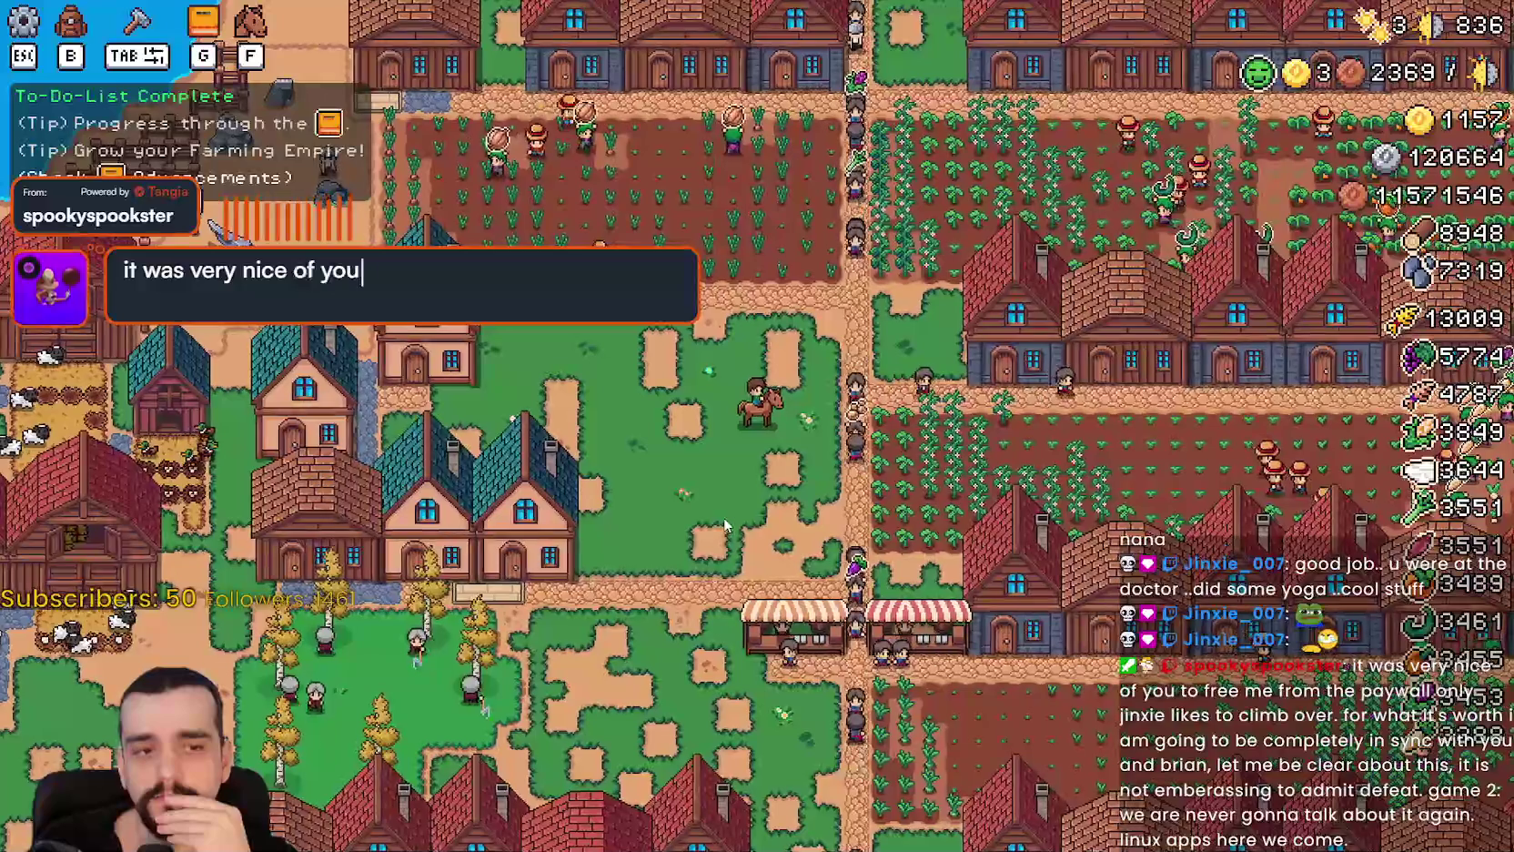